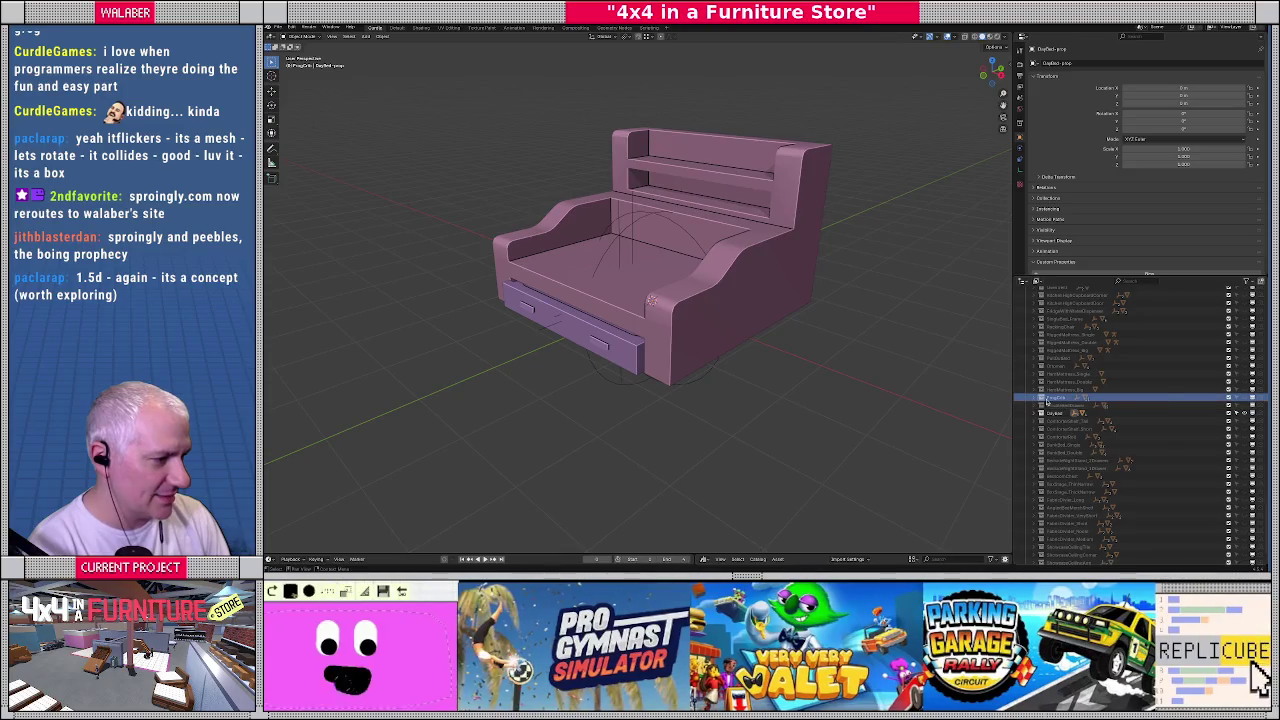
Isolate the FrogCrib collection and make its floor-collider visible in the viewport
click(1086, 400)
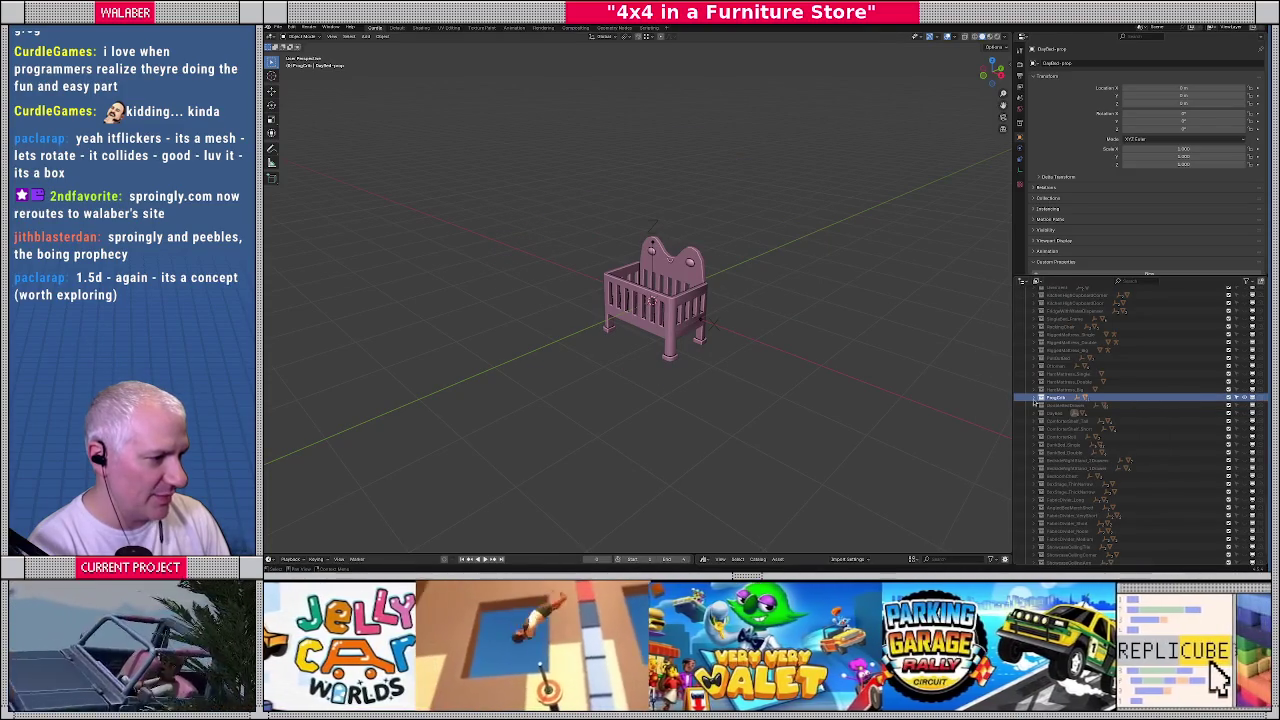
click(1041, 405)
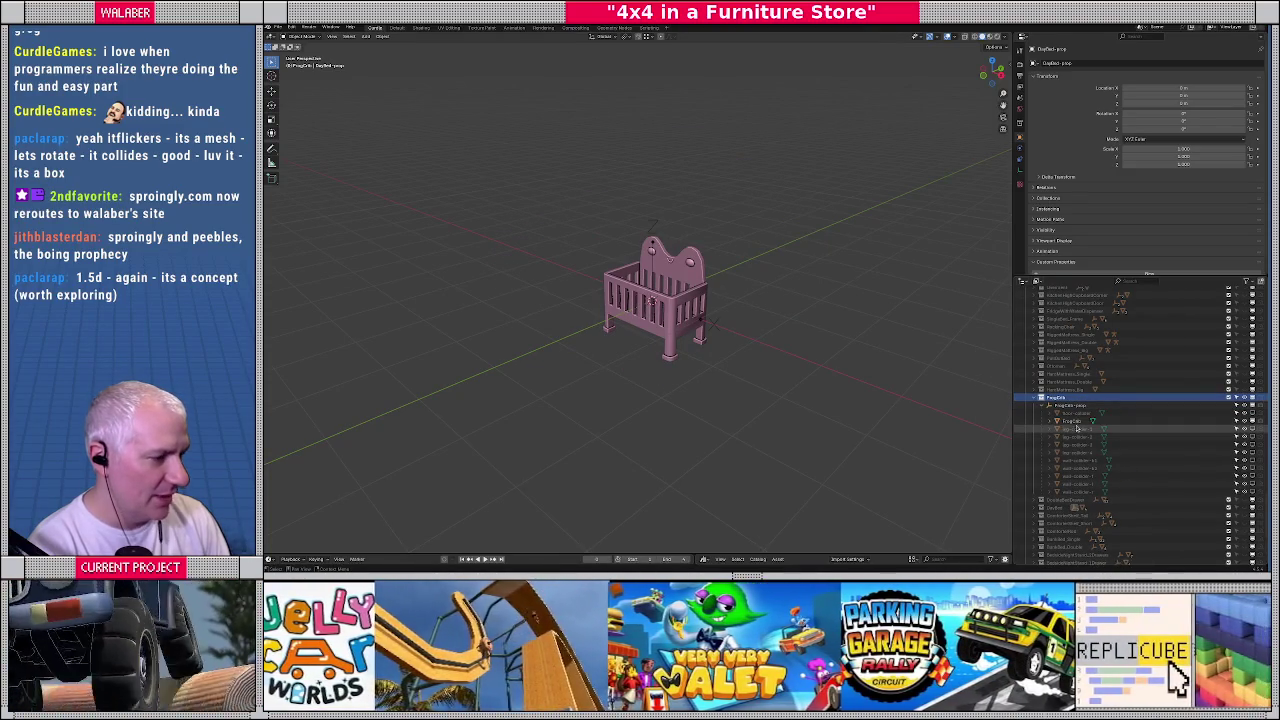
click(1081, 415)
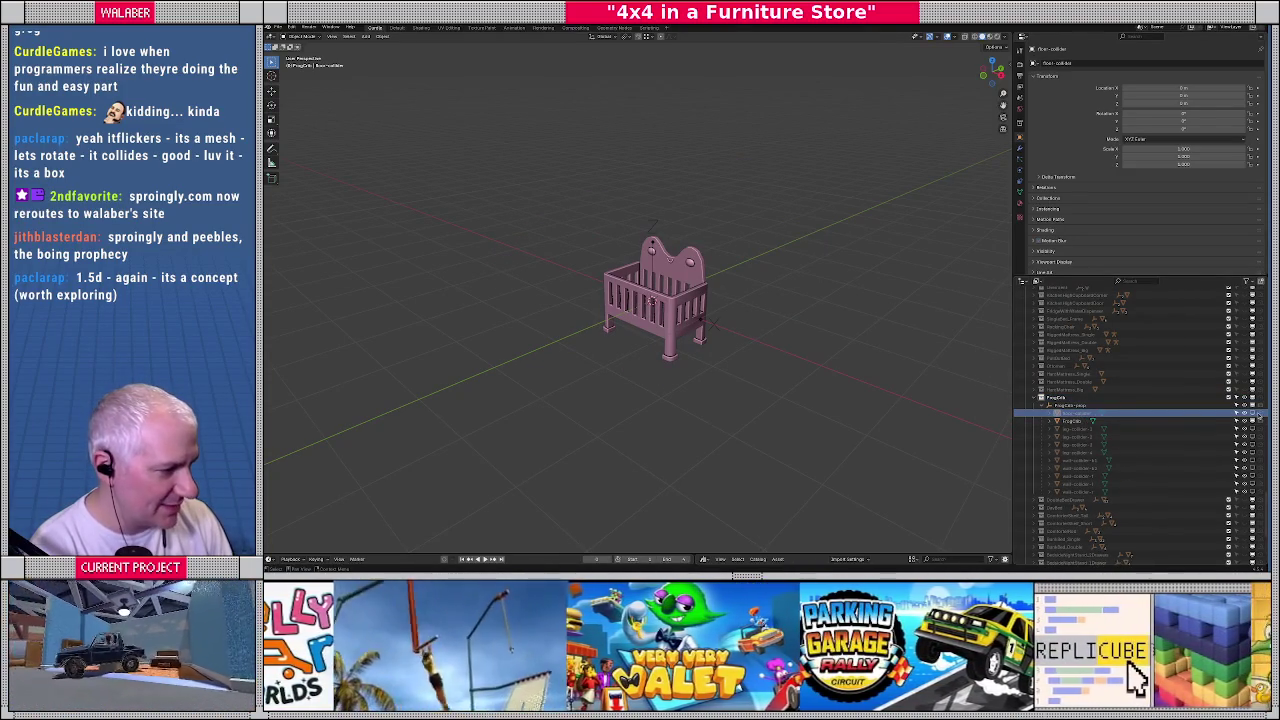
click(1252, 429)
Zoom in on the crib and select the left wall collider
mouse_move(660, 320)
middle_down()
mouse_move(677, 311)
mouse_move(700, 335)
mouse_move(576, 284)
mouse_move(735, 286)
mouse_move(535, 305)
mouse_move(509, 264)
middle_up()
scroll(677, 311, up, 2)
scroll(710, 345, up, 2)
scroll(716, 351, up, 2)
scroll(735, 286, down, 2)
click(535, 305)
Shift the wall collider along the X axis in top view
key(KP_7)
key(g)
key(x)
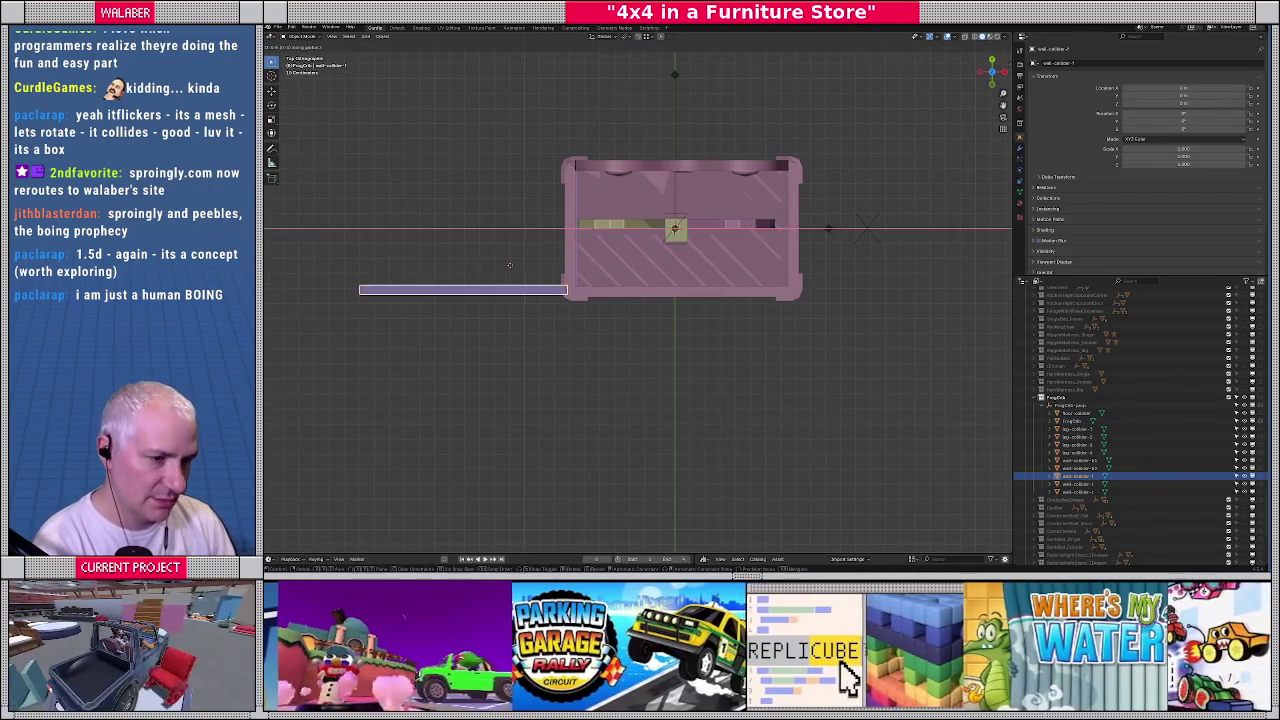
click(729, 298)
middle_drag(729, 298, 732, 262)
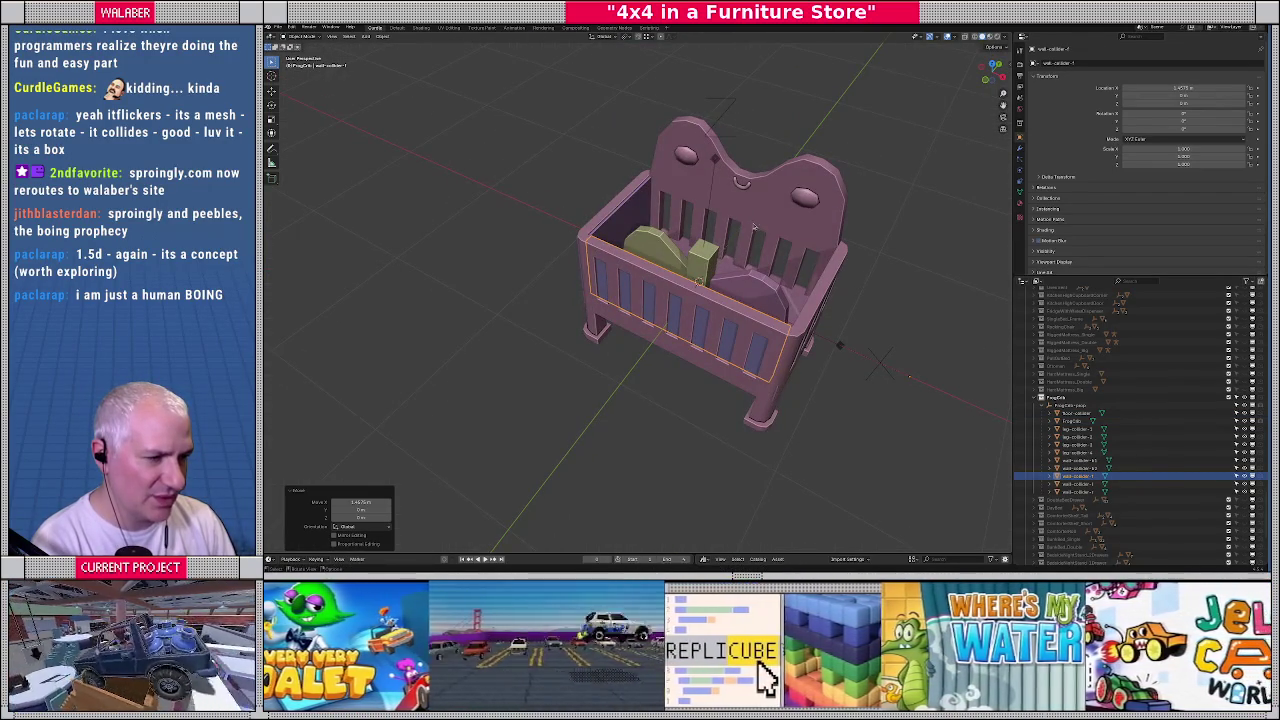
Hide the crib mesh to inspect leg-collider-1, then unhide the FrogCrib mesh
click(755, 233)
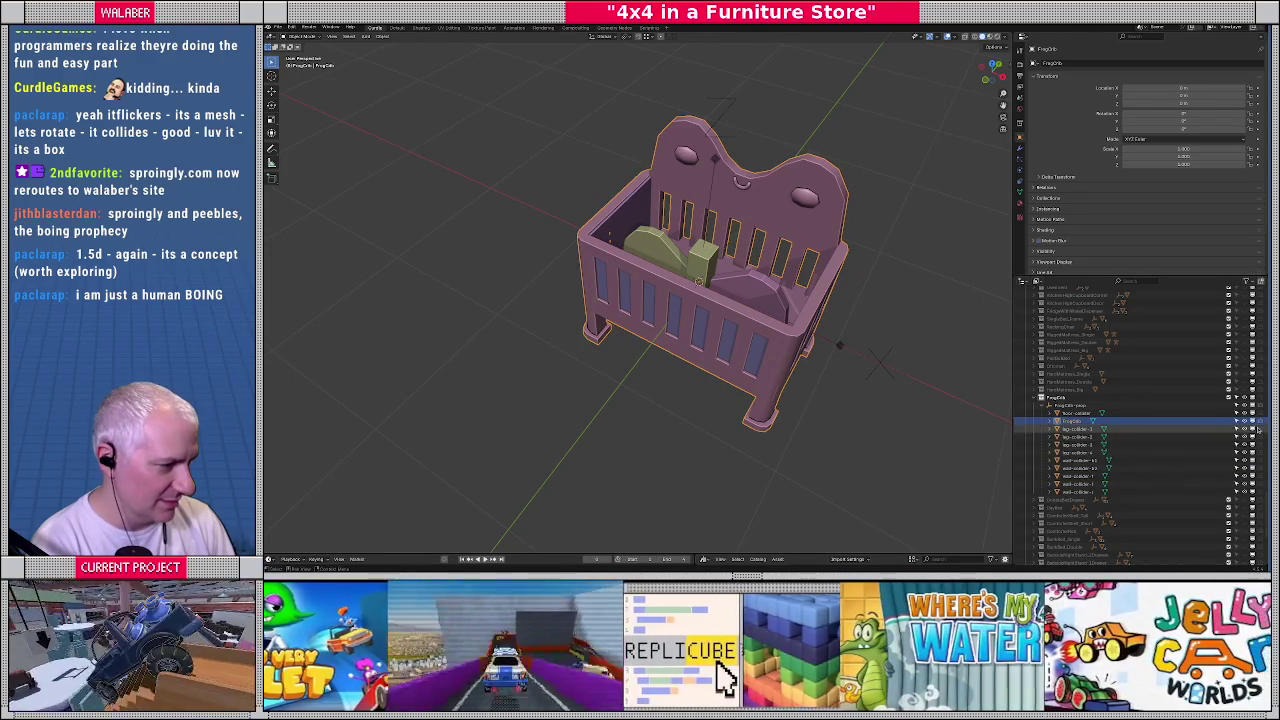
key(h)
mouse_move(700, 300)
middle_down()
mouse_move(720, 290)
mouse_move(690, 310)
middle_up()
click(1075, 430)
mouse_move(725, 370)
middle_down()
mouse_move(737, 377)
mouse_move(702, 413)
middle_up()
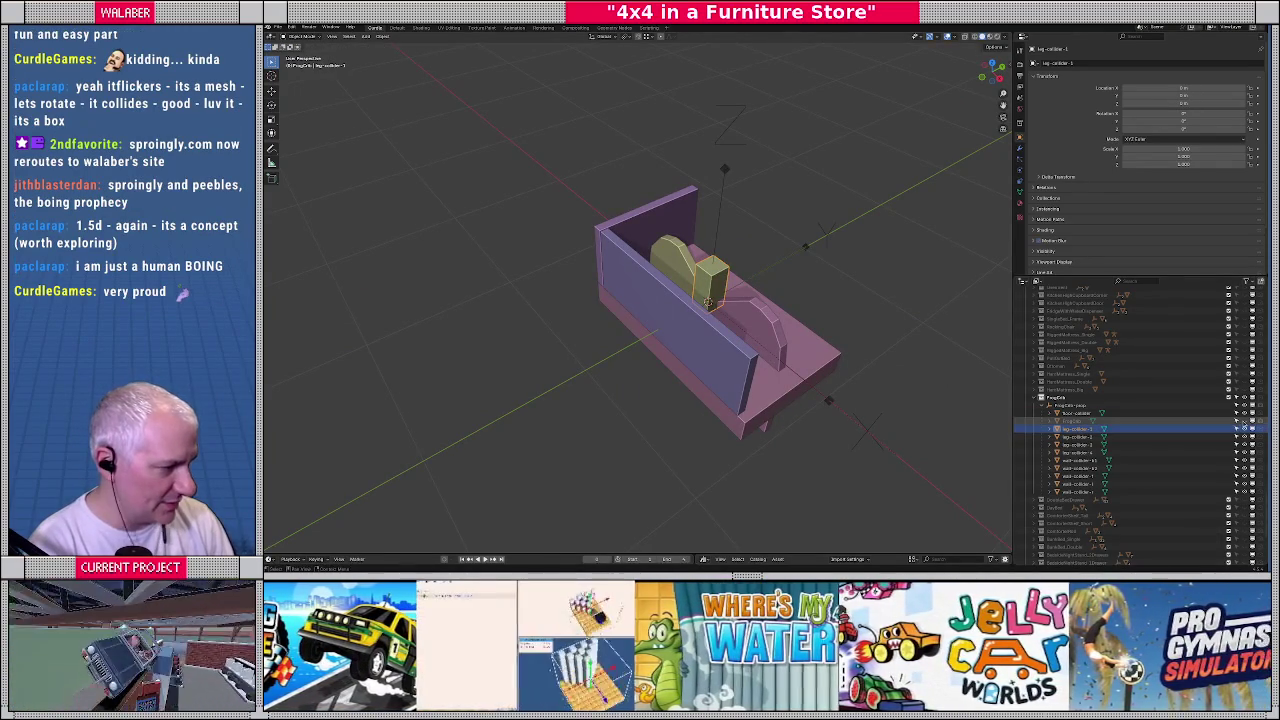
click(1244, 420)
mouse_move(760, 380)
middle_down()
mouse_move(848, 360)
mouse_move(831, 366)
middle_up()
Move the four leg colliders onto the crib's corner legs
key(g)
click(568, 343)
click(1077, 436)
key(g)
click(772, 358)
middle_drag(772, 358, 678, 258)
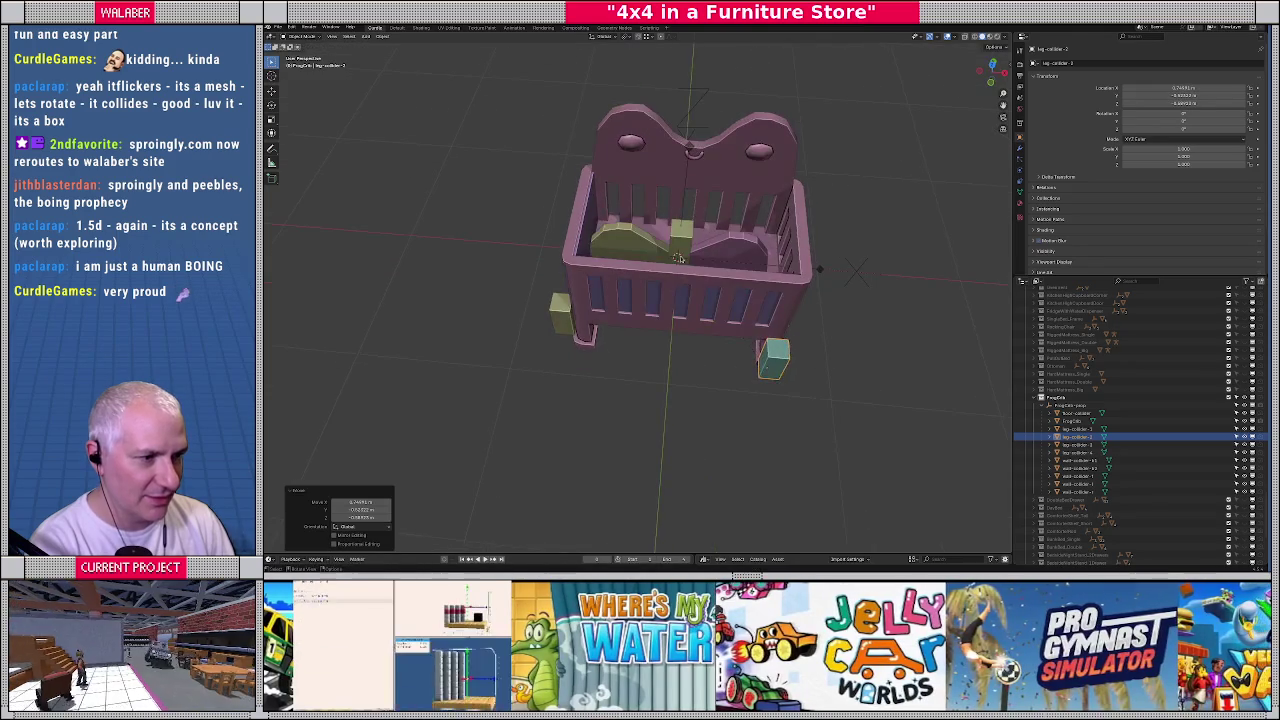
click(680, 238)
key(g)
click(570, 192)
click(695, 242)
key(g)
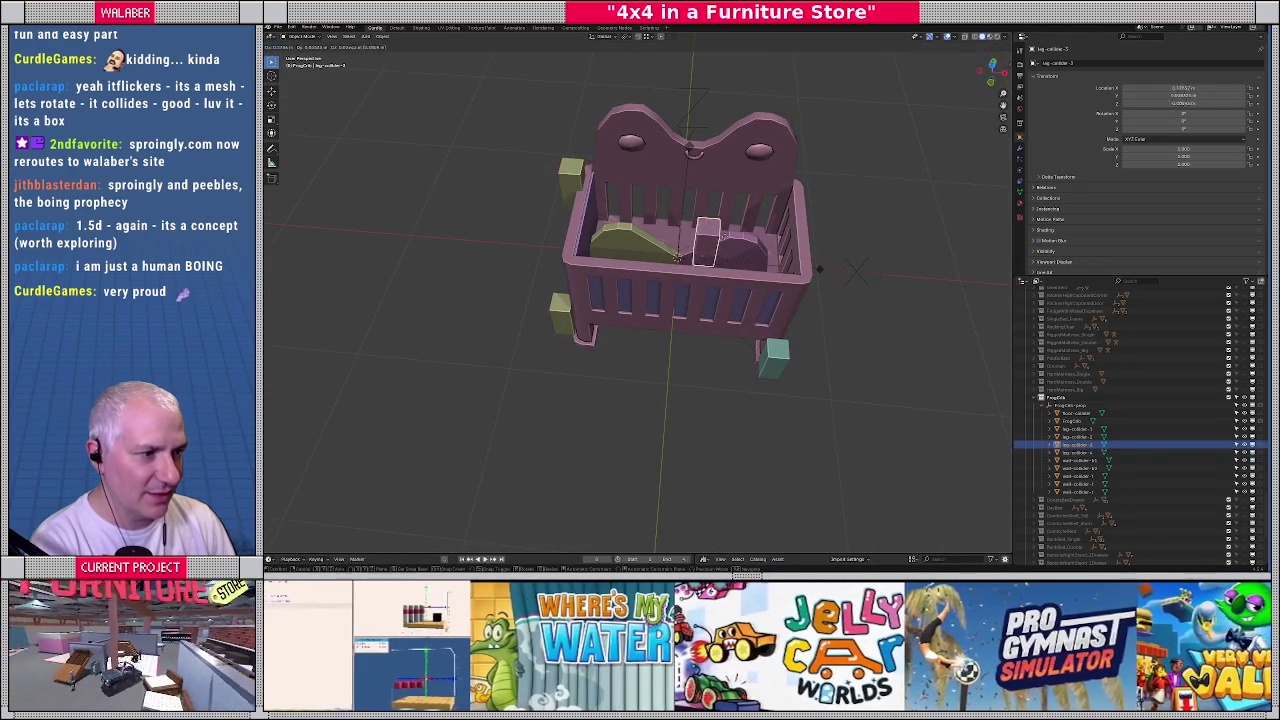
click(800, 195)
Select two wall colliders together and begin moving them
click(717, 249)
shift+click(644, 244)
mouse_move(644, 244)
middle_down()
mouse_move(612, 211)
mouse_move(698, 293)
middle_up()
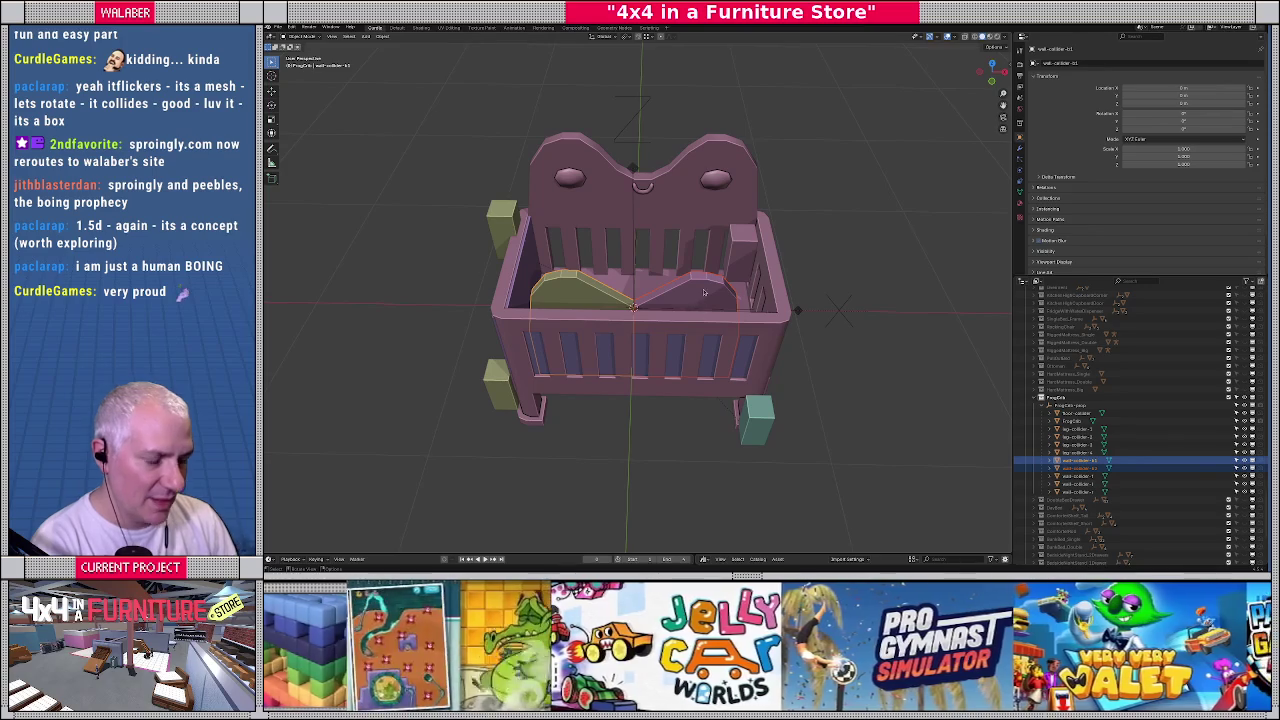
key(g)
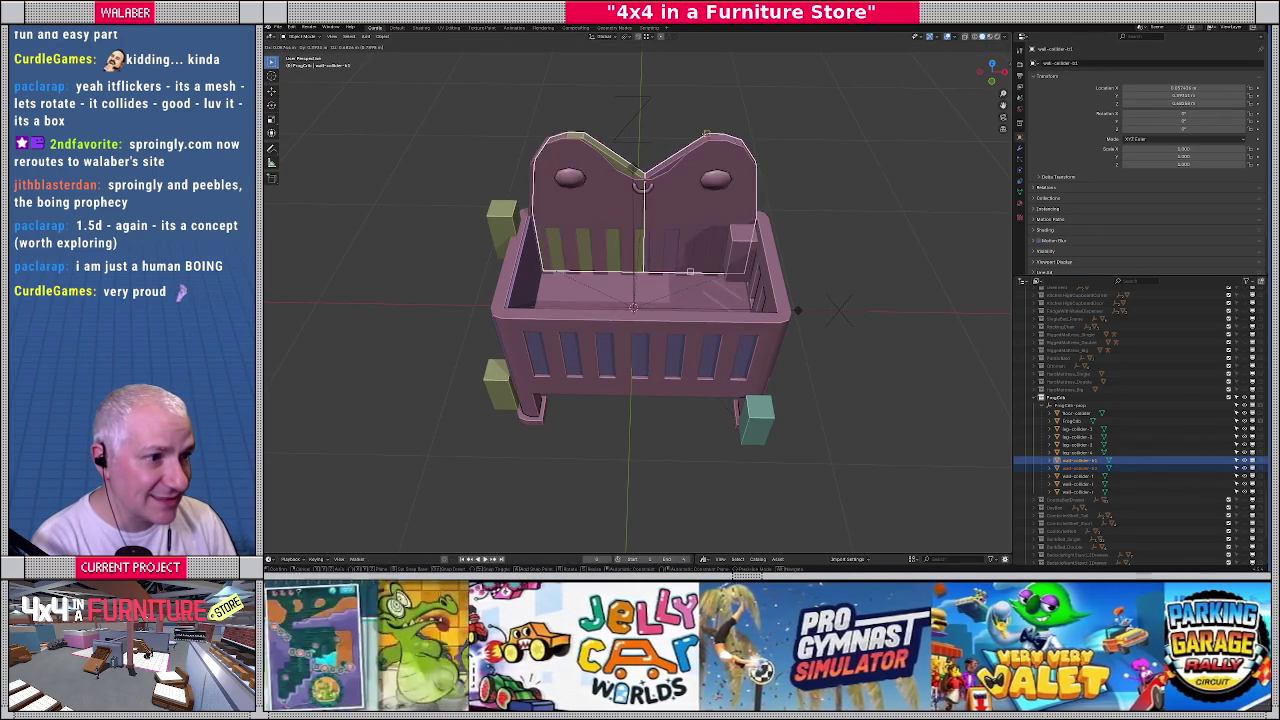
Place the two wall colliders, then shift the collider along X in front wireframe view
click(706, 132)
middle_drag(706, 132, 658, 224)
key(KP_1)
scroll(658, 224, up, 2)
scroll(662, 308, up, 2)
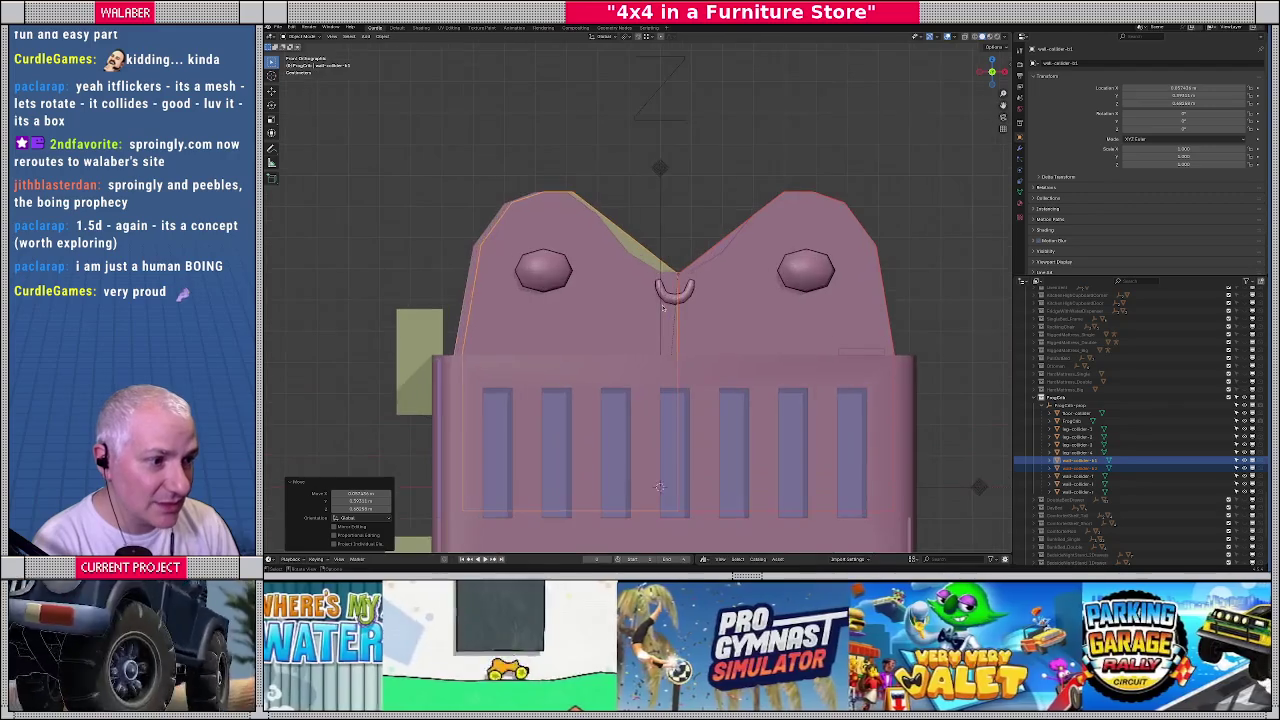
key(shift+z)
scroll(668, 307, up, 2)
key(g)
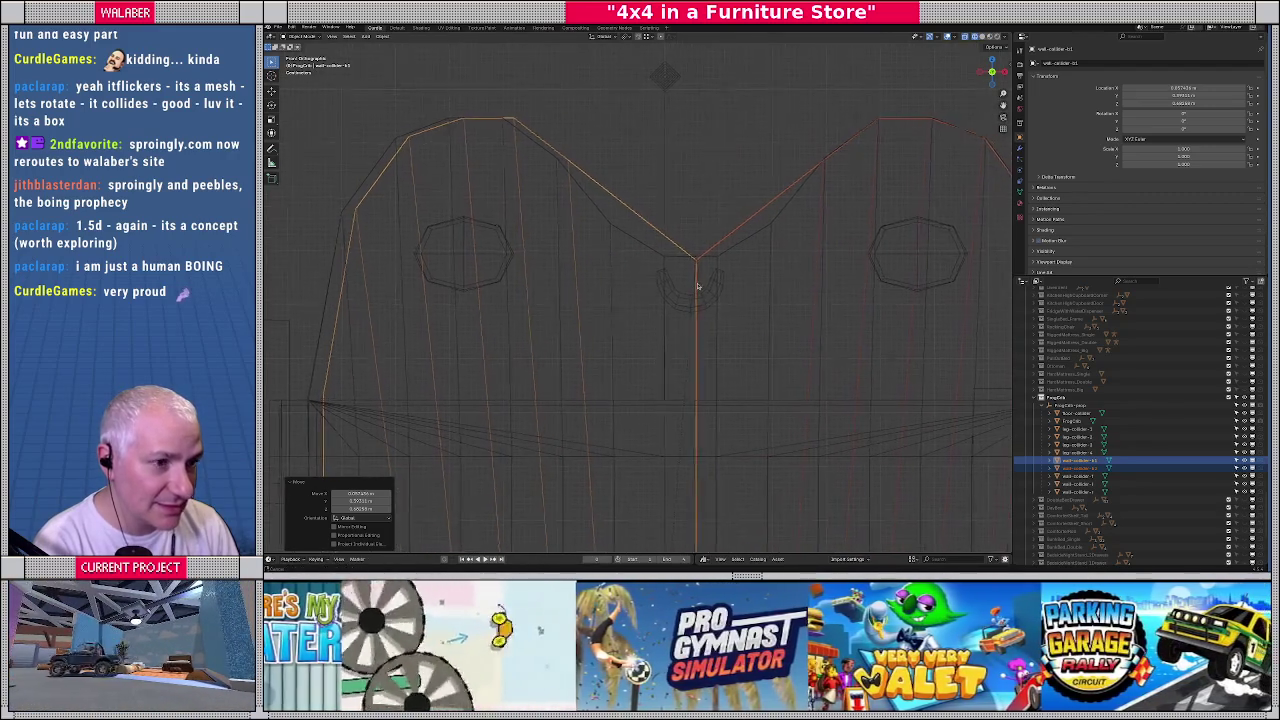
key(x)
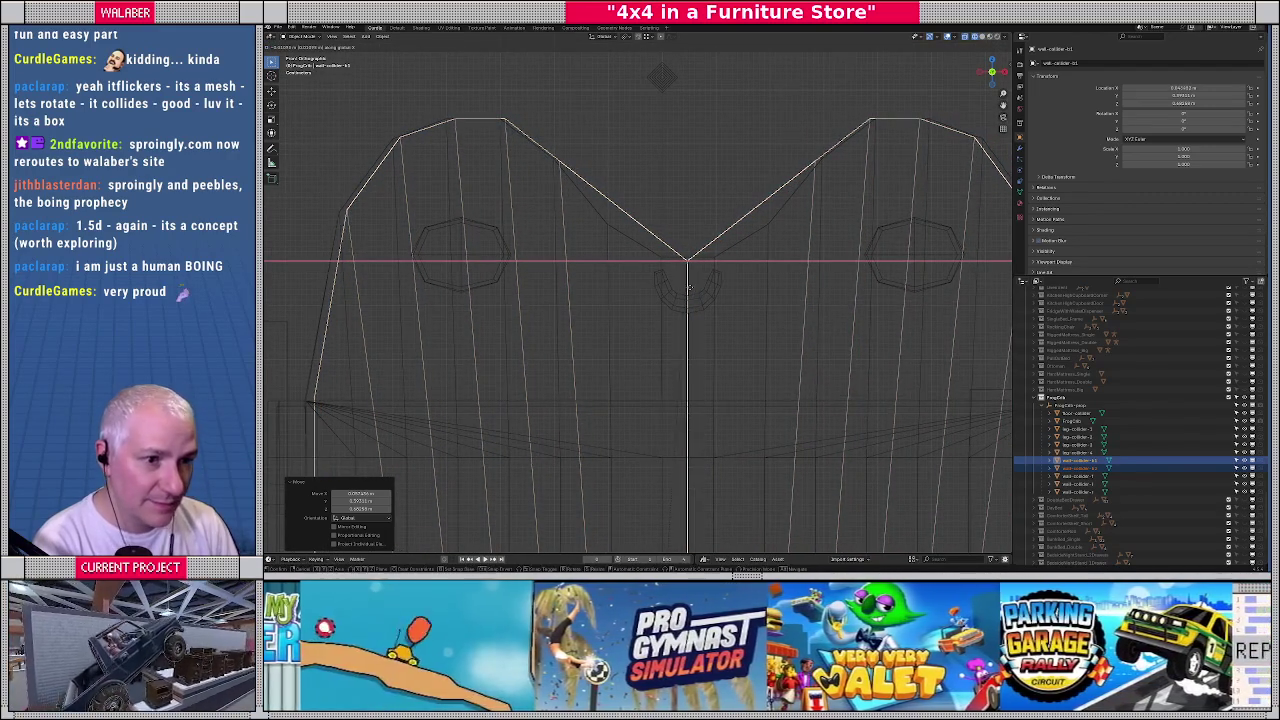
click(694, 288)
Edit the collider's vertices so its top follows the headboard outline
scroll(690, 288, down, 3)
scroll(686, 287, down, 1)
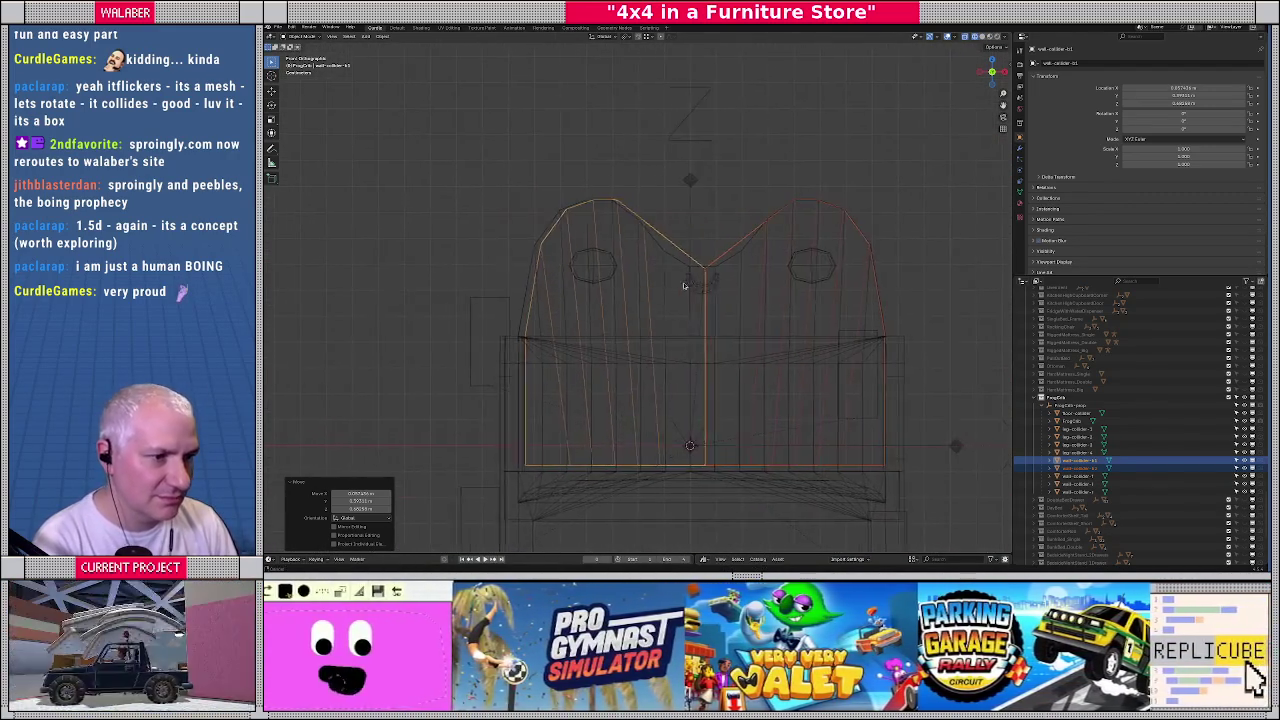
scroll(680, 286, up, 2)
scroll(674, 285, down, 1)
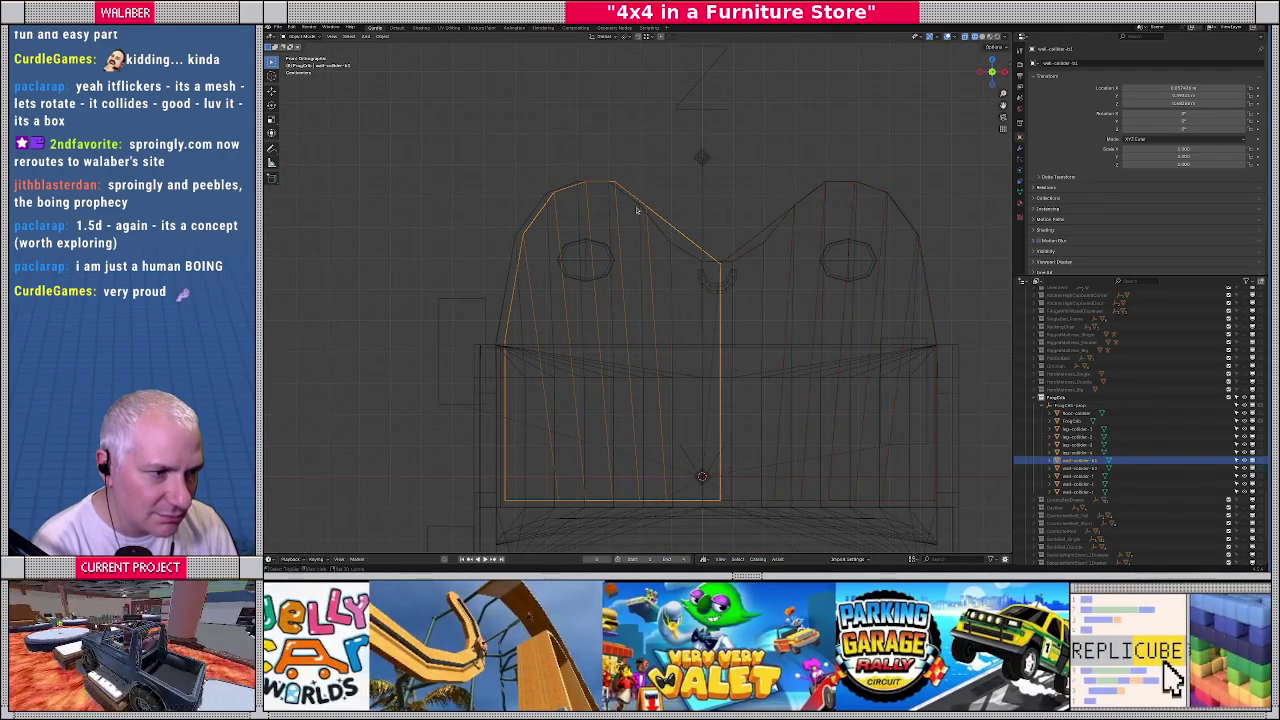
scroll(668, 250, up, 2)
scroll(662, 280, up, 2)
scroll(657, 305, up, 1)
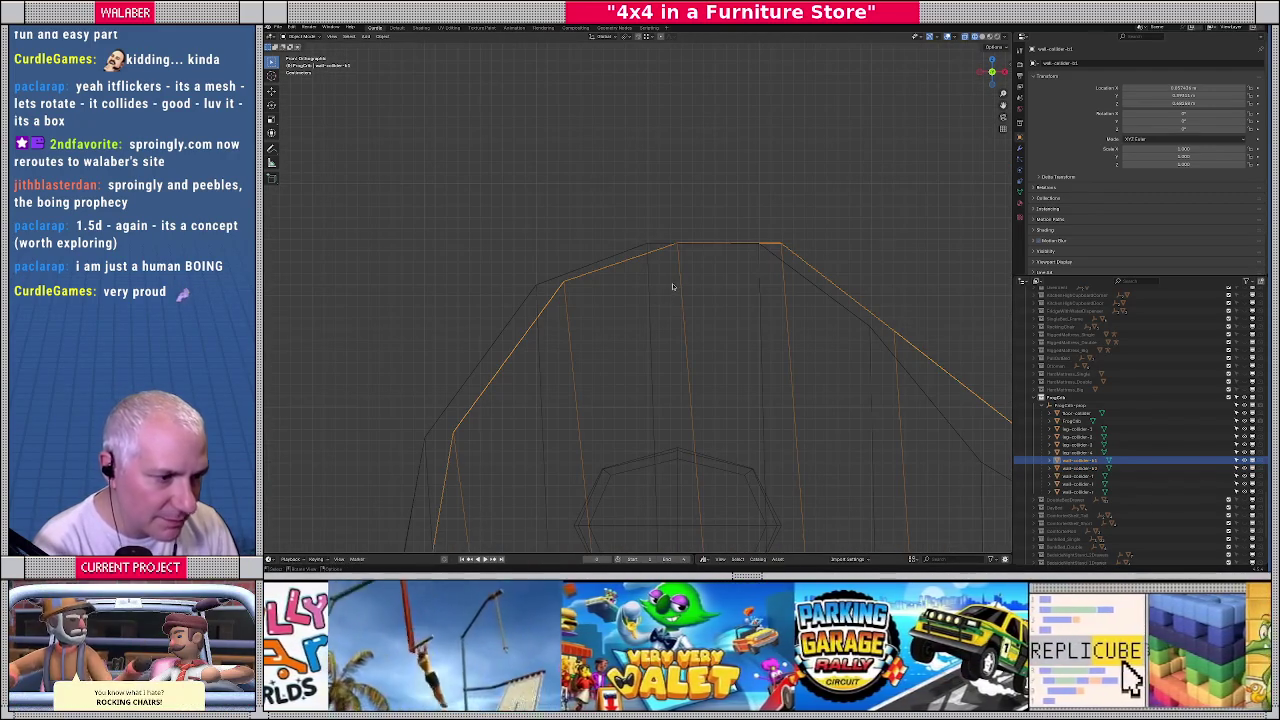
key(Tab)
drag(676, 244, 655, 245)
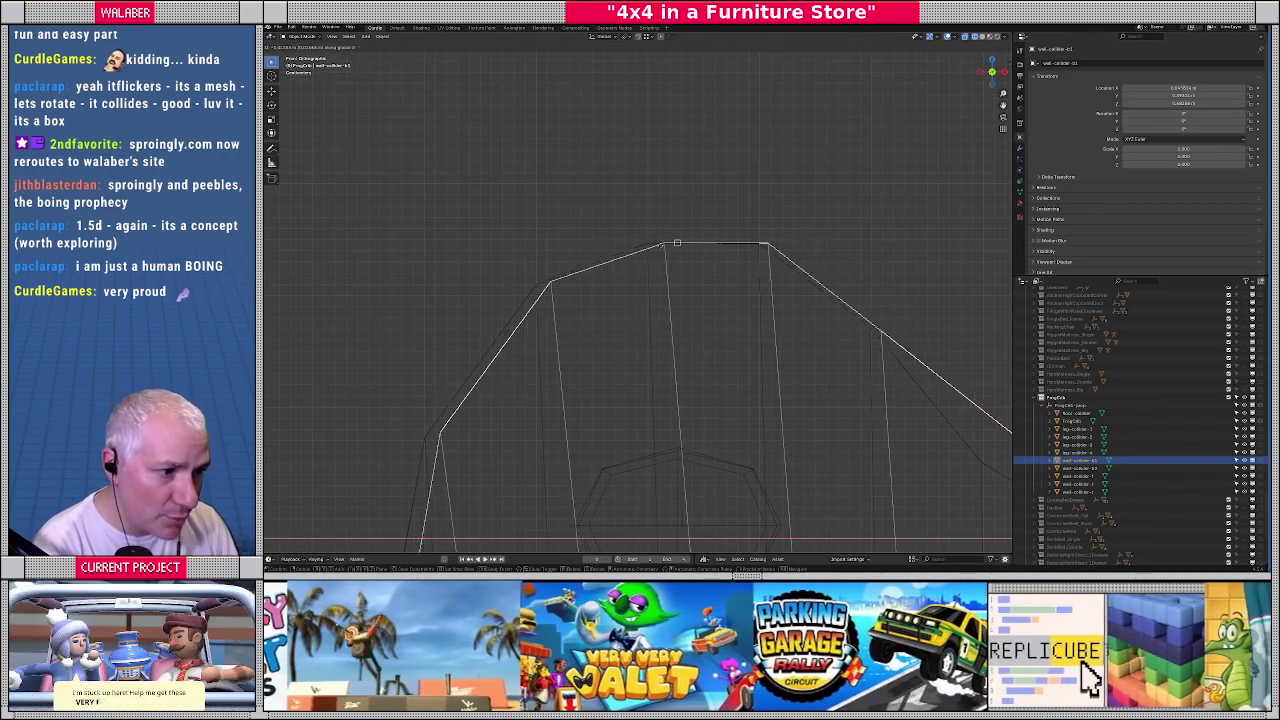
key(Tab)
scroll(633, 279, down, 3)
scroll(636, 275, up, 2)
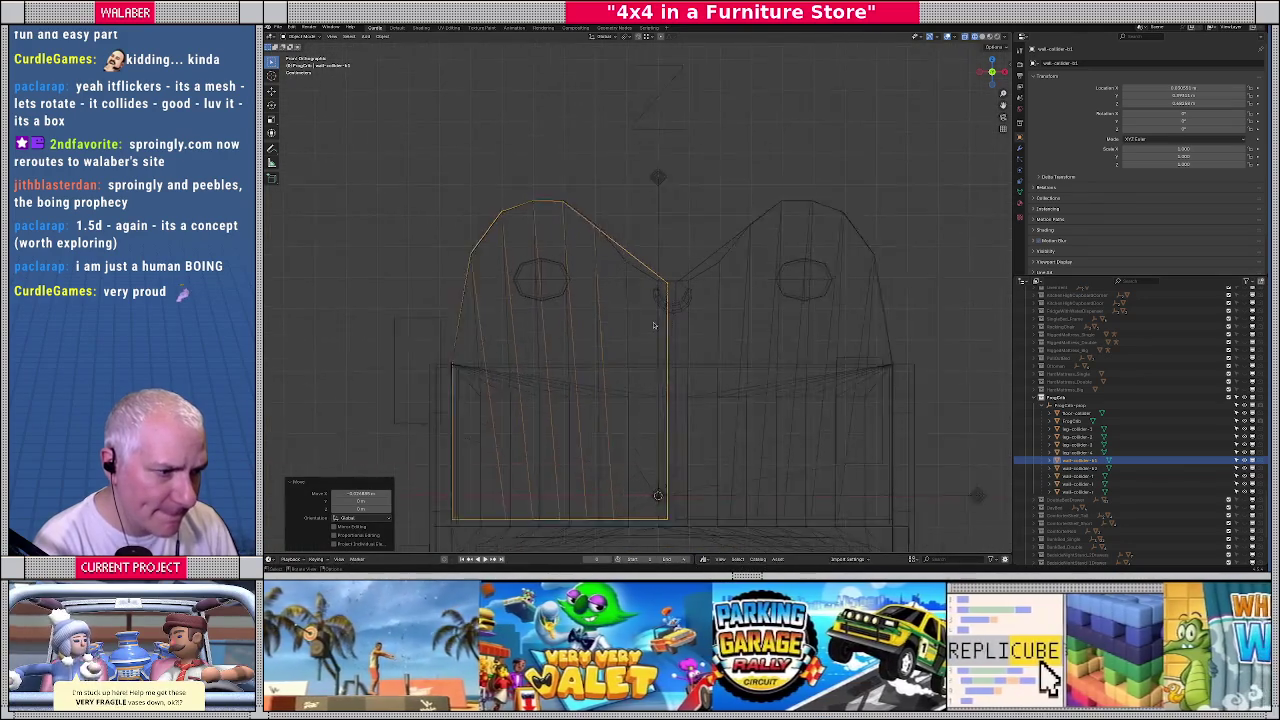
scroll(650, 265, up, 1)
scroll(690, 245, up, 1)
scroll(708, 236, up, 1)
Nudge the tall V-topped wall collider slightly left
click(708, 236)
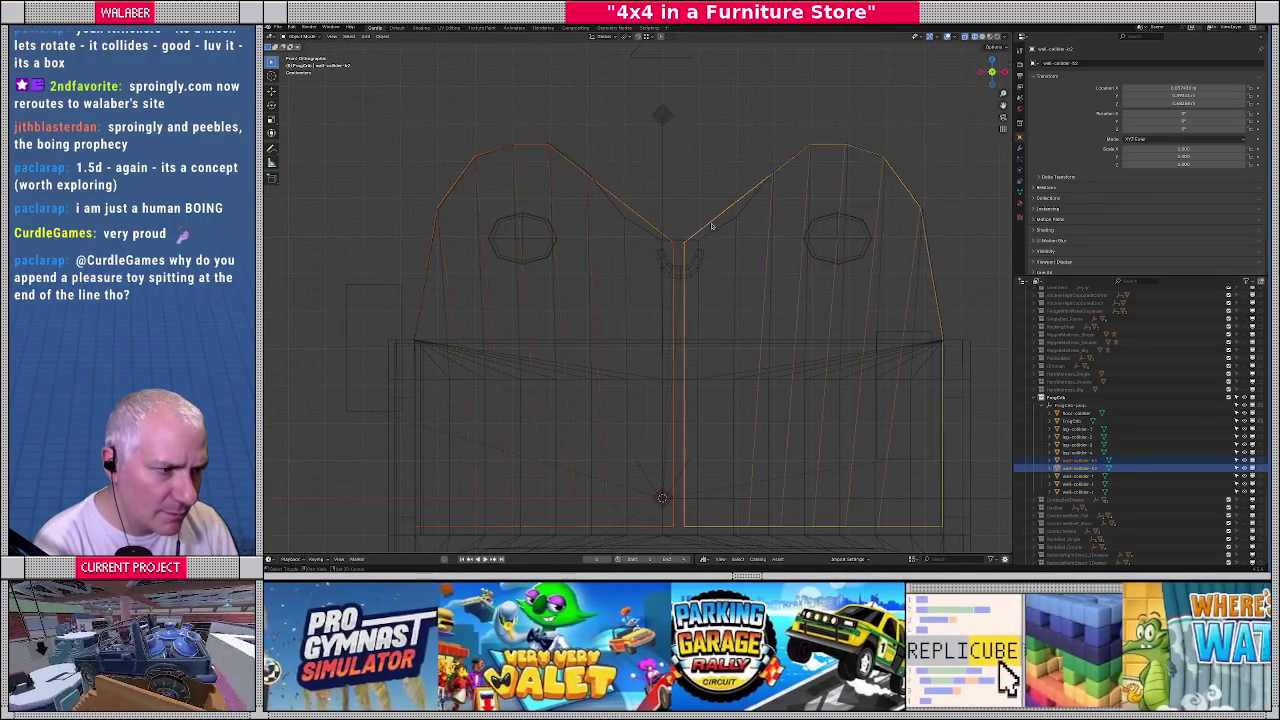
scroll(636, 173, down, 1)
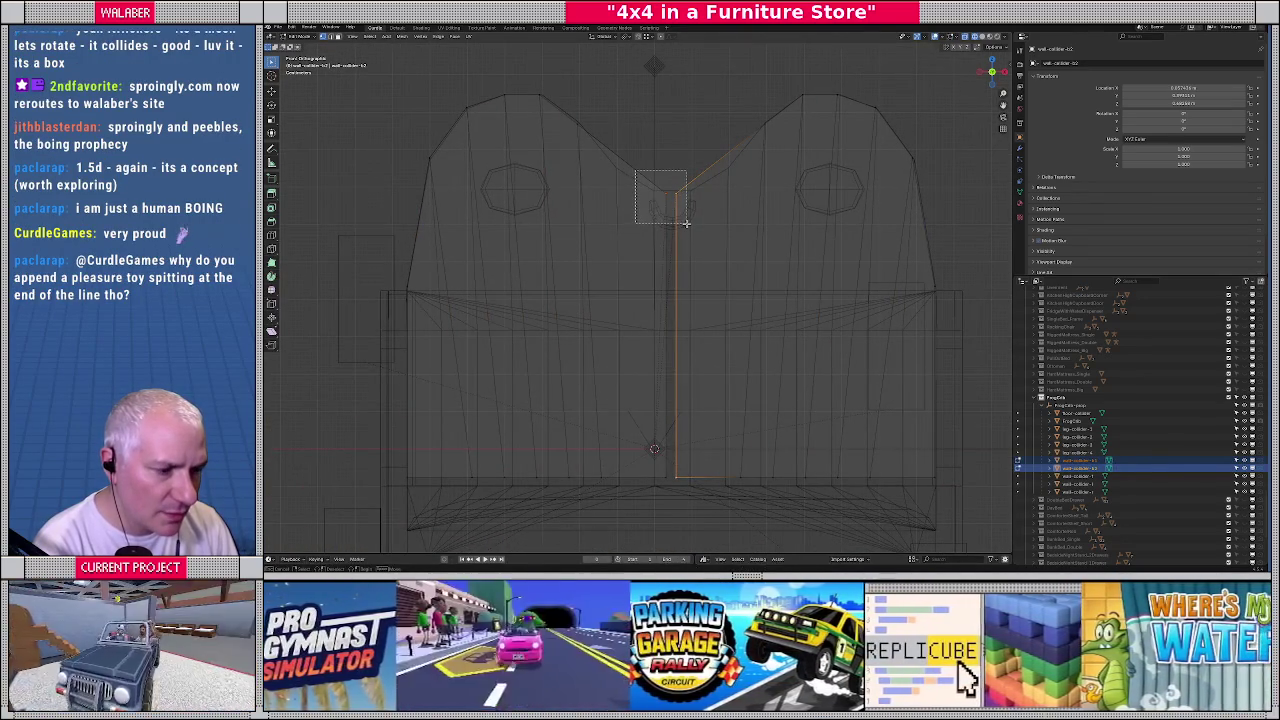
drag(686, 223, 688, 226)
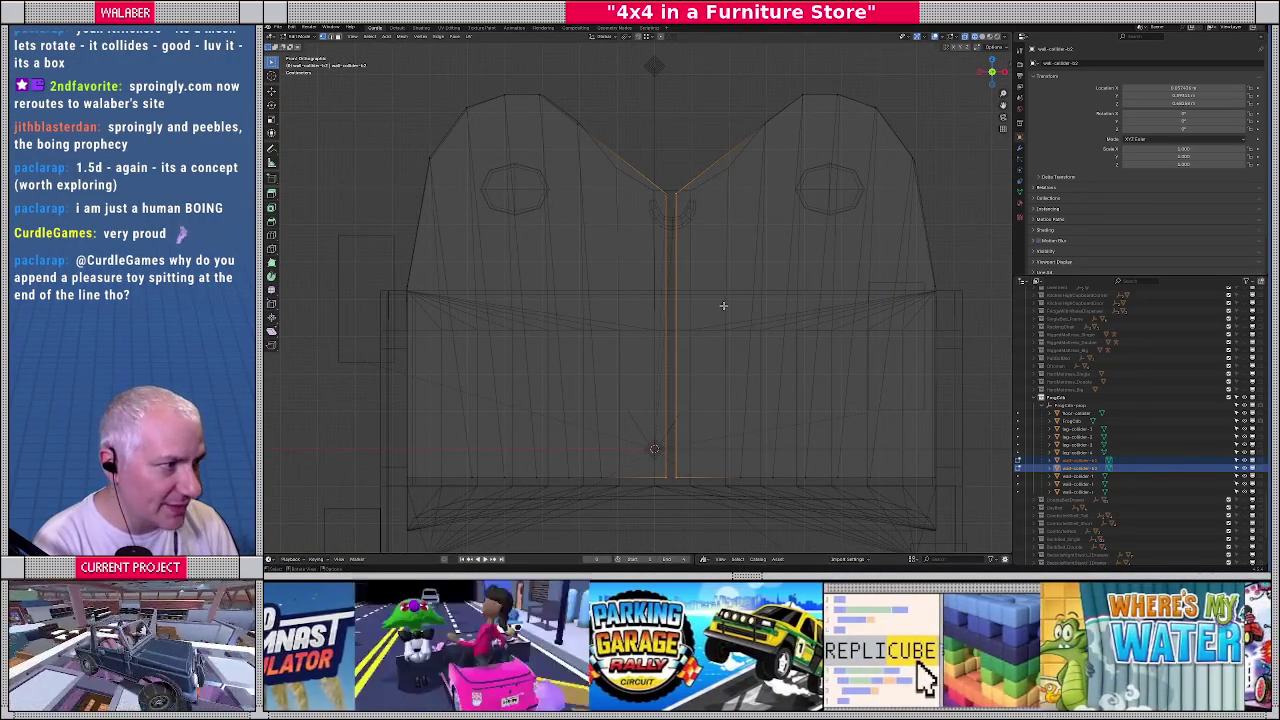
key(g)
click(723, 305)
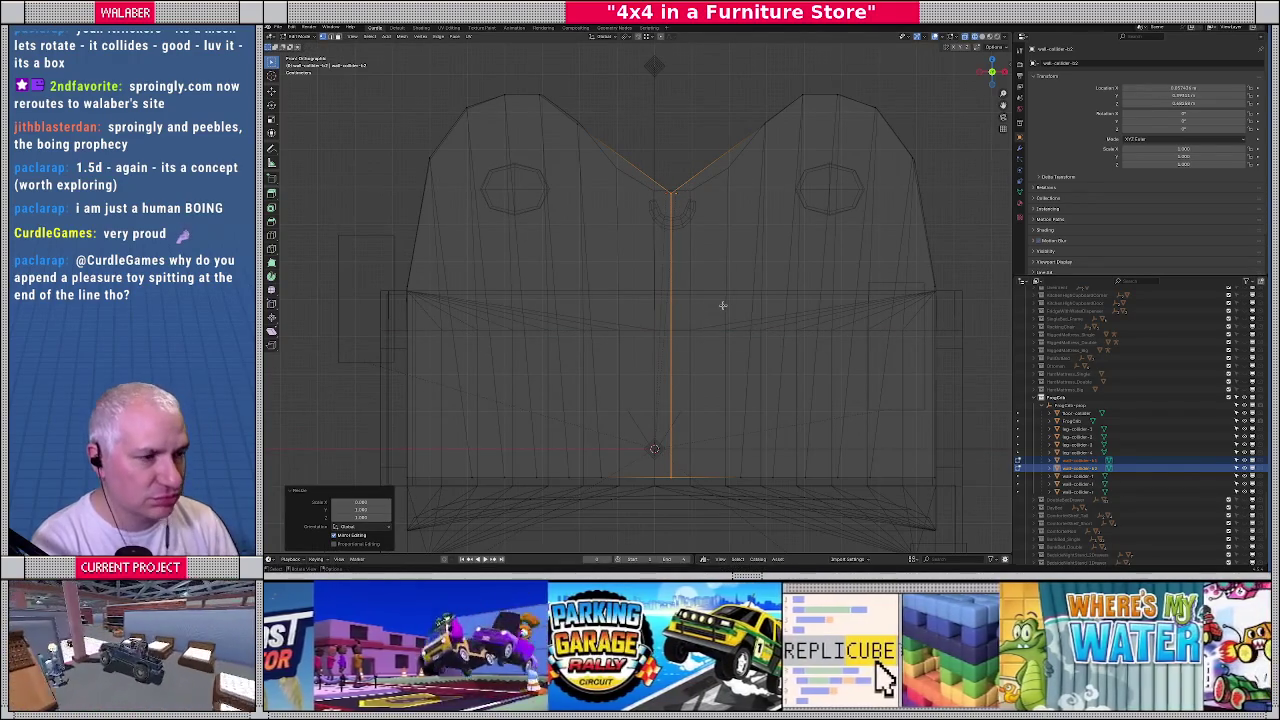
middle_drag(722, 267, 700, 272)
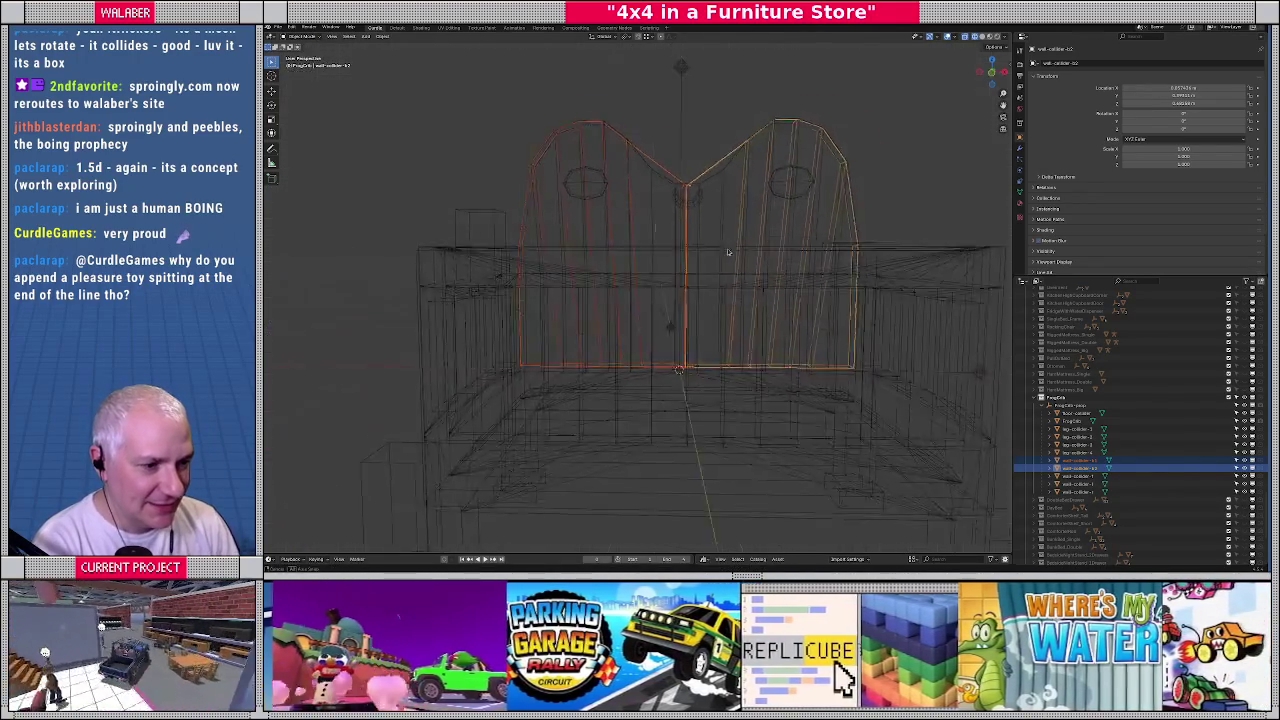
middle_drag(697, 272, 539, 257)
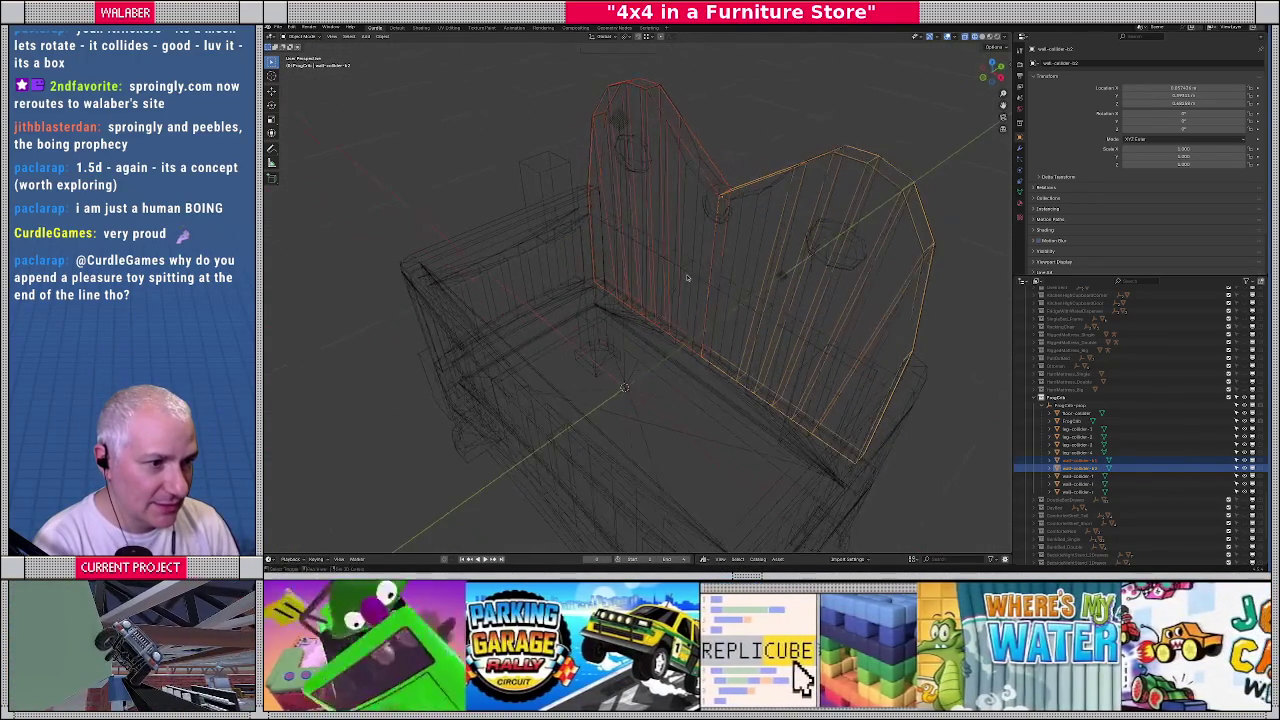
Return to solid shading and start moving the left wall collider along X
key(shift+z)
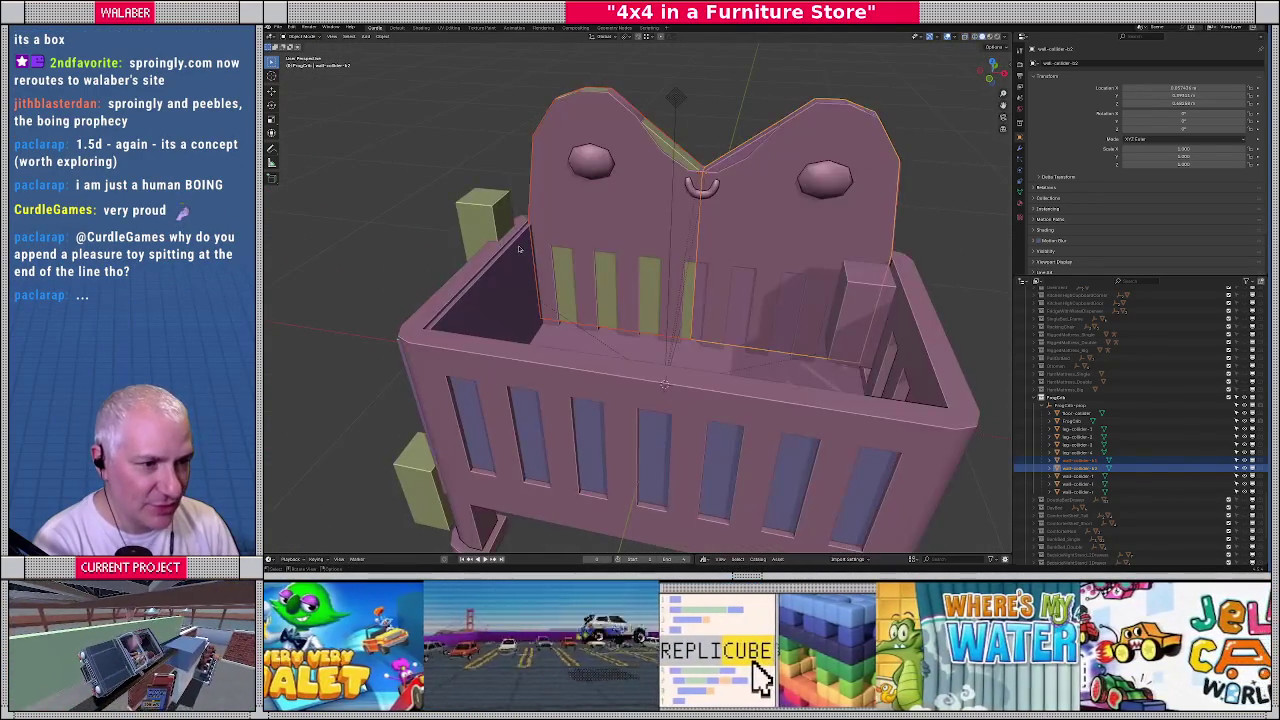
click(519, 249)
key(g)
key(x)
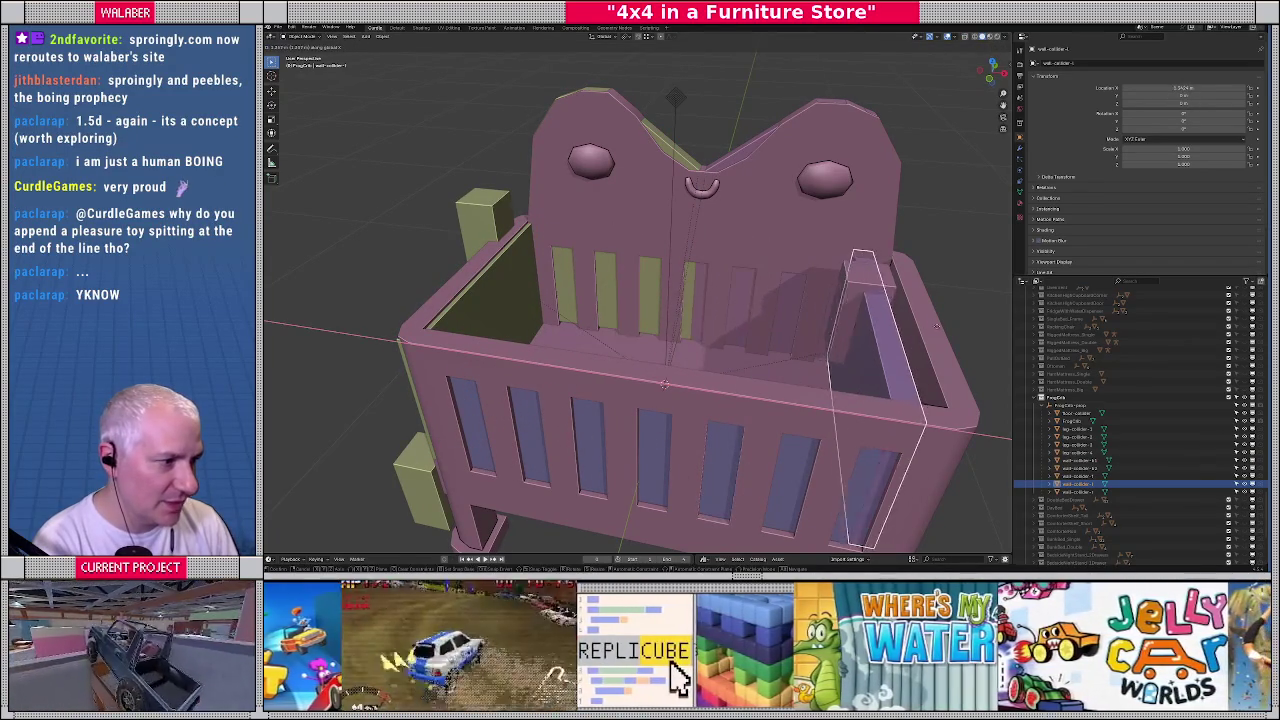
Place the wall collider on the crib's right side and refine its position up close
click(820, 280)
mouse_move(820, 280)
middle_down()
mouse_move(673, 285)
mouse_move(685, 333)
mouse_move(656, 322)
middle_up()
scroll(673, 287, up, 2)
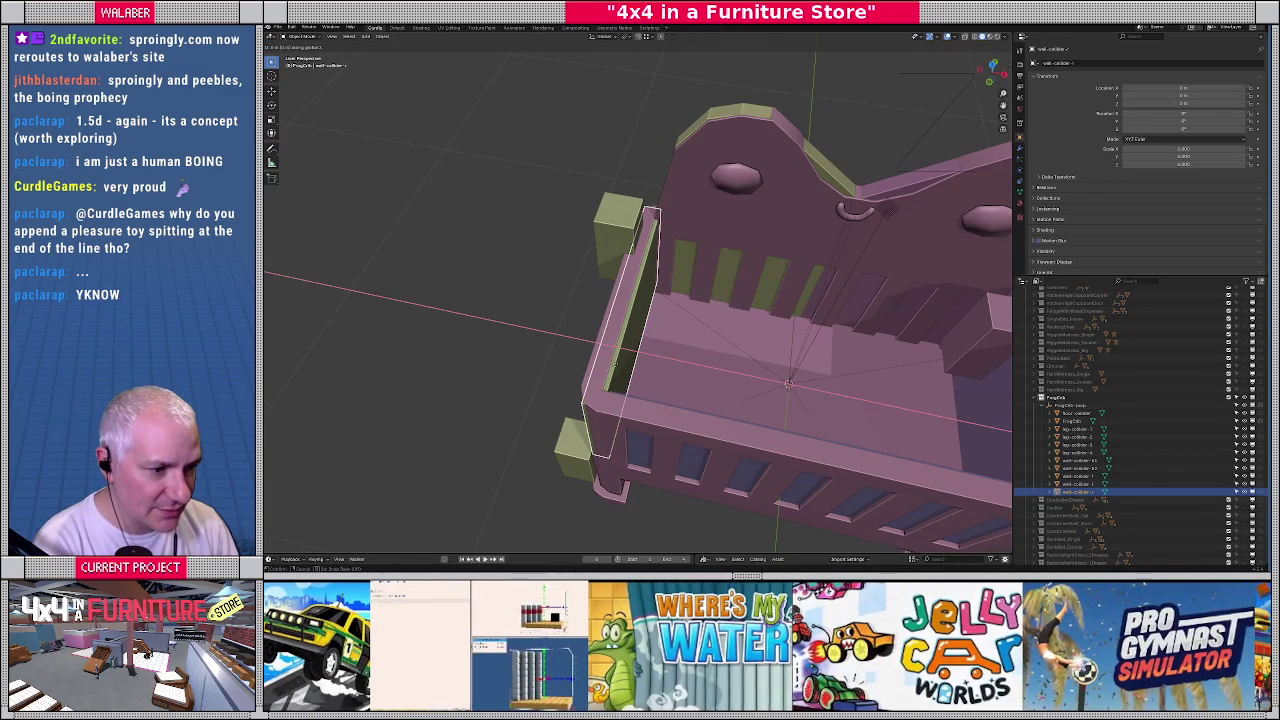
scroll(606, 314, up, 5)
middle_drag(640, 320, 606, 314)
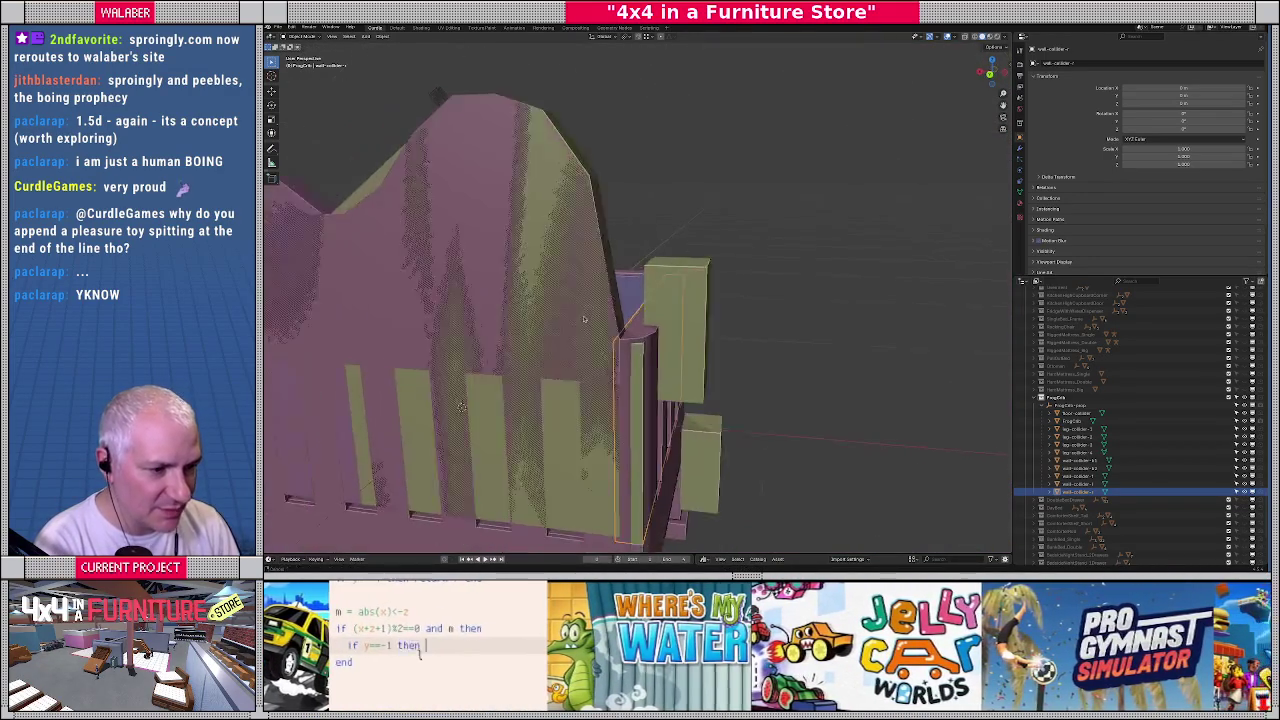
scroll(606, 314, up, 2)
scroll(630, 335, up, 1)
scroll(645, 350, up, 2)
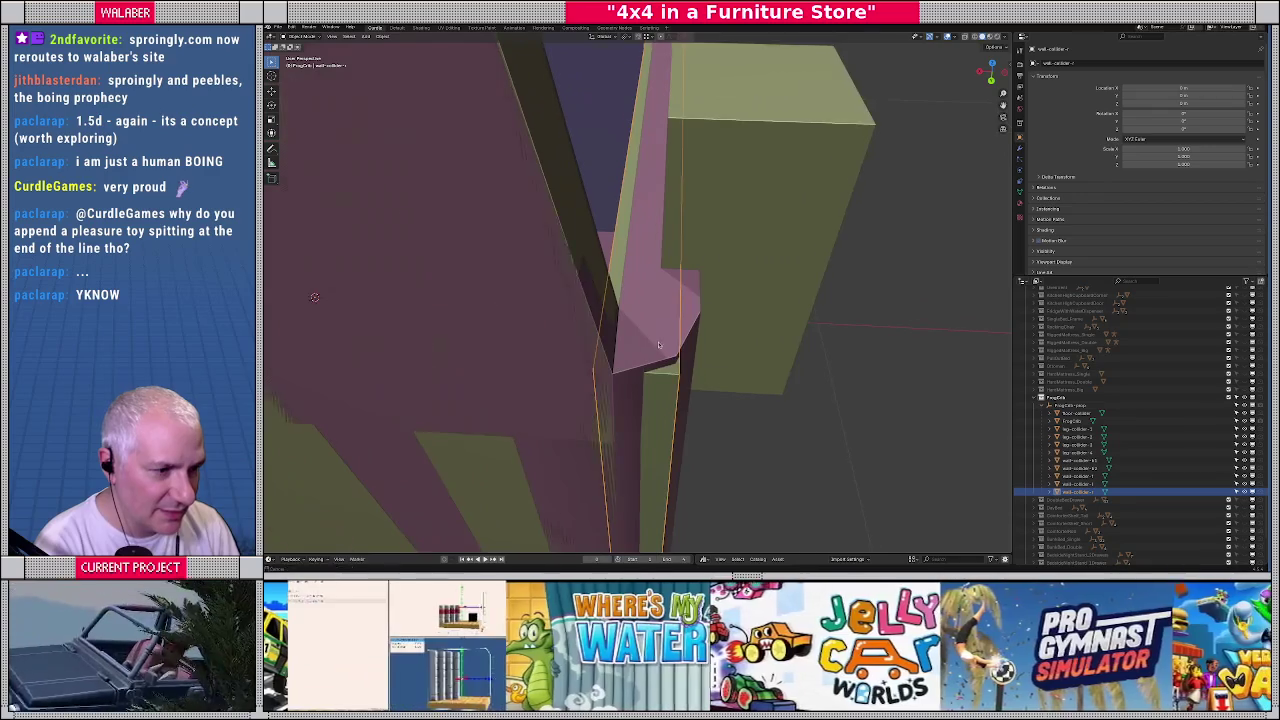
scroll(650, 357, up, 1)
key(g)
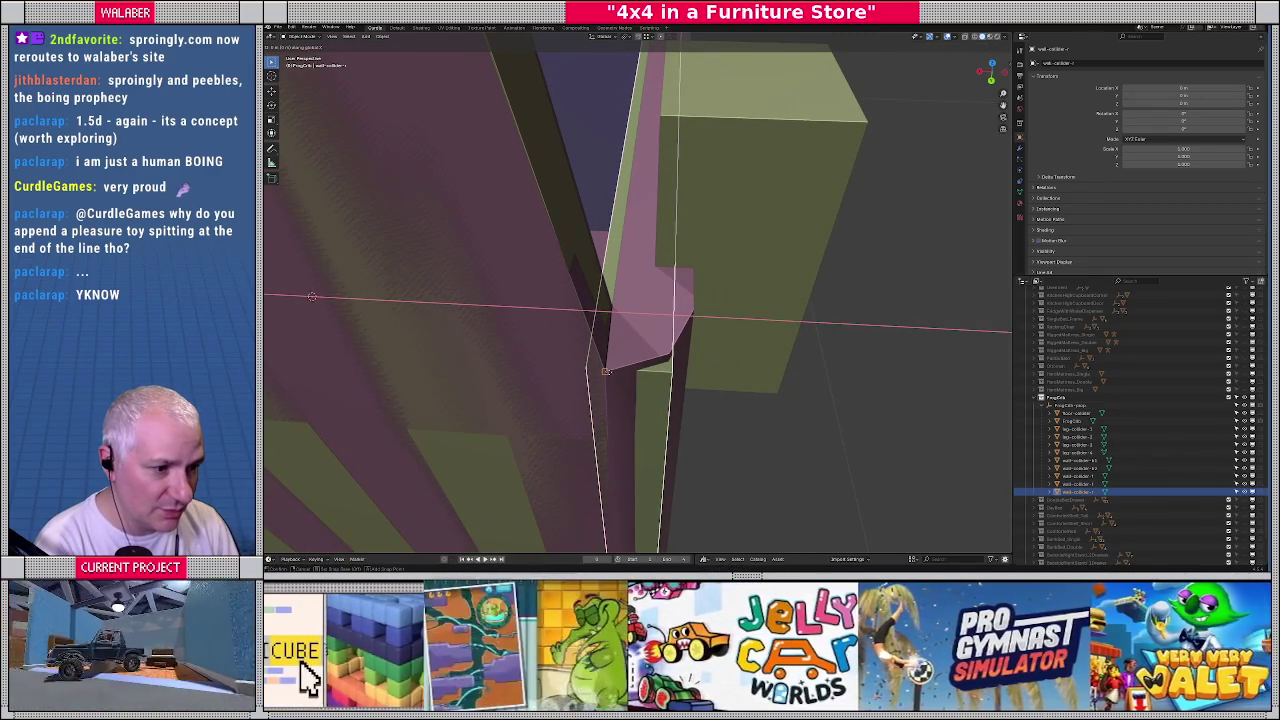
click(598, 352)
Align the wall collider flush with the corner post using wireframe shading
key(shift+z)
scroll(592, 355, down, 2)
scroll(589, 355, down, 2)
middle_drag(589, 354, 589, 354)
key(g)
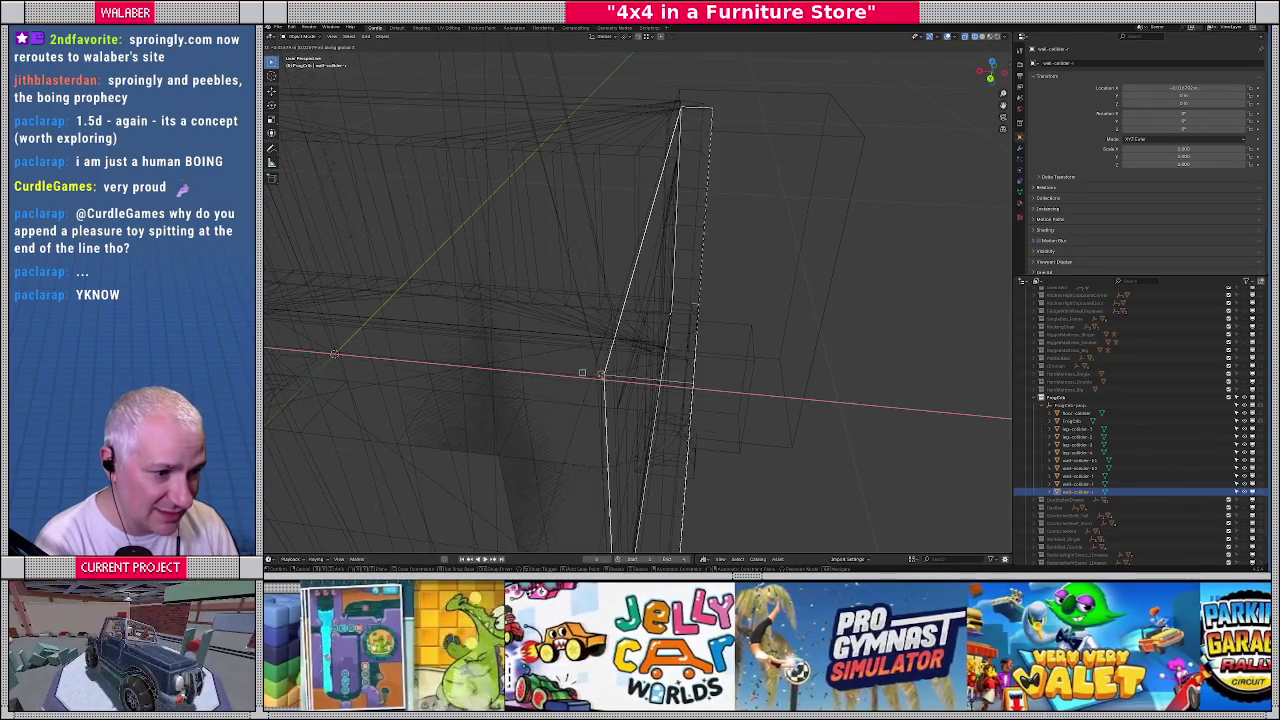
click(582, 373)
key(shift+z)
mouse_move(582, 373)
middle_down()
mouse_move(613, 342)
mouse_move(611, 397)
middle_up()
Select another wall collider from a top-down view of the crib
key(KP_7)
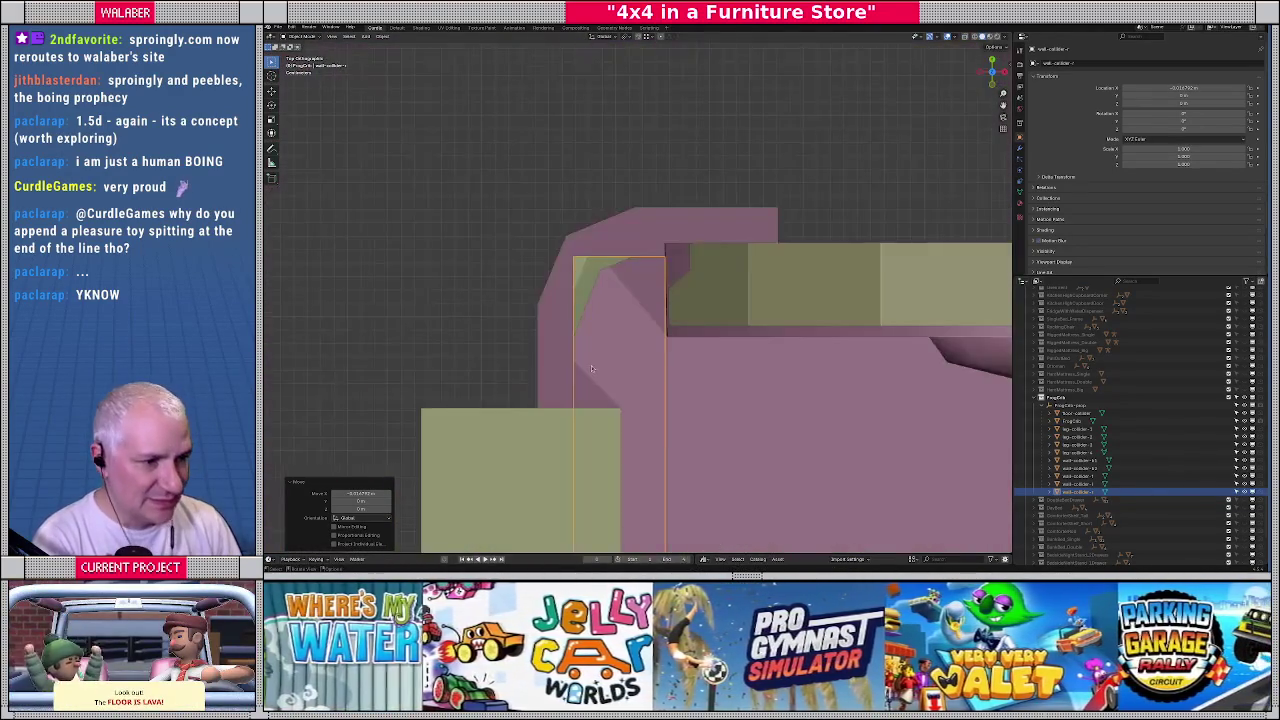
scroll(611, 397, down, 4)
scroll(670, 310, up, 2)
scroll(670, 310, up, 2)
shift+middle_drag(670, 310, 691, 289)
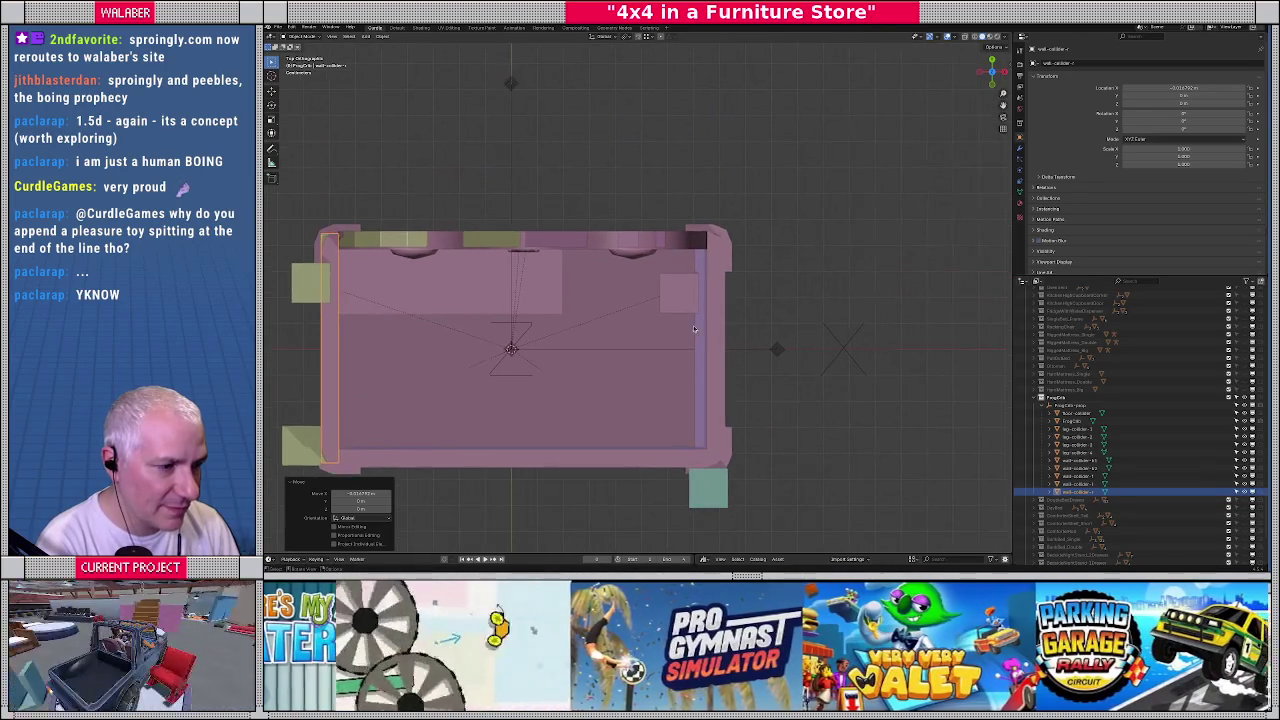
click(720, 216)
mouse_move(720, 216)
middle_down()
mouse_move(657, 251)
mouse_move(646, 342)
mouse_move(686, 318)
middle_up()
Shift that wall collider along X so it sits flush with the crib's side wall
key(shift+z)
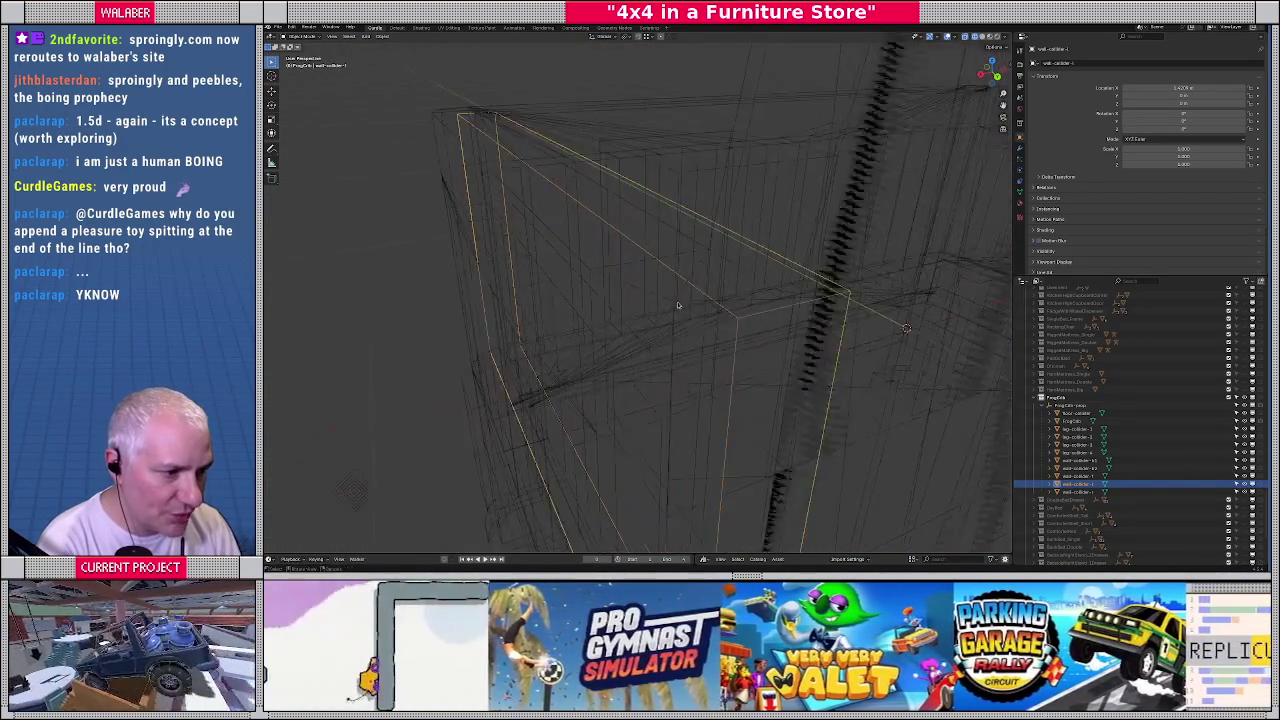
key(g)
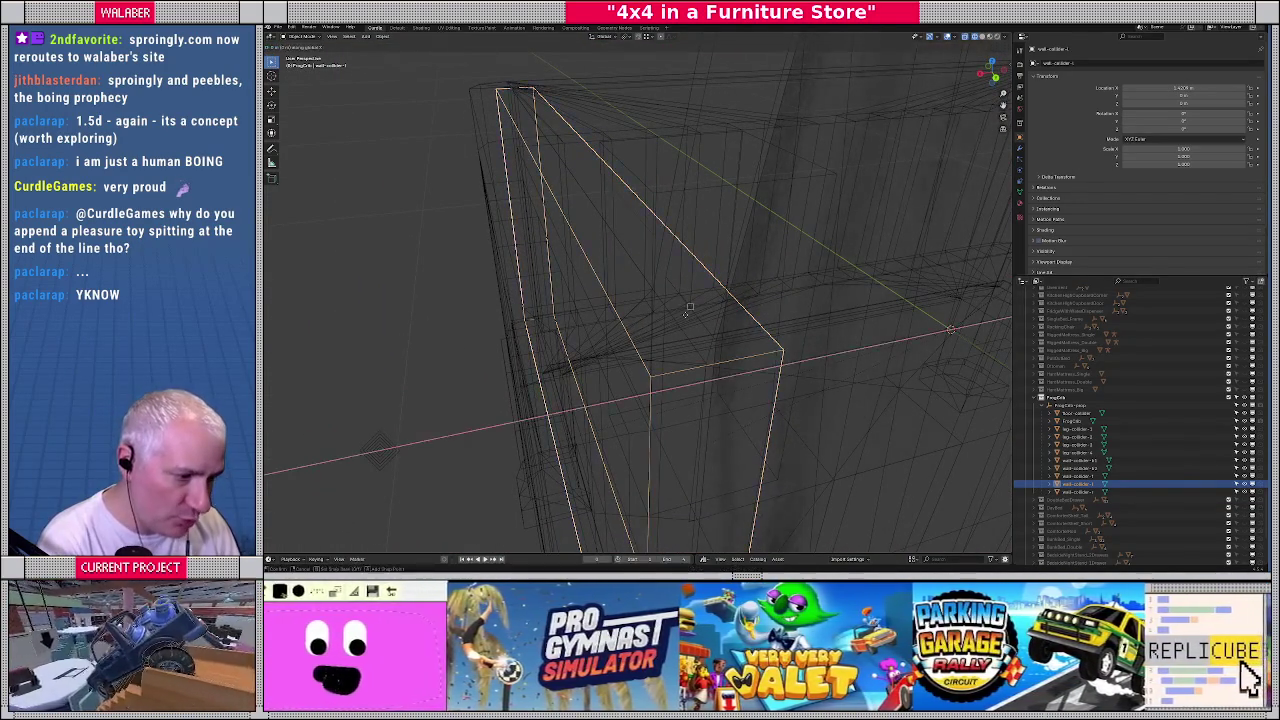
key(x)
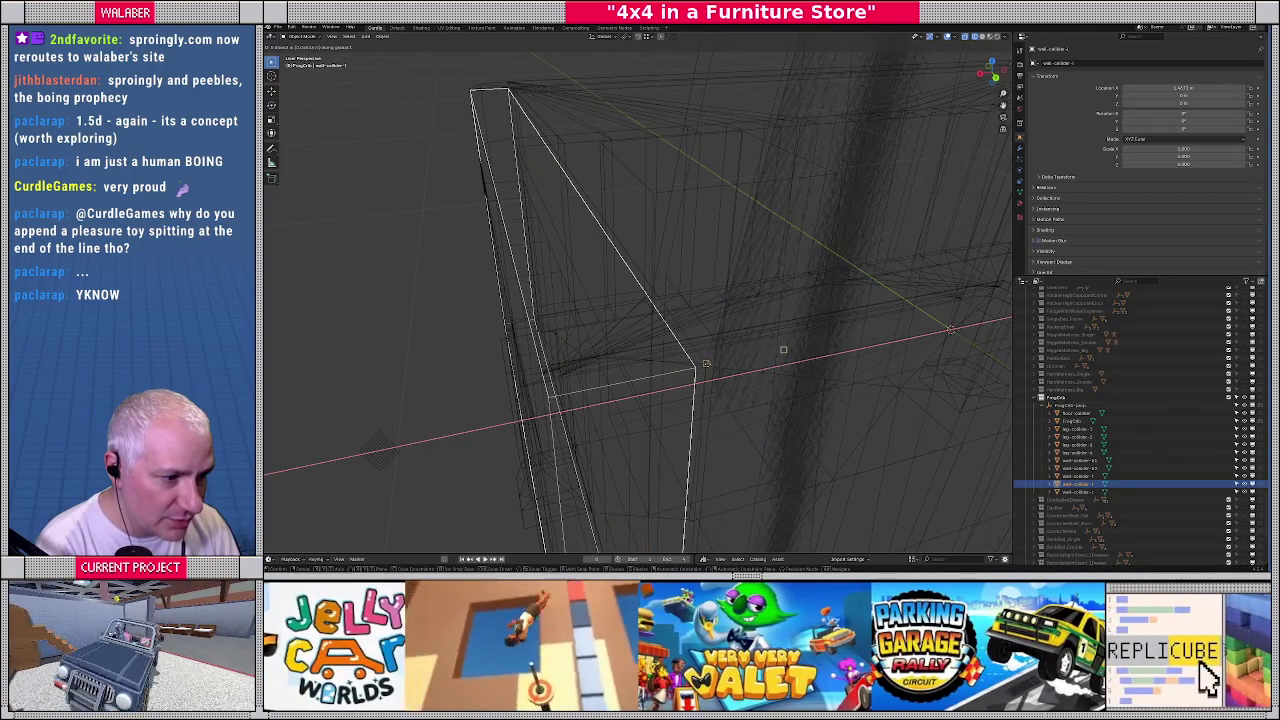
click(595, 342)
key(shift+z)
mouse_move(595, 342)
middle_down()
mouse_move(575, 342)
mouse_move(632, 181)
middle_up()
key(KP_7)
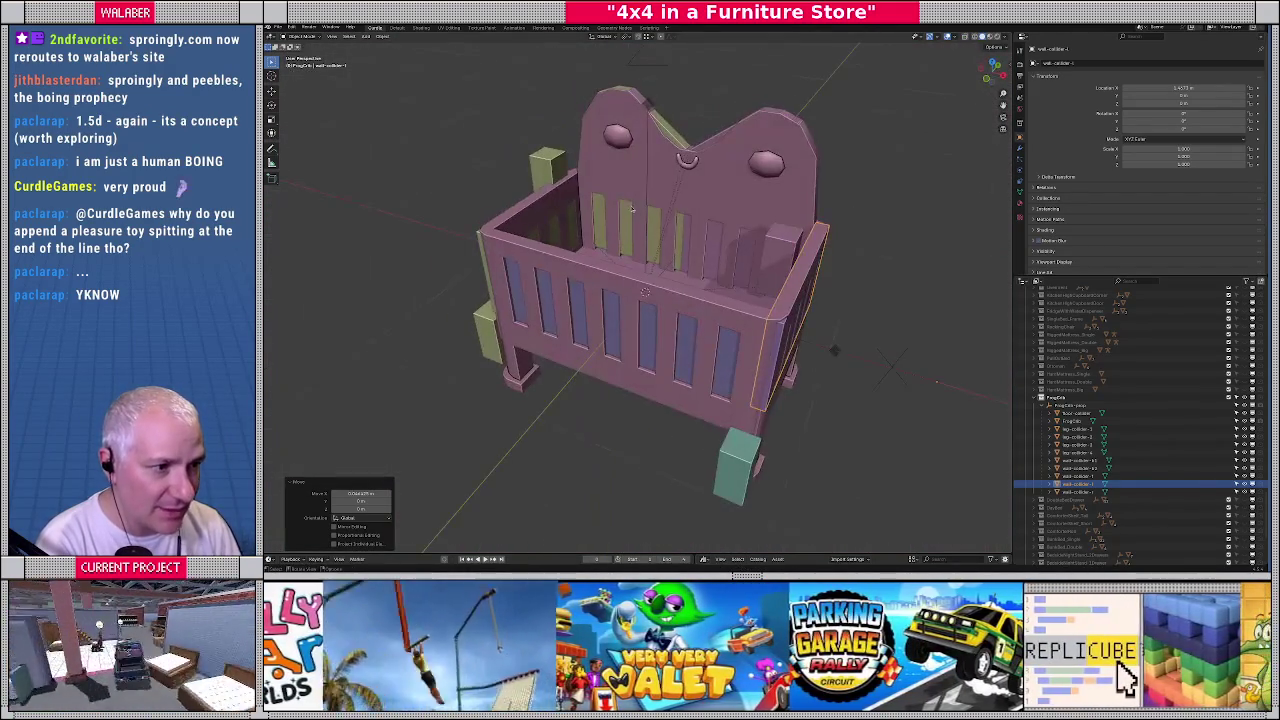
click(632, 181)
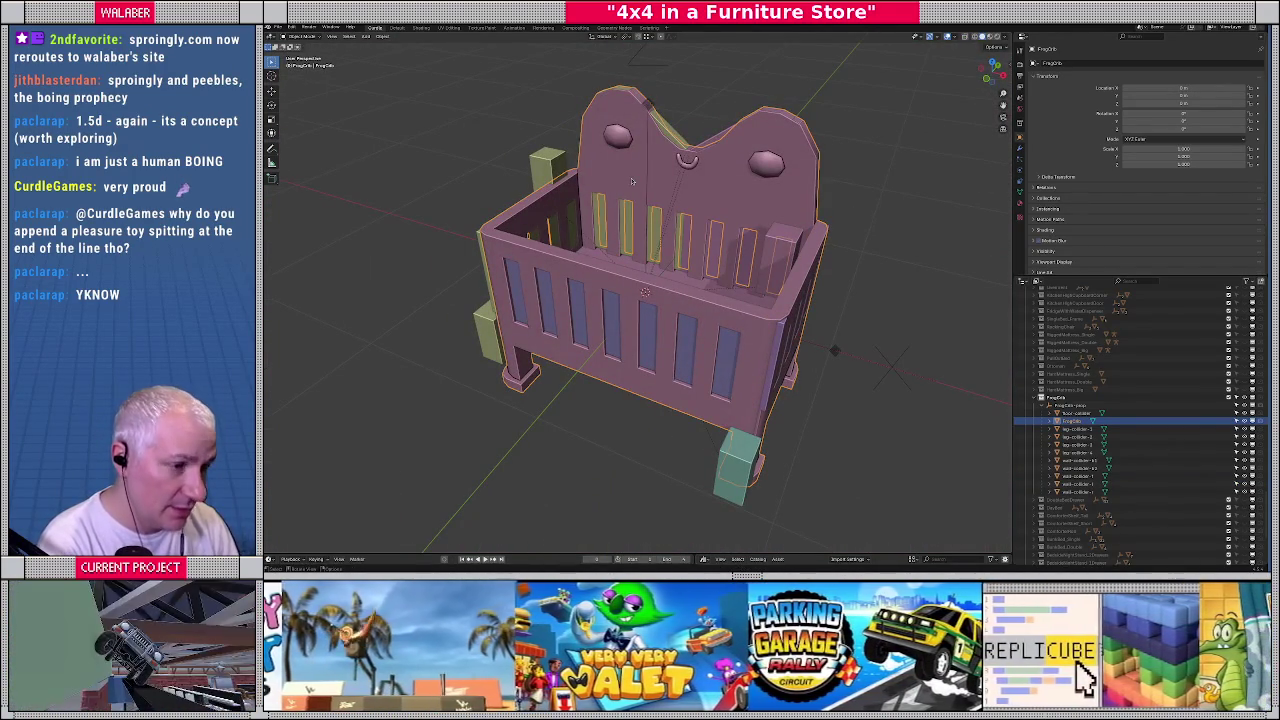
Hide the FrogCrib mesh and move the purple wall collider into place
key(h)
click(645, 265)
mouse_move(645, 265)
middle_down()
mouse_move(573, 315)
mouse_move(639, 313)
mouse_move(589, 283)
middle_up()
scroll(573, 315, up, 5)
scroll(573, 315, down, 3)
scroll(639, 313, up, 2)
click(580, 288)
click(578, 236)
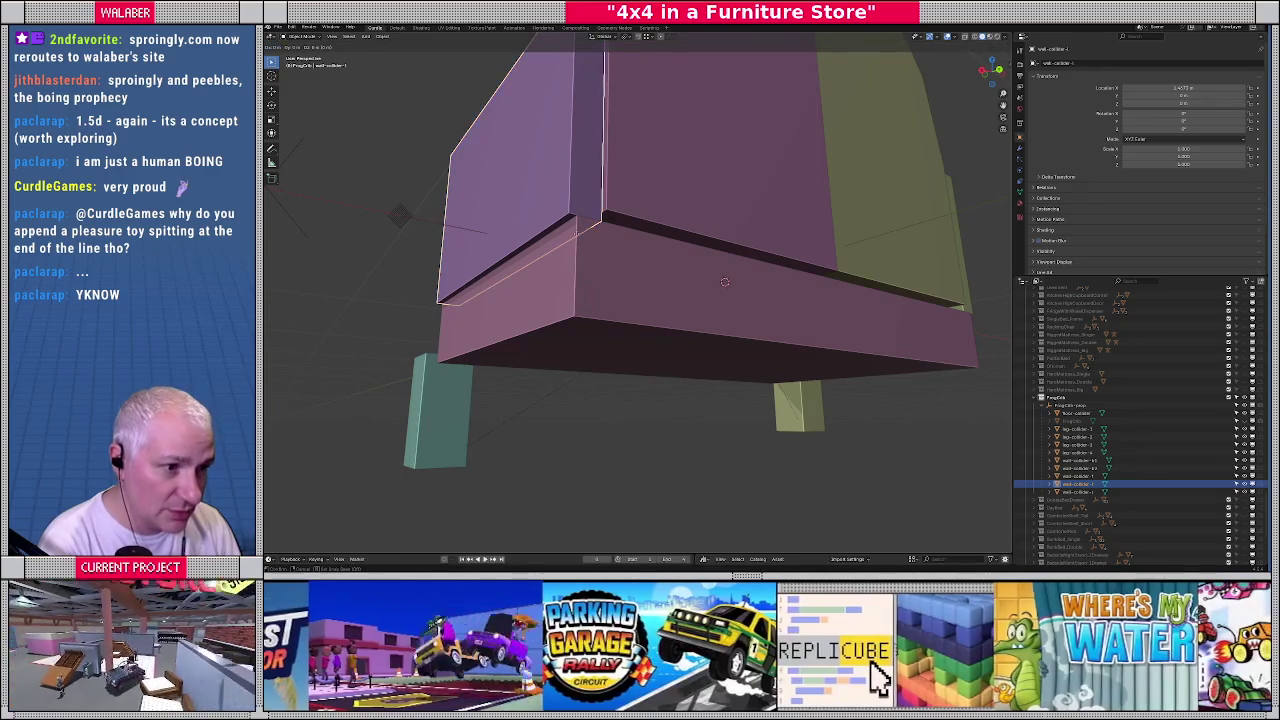
click(567, 215)
Rotate and reposition the green wall collider to fit the crib wall
mouse_move(743, 302)
middle_down()
mouse_move(752, 208)
mouse_move(676, 278)
mouse_move(674, 235)
middle_up()
click(752, 208)
key(r)
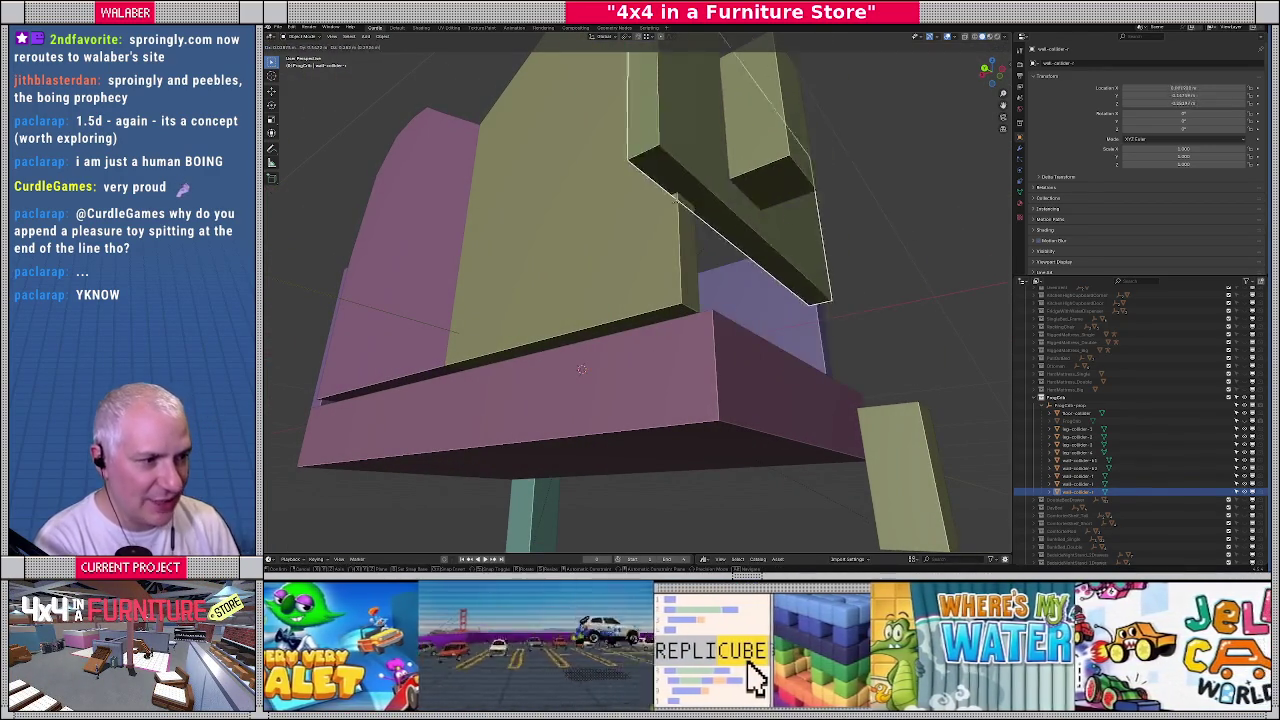
click(714, 262)
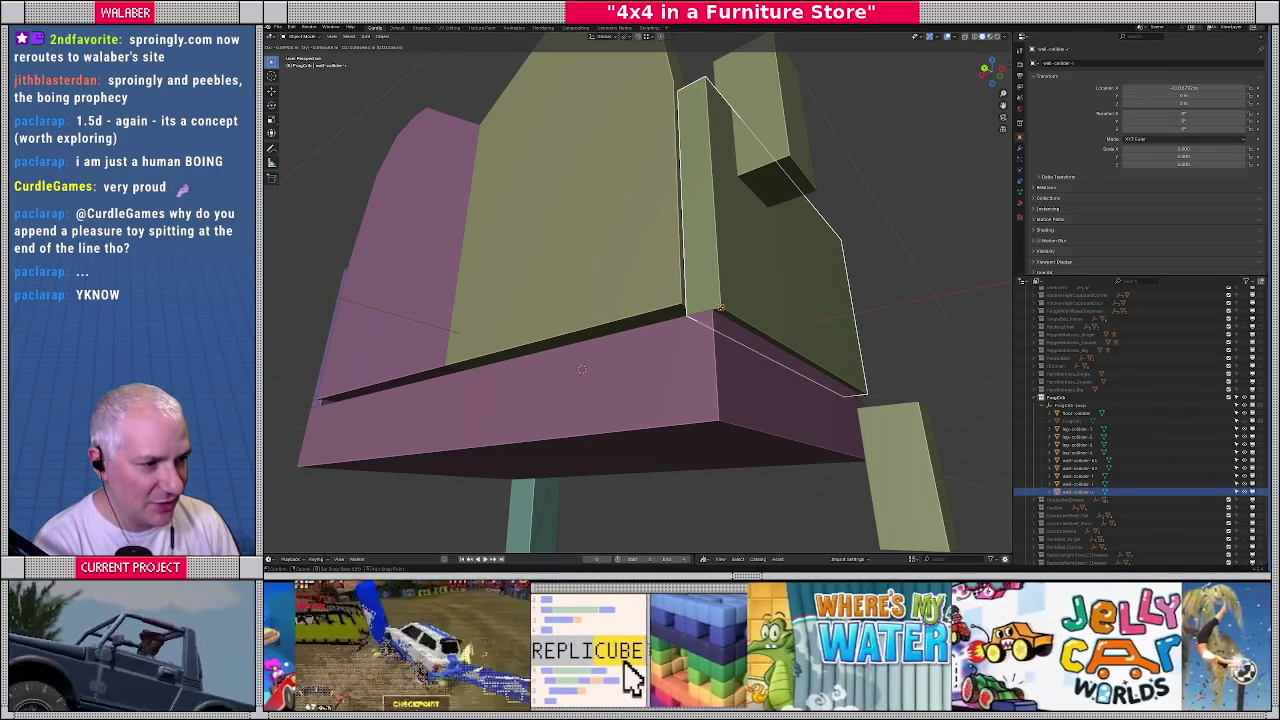
key(g)
click(686, 290)
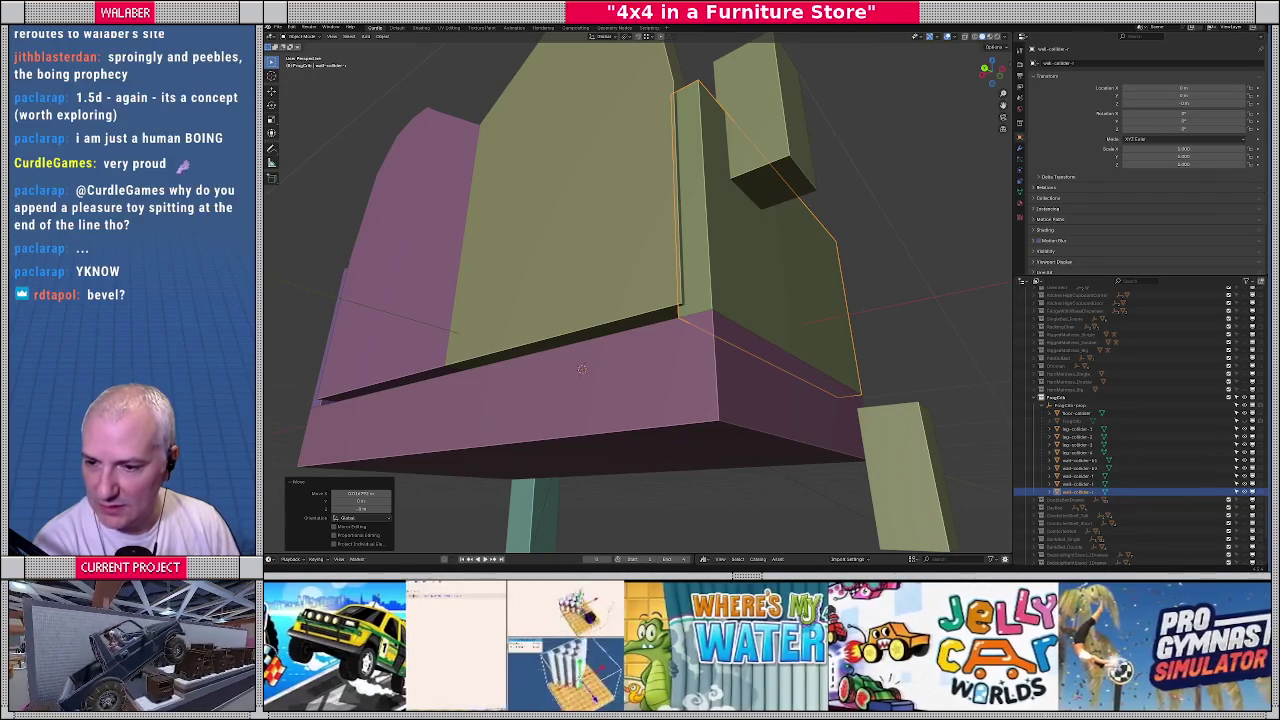
Snap the front wall collider against the crib's front wall and check it
mouse_move(689, 318)
middle_down()
mouse_move(666, 366)
mouse_move(669, 398)
mouse_move(759, 367)
mouse_move(628, 347)
middle_up()
scroll(666, 366, up, 2)
scroll(669, 398, down, 5)
scroll(700, 385, up, 5)
click(628, 347)
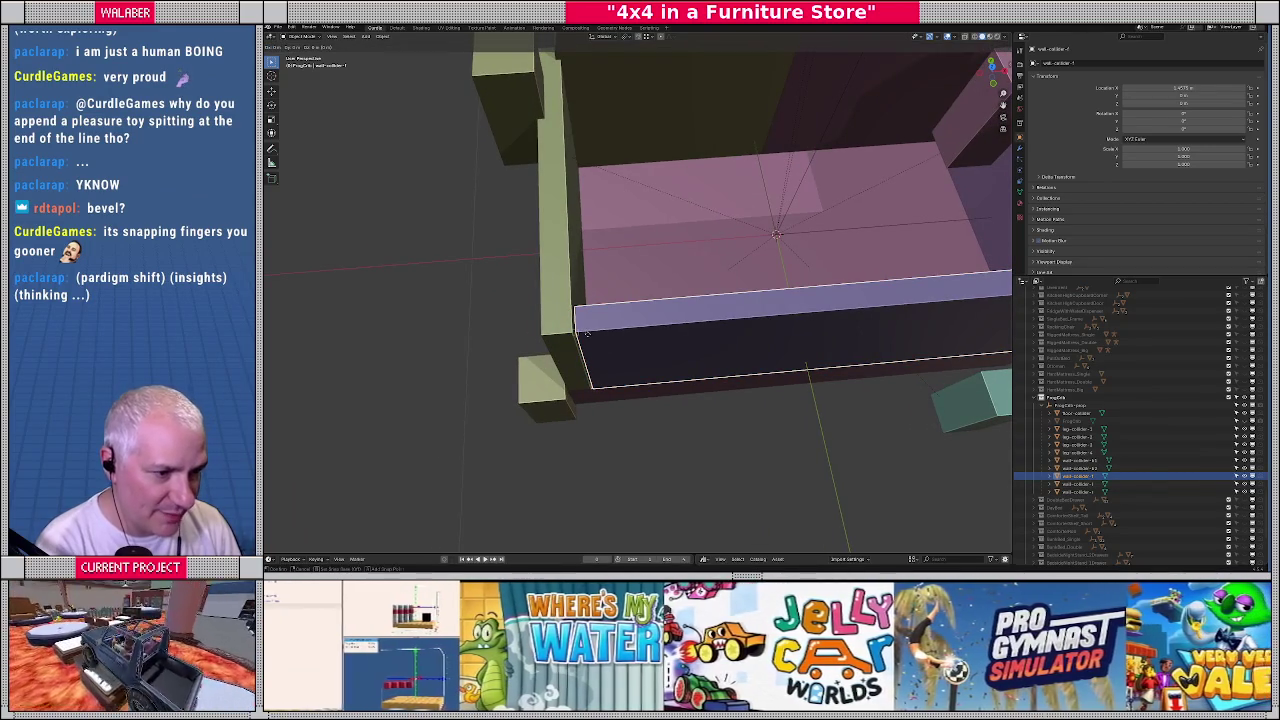
click(575, 332)
scroll(613, 347, down, 4)
scroll(613, 347, up, 4)
mouse_move(613, 347)
middle_down()
mouse_move(598, 281)
mouse_move(584, 374)
mouse_move(575, 365)
mouse_move(611, 357)
mouse_move(438, 344)
middle_up()
scroll(605, 320, up, 4)
scroll(600, 290, down, 4)
Move the teal, green and another leg collider under the crib's legs with snapping
click(584, 370)
key(g)
click(562, 354)
scroll(600, 350, up, 3)
click(433, 346)
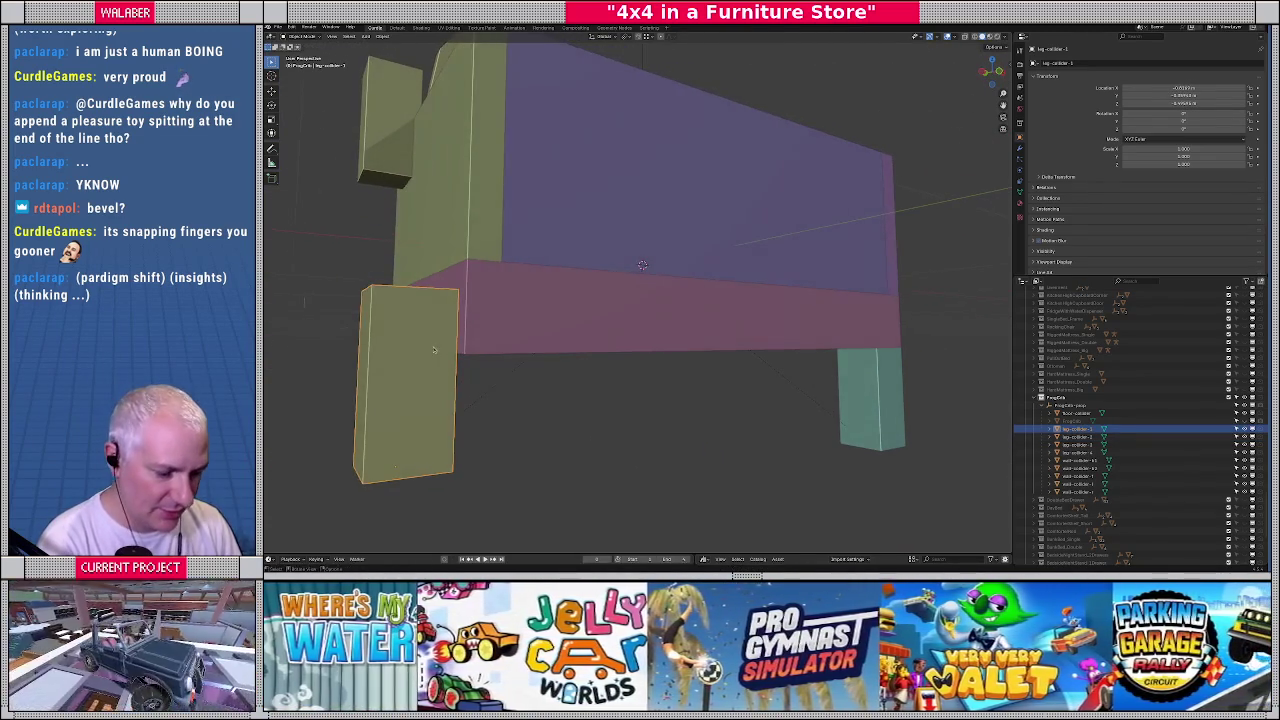
key(g)
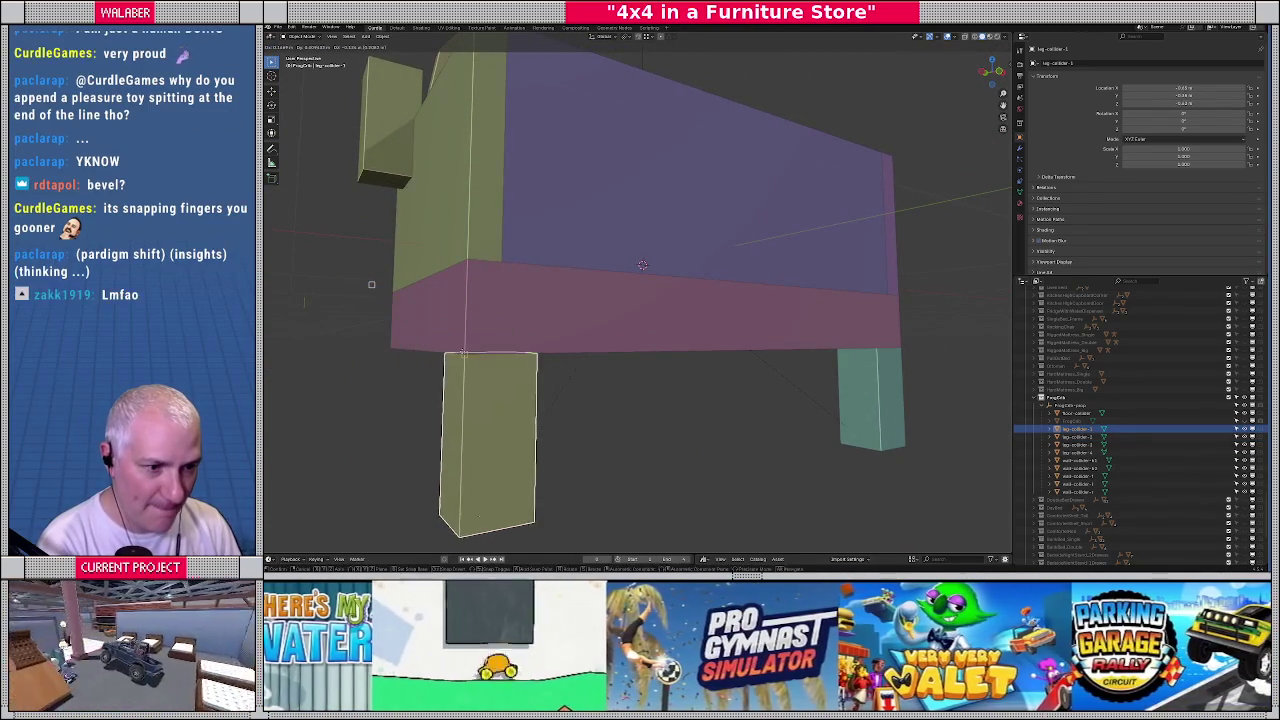
click(560, 360)
mouse_move(560, 360)
middle_down()
mouse_move(886, 360)
mouse_move(668, 297)
middle_up()
click(886, 360)
key(g)
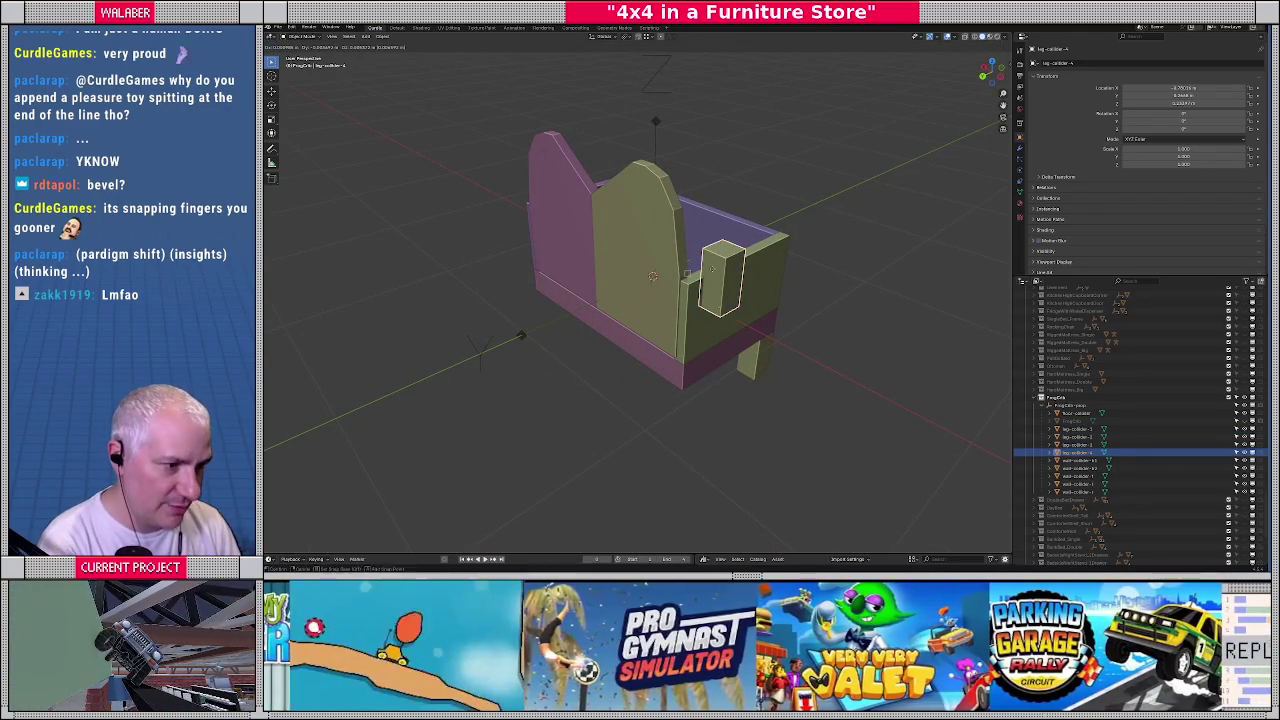
click(692, 380)
Adjust the snapping options and place the small collider box onto the front leg
mouse_move(692, 380)
middle_down()
mouse_move(615, 330)
mouse_move(664, 80)
middle_up()
click(650, 37)
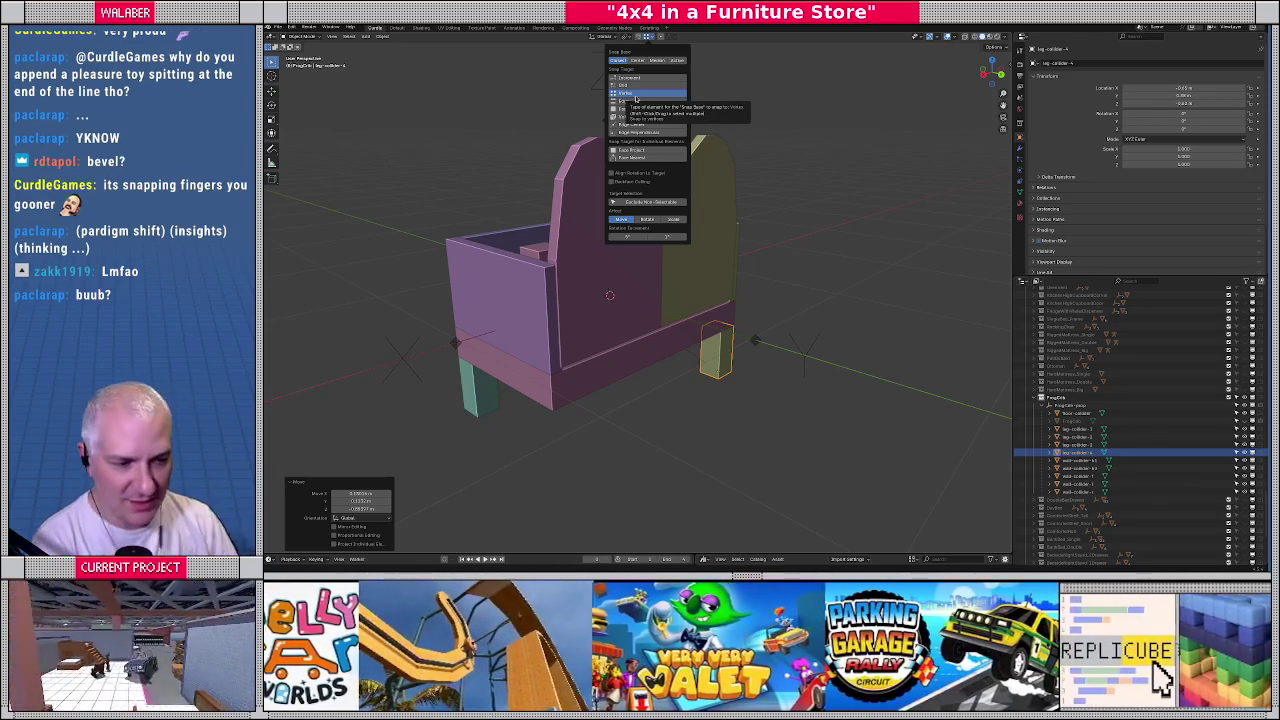
click(577, 293)
middle_drag(577, 293, 612, 291)
click(612, 291)
key(g)
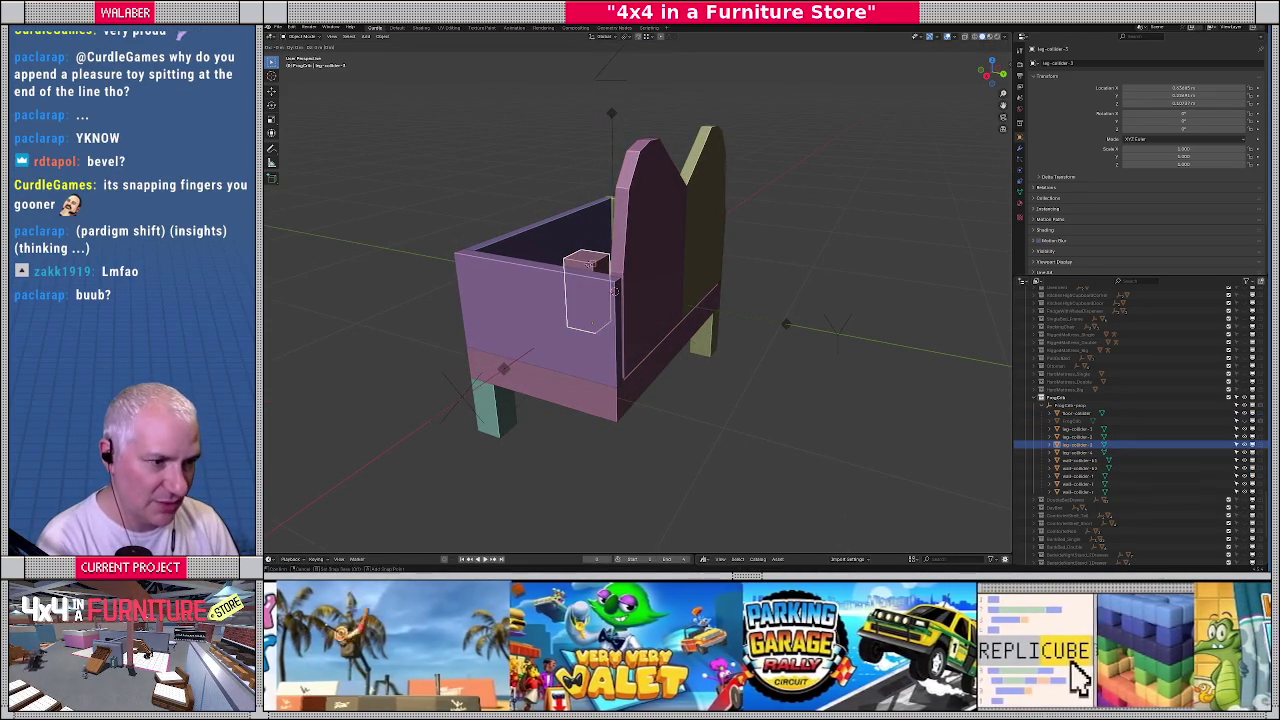
click(609, 424)
From the opposite side, select the green back-wall and side wall colliders
mouse_move(609, 424)
middle_down()
mouse_move(376, 440)
mouse_move(590, 290)
mouse_move(687, 251)
mouse_move(620, 248)
mouse_move(630, 265)
middle_up()
scroll(559, 311, up, 4)
click(620, 270)
click(655, 250)
Briefly isolate the selected pillar, then restore all objects in the scene
key(KP_Divide)
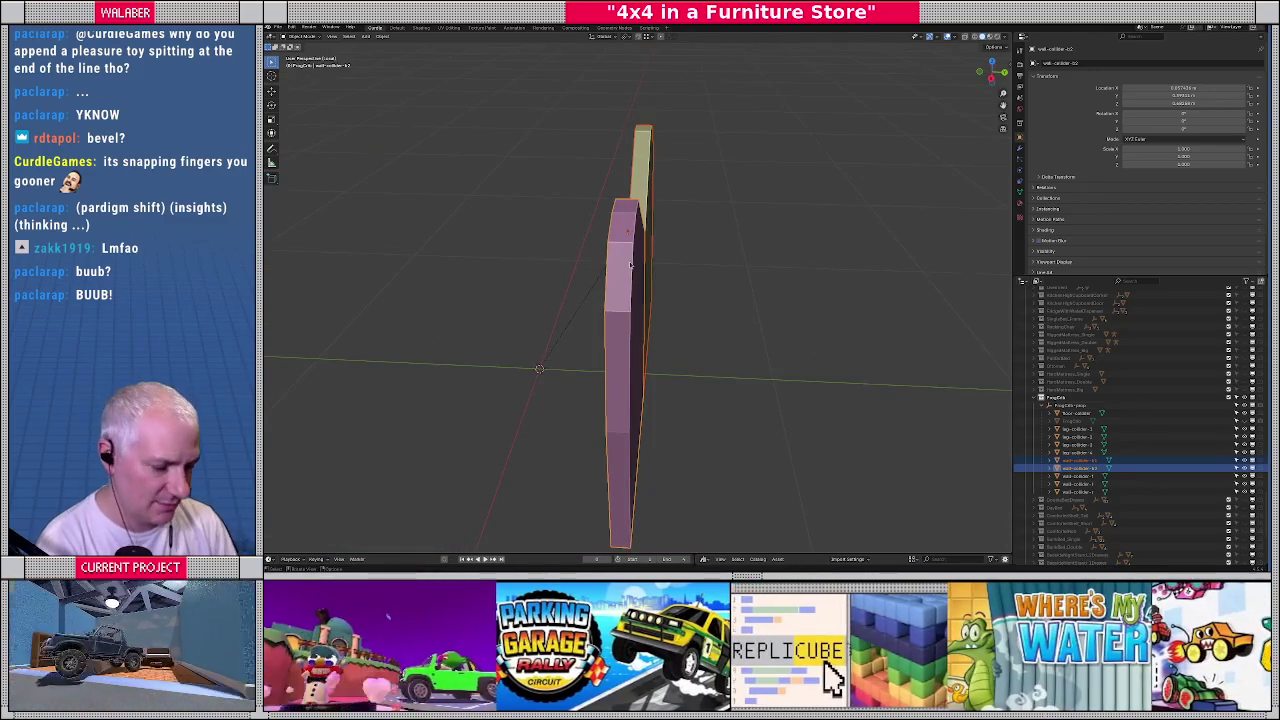
key(KP_Divide)
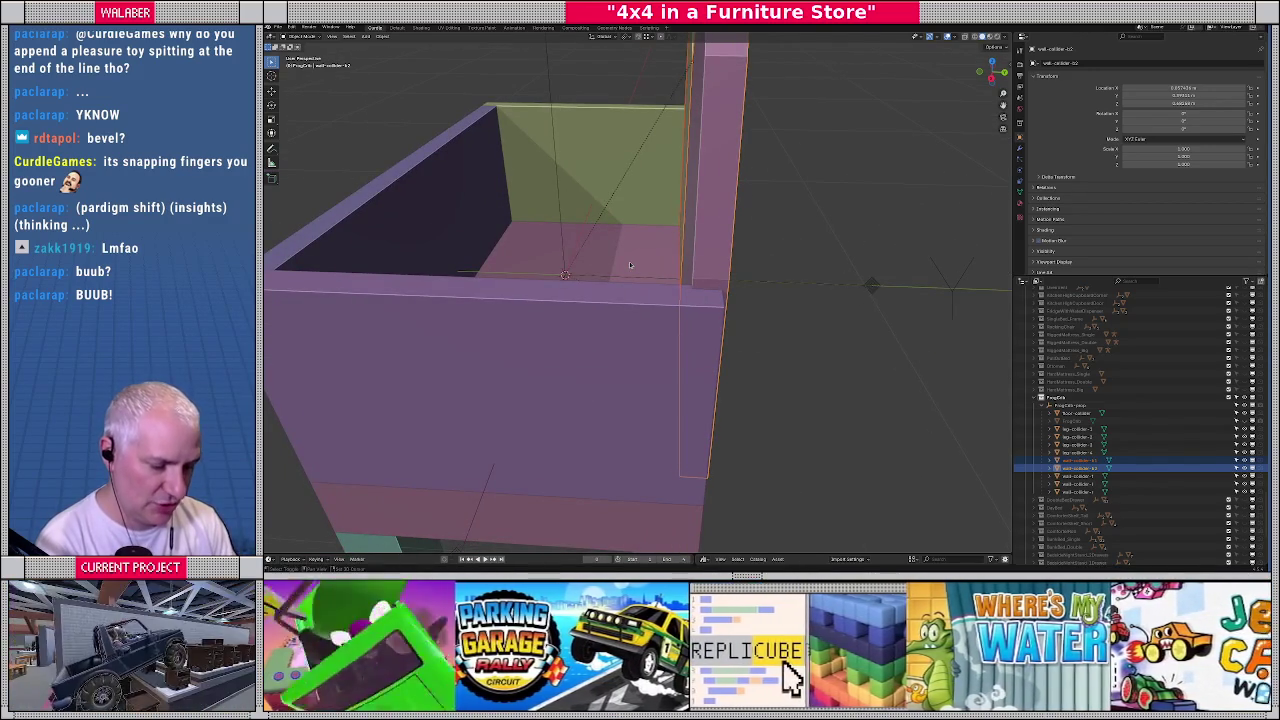
key(shift+h)
key(alt+h)
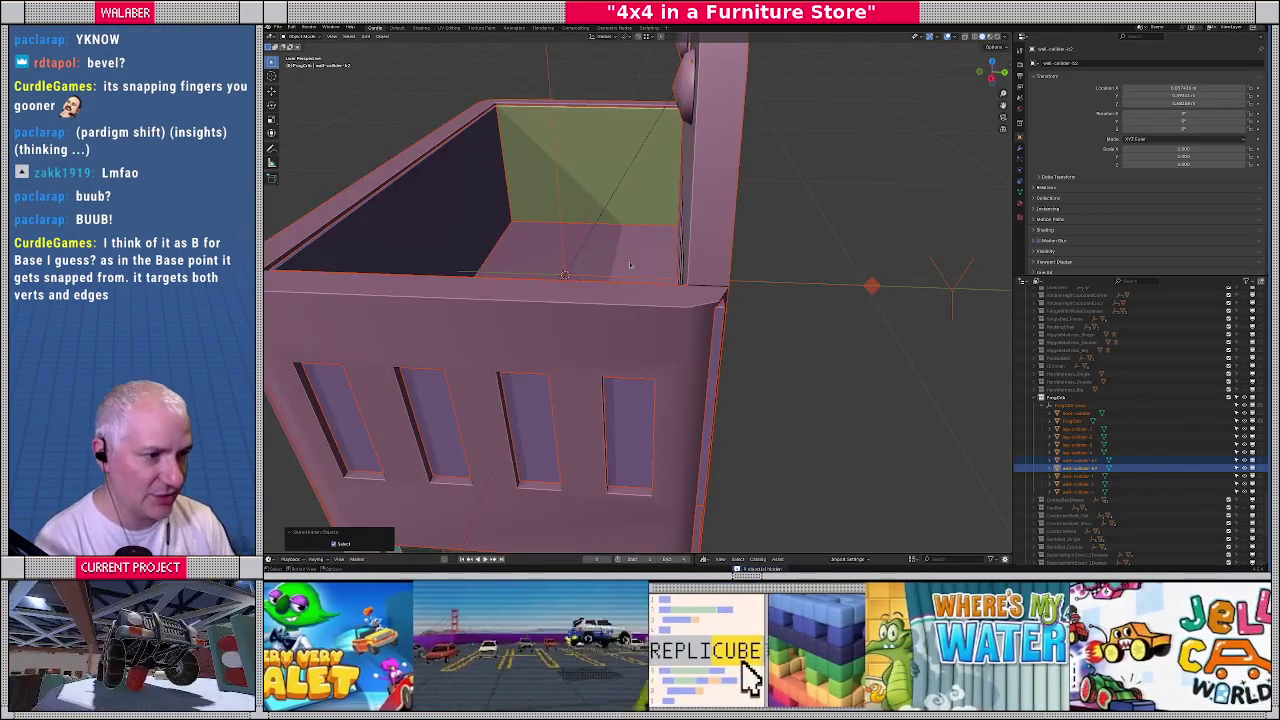
scroll(630, 265, down, 4)
mouse_move(630, 265)
middle_down()
mouse_move(645, 222)
mouse_move(406, 256)
middle_up()
Hide the FrogCrib mesh and move the side panel collider along Y
click(517, 278)
key(h)
mouse_move(517, 278)
middle_down()
mouse_move(700, 240)
mouse_move(651, 277)
middle_up()
scroll(700, 240, up, 3)
click(748, 219)
click(748, 219)
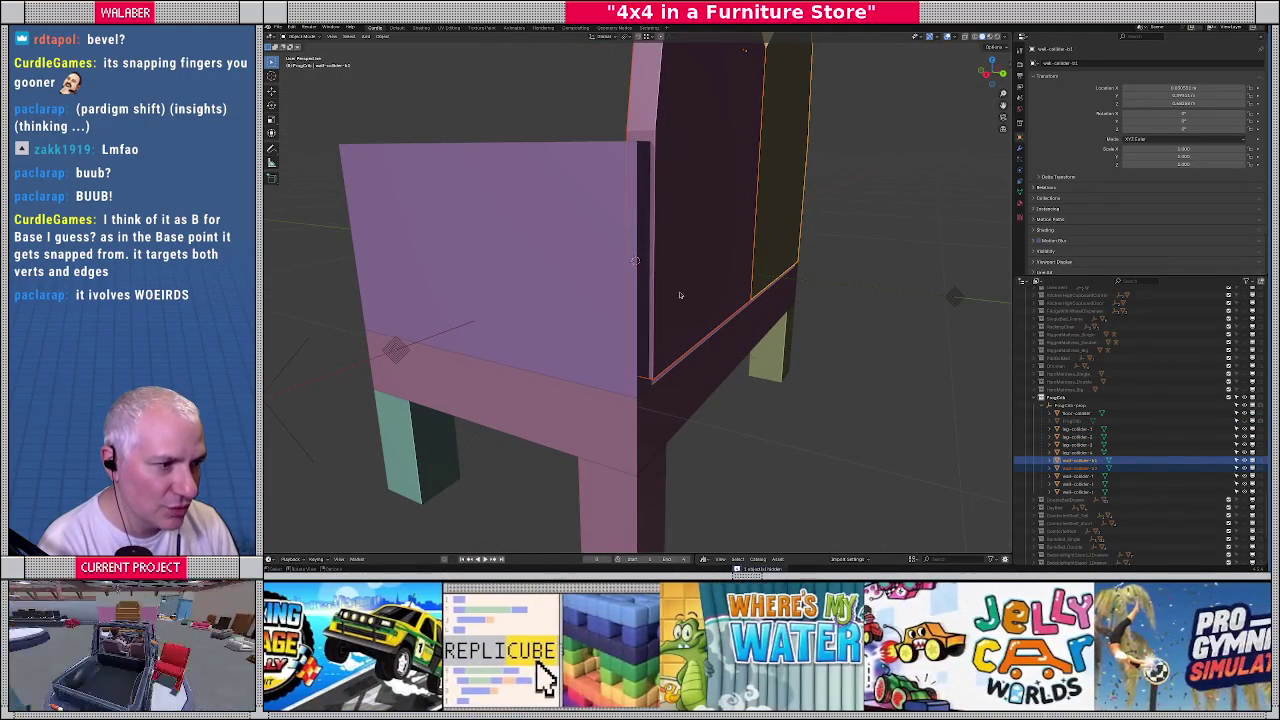
key(g)
key(y)
click(652, 378)
In wireframe, snap the side panel collider's bottom edge into place and leave edit mode
mouse_move(652, 378)
middle_down()
mouse_move(662, 367)
mouse_move(606, 351)
middle_up()
key(shift+z)
scroll(445, 296, up, 2)
middle_drag(445, 296, 608, 320)
scroll(608, 320, up, 2)
scroll(664, 318, up, 2)
key(g)
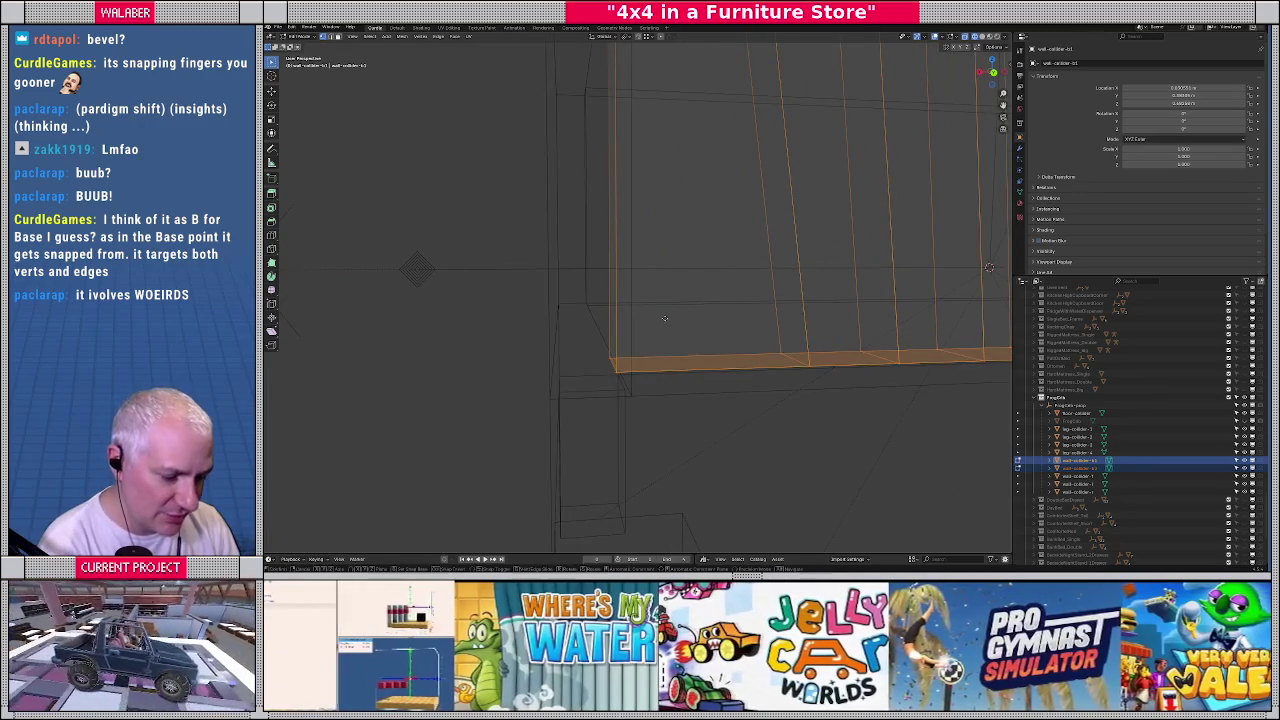
click(628, 400)
key(Tab)
Return to solid shading and unhide the FrogCrib mesh
scroll(608, 375, down, 3)
middle_drag(608, 375, 634, 380)
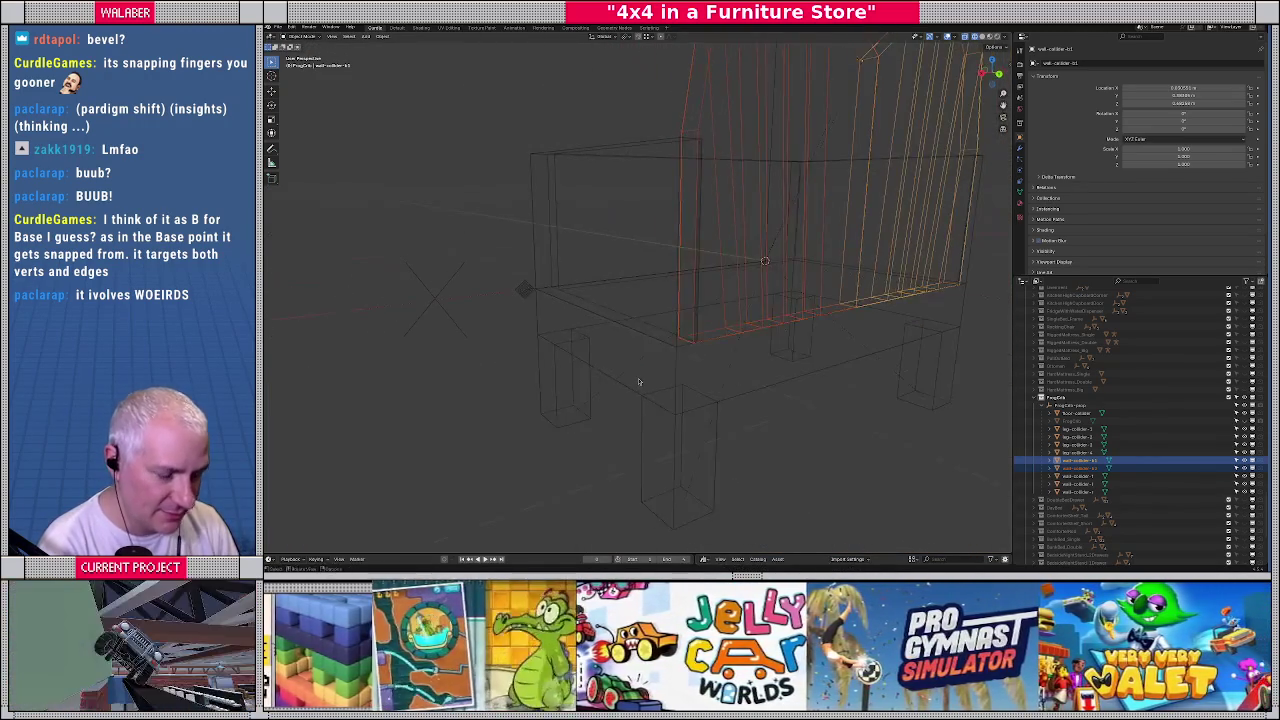
key(shift+z)
mouse_move(645, 336)
middle_down()
mouse_move(784, 282)
mouse_move(682, 357)
middle_up()
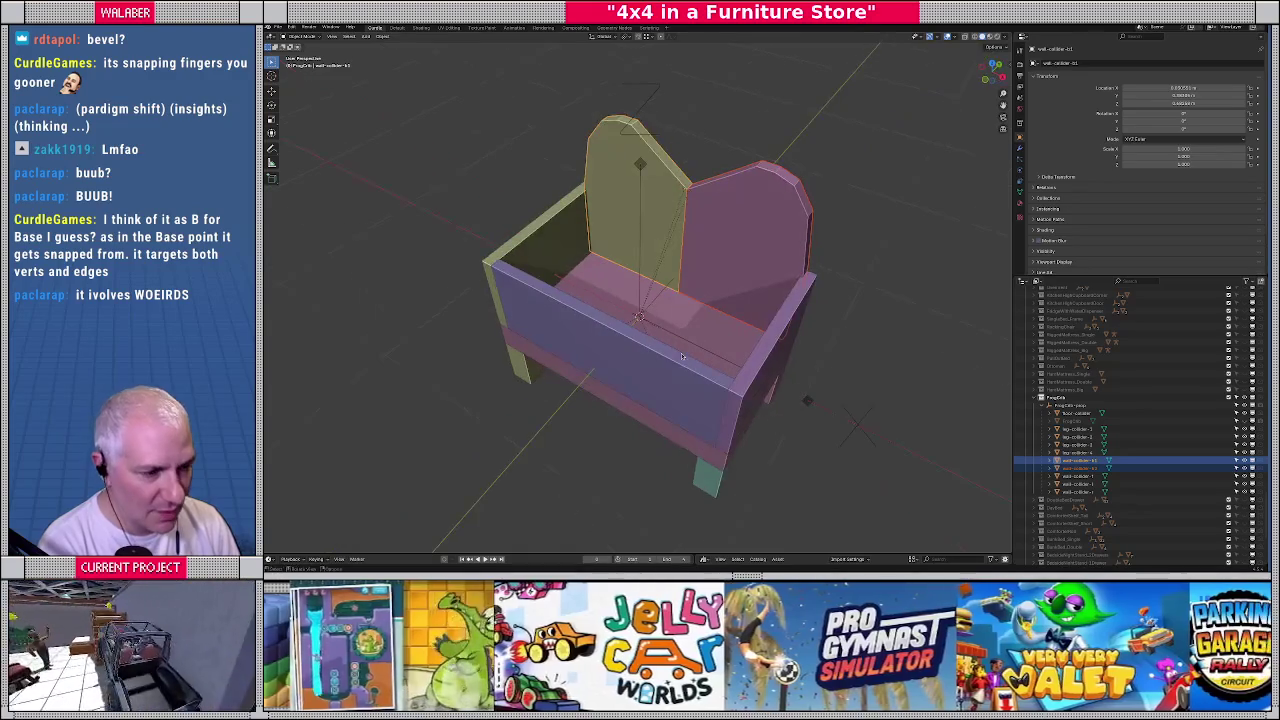
key(alt+h)
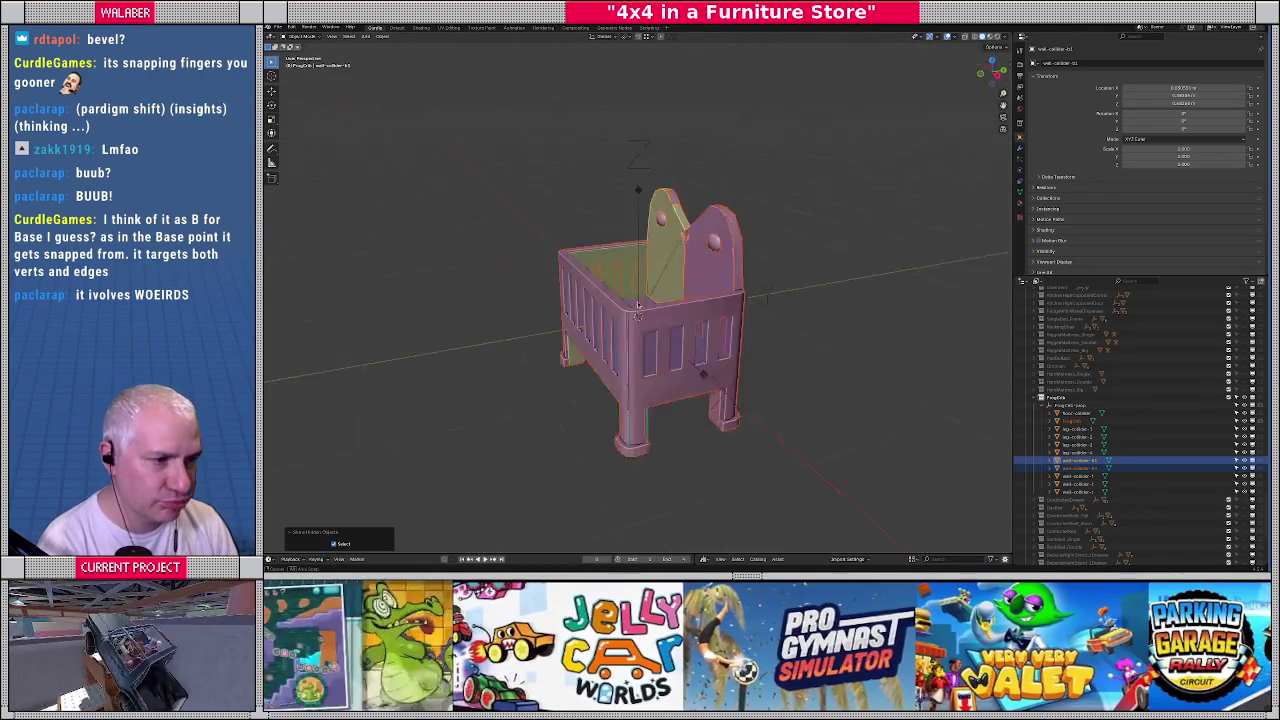
Set the FrogCrib-prop empty's Display As to Sphere and box-select its child objects
mouse_move(682, 357)
middle_down()
mouse_move(539, 274)
mouse_move(698, 305)
middle_up()
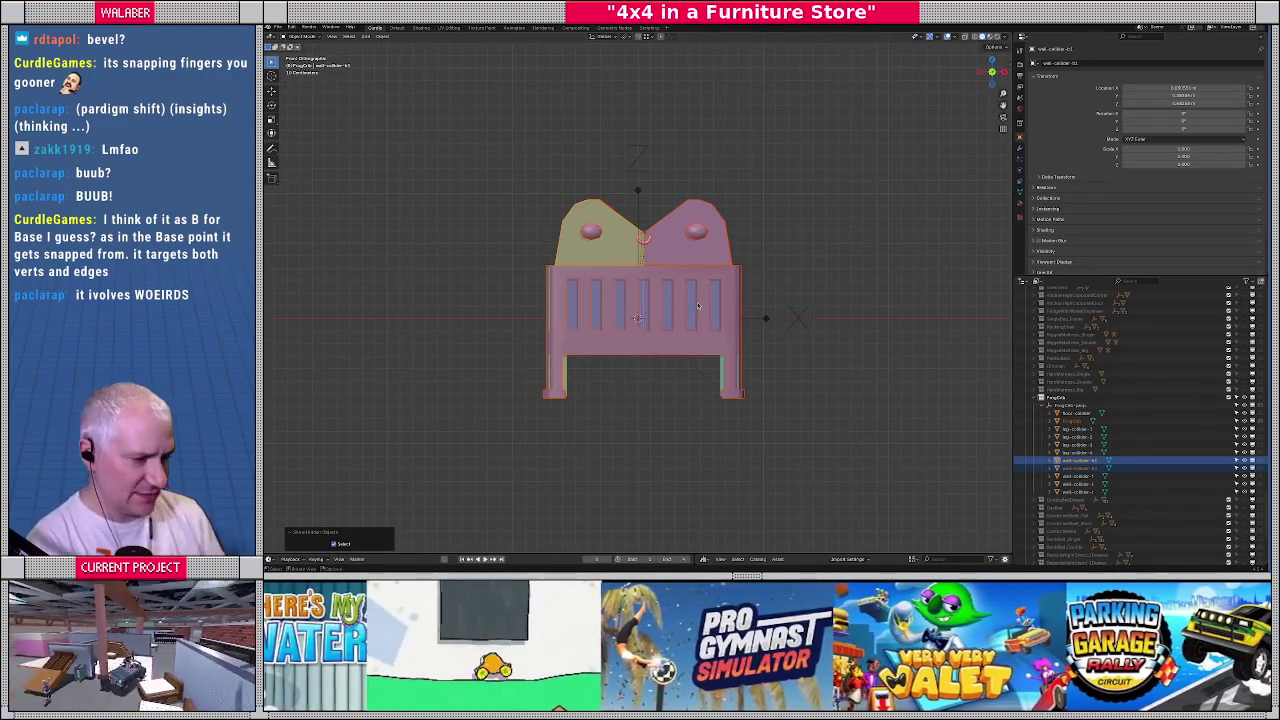
click(1075, 405)
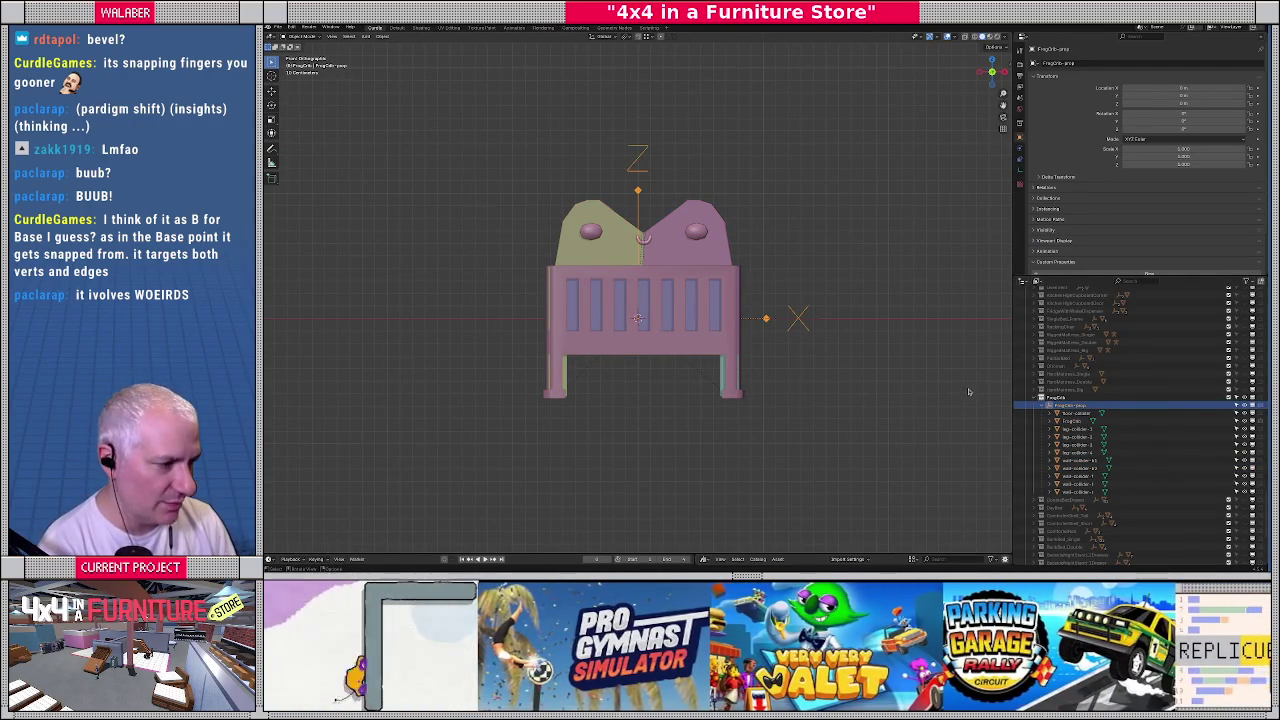
click(1019, 170)
click(1156, 76)
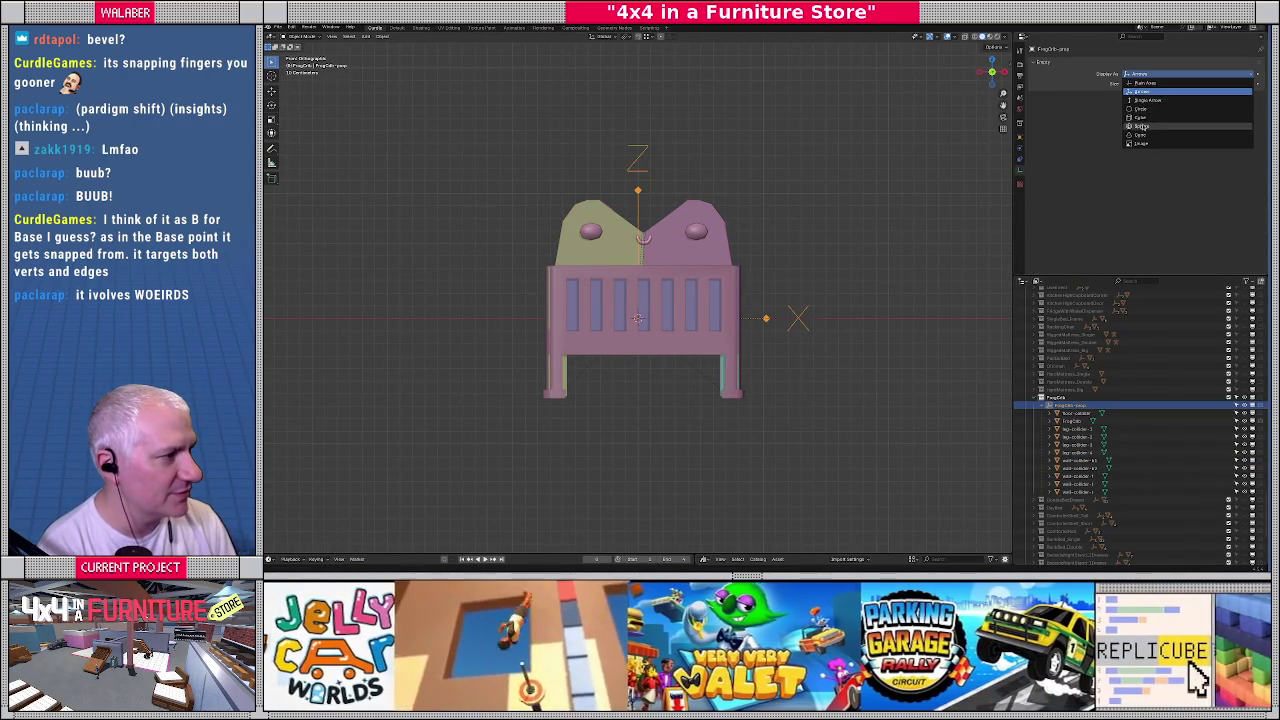
click(1150, 127)
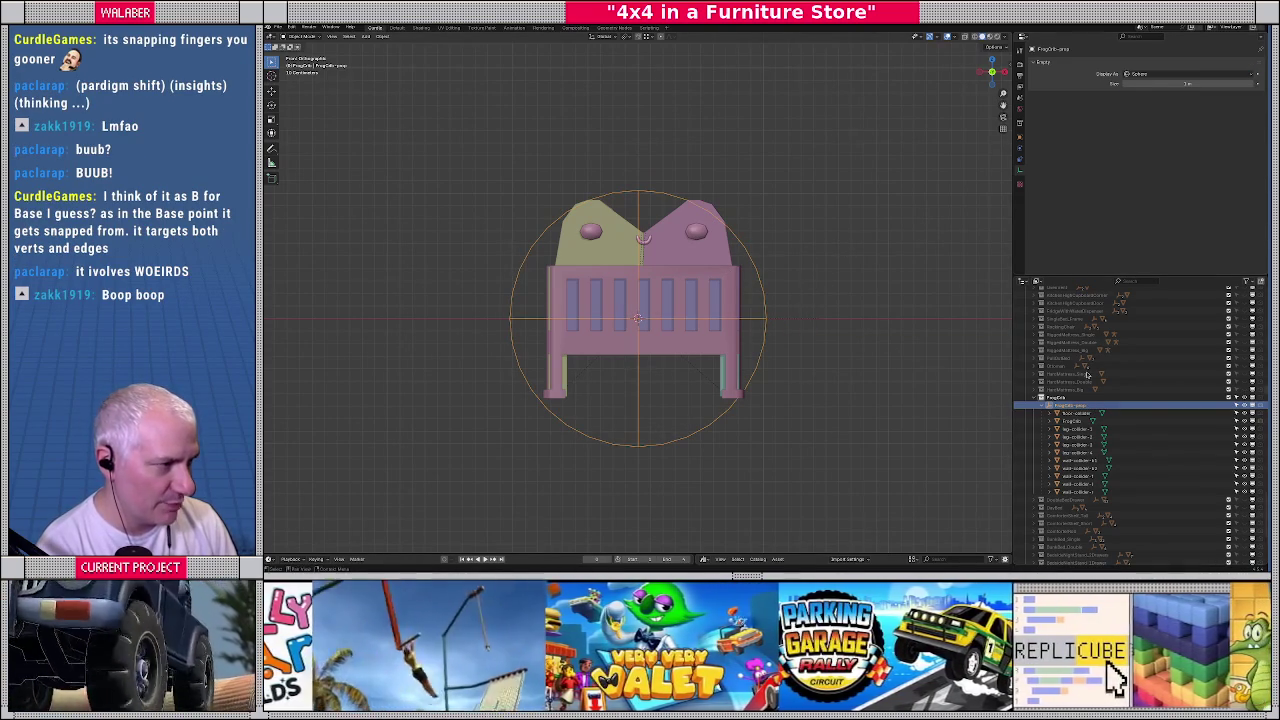
click(1019, 135)
scroll(1142, 218, down, 2)
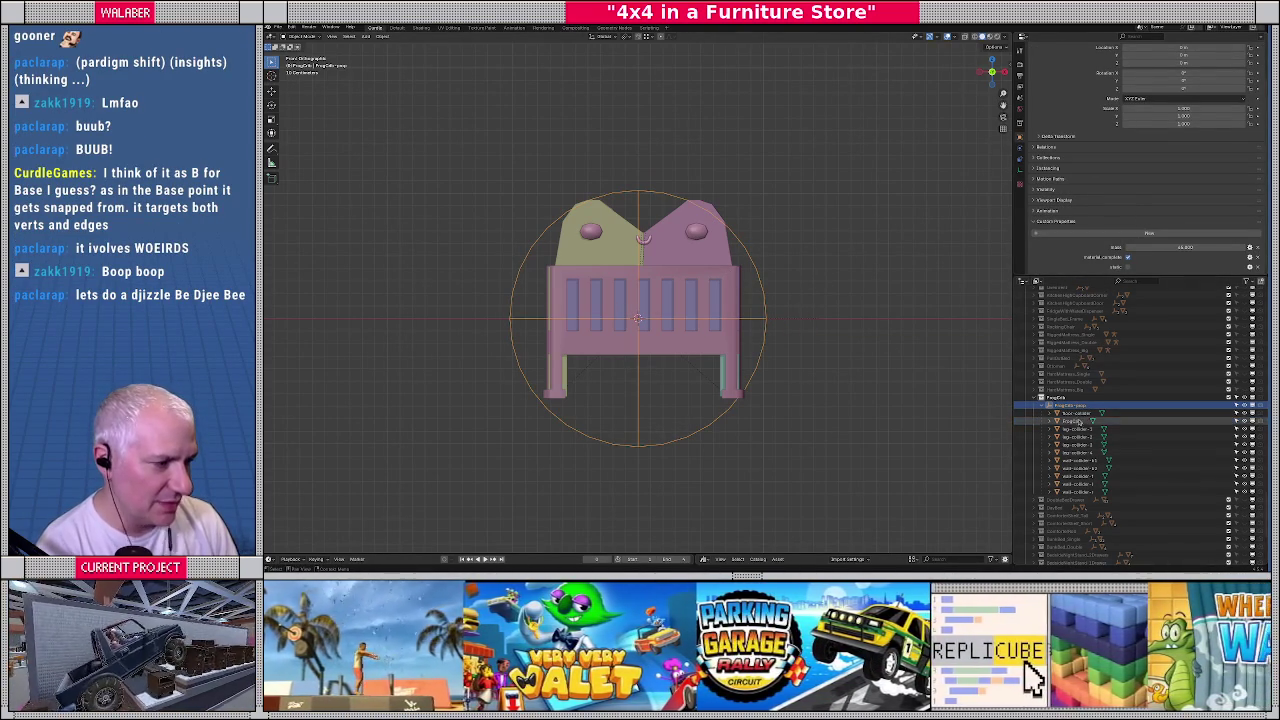
drag(1075, 416, 1078, 492)
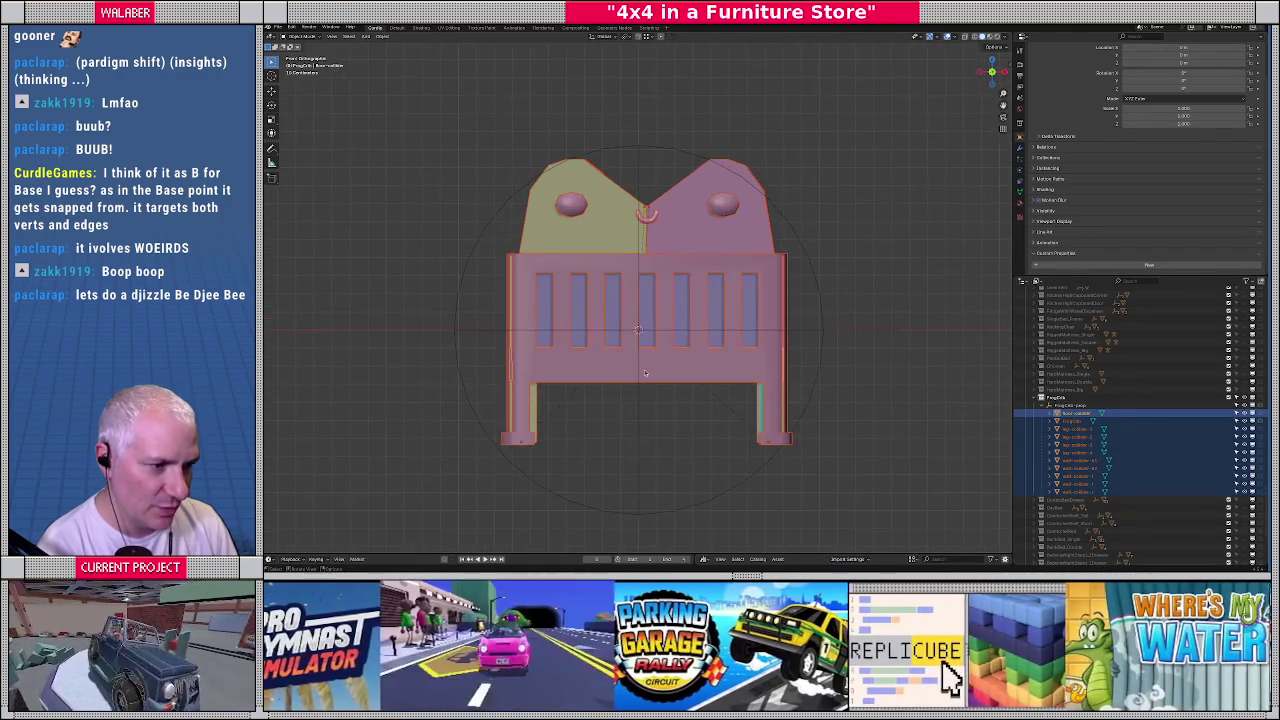
In top view, shift the crib objects sideways along X
key(KP_7)
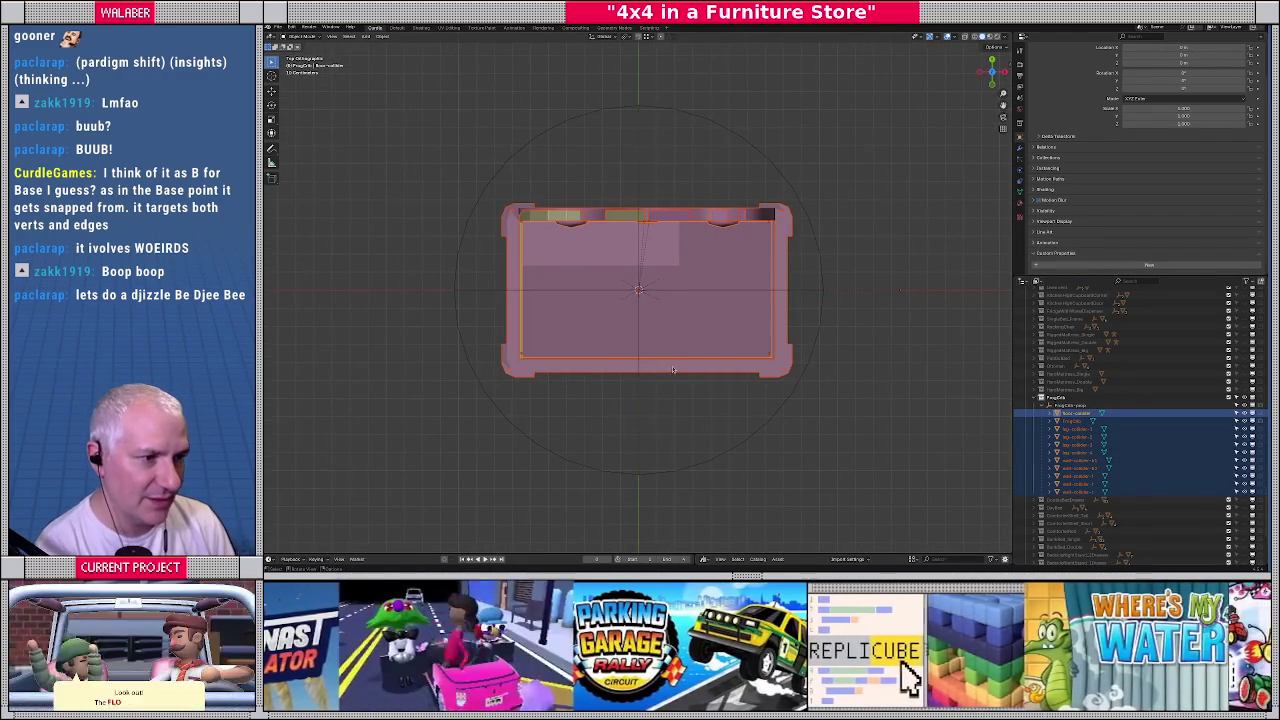
key(g)
key(x)
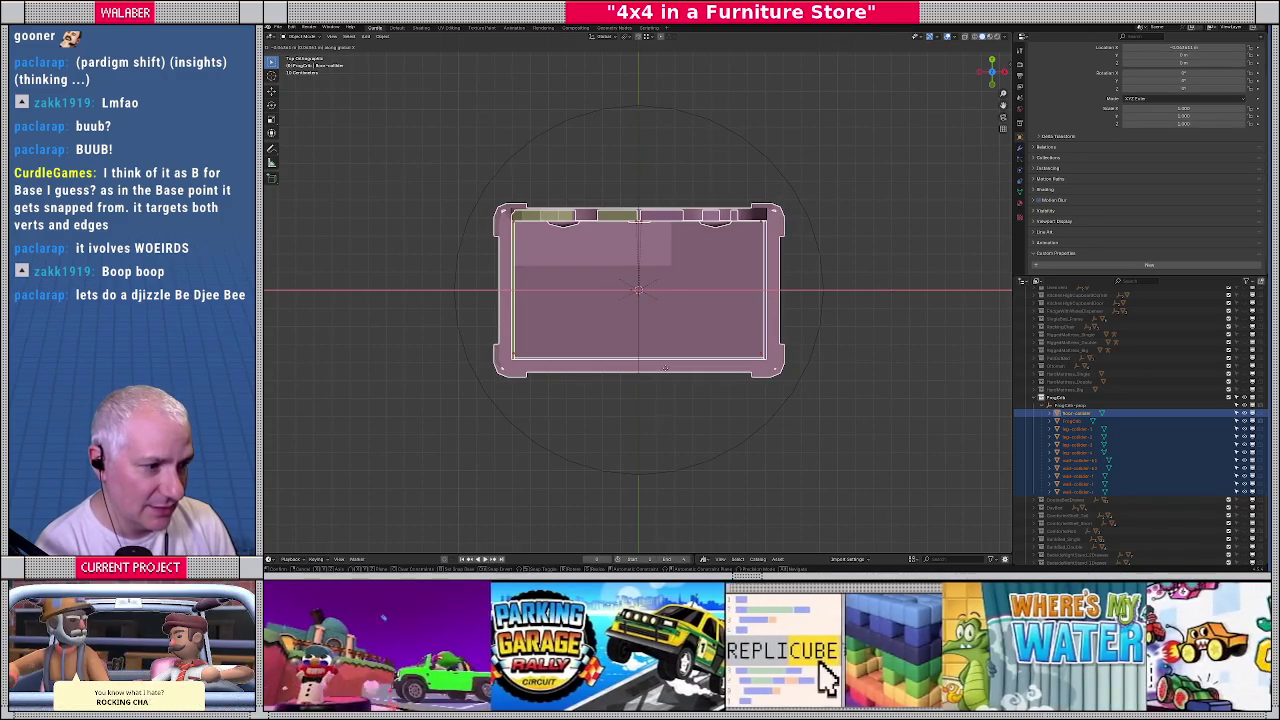
click(665, 368)
In front view, raise the crib objects along Z
key(KP_1)
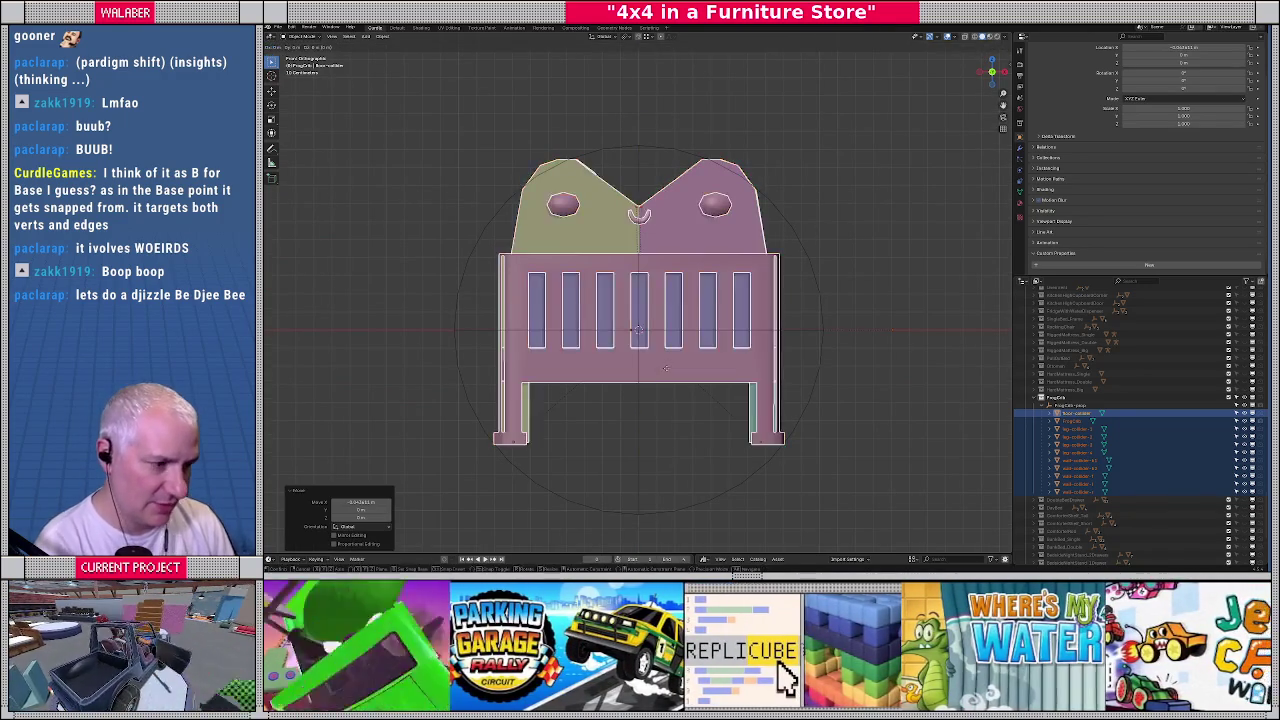
key(g)
key(z)
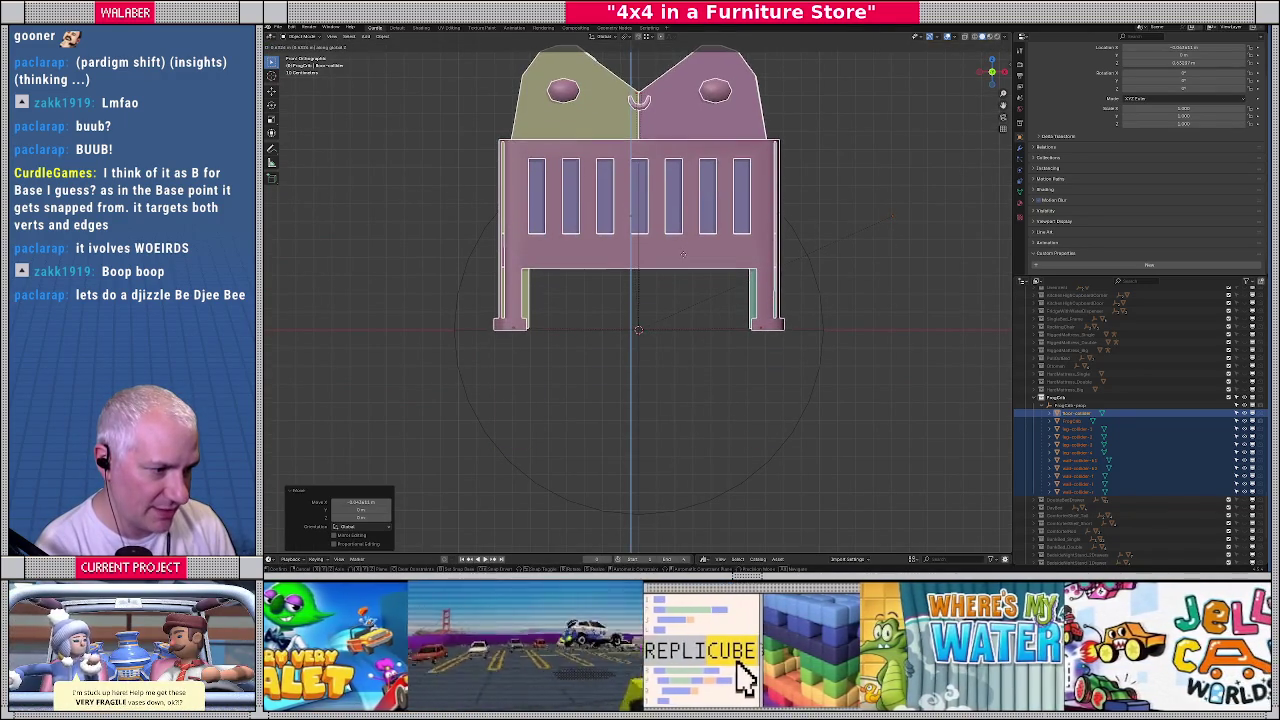
click(683, 254)
scroll(683, 254, up, 2)
scroll(834, 289, up, 4)
scroll(760, 320, up, 4)
scroll(563, 247, up, 2)
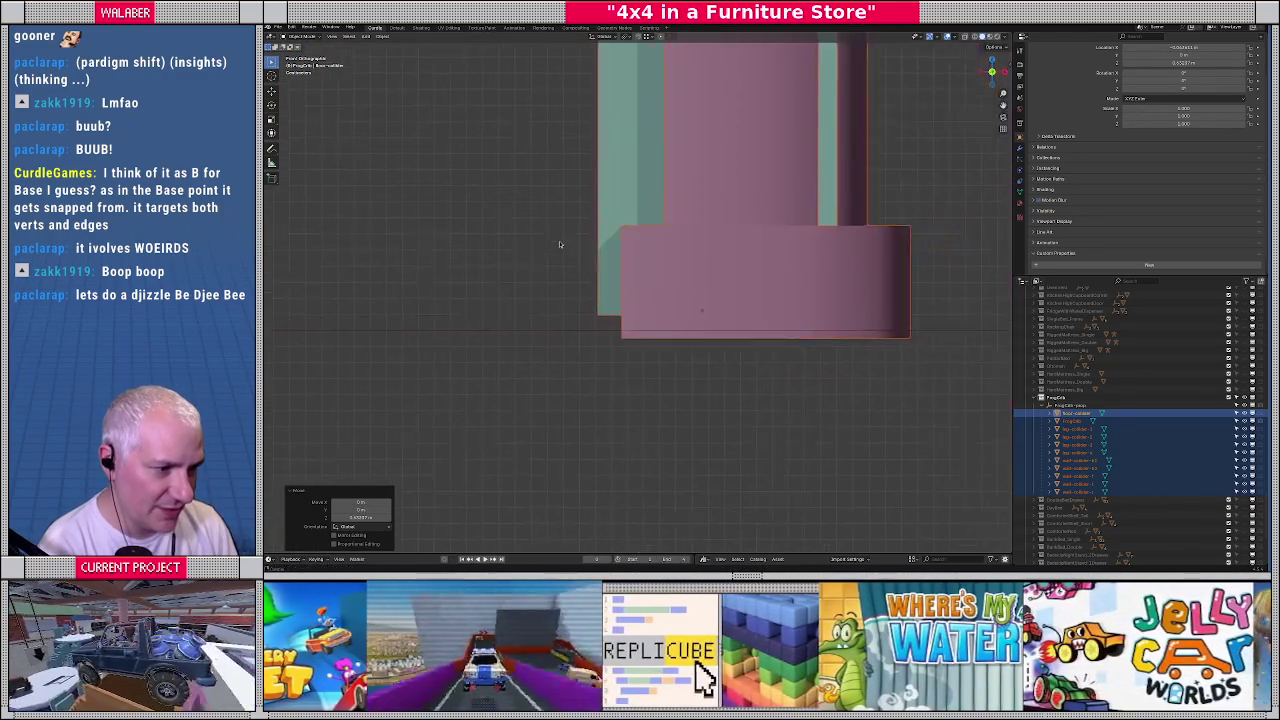
scroll(687, 355, up, 2)
Lower the crib along Z so its feet sit on the prop empty's origin
key(g)
key(z)
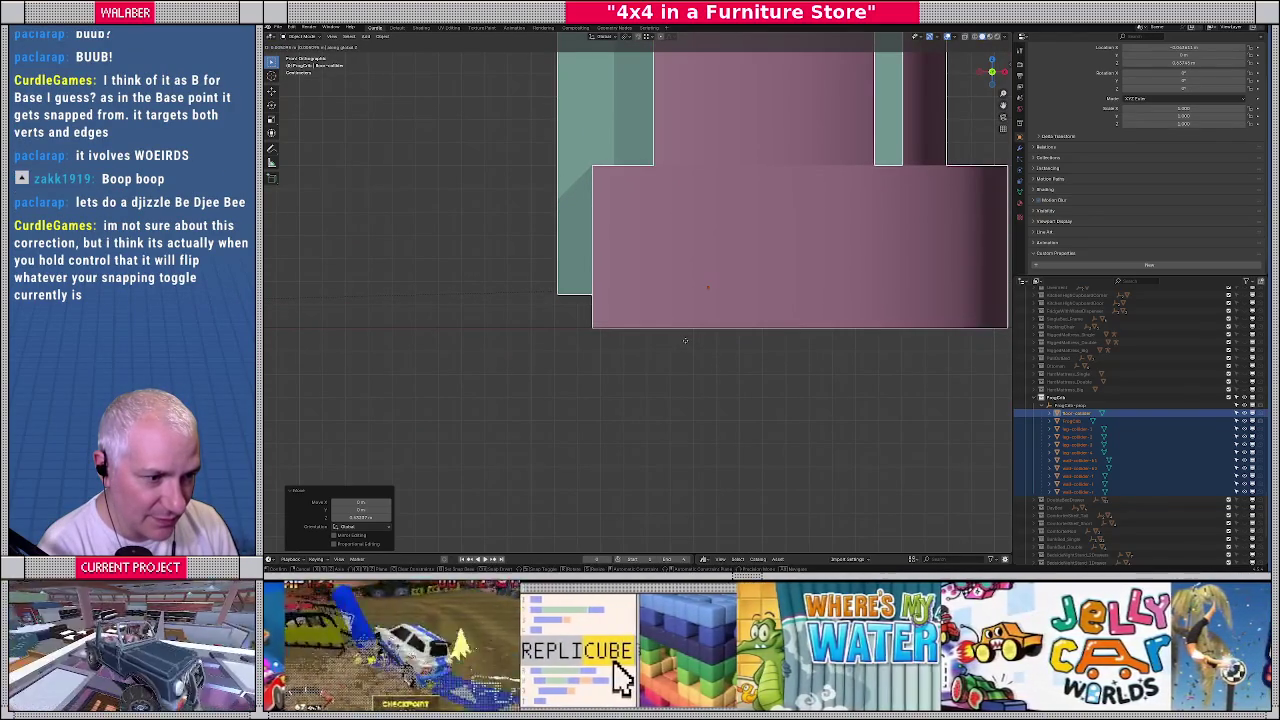
click(685, 341)
scroll(497, 349, down, 2)
scroll(603, 360, down, 2)
scroll(613, 360, down, 2)
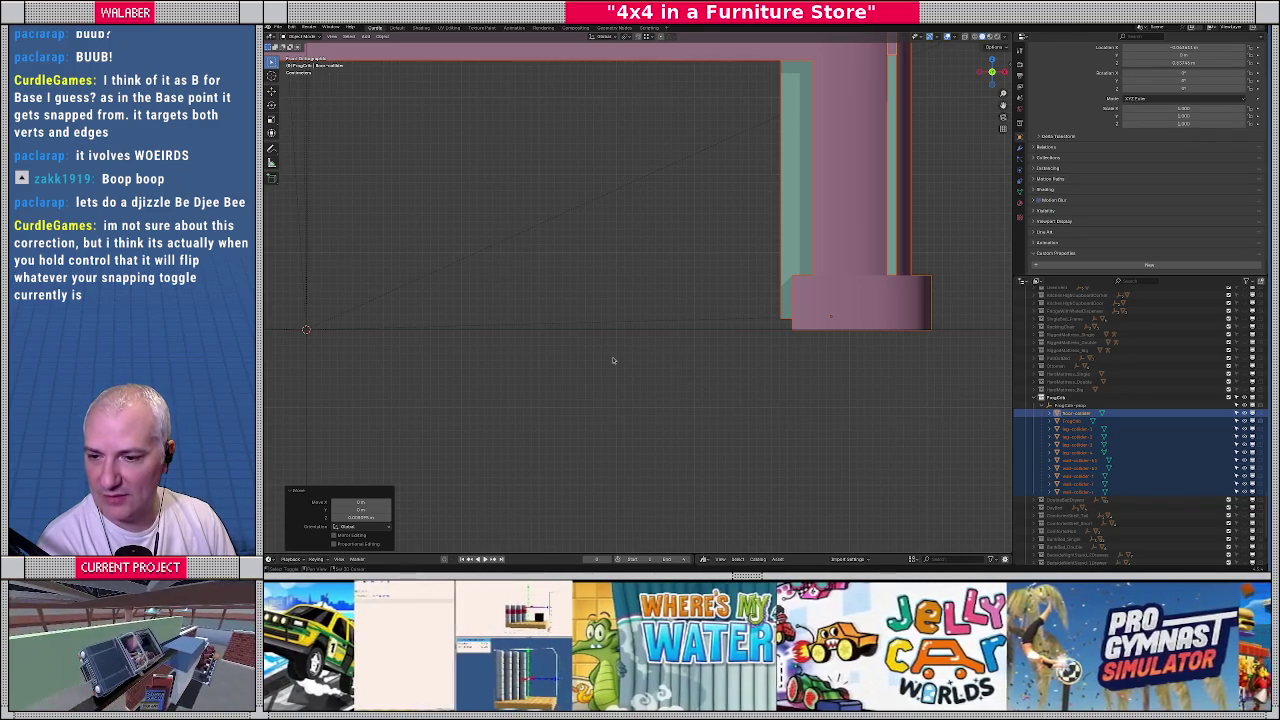
mouse_move(613, 360)
middle_down()
mouse_move(517, 337)
mouse_move(631, 380)
mouse_move(620, 353)
middle_up()
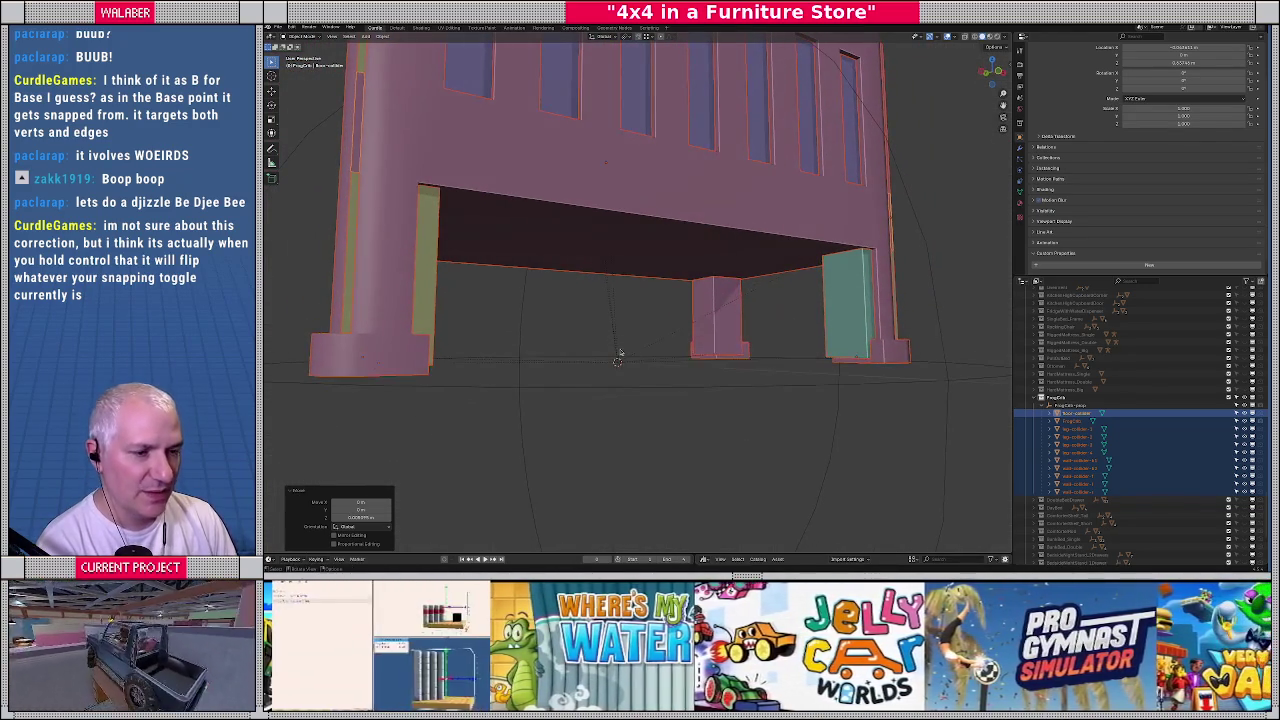
Select the small, teal and third leg colliders together
click(835, 318)
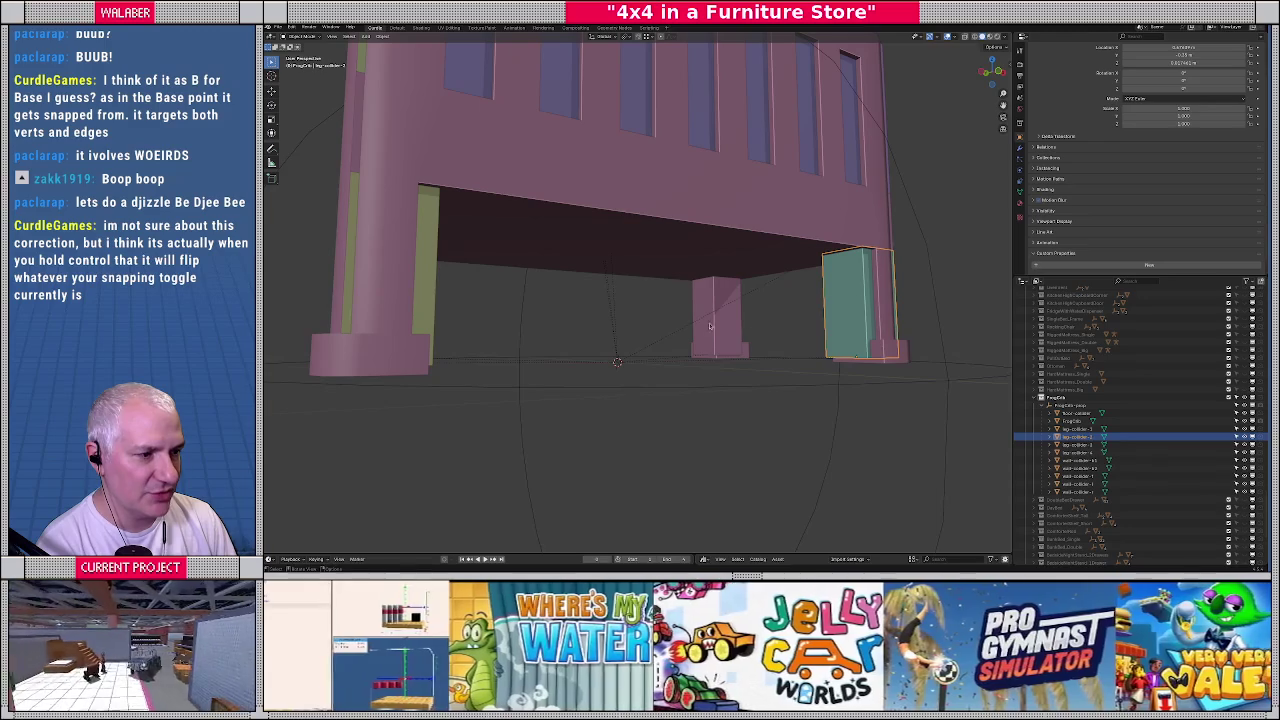
click(726, 327)
middle_drag(726, 327, 497, 340)
click(497, 340)
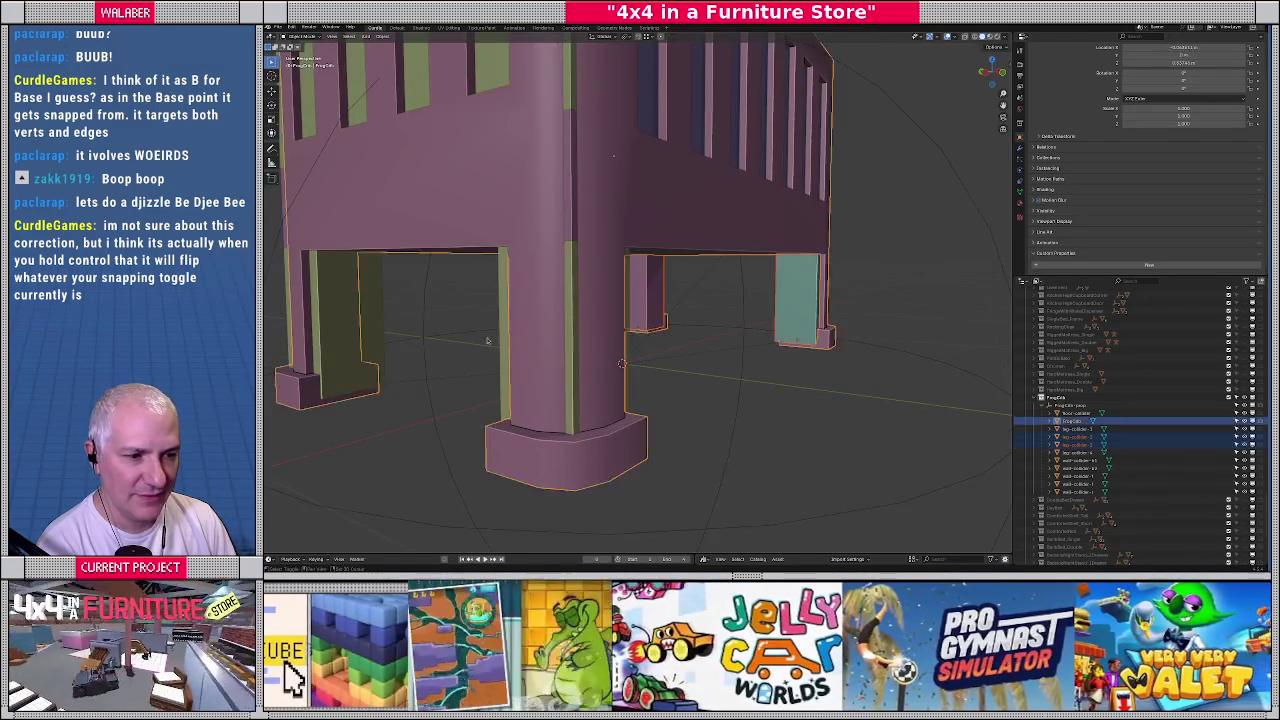
middle_drag(410, 342, 637, 294)
click(637, 294)
shift+click(768, 300)
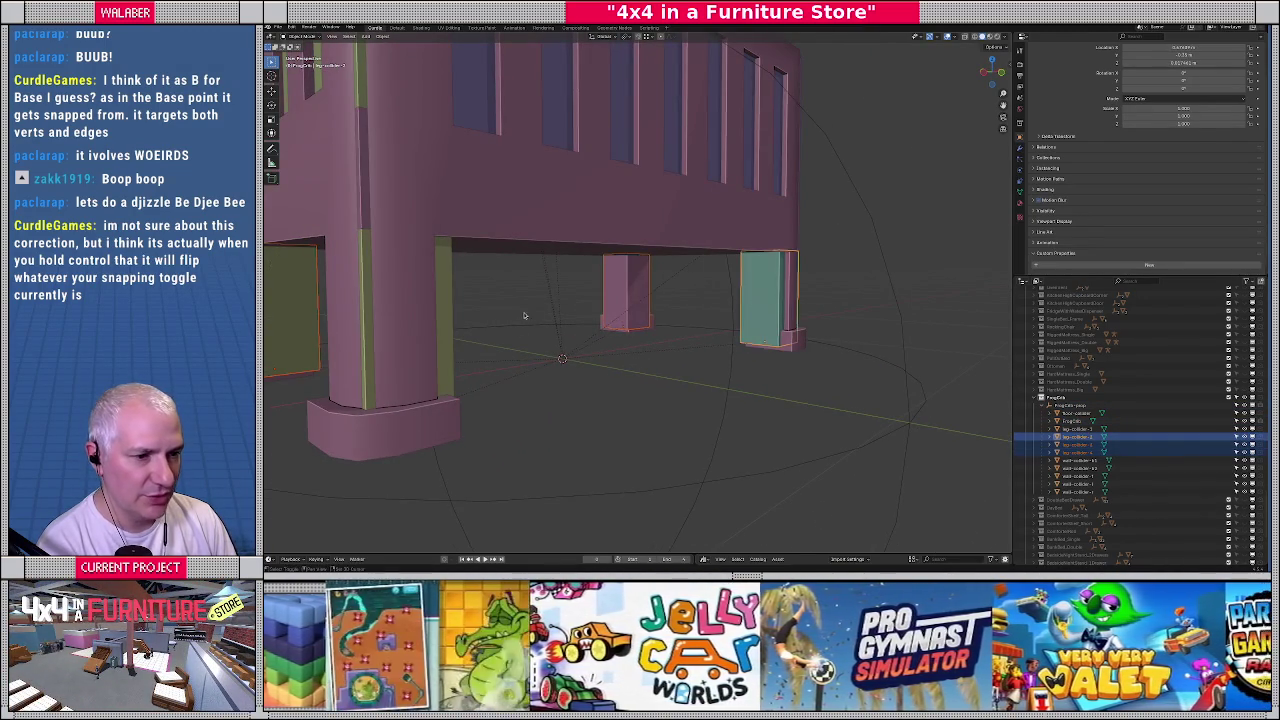
shift+click(448, 314)
scroll(430, 330, down, 3)
scroll(415, 340, down, 4)
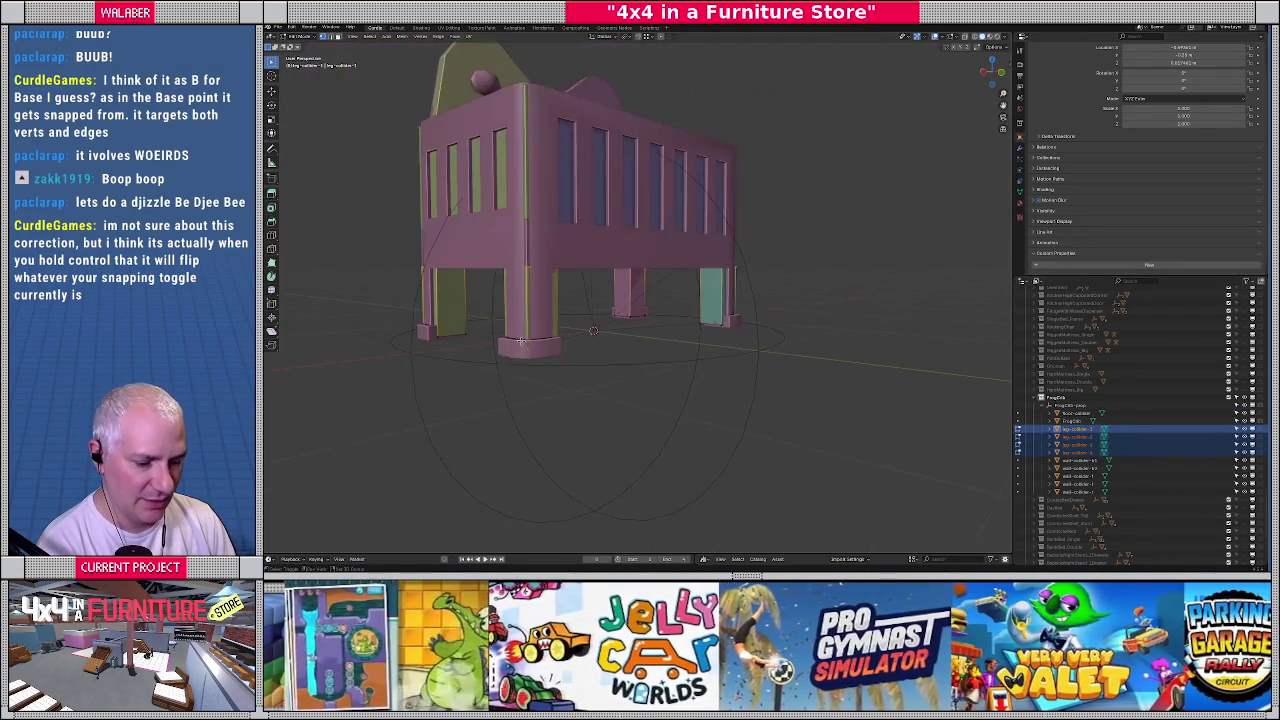
In X-ray, stretch the leg colliders vertically and move them down to the floor
key(shift+z)
key(s)
key(z)
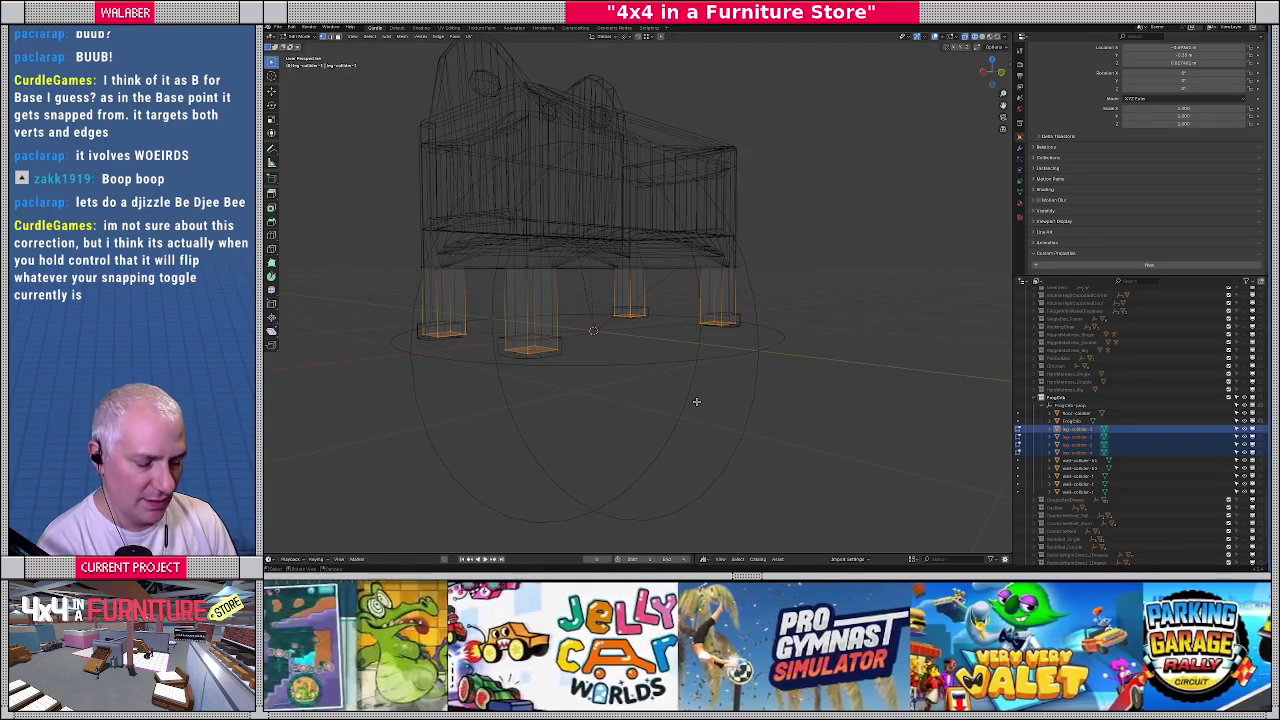
key(shift+z)
scroll(737, 403, up, 3)
scroll(766, 400, up, 3)
scroll(600, 380, up, 2)
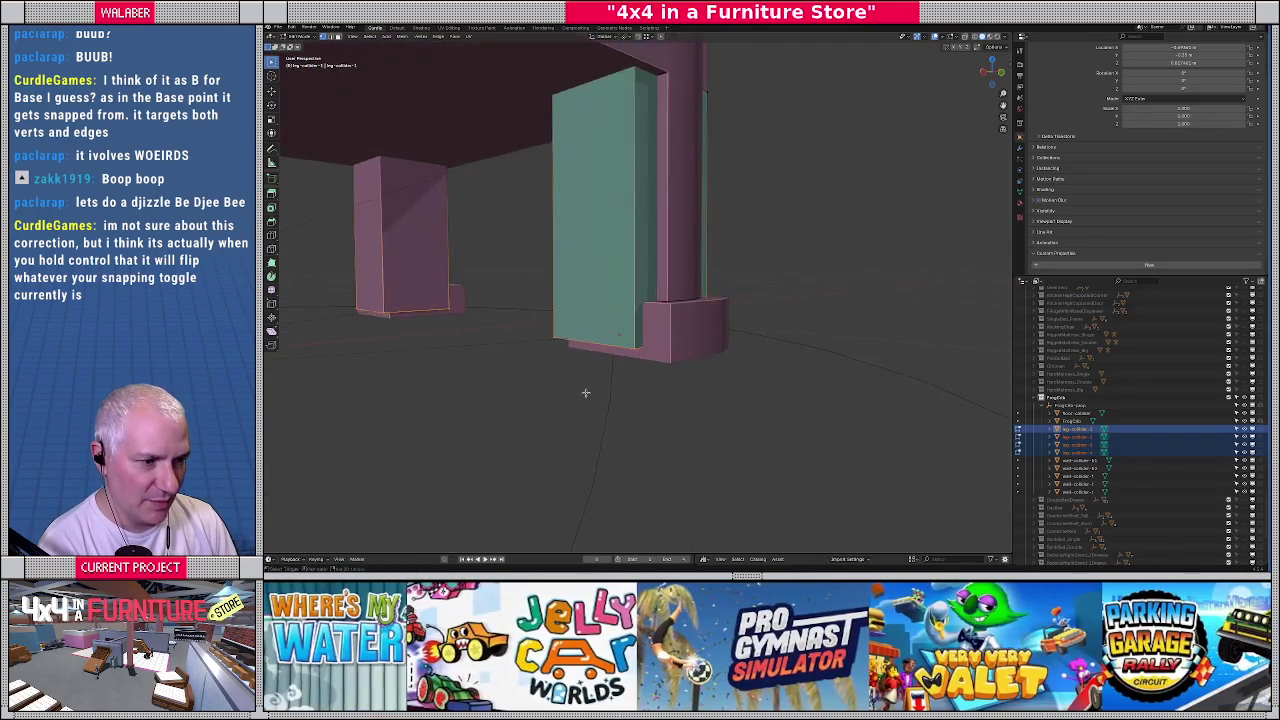
scroll(582, 394, up, 2)
key(g)
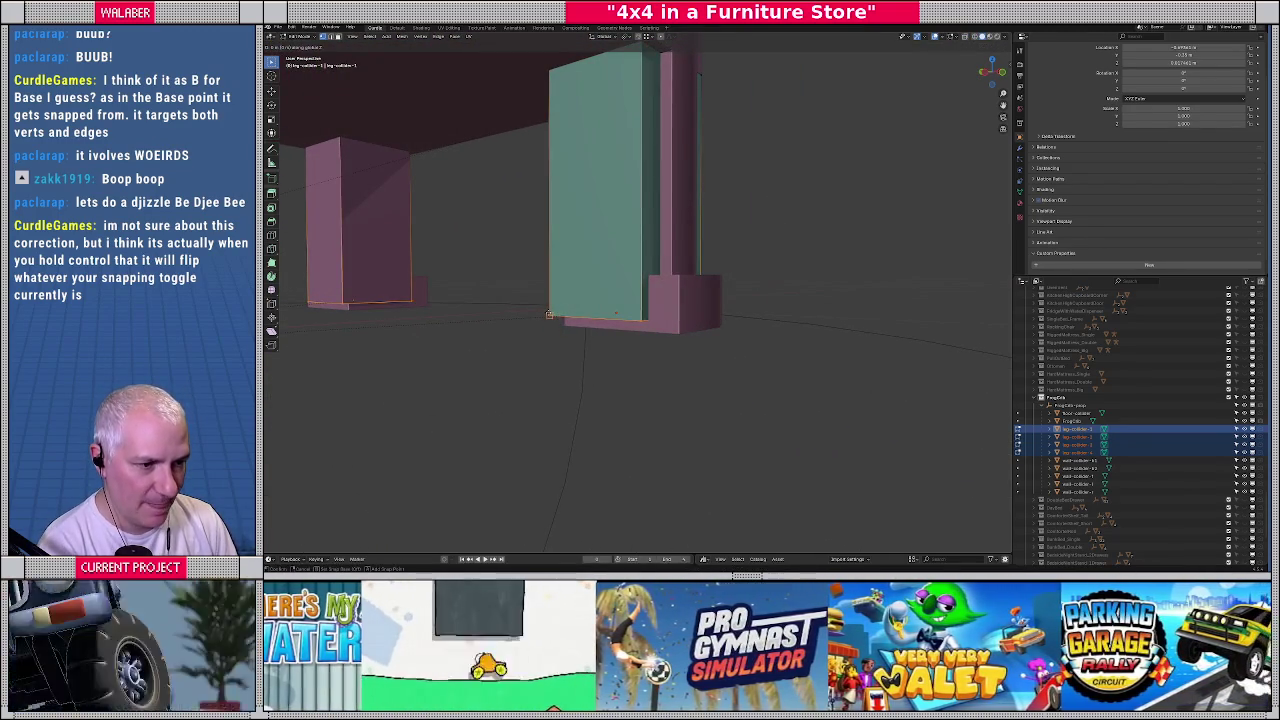
click(548, 314)
Exit Edit Mode and check the leg collider bottoms from below
mouse_move(548, 318)
middle_down()
mouse_move(572, 357)
mouse_move(686, 371)
middle_up()
key(Tab)
scroll(572, 357, down, 5)
scroll(661, 325, up, 6)
mouse_move(661, 325)
middle_down()
mouse_move(716, 243)
mouse_move(666, 366)
mouse_move(583, 363)
middle_up()
scroll(668, 355, down, 4)
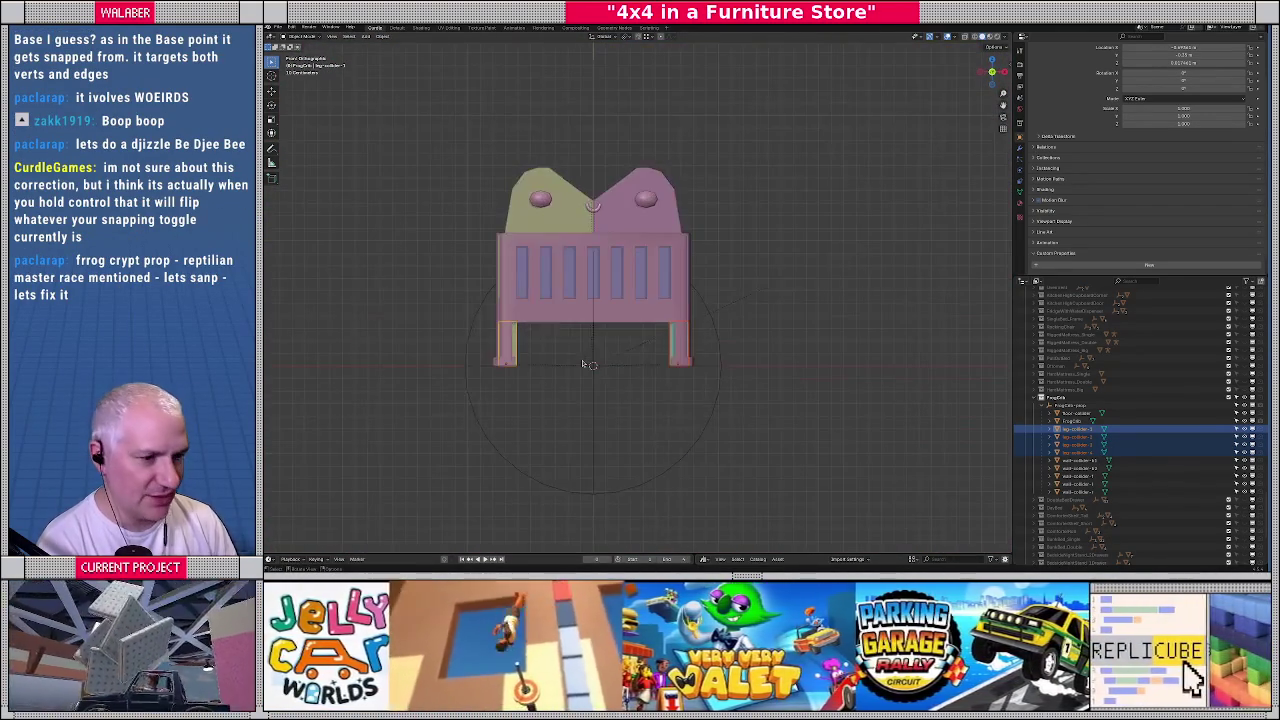
Add a plain axes empty and parent it under FrogCrib-prop
scroll(583, 363, up, 3)
click(1066, 408)
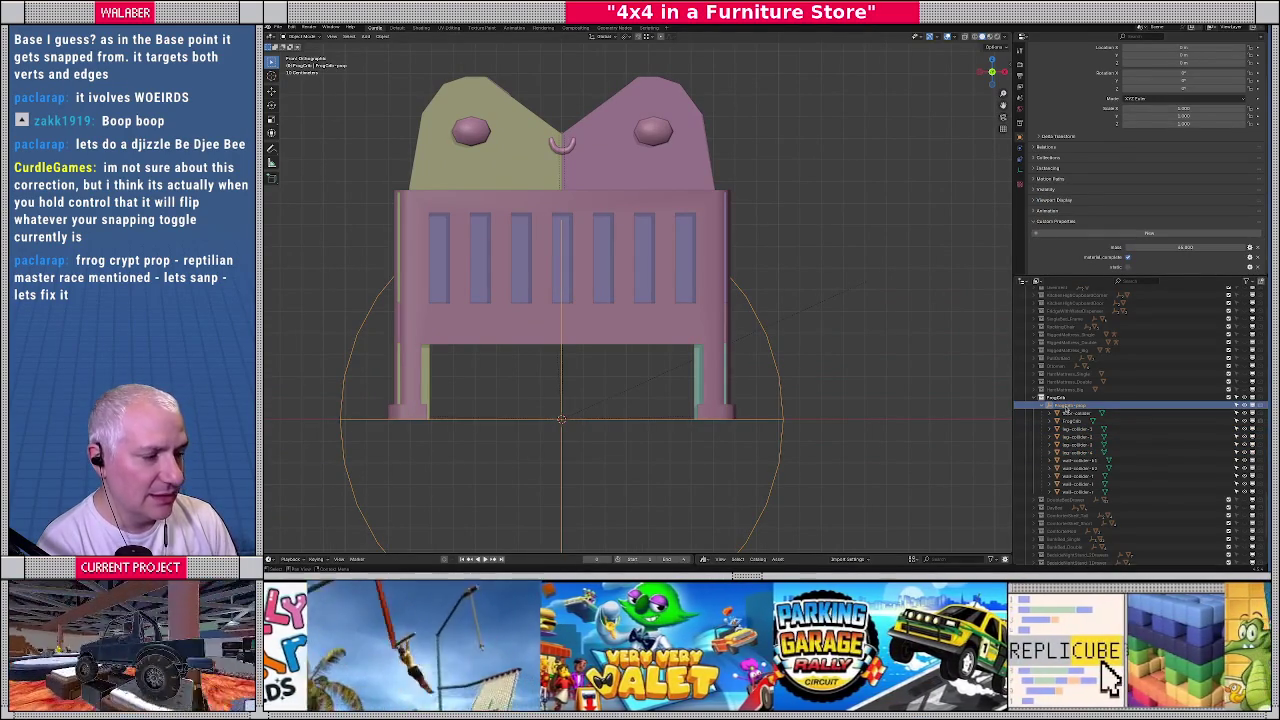
click(366, 36)
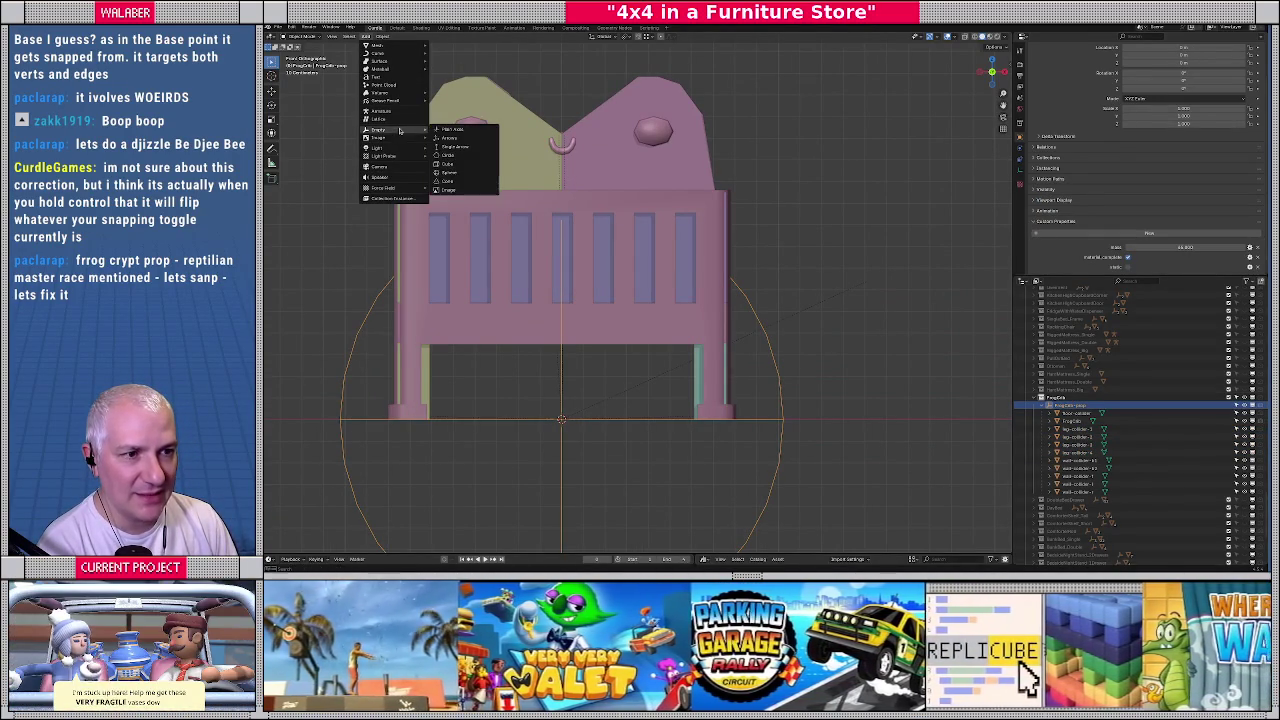
click(452, 131)
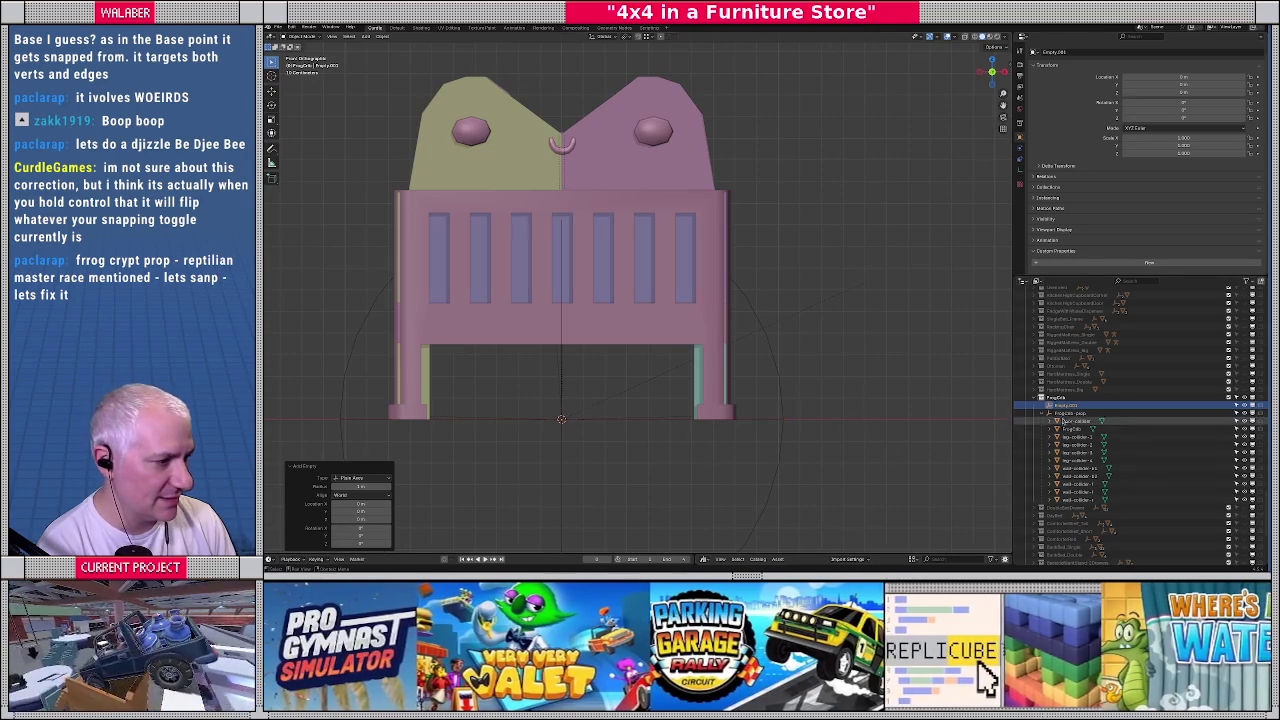
click(1068, 413)
drag(1059, 406, 1062, 413)
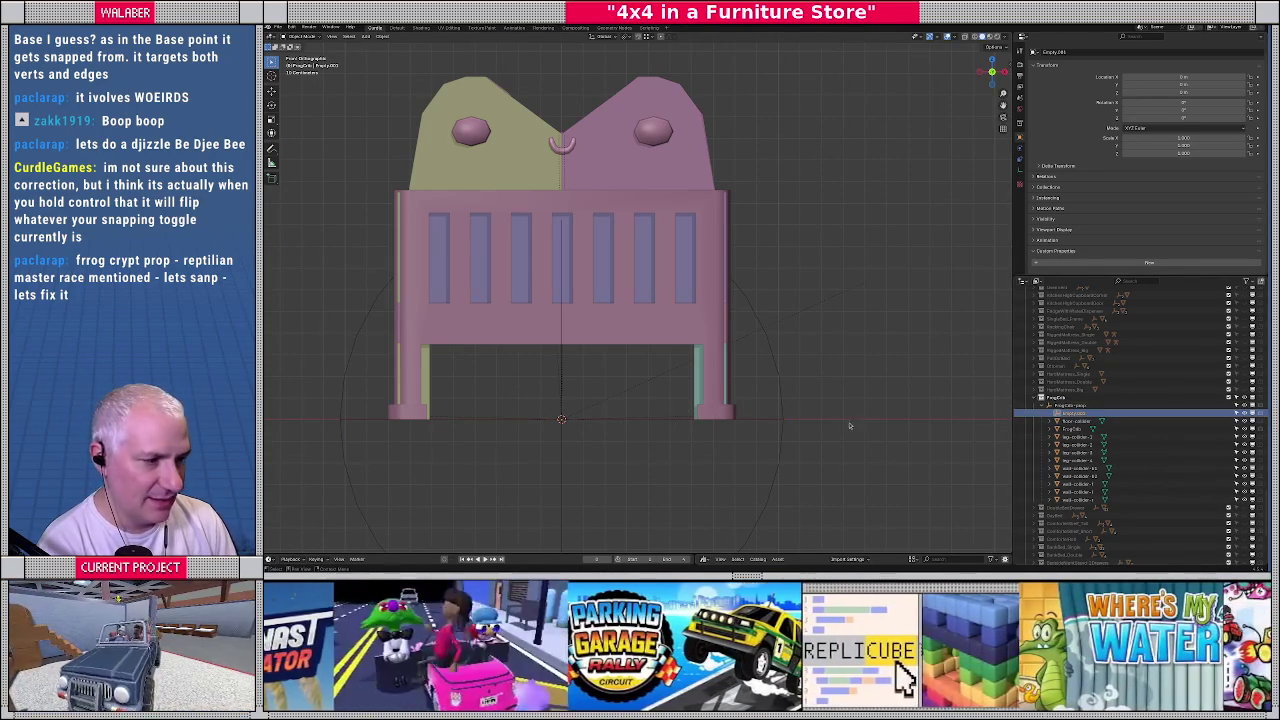
Raise the new empty vertically and rename it FrogCrib-core
scroll(855, 427, down, 4)
scroll(720, 420, down, 9)
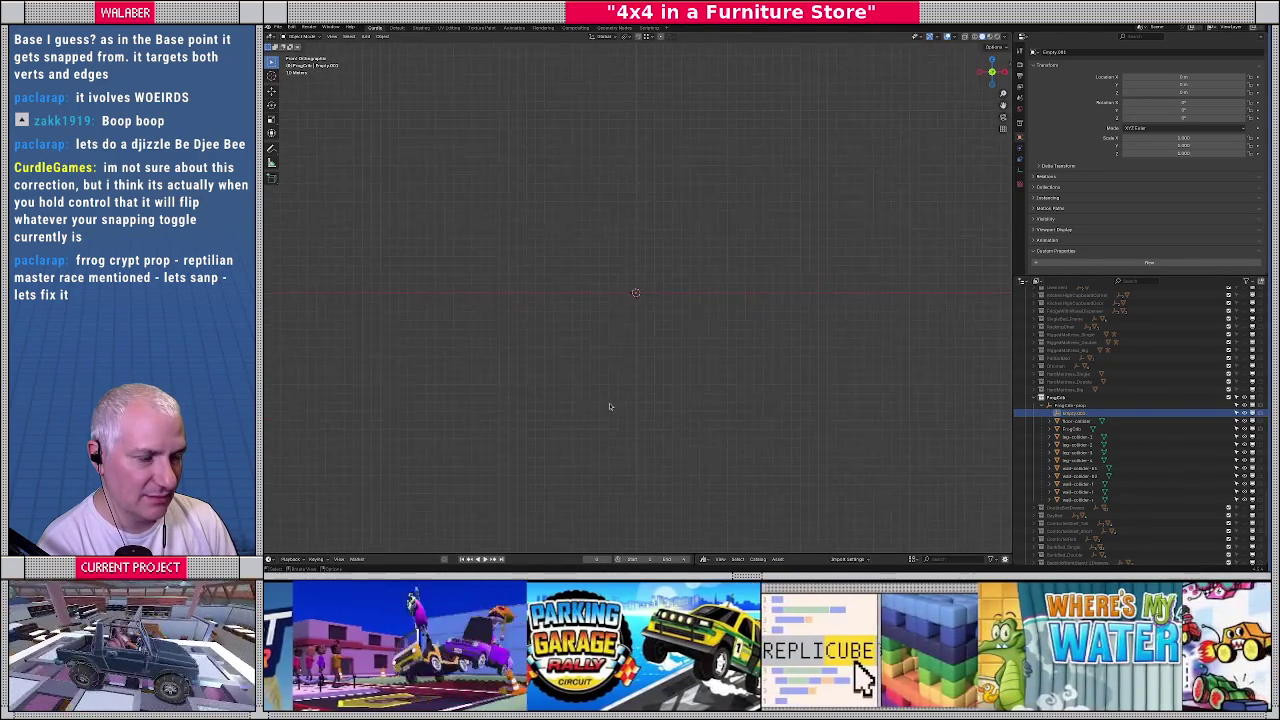
scroll(610, 405, up, 8)
scroll(615, 390, up, 5)
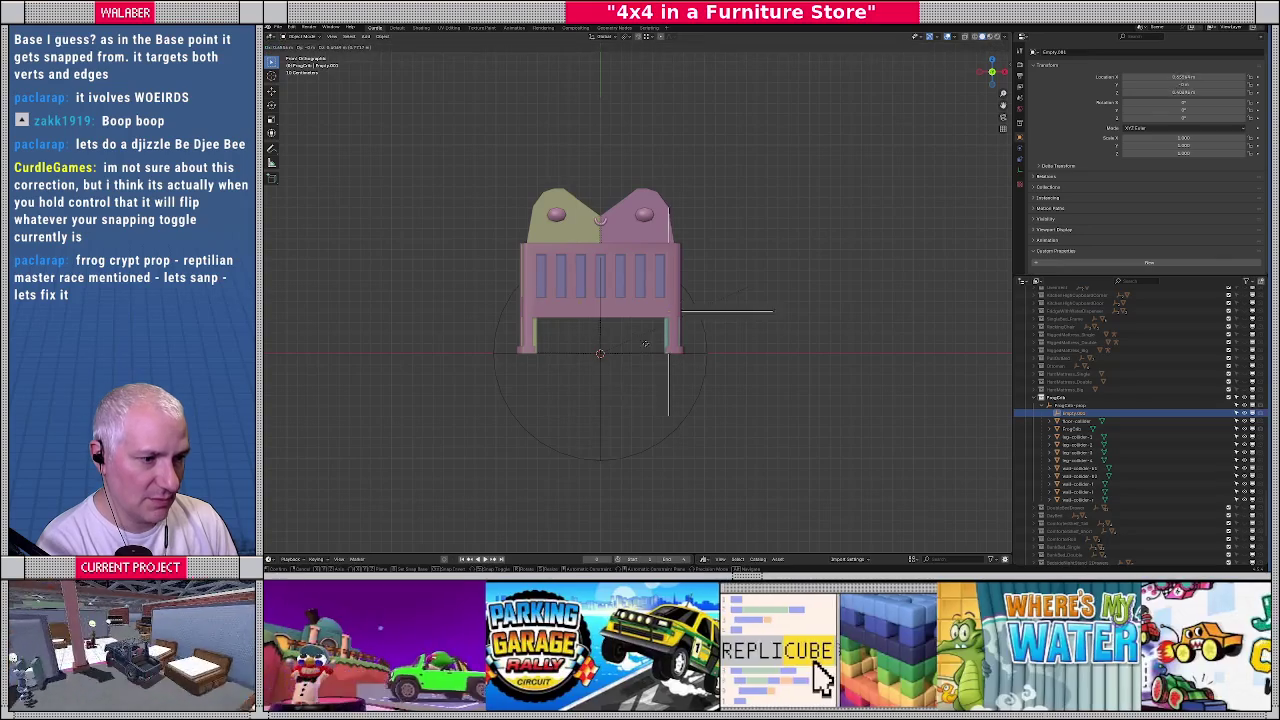
key(g)
key(z)
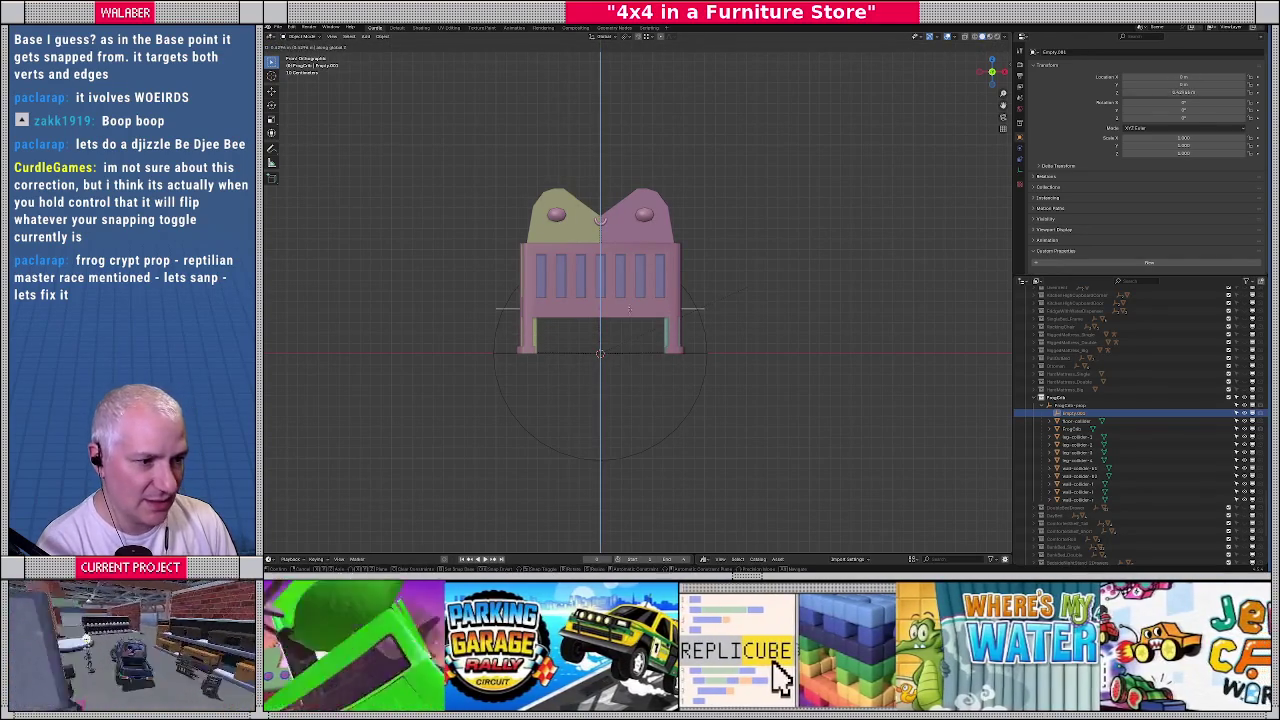
click(627, 291)
double_click(1075, 421)
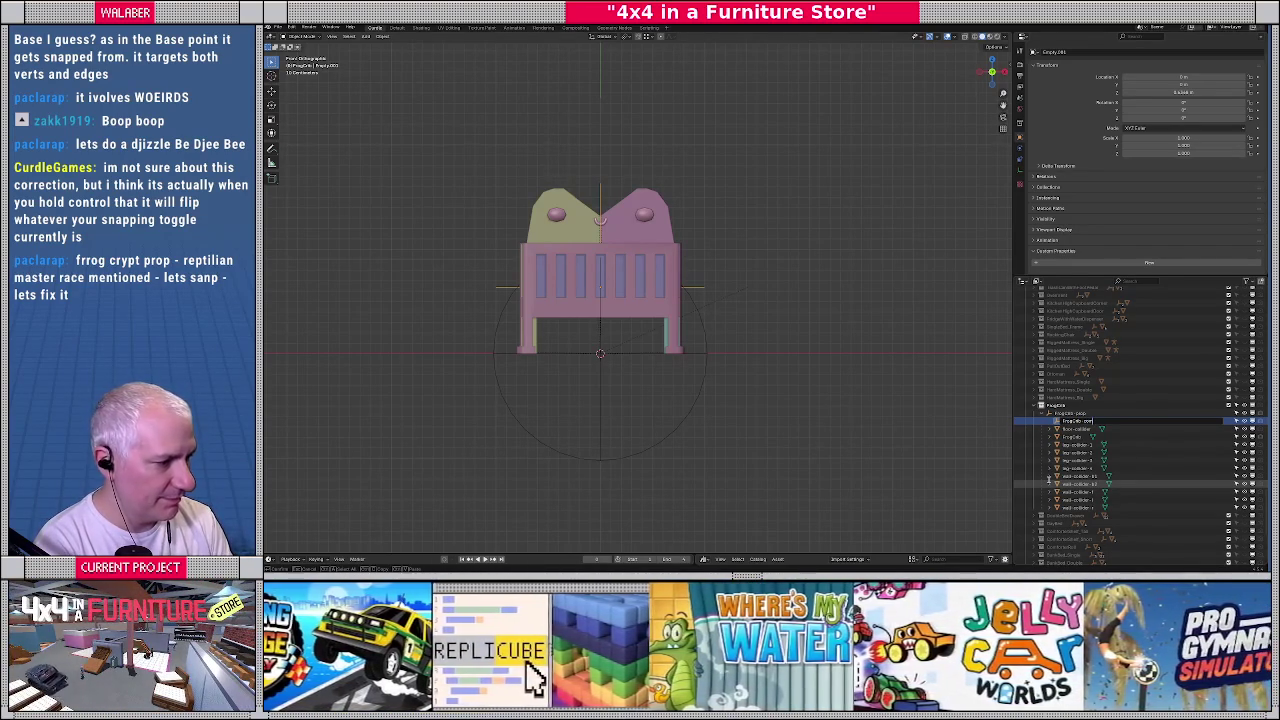
key(Return)
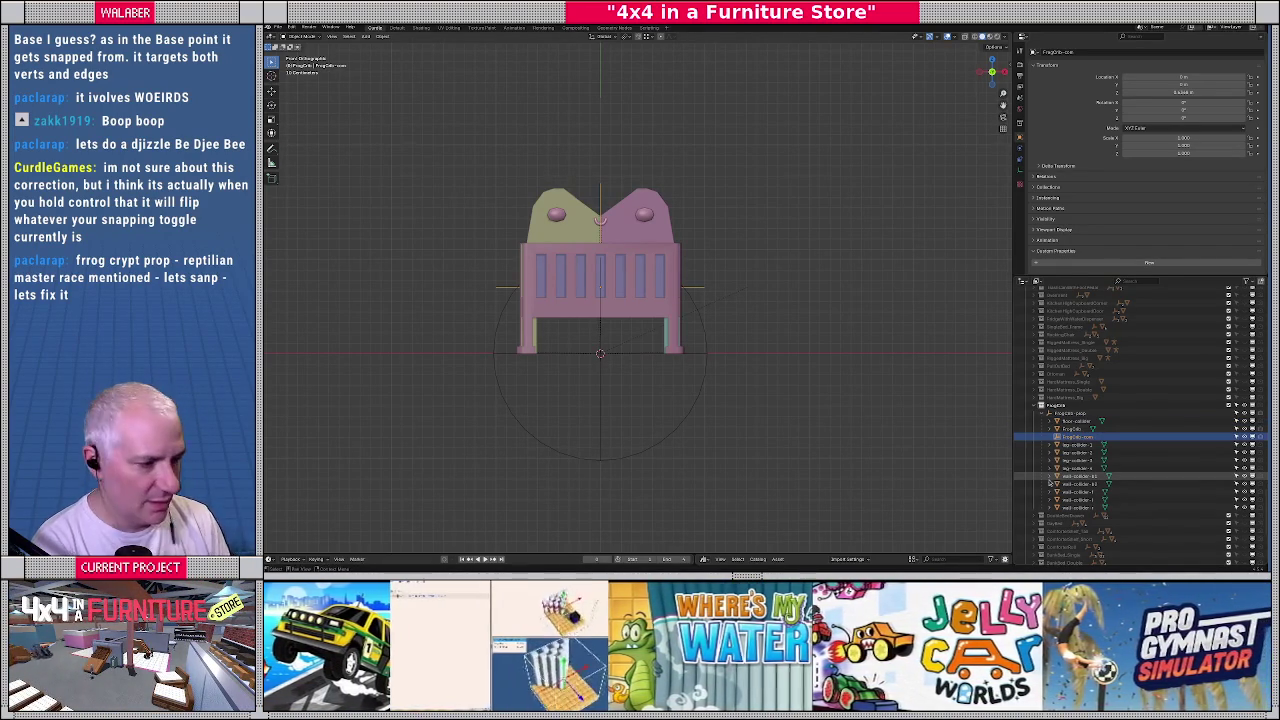
Select all the crib's collider objects and start Batch Rename on them
click(1076, 421)
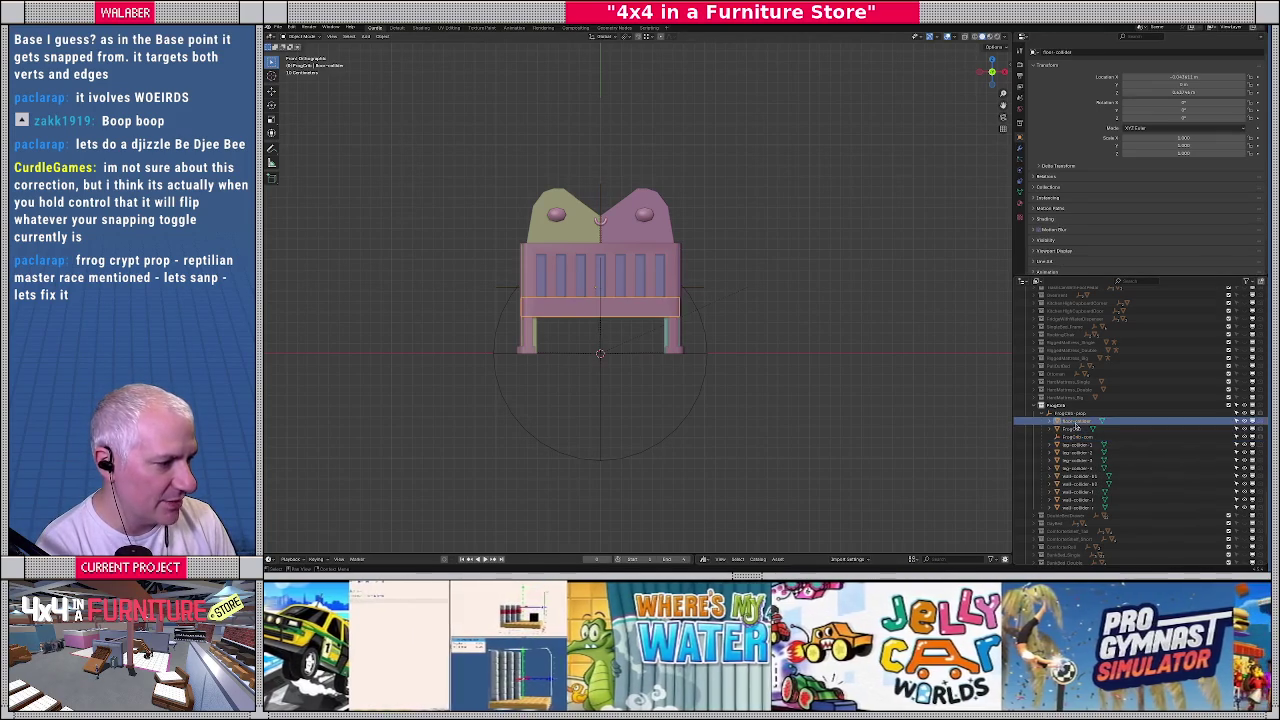
drag(1078, 452, 1082, 487)
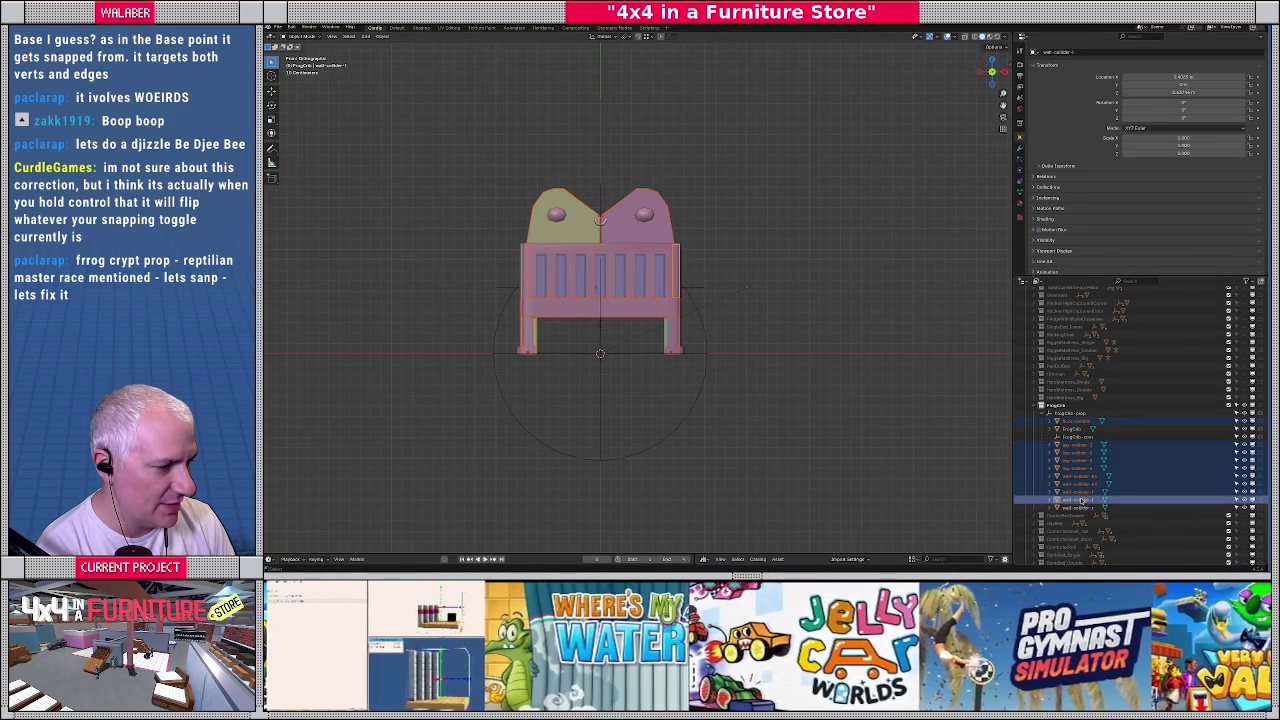
drag(1082, 487, 1080, 508)
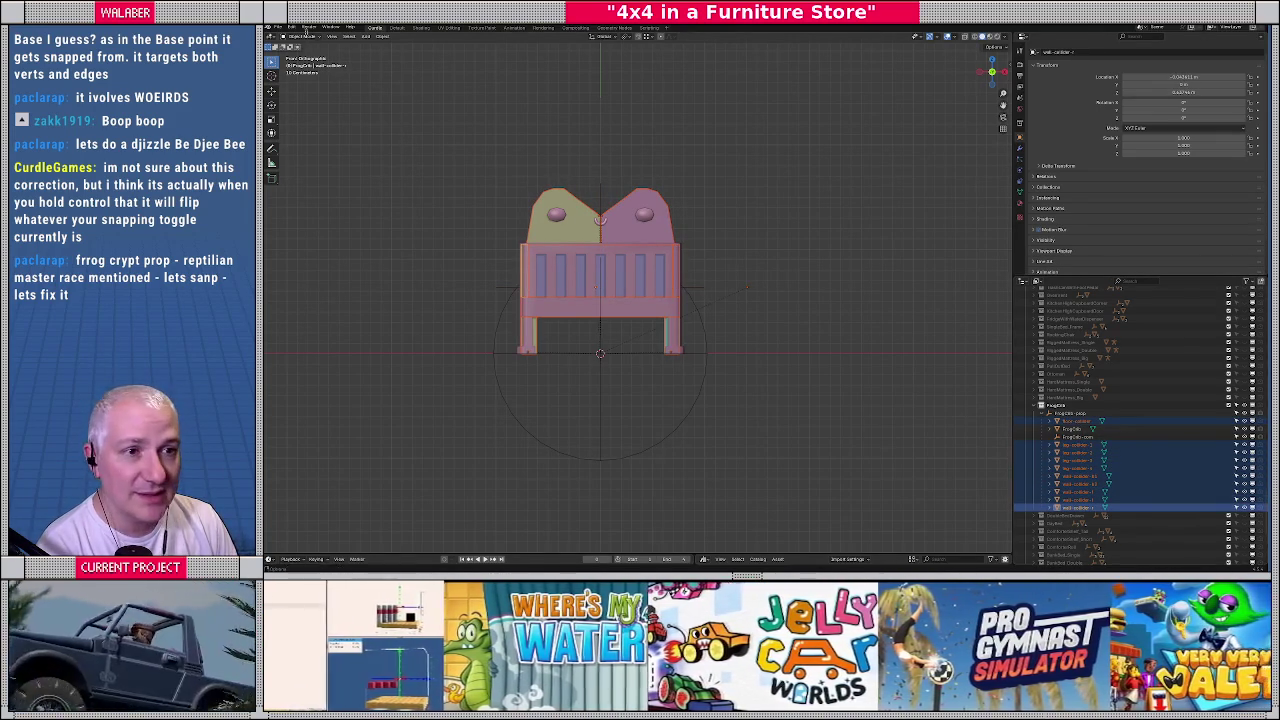
click(291, 27)
click(312, 106)
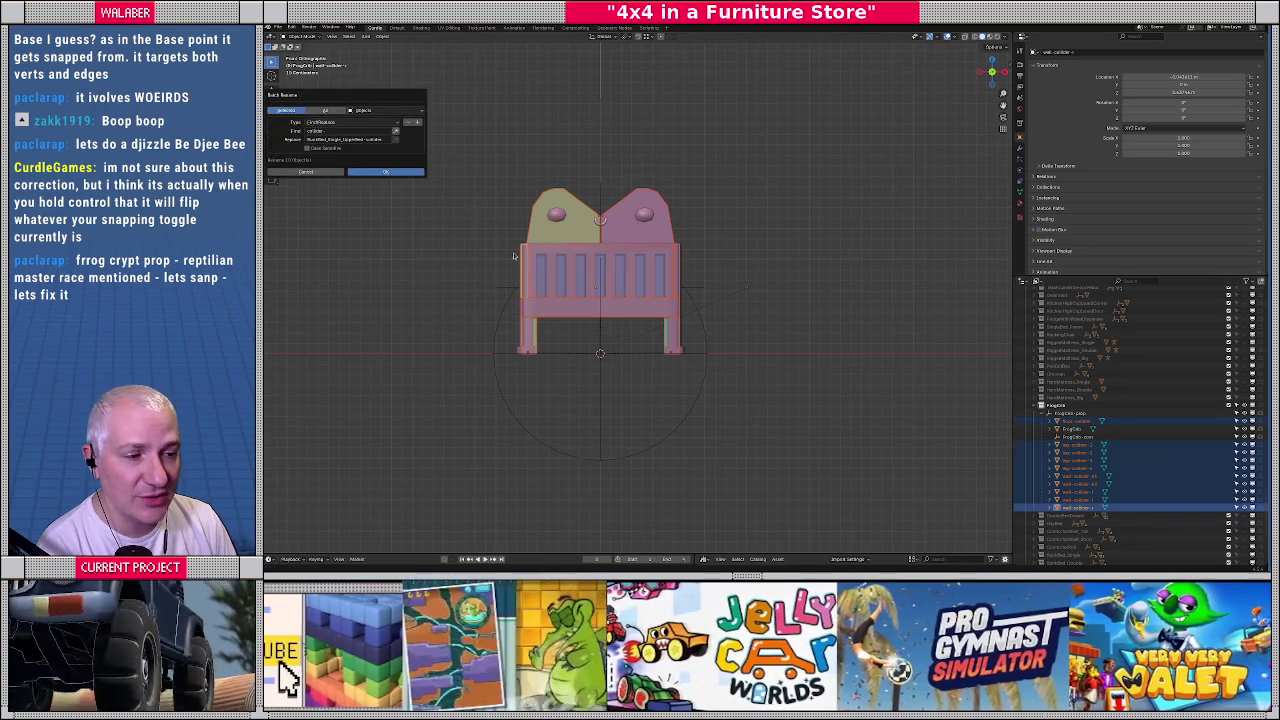
Use Batch Rename's Set Name type to rename the selected colliders FrogCrib-collider
drag(340, 97, 606, 200)
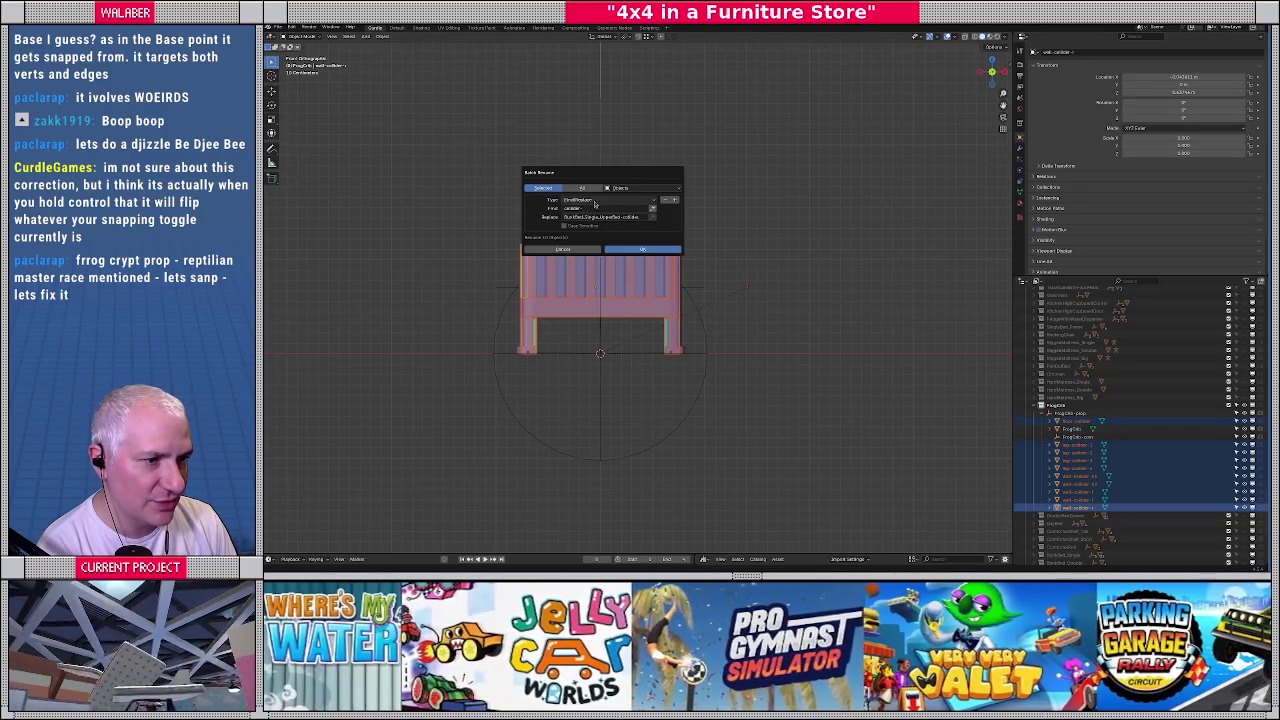
click(594, 204)
click(590, 222)
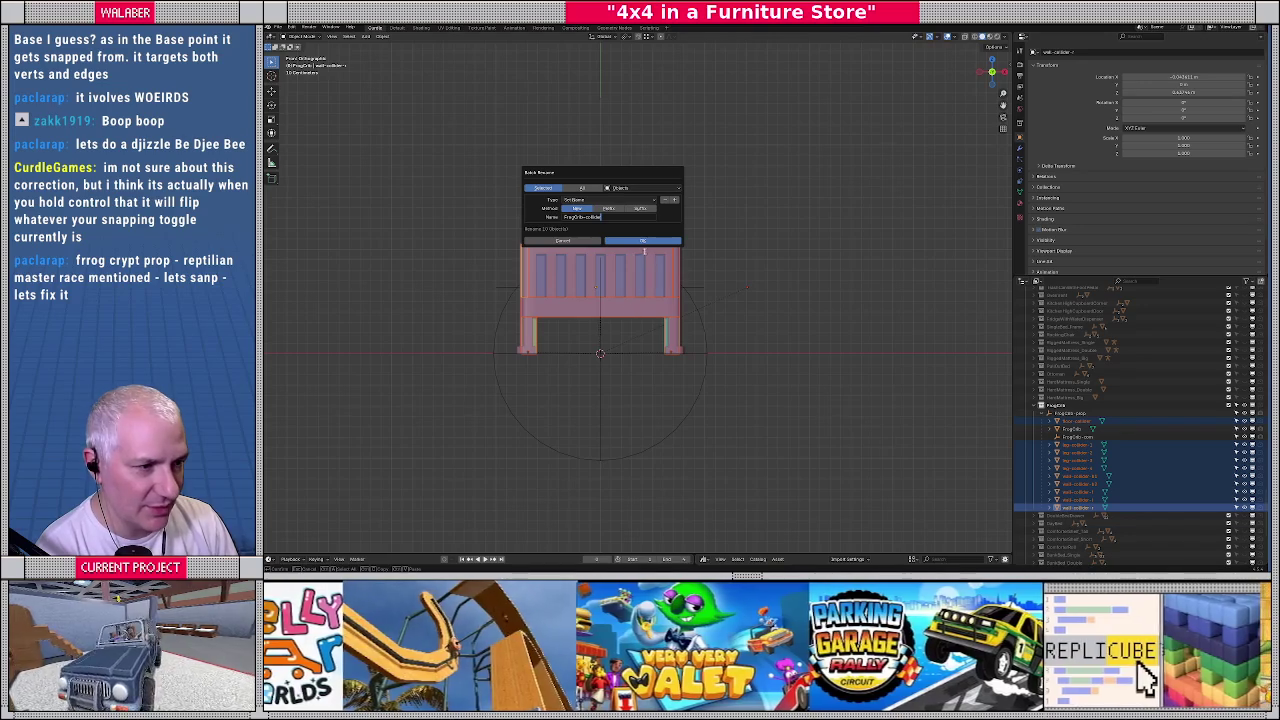
click(643, 241)
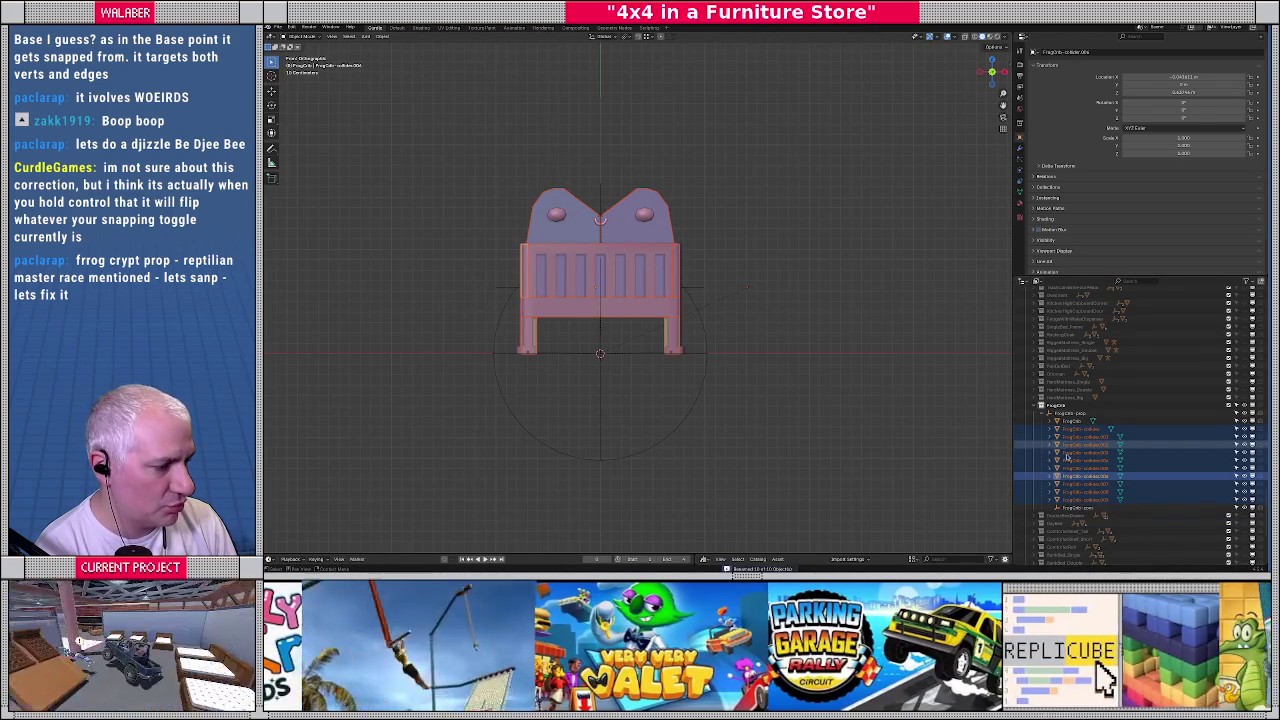
Scale the crib's spherical prop empty up by 1.3
middle_drag(692, 353, 677, 352)
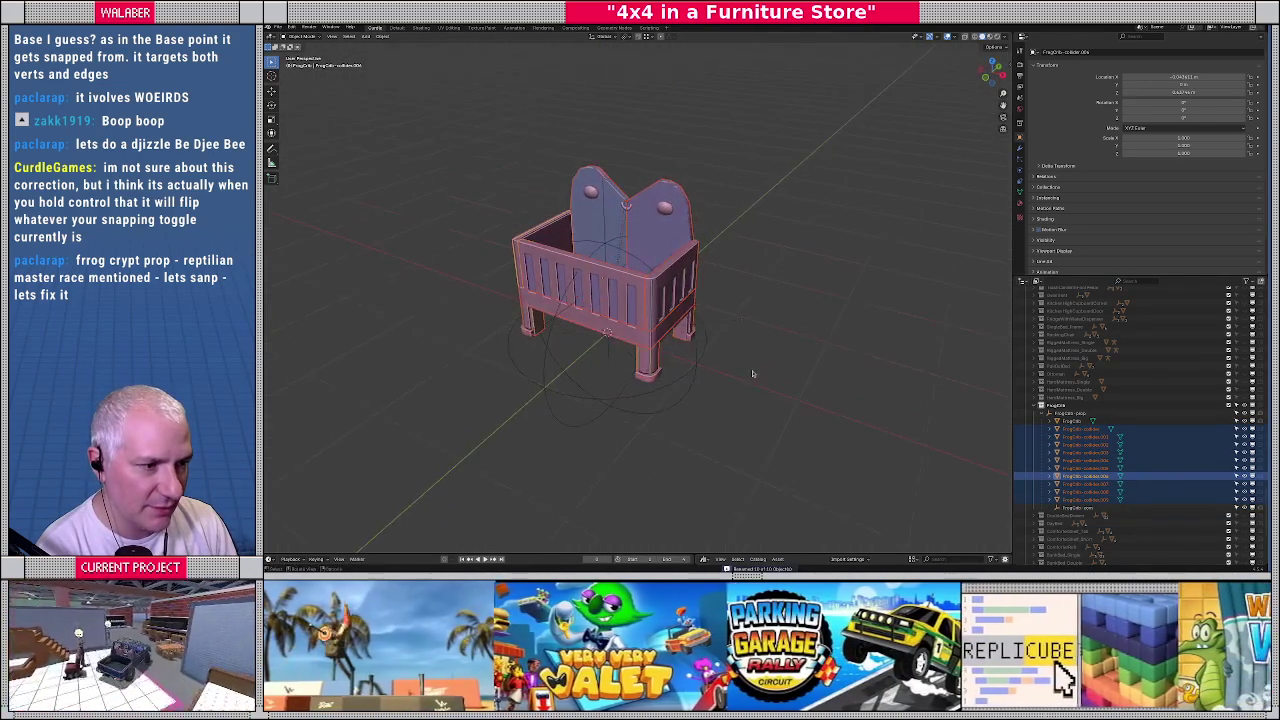
key(alt+a)
scroll(677, 352, down, 2)
scroll(690, 350, down, 2)
scroll(714, 343, down, 1)
middle_drag(637, 299, 621, 374)
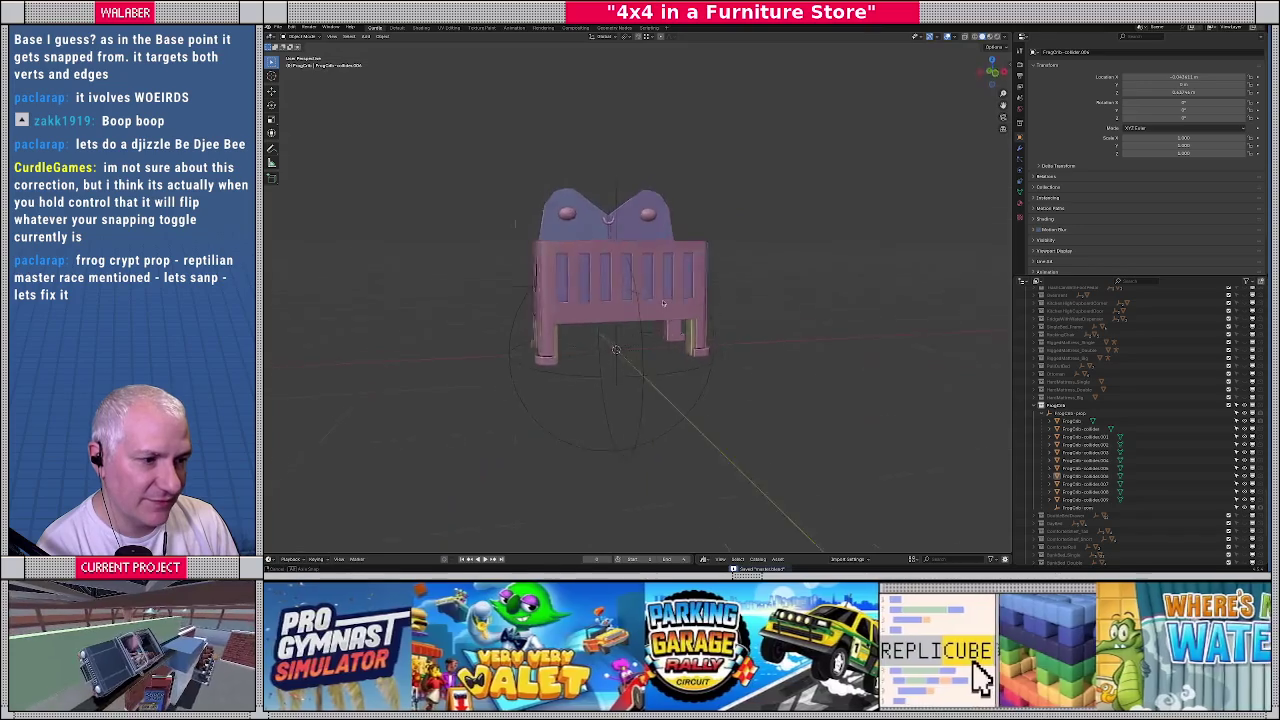
click(629, 364)
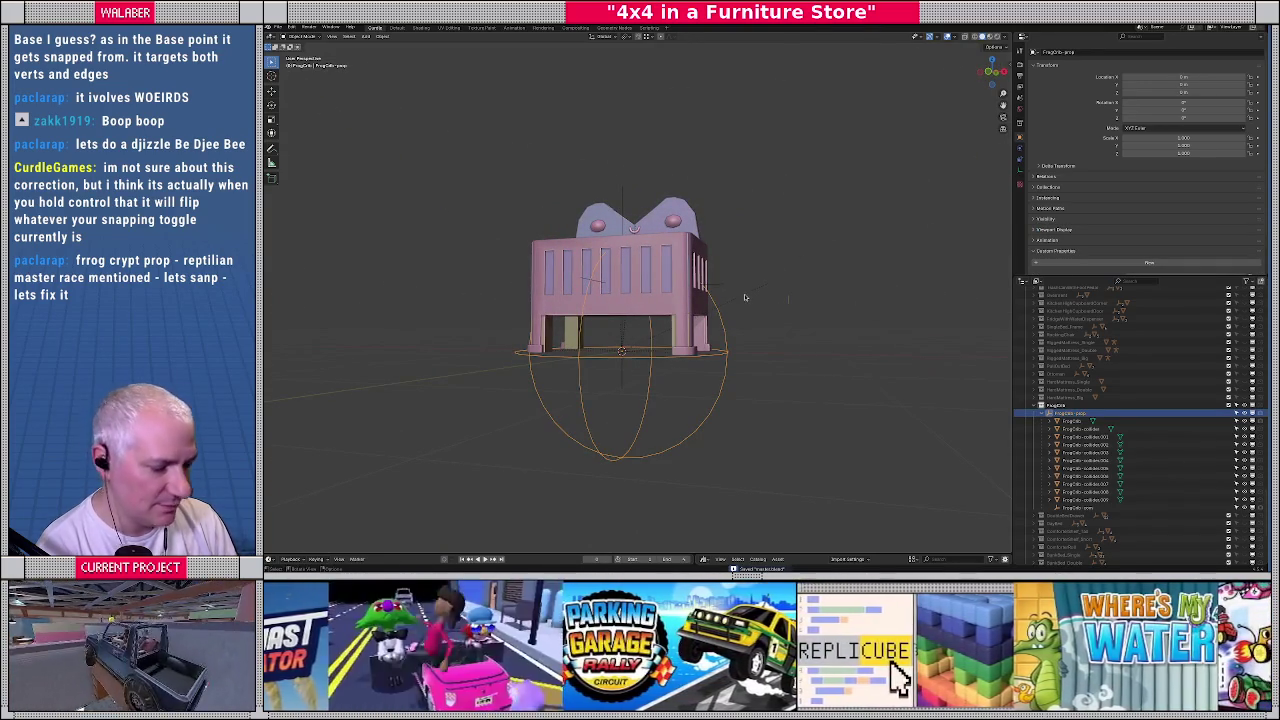
text(s1.3)
key(Return)
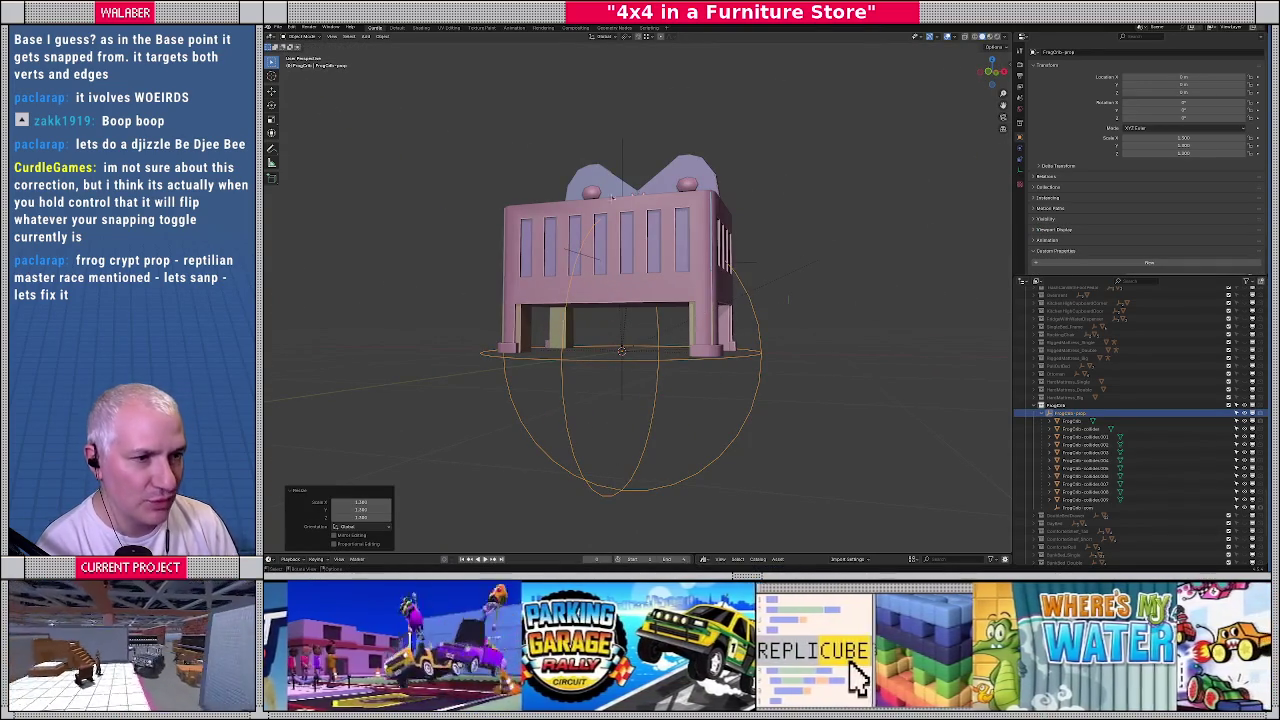
Apply all transforms to the crib hierarchy, save the file, and collapse FrogCrib in the Outliner
shift+click(1075, 500)
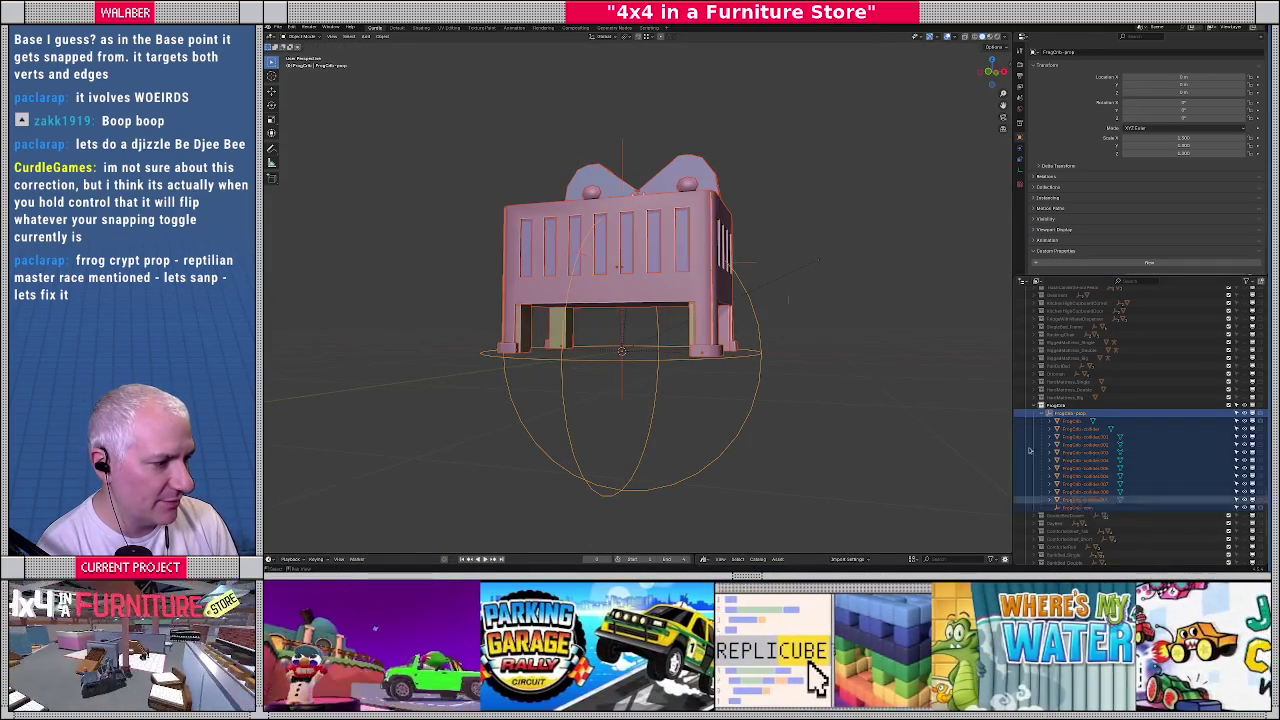
click(382, 37)
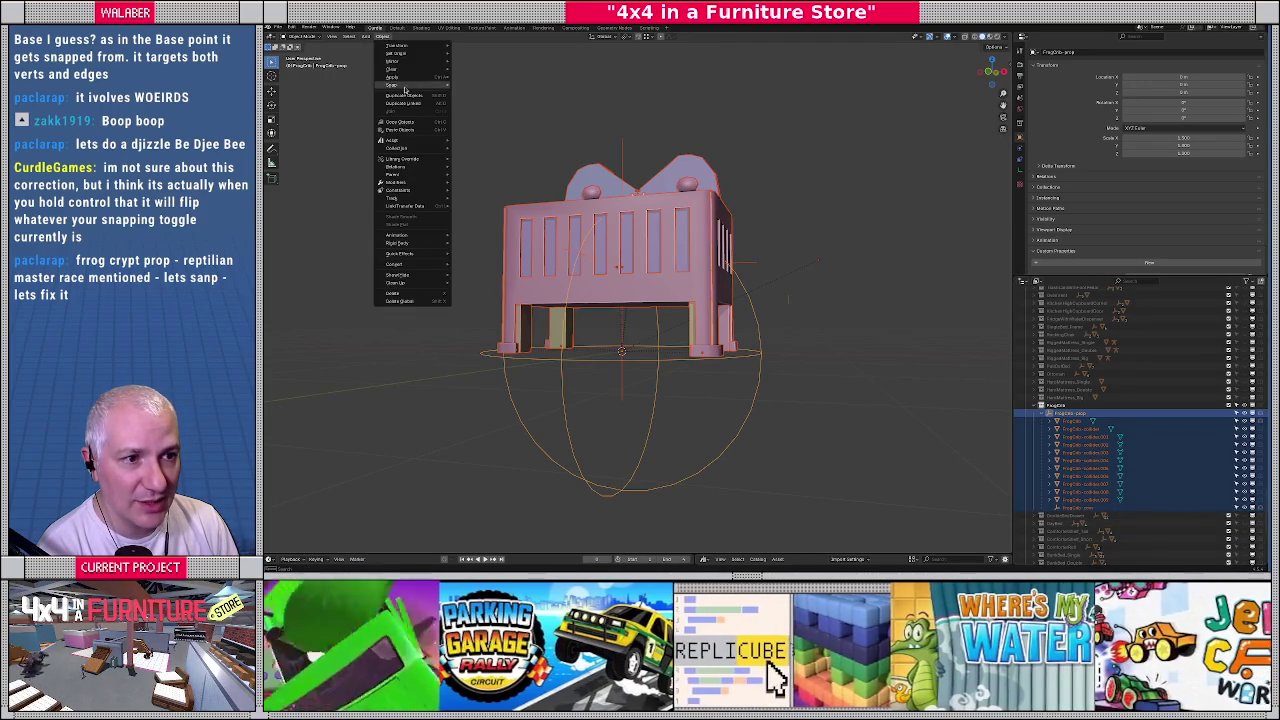
mouse_move(393, 77)
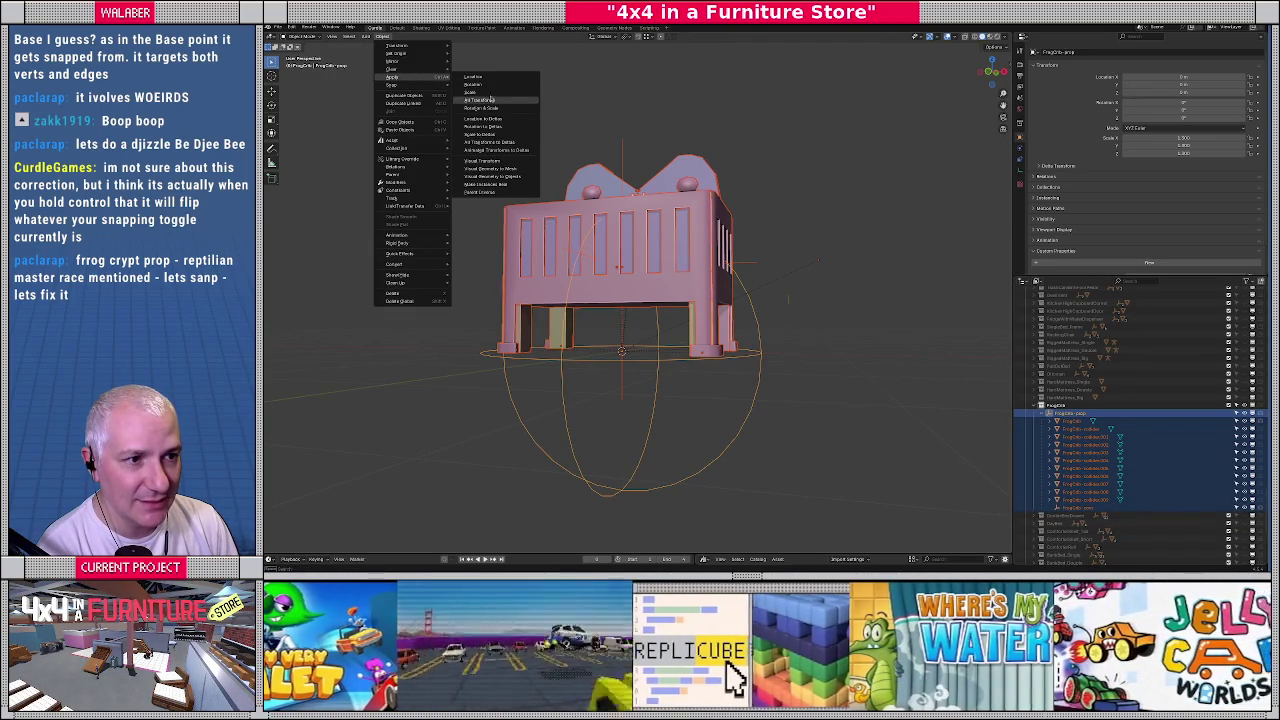
click(480, 100)
click(820, 228)
middle_drag(820, 228, 785, 242)
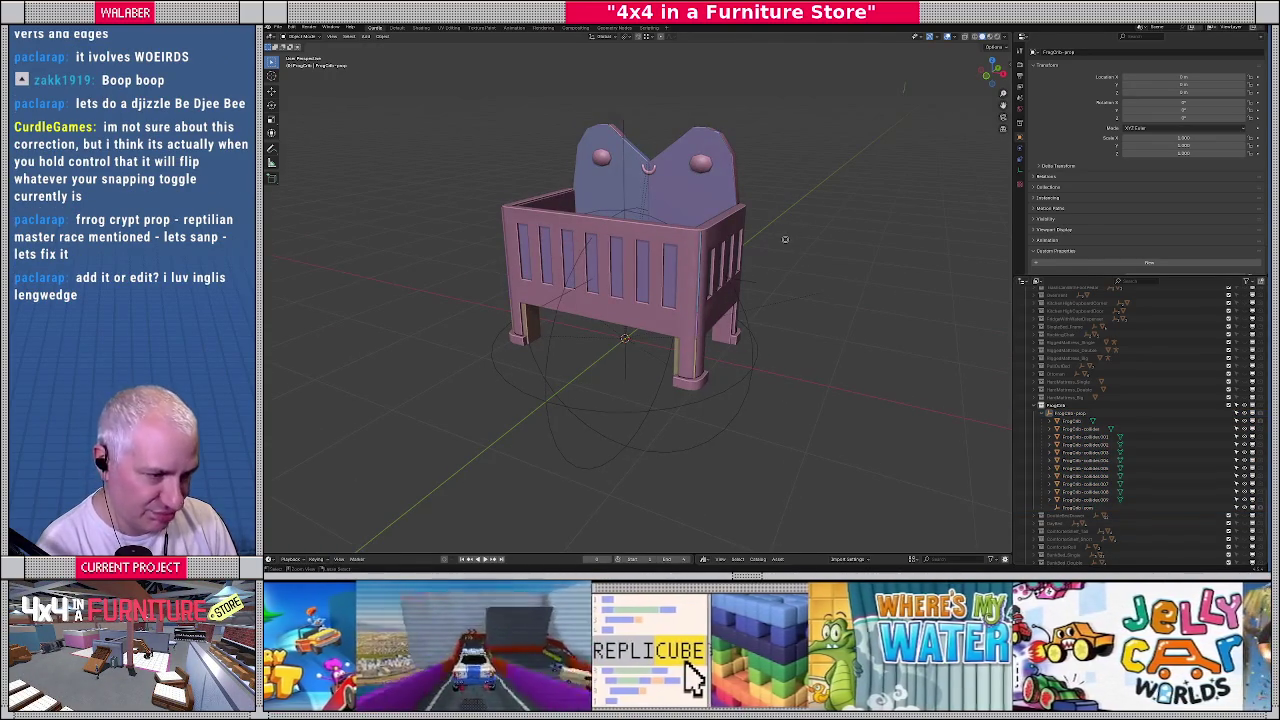
key(ctrl+s)
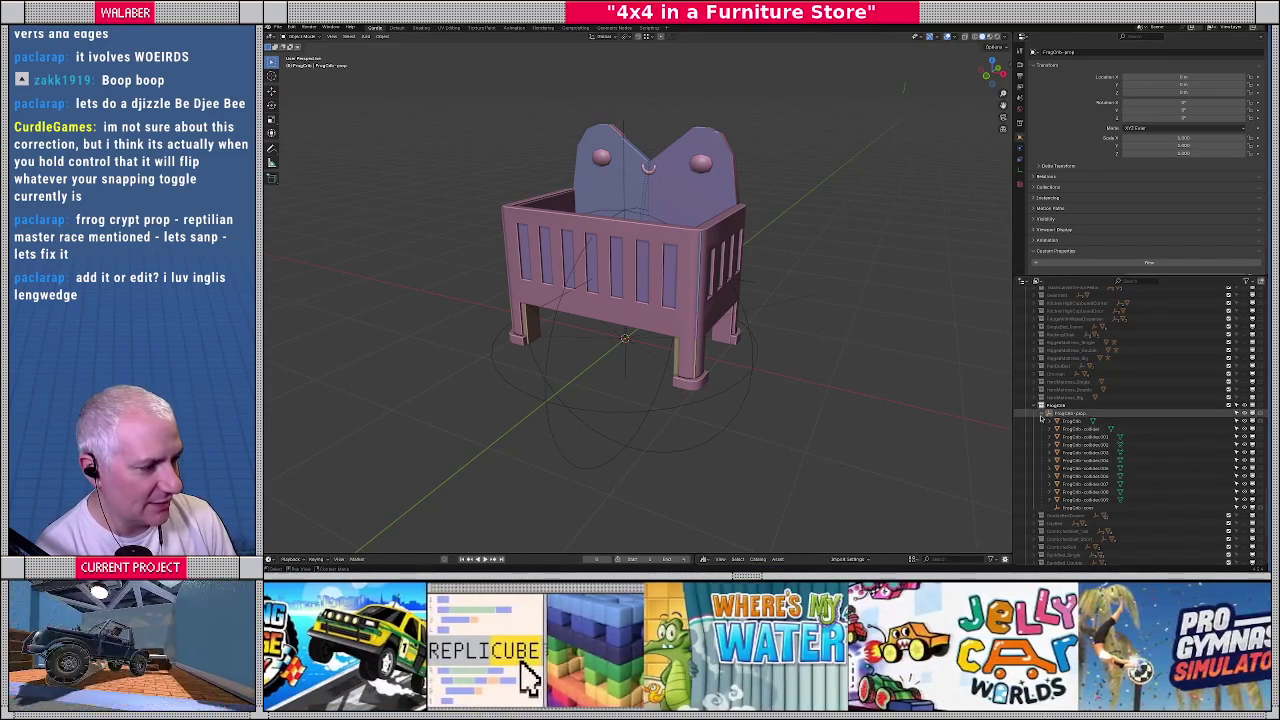
click(1042, 415)
click(1042, 414)
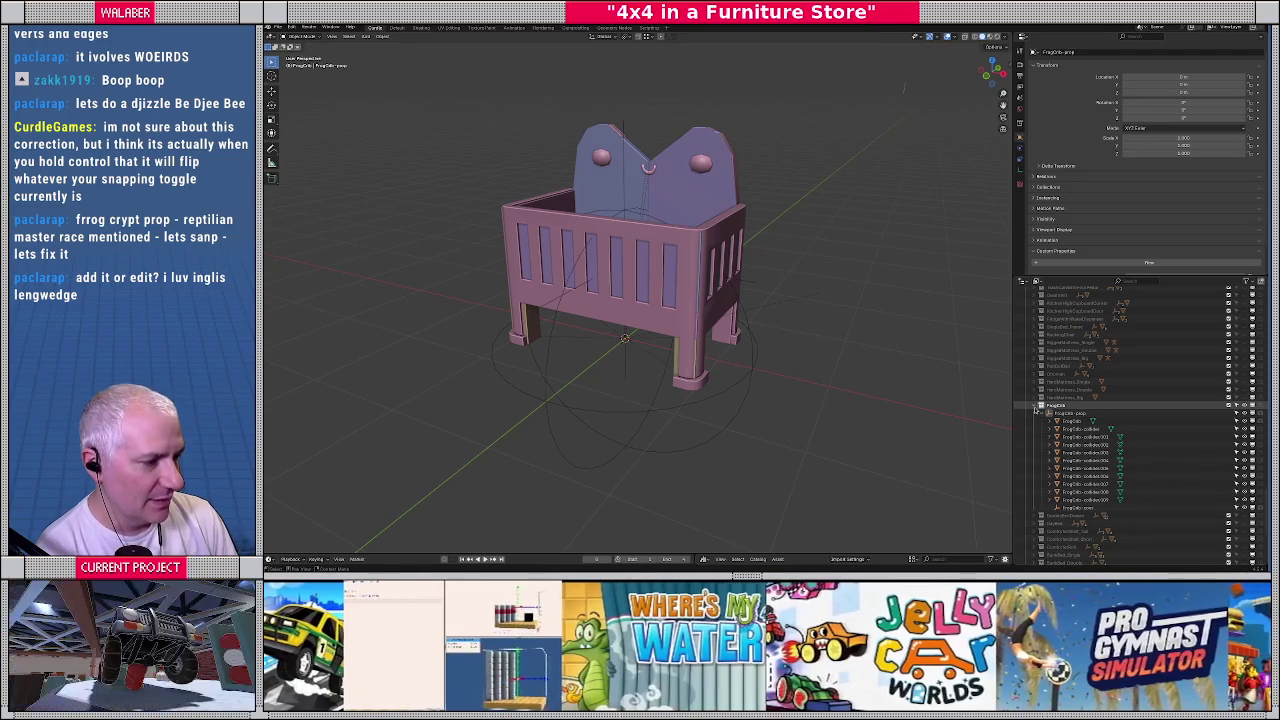
click(1035, 407)
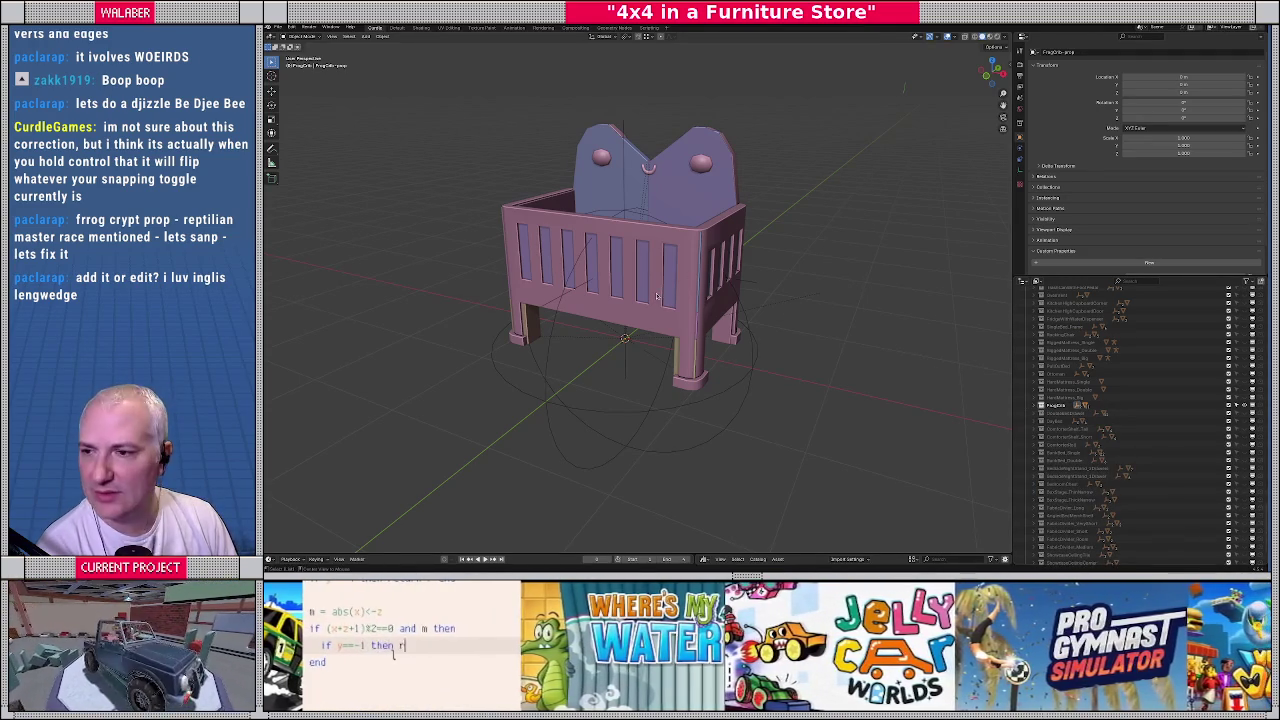
Locate and select the two-drawer nightstand in the Godot store scene, then return to Blender
key(alt+Tab)
middle_drag(698, 296, 770, 288)
scroll(735, 255, up, 2)
scroll(735, 255, up, 2)
scroll(735, 255, up, 2)
scroll(735, 255, up, 2)
click(719, 280)
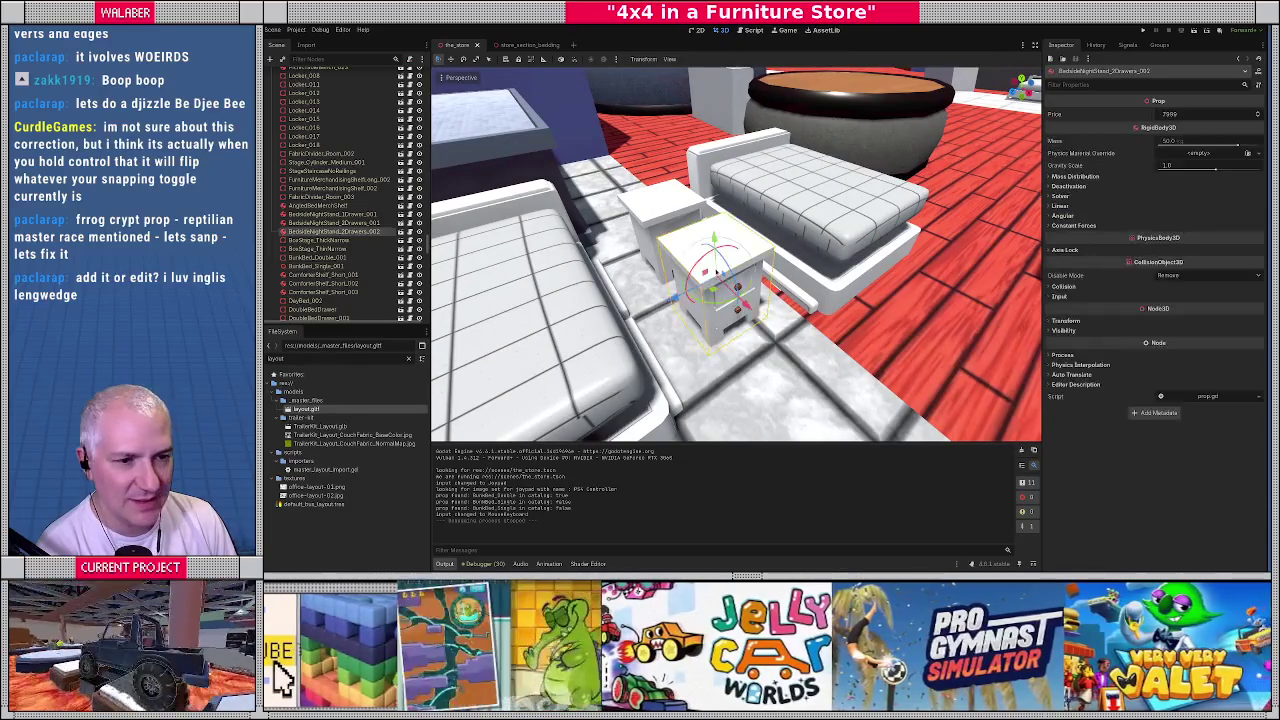
key(alt+Tab)
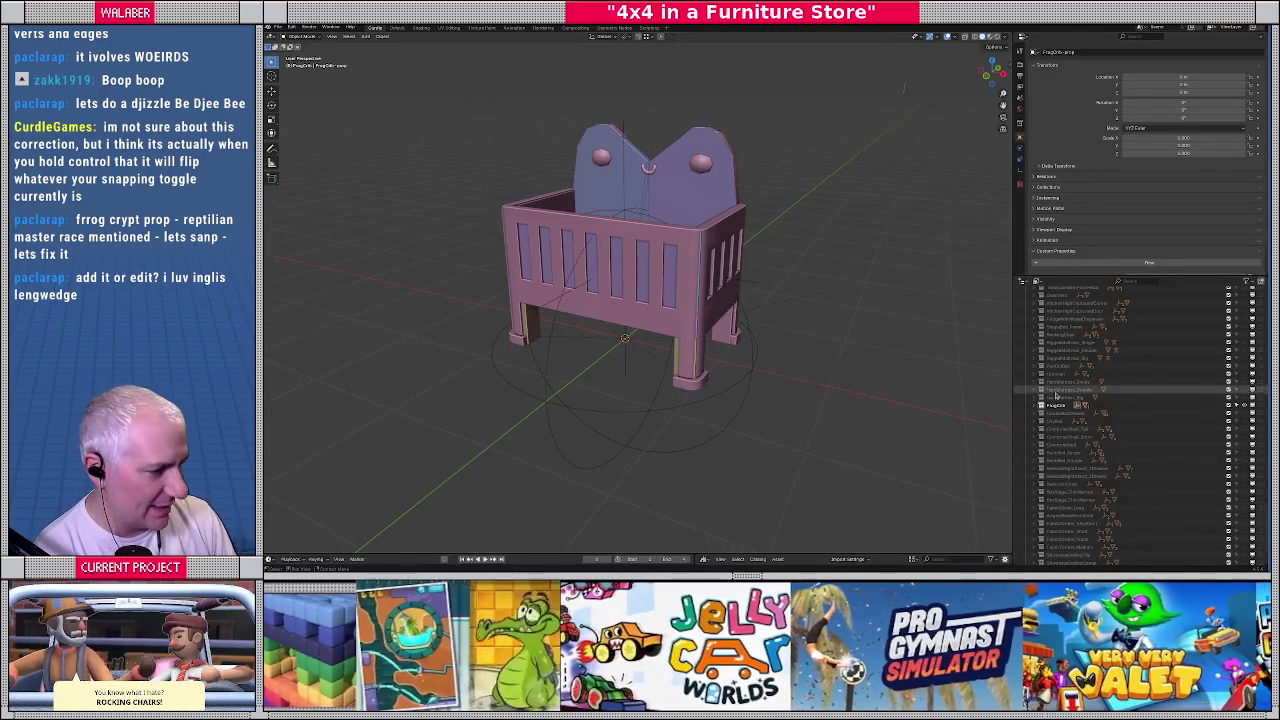
Show only the two-drawer nightstand, framed in a front view with its children expanded
click(1080, 468)
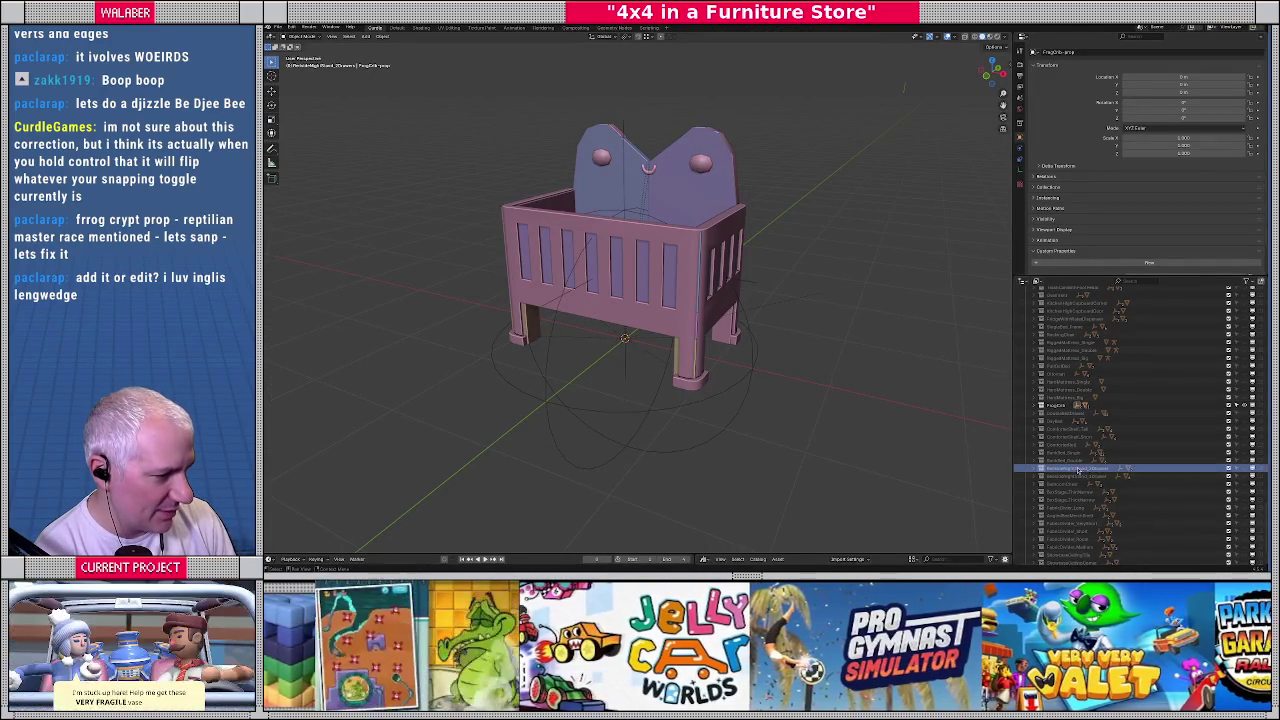
right_click(1072, 469)
mouse_move(1015, 469)
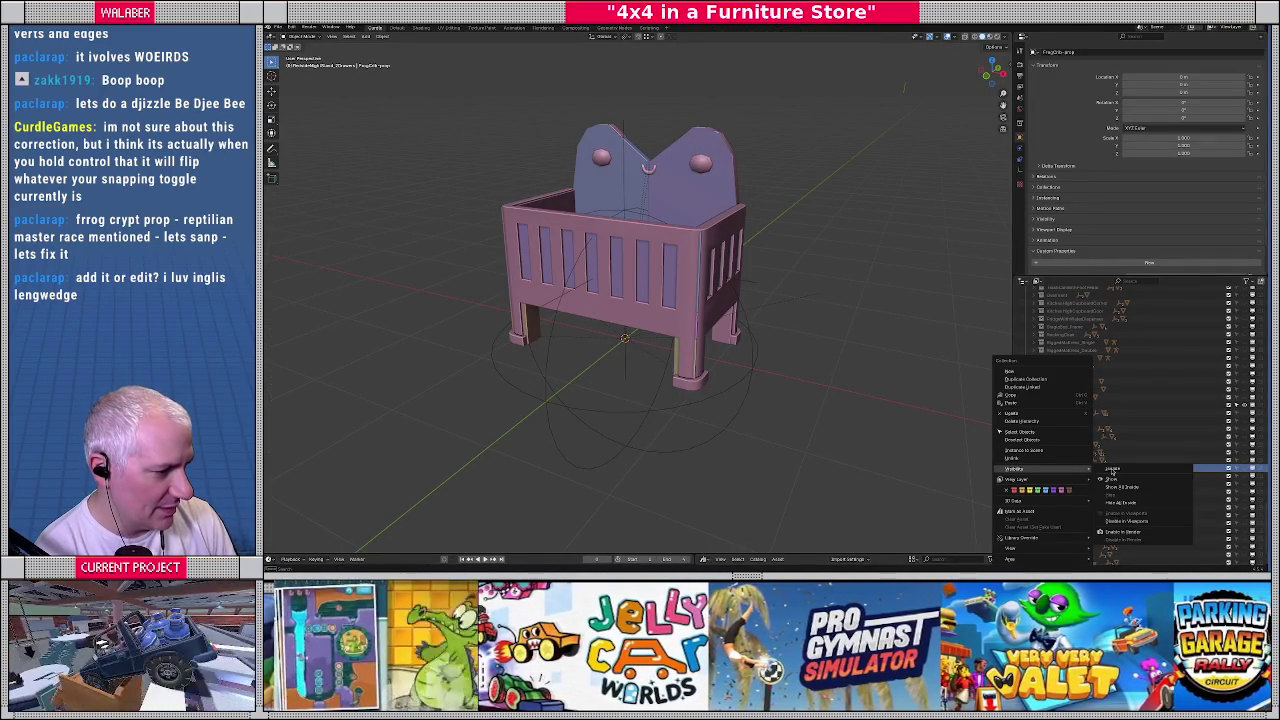
click(1140, 470)
key(KP_1)
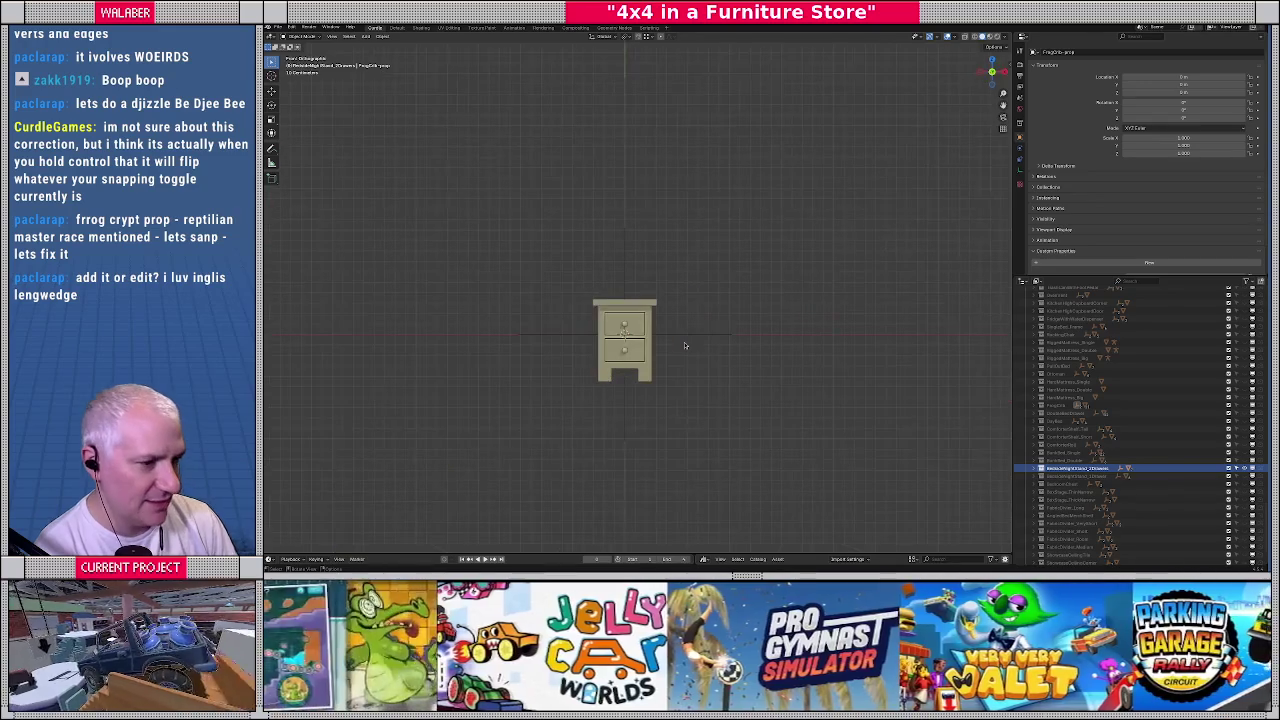
click(1041, 468)
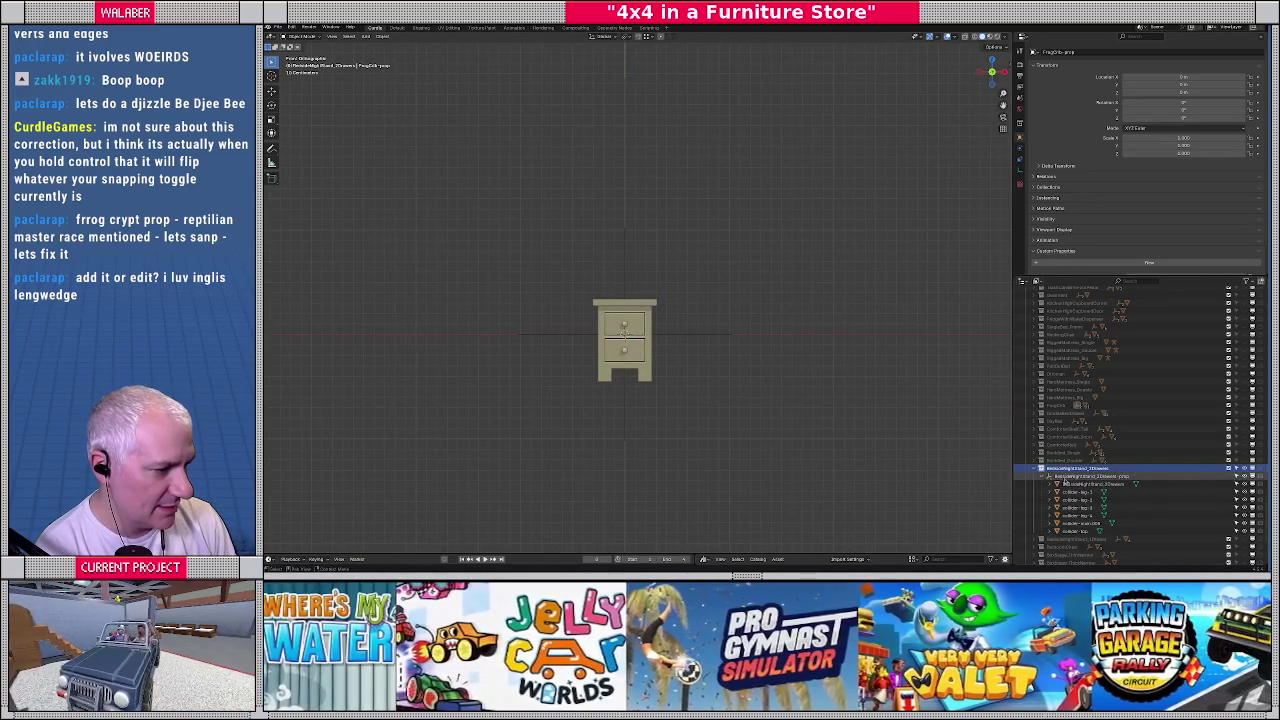
click(1090, 476)
key(KP_Decimal)
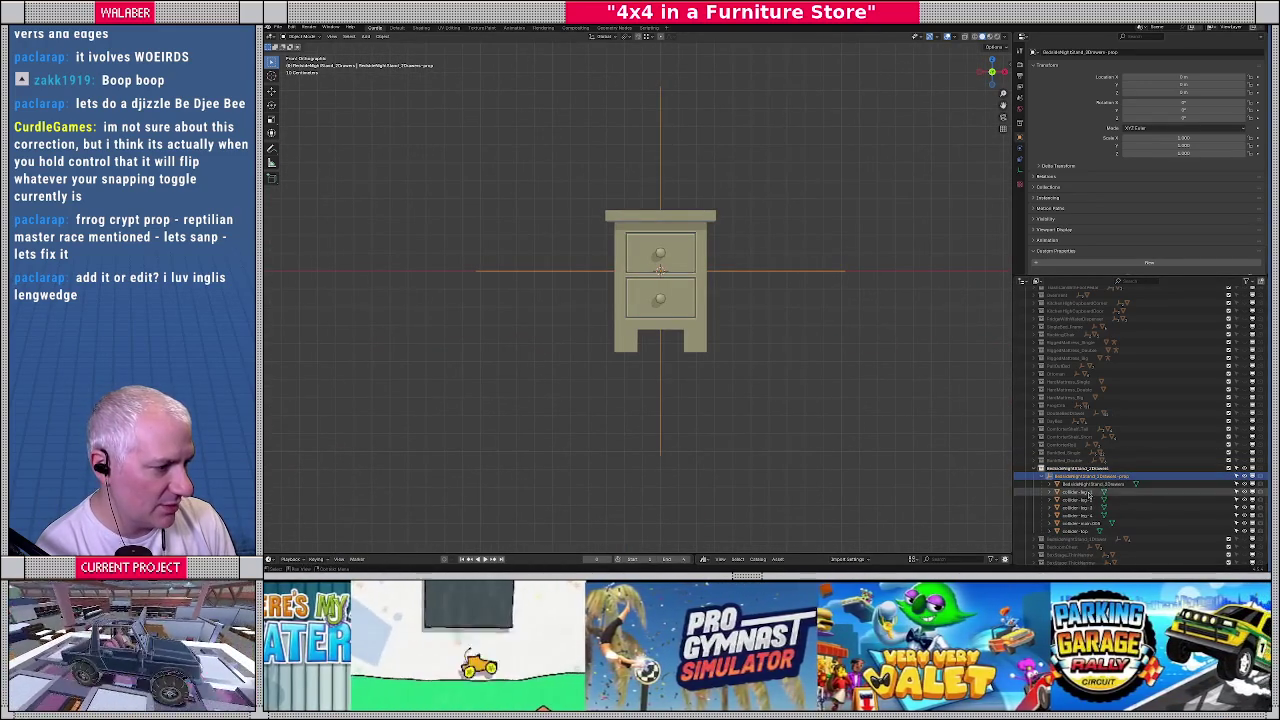
Enlarge the two-drawer nightstand 1.5 times by scaling its parent empty
click(1085, 484)
shift+click(1078, 531)
key(s)
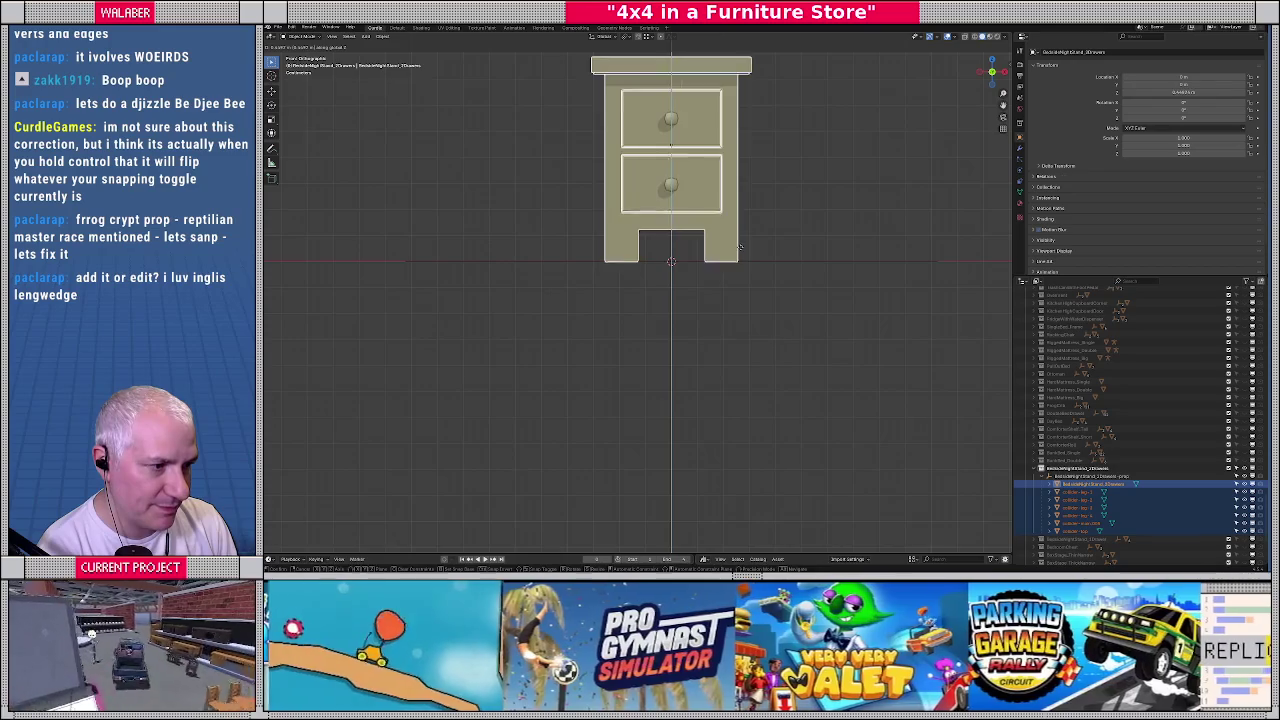
click(739, 261)
scroll(755, 305, up, 4)
scroll(750, 300, up, 3)
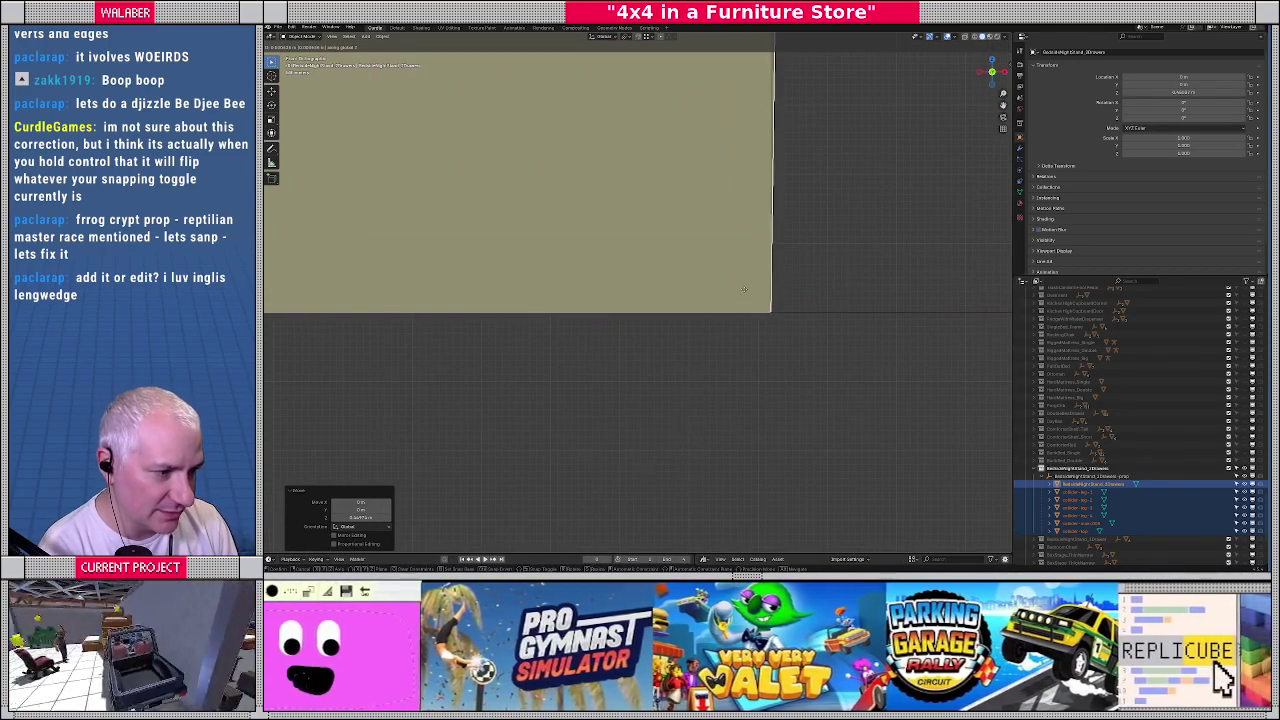
scroll(750, 298, down, 5)
scroll(757, 300, down, 5)
scroll(755, 302, down, 3)
middle_drag(750, 305, 722, 330)
click(717, 330)
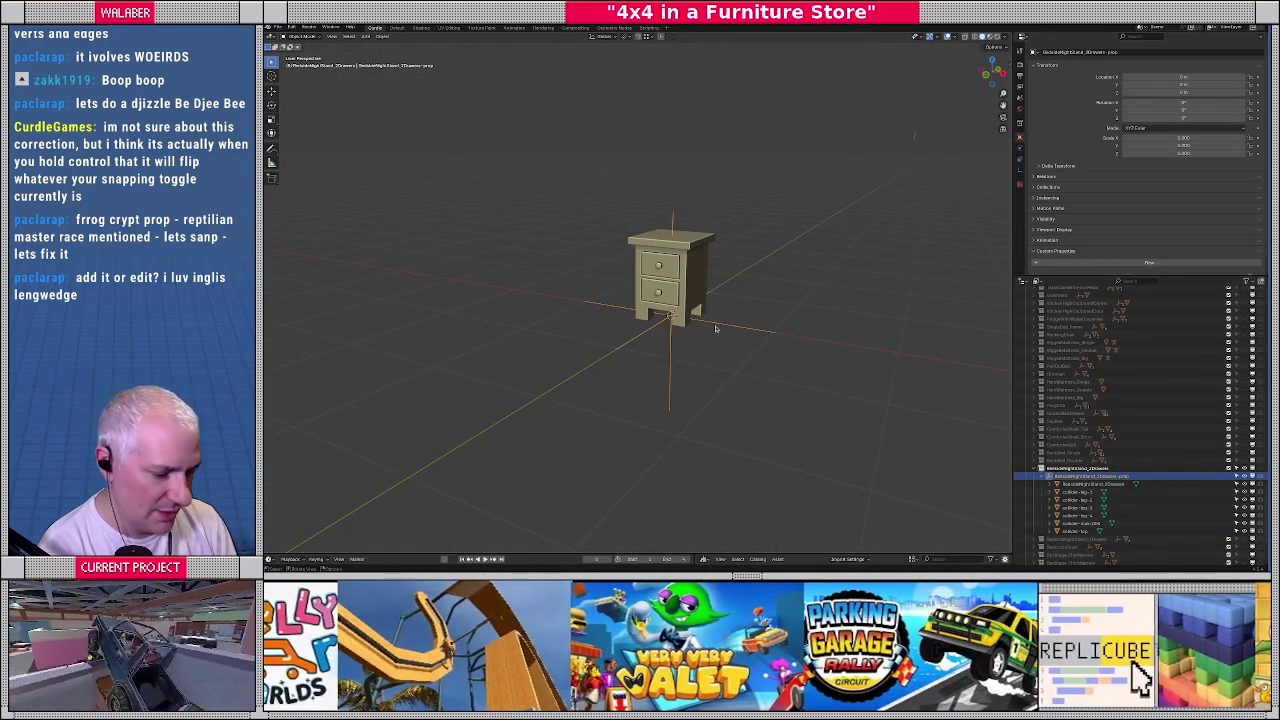
text(s1.5)
key(Return)
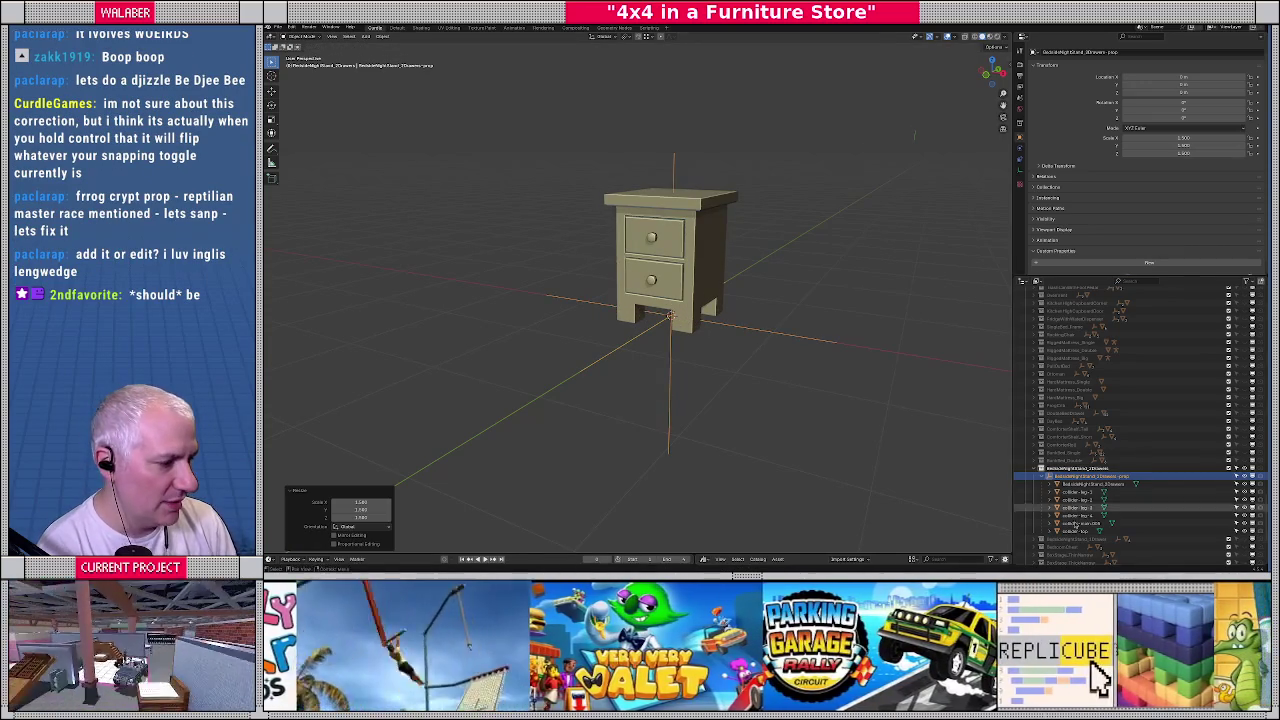
Apply rotation and scale to all nightstand parts, then select its collider objects
key(shift+bracketright)
click(387, 38)
mouse_move(393, 77)
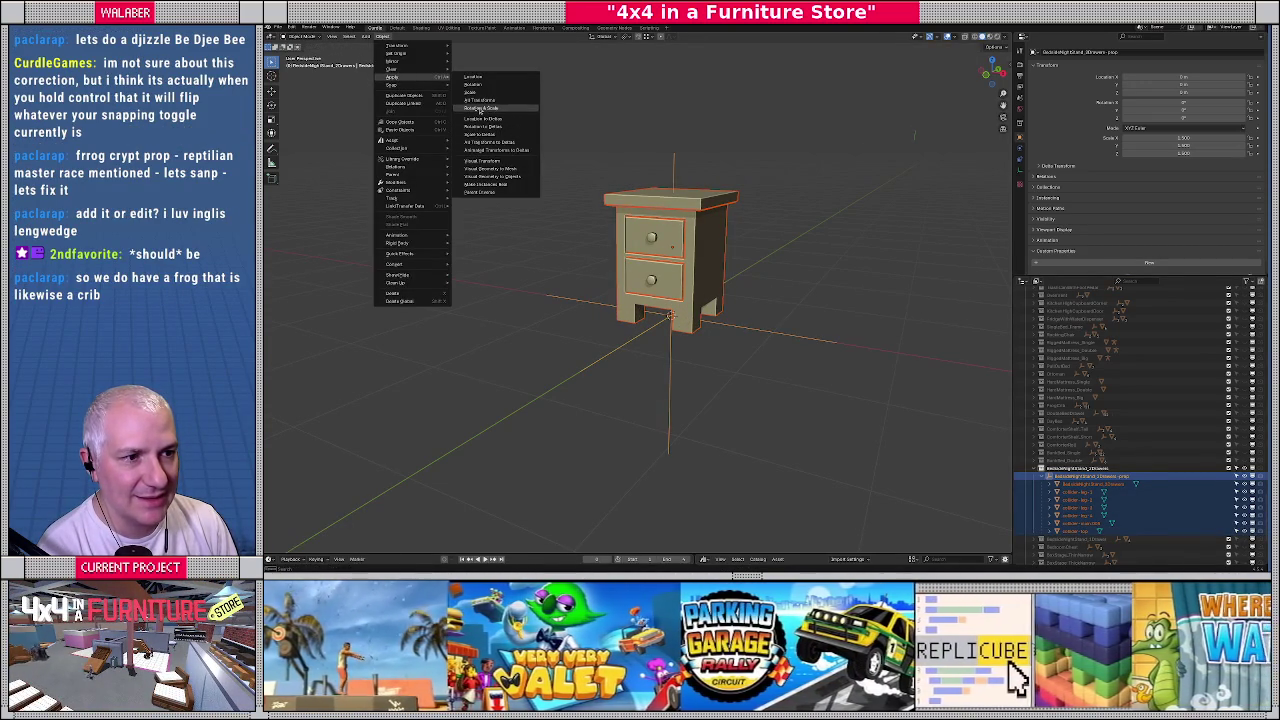
click(478, 96)
click(1085, 493)
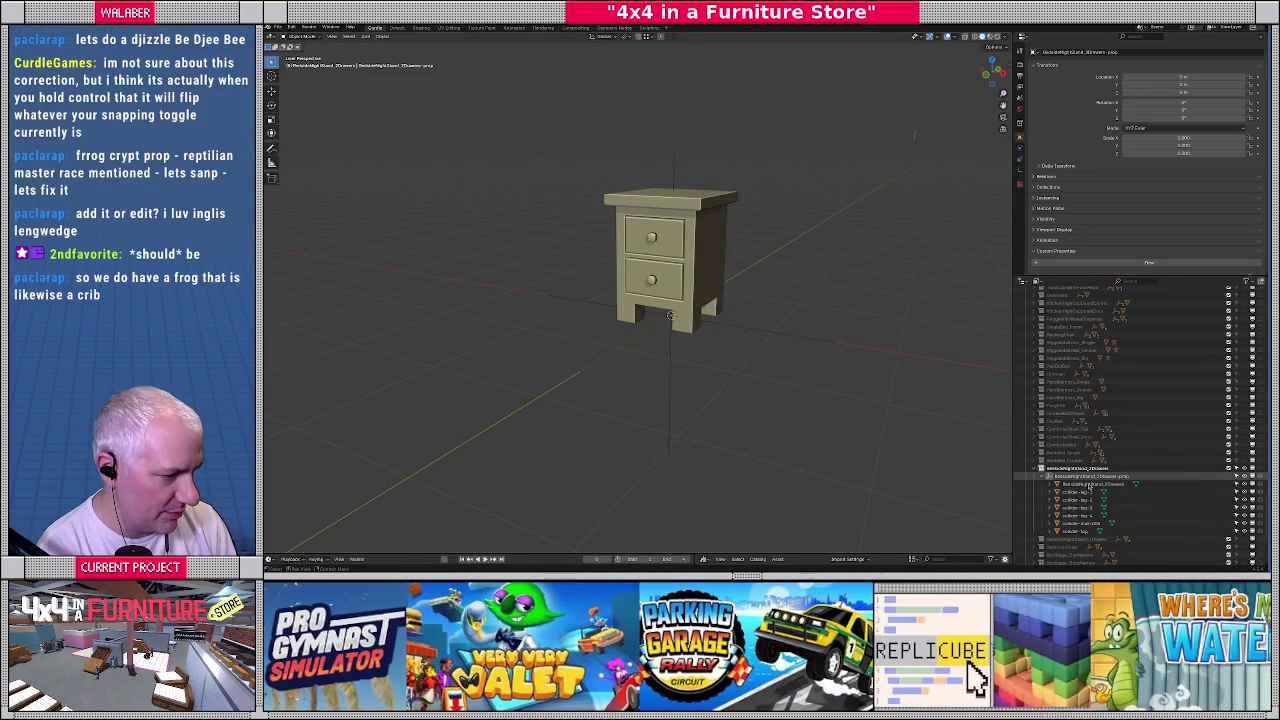
drag(1090, 496, 1088, 532)
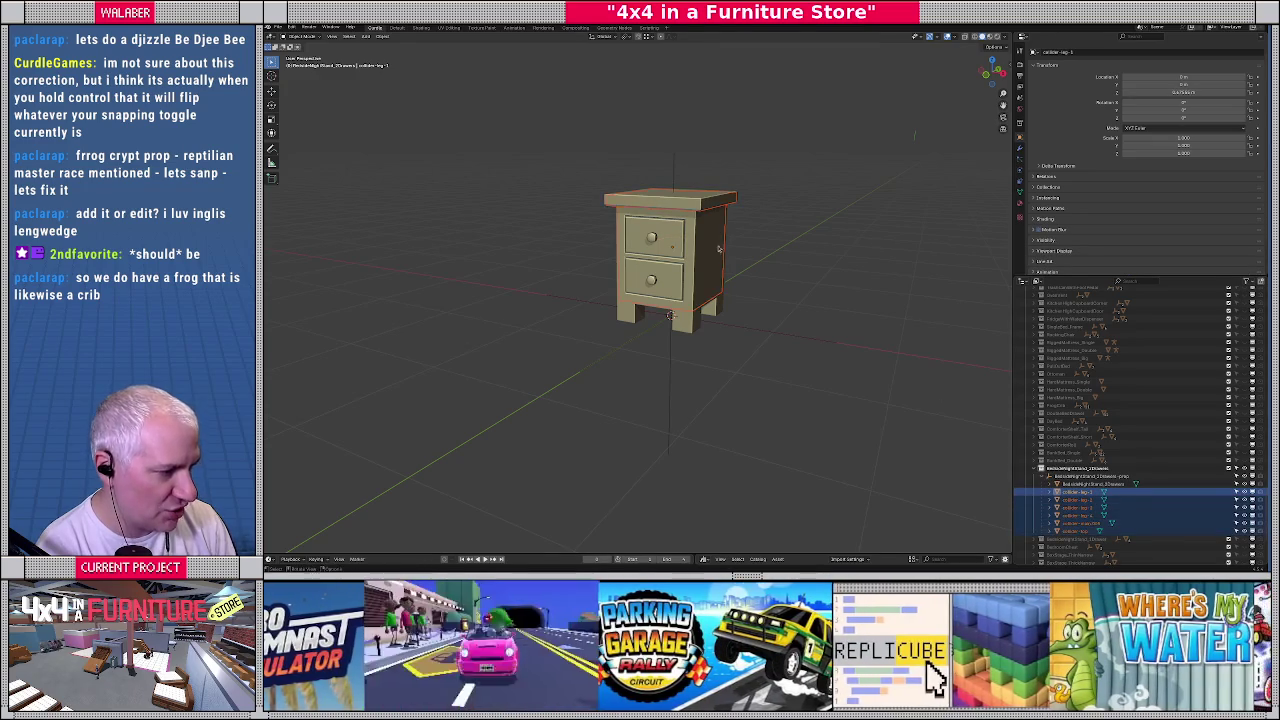
click(291, 27)
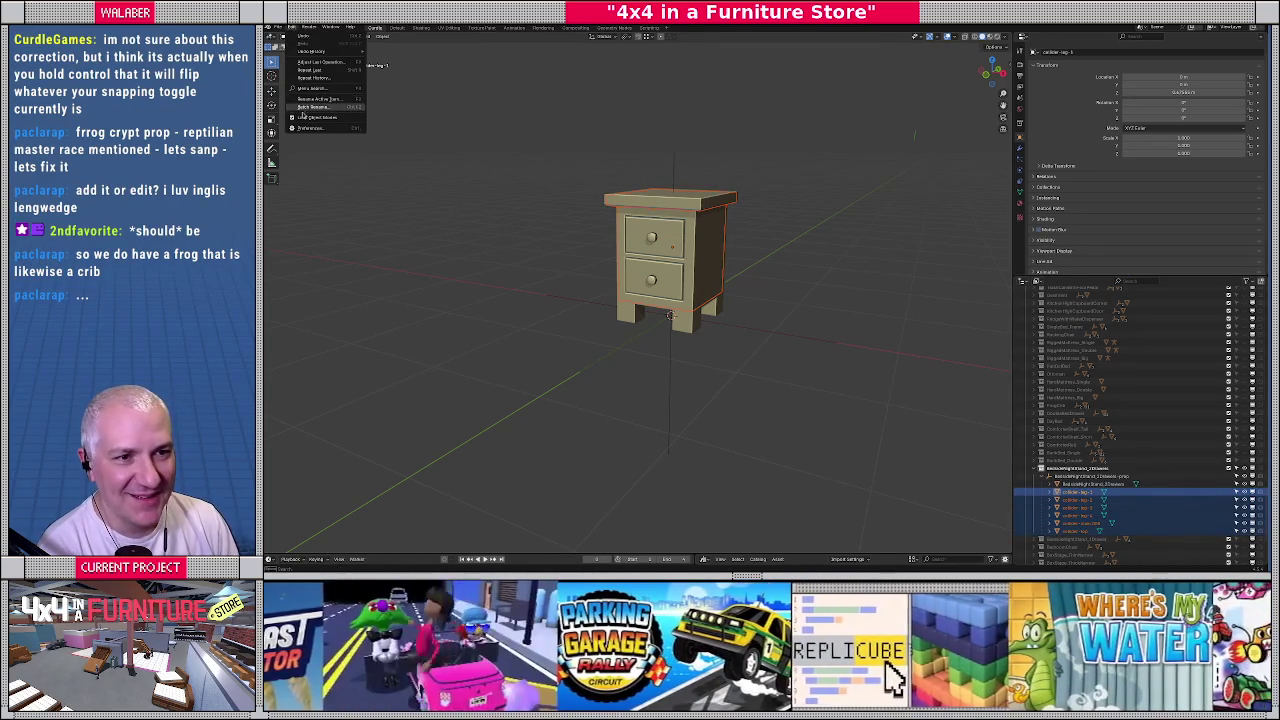
Batch rename the selected colliders to BedsideNightStand_2Drawers-collider
click(303, 107)
key(ctrl+F2)
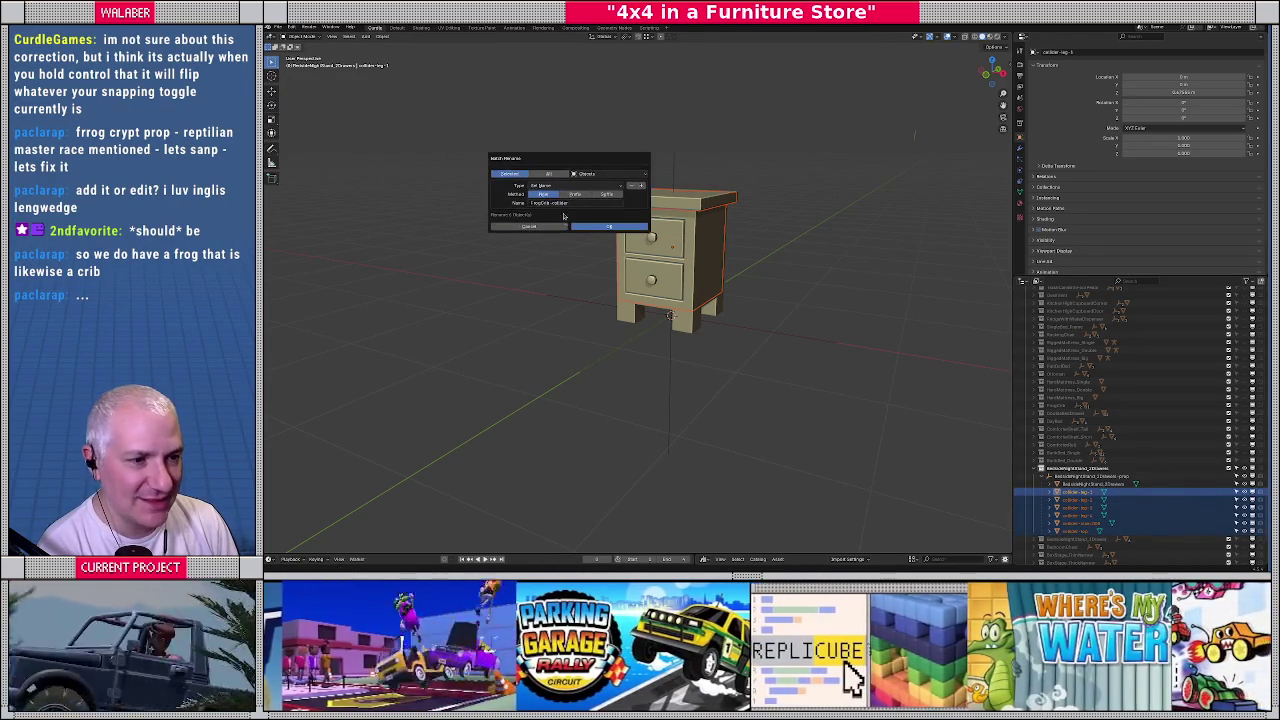
click(581, 204)
key(BackSpace)
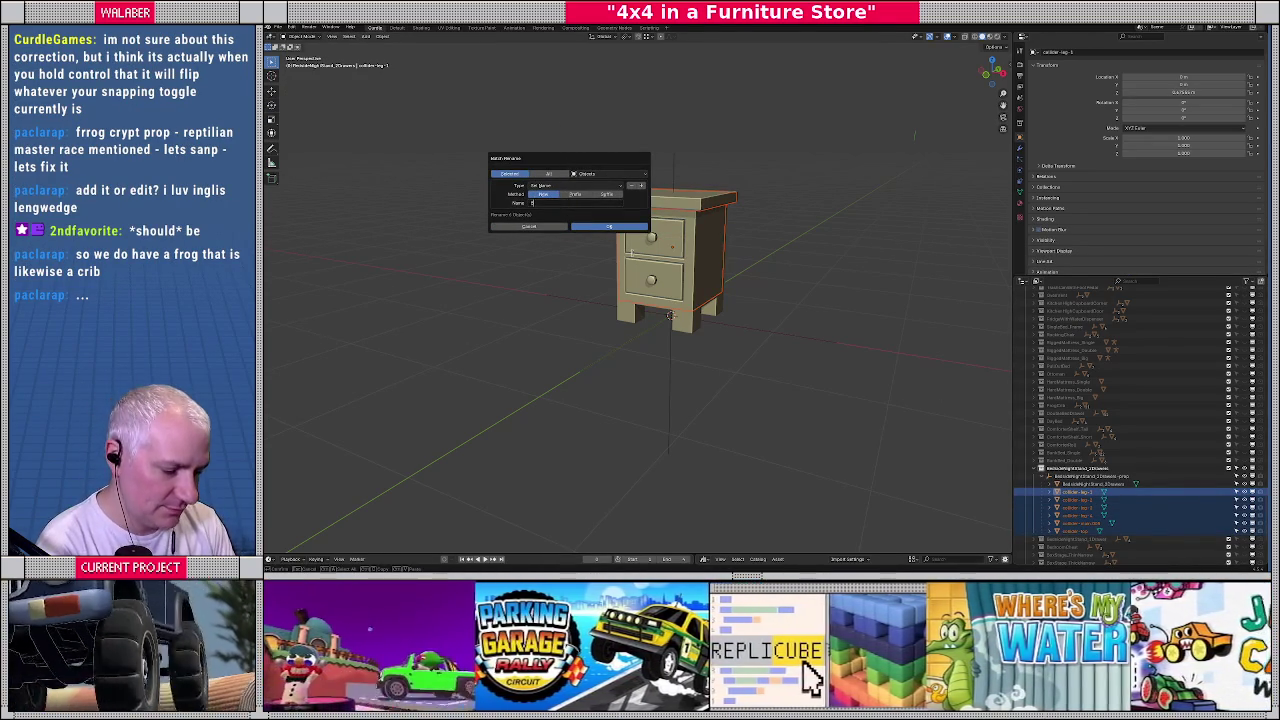
text(dsideNightStand_2Drawers-collider)
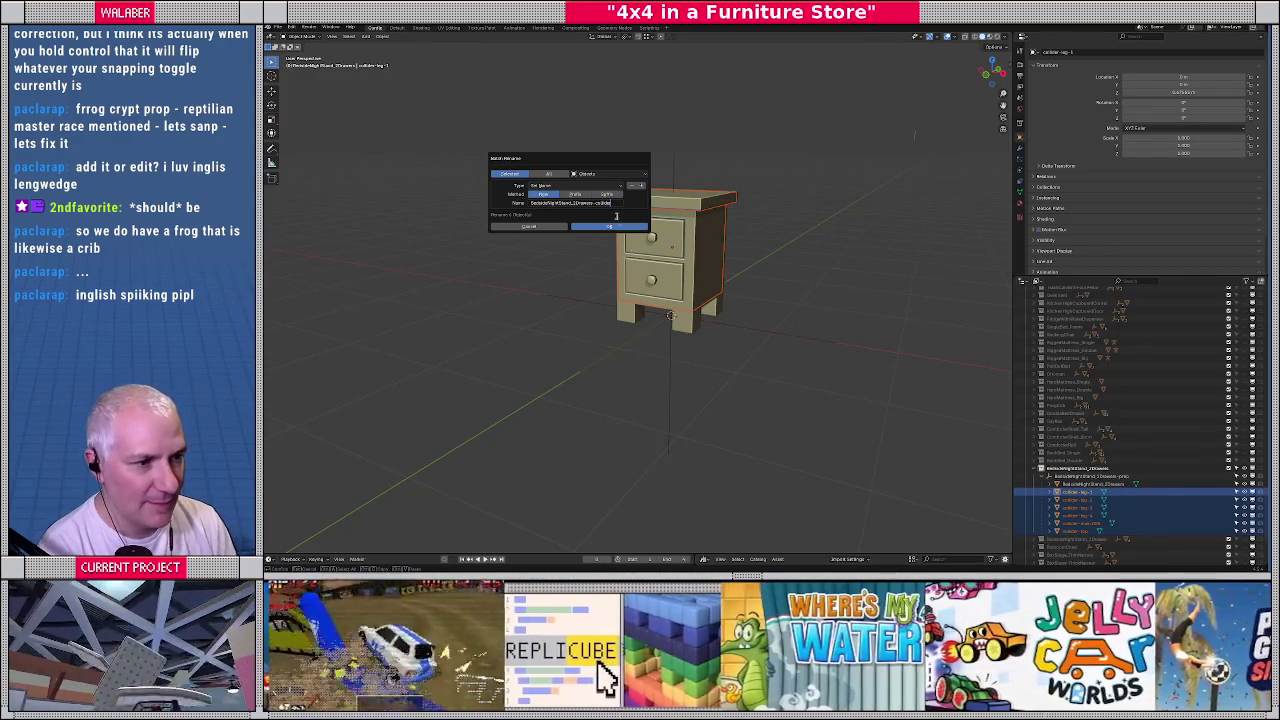
click(607, 227)
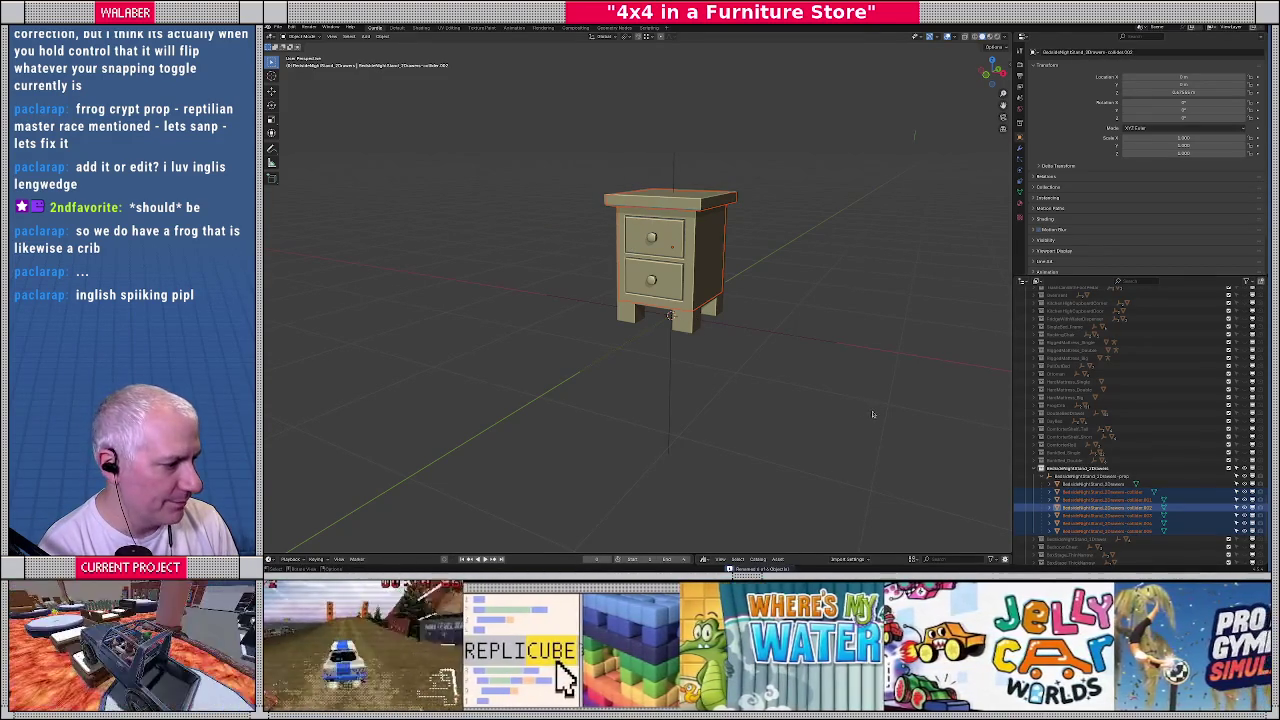
Deselect everything and collapse the nightstand's hierarchy in the Outliner
click(657, 346)
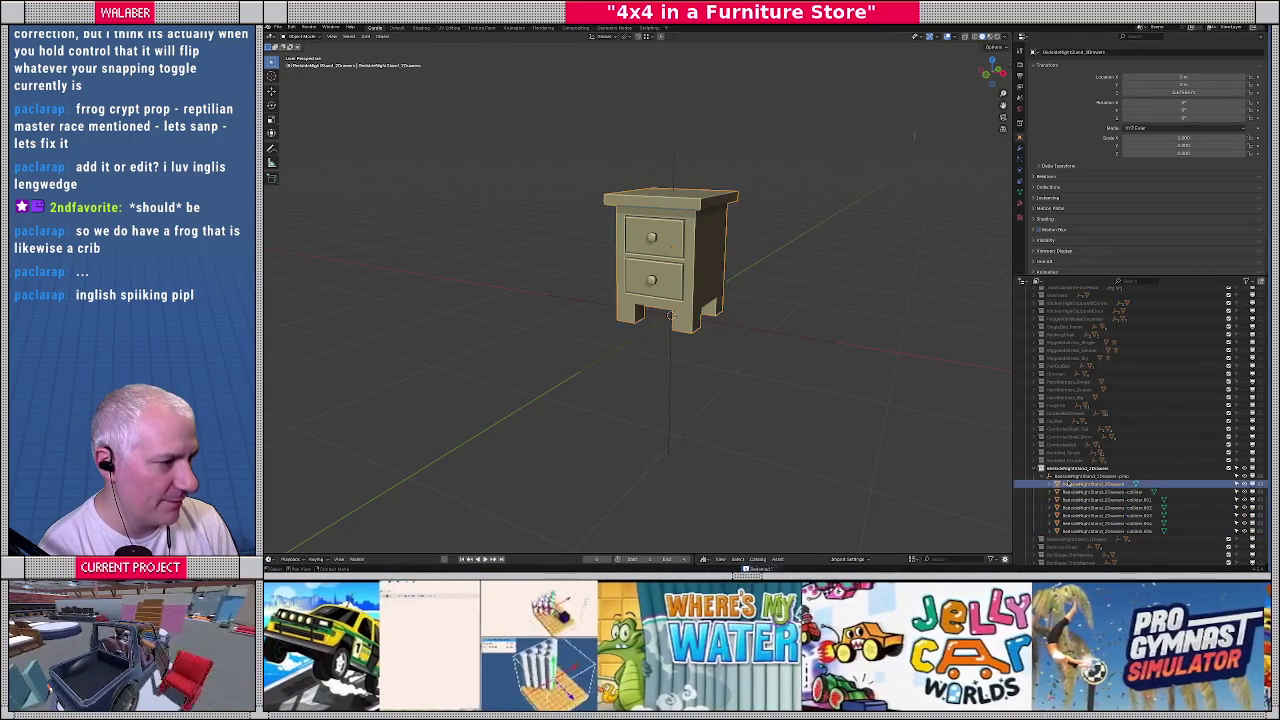
click(743, 338)
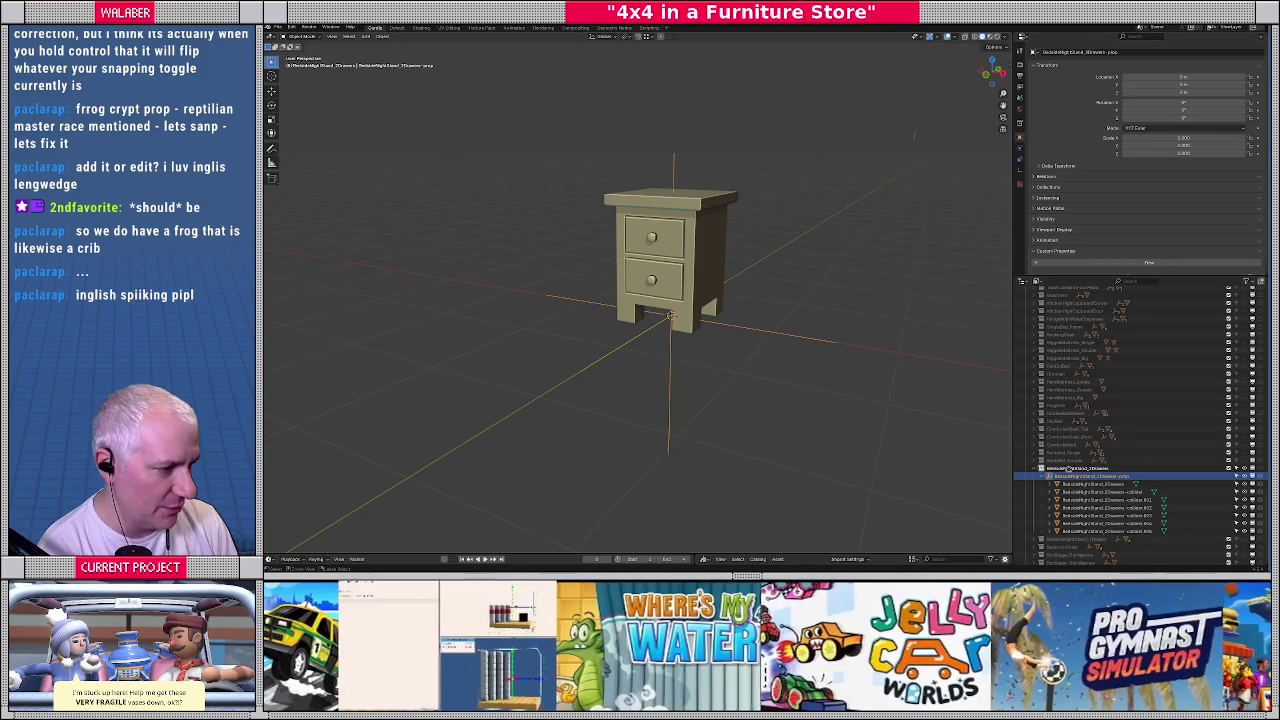
click(1066, 468)
click(1041, 468)
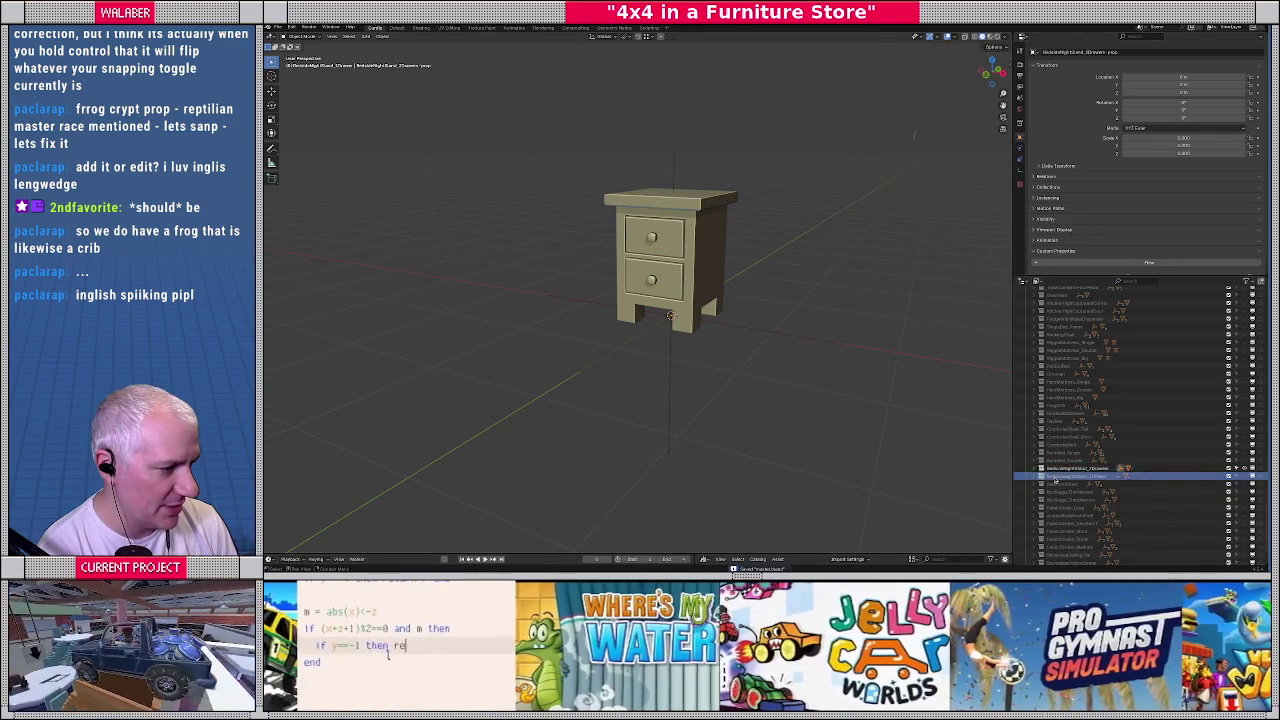
Show the one-drawer nightstand, unhide its collider boxes, and select its body and colliders
right_click(1053, 481)
click(1094, 476)
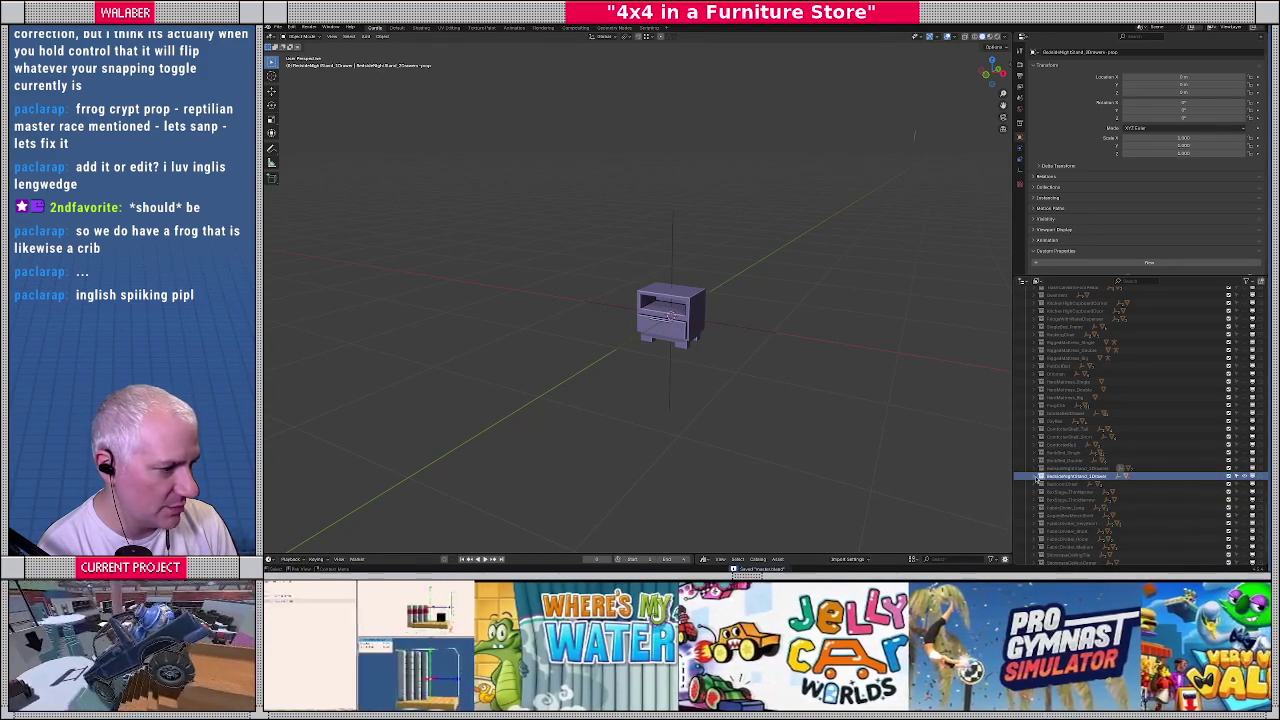
click(1041, 477)
click(1049, 484)
click(1090, 492)
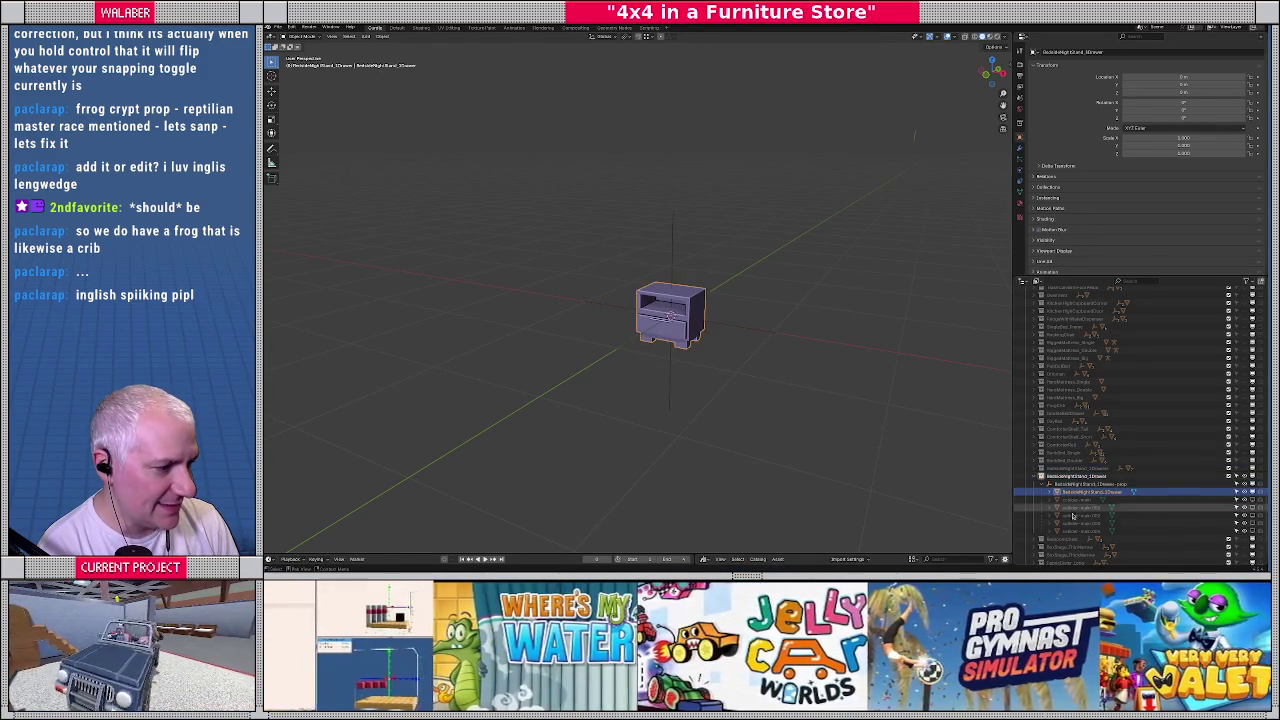
drag(1252, 505, 1254, 533)
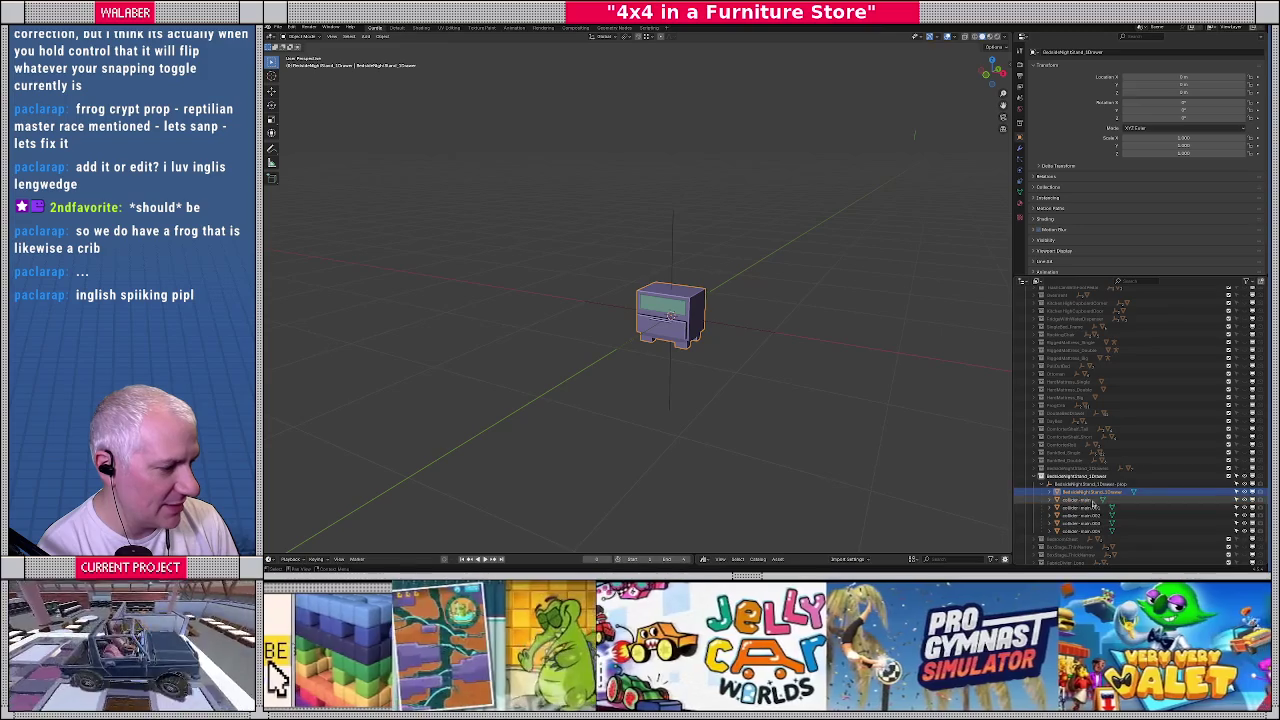
shift+click(1085, 531)
In front view, raise the nightstand vertically until its feet rest on the ground
key(KP_1)
scroll(846, 418, up, 3)
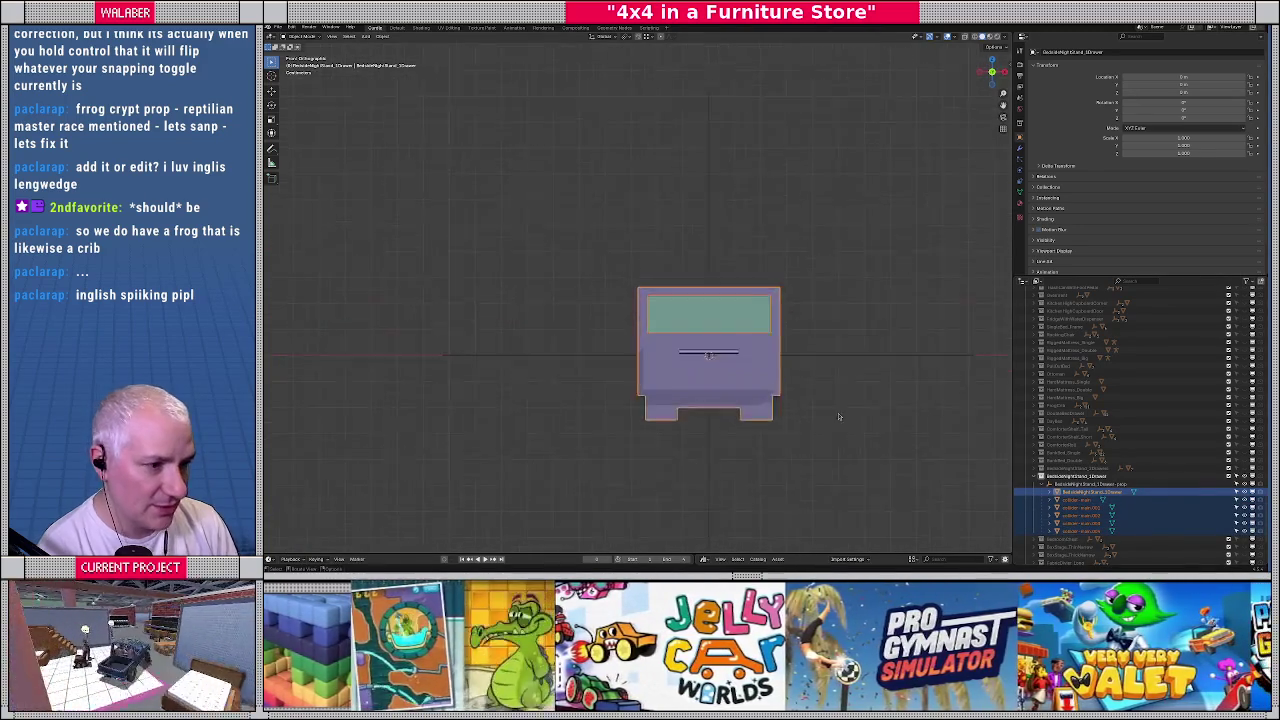
scroll(846, 418, up, 1)
scroll(846, 418, up, 2)
key(g)
key(z)
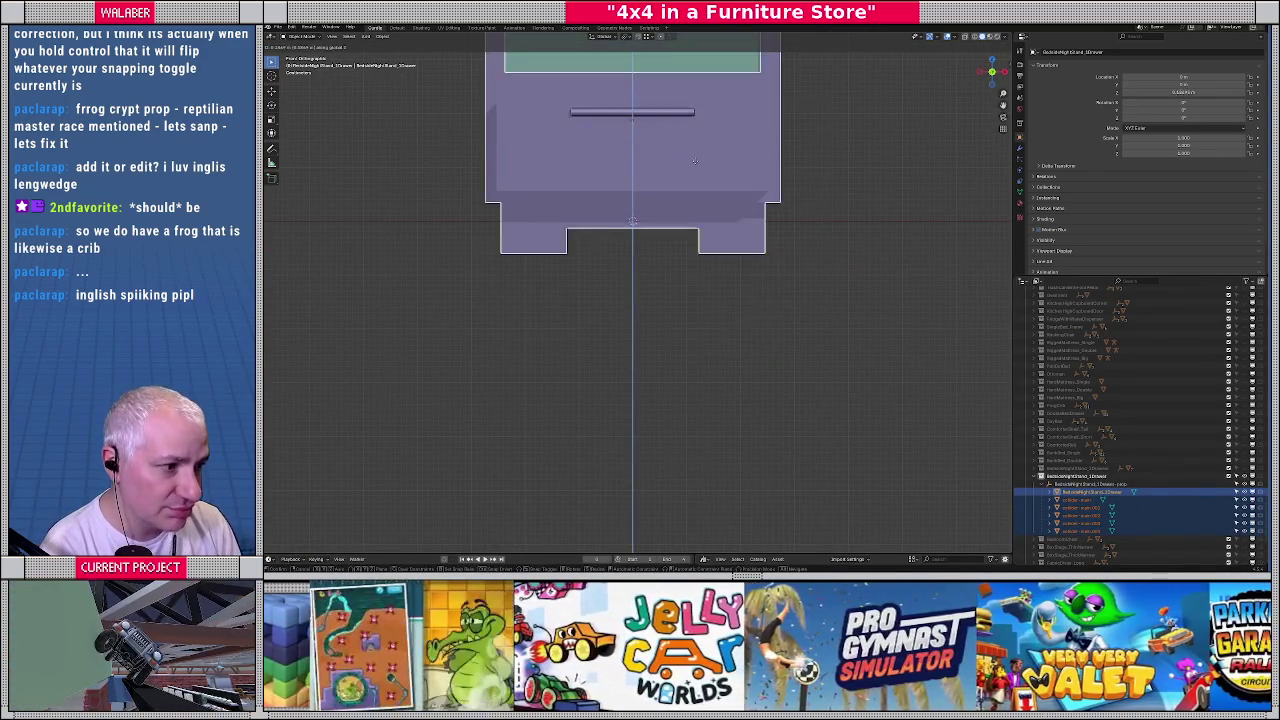
click(694, 169)
scroll(661, 307, up, 4)
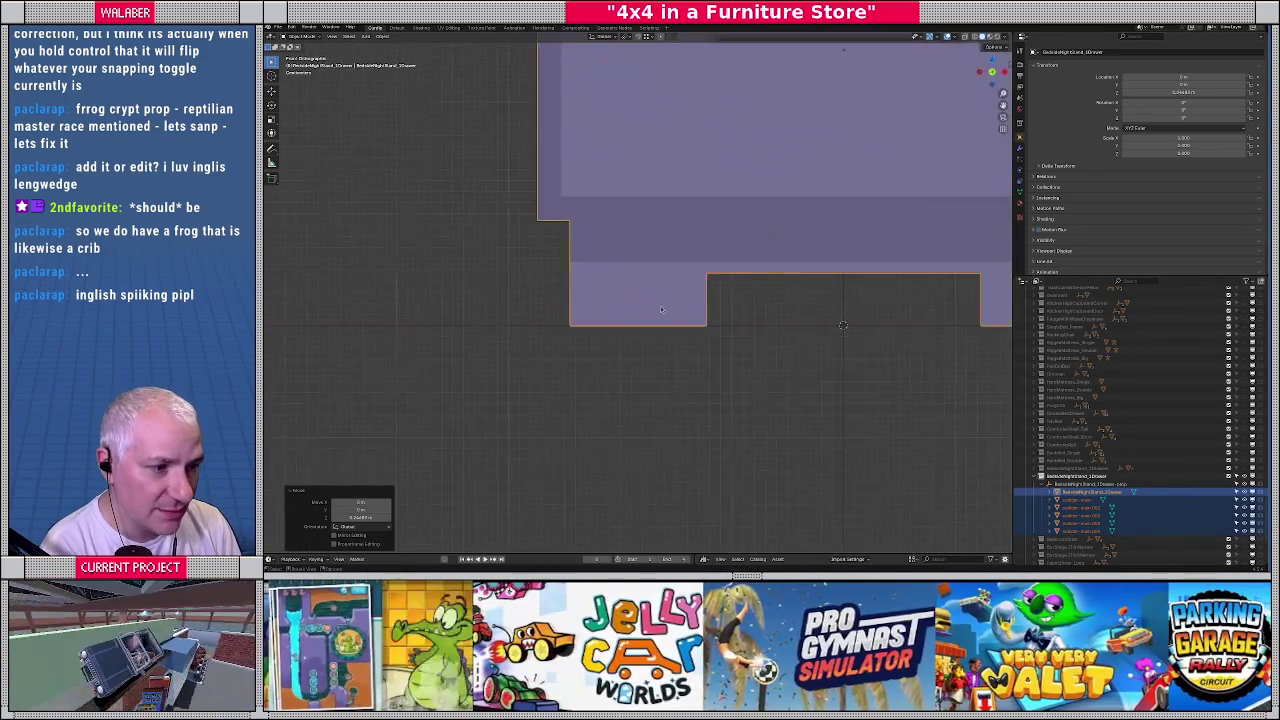
scroll(661, 307, up, 5)
key(g)
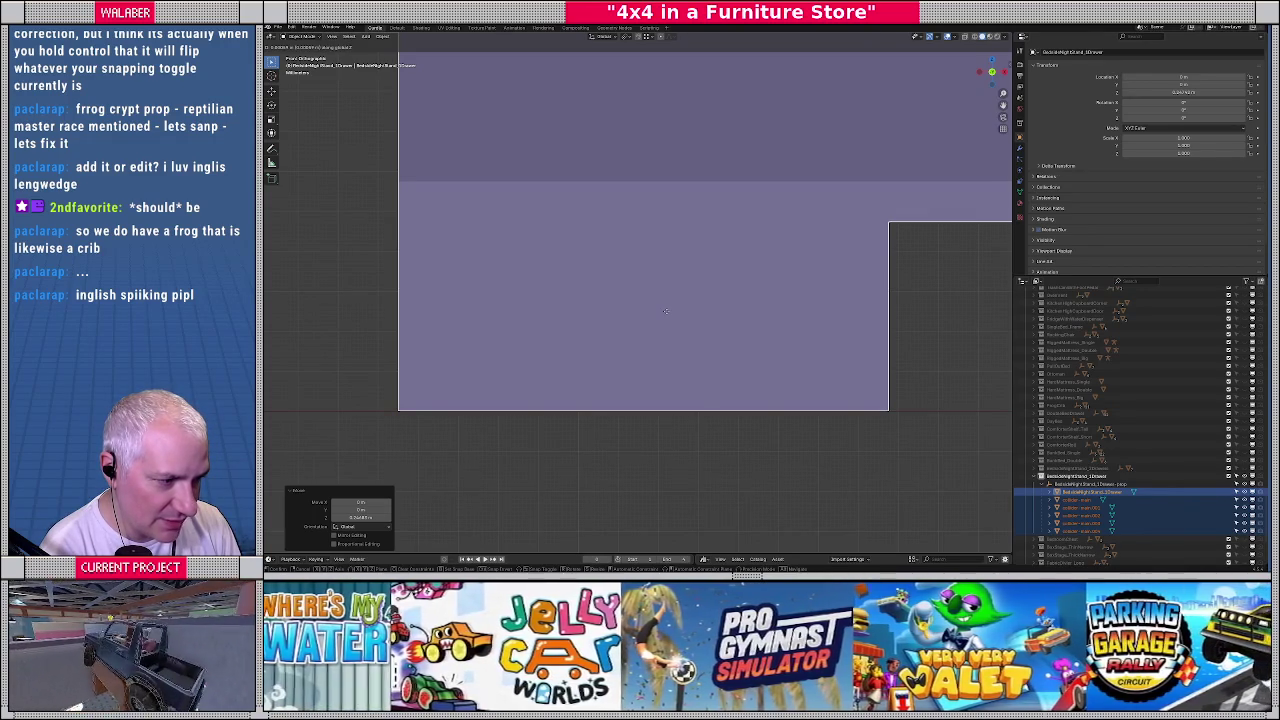
click(665, 311)
Recentre the view on the nightstand and select its prop empty
scroll(786, 314, down, 4)
scroll(786, 312, down, 4)
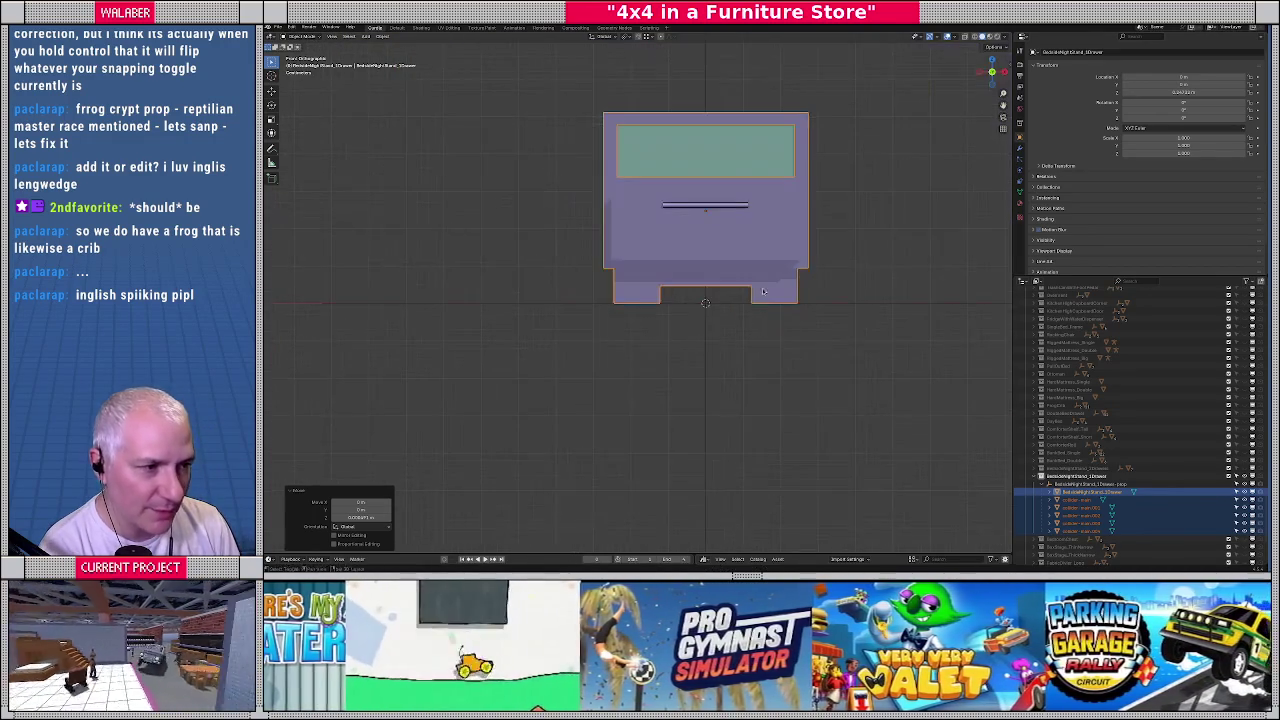
shift+middle_drag(786, 312, 750, 352)
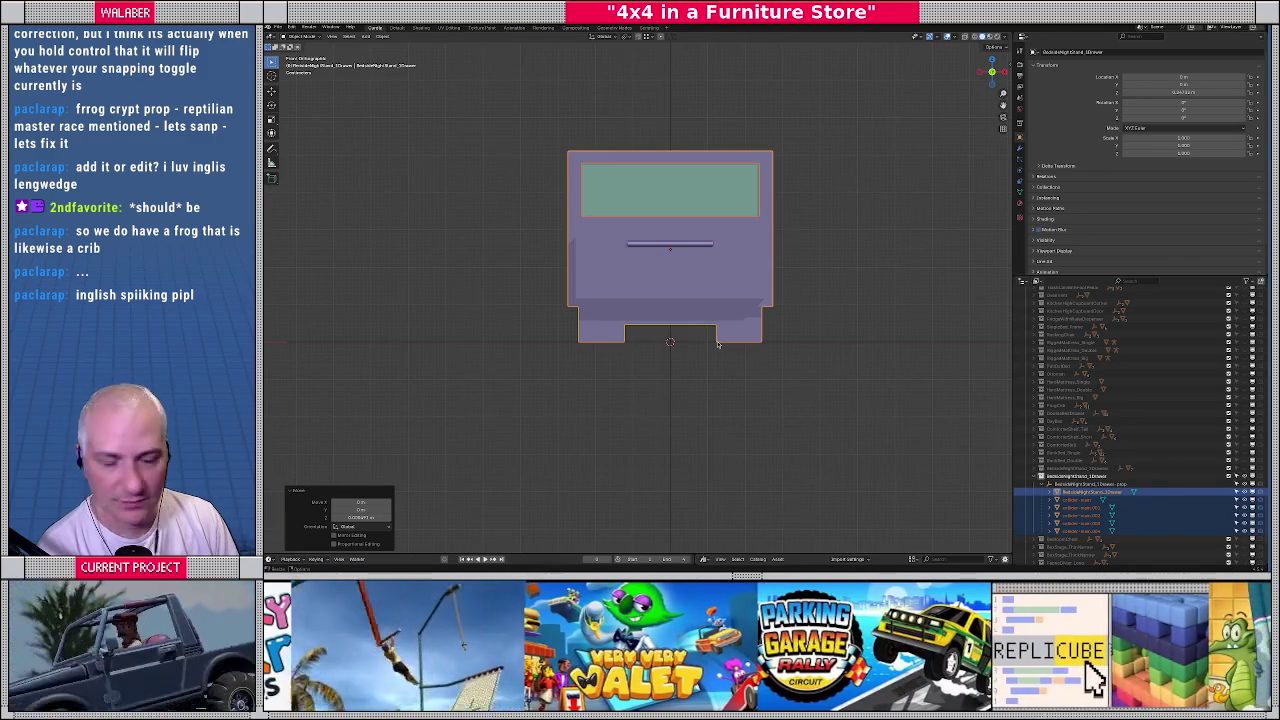
scroll(688, 328, up, 1)
scroll(688, 328, up, 1)
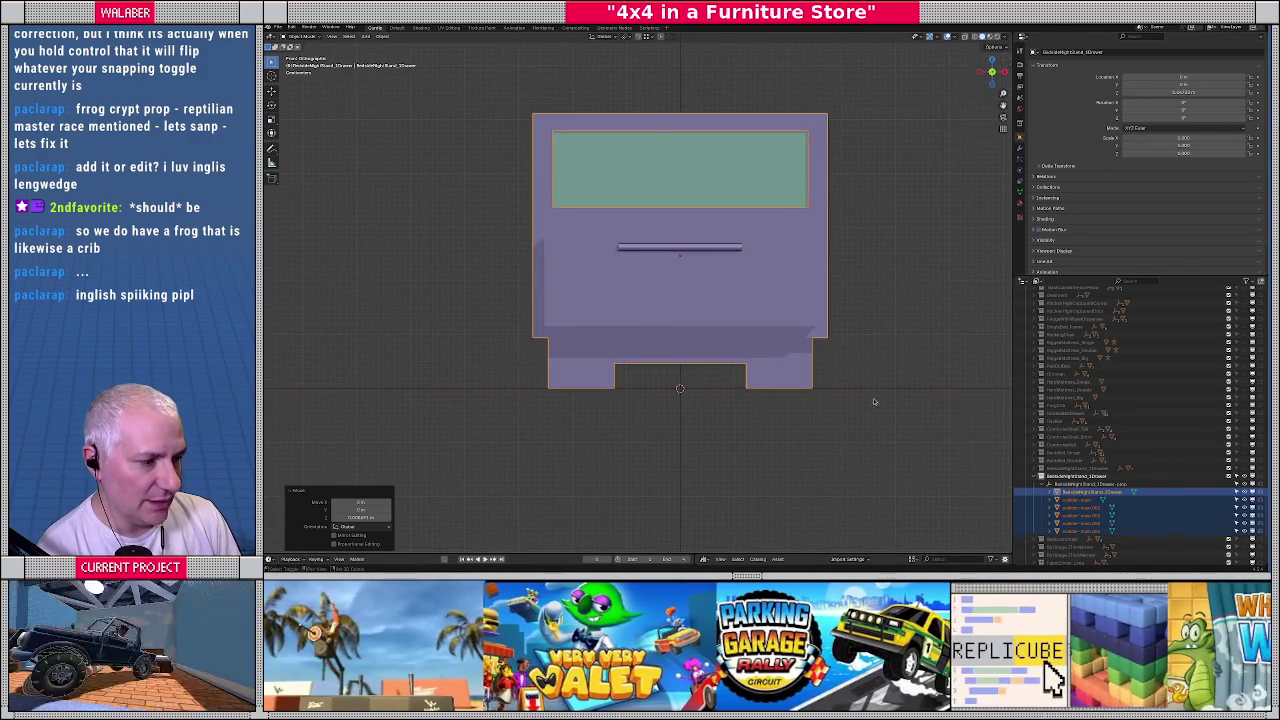
click(1090, 484)
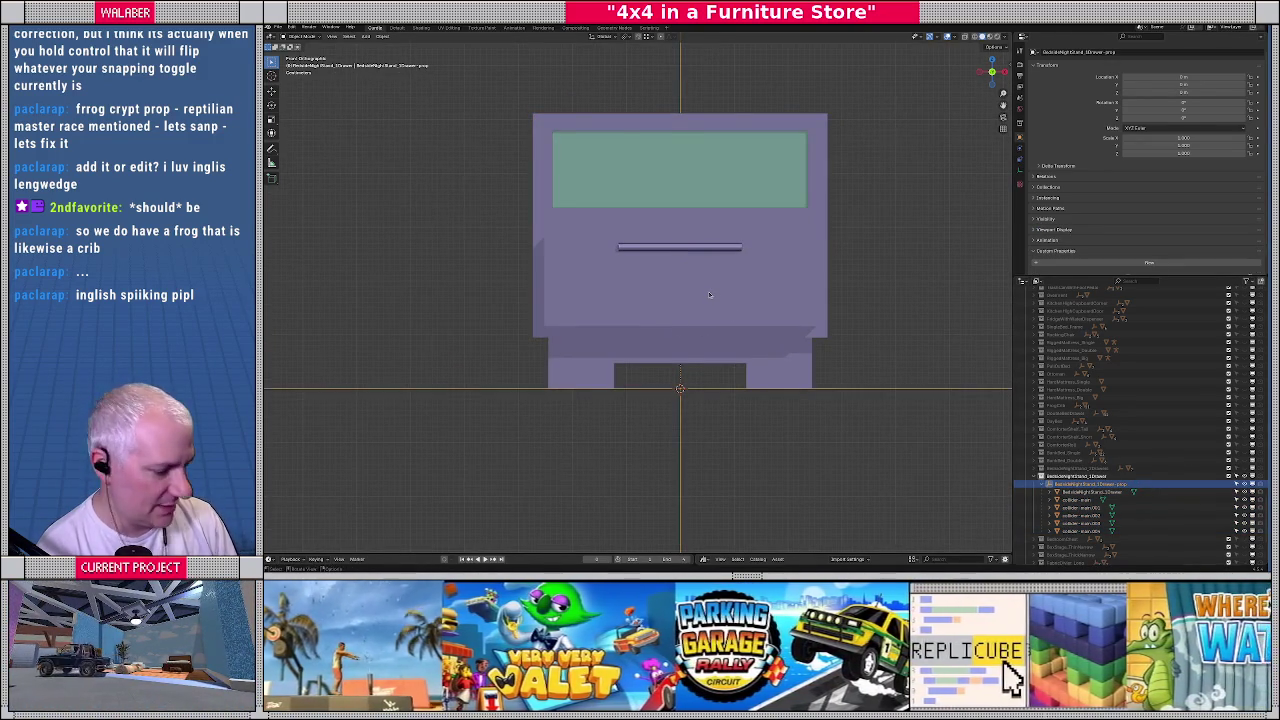
Scale the one-drawer nightstand's prop empty by 1.5 and apply the scale to all its children
text(s1.5)
key(Return)
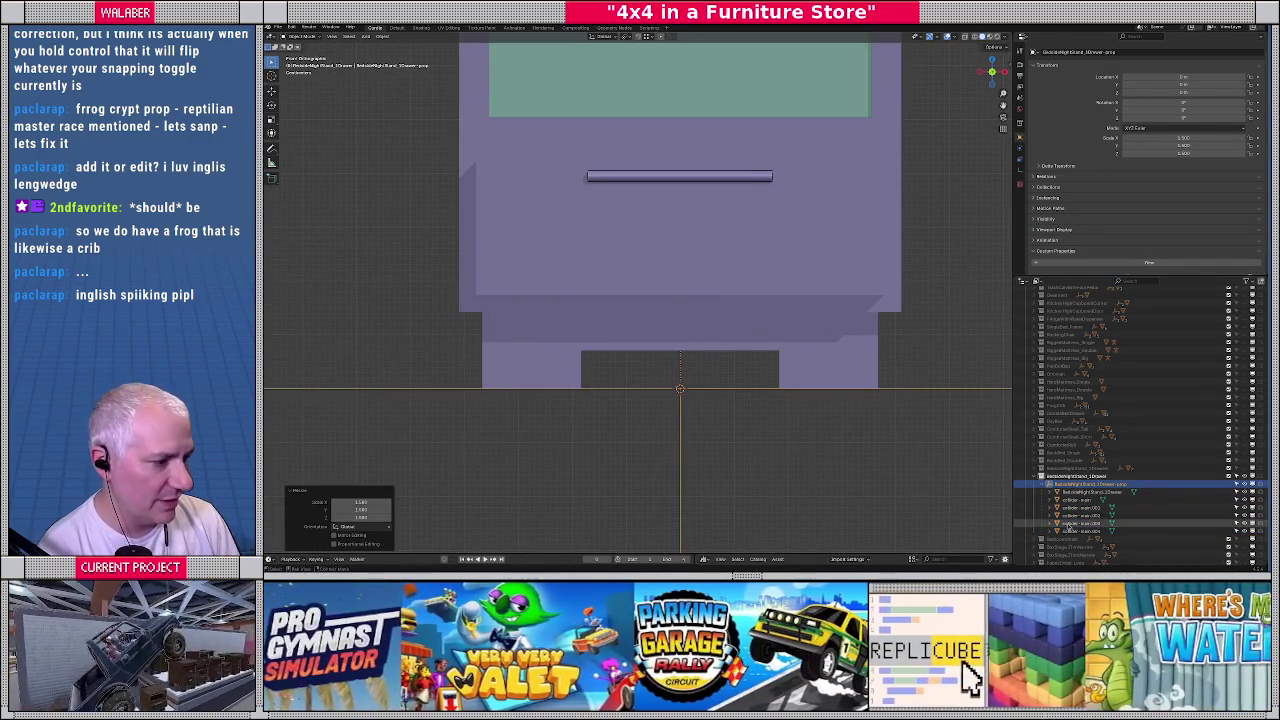
key(shift+bracketright)
click(385, 42)
mouse_move(394, 77)
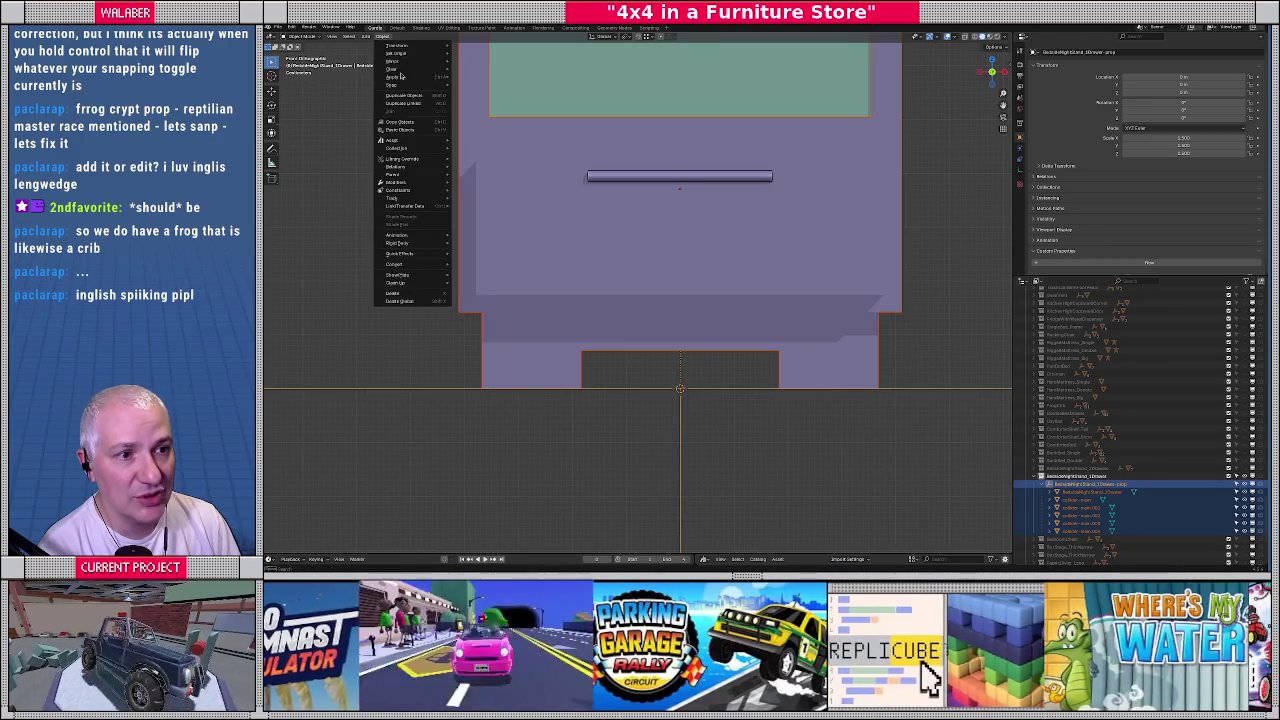
click(494, 95)
middle_drag(748, 226, 868, 414)
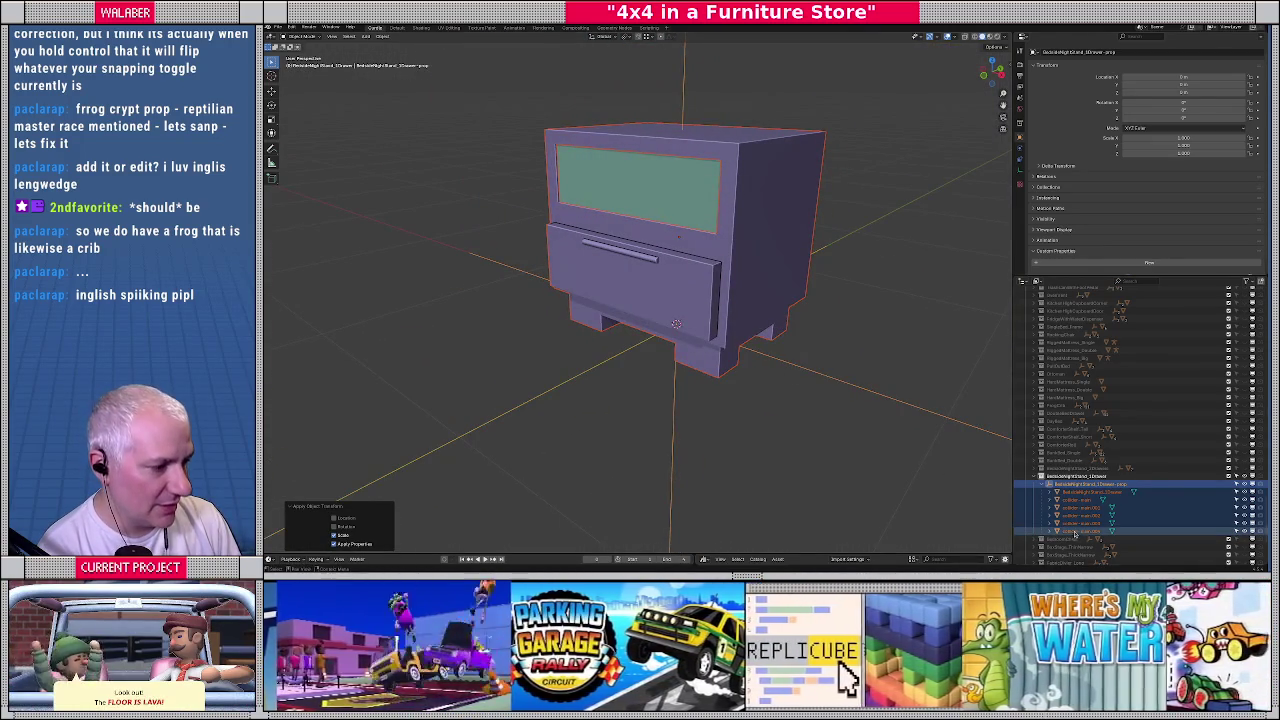
click(574, 132)
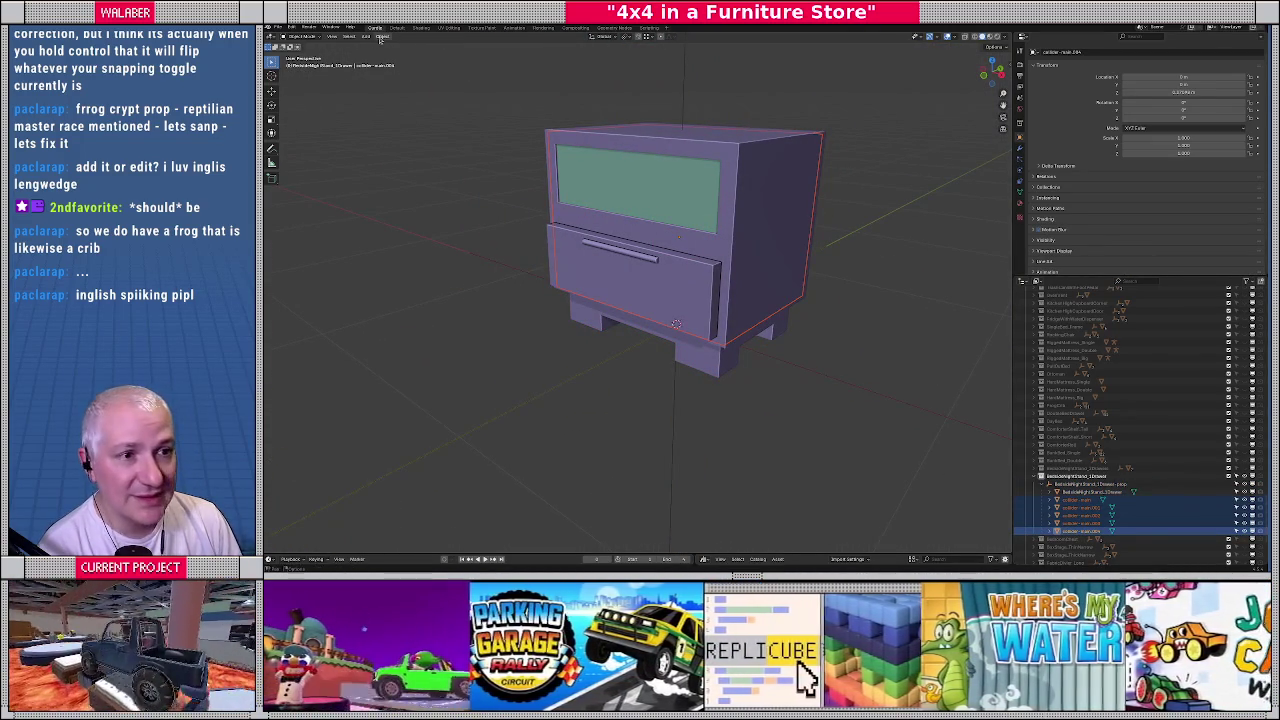
Batch rename the colliders to BedsideNightStand_1Drawer-collider, then collapse the nightstand hierarchy
click(381, 37)
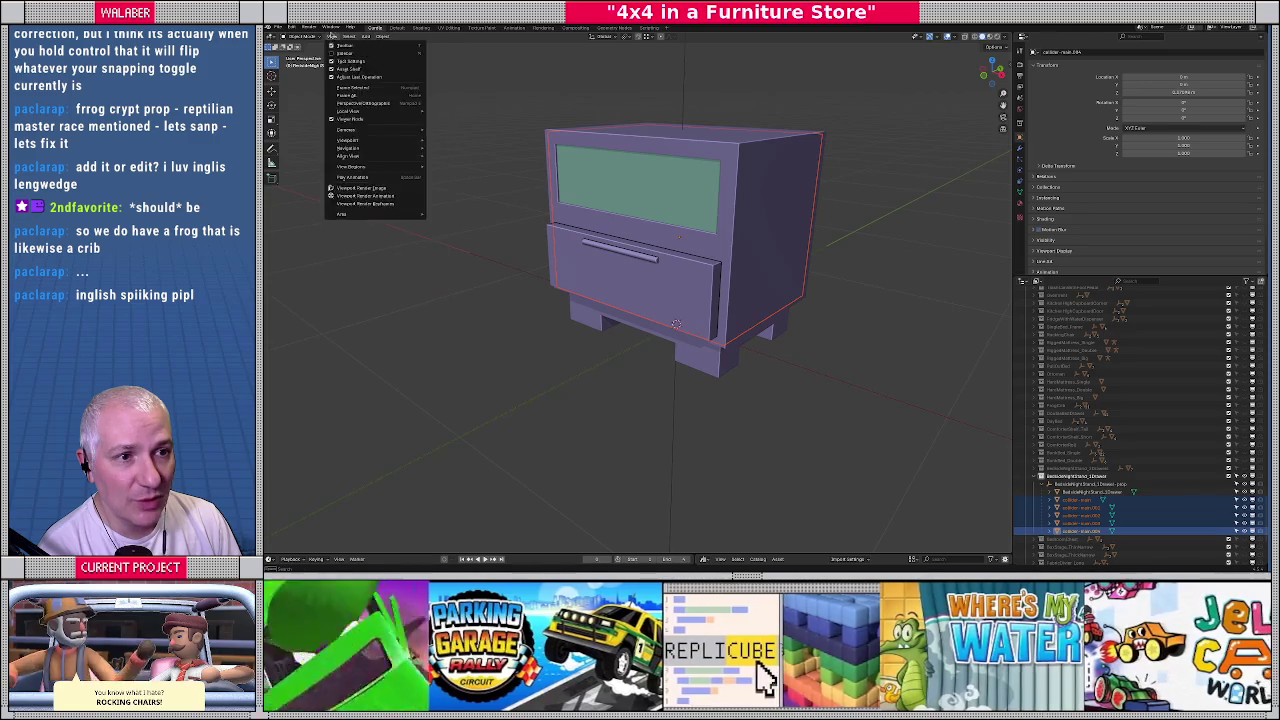
click(292, 27)
click(315, 107)
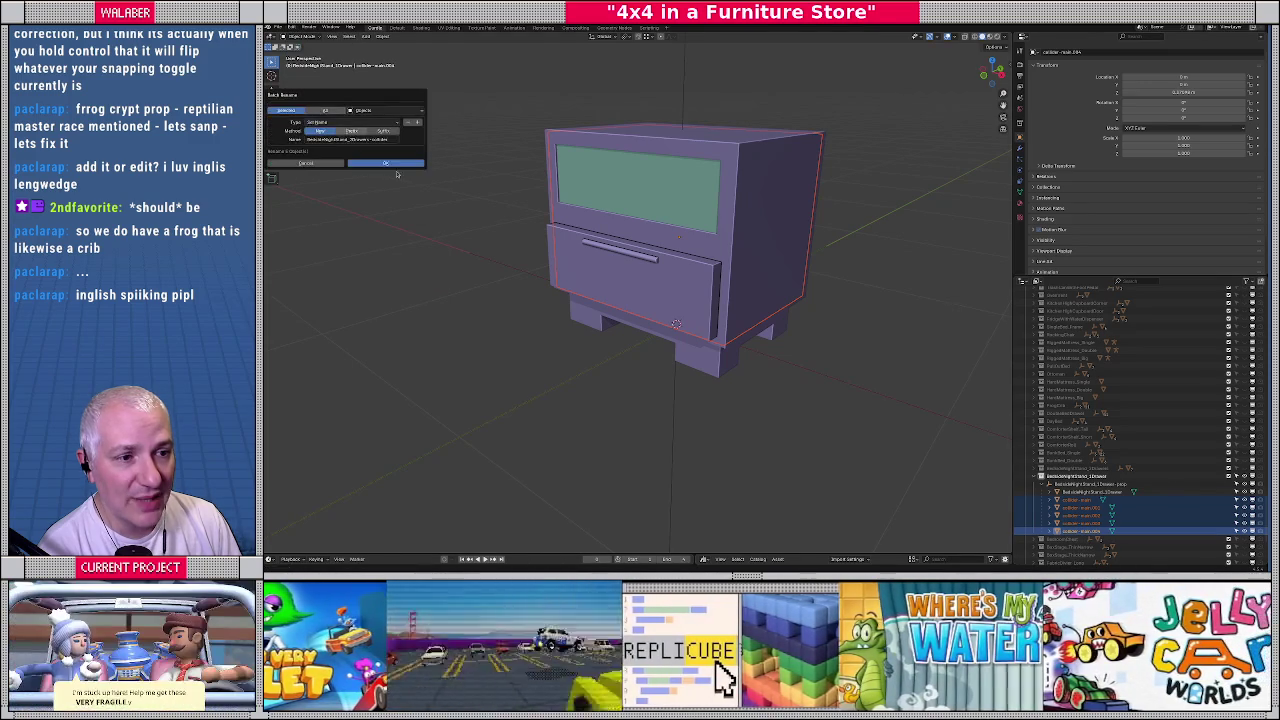
drag(360, 117, 643, 250)
click(653, 271)
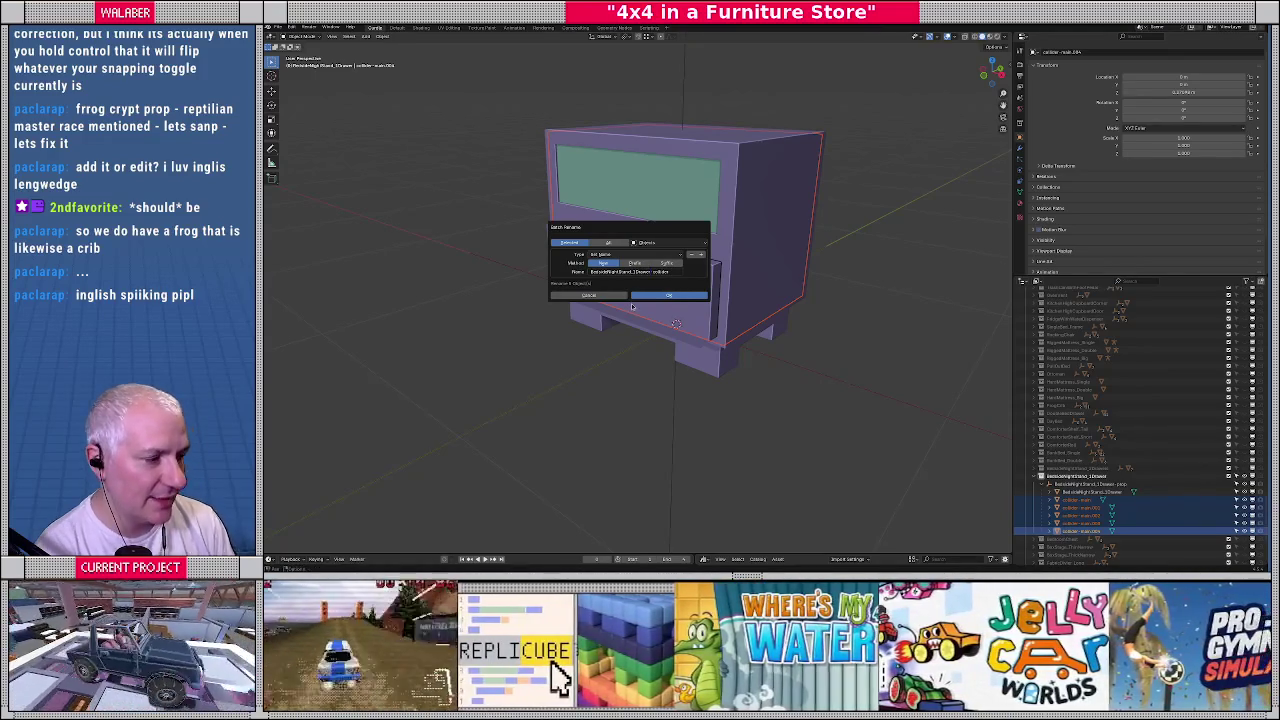
key(Return)
click(663, 297)
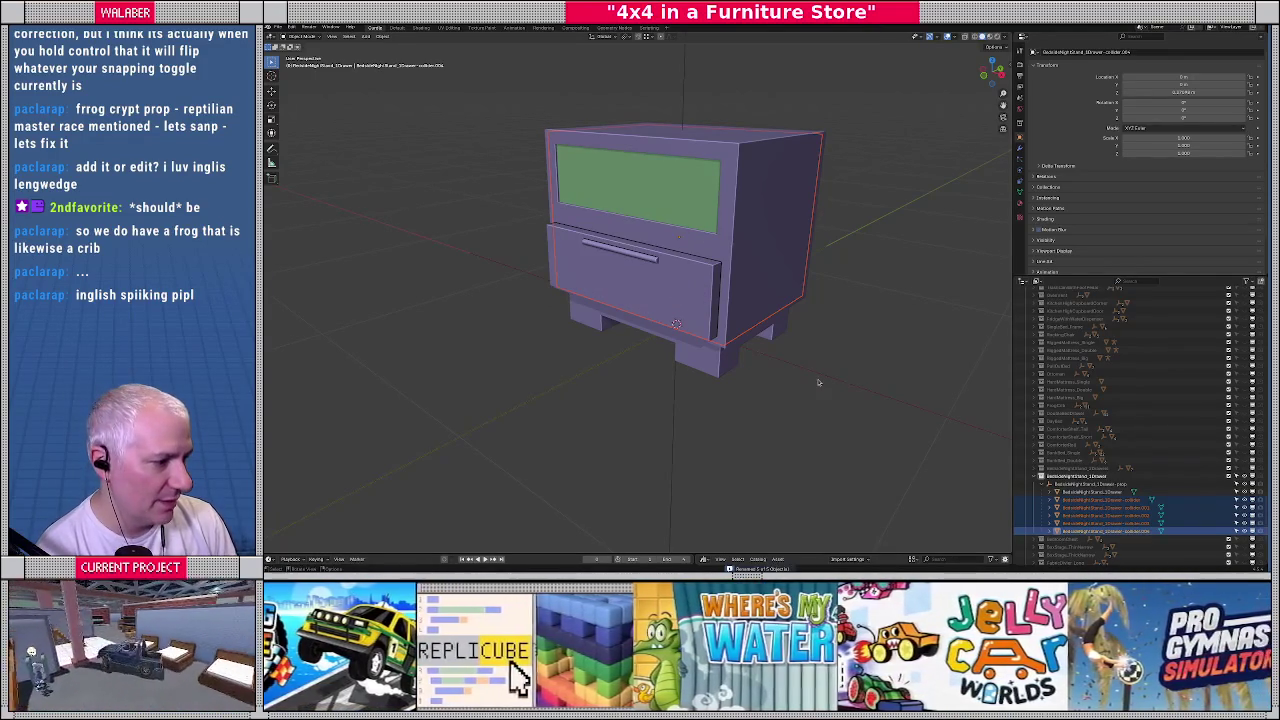
click(737, 316)
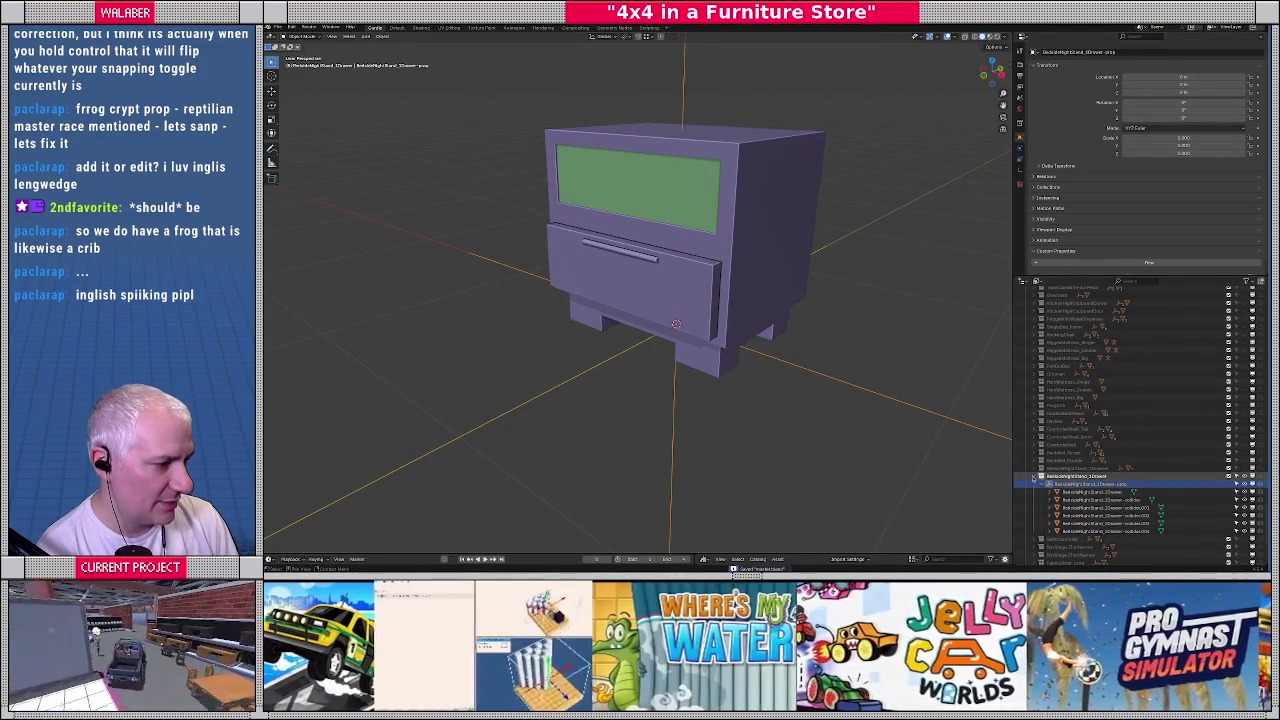
click(1035, 477)
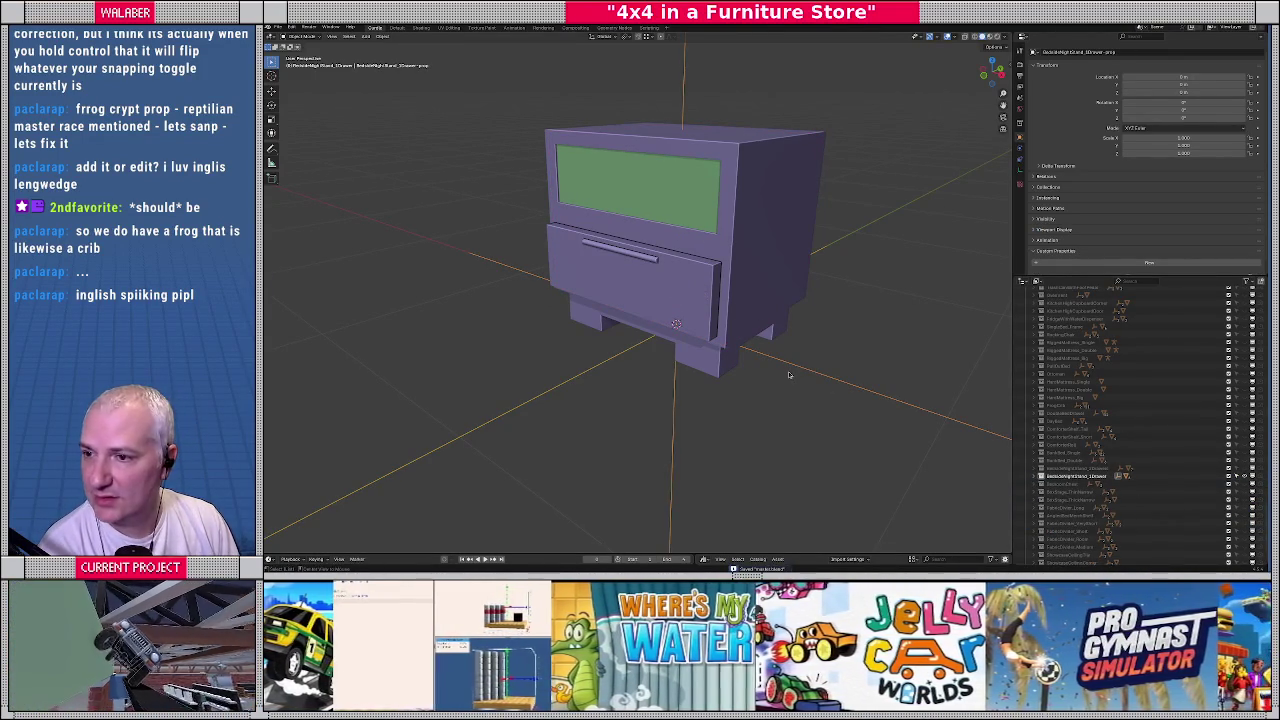
key(alt+Tab)
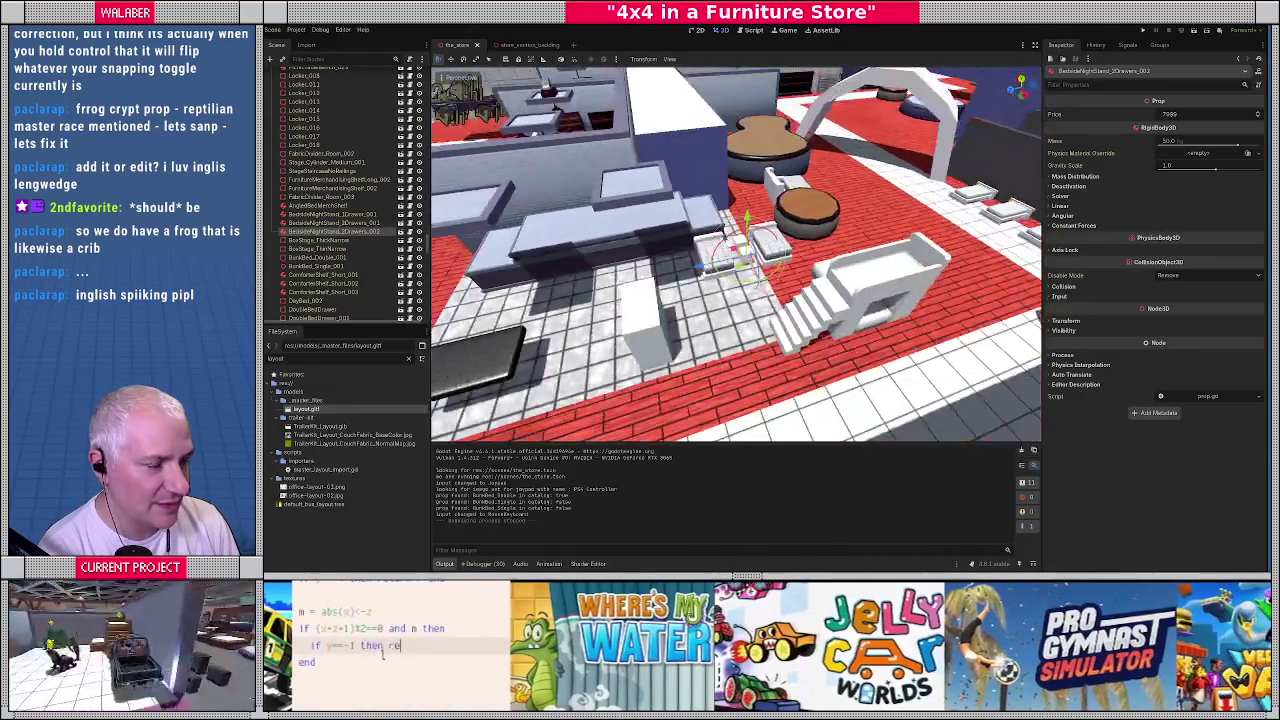
mouse_move(736, 255)
right_down()
mouse_move(760, 250)
mouse_move(721, 345)
right_up()
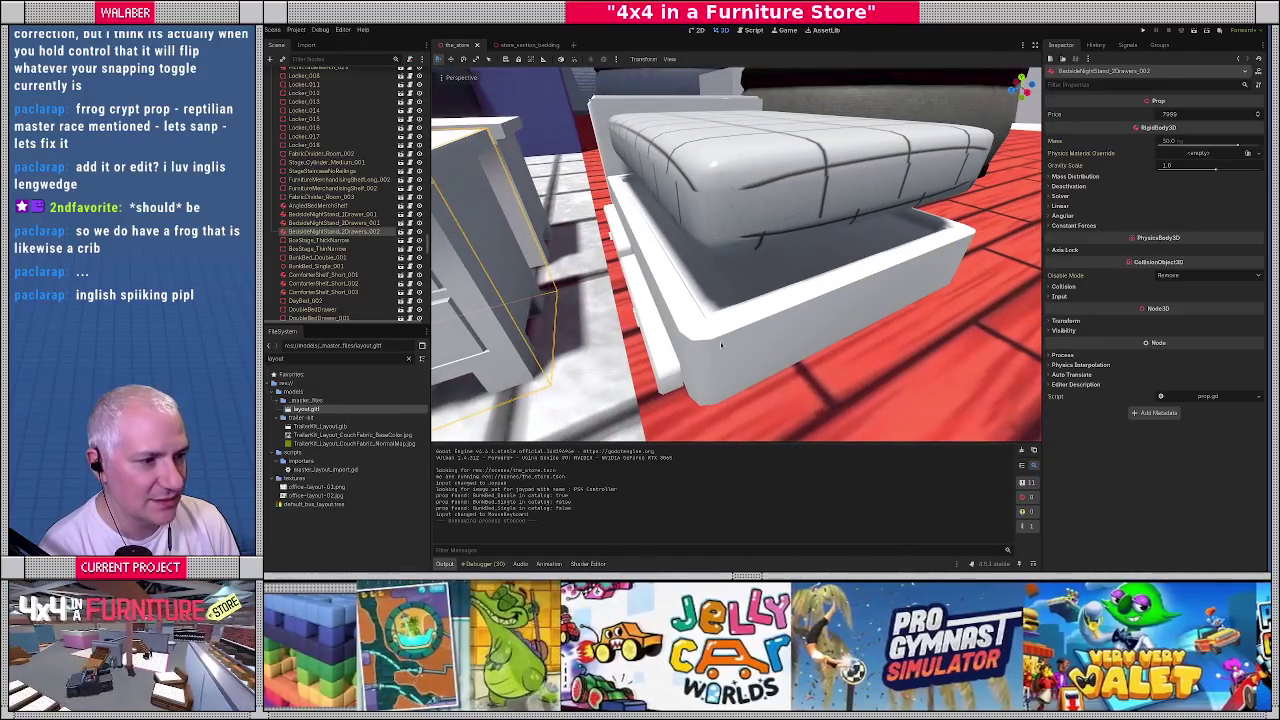
click(686, 328)
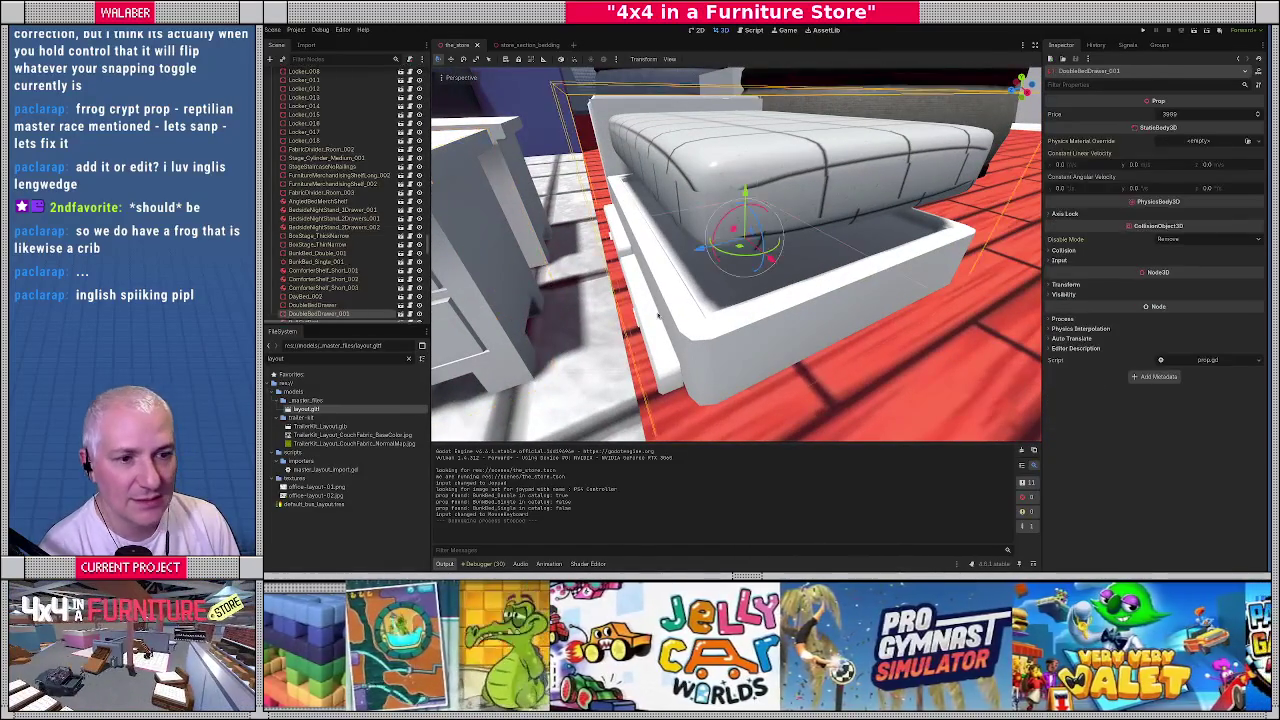
right_drag(752, 306, 752, 306)
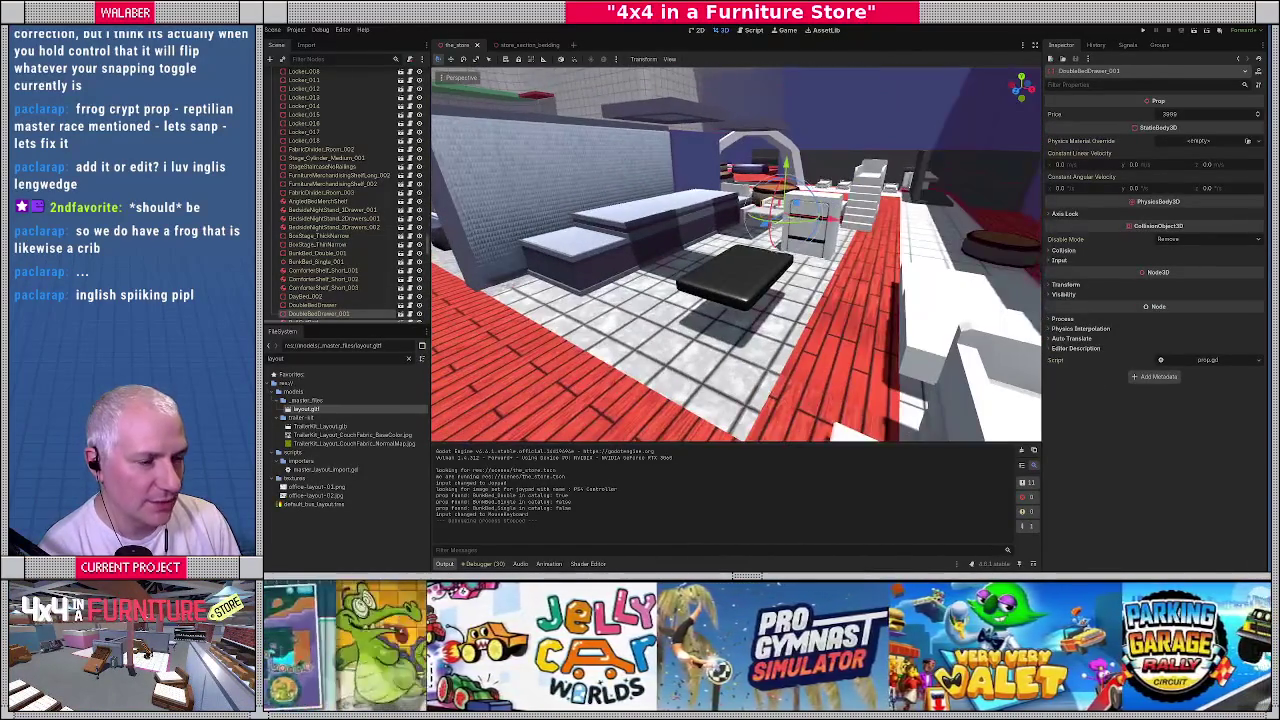
key(alt+Tab)
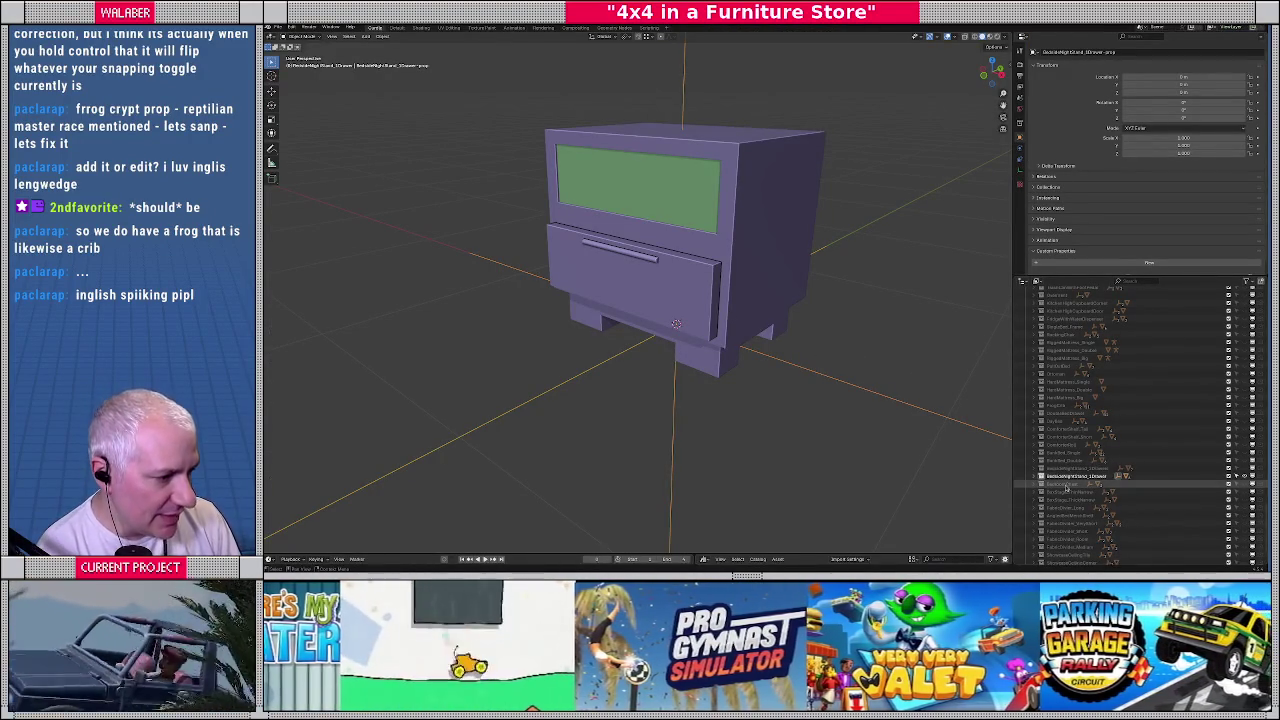
Isolate the DoubleBedDrawer collection and expand it to list the prop empty's colliders
scroll(1085, 476, down, 1)
scroll(1085, 476, down, 1)
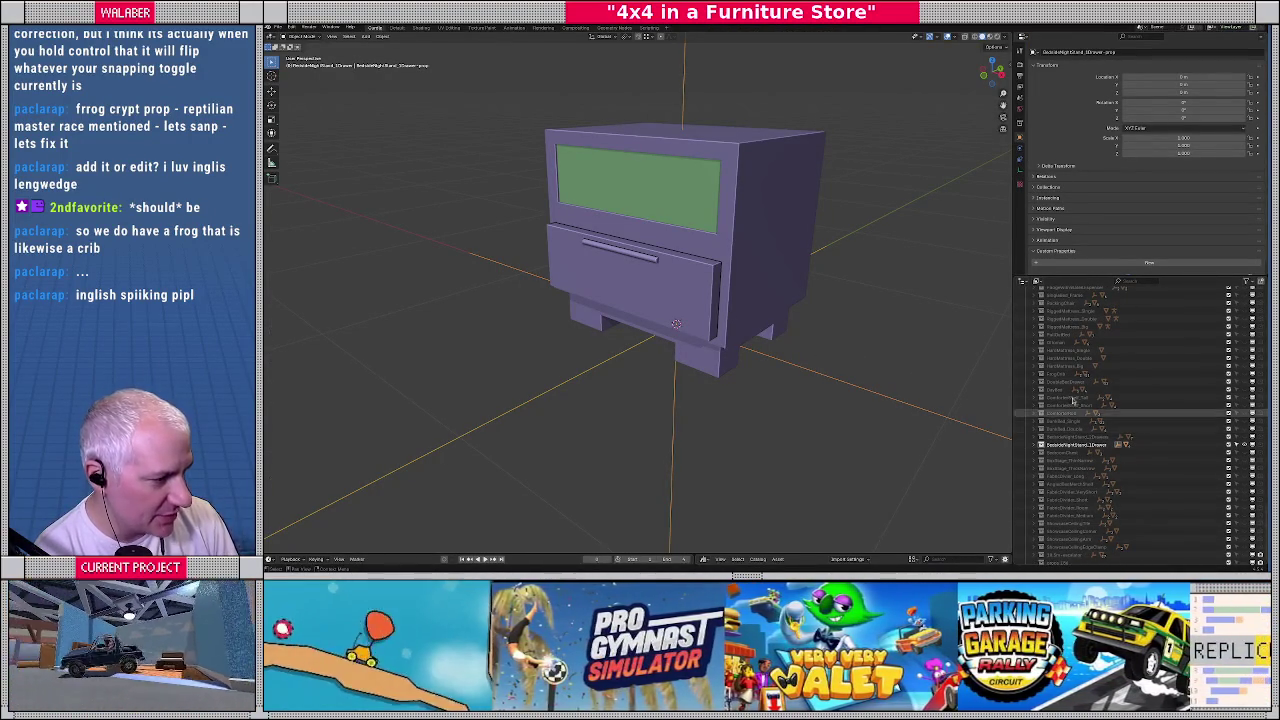
right_click(1067, 387)
click(1108, 384)
scroll(994, 373, down, 2)
scroll(994, 373, down, 2)
click(1041, 382)
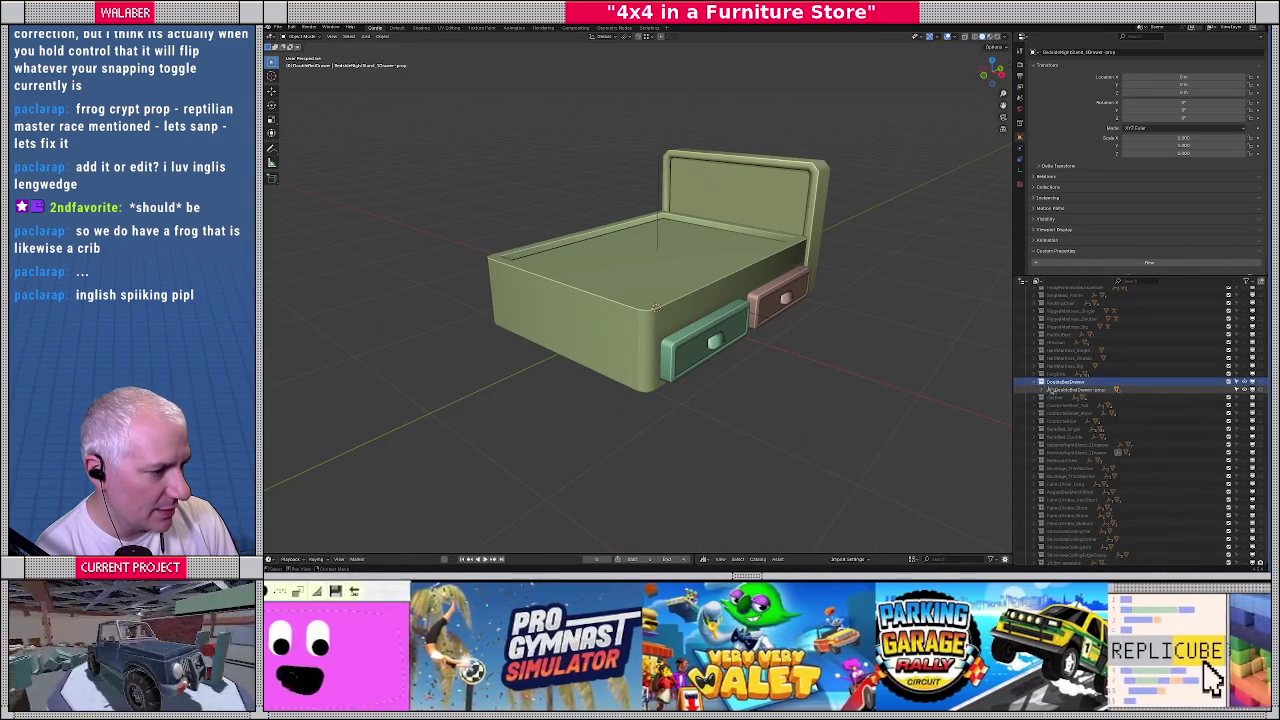
click(1046, 390)
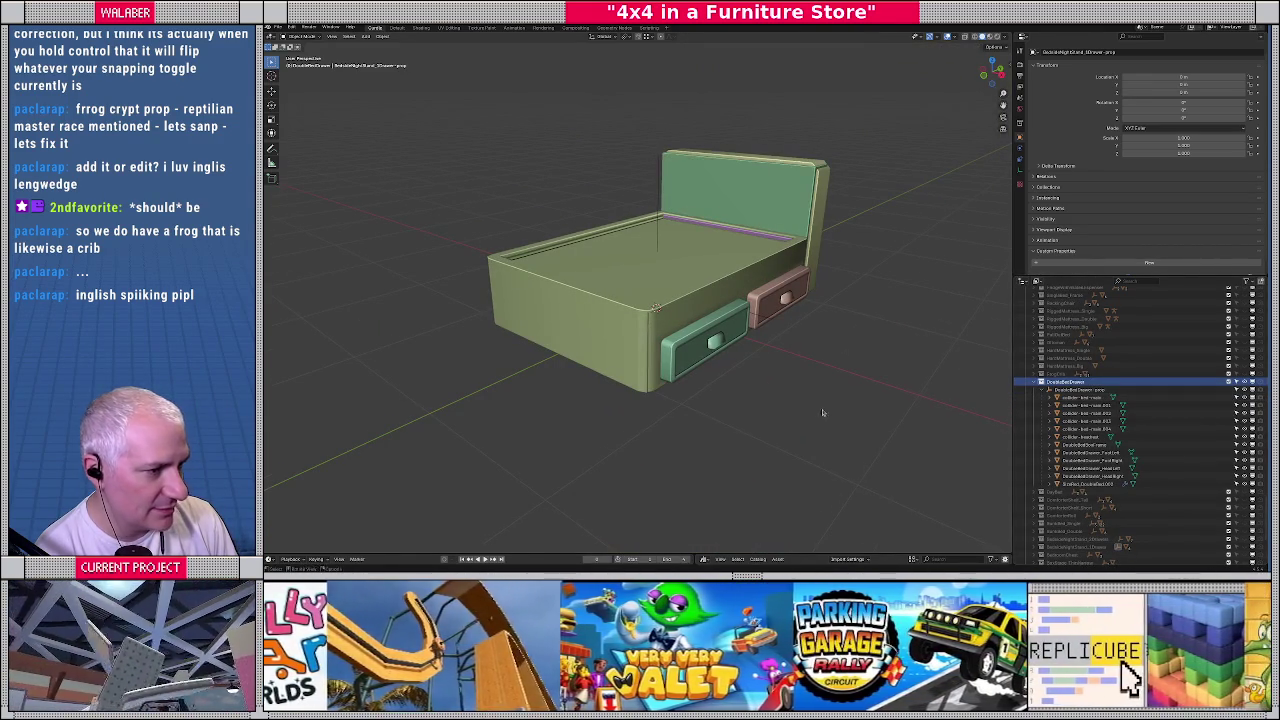
View the double bed from the front and select its prop empty
key(KP_1)
middle_drag(780, 364, 817, 374)
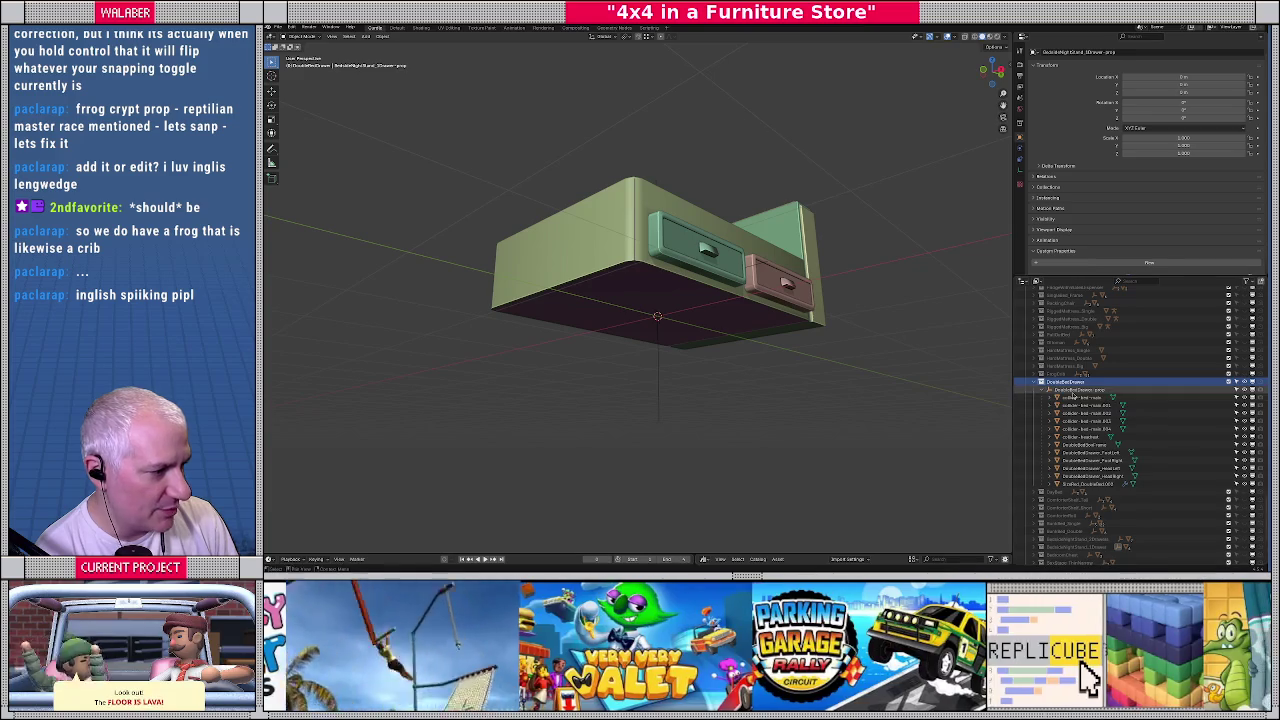
click(1080, 389)
middle_drag(735, 260, 735, 365)
key(KP_1)
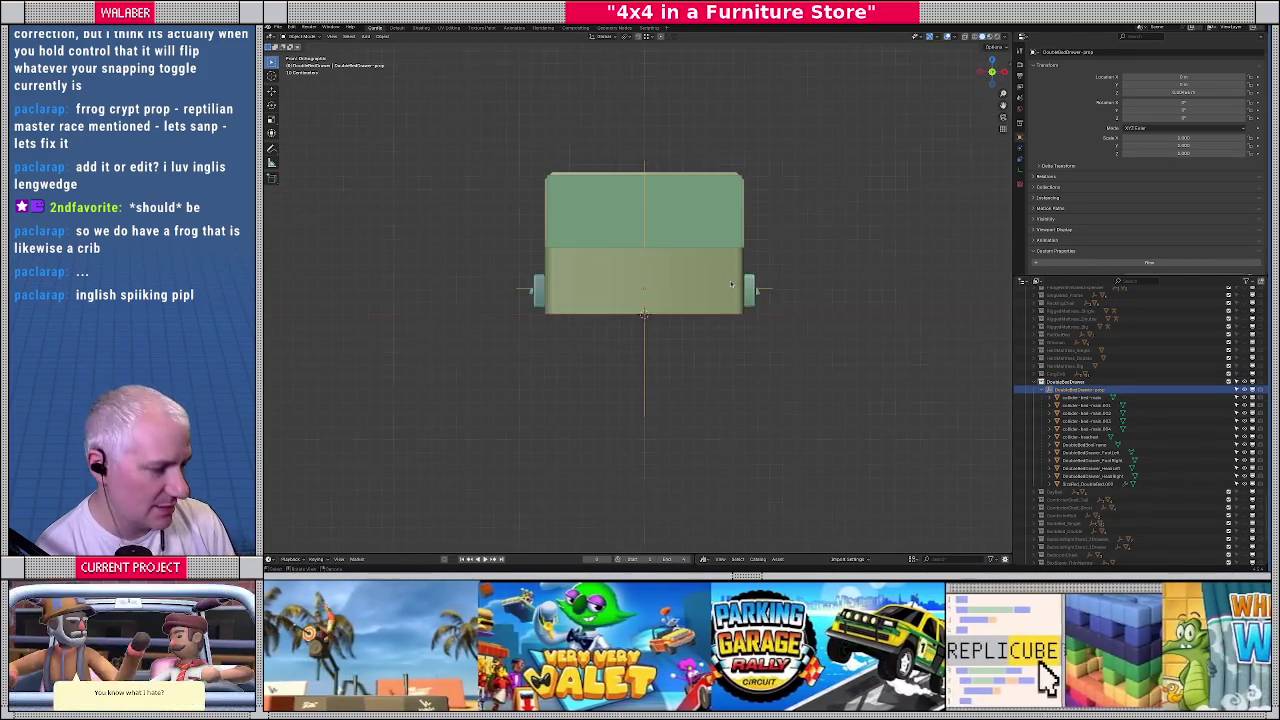
scroll(730, 280, up, 2)
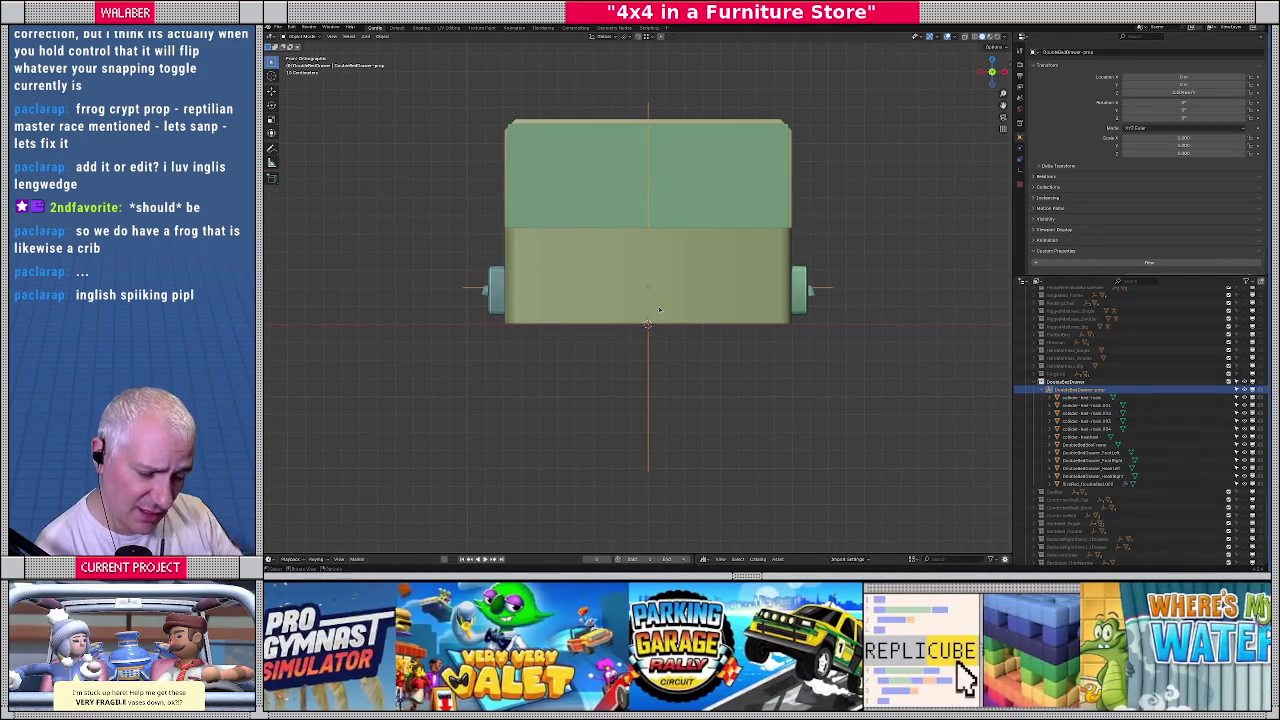
key(shift+s)
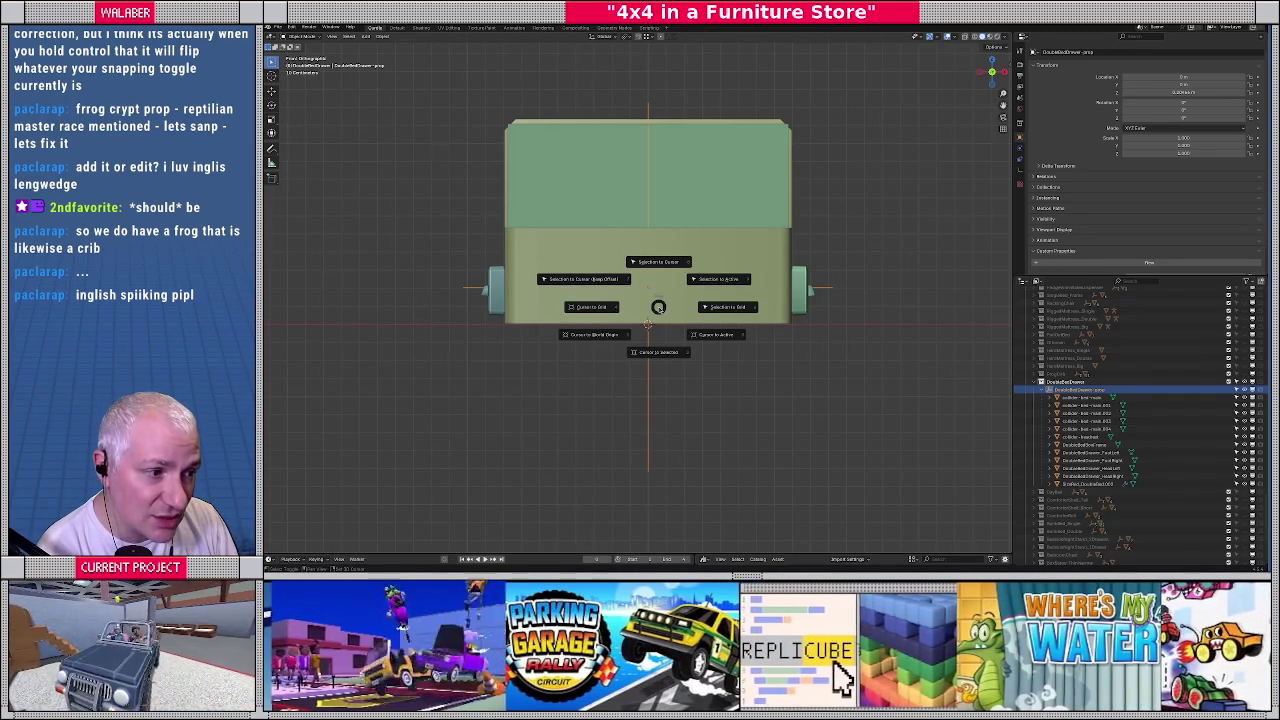
click(587, 283)
middle_drag(587, 283, 594, 322)
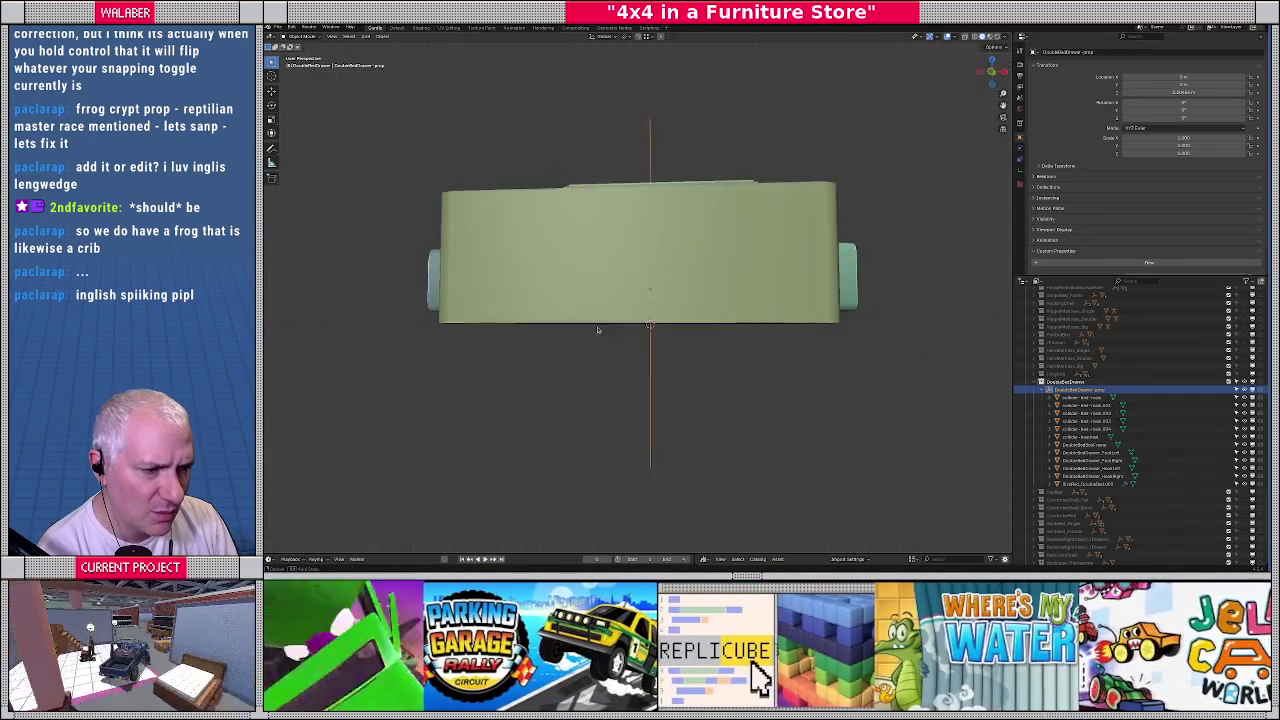
key(KP_1)
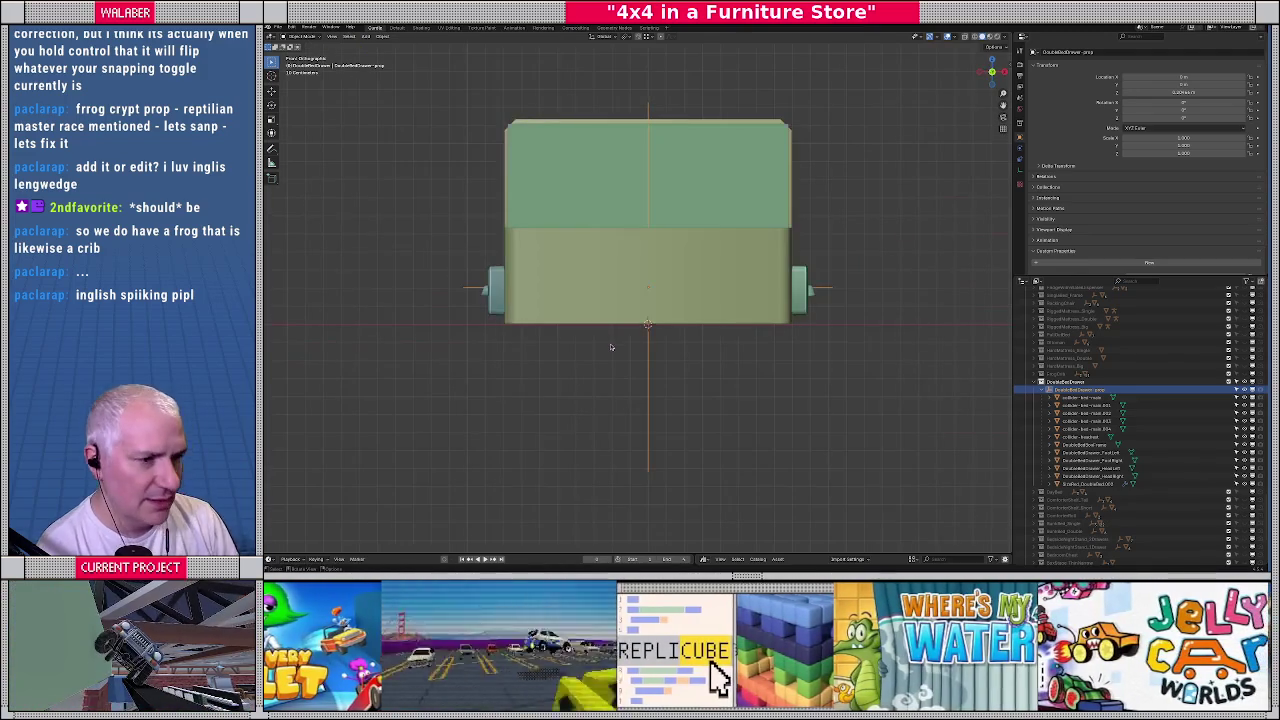
click(712, 358)
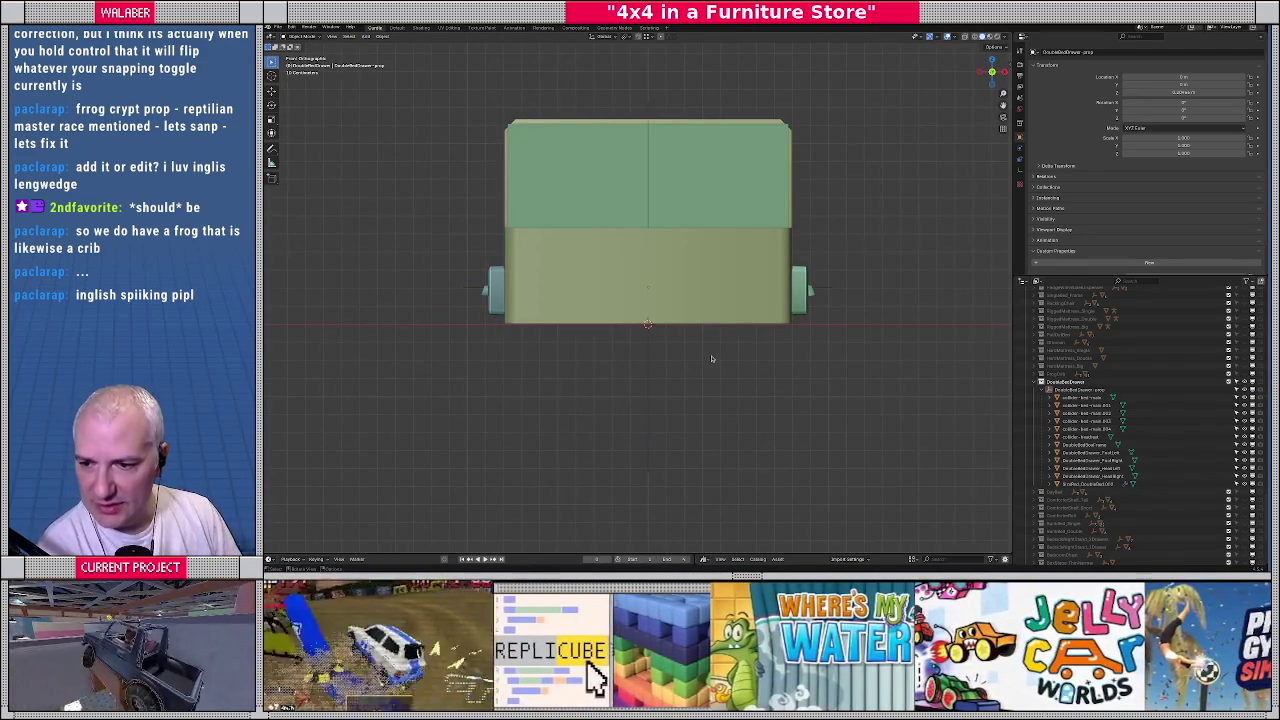
click(650, 289)
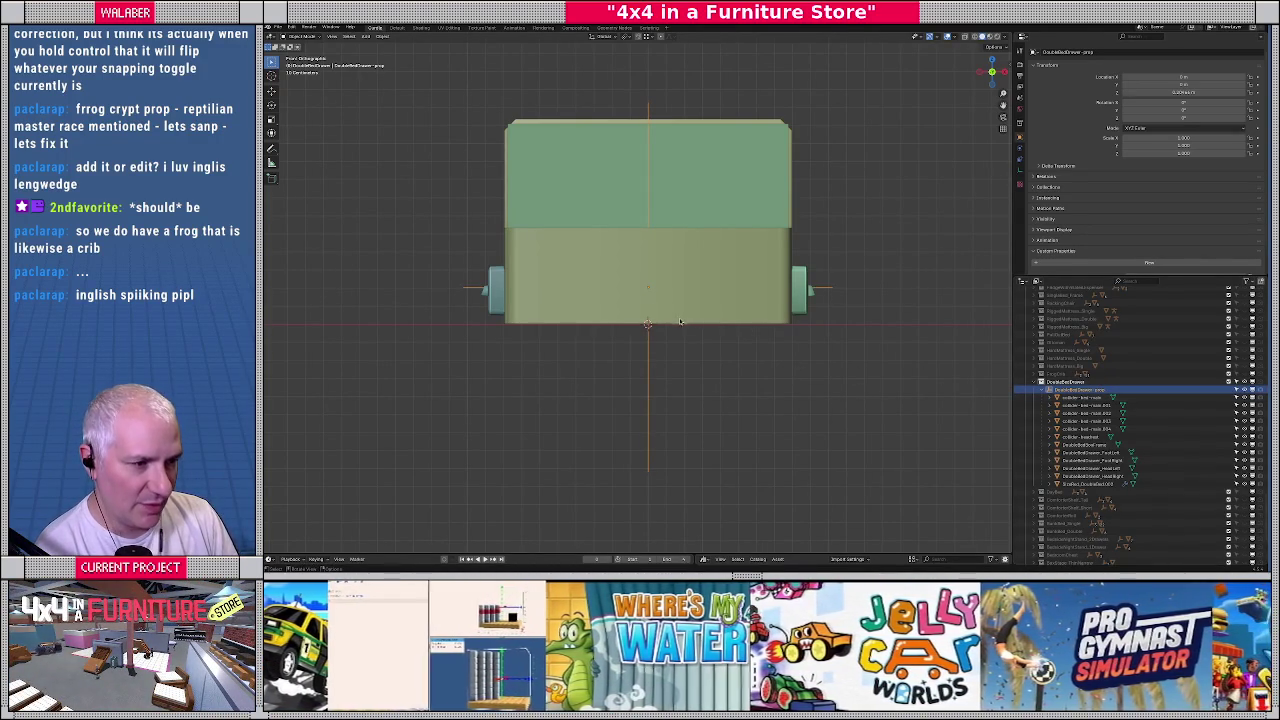
key(g)
key(Escape)
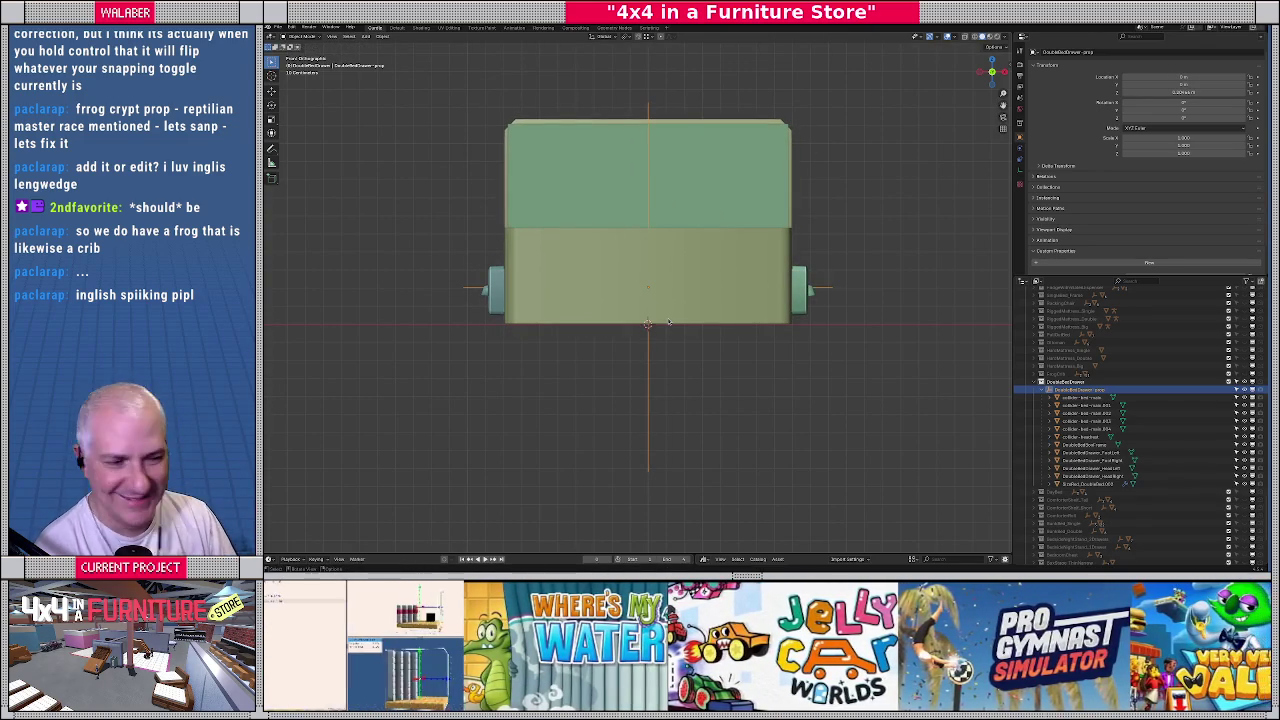
middle_drag(668, 321, 676, 325)
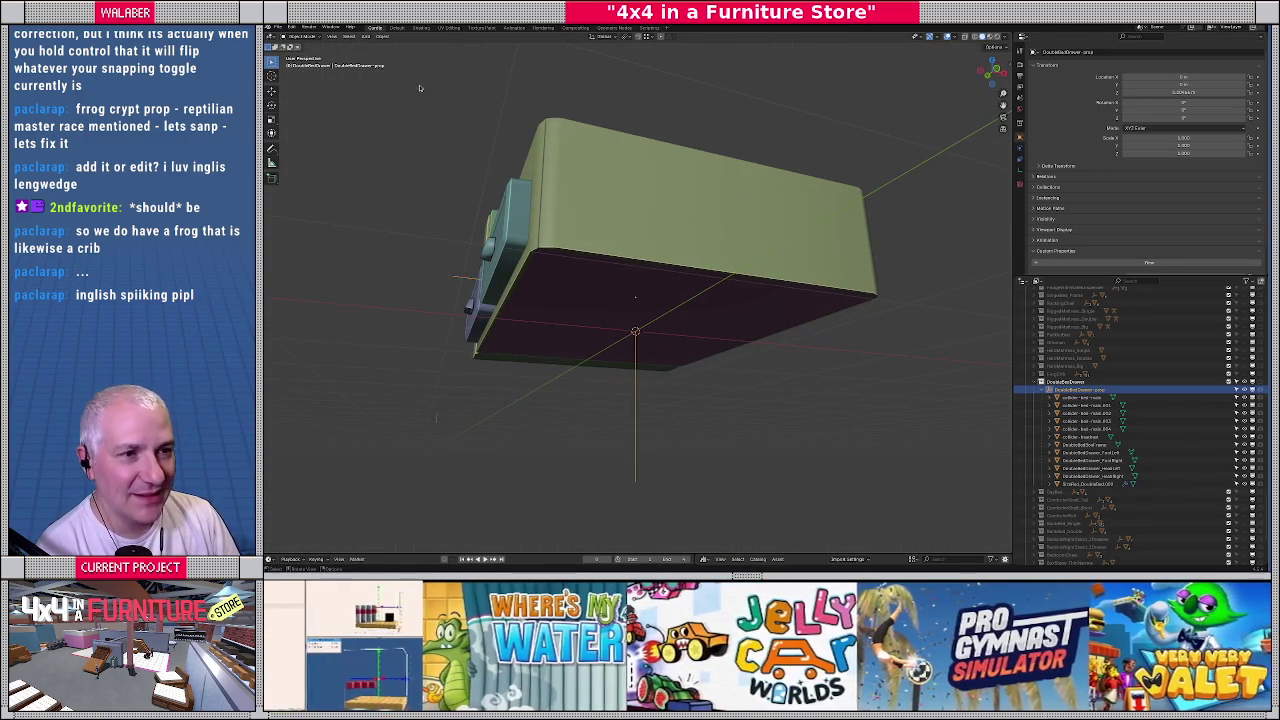
Move the bed prop's origin to the 3D cursor, then zoom in on the front orthographic view
click(383, 37)
mouse_move(396, 53)
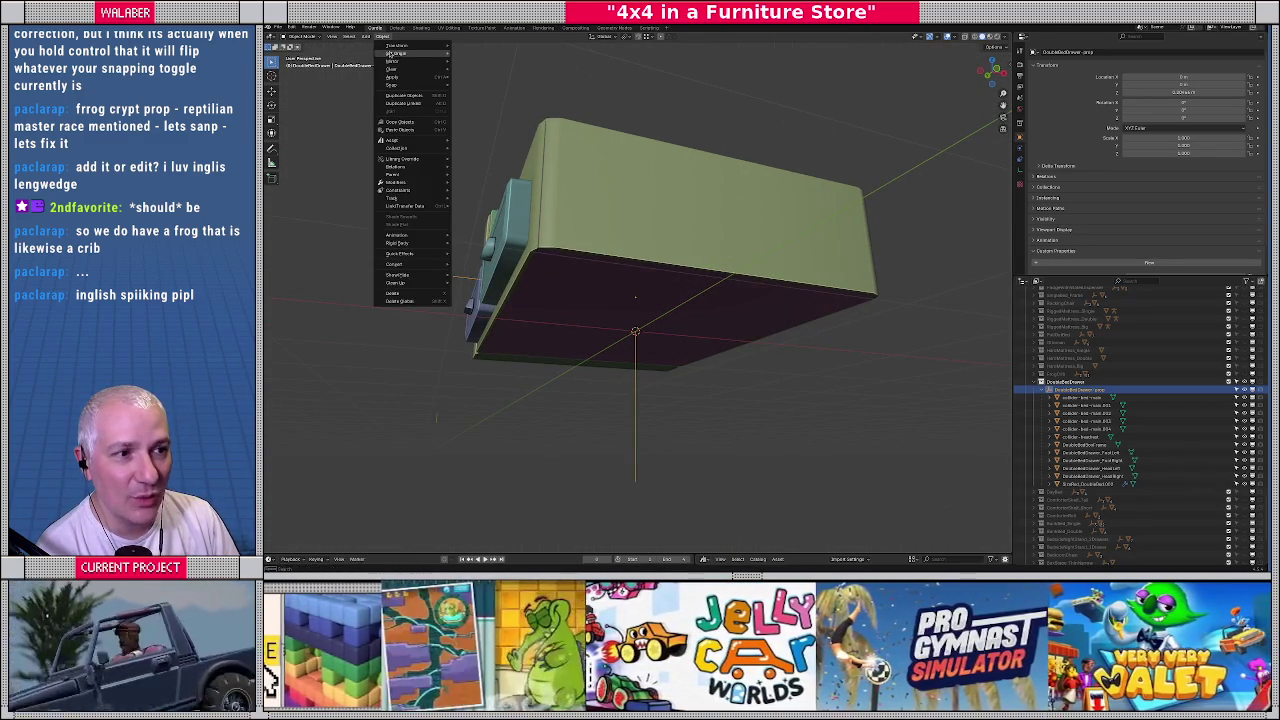
click(466, 71)
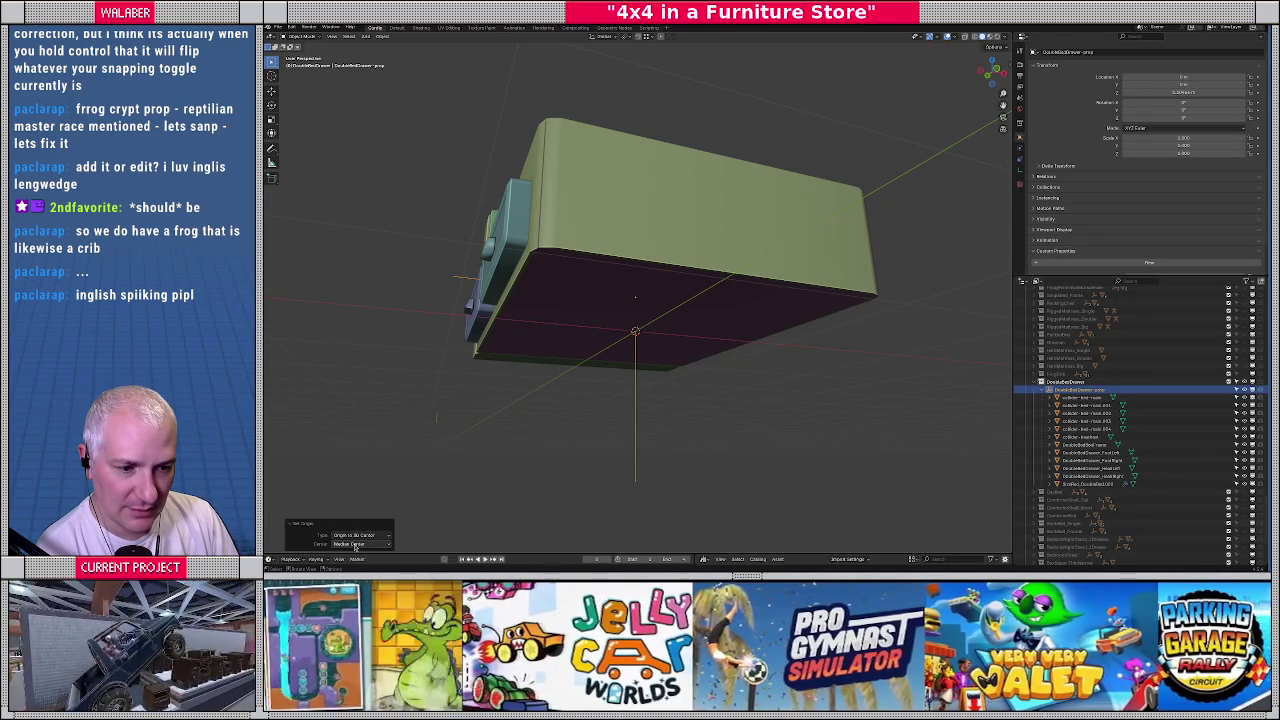
mouse_move(539, 391)
middle_down()
mouse_move(581, 385)
mouse_move(509, 365)
mouse_move(578, 354)
mouse_move(520, 340)
middle_up()
key(KP_1)
scroll(563, 355, up, 2)
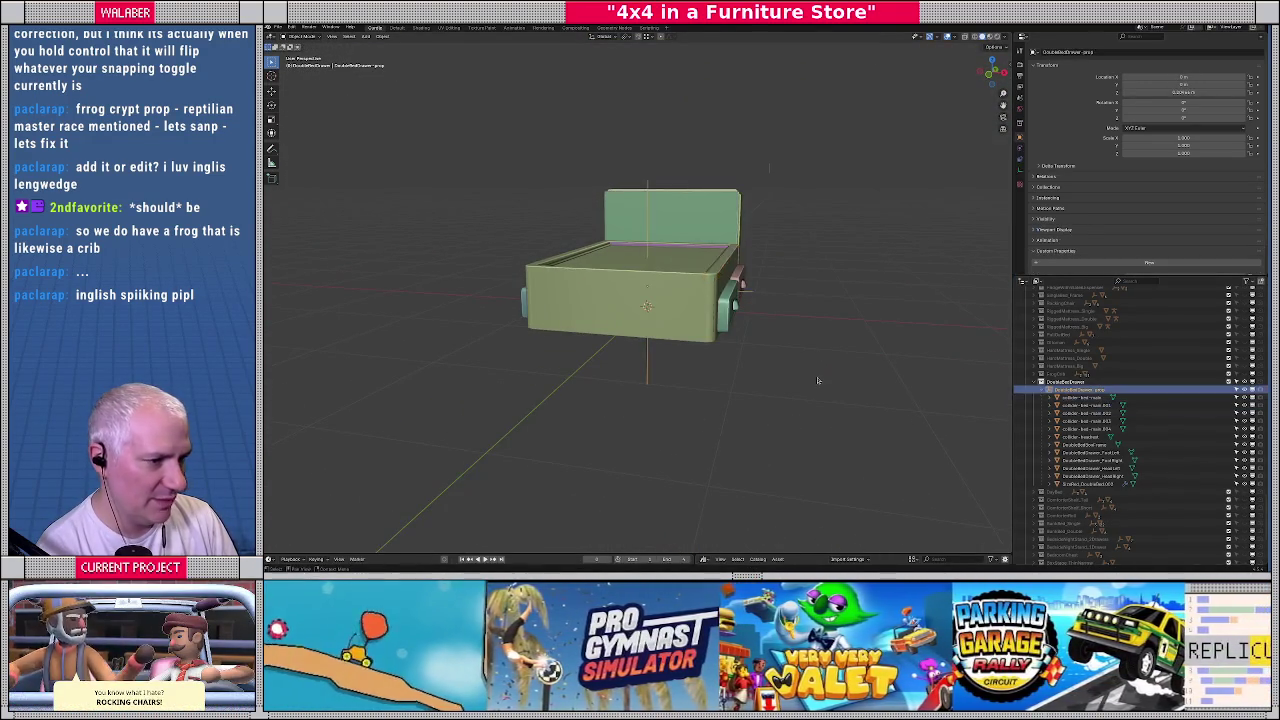
key(KP_1)
scroll(646, 303, up, 3)
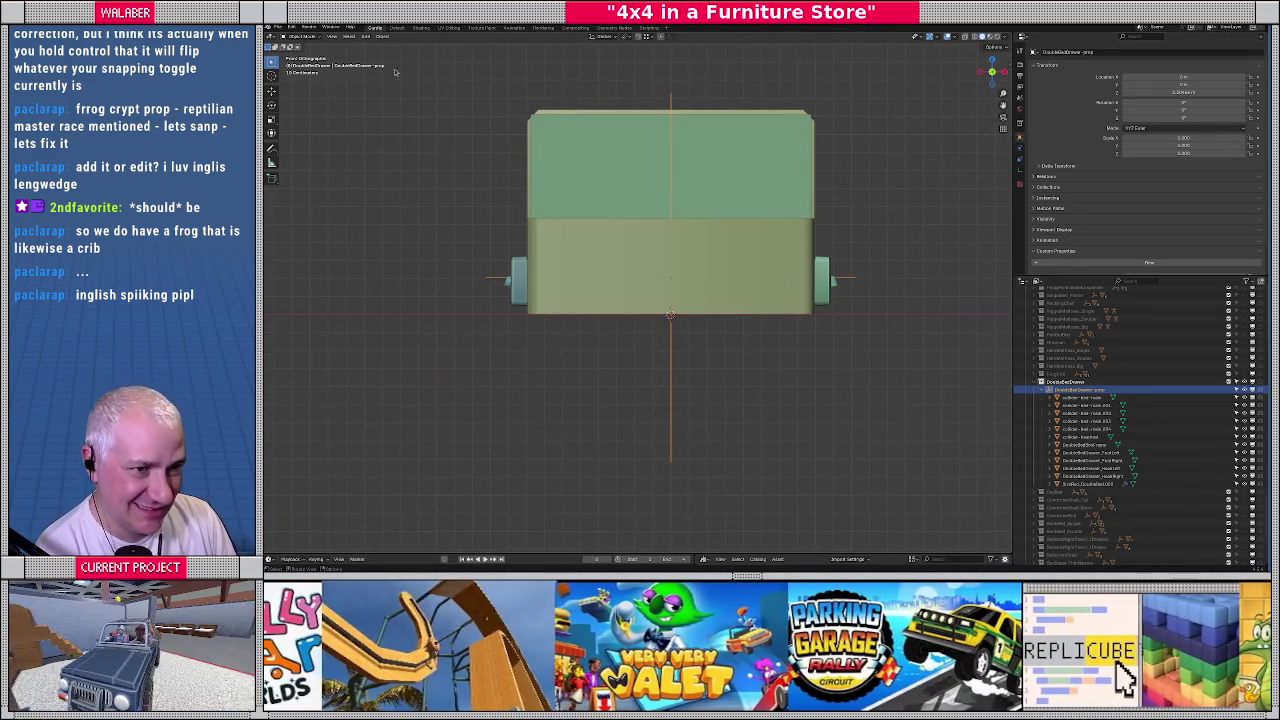
Paste a new Z location value into the prop's location field
click(1163, 93)
key(ctrl+v)
key(Return)
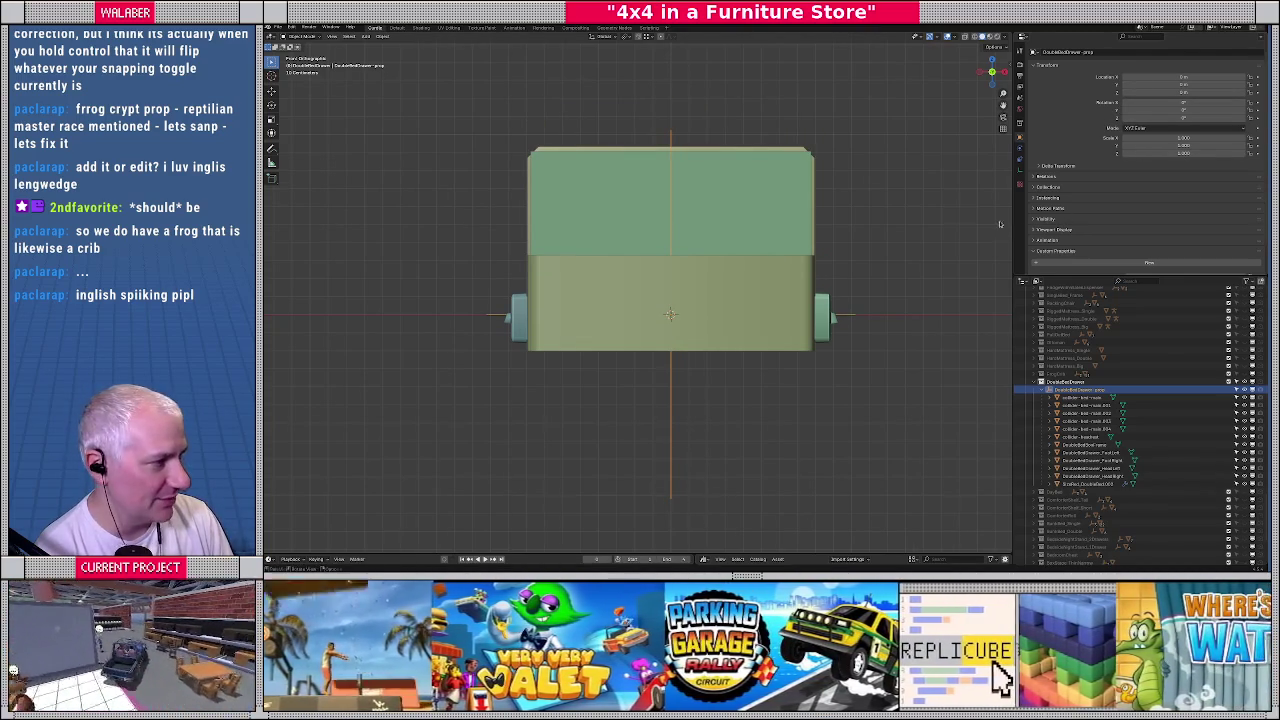
Move the collider and all bed children vertically along Z into place
shift+click(1090, 484)
key(KP_Decimal)
key(g)
key(z)
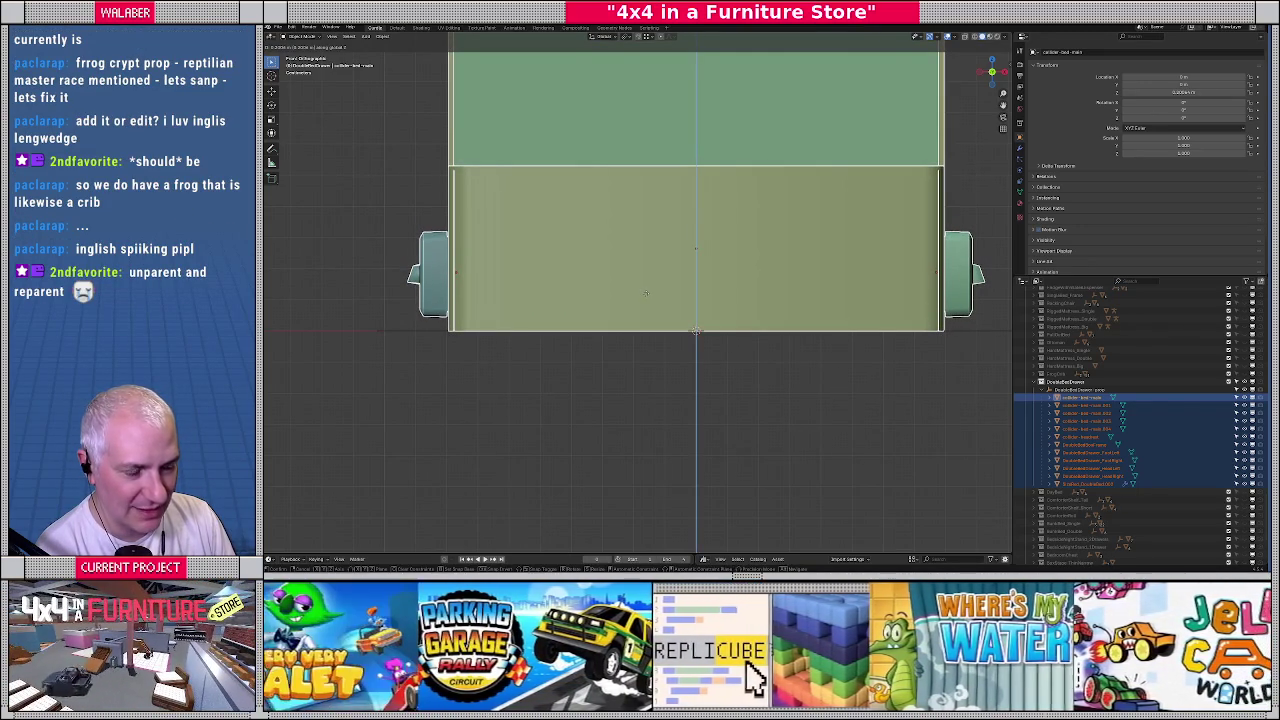
click(645, 293)
mouse_move(645, 293)
middle_down()
mouse_move(707, 348)
mouse_move(744, 346)
middle_up()
scroll(744, 346, down, 2)
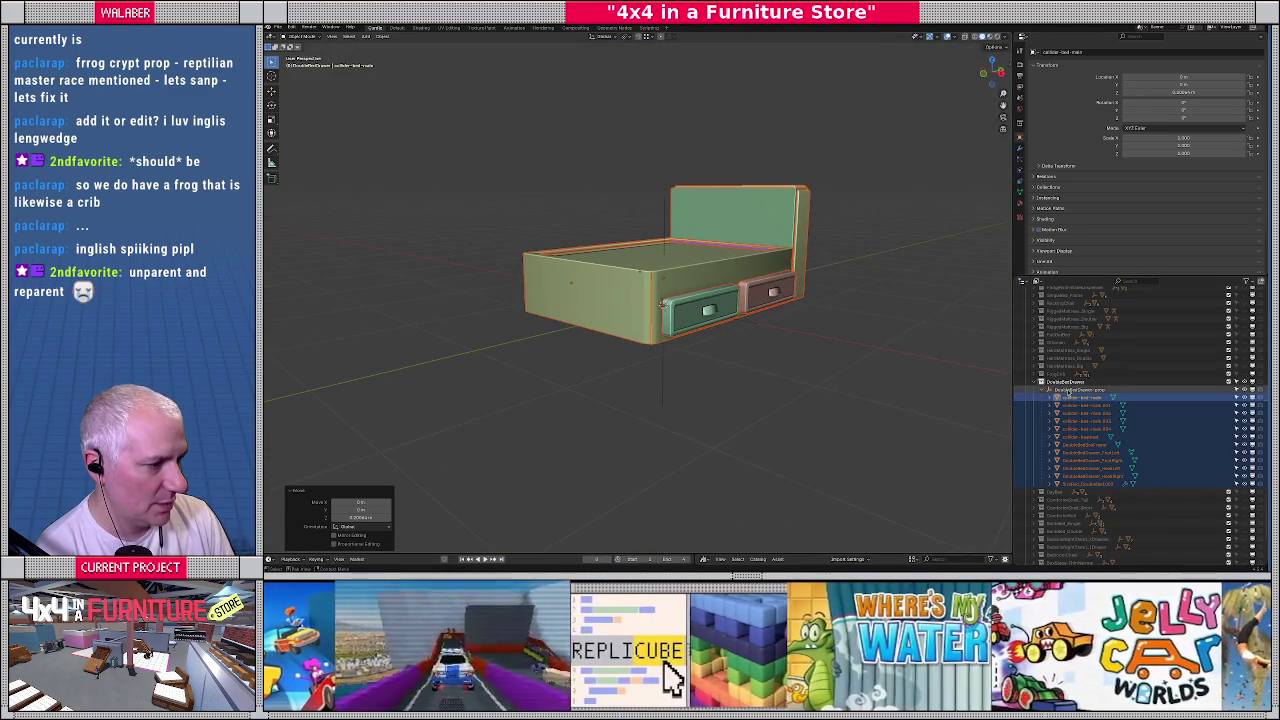
Scale the bed up by 1.5, apply scale to its child meshes, and select the colliders
click(1070, 391)
text(s)
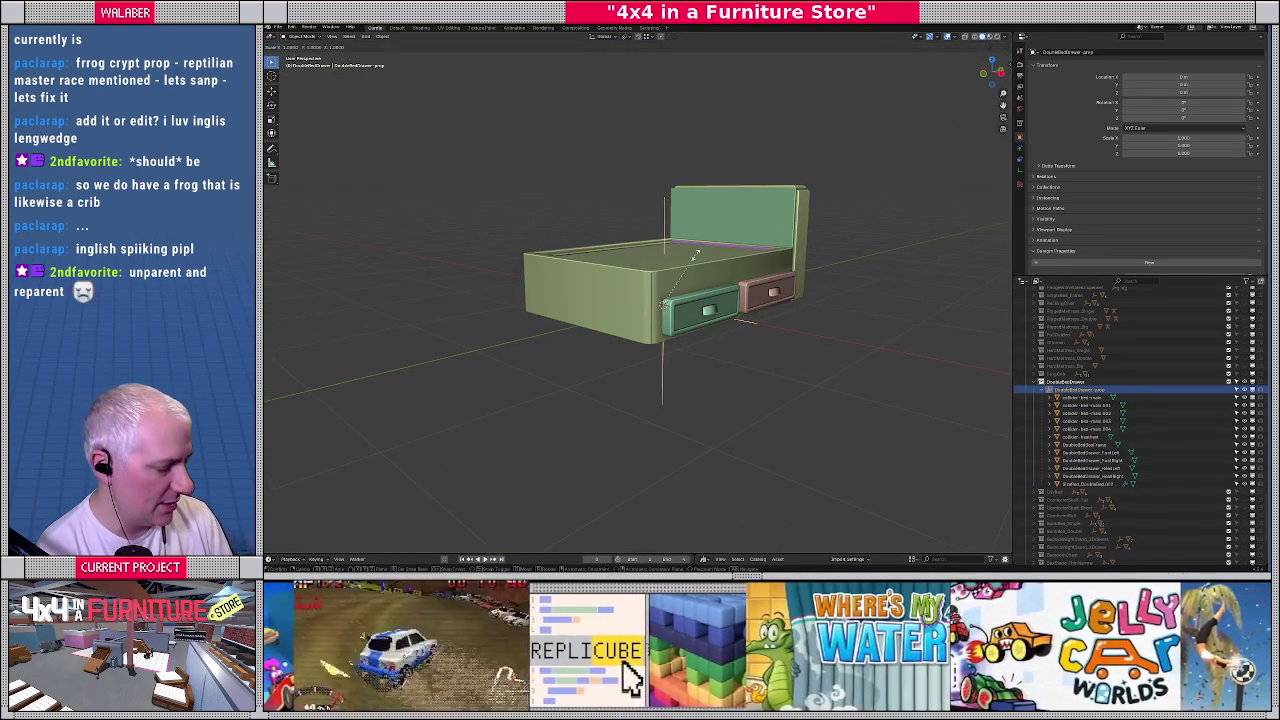
text(1.5)
key(Return)
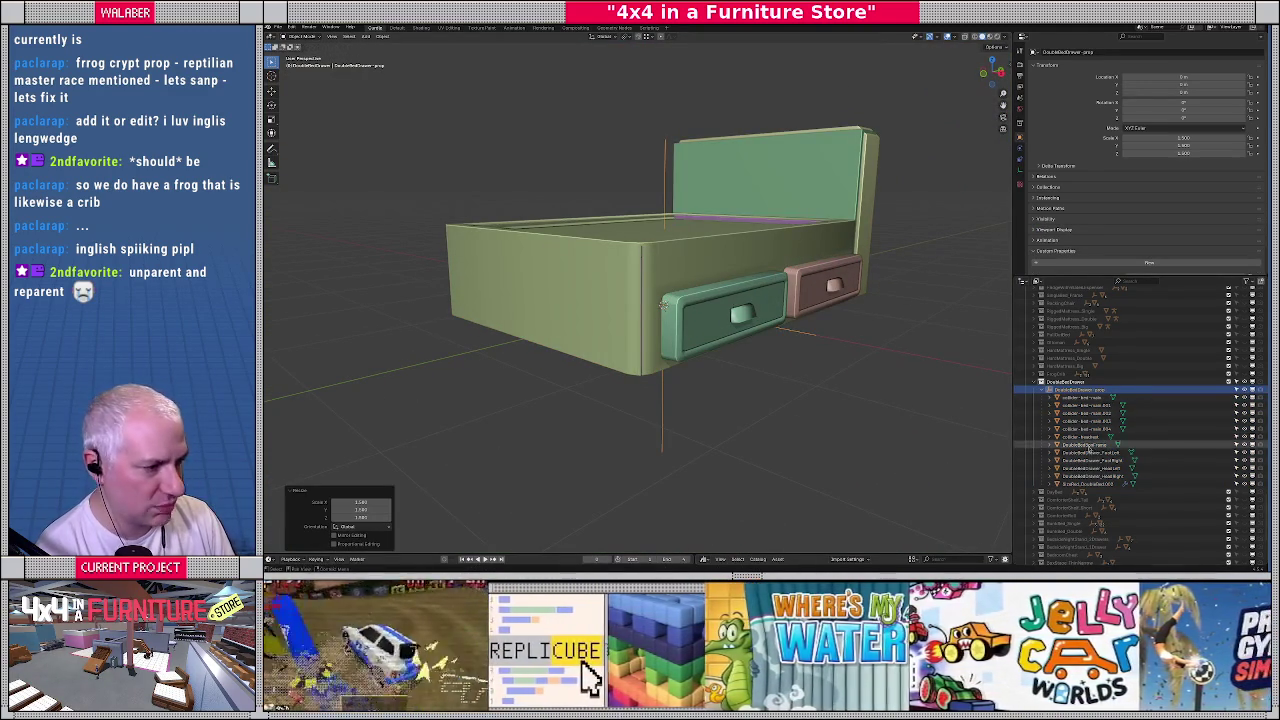
shift+click(1090, 483)
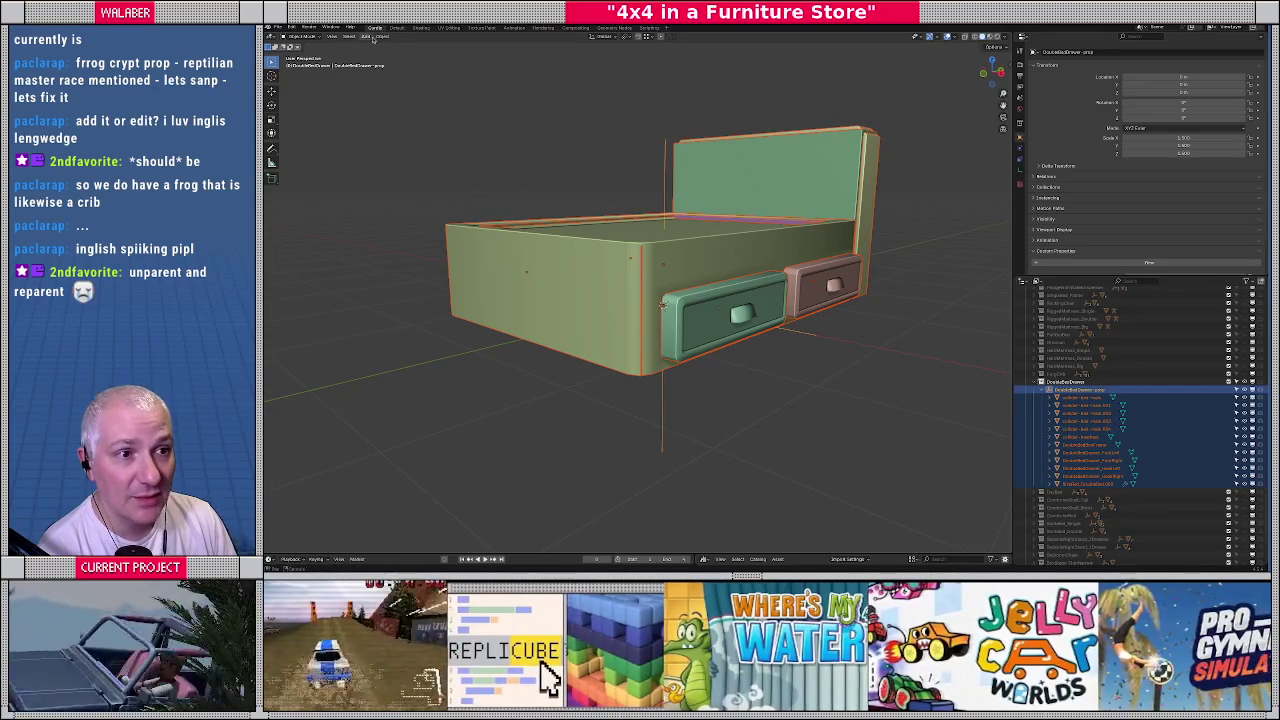
click(382, 36)
click(472, 92)
click(1092, 399)
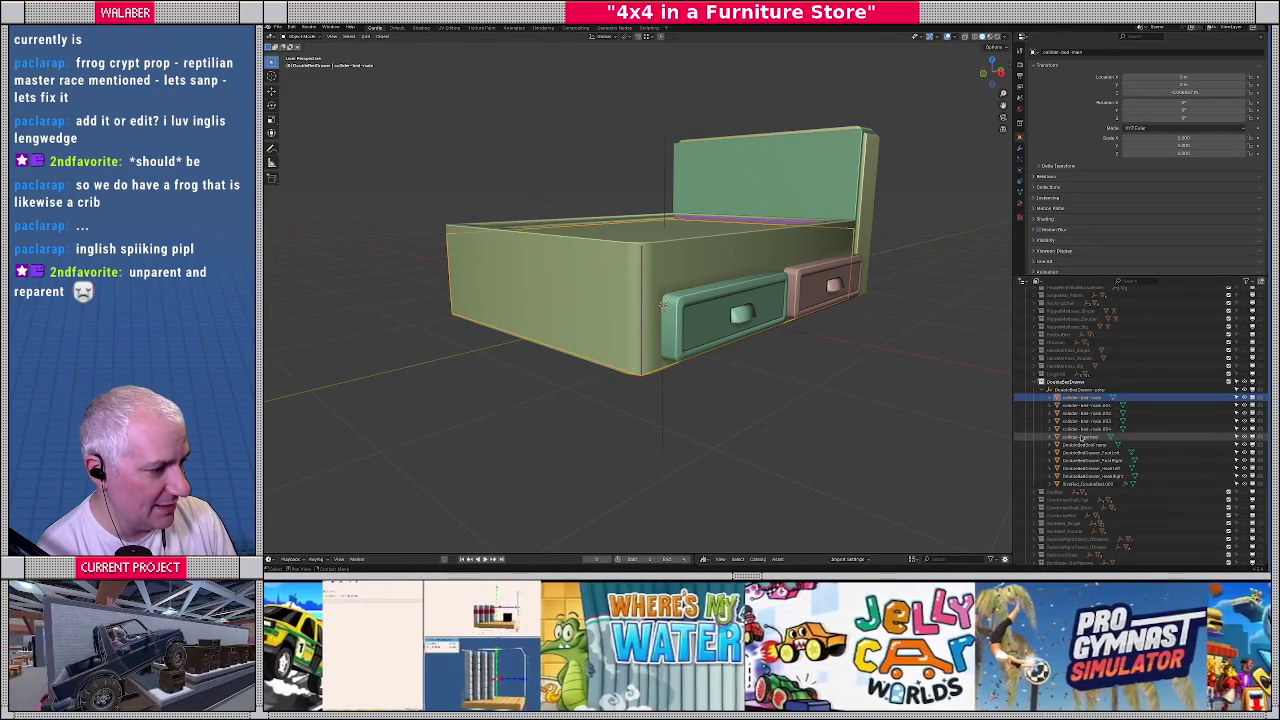
shift+click(1082, 437)
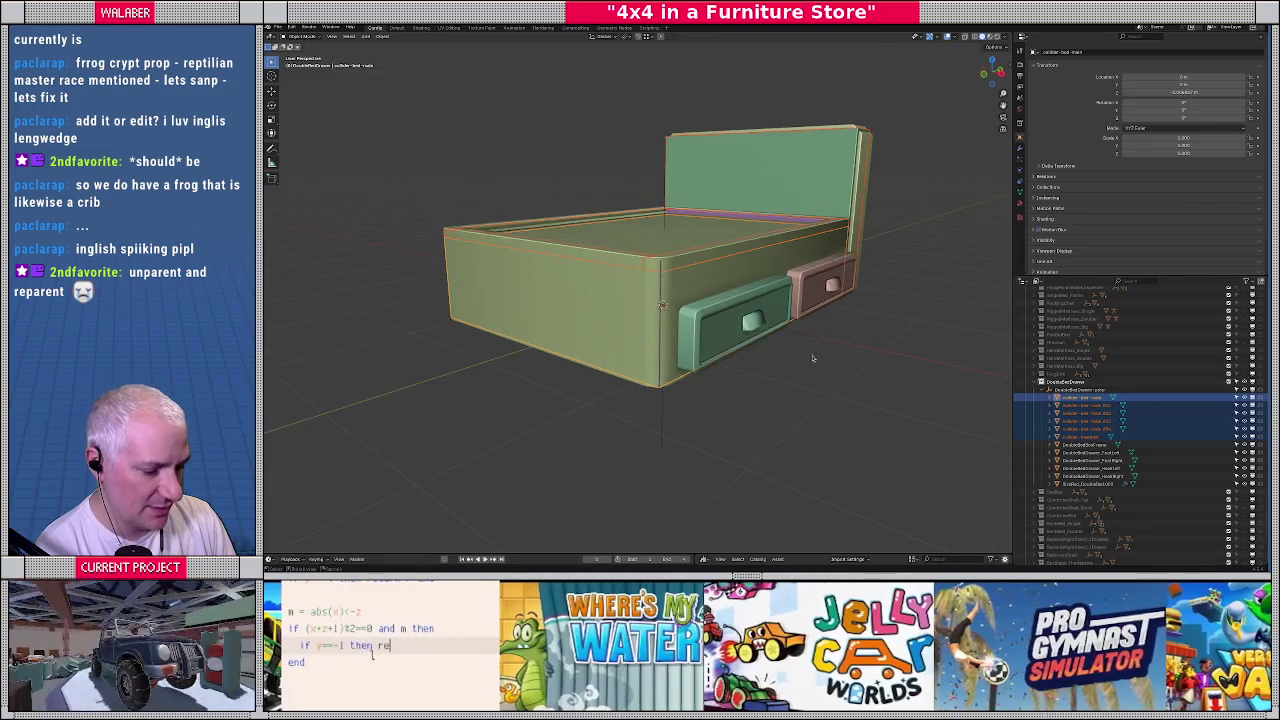
Batch rename the selected collider boxes to the DoubleBedDrawer - collider series
key(g)
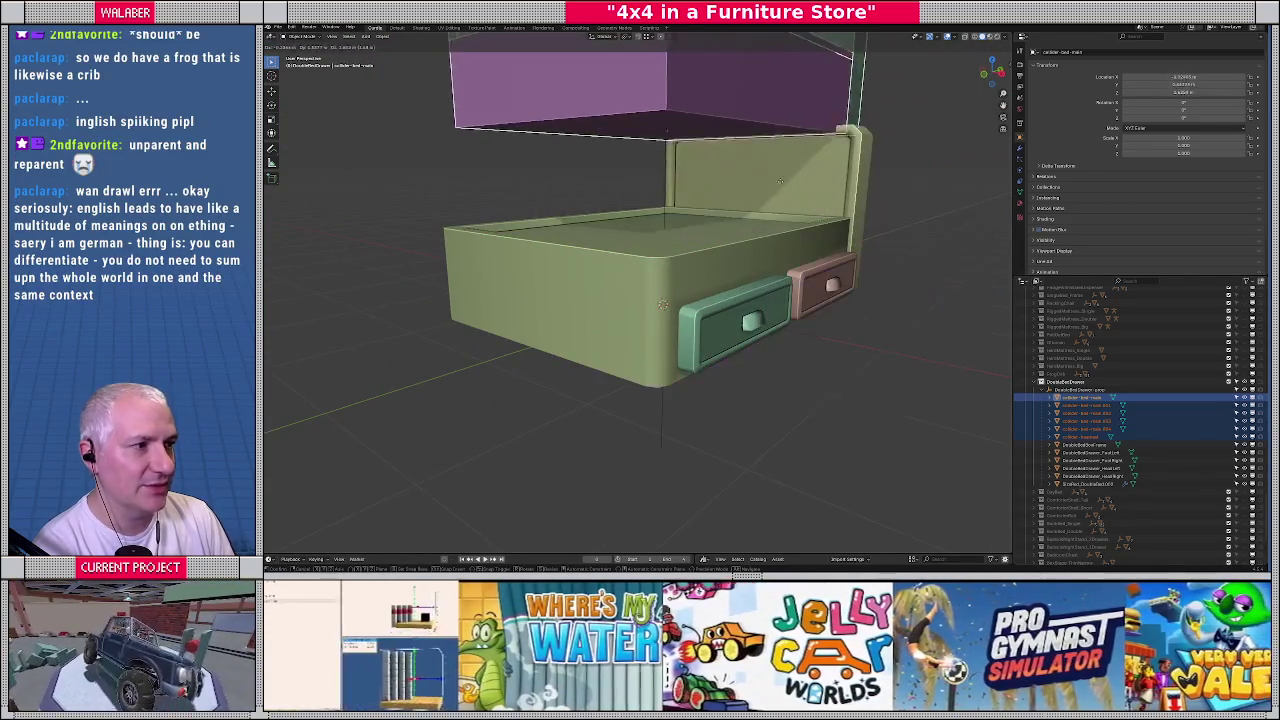
key(Escape)
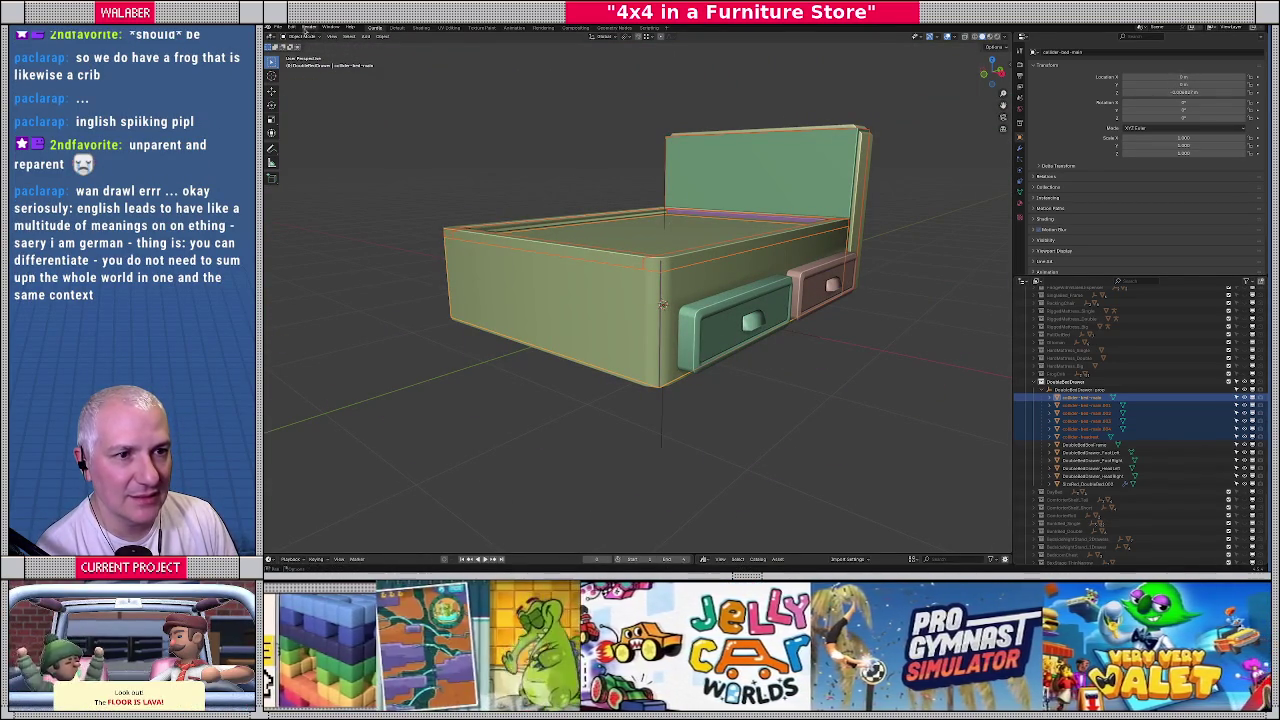
click(291, 29)
click(330, 106)
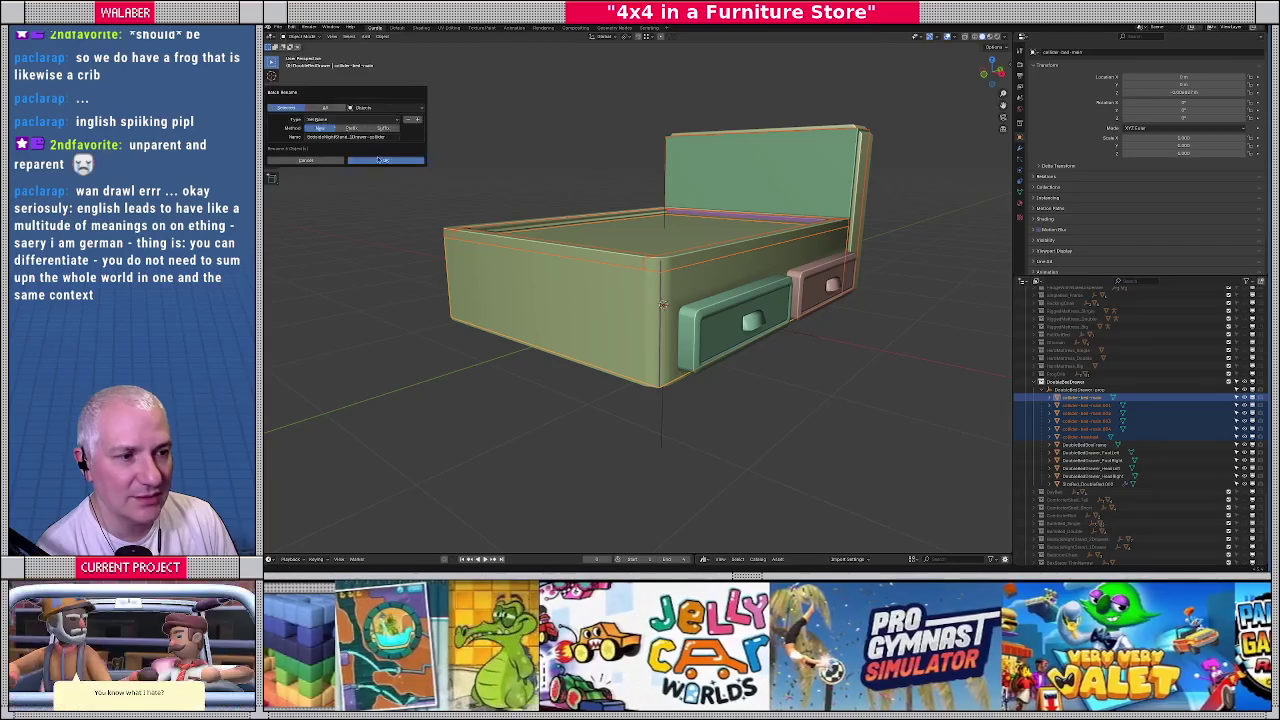
drag(371, 98, 707, 242)
click(700, 283)
double_click(703, 283)
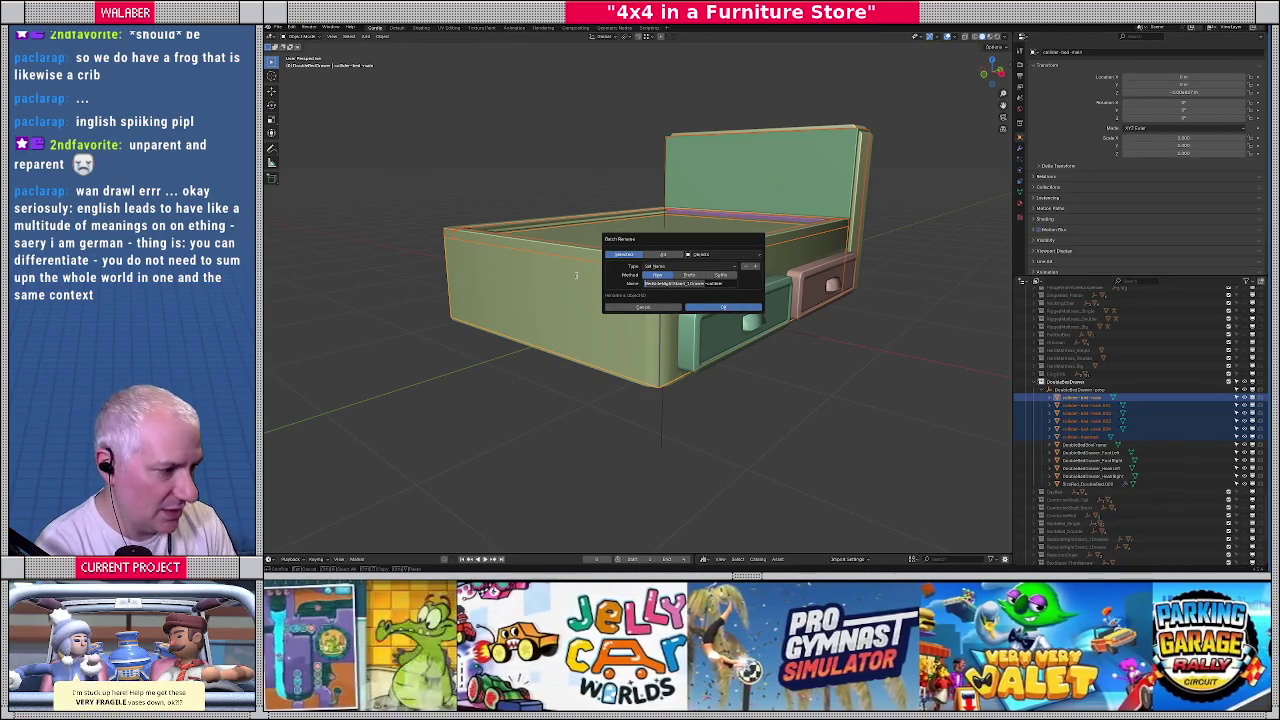
key(BackSpace)
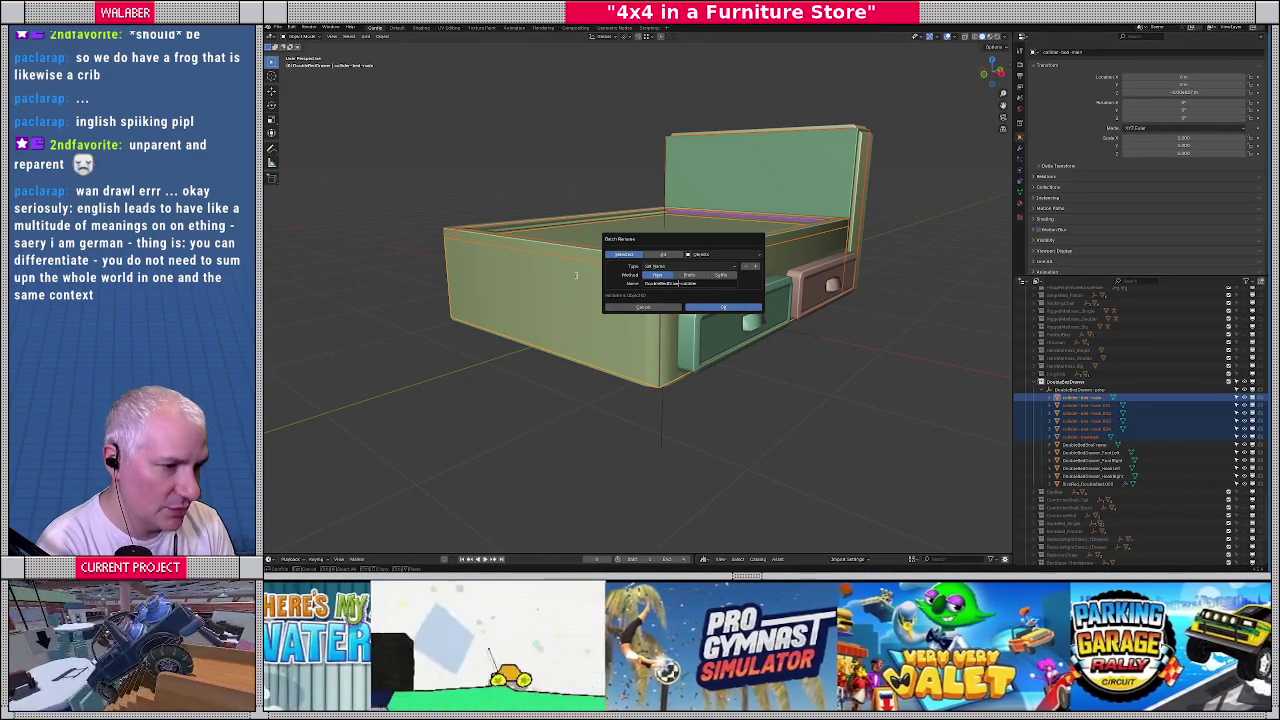
text(Drawer)
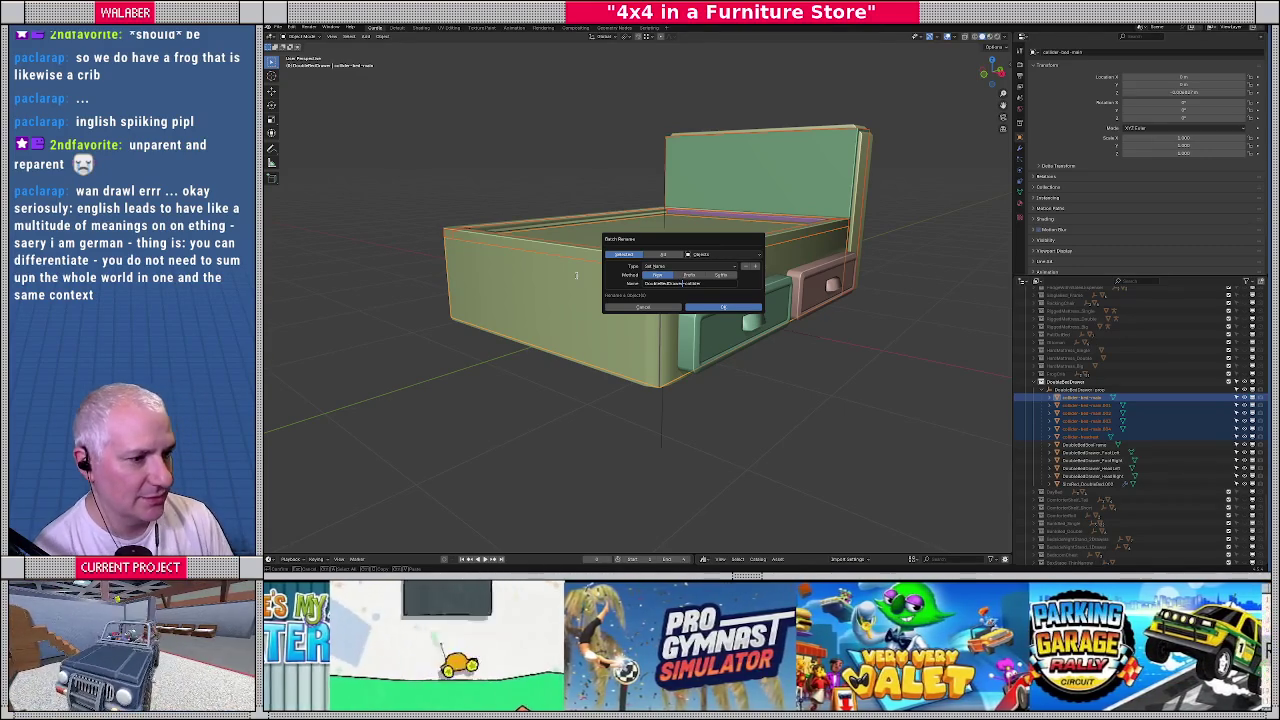
click(712, 308)
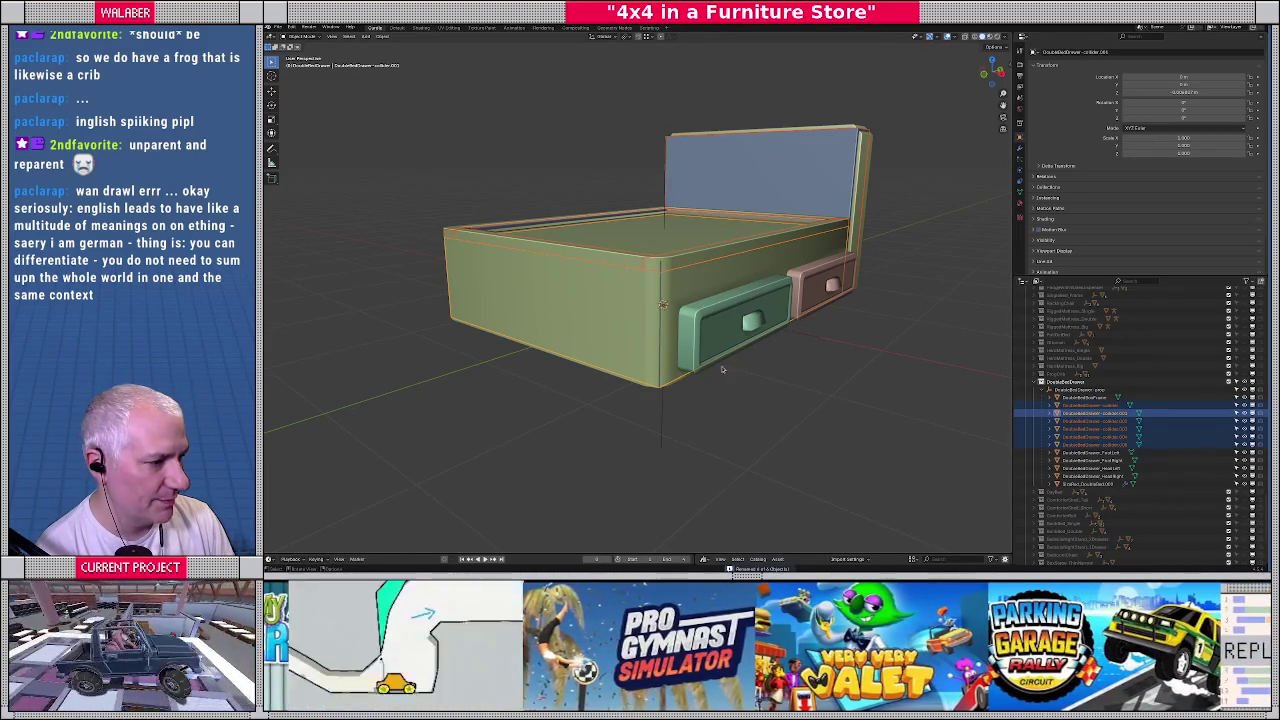
Save the project with the renamed colliders
click(723, 369)
middle_drag(723, 369, 644, 312)
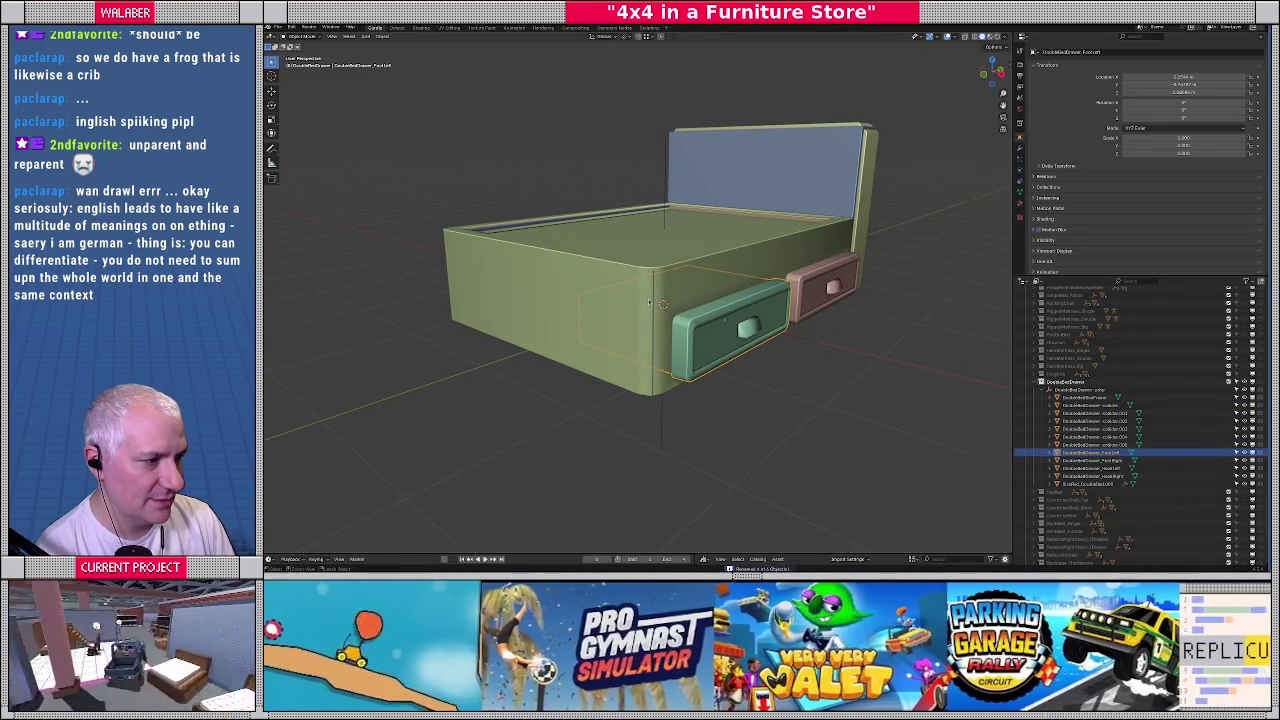
key(ctrl+s)
click(1078, 405)
click(1062, 389)
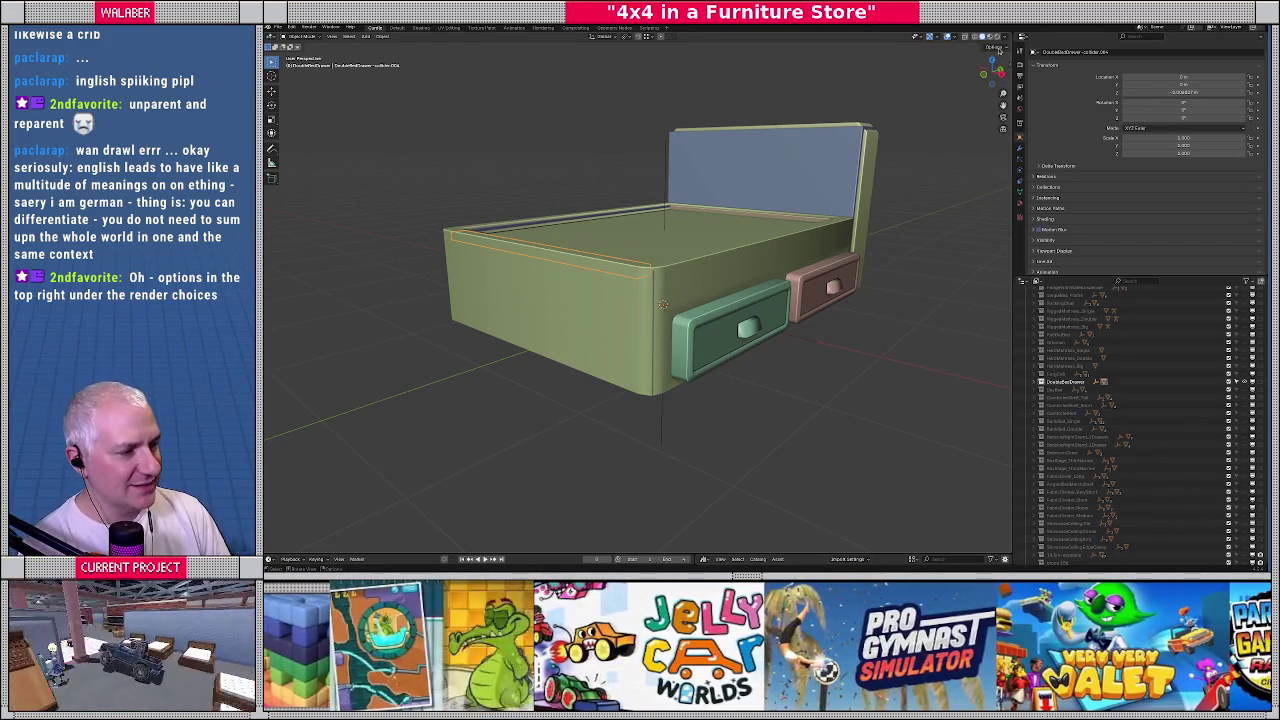
Select the DoubleBedDrawer - prop empty, cancel a trial move, and check the Affect Only options
click(1036, 381)
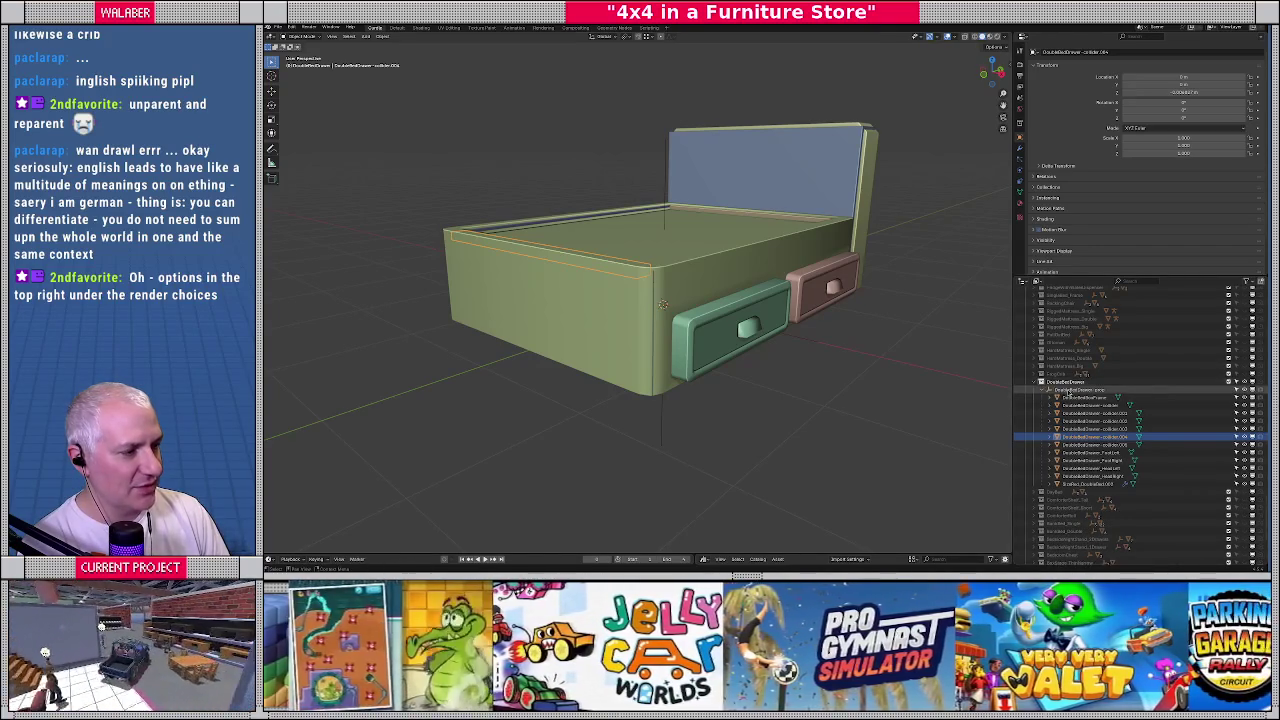
click(1068, 389)
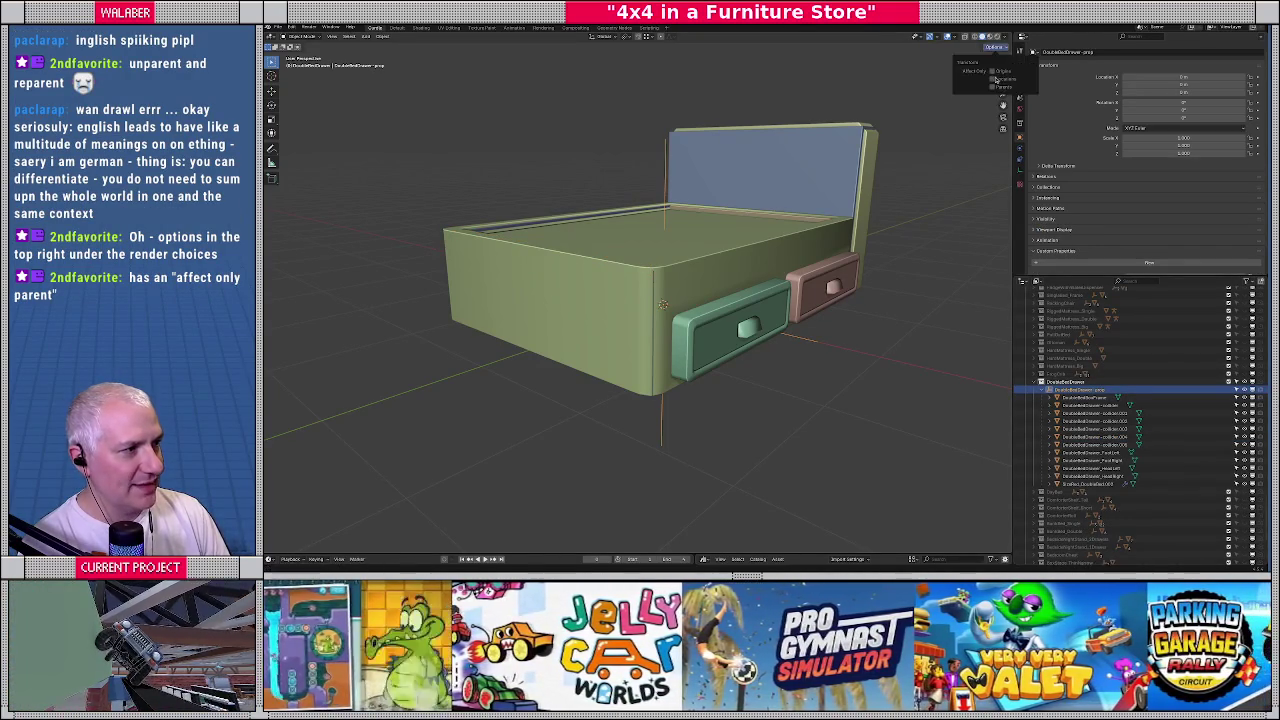
key(KP_1)
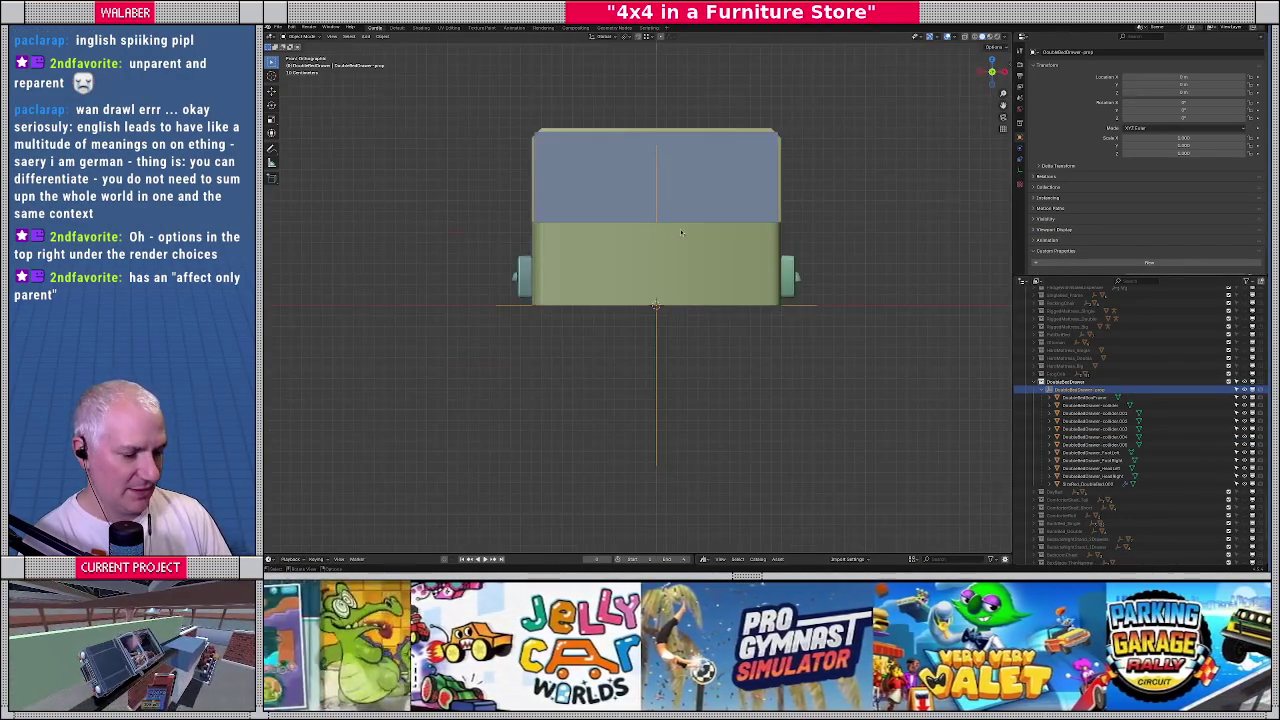
key(g)
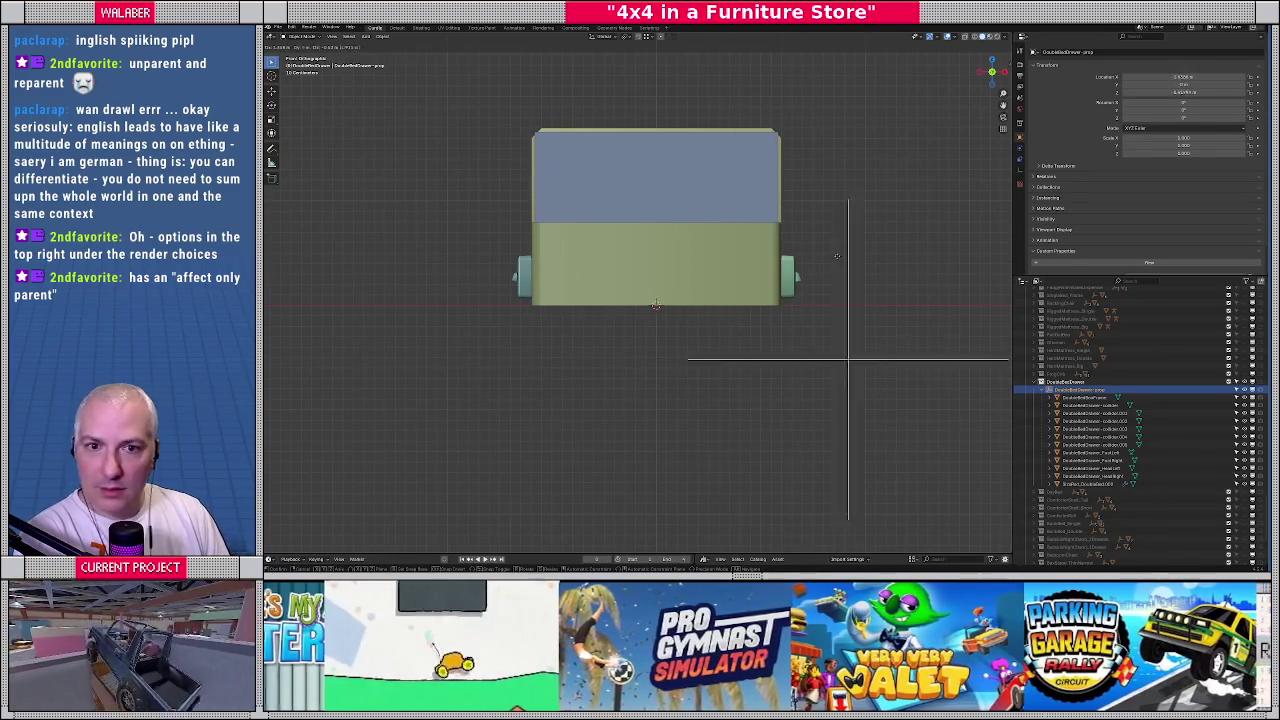
right_click(708, 354)
click(995, 47)
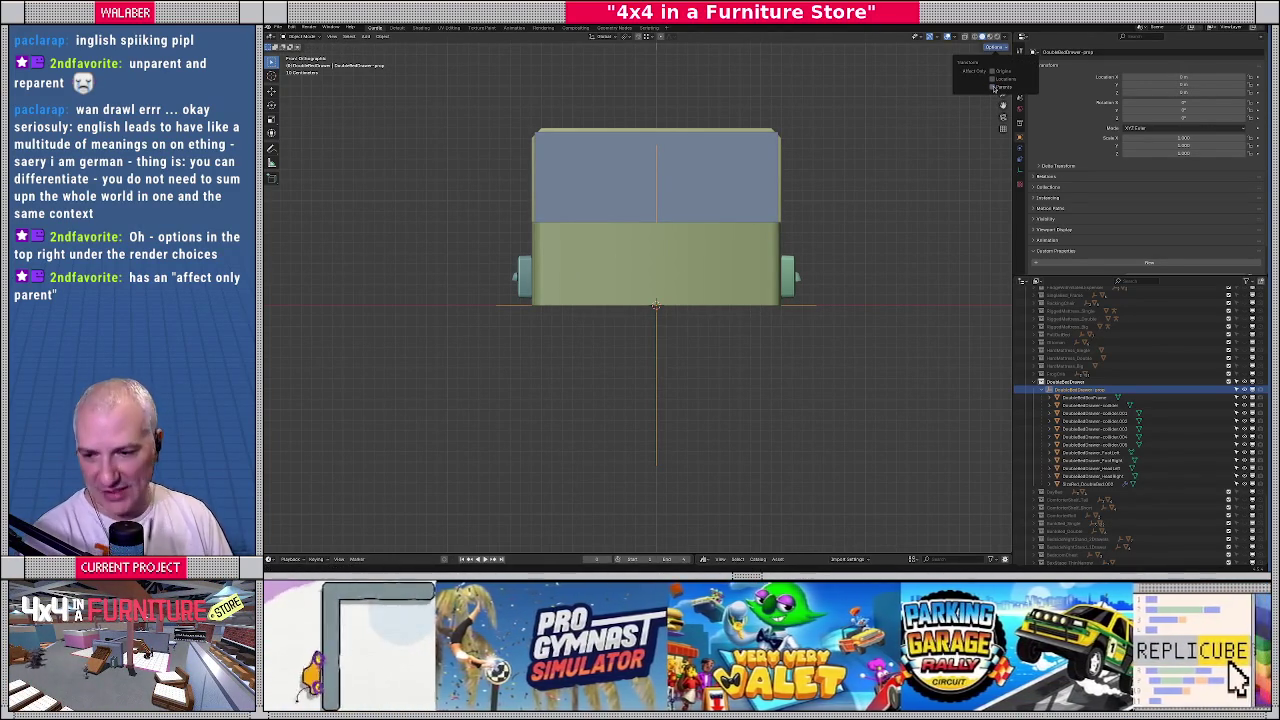
Collapse the DoubleBedDrawer hierarchy, save the project, and inspect the headboard
middle_drag(861, 216, 930, 240)
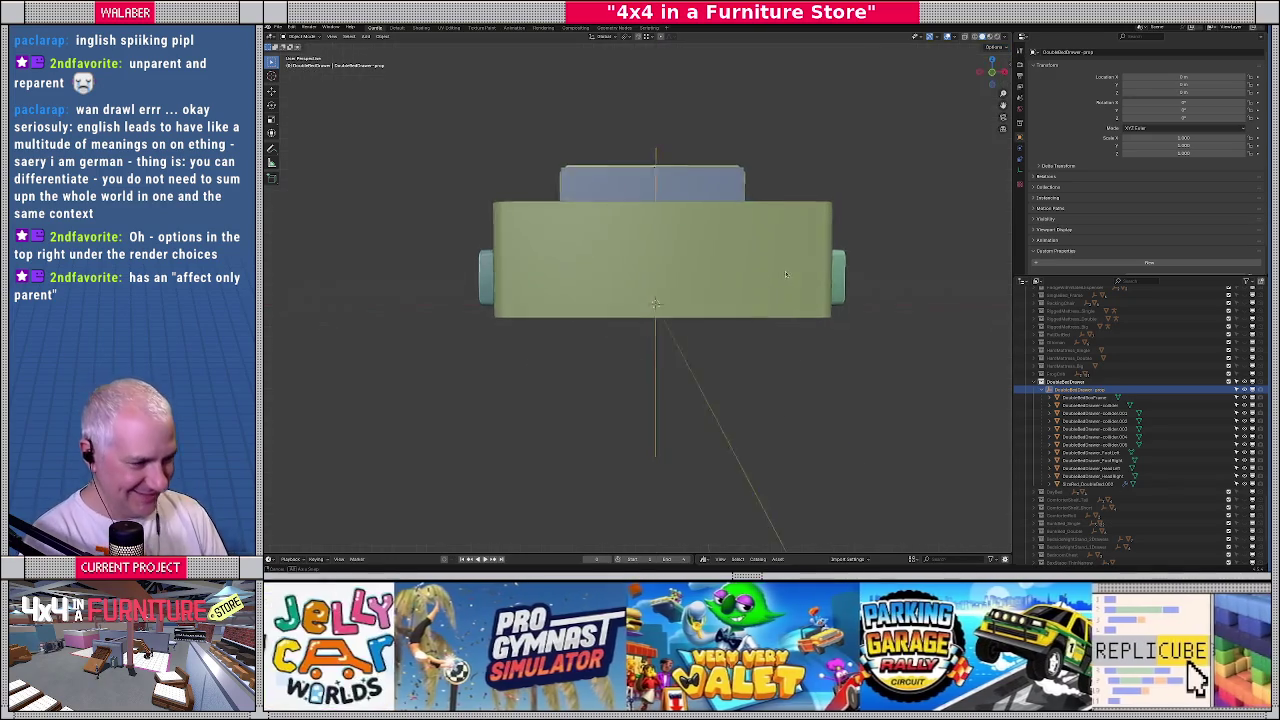
click(1030, 383)
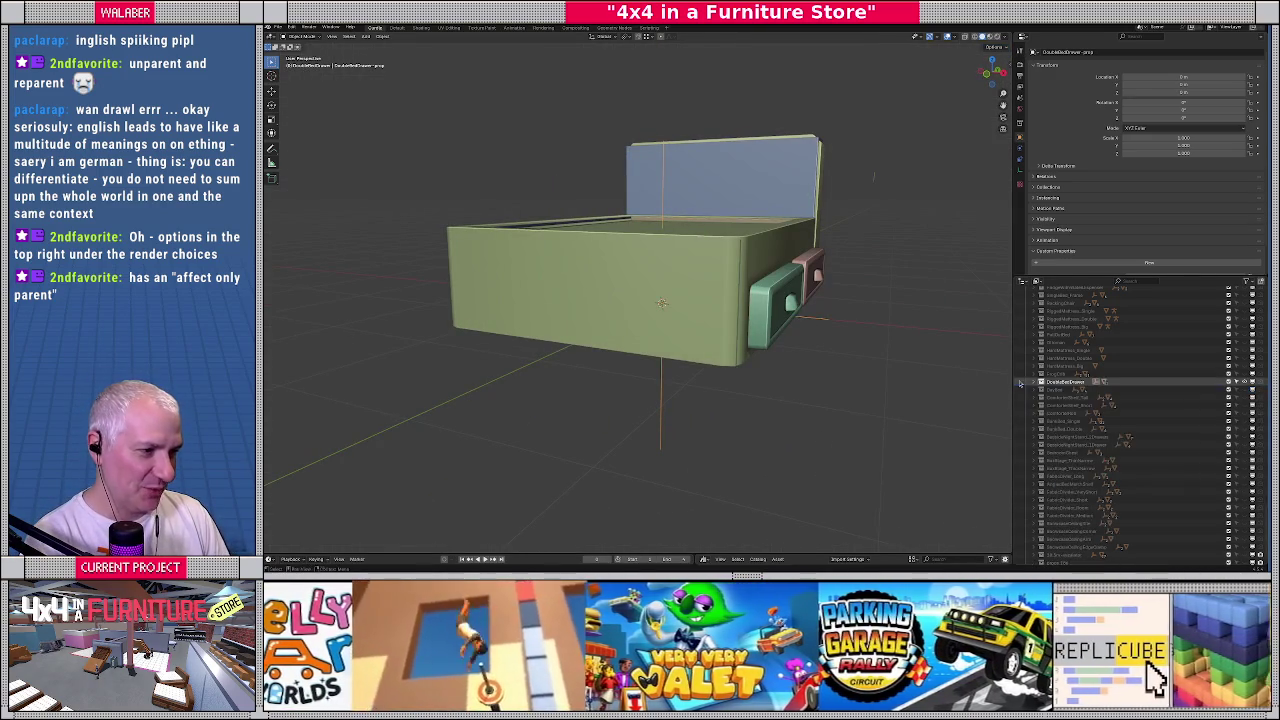
key(ctrl+s)
scroll(1032, 352, up, 3)
scroll(1032, 352, up, 3)
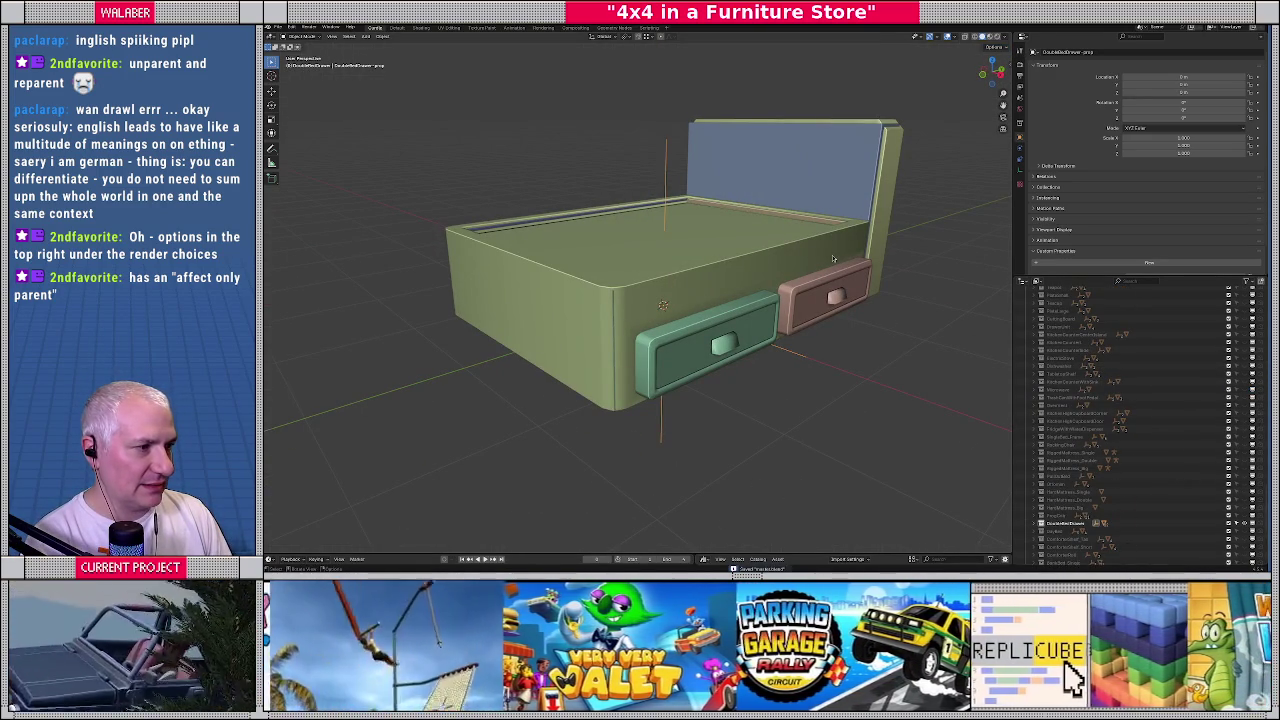
scroll(828, 191, up, 5)
mouse_move(828, 191)
middle_down()
mouse_move(771, 177)
mouse_move(810, 184)
middle_up()
scroll(771, 177, down, 2)
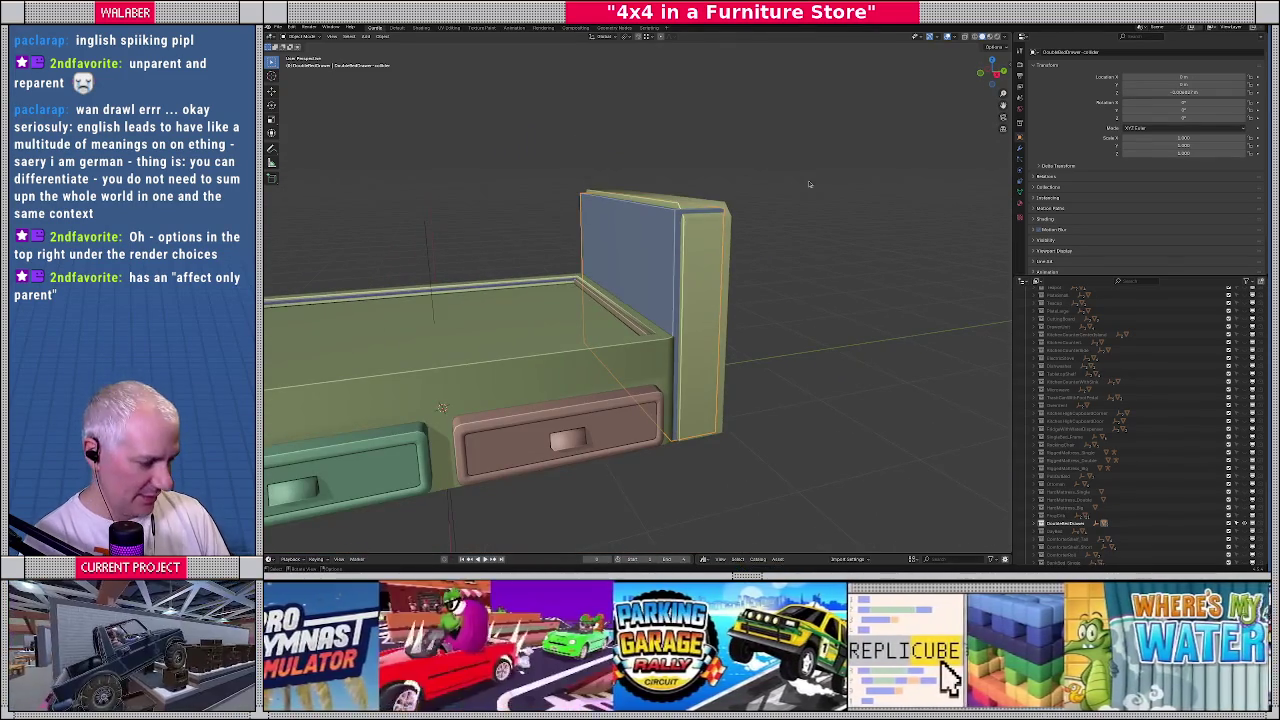
Switch to a wireframe front view of the bed, tilted to look from above
key(KP_1)
key(shift+z)
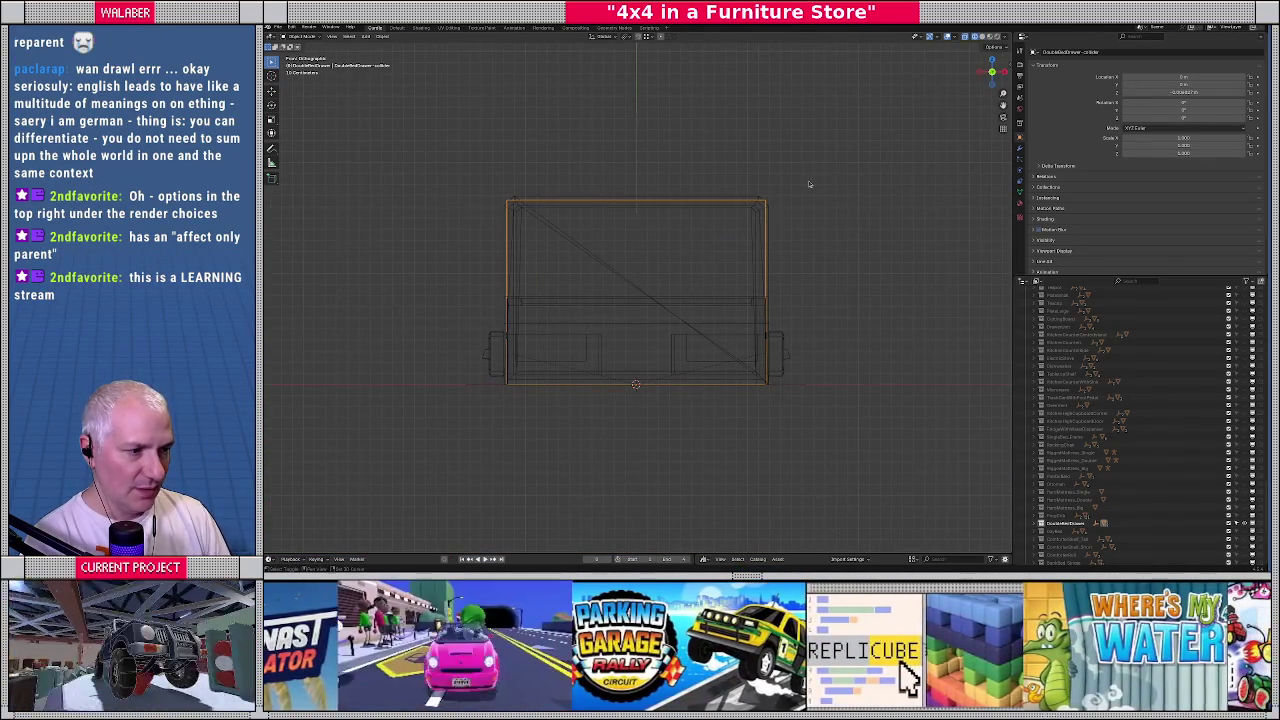
scroll(763, 182, up, 2)
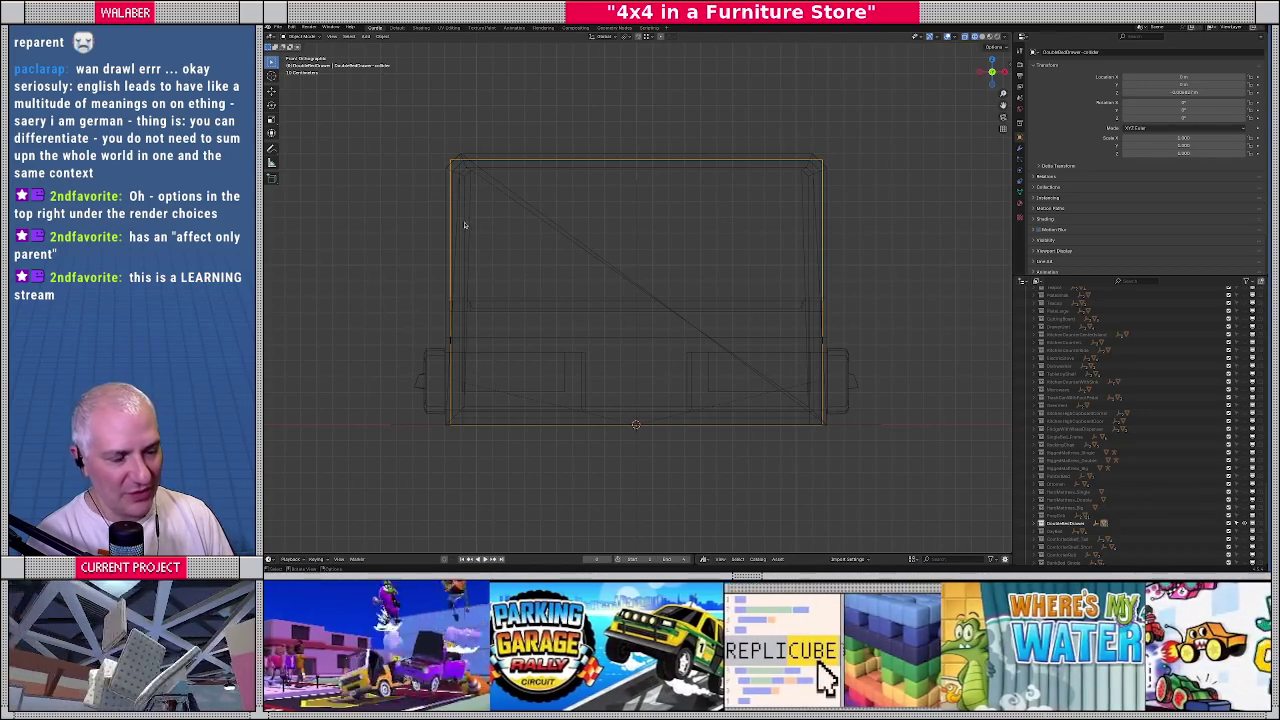
middle_drag(548, 240, 598, 270)
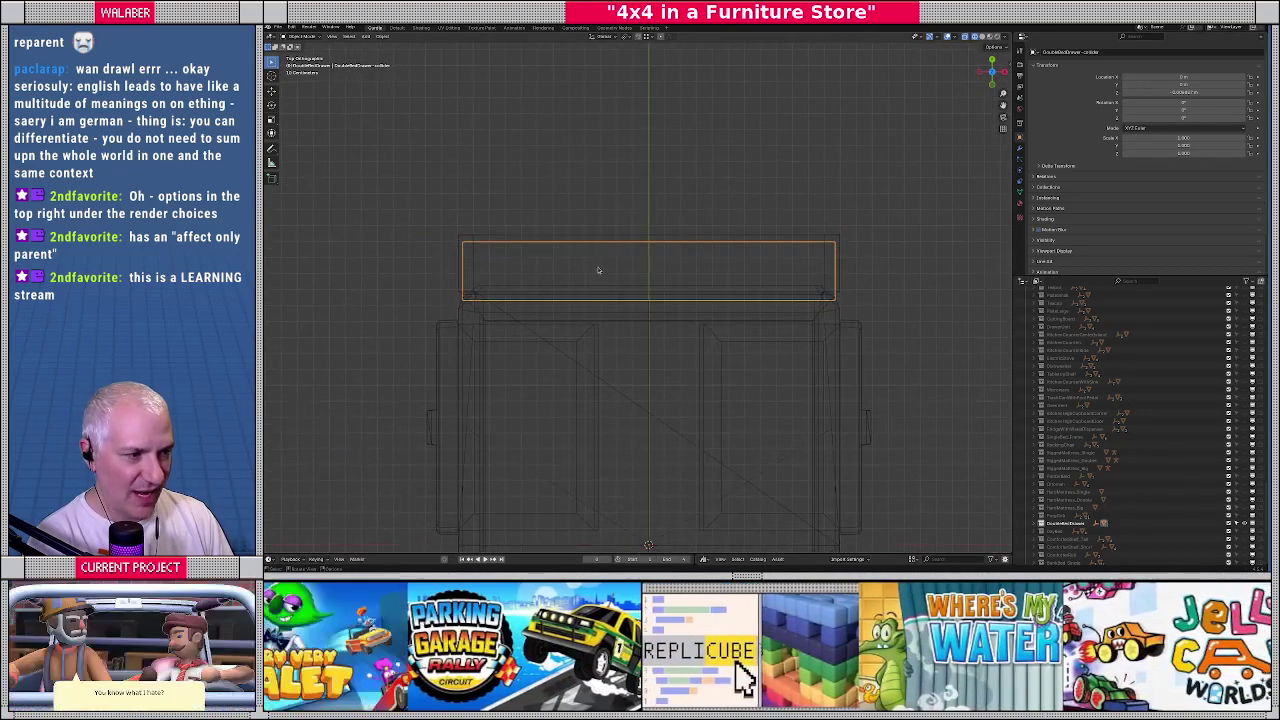
Select and frame the head-end DoubleBedDrawer collider, then enter Edit Mode
click(1036, 523)
scroll(1073, 500, down, 2)
scroll(1044, 501, down, 3)
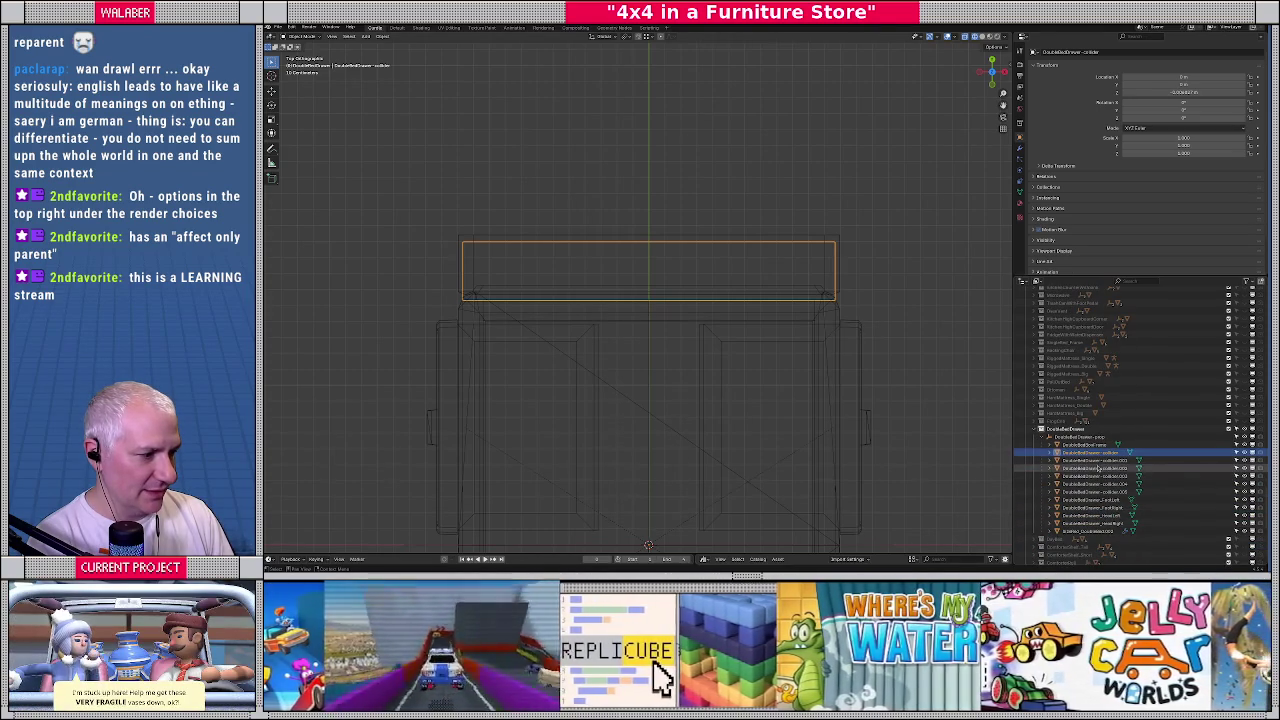
click(1065, 459)
key(KP_Decimal)
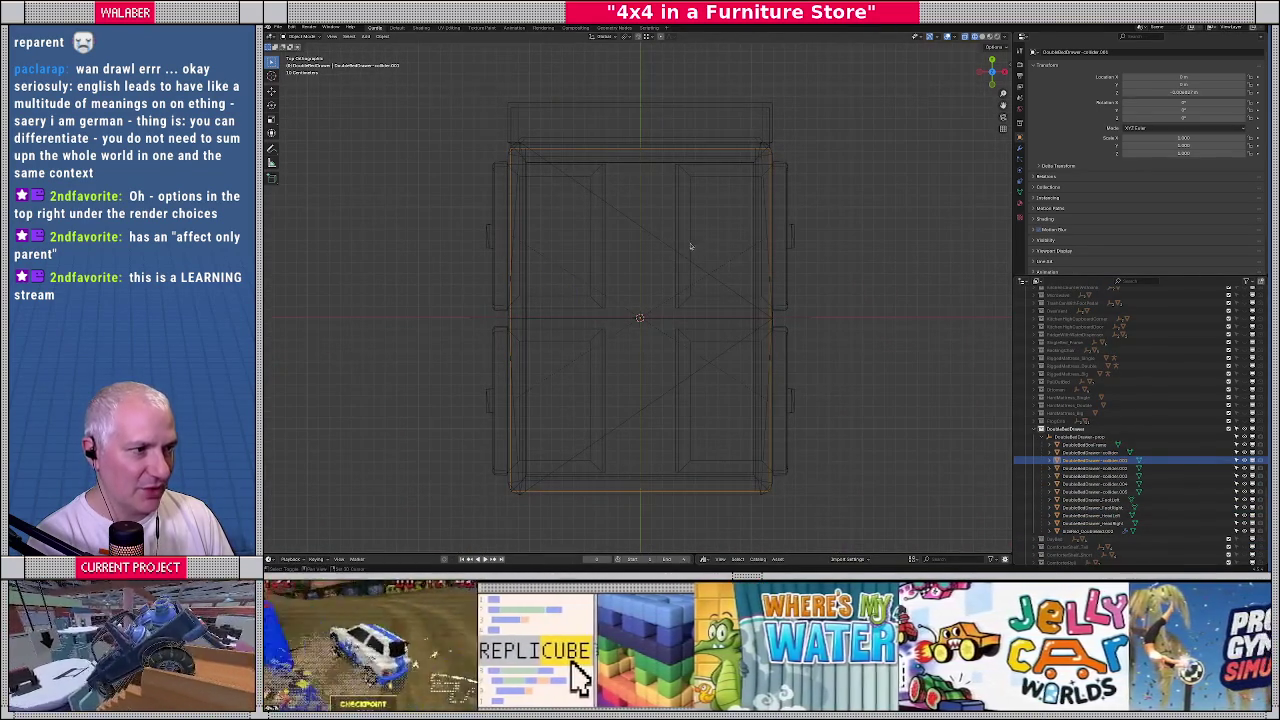
click(1097, 444)
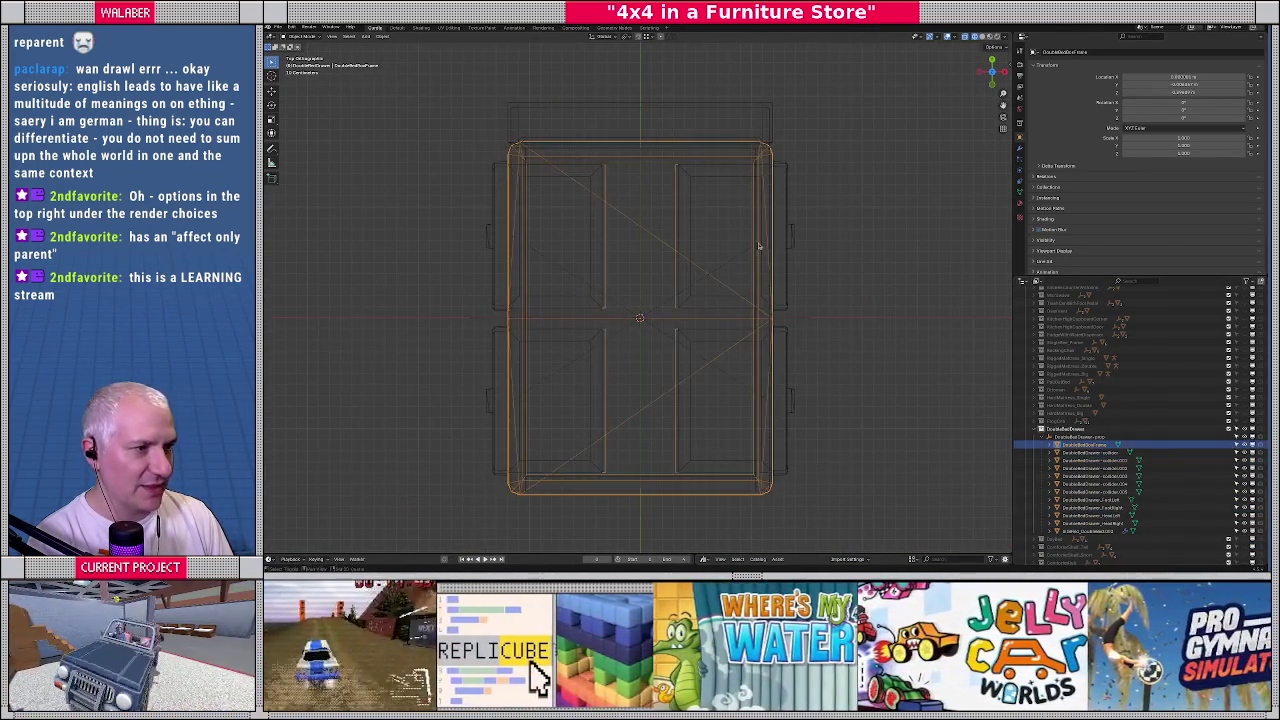
click(1092, 452)
key(KP_Decimal)
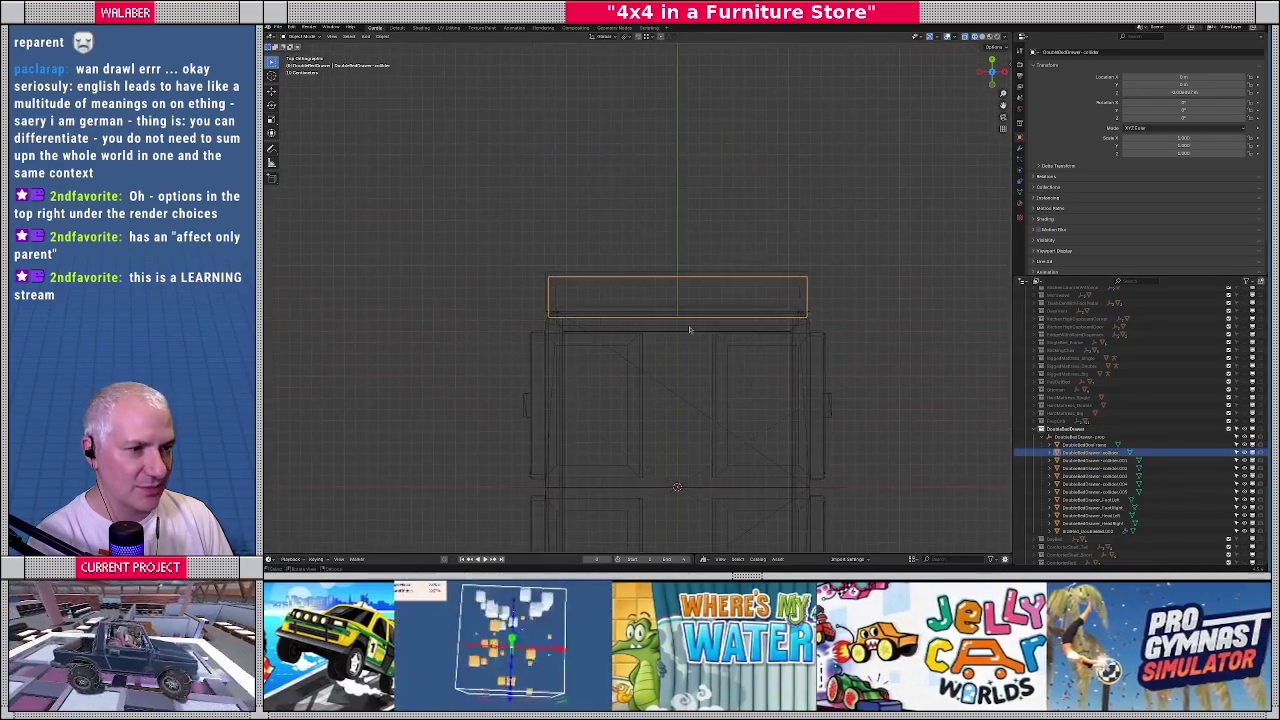
key(Tab)
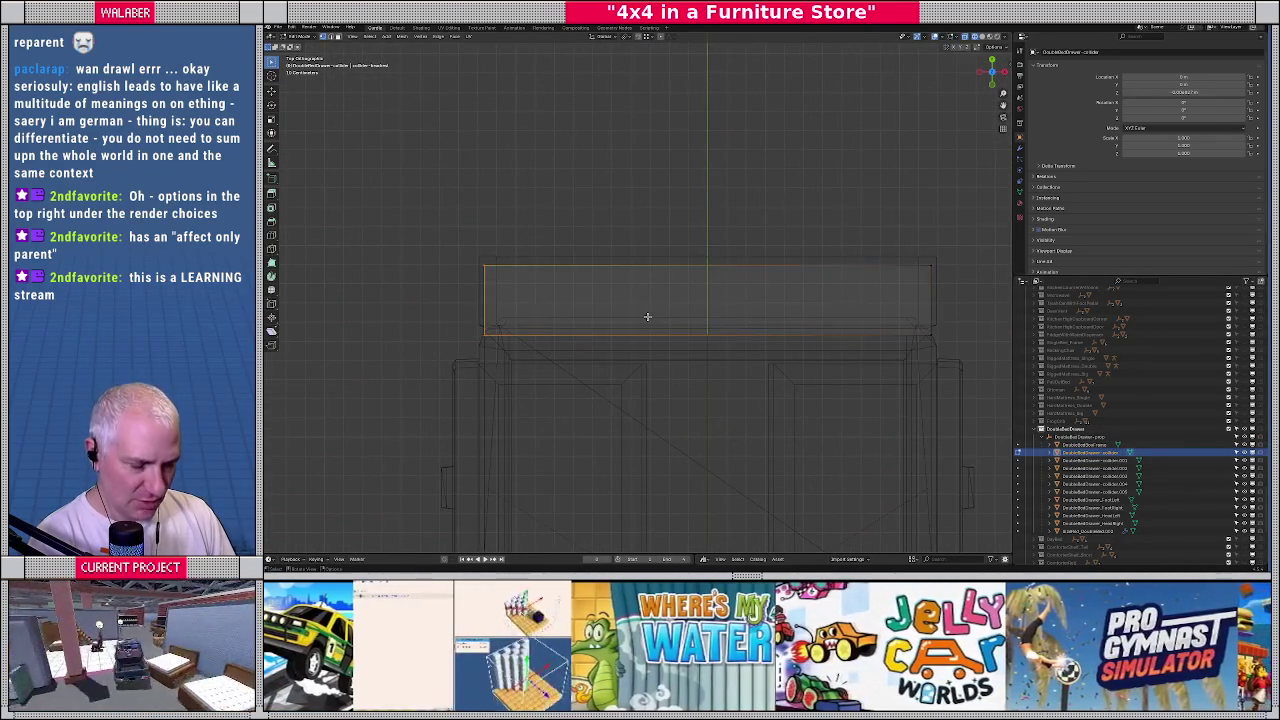
Shift the collider's edges and then its whole mesh along the Y axis
key(g)
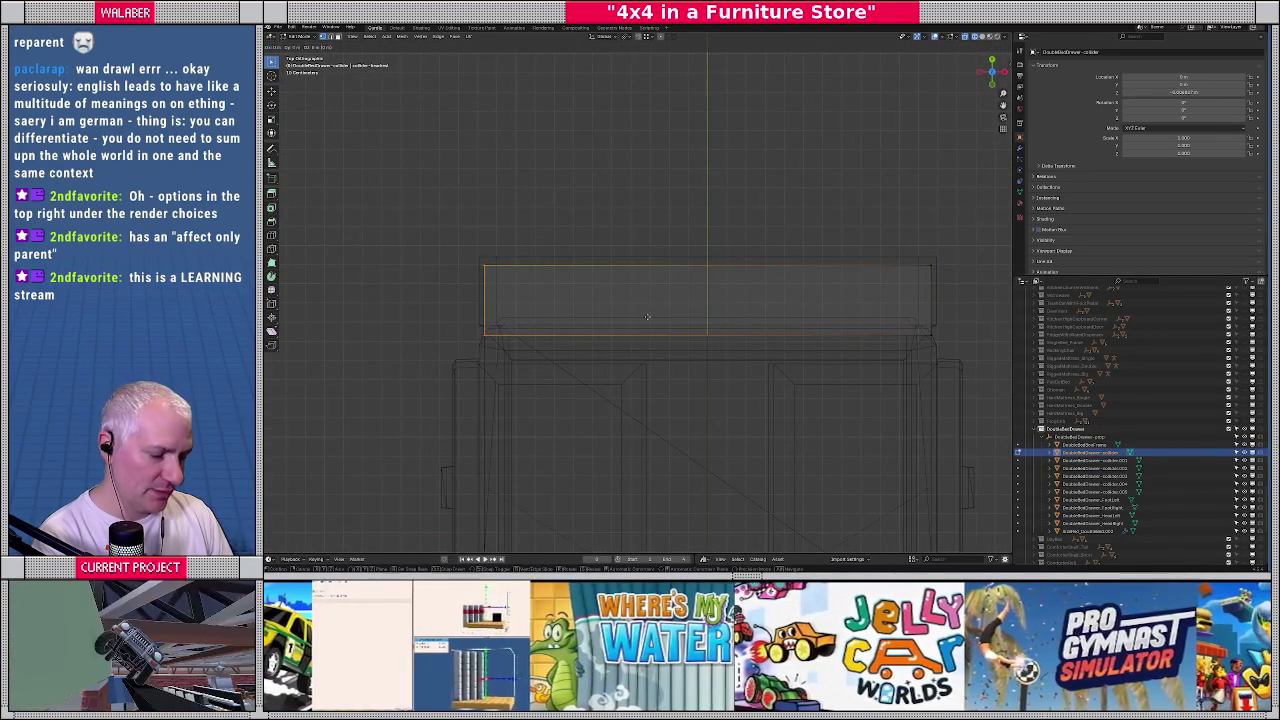
key(y)
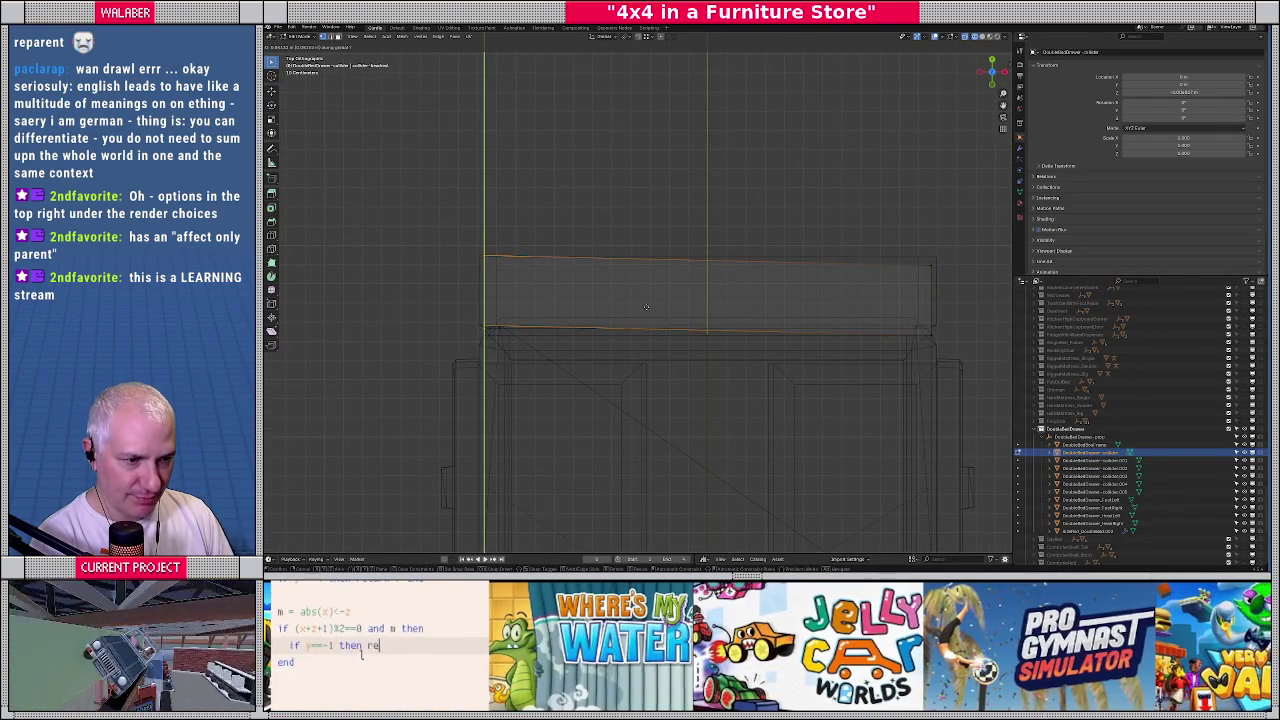
click(645, 311)
key(ctrl+l)
key(g)
key(y)
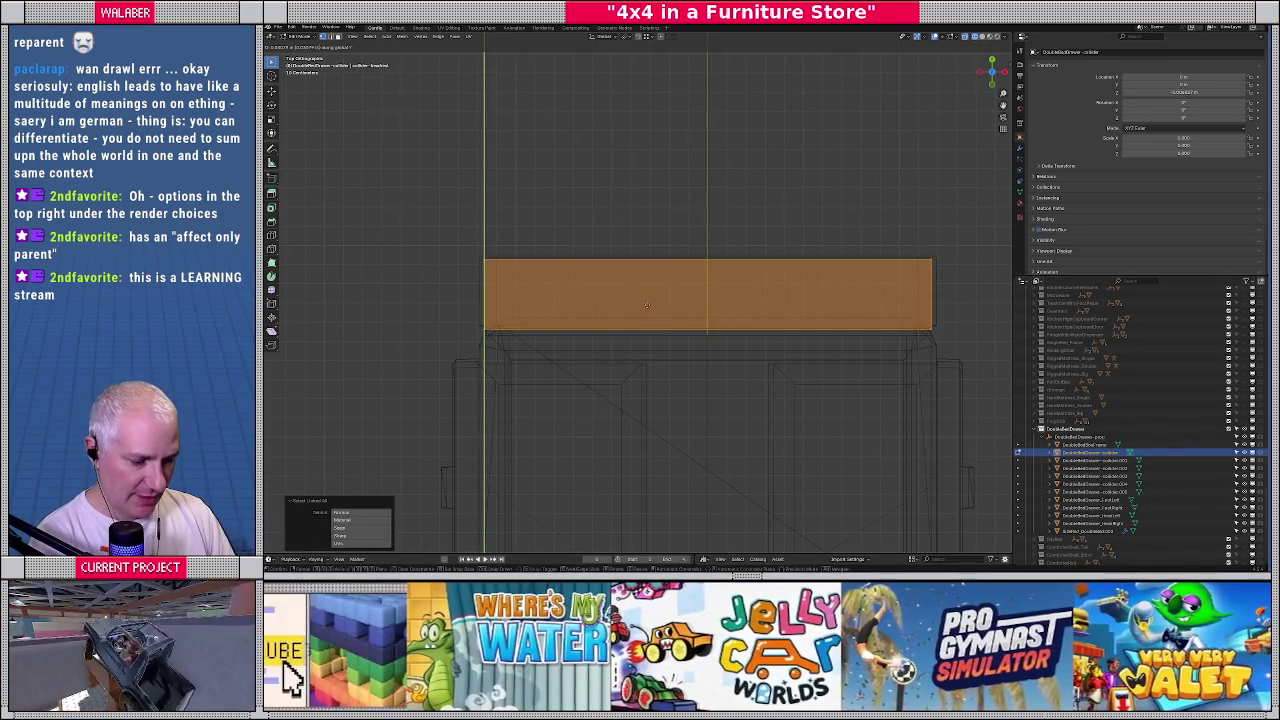
click(484, 262)
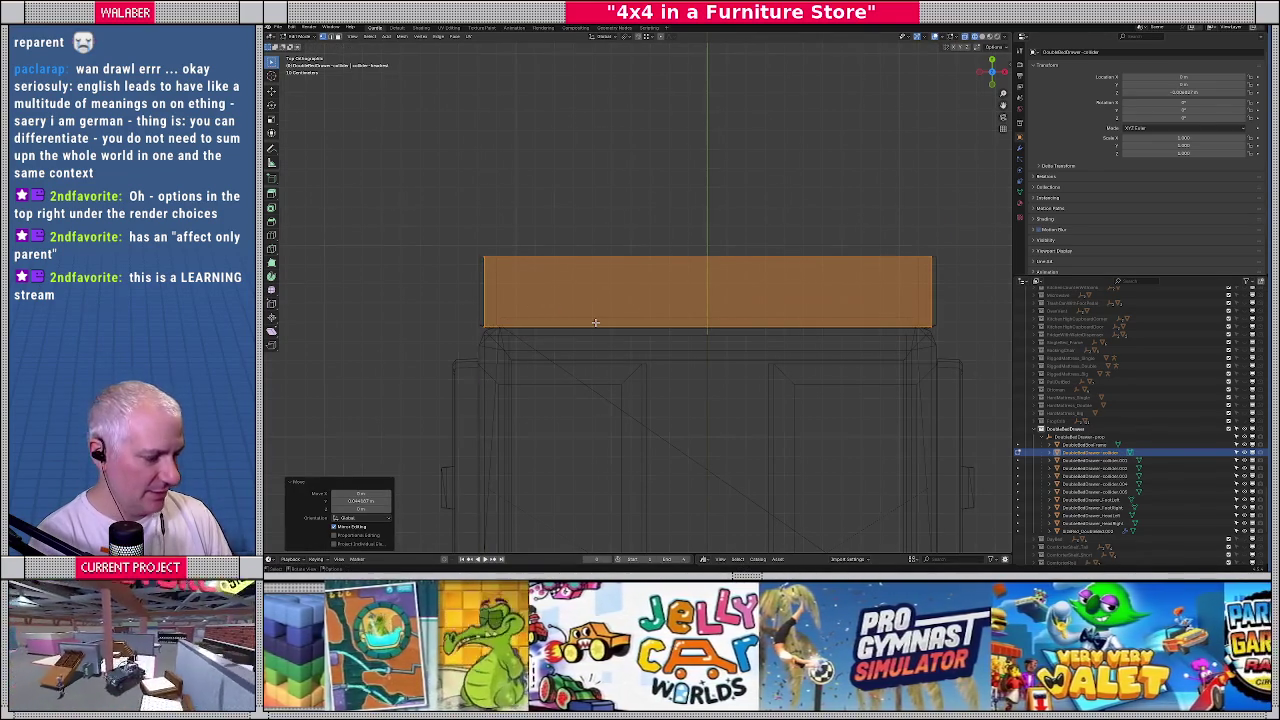
Widen the whole collider mesh slightly along the X axis
key(KP_1)
middle_drag(547, 245, 563, 263)
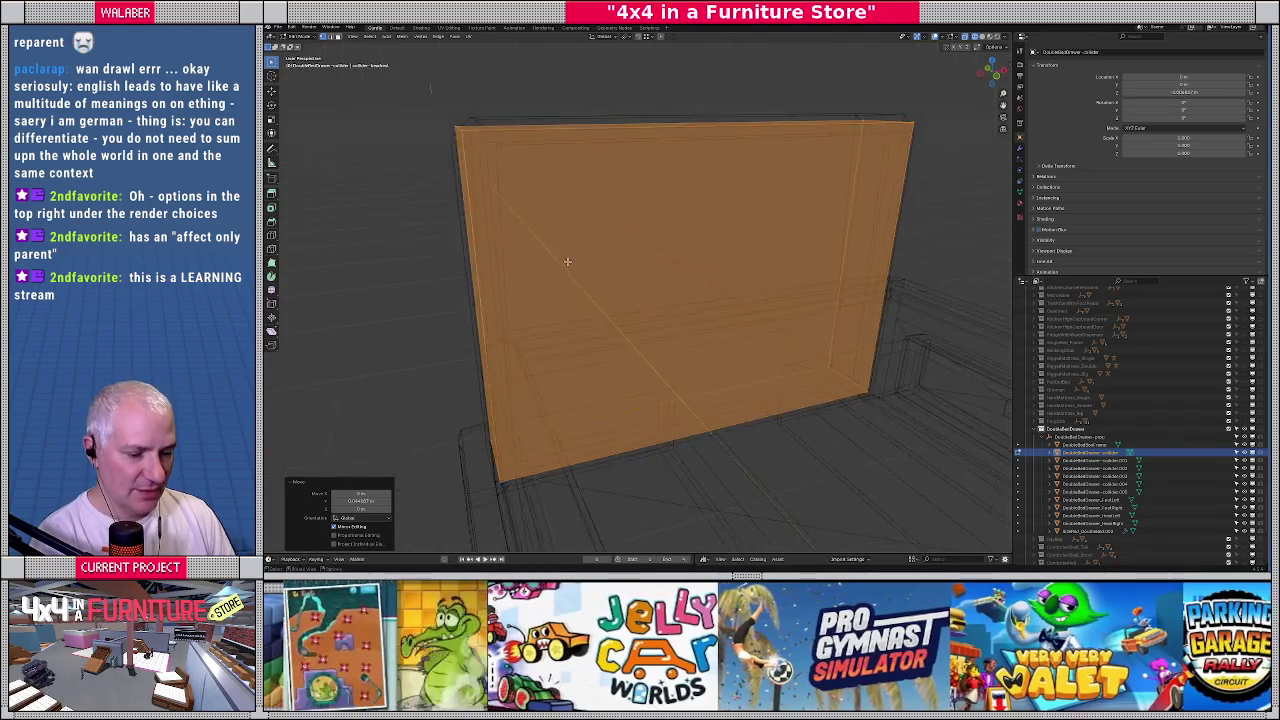
mouse_move(459, 128)
middle_down()
mouse_move(571, 194)
mouse_move(683, 223)
mouse_move(782, 207)
middle_up()
key(KP_1)
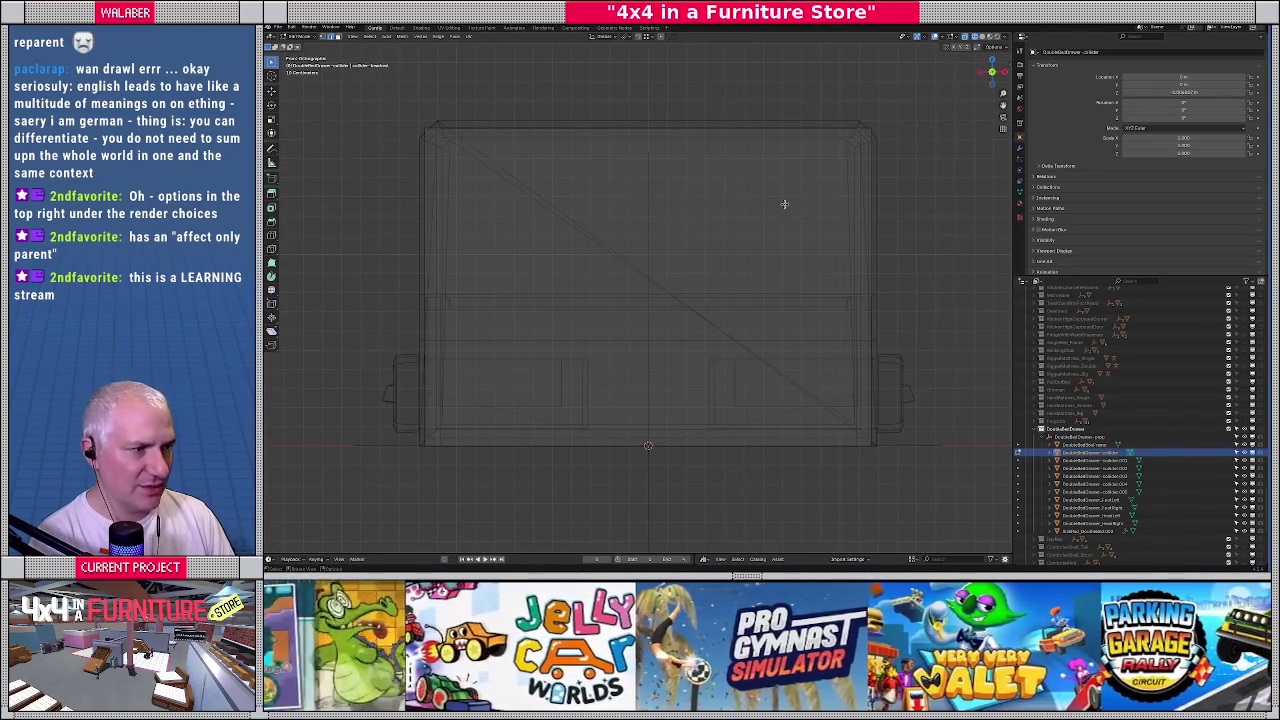
click(430, 132)
key(ctrl+l)
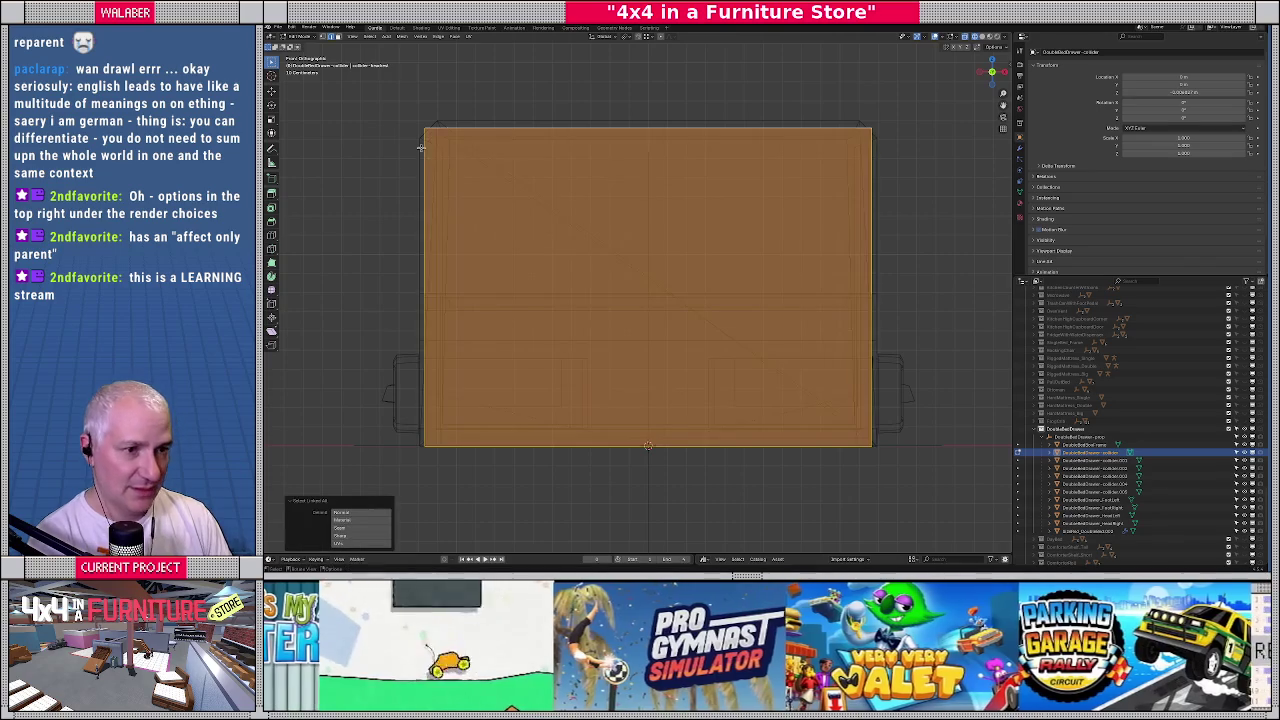
key(s)
key(x)
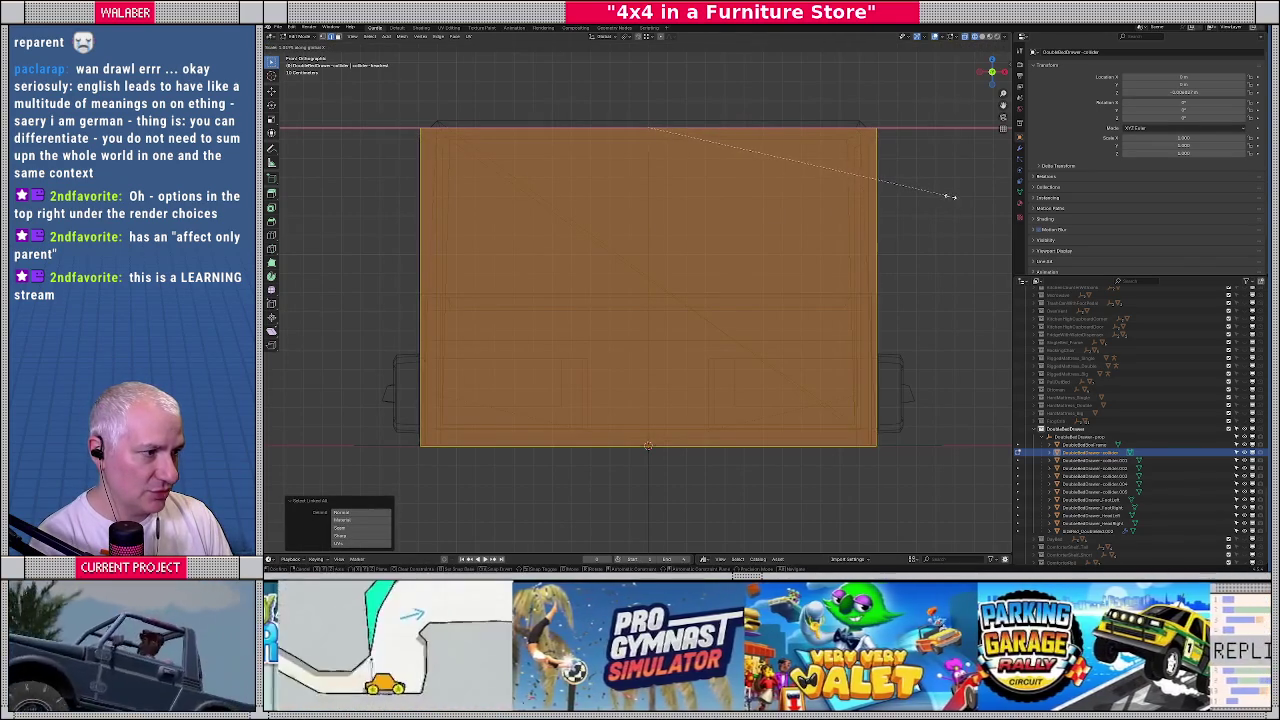
click(948, 195)
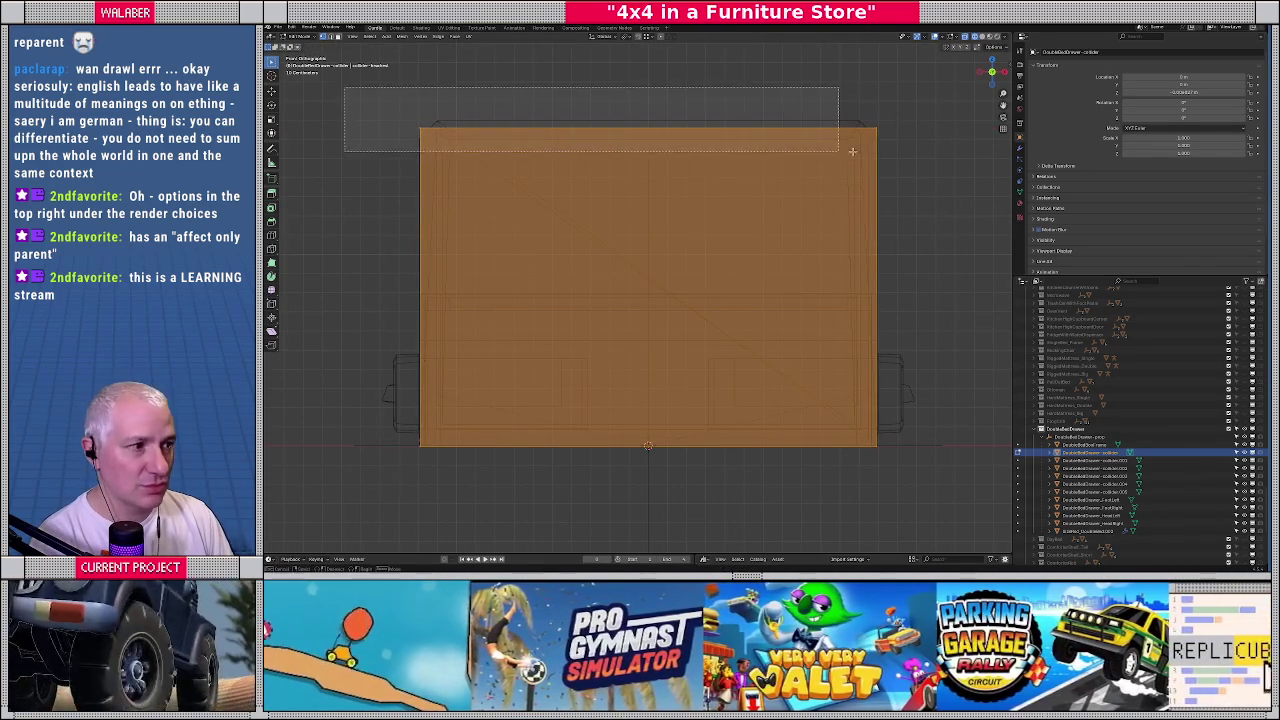
Raise the collider's top edge along the Z axis
click(497, 127)
key(g)
key(z)
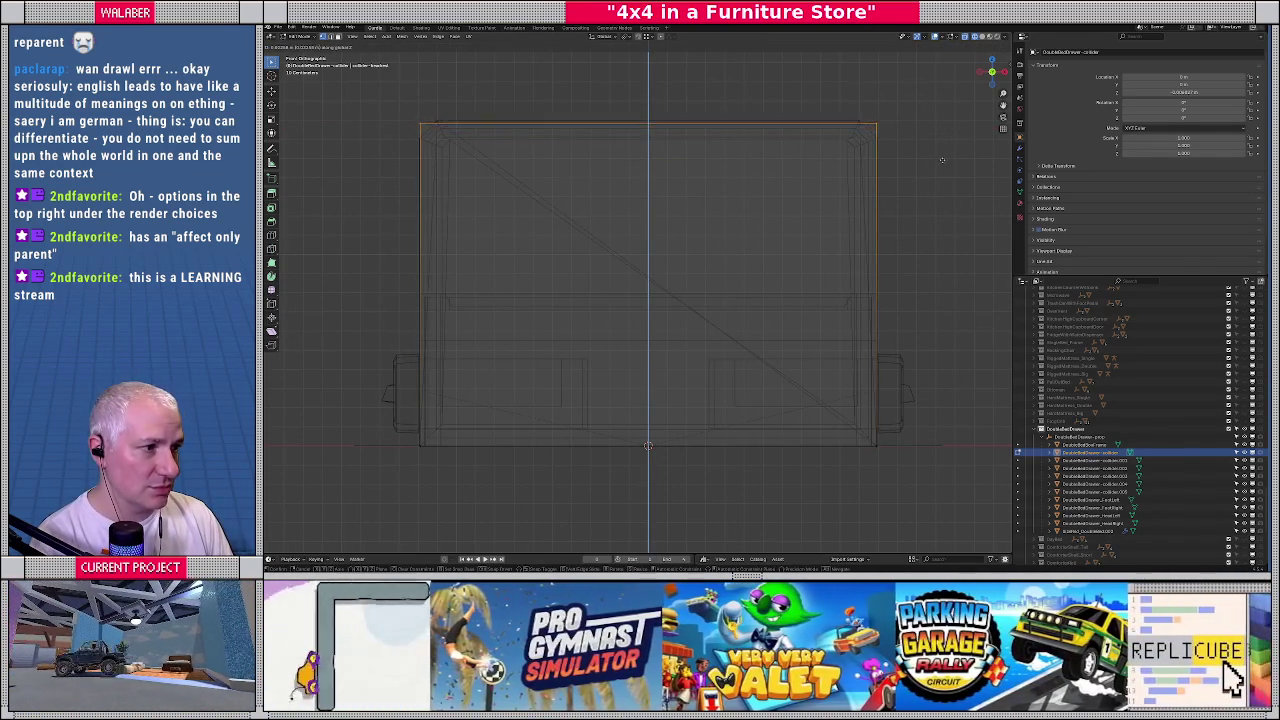
click(941, 157)
middle_drag(941, 157, 924, 152)
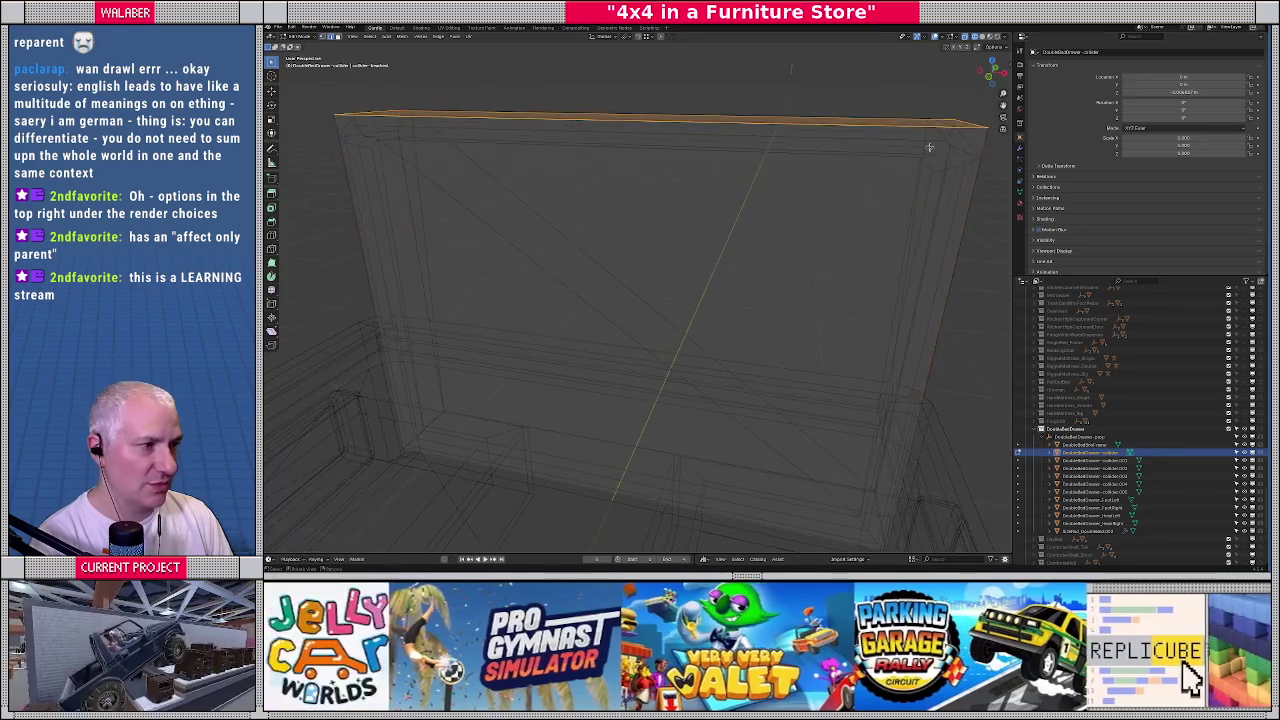
click(963, 124)
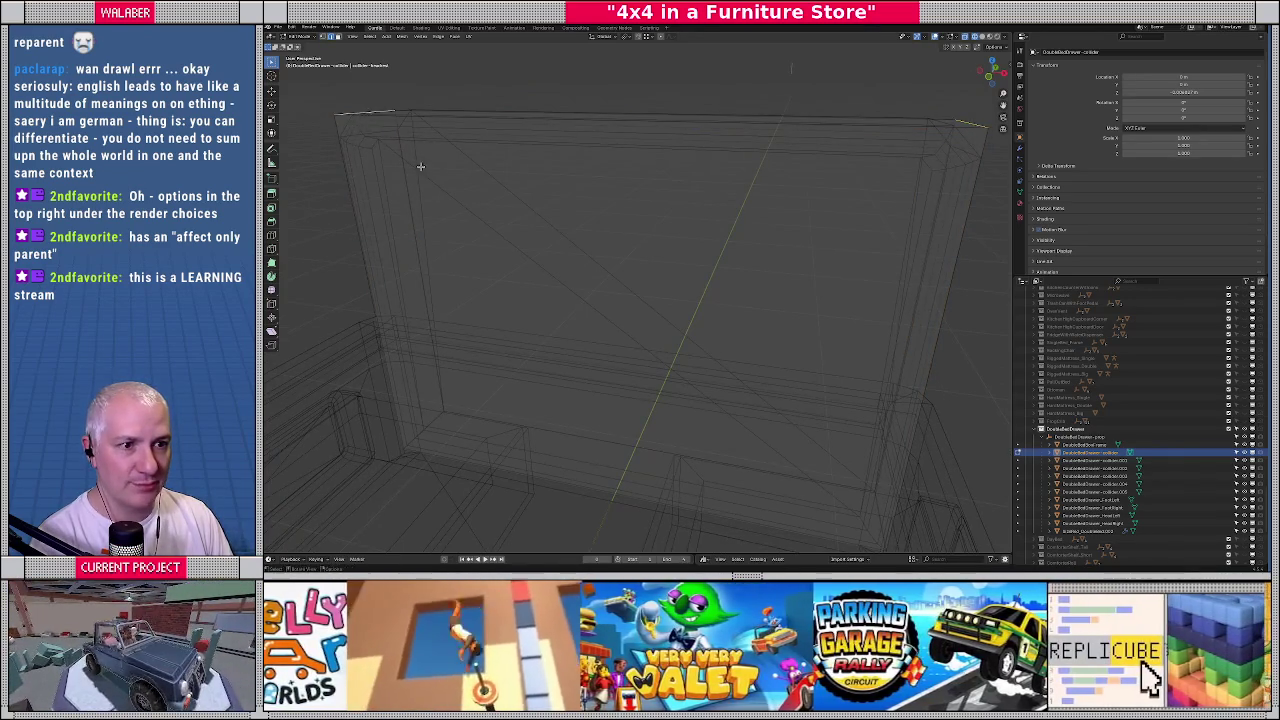
middle_drag(357, 111, 414, 163)
key(KP_1)
Bevel the collider's top corners slightly, exit Edit Mode, and return to solid shading
key(ctrl+b)
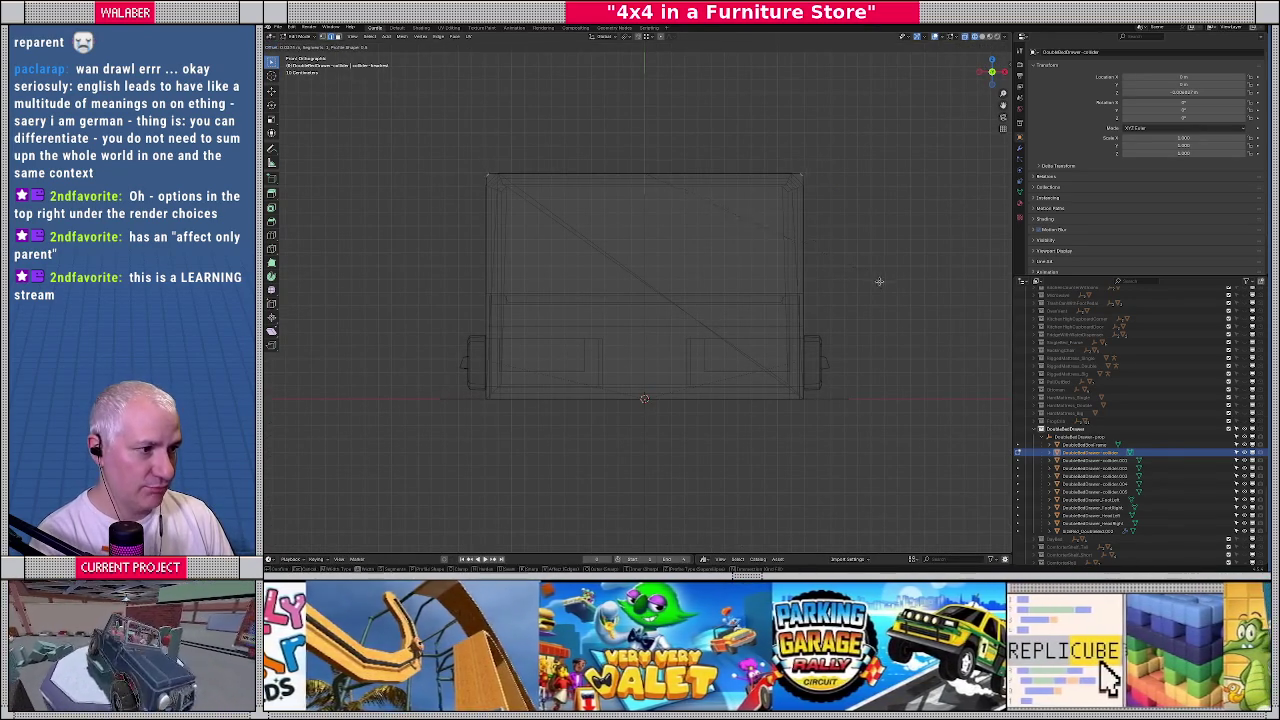
click(884, 284)
key(Tab)
mouse_move(666, 286)
middle_down()
mouse_move(591, 306)
mouse_move(749, 222)
mouse_move(743, 238)
mouse_move(778, 184)
middle_up()
key(shift+z)
scroll(590, 305, down, 3)
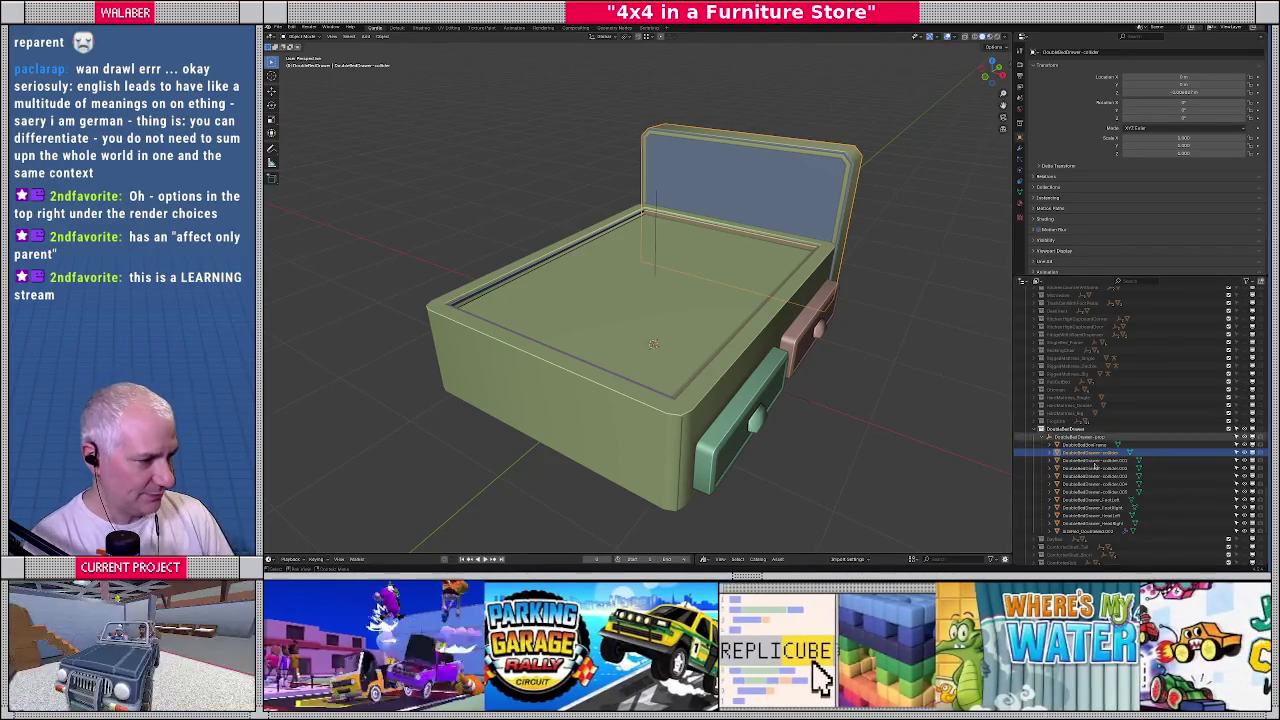
Save the file with the DoubleBedDrawer collection selected, orbit to check the bed, and select the store props collection
click(1068, 429)
key(ctrl+s)
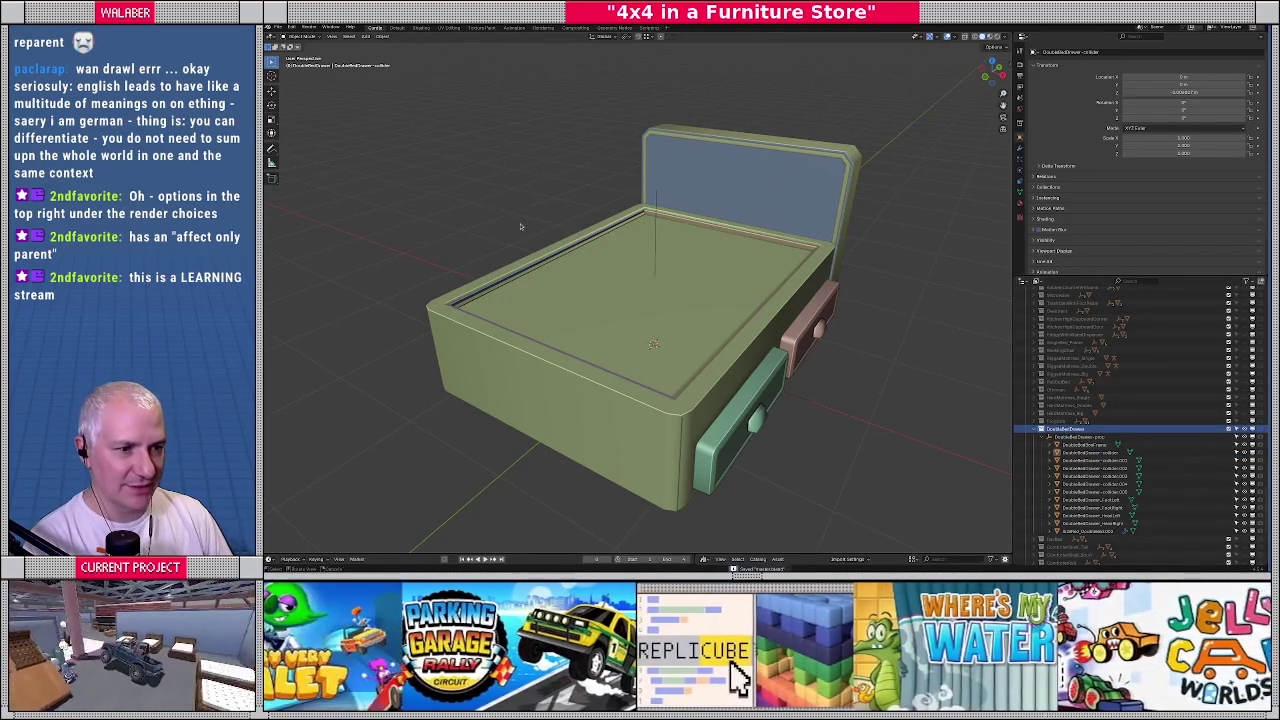
middle_drag(527, 216, 569, 284)
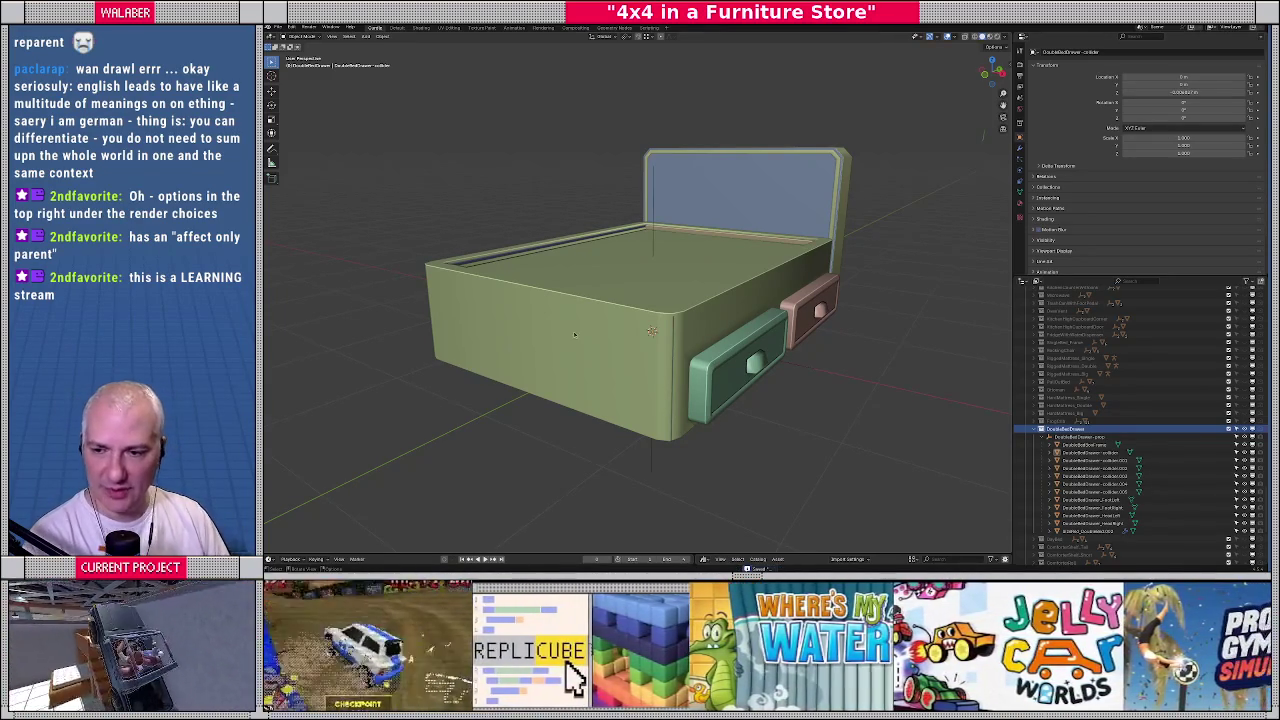
middle_drag(629, 332, 660, 348)
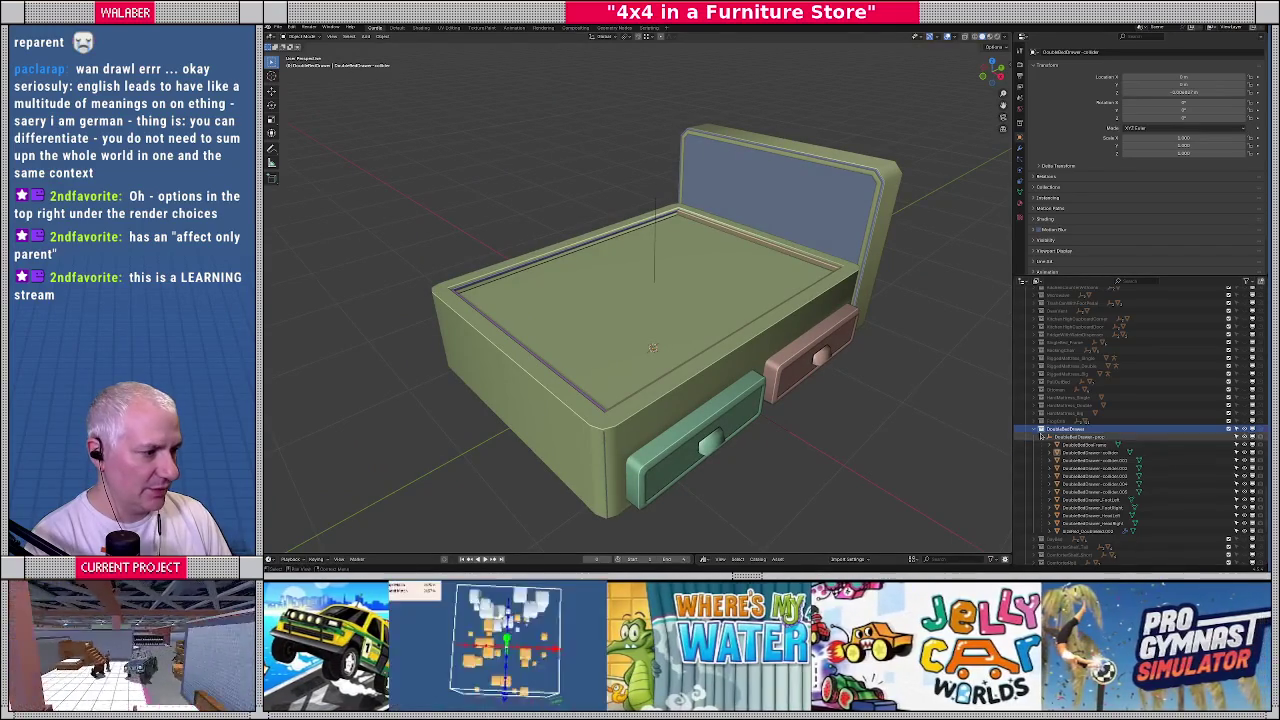
scroll(1045, 394, up, 5)
scroll(1045, 394, up, 2)
scroll(1045, 394, up, 2)
scroll(1045, 394, up, 2)
scroll(1045, 394, up, 2)
scroll(1045, 394, up, 5)
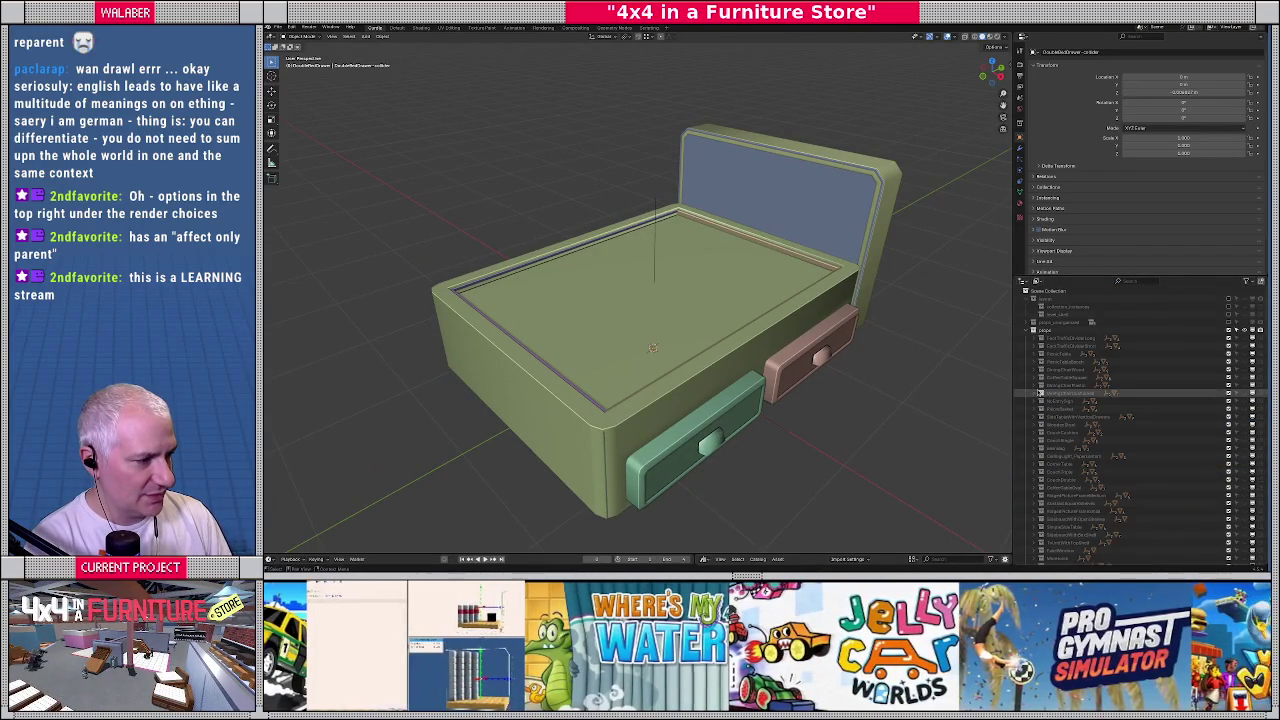
click(1066, 331)
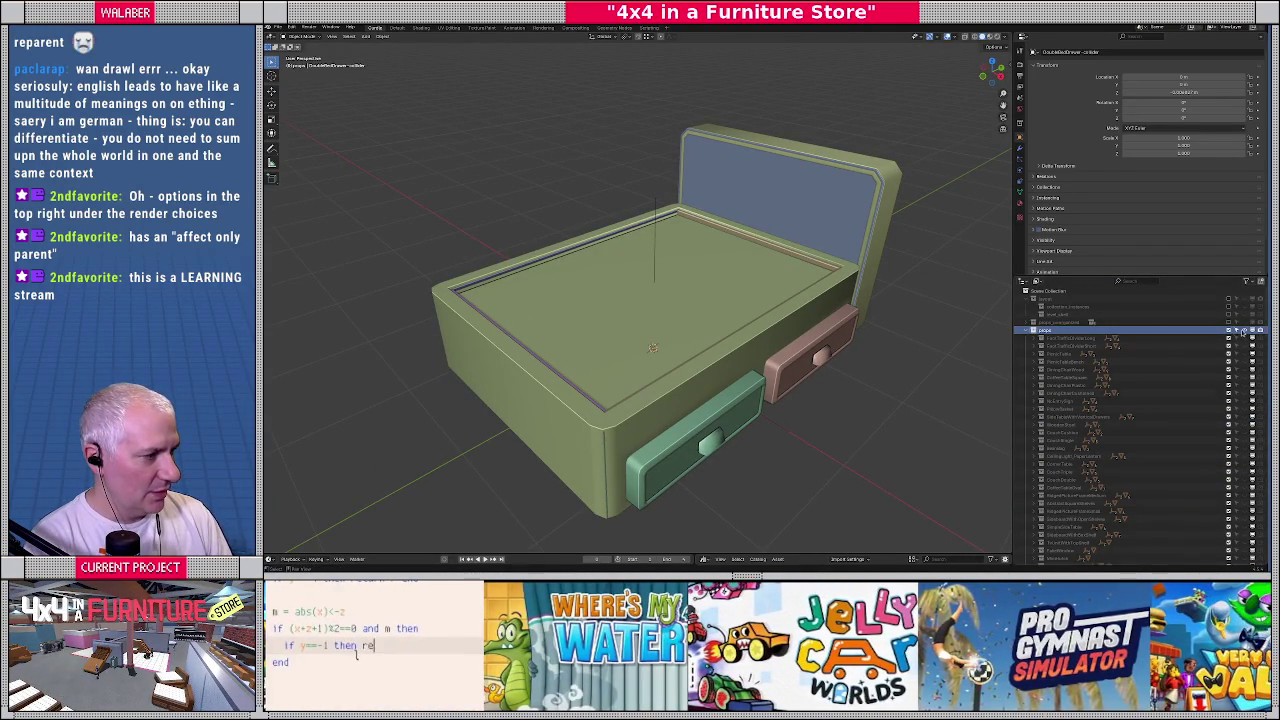
Make the full store scene visible and export it as a glTF 2.0 file
click(1240, 333)
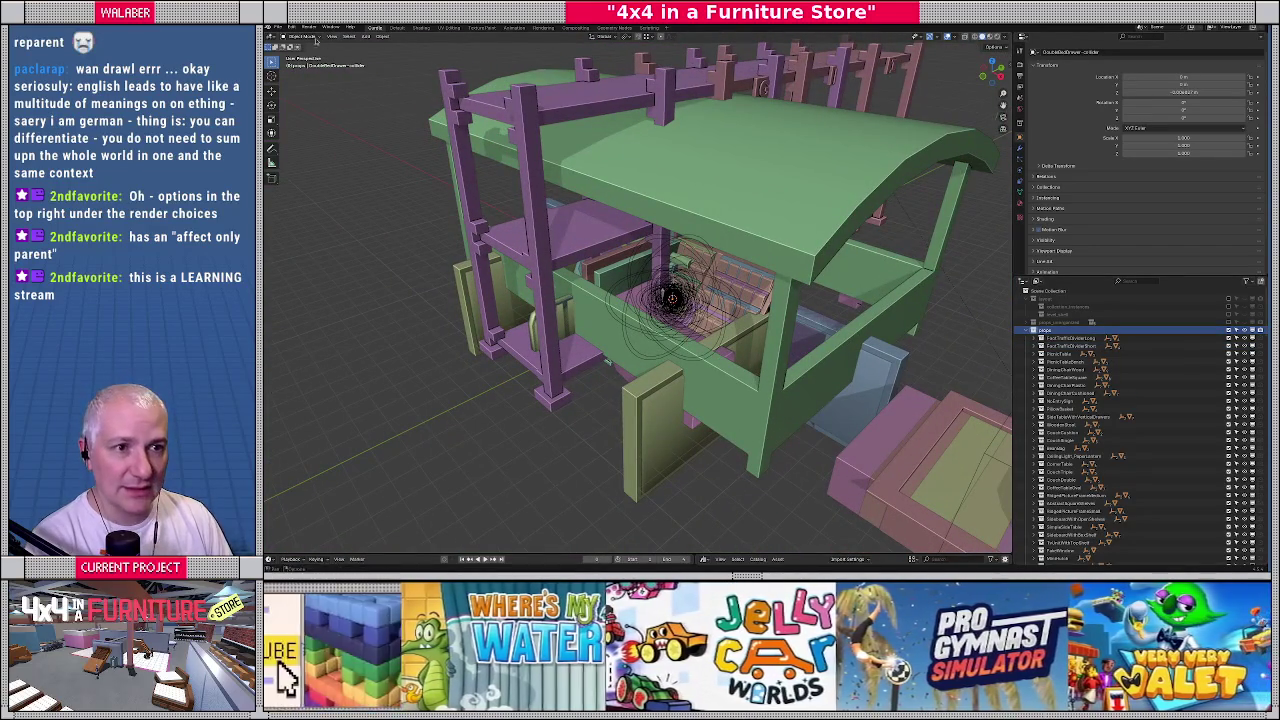
click(279, 27)
mouse_move(292, 146)
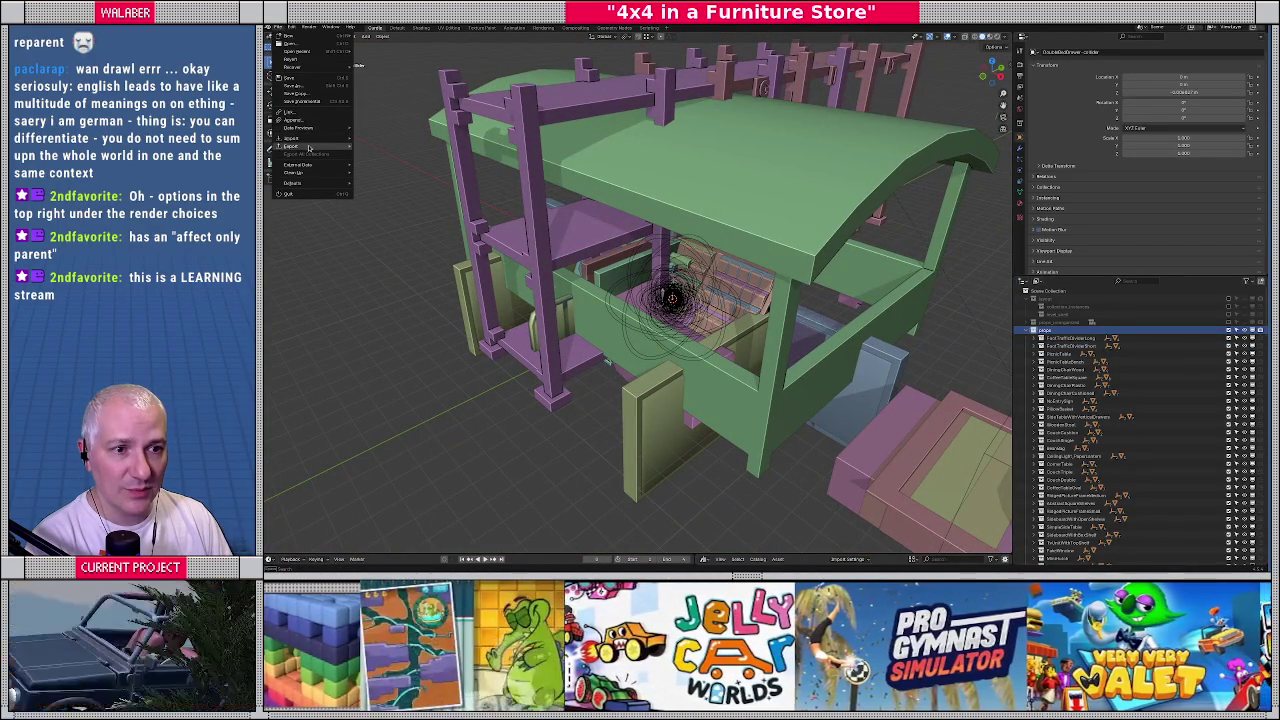
click(385, 224)
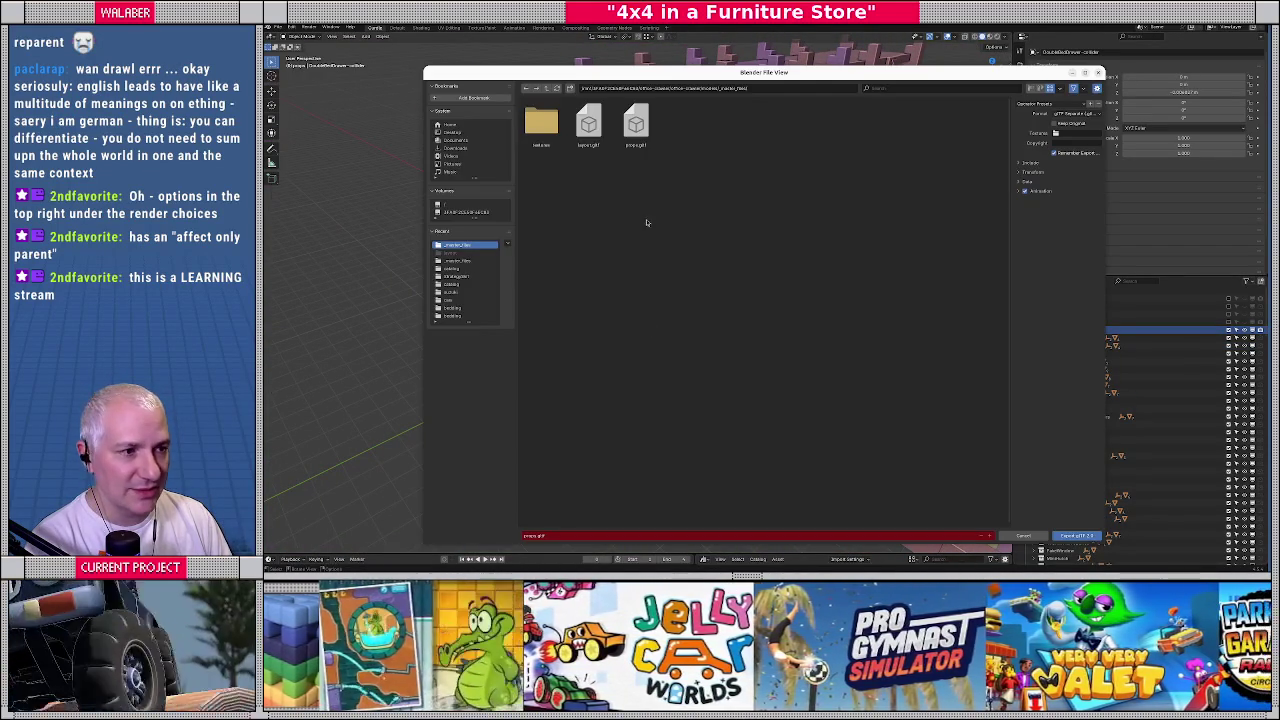
click(1075, 536)
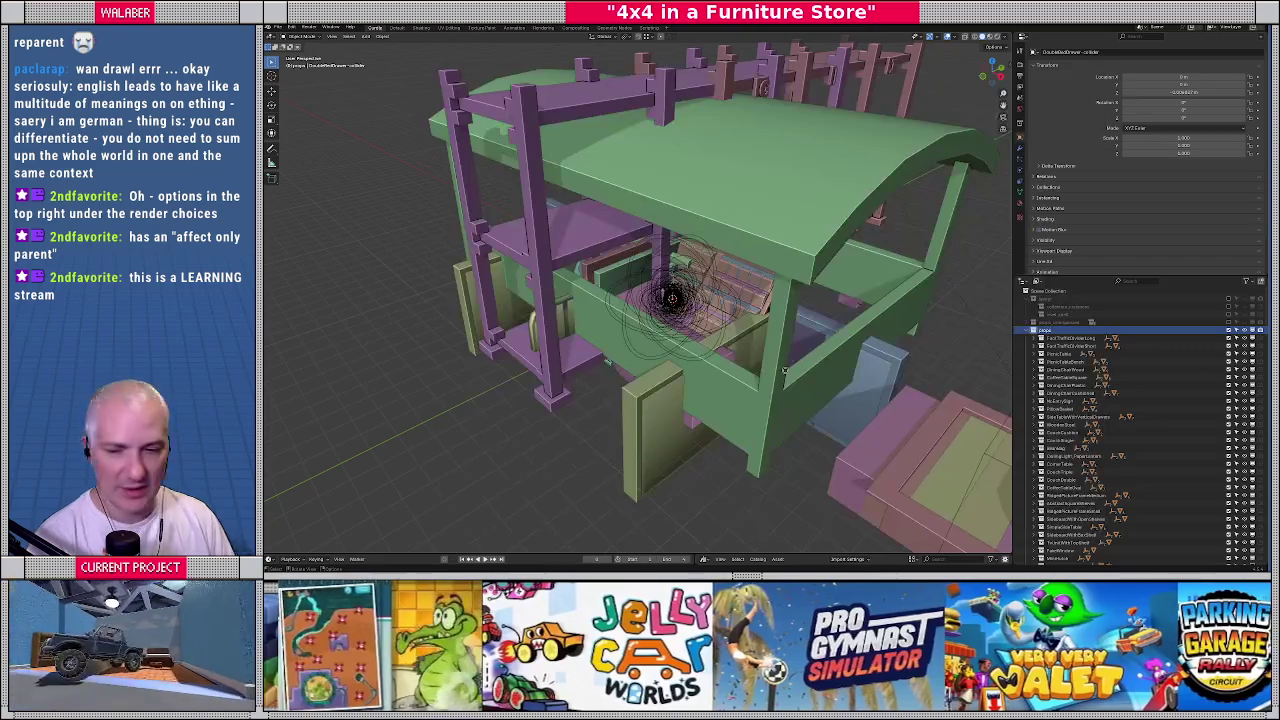
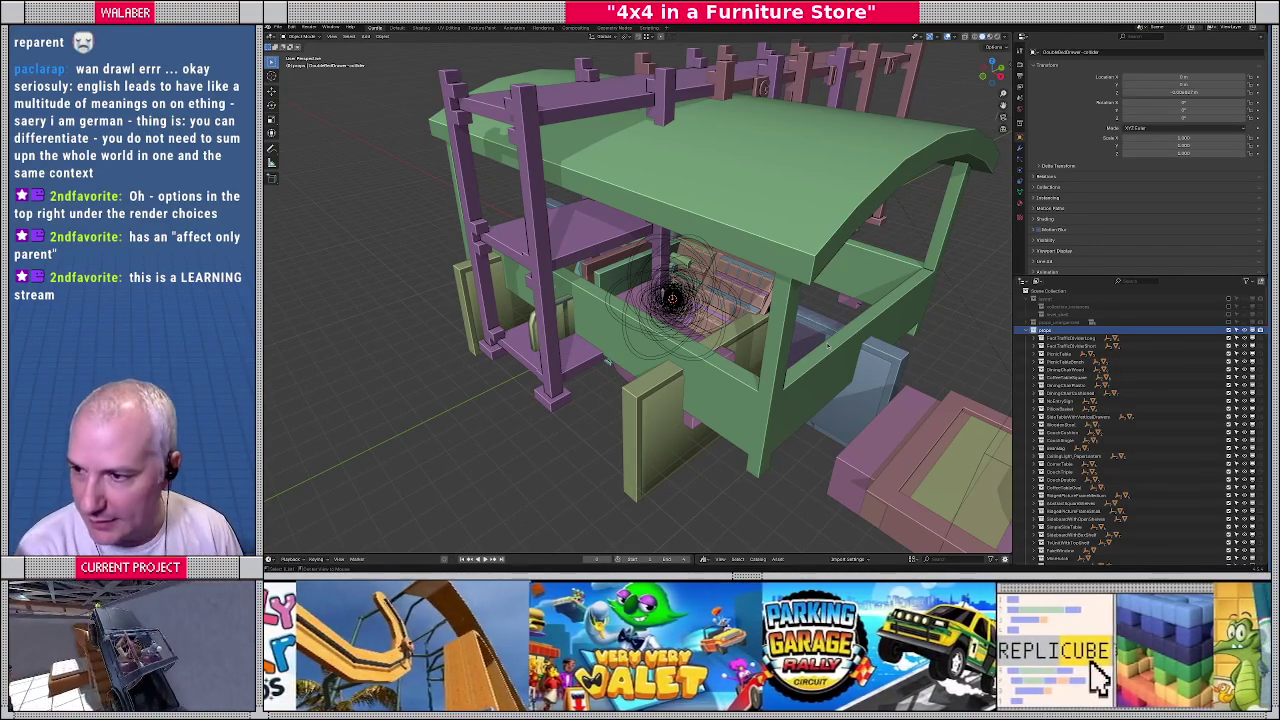
Switch from Blender to the Godot editor with Alt+Tab
key(alt+Tab)
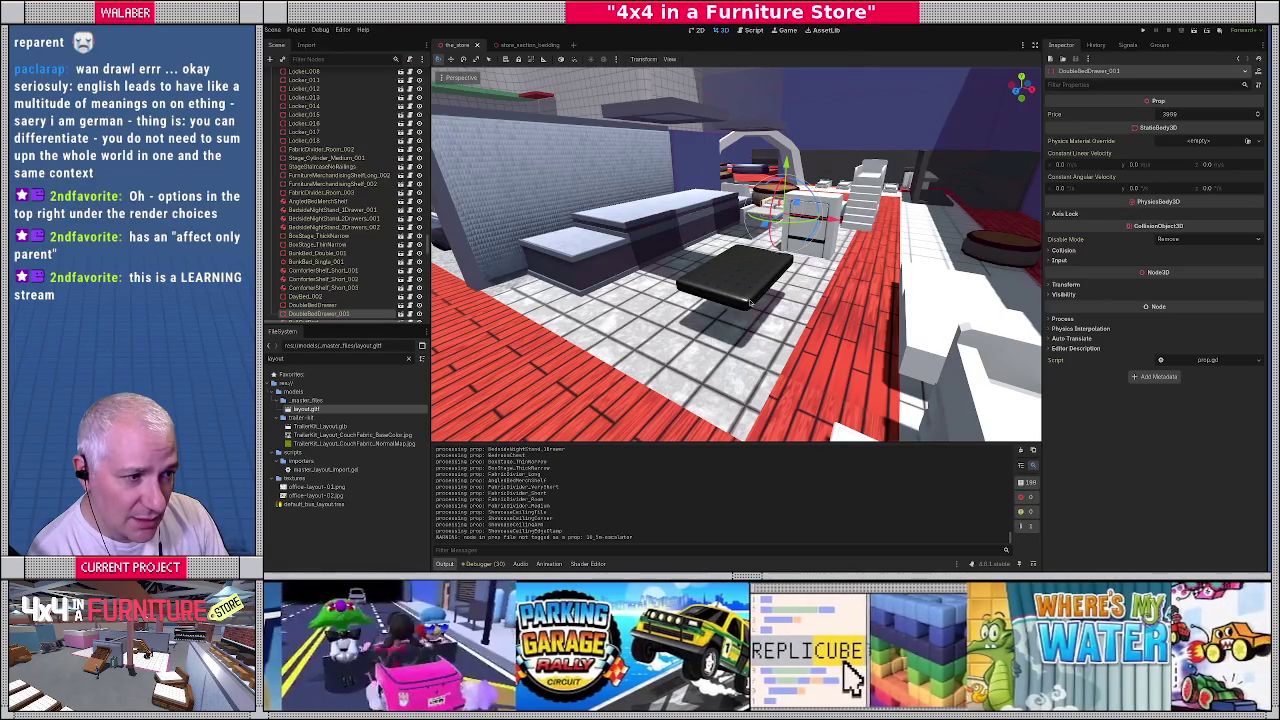
Filter FileSystem for 'doublebed', open DoubleBedDrawer.tscn and orbit around the bed
right_drag(750, 302, 743, 296)
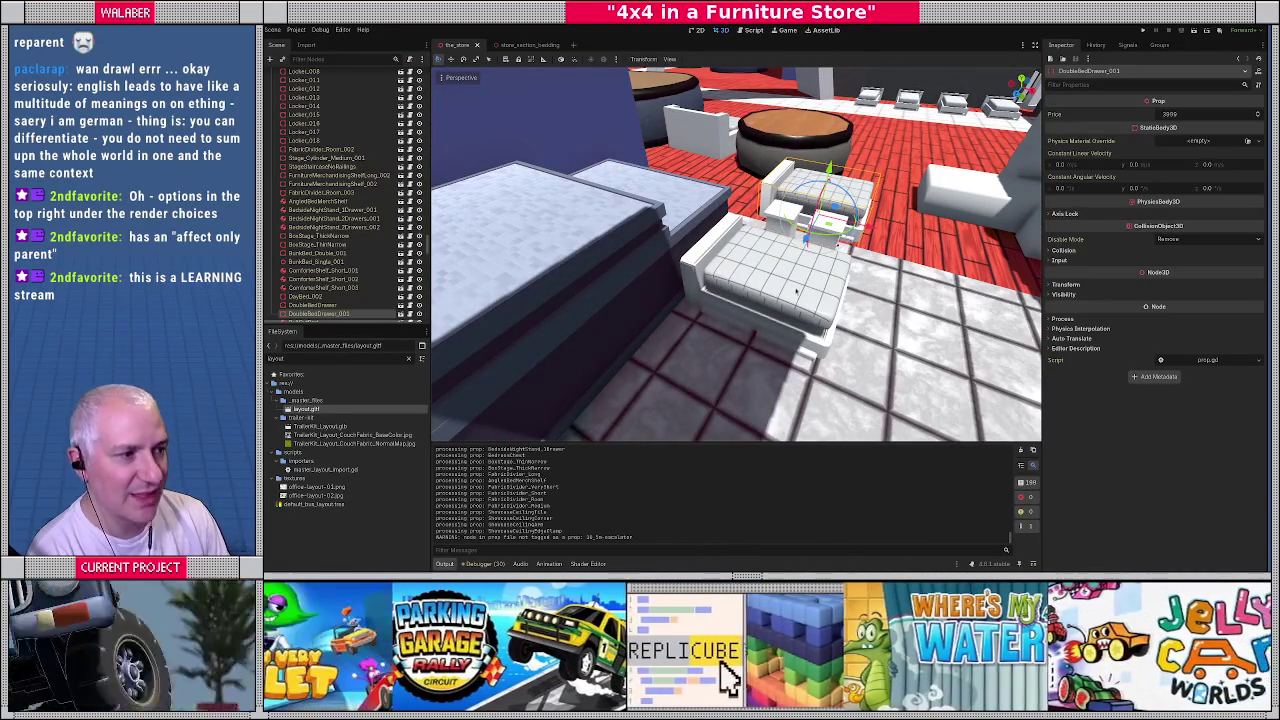
right_drag(788, 293, 788, 293)
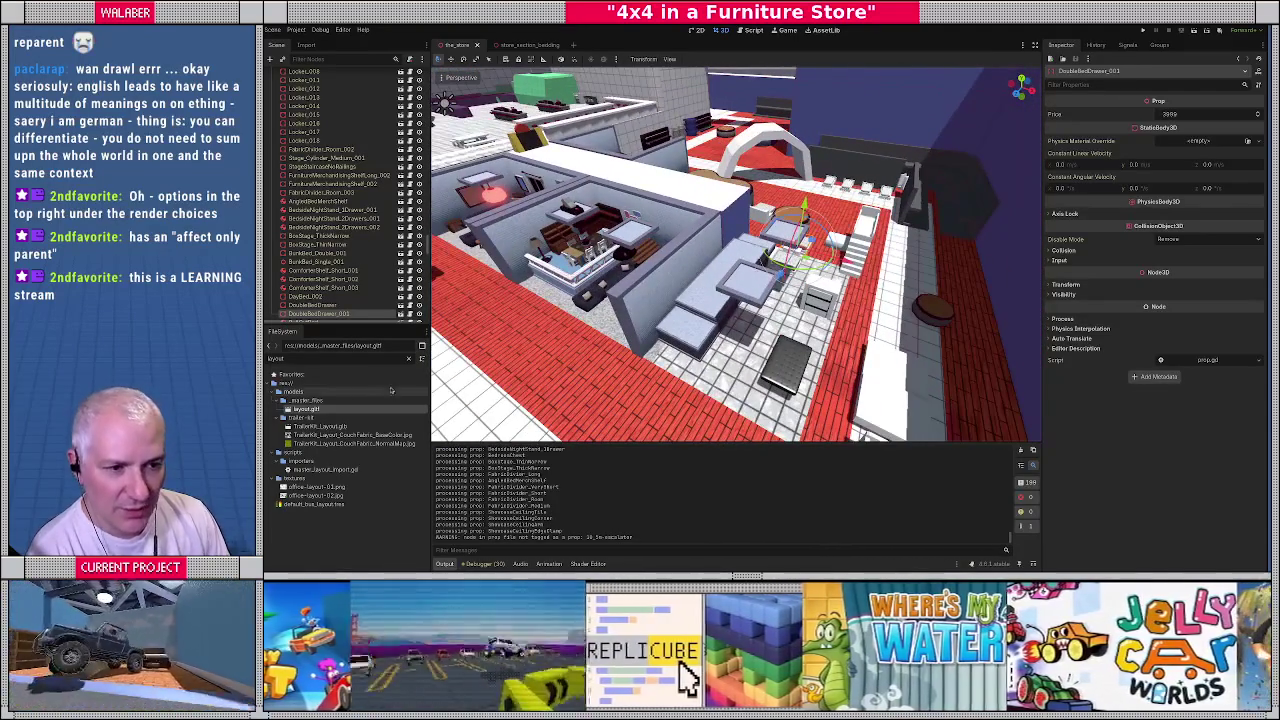
click(408, 358)
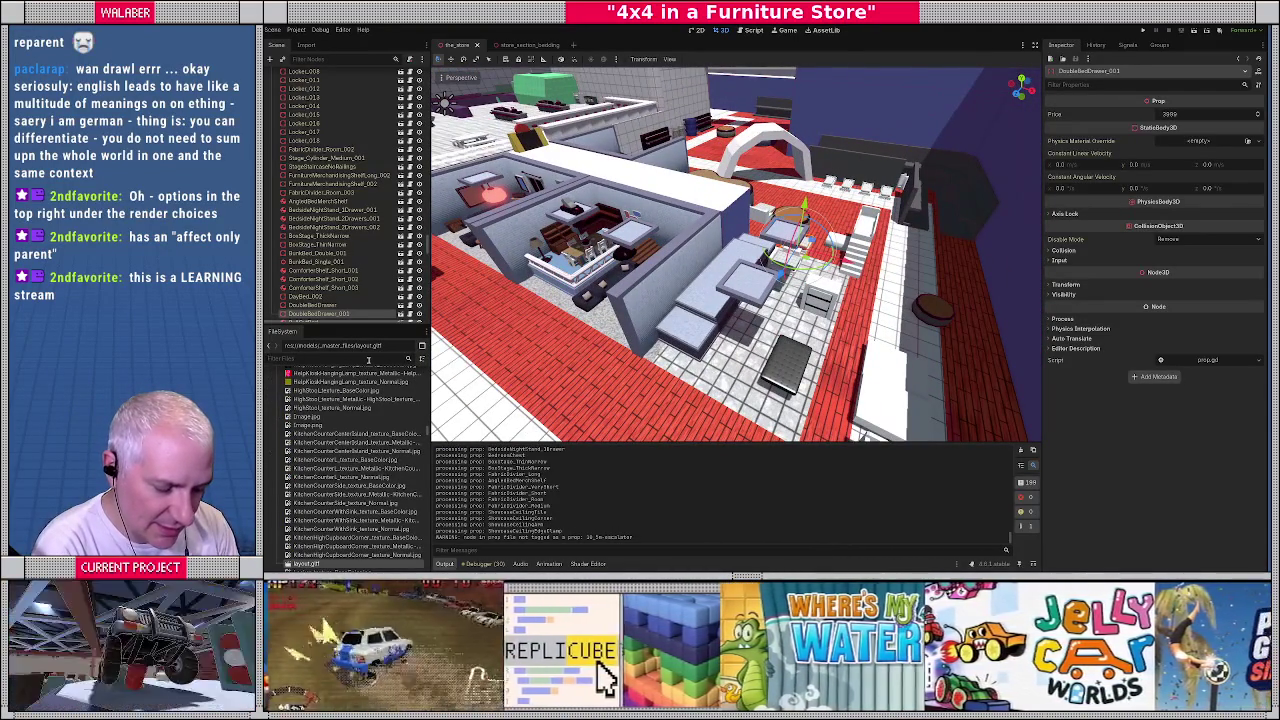
text(doublebed)
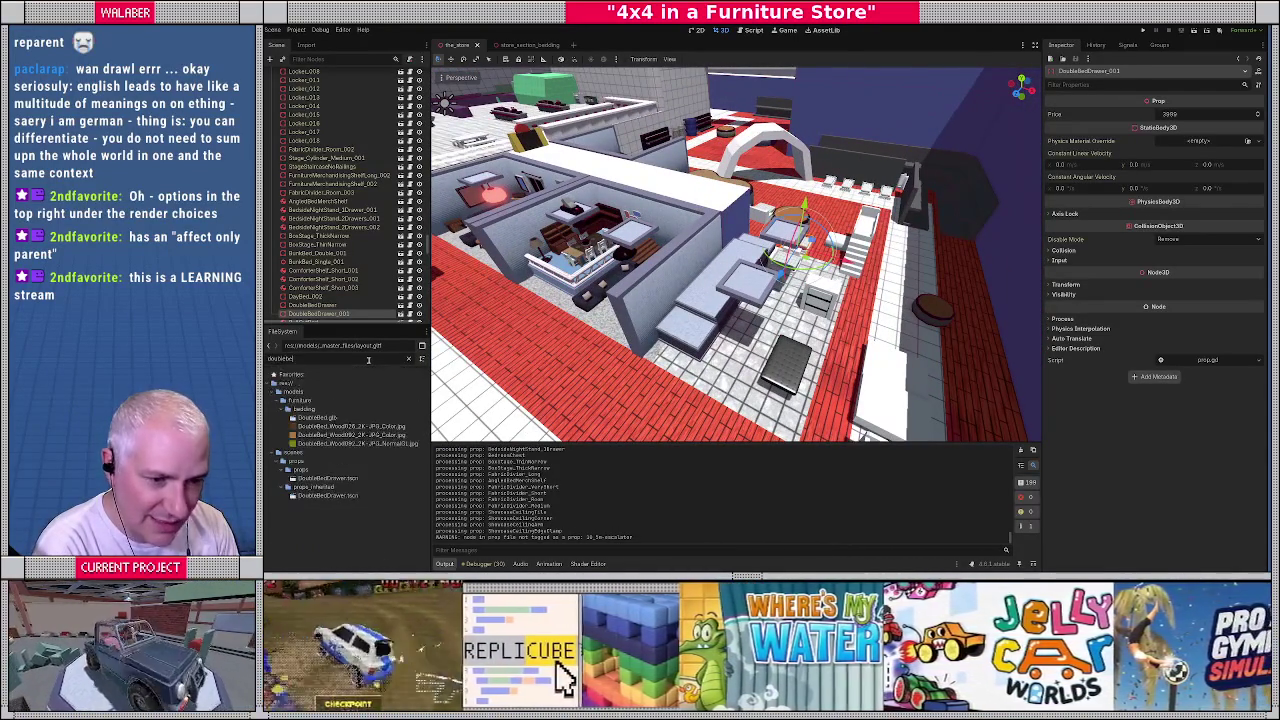
double_click(327, 478)
middle_drag(583, 303, 665, 305)
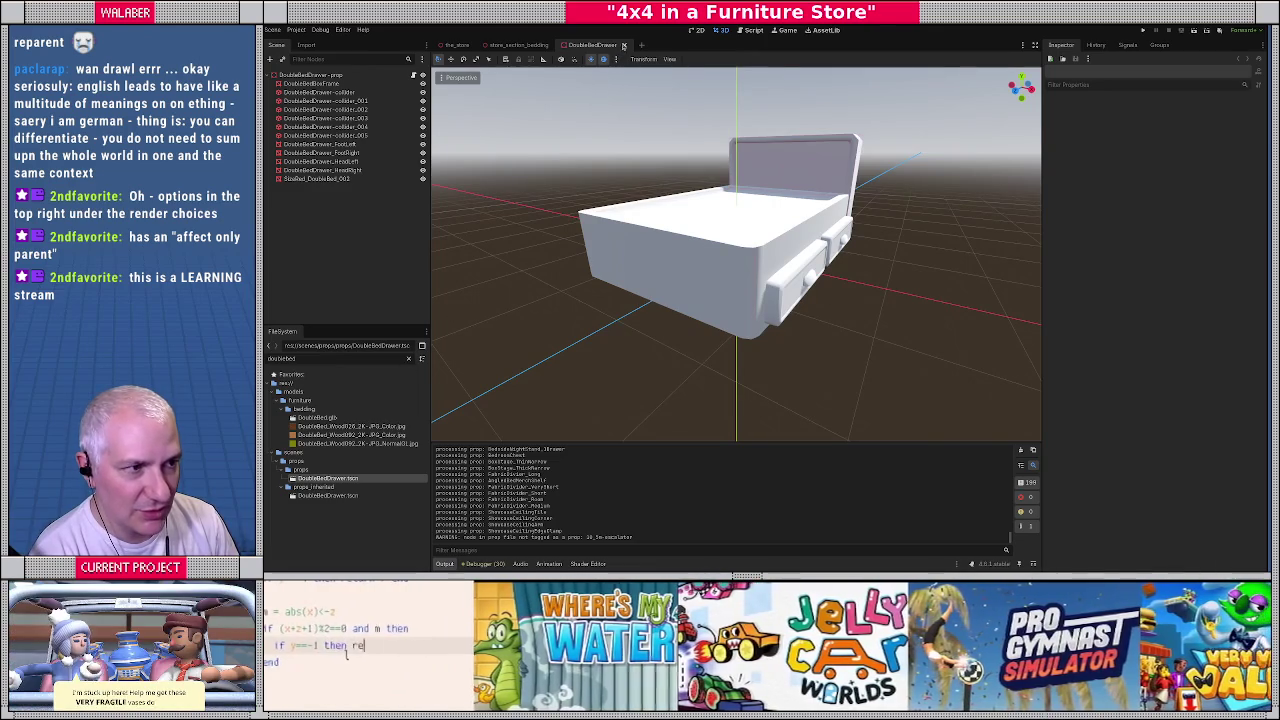
Close DoubleBedDrawer and store_section_bedding, then filter for 'layout' and pick layout.gltf
click(624, 45)
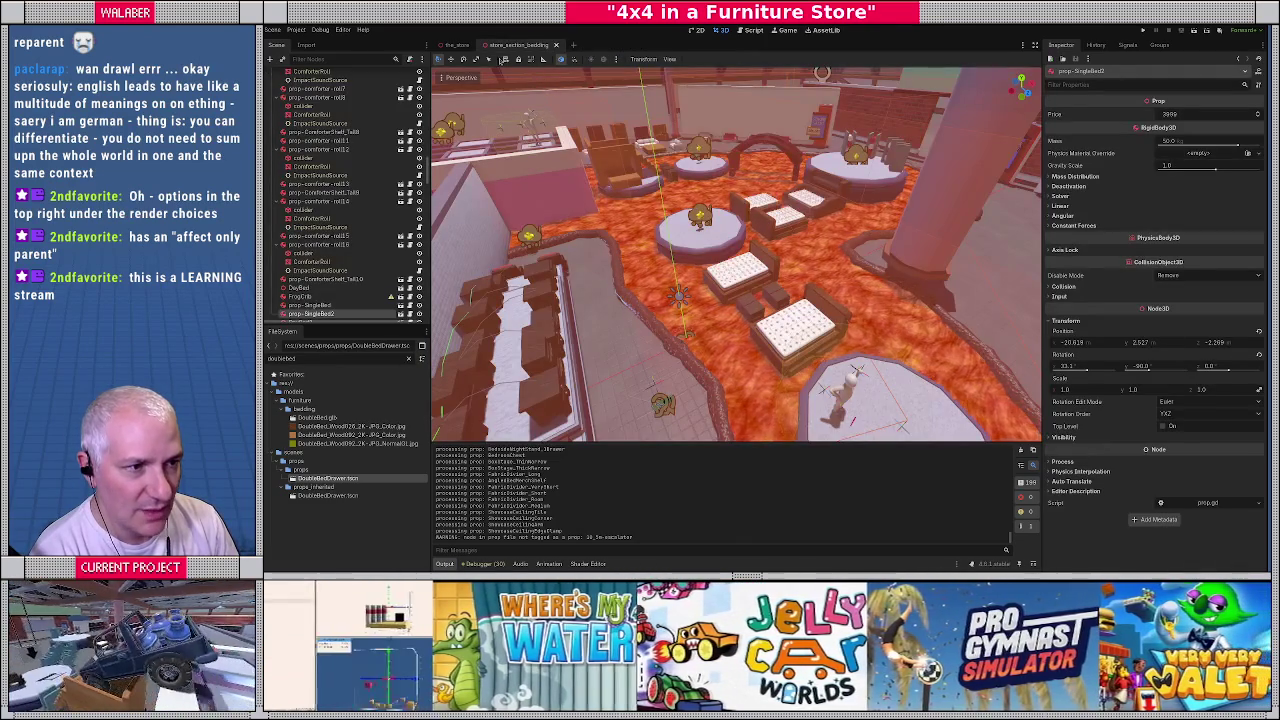
click(450, 46)
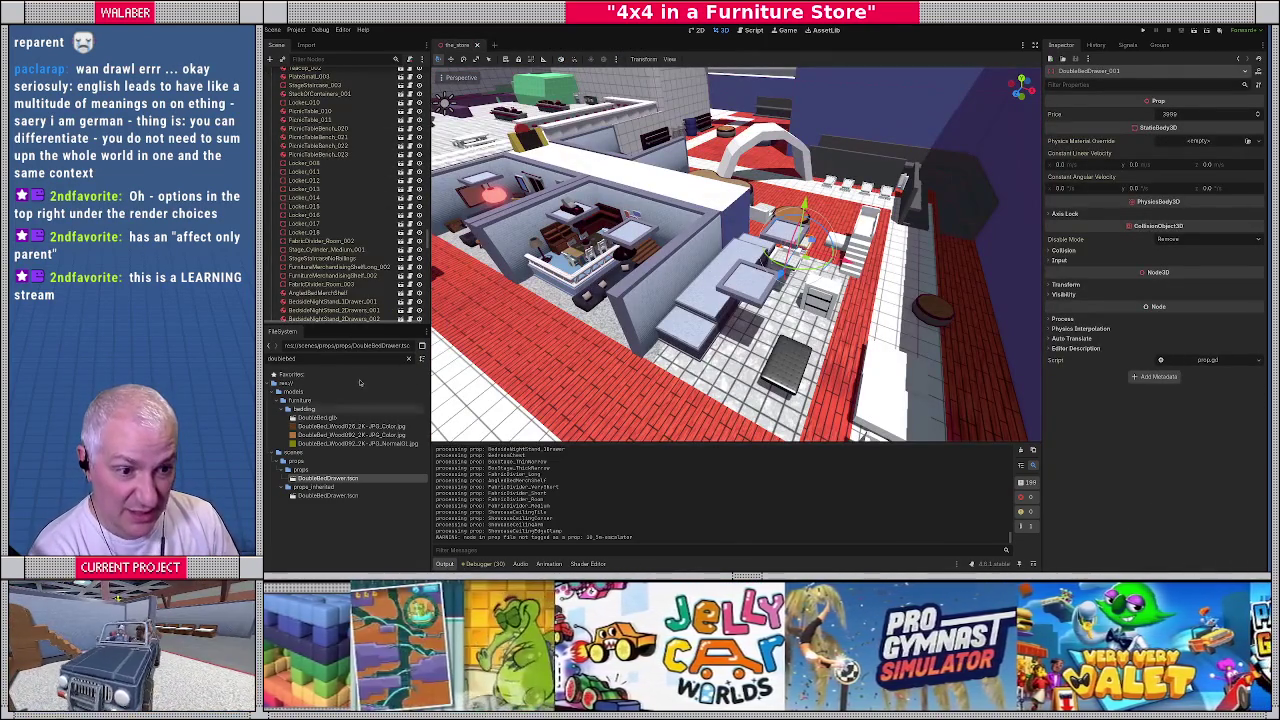
text(layout)
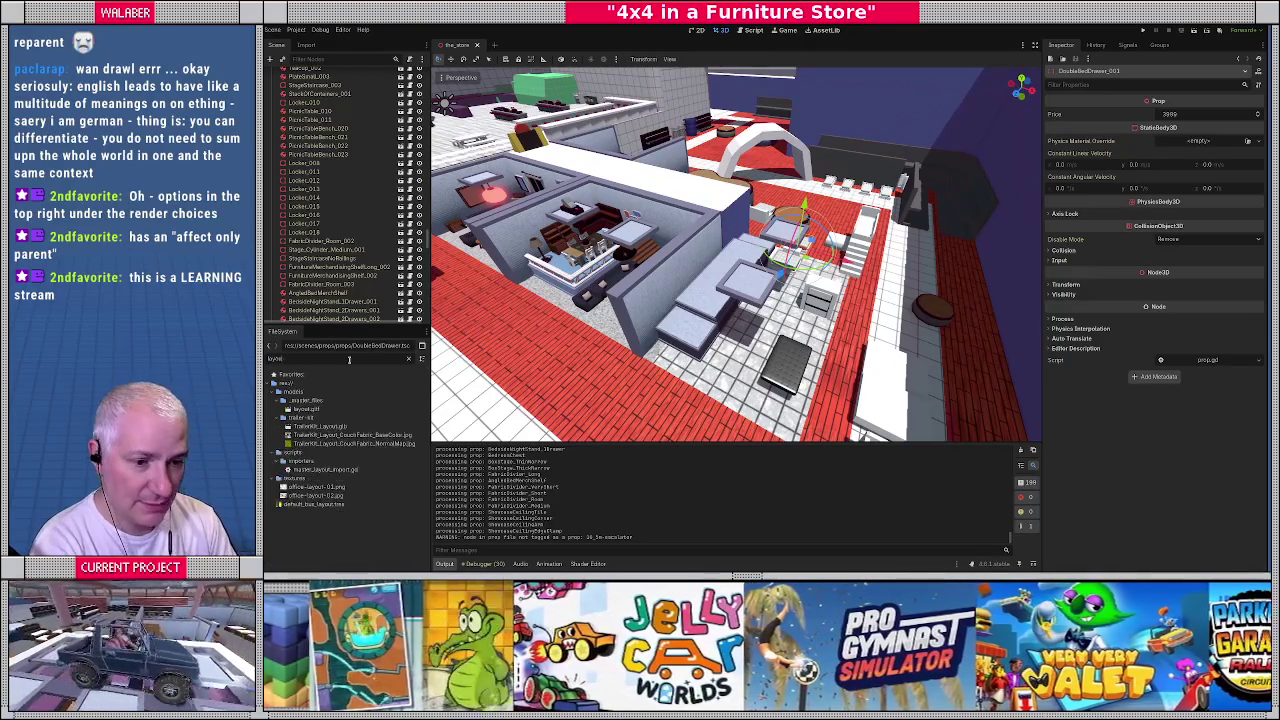
click(318, 409)
right_click(320, 409)
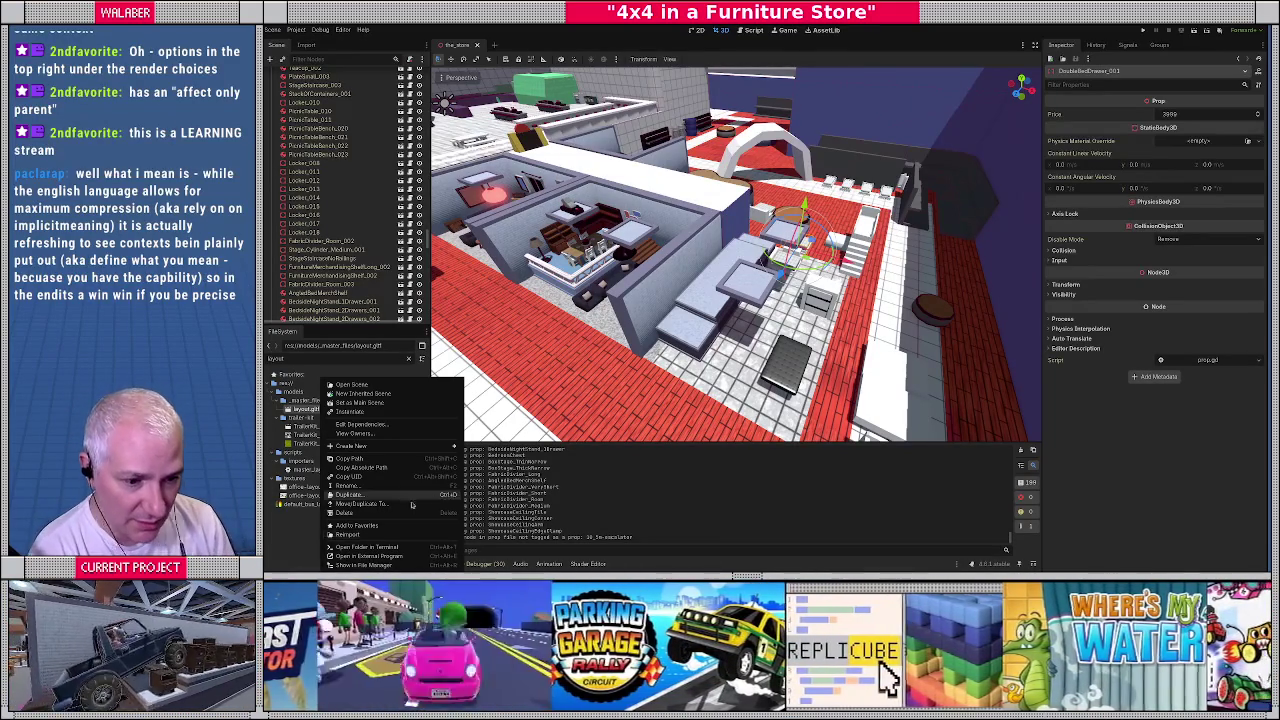
Choose Reimport for layout.gltf from its context menu
click(350, 534)
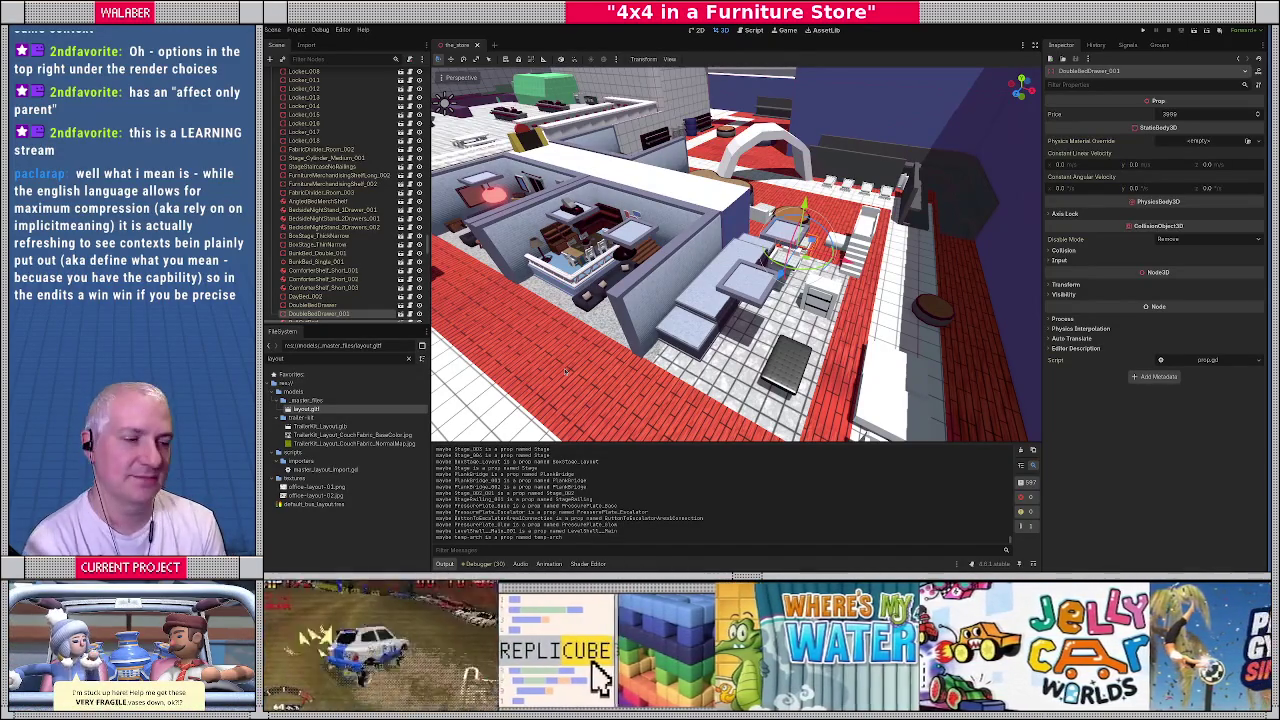
Fly to the reimported beds and select the neighbouring bed
right_drag(693, 300, 705, 300)
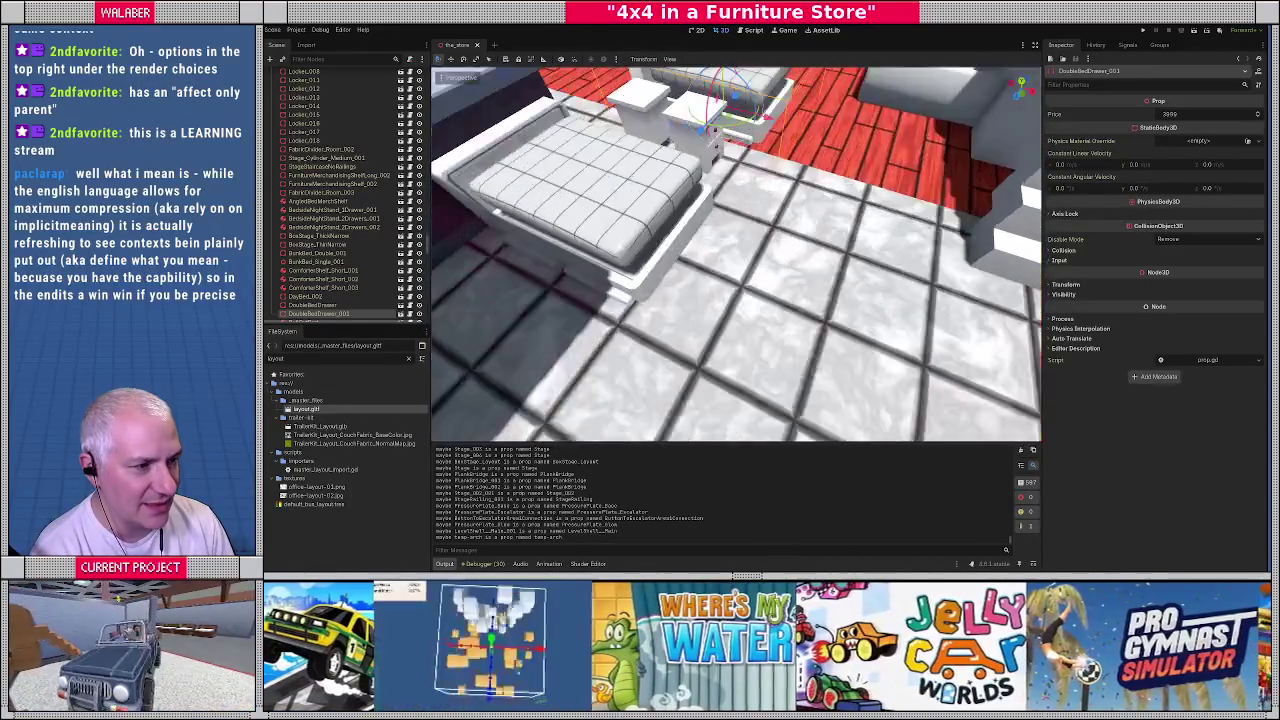
right_drag(705, 300, 680, 339)
click(680, 339)
mouse_move(680, 339)
middle_down()
mouse_move(715, 293)
mouse_move(641, 366)
mouse_move(713, 293)
mouse_move(760, 289)
middle_up()
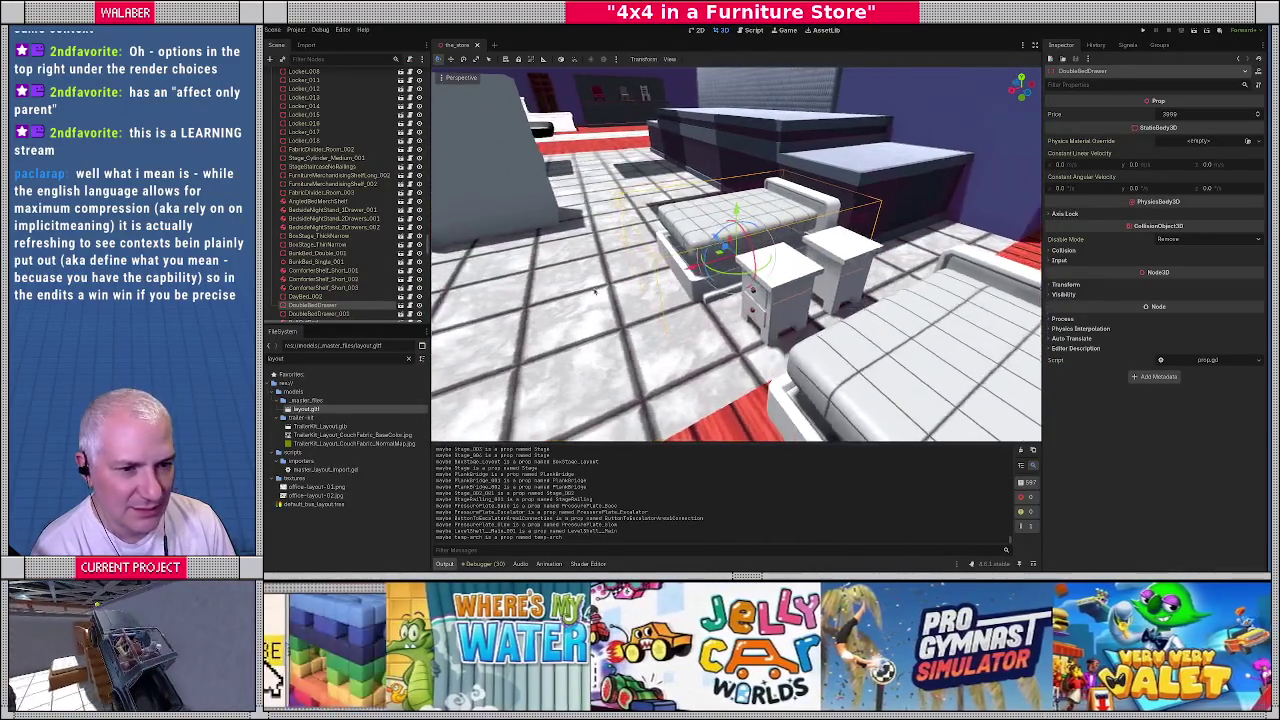
Look over the bed, table, stairs and round tables, then return to Blender
mouse_move(613, 321)
middle_down()
mouse_move(815, 313)
mouse_move(636, 216)
middle_up()
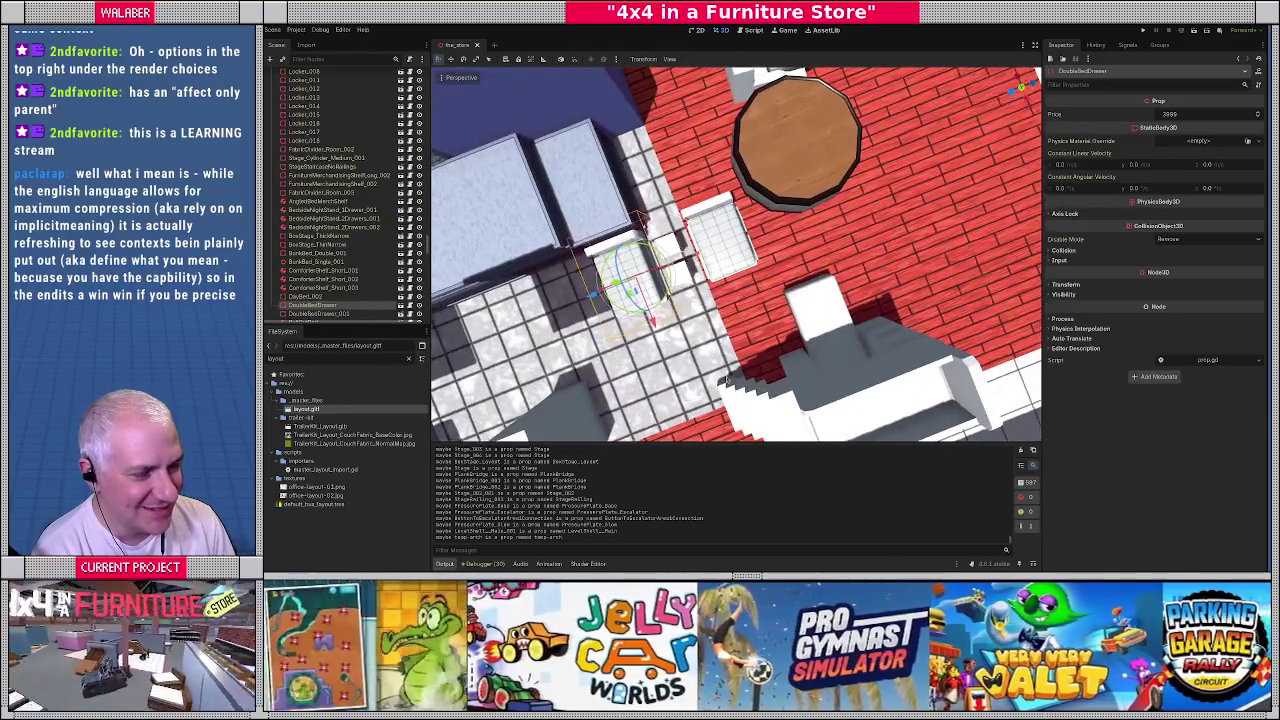
middle_drag(725, 380, 792, 322)
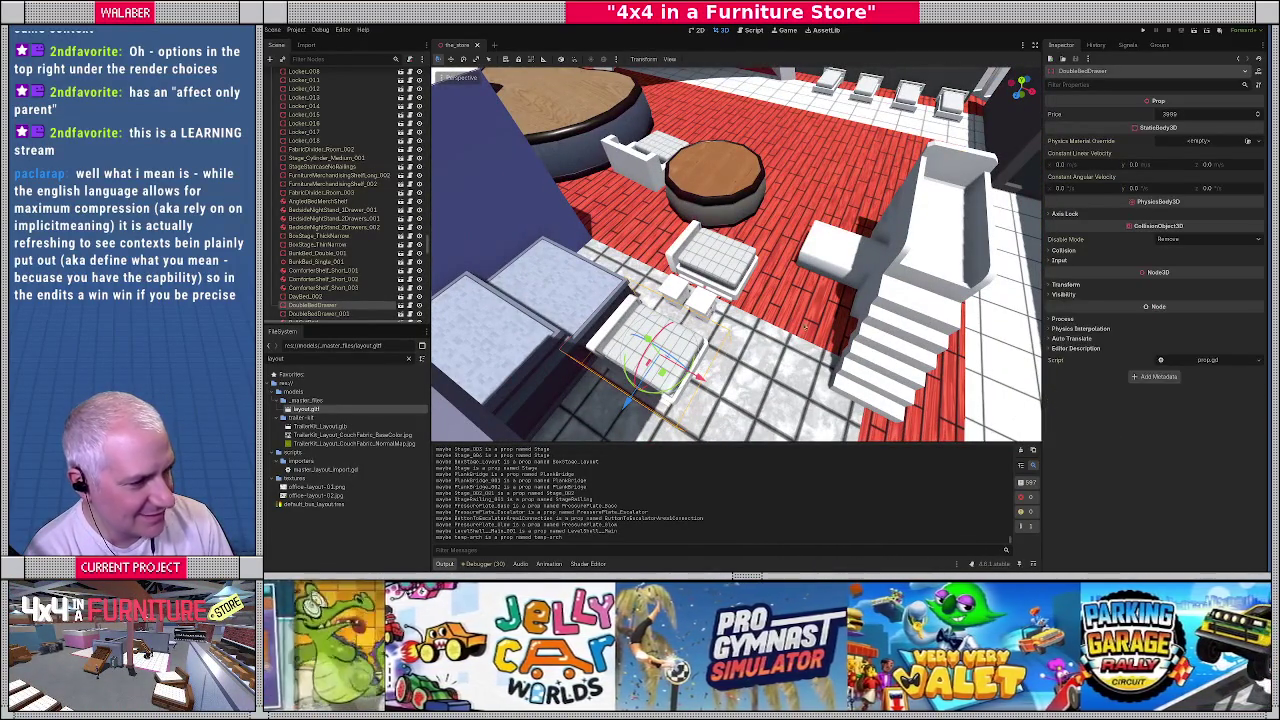
mouse_move(700, 370)
middle_down()
mouse_move(748, 368)
mouse_move(515, 195)
mouse_move(585, 195)
mouse_move(650, 165)
mouse_move(700, 180)
mouse_move(770, 337)
mouse_move(718, 321)
mouse_move(720, 352)
mouse_move(670, 318)
mouse_move(620, 360)
mouse_move(643, 306)
mouse_move(500, 415)
middle_up()
scroll(560, 390, up, 3)
scroll(620, 360, up, 3)
scroll(680, 340, up, 3)
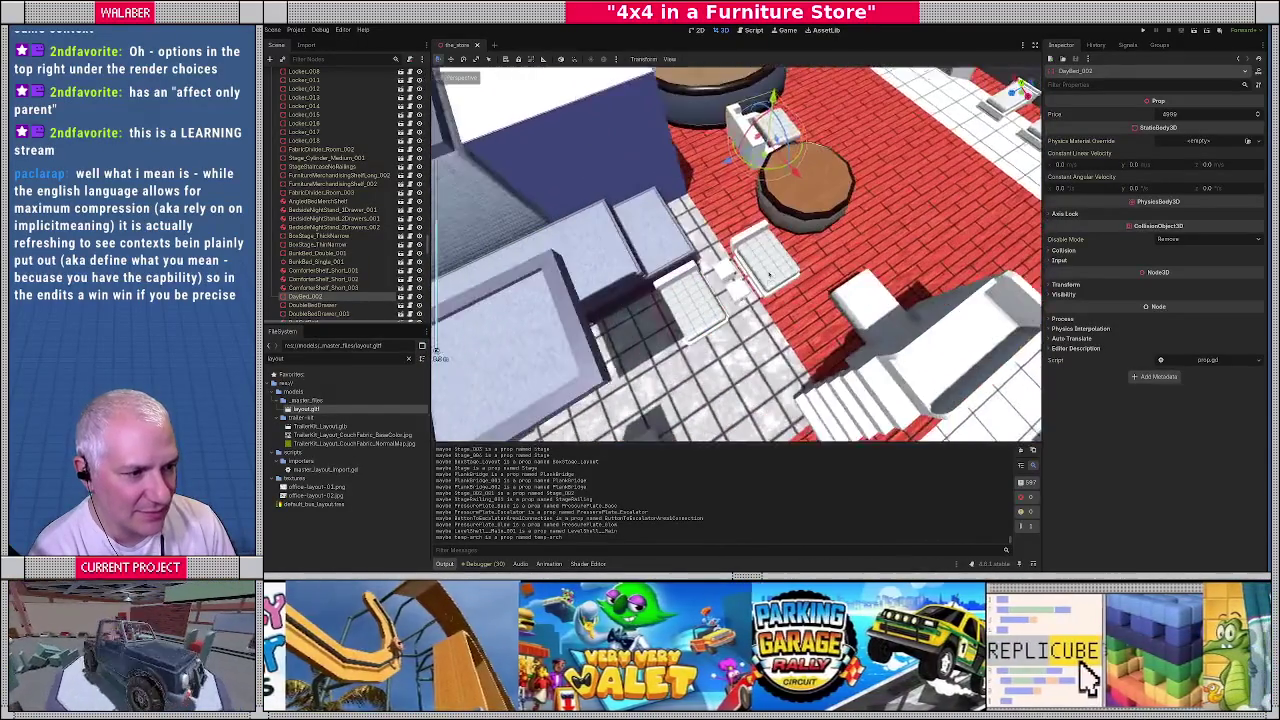
middle_drag(700, 330, 733, 318)
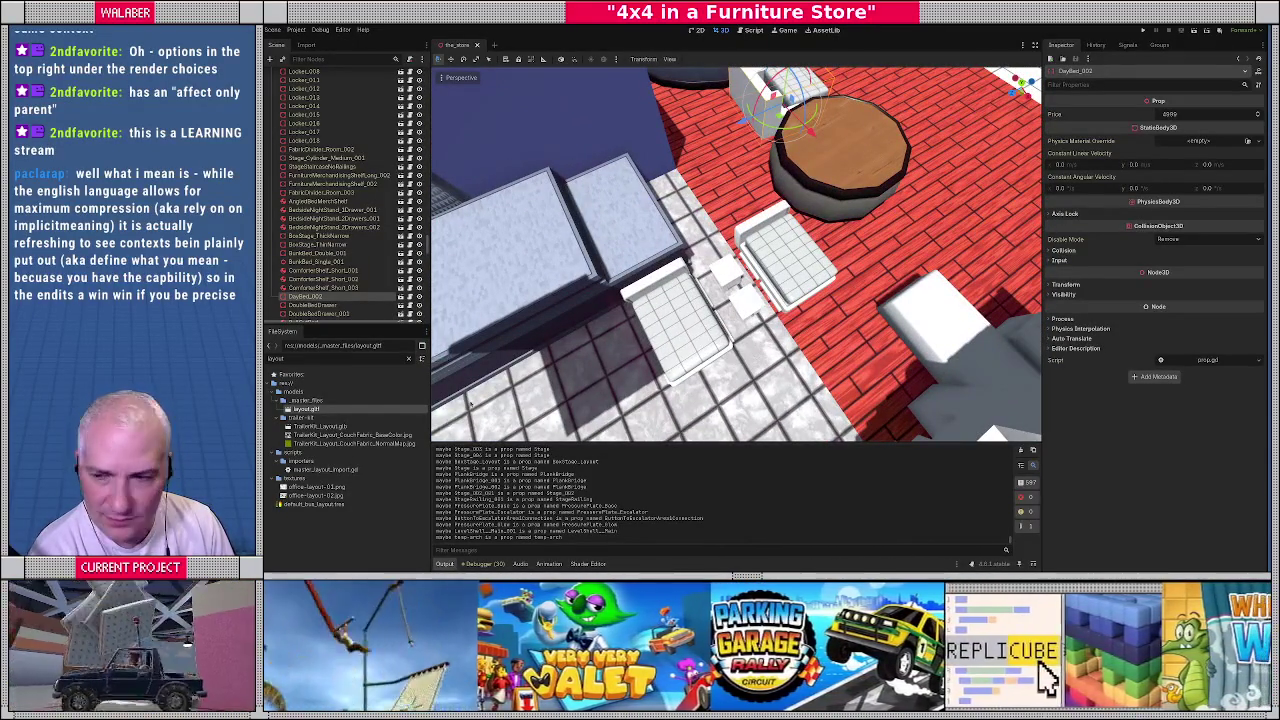
key(alt+Tab)
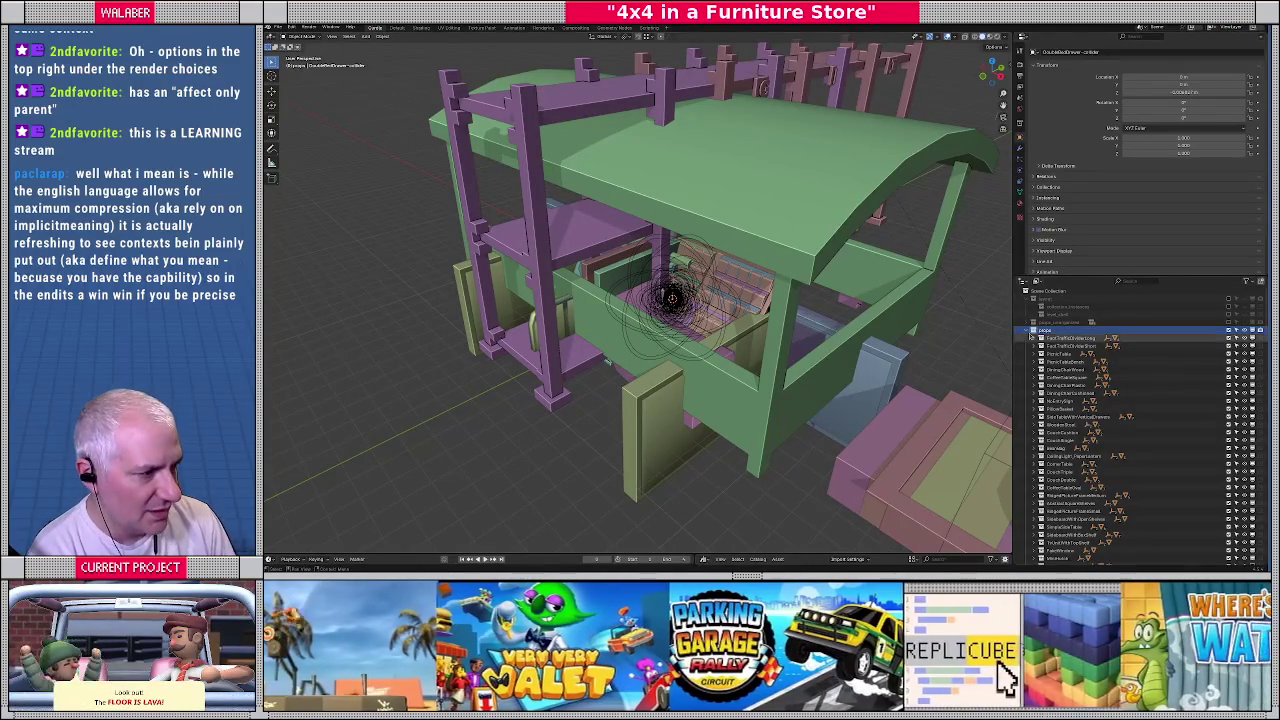
Collapse props in the Outliner, show the store level collection and hide the props
click(1030, 331)
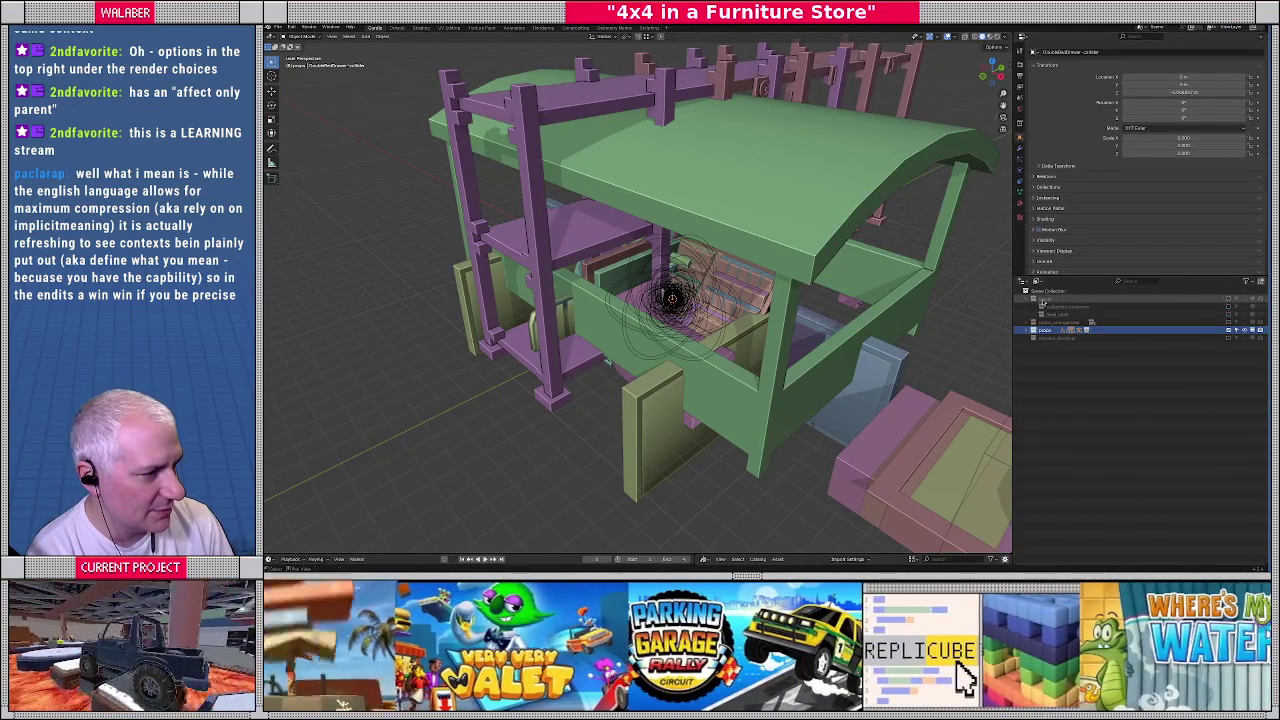
ctrl+click(1251, 300)
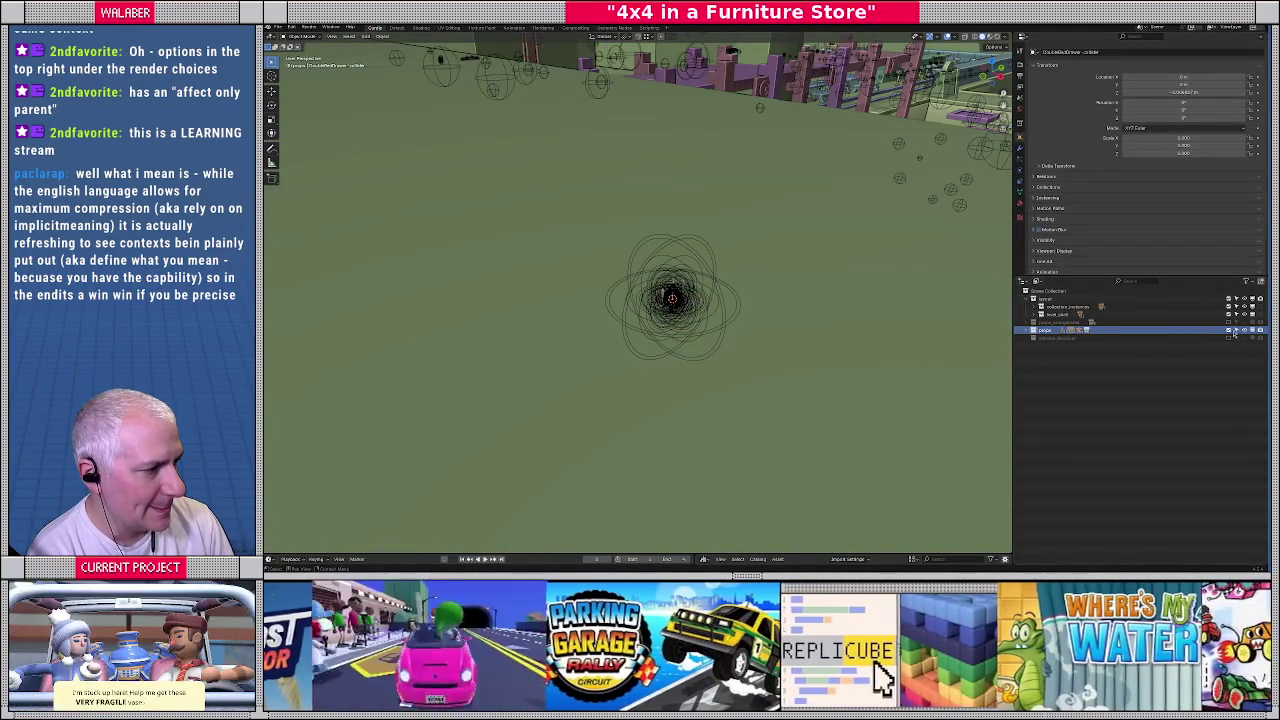
click(1244, 331)
click(1229, 333)
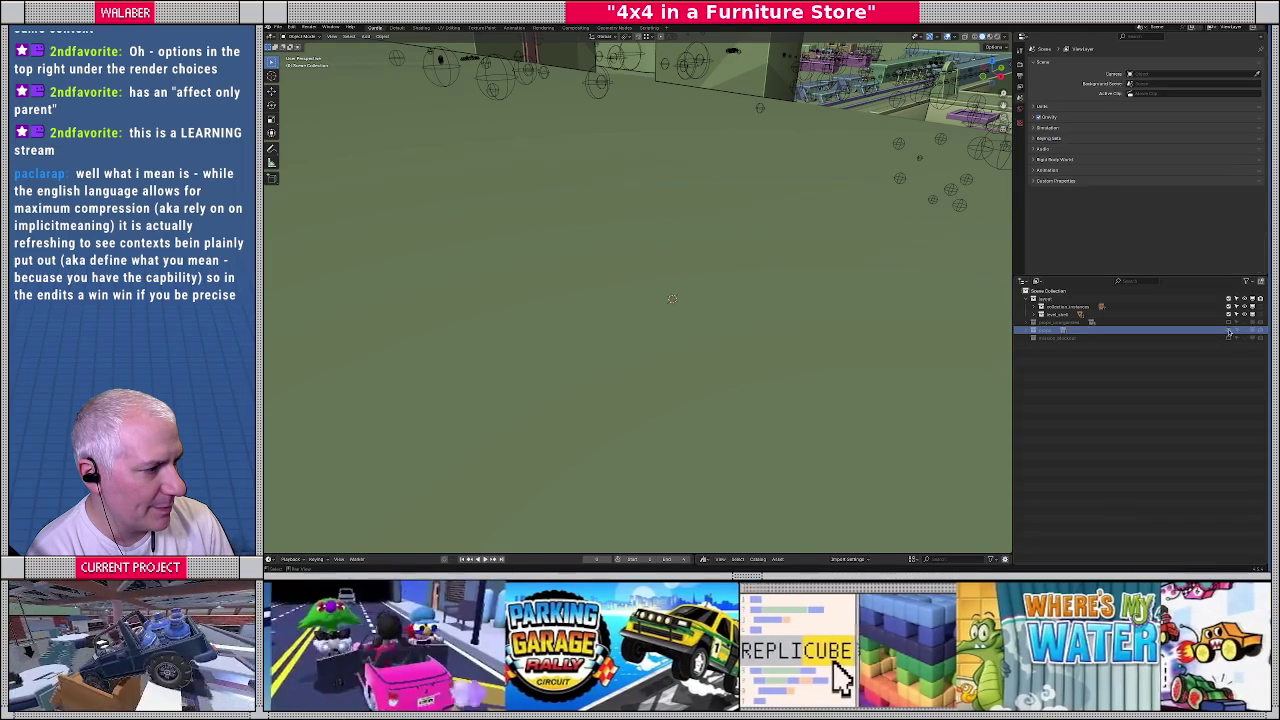
Select DoubleBedDrawer, frame it with numpad period, then return to Godot
mouse_move(801, 264)
middle_down()
mouse_move(535, 341)
mouse_move(755, 322)
middle_up()
scroll(535, 341, down, 5)
click(754, 322)
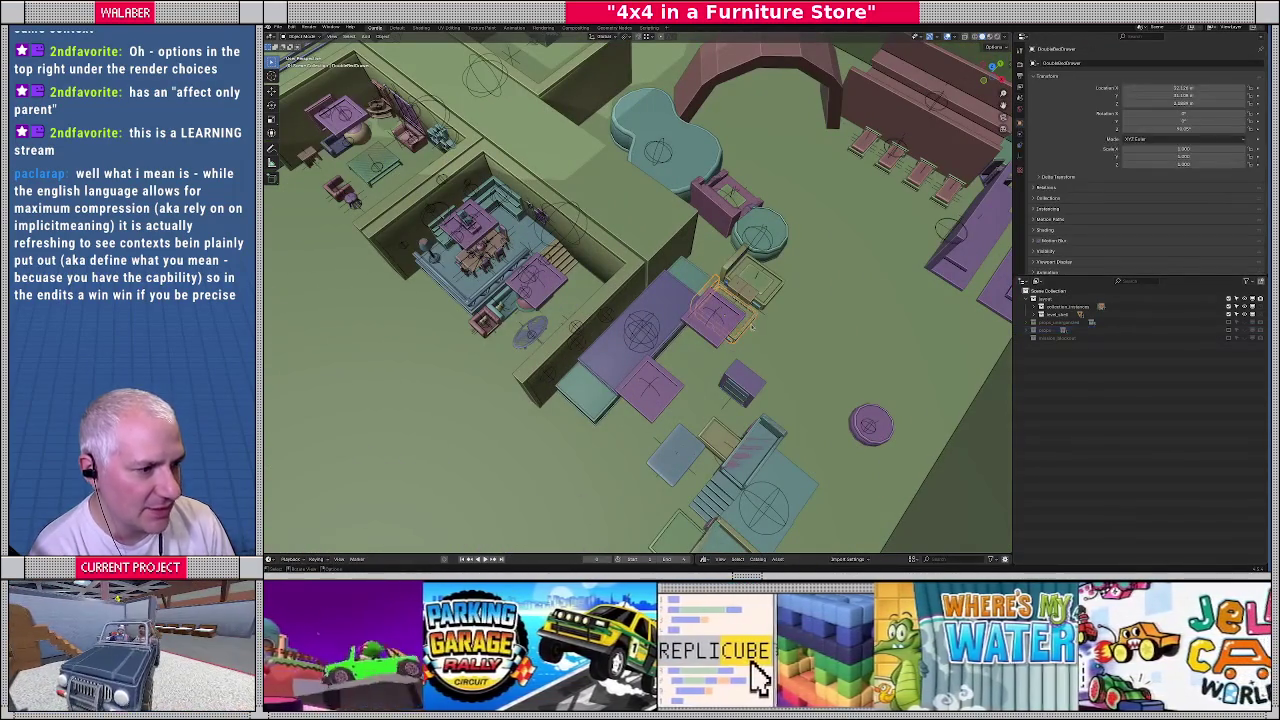
key(KP_Decimal)
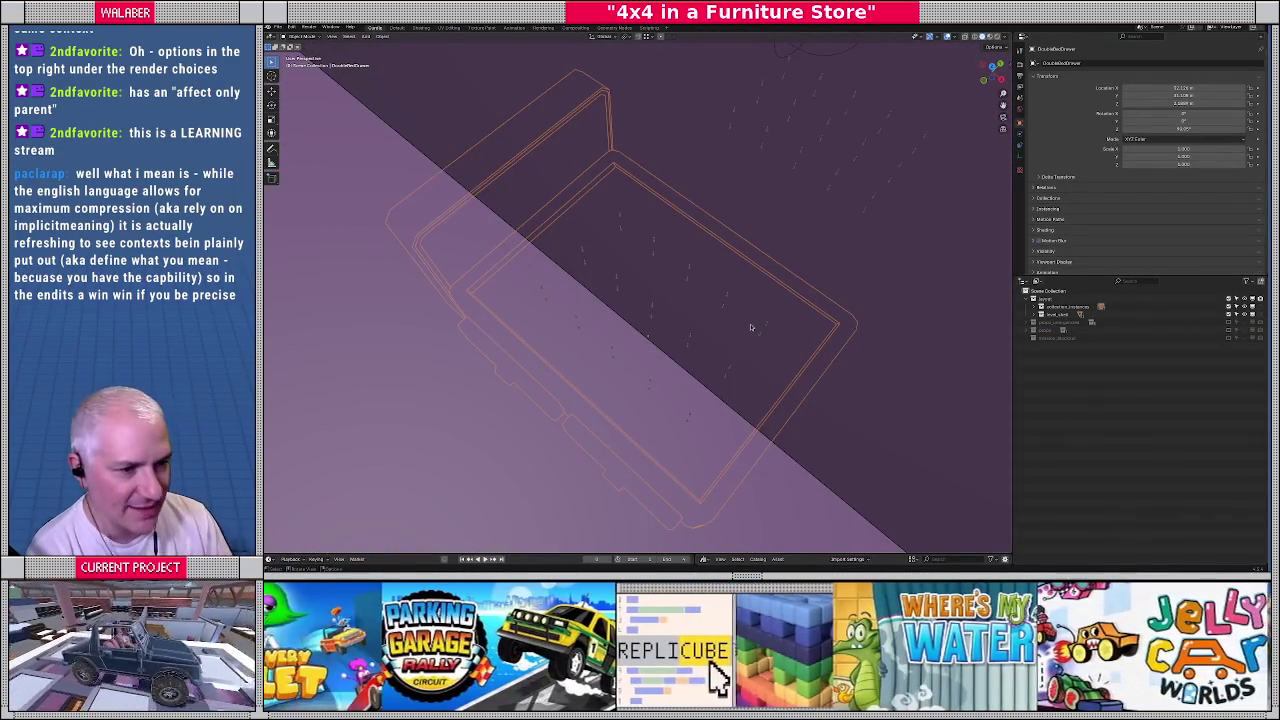
scroll(750, 325, down, 5)
mouse_move(750, 325)
middle_down()
mouse_move(648, 258)
mouse_move(741, 283)
middle_up()
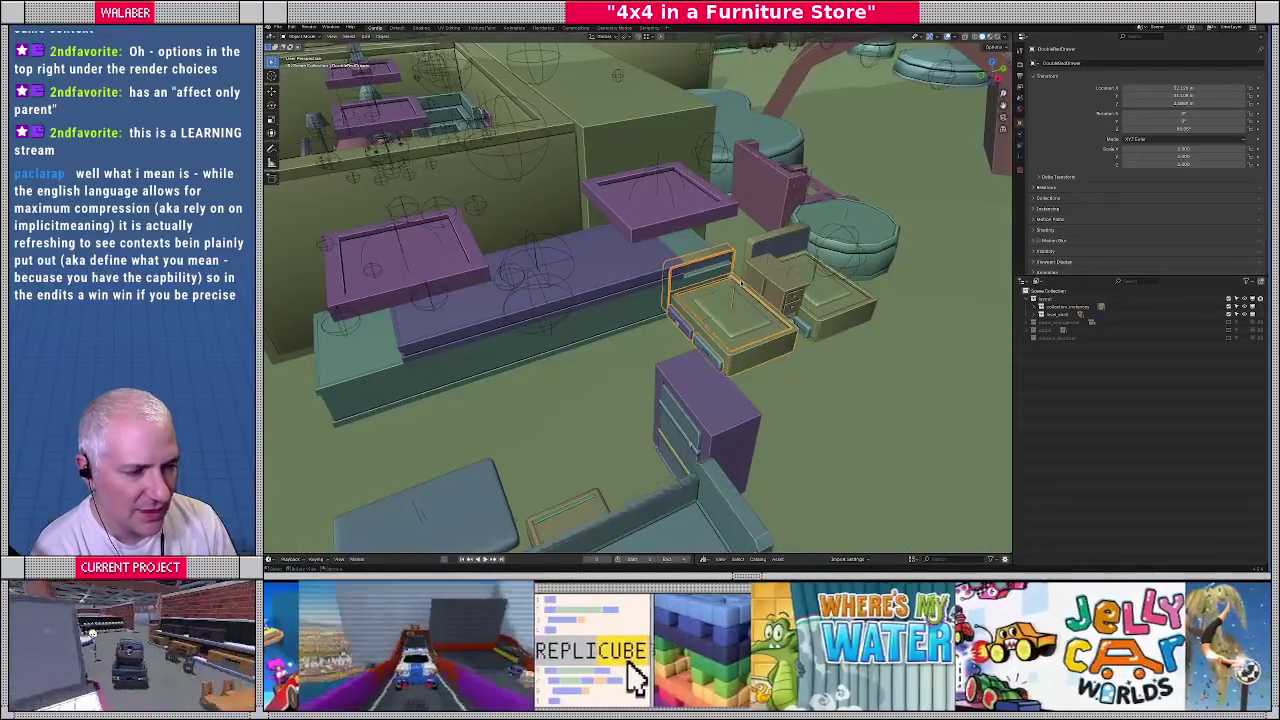
key(alt+Tab)
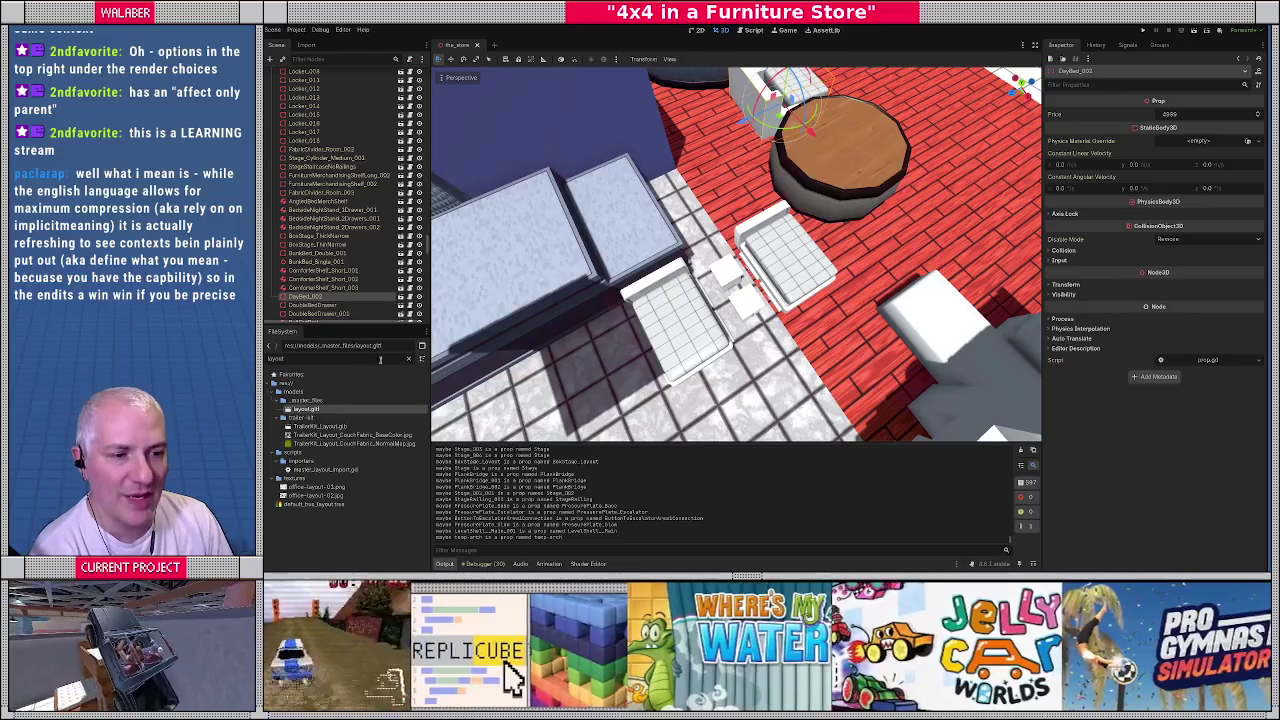
Filter FileSystem for 'doublebed', open the props DoubleBedDrawer scene and select its root
click(409, 360)
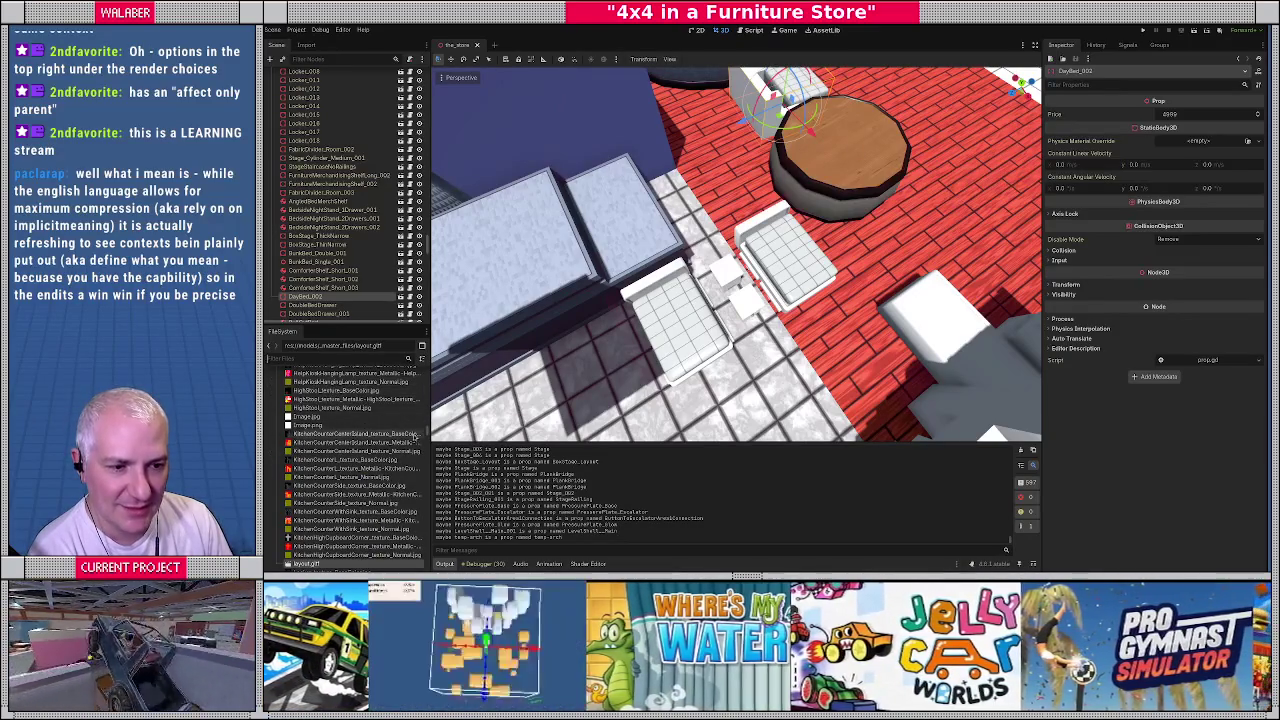
scroll(420, 430, down, 3)
scroll(420, 430, up, 5)
scroll(420, 430, up, 5)
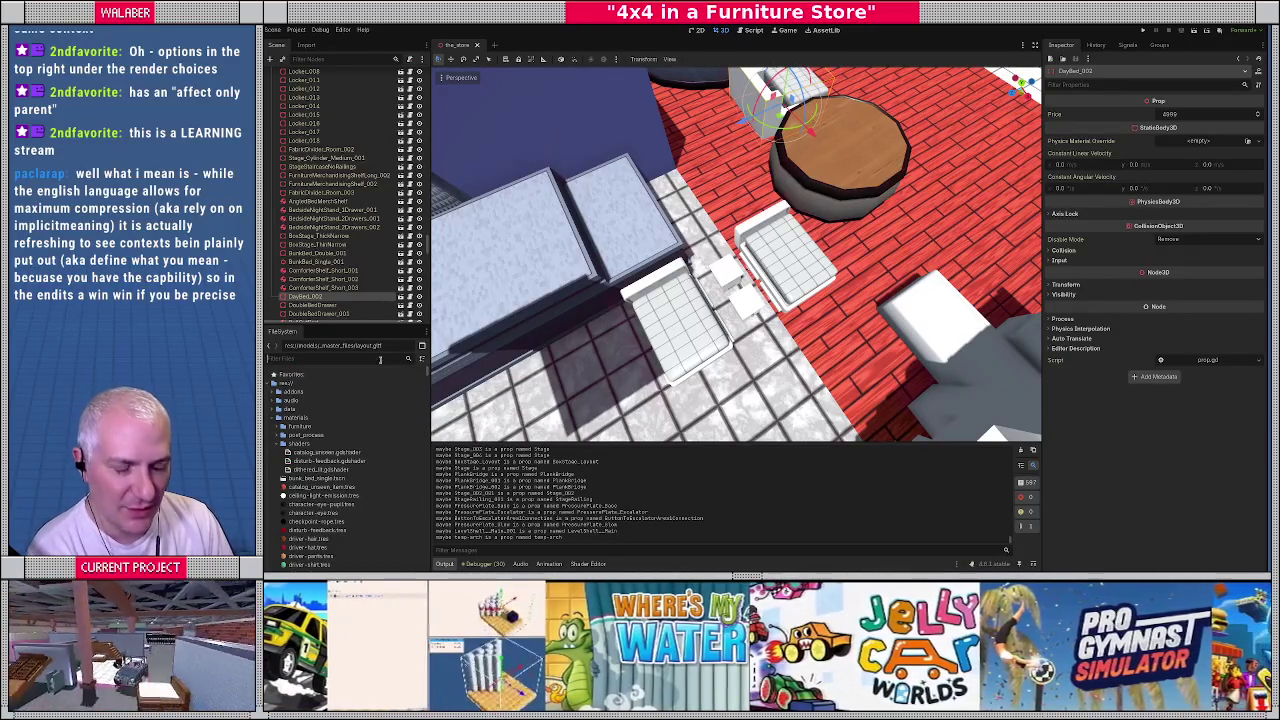
text(d)
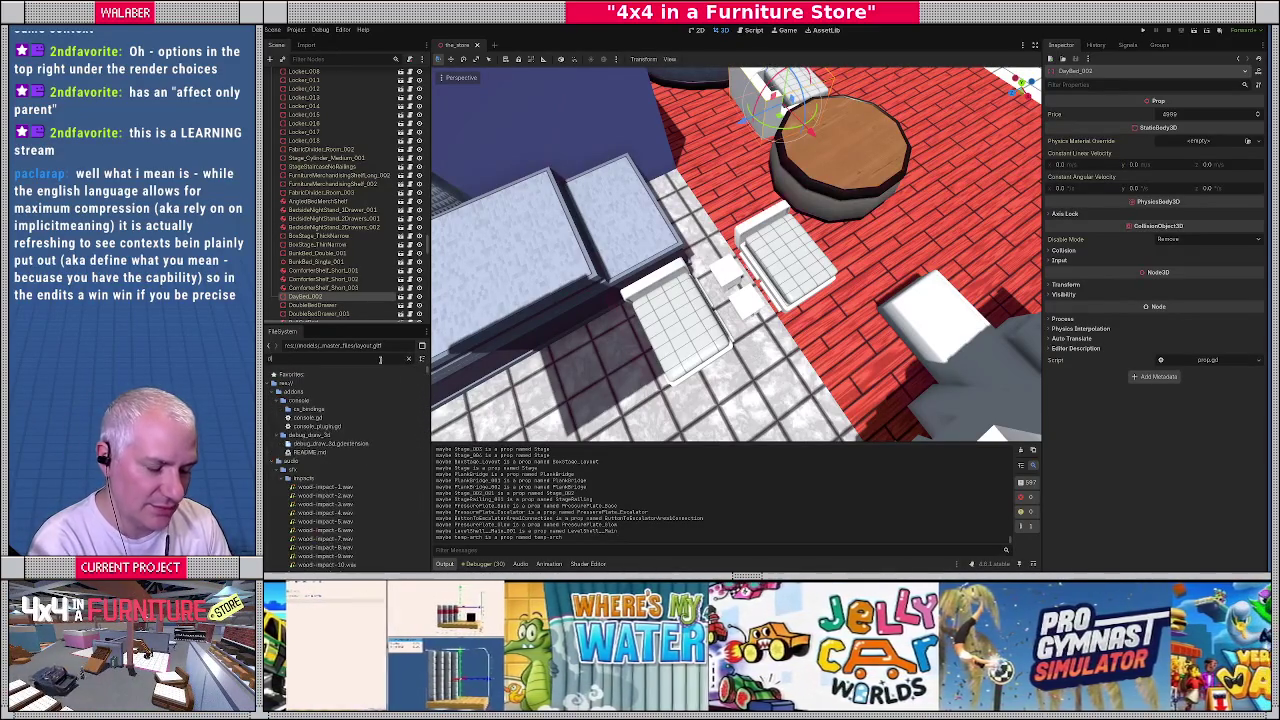
text(oublebed)
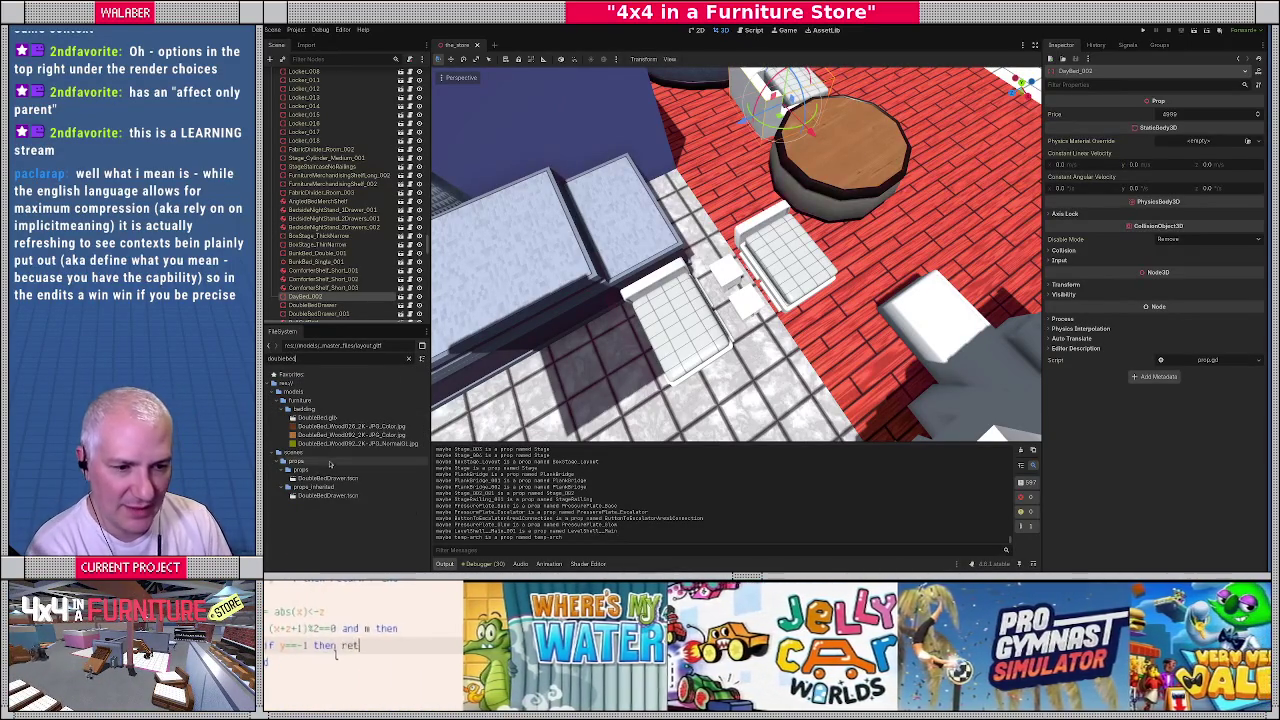
double_click(324, 478)
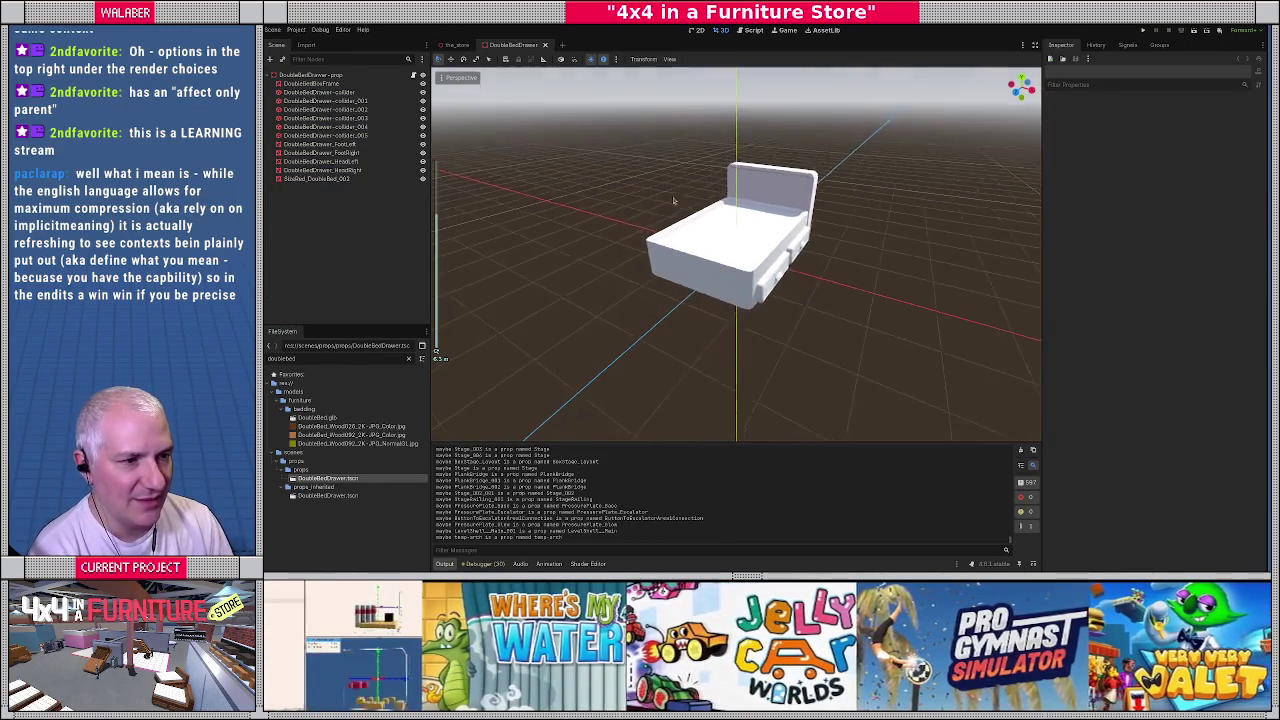
middle_drag(667, 209, 722, 262)
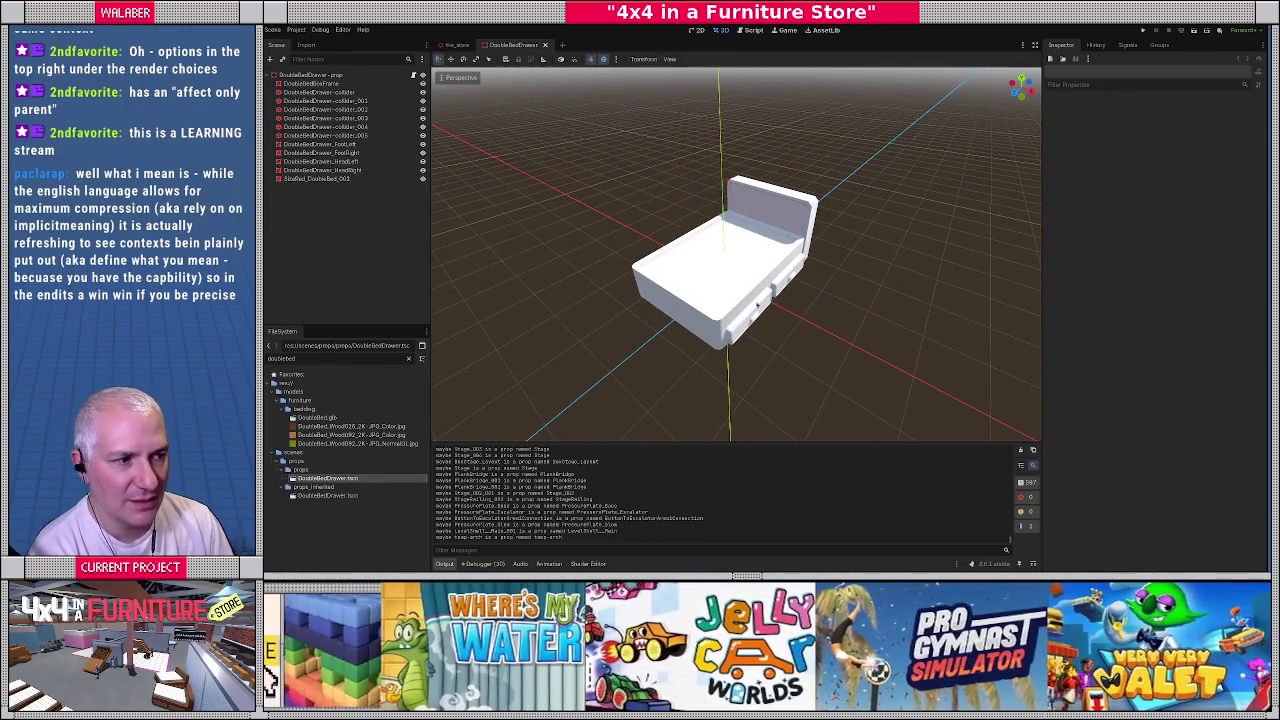
click(310, 75)
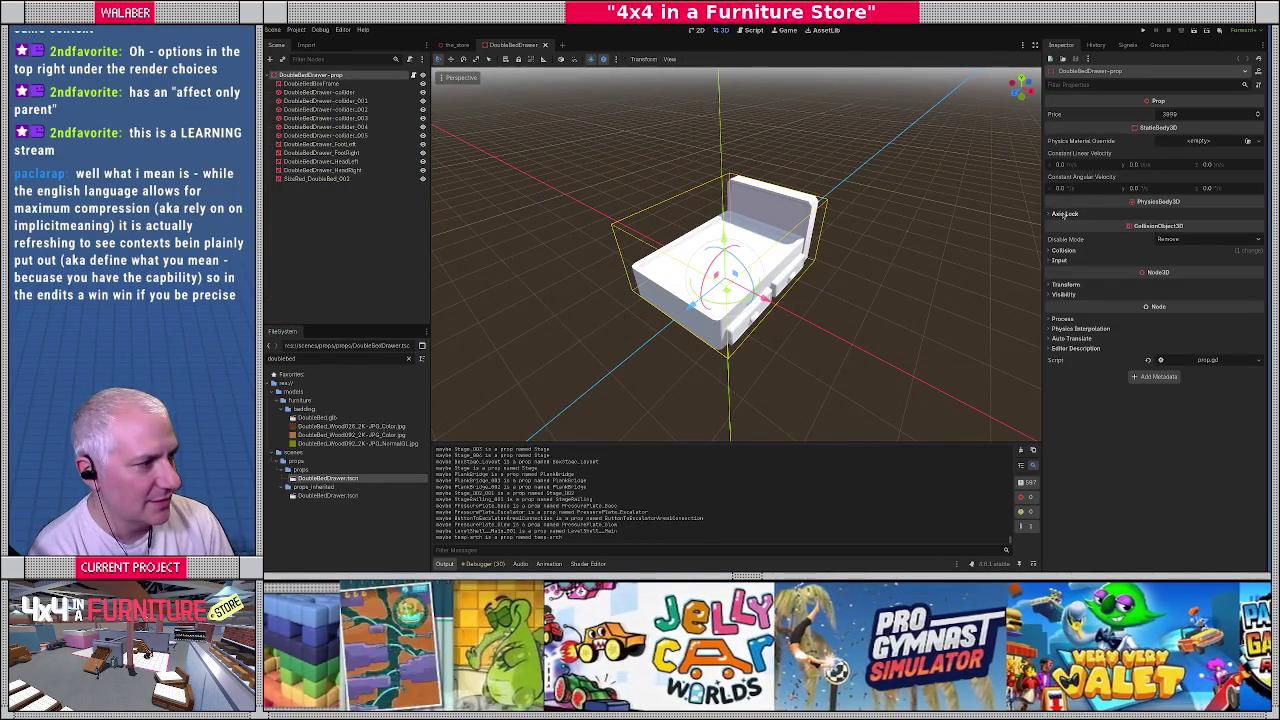
Open the inherited DoubleBedDrawer scene, check root and DoubleBedFrame transforms, then return to the_store
double_click(324, 495)
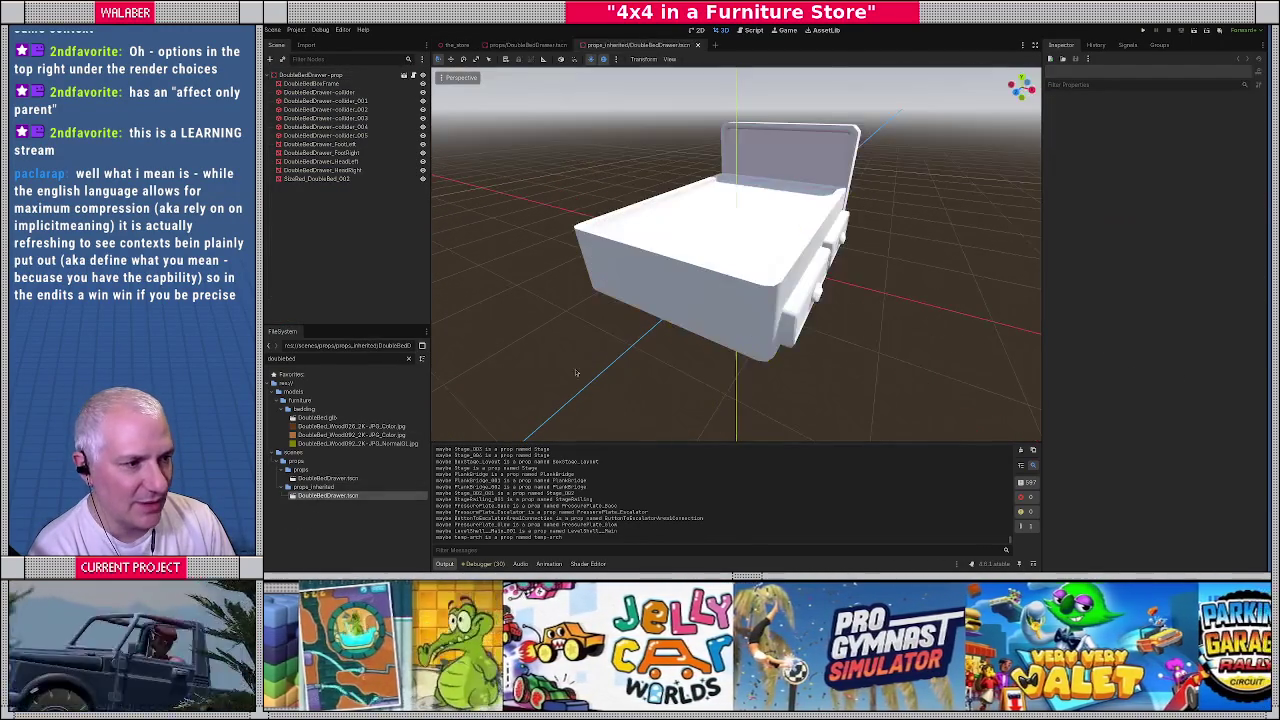
click(802, 224)
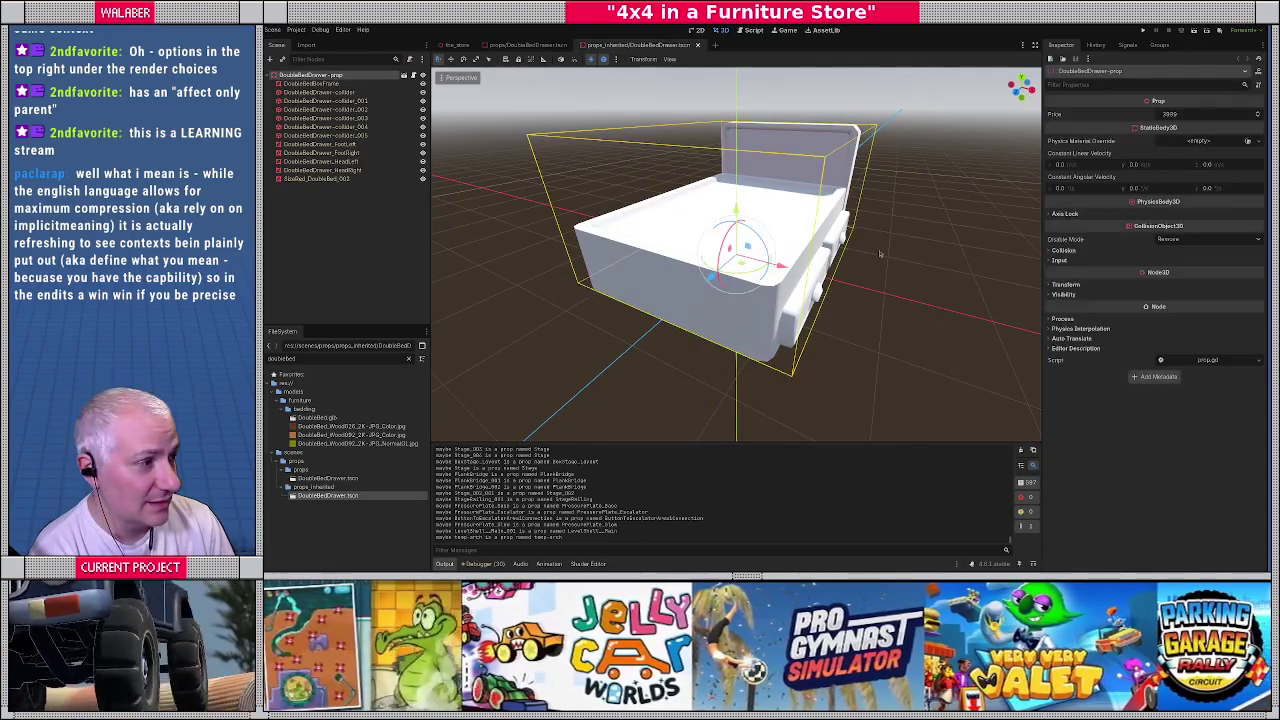
click(1065, 284)
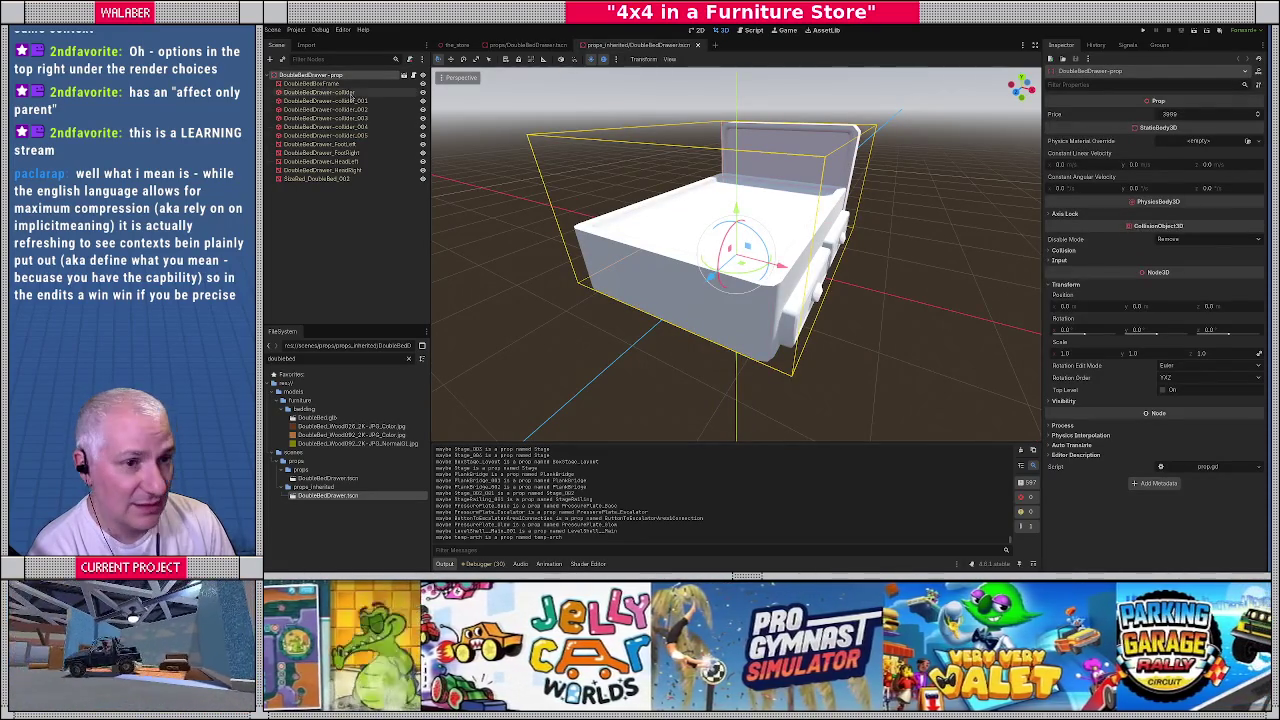
click(337, 85)
click(1062, 283)
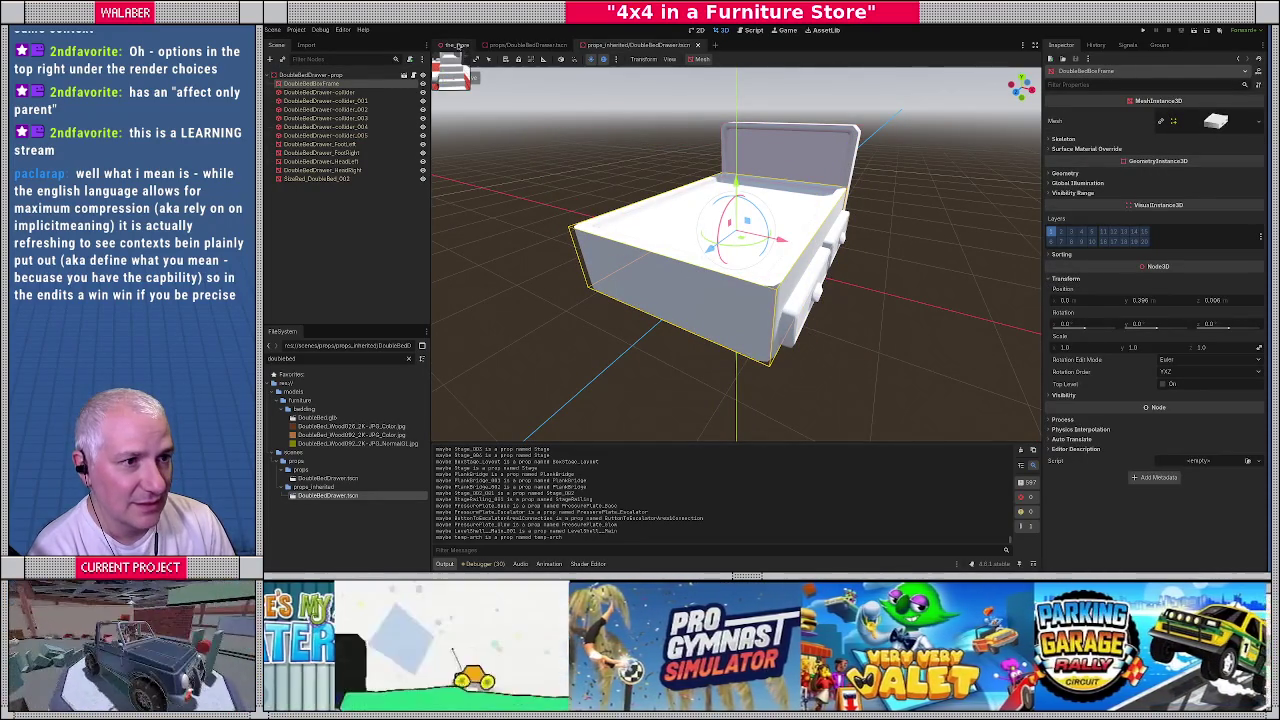
click(457, 45)
middle_drag(720, 250, 797, 313)
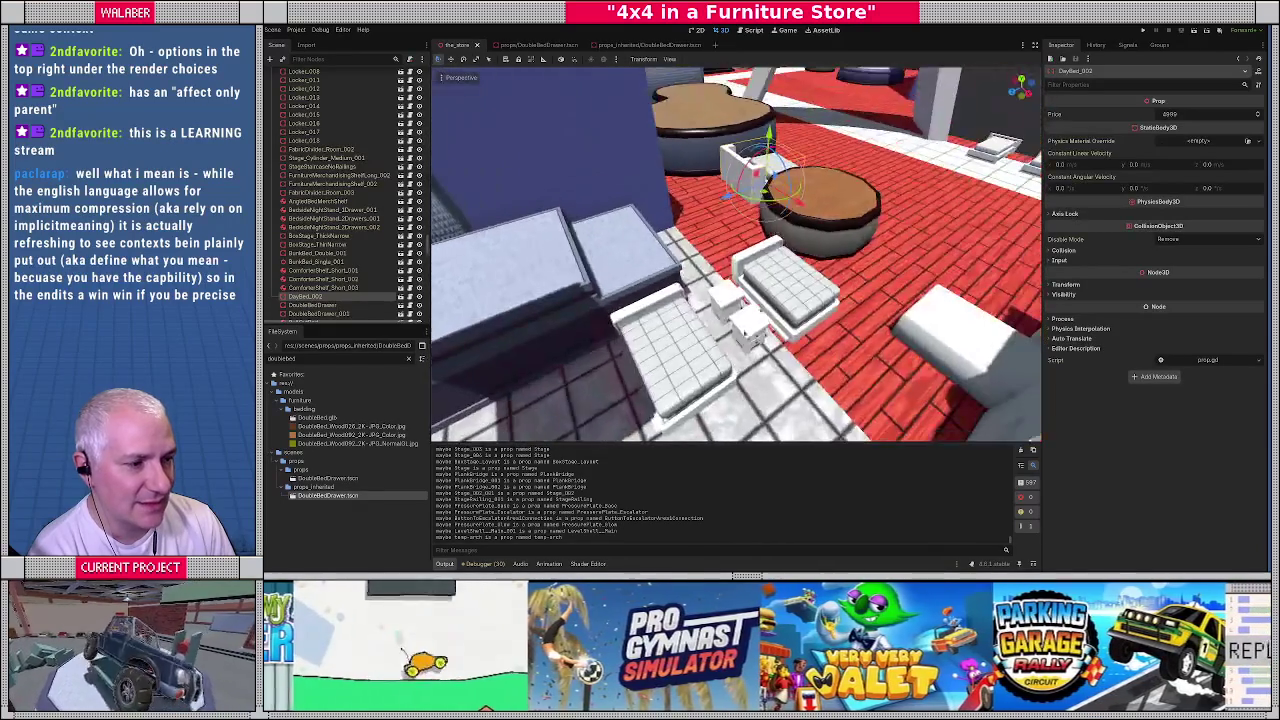
Select the white bed, check its transform, and open Scene > Reload Saved Scene
click(788, 285)
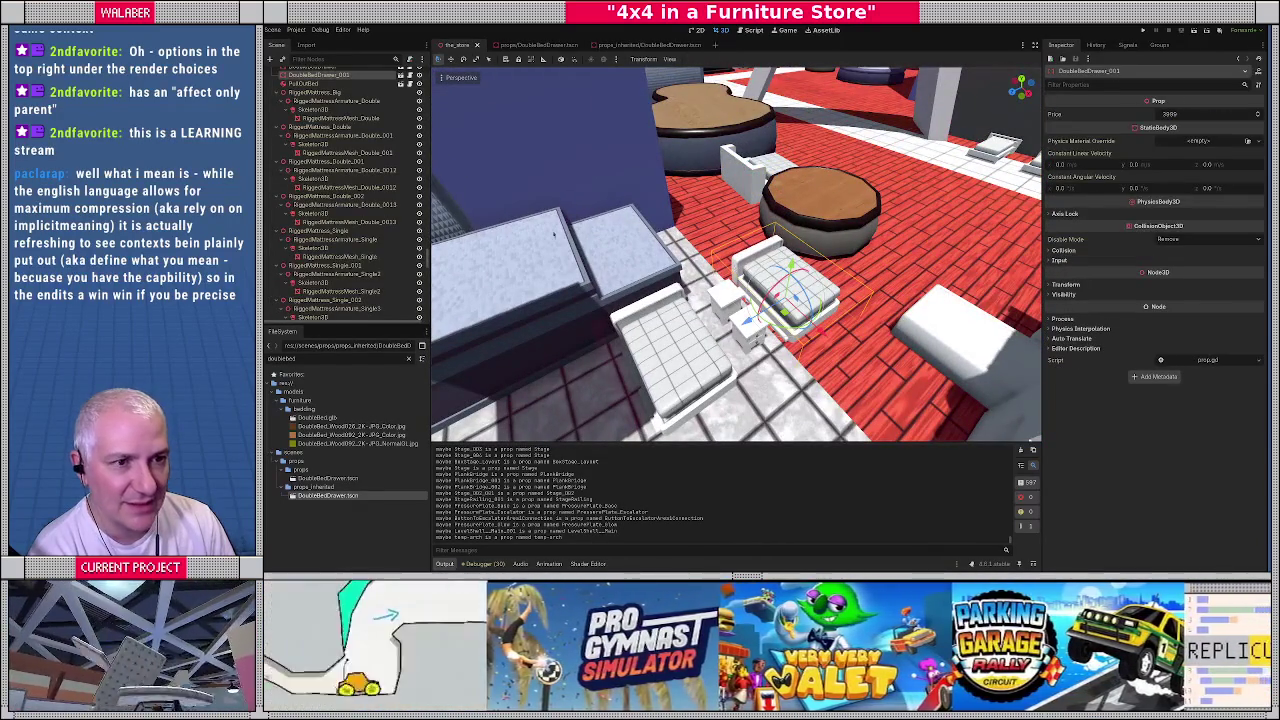
click(1060, 285)
mouse_move(868, 328)
middle_down()
mouse_move(775, 343)
mouse_move(750, 308)
mouse_move(660, 252)
mouse_move(686, 318)
mouse_move(711, 311)
middle_up()
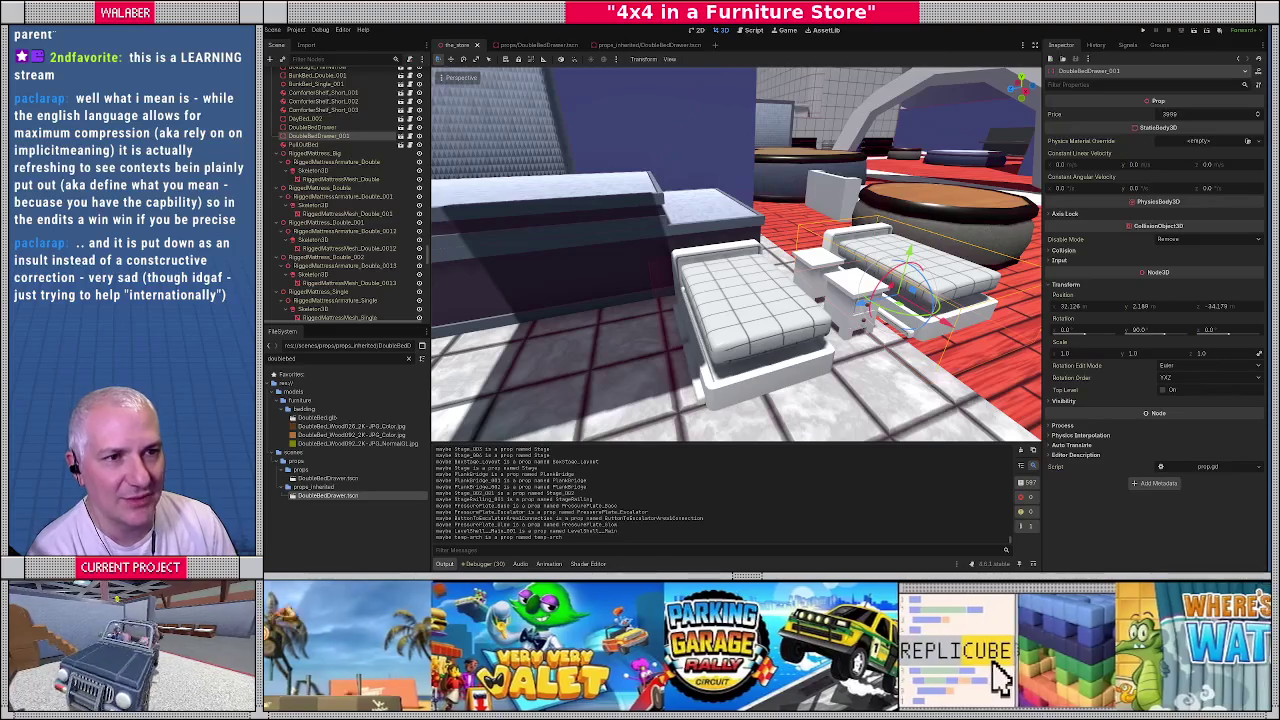
click(273, 30)
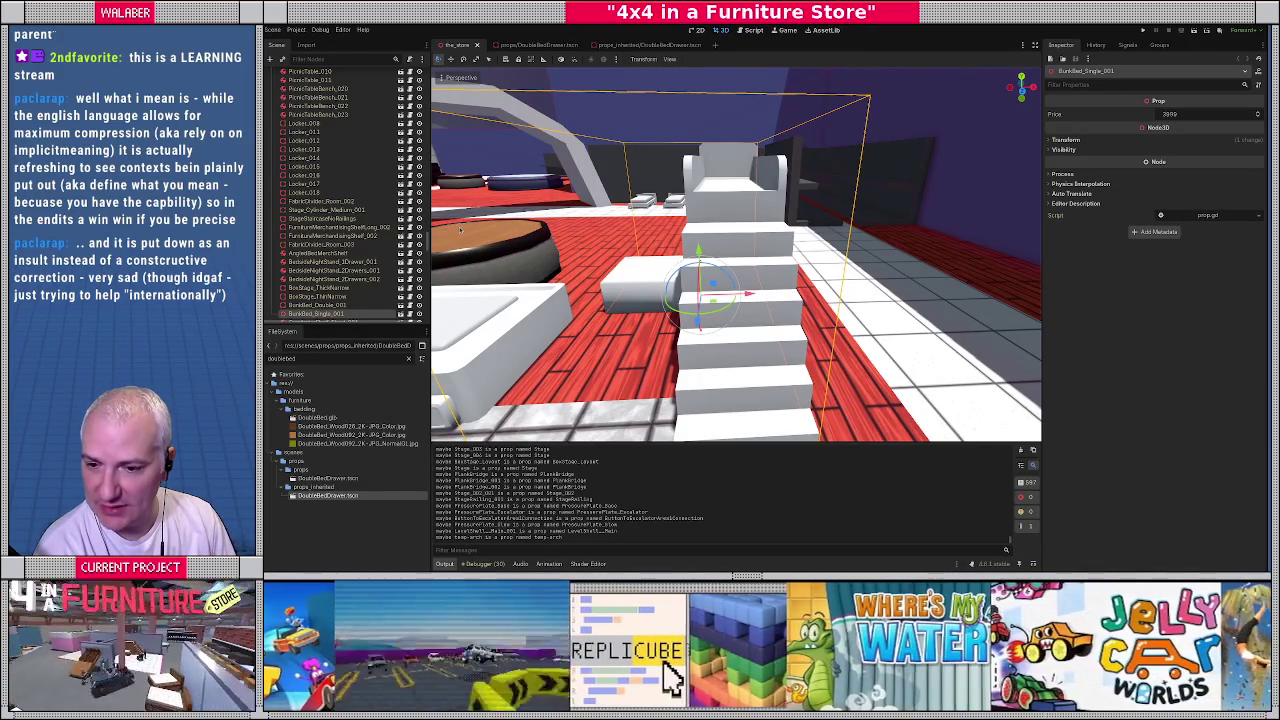
Survey the store floor, select the first bed's headboard, then switch to Blender
middle_drag(629, 176, 560, 213)
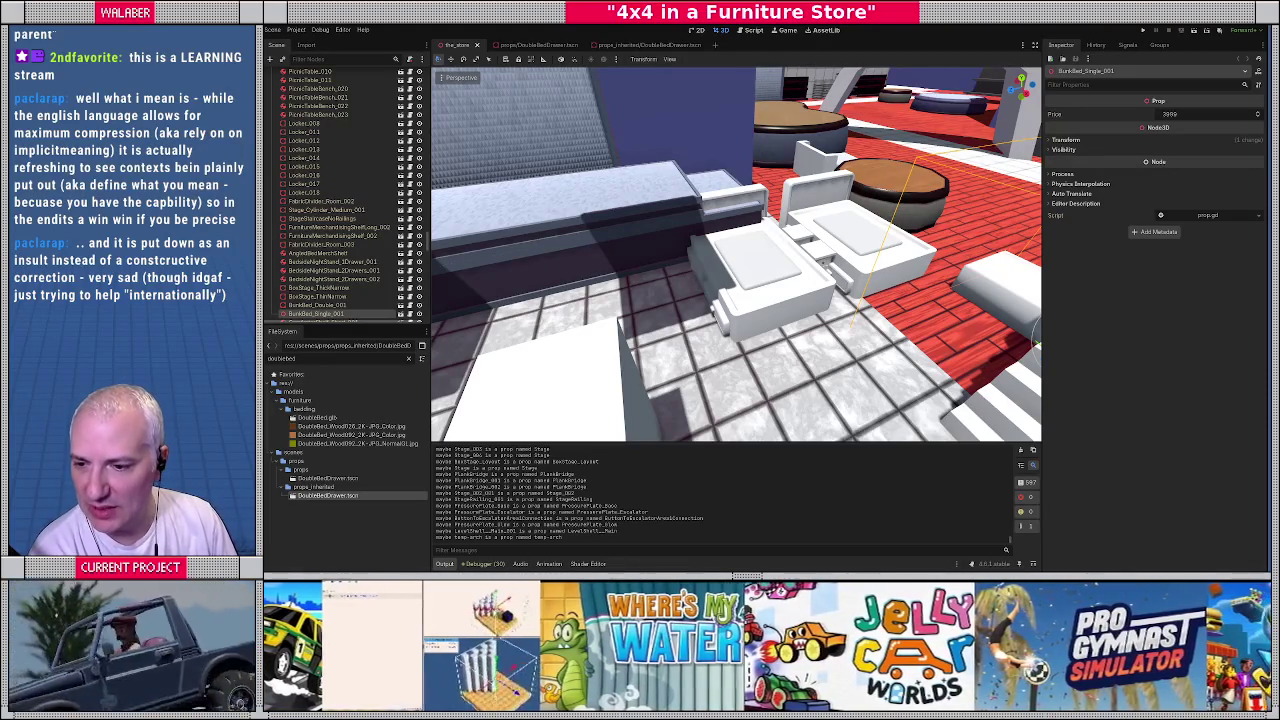
mouse_move(740, 250)
middle_down()
mouse_move(578, 155)
mouse_move(700, 250)
mouse_move(640, 250)
mouse_move(700, 200)
mouse_move(720, 320)
middle_up()
middle_drag(730, 252, 789, 285)
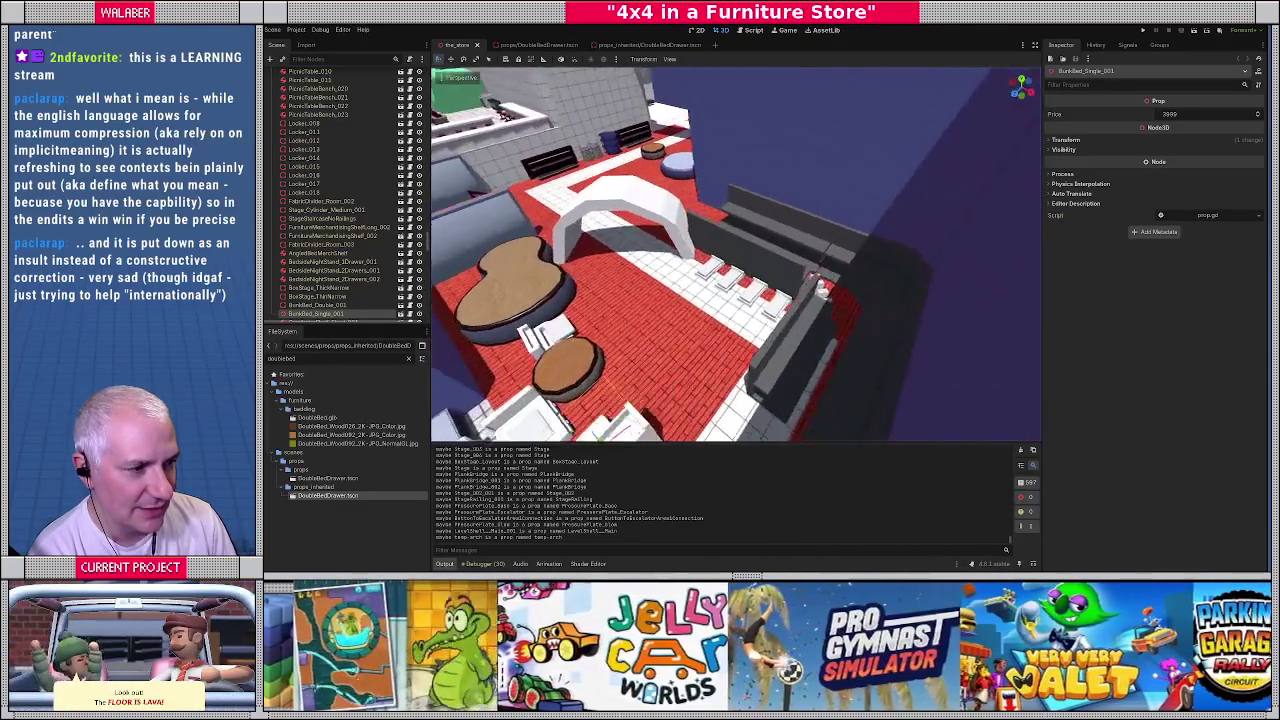
click(699, 208)
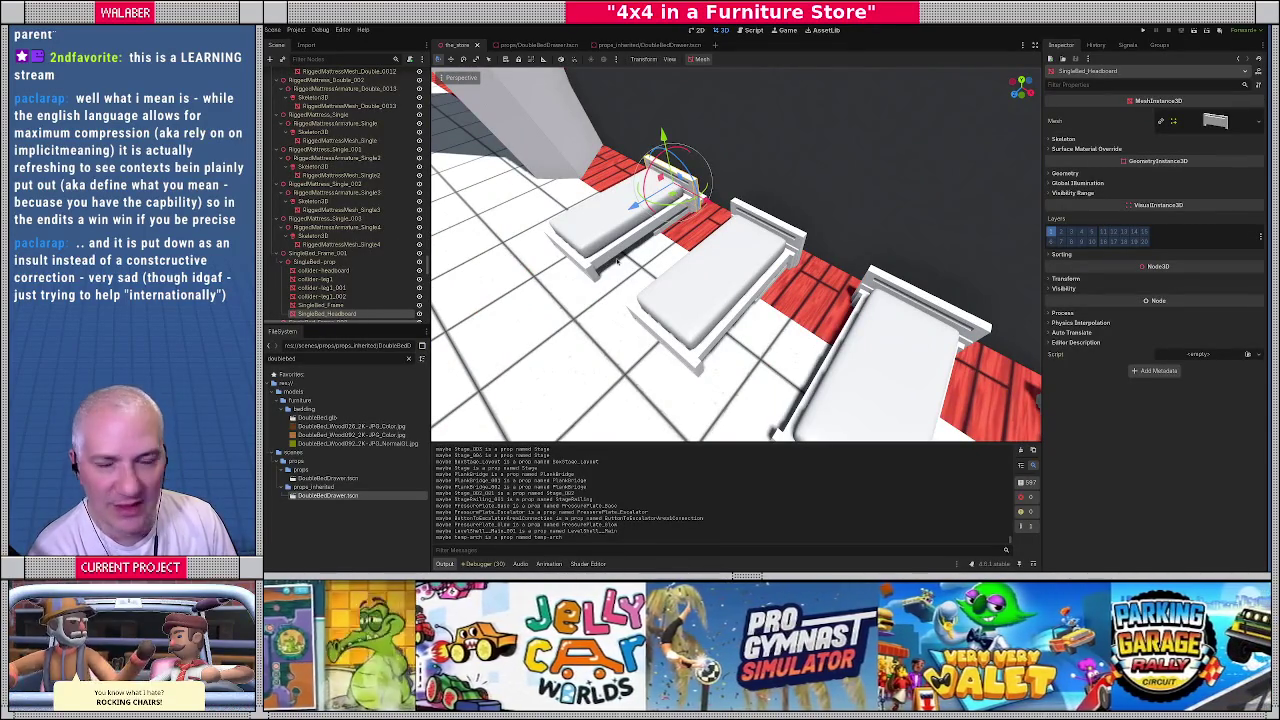
key(alt+Tab)
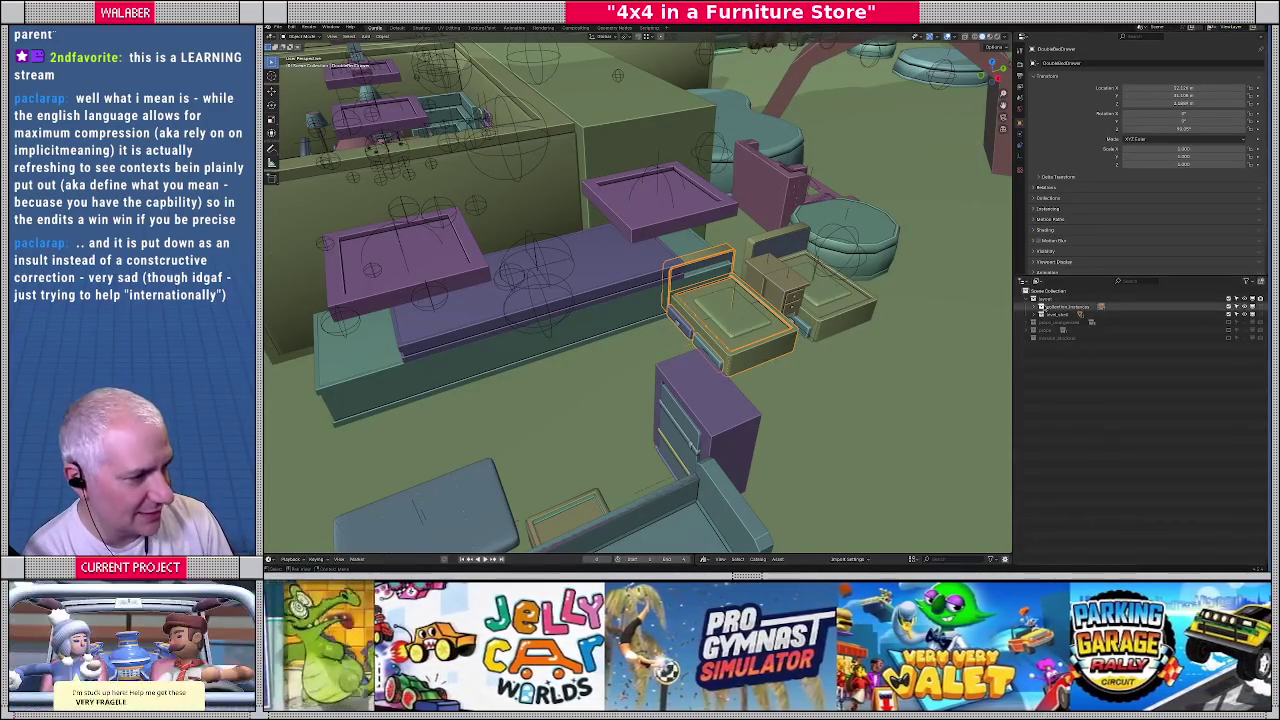
Exclude the store collections and expand props to list the furniture objects
click(1229, 330)
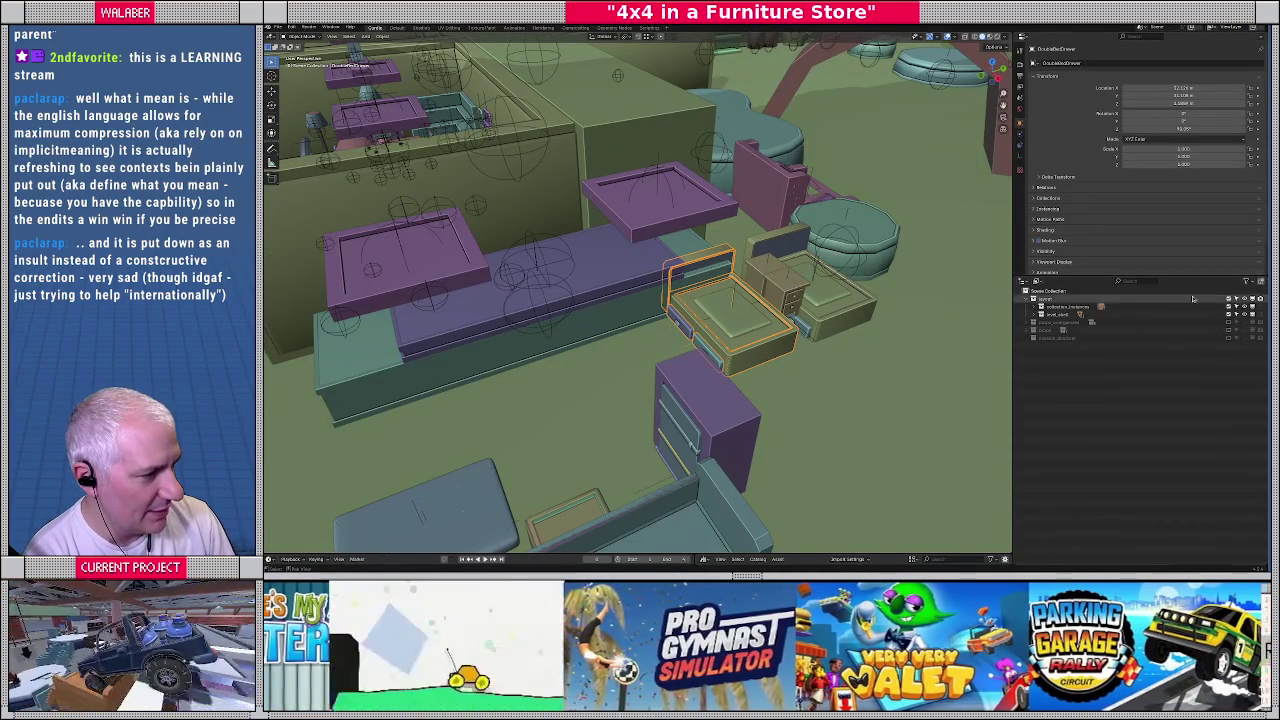
click(1229, 299)
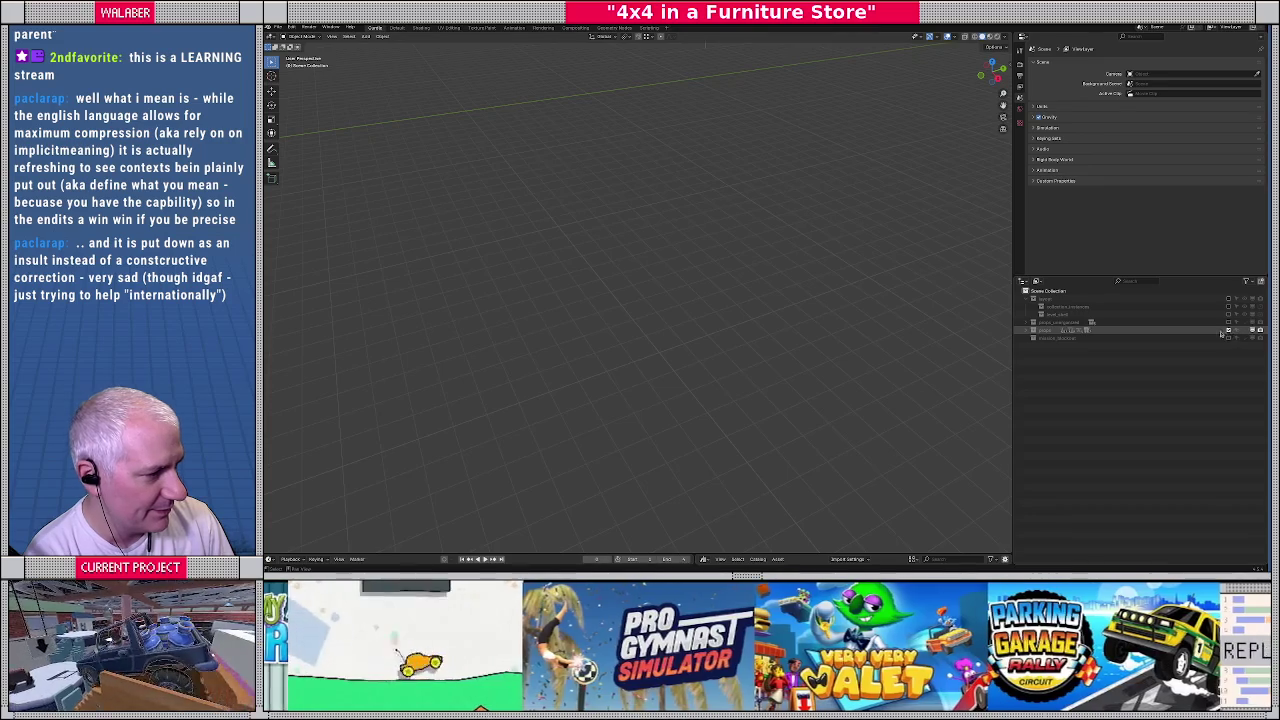
click(1027, 331)
scroll(1094, 416, down, 5)
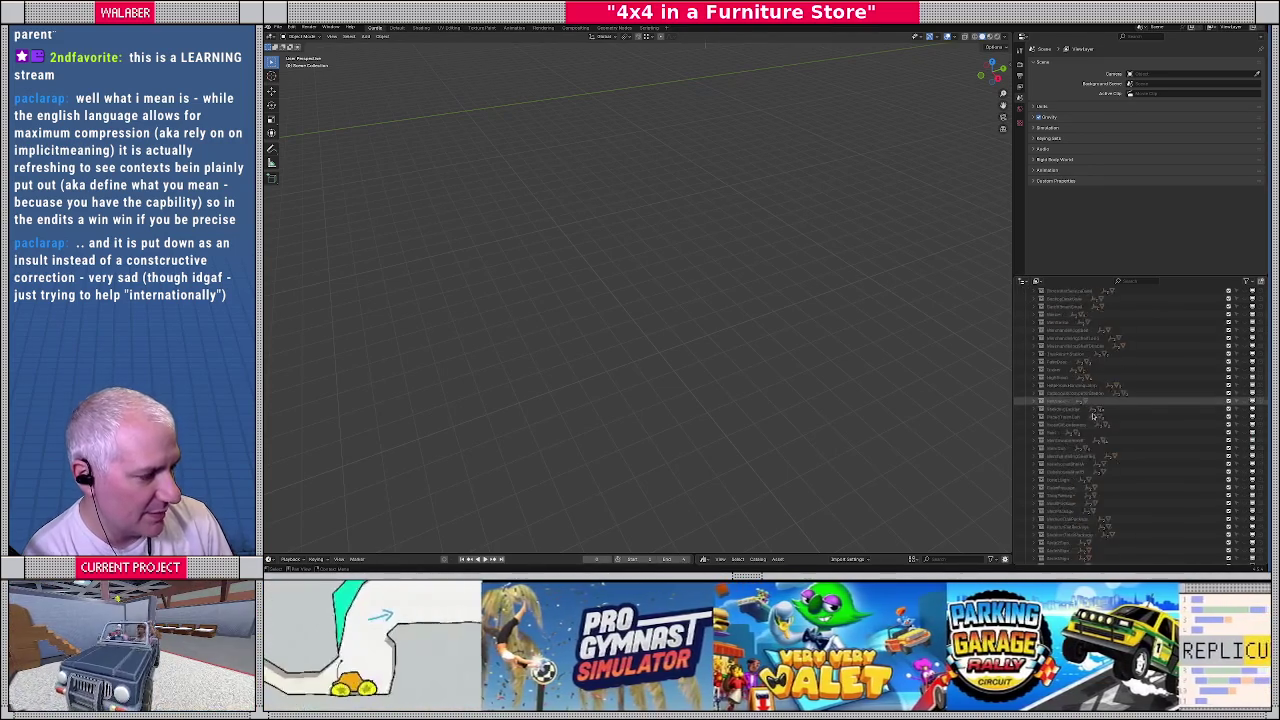
scroll(1094, 414, down, 3)
scroll(1090, 430, down, 3)
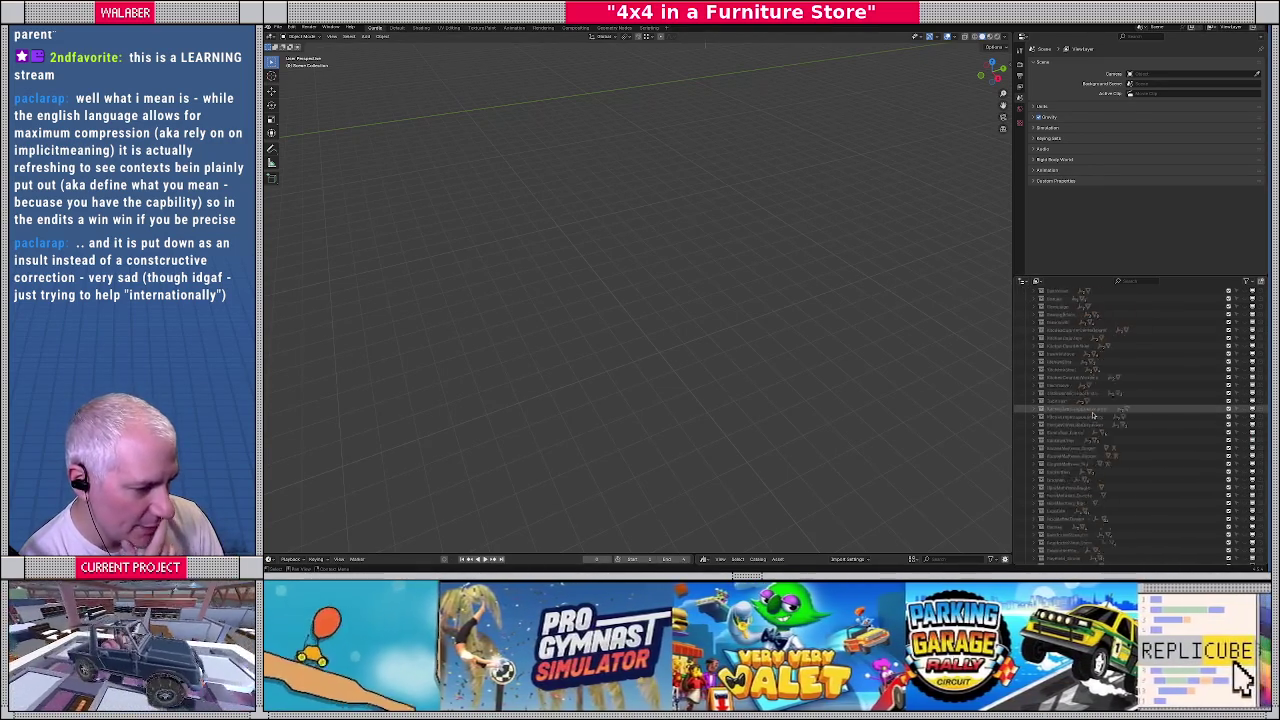
scroll(1087, 450, down, 5)
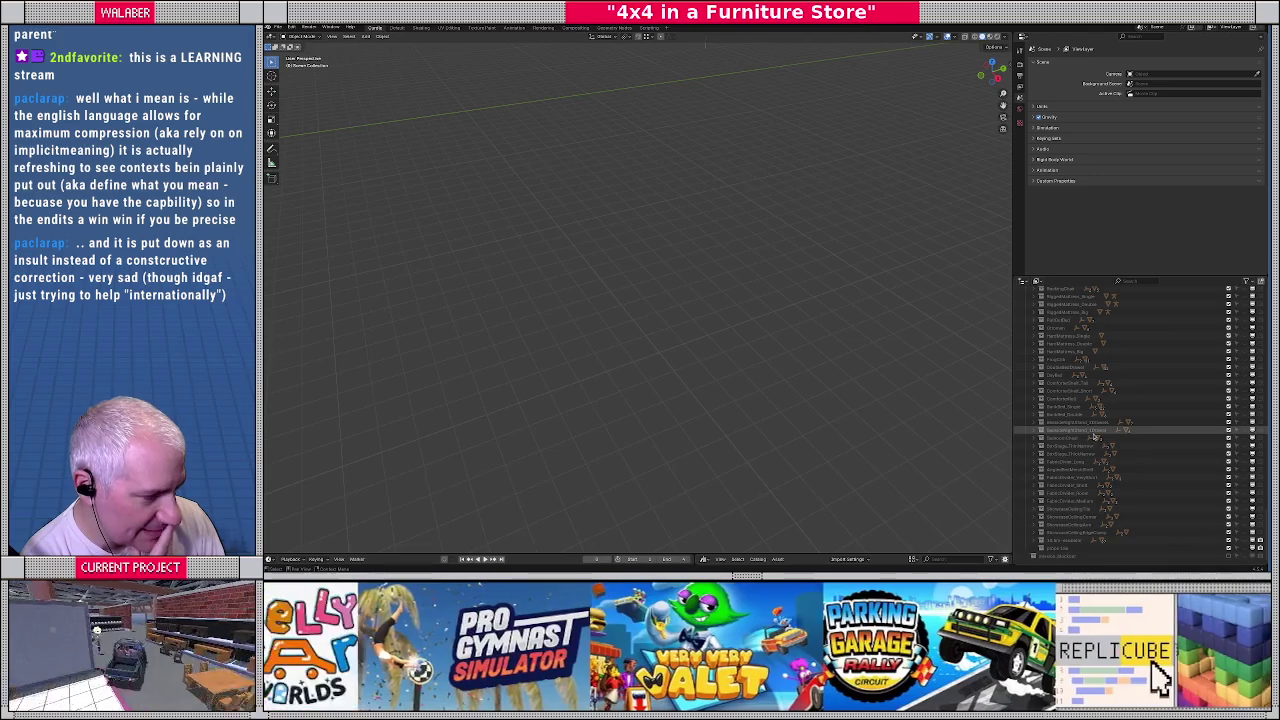
scroll(1094, 436, up, 1)
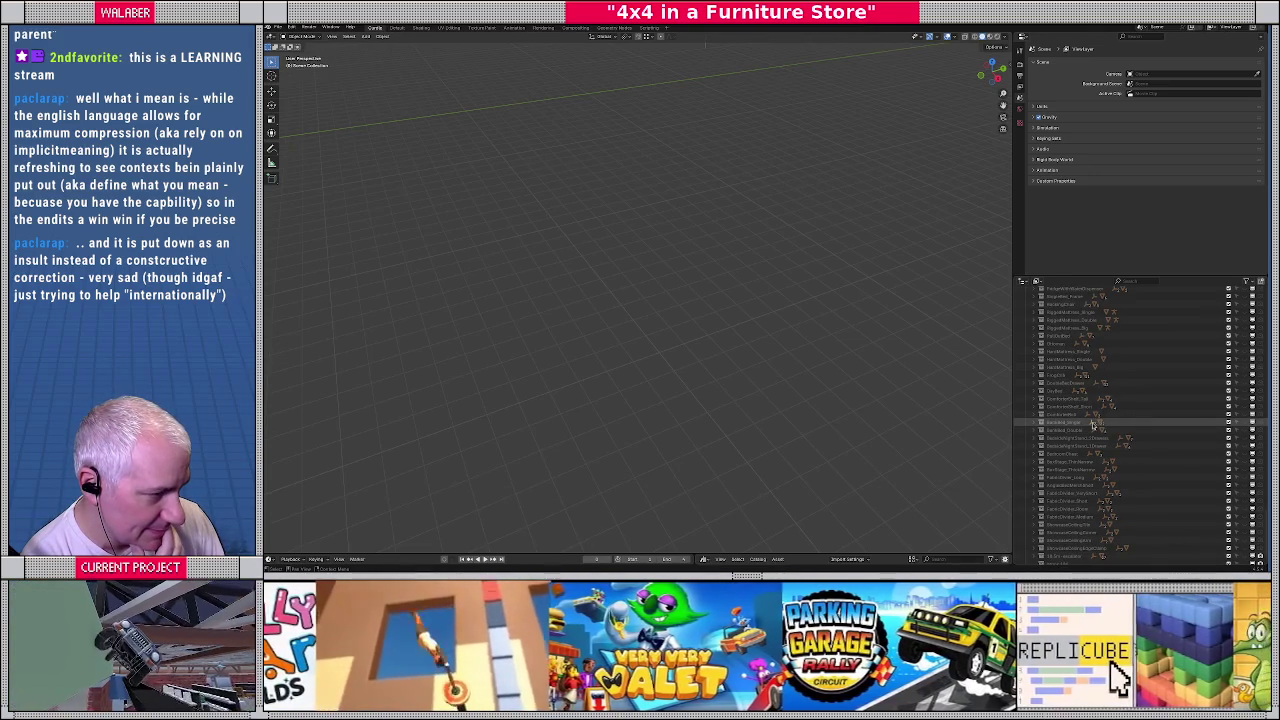
Frame and orbit Singlebed_Frame, then select the SingleBed_Frame mesh back in Godot
right_click(1095, 296)
click(1116, 299)
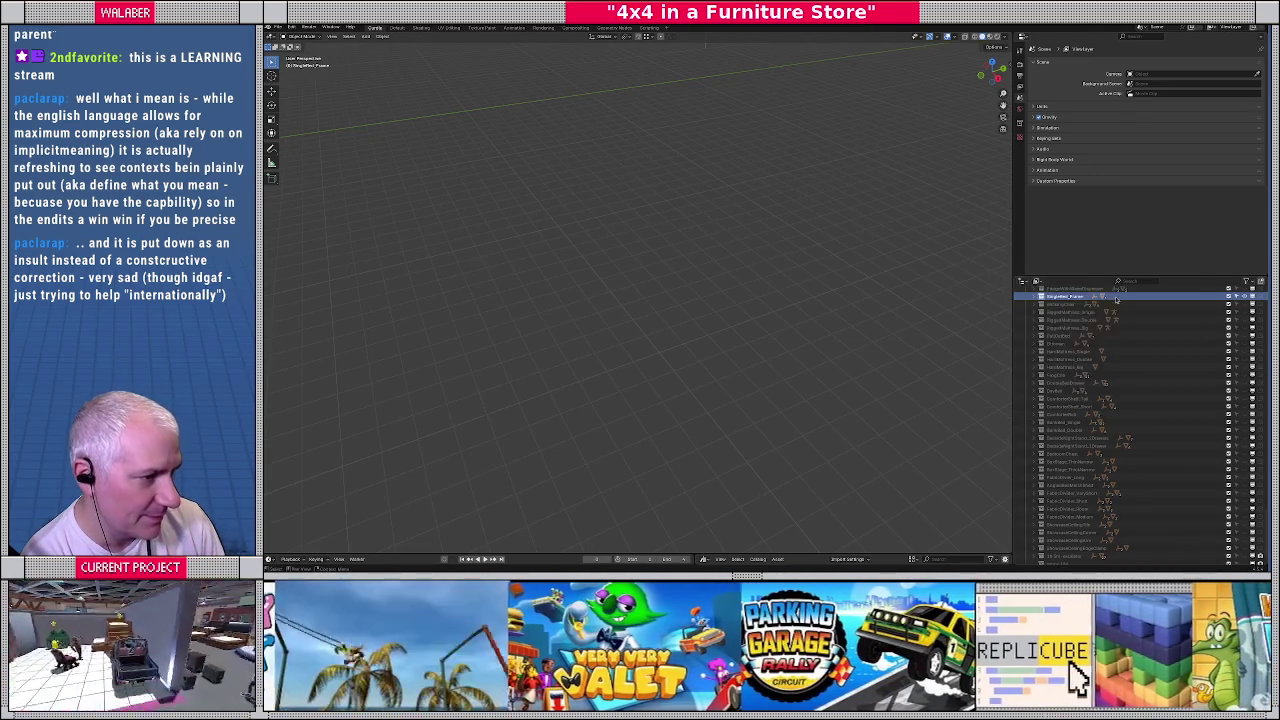
key(KP_Decimal)
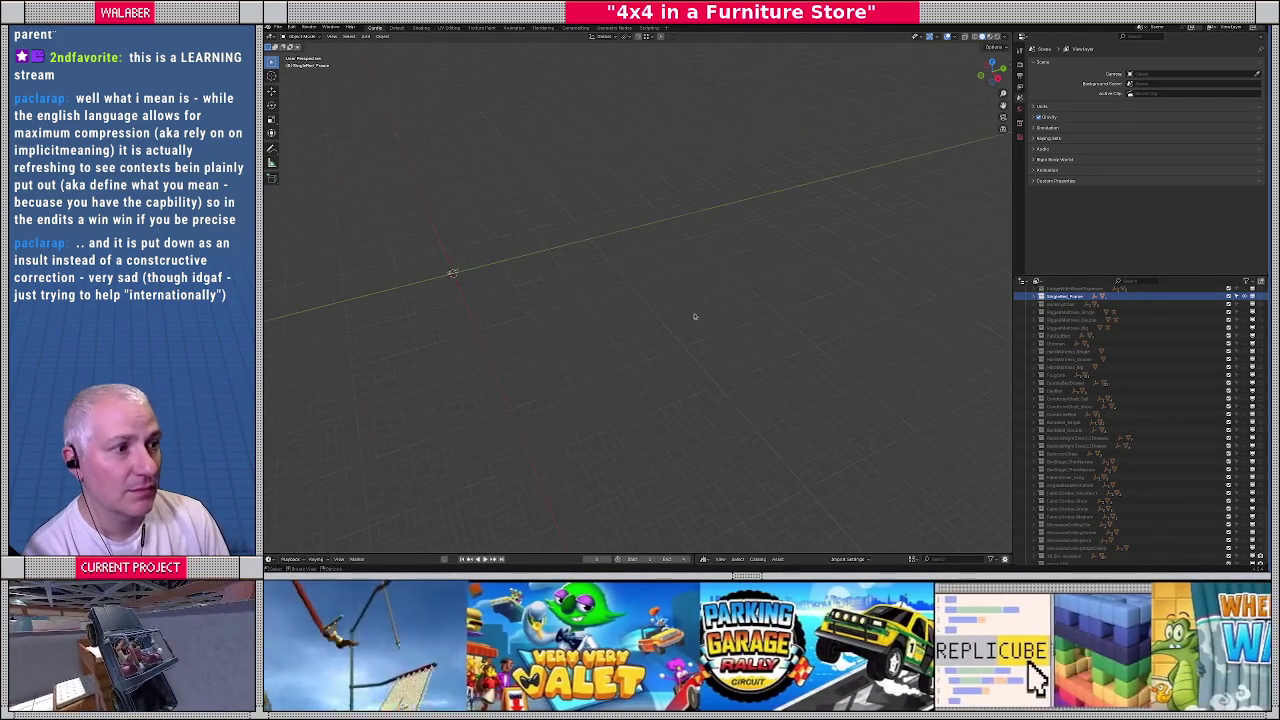
middle_drag(693, 313, 511, 308)
mouse_move(452, 274)
middle_down()
mouse_move(762, 316)
mouse_move(636, 316)
middle_up()
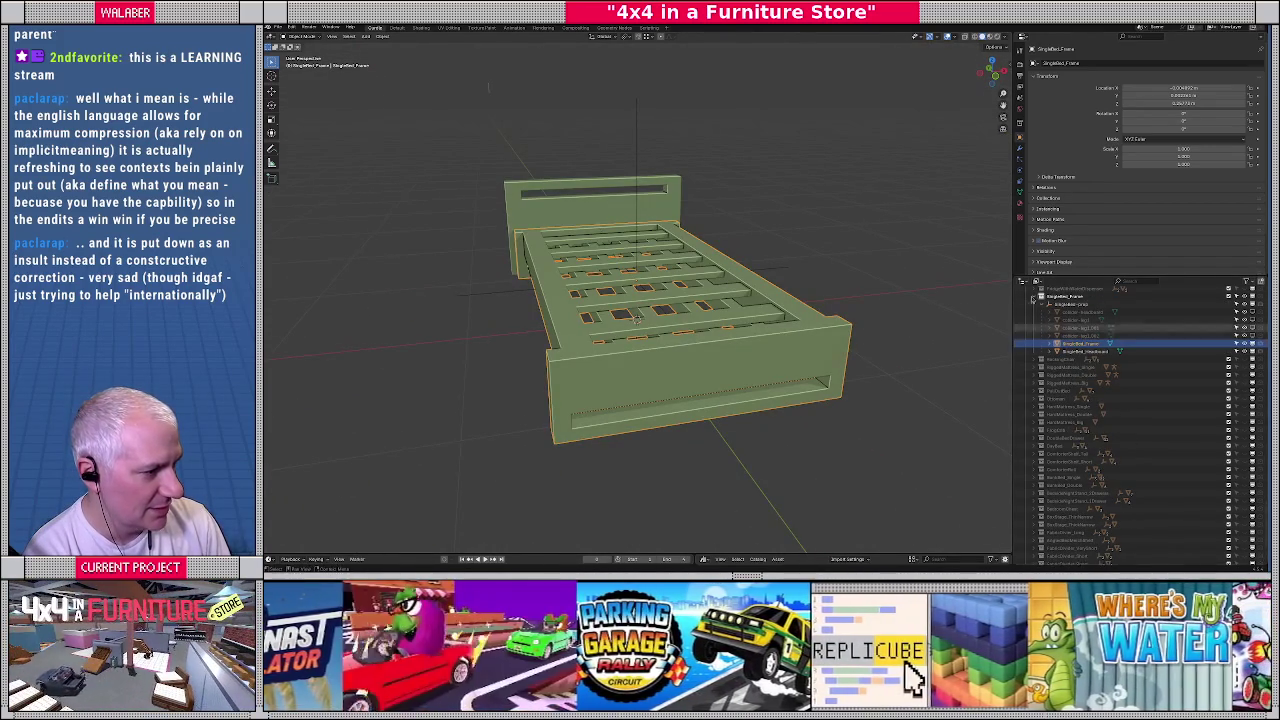
middle_drag(637, 320, 657, 338)
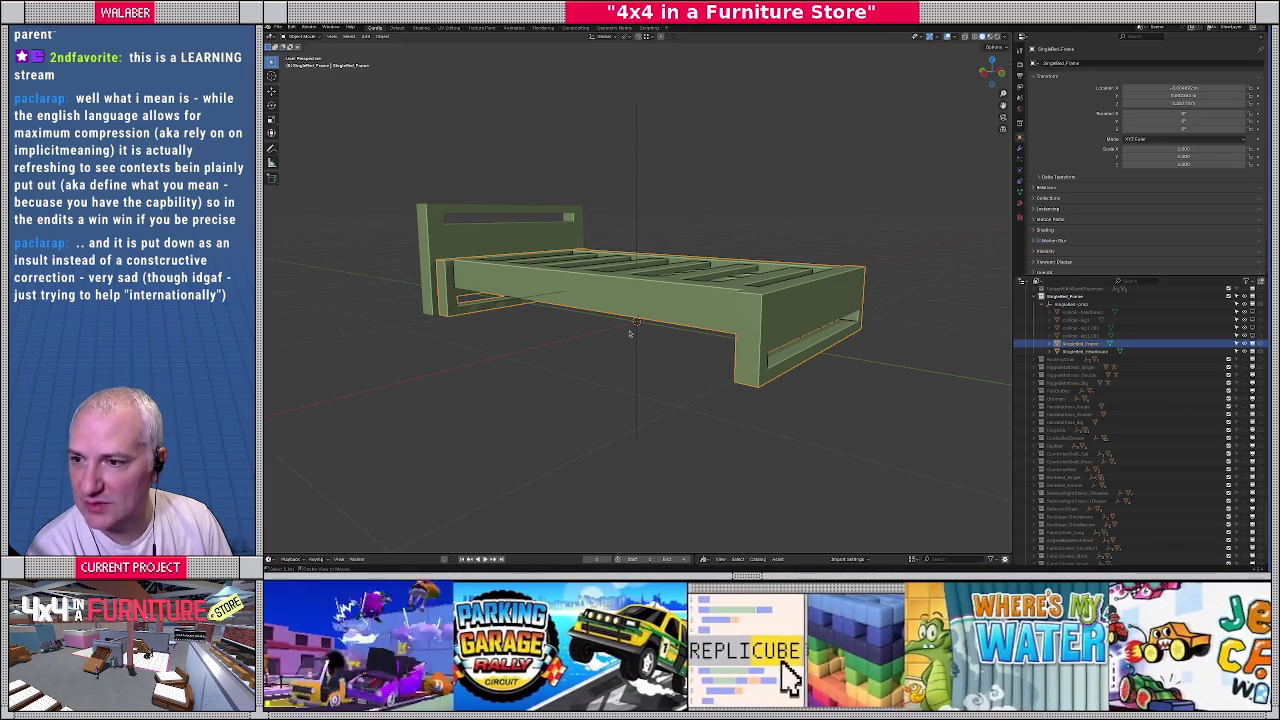
key(alt+Tab)
click(327, 304)
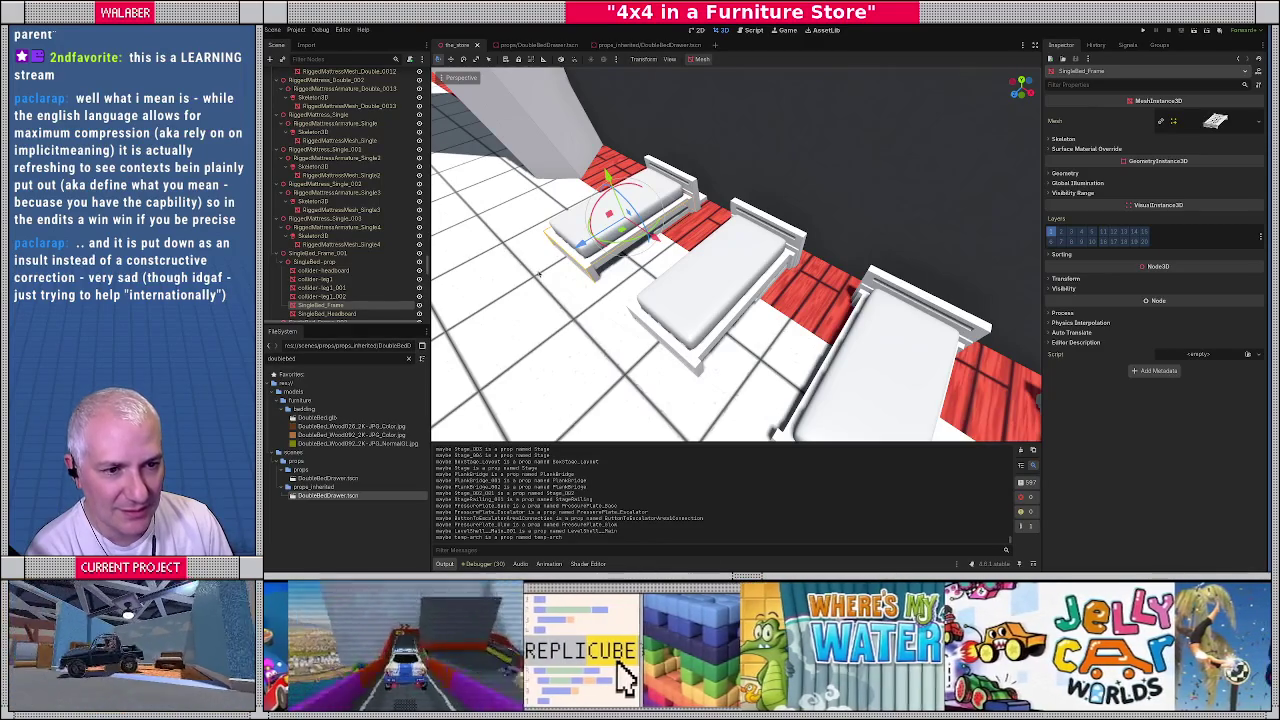
Frame SingleBed_prop, filter FileSystem for 'singlebed', select SingleBed.tscn and SingleBed_Frame_001
click(315, 263)
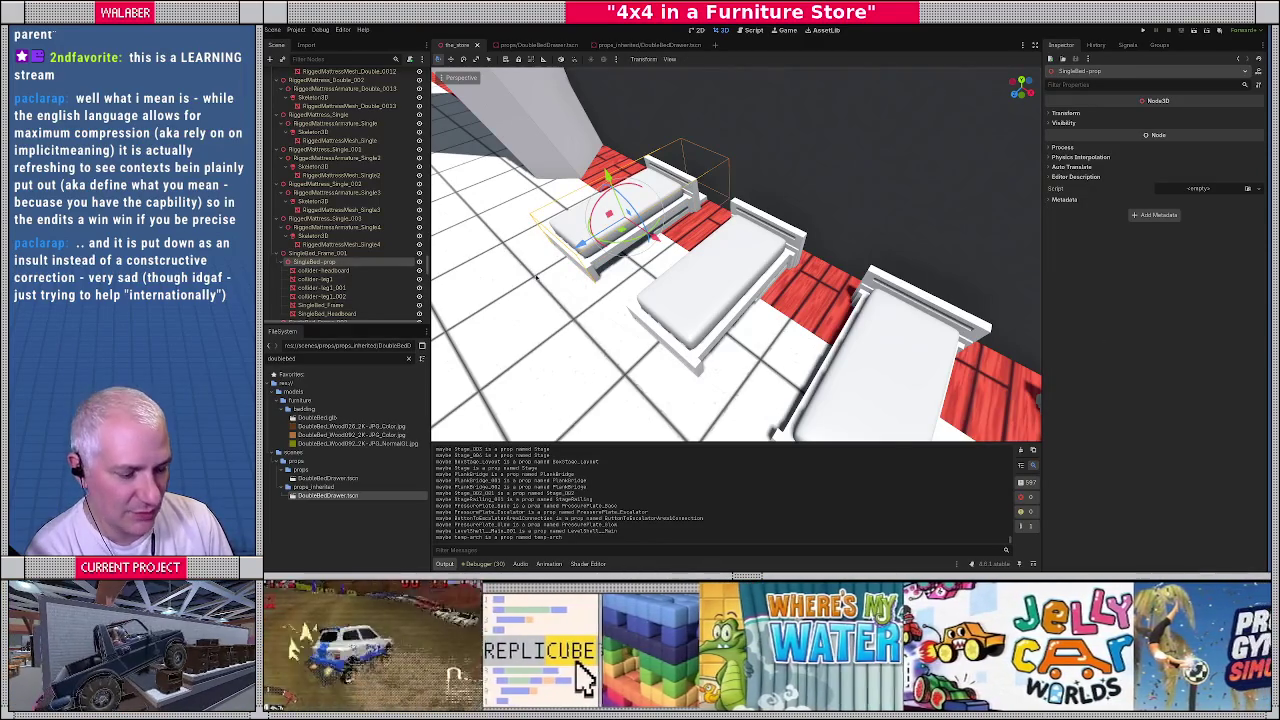
key(f)
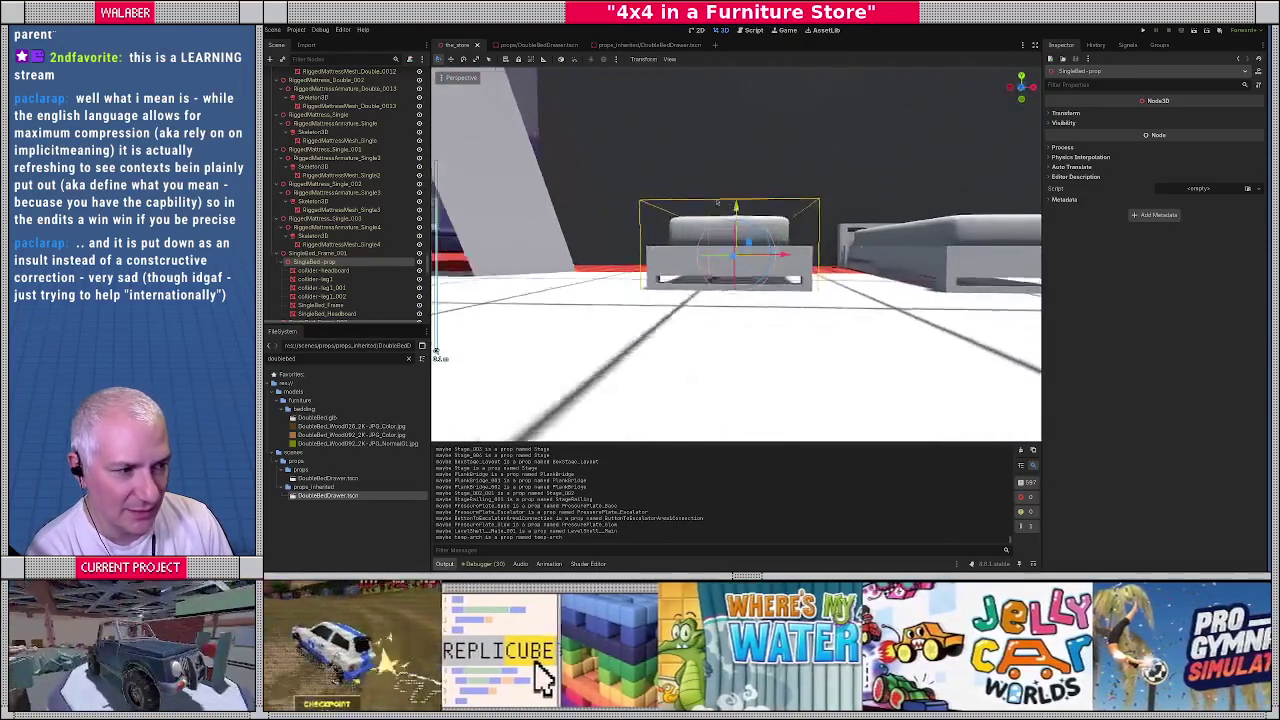
middle_drag(722, 204, 640, 220)
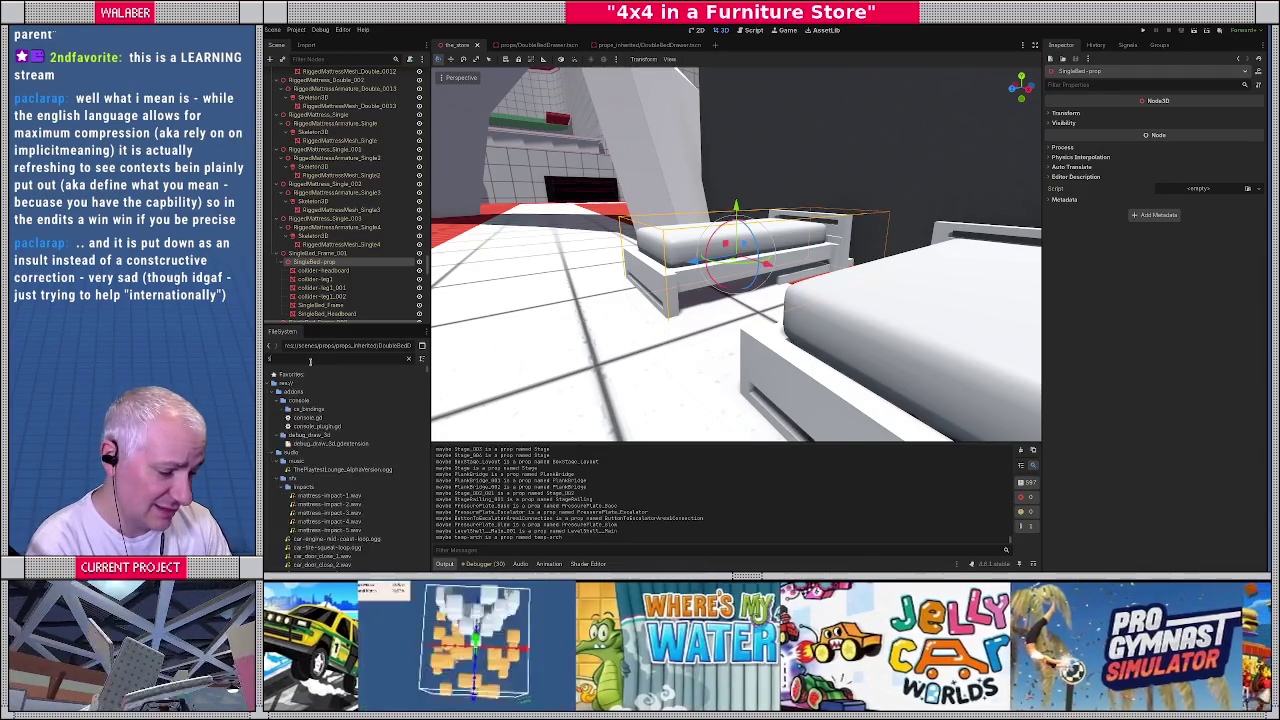
text(singlebed)
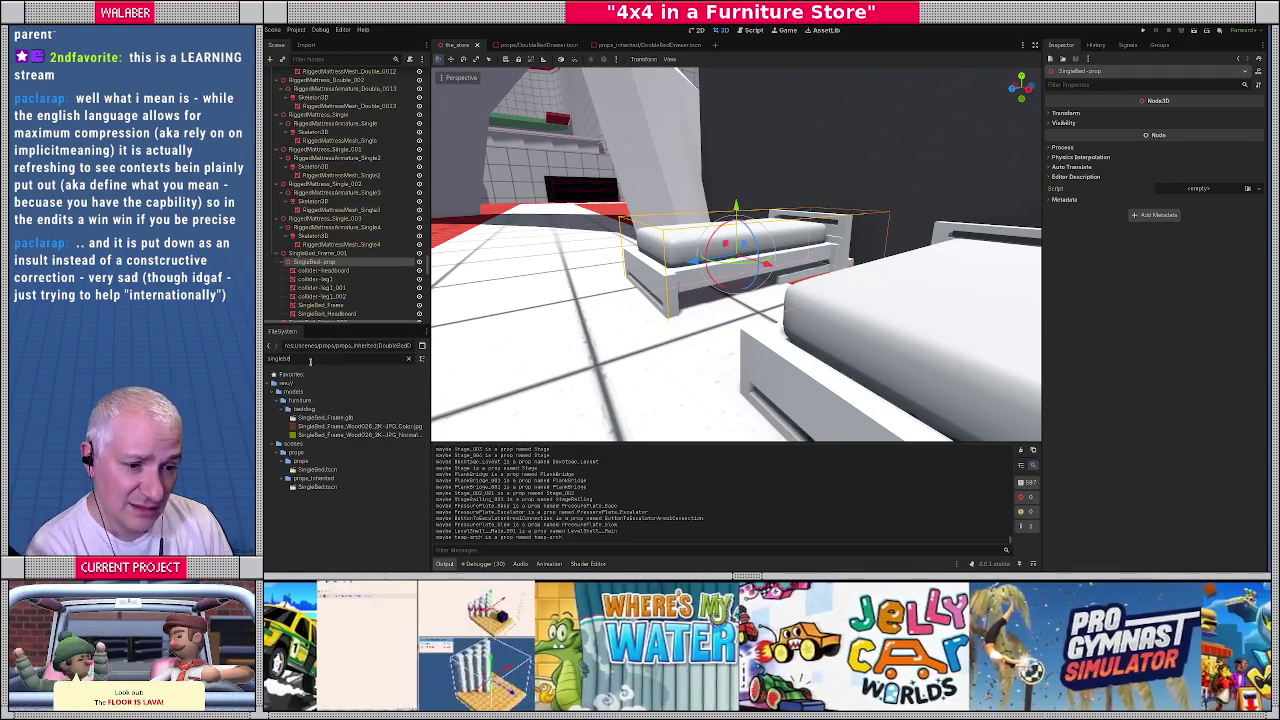
click(318, 470)
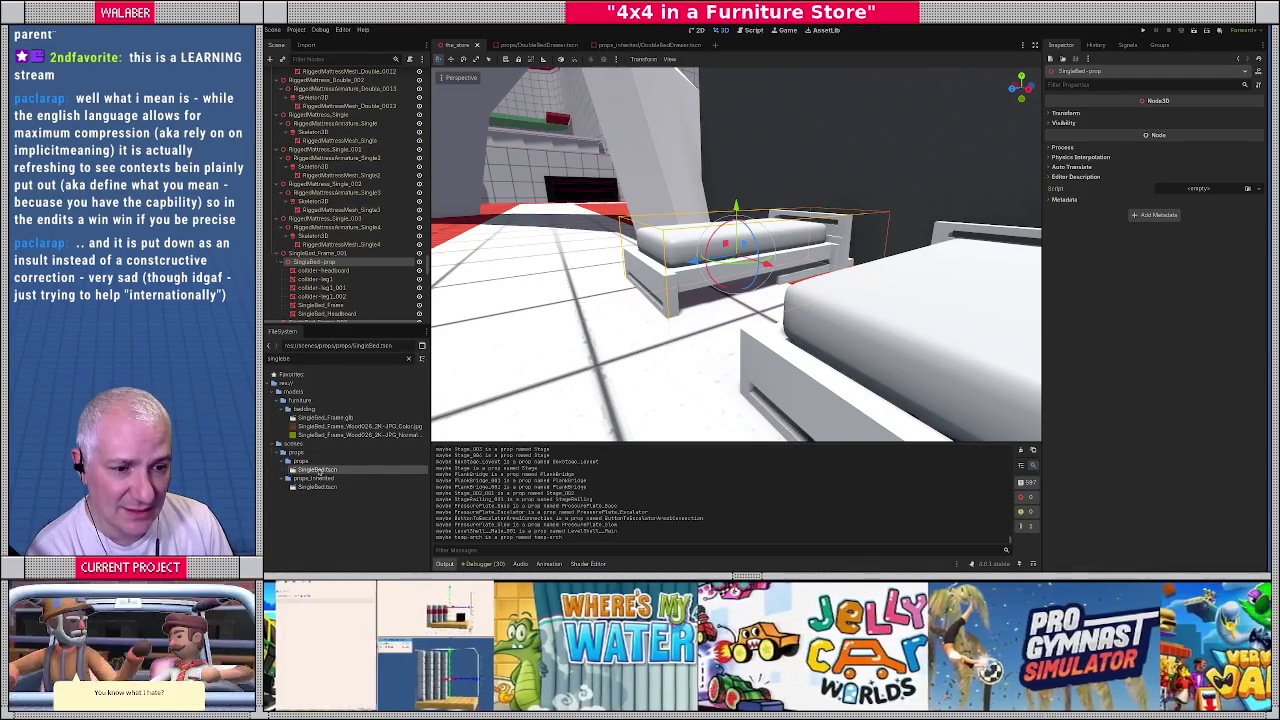
click(318, 253)
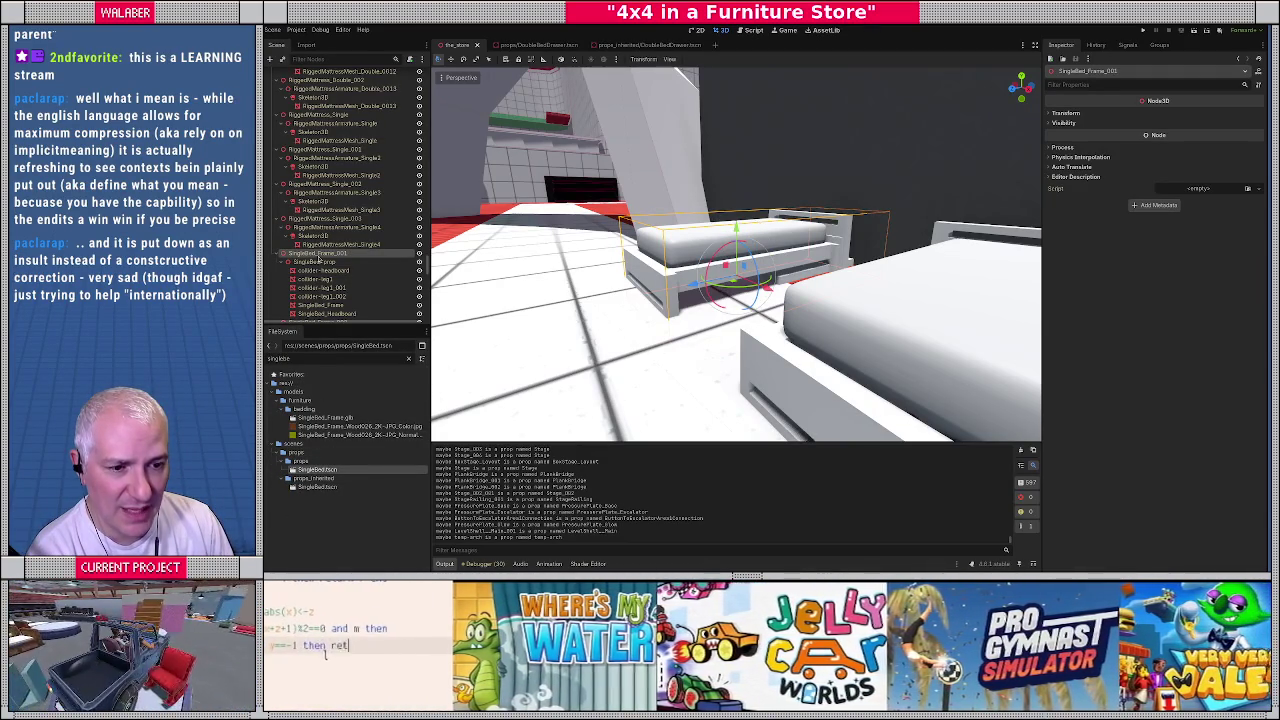
key(alt+Tab)
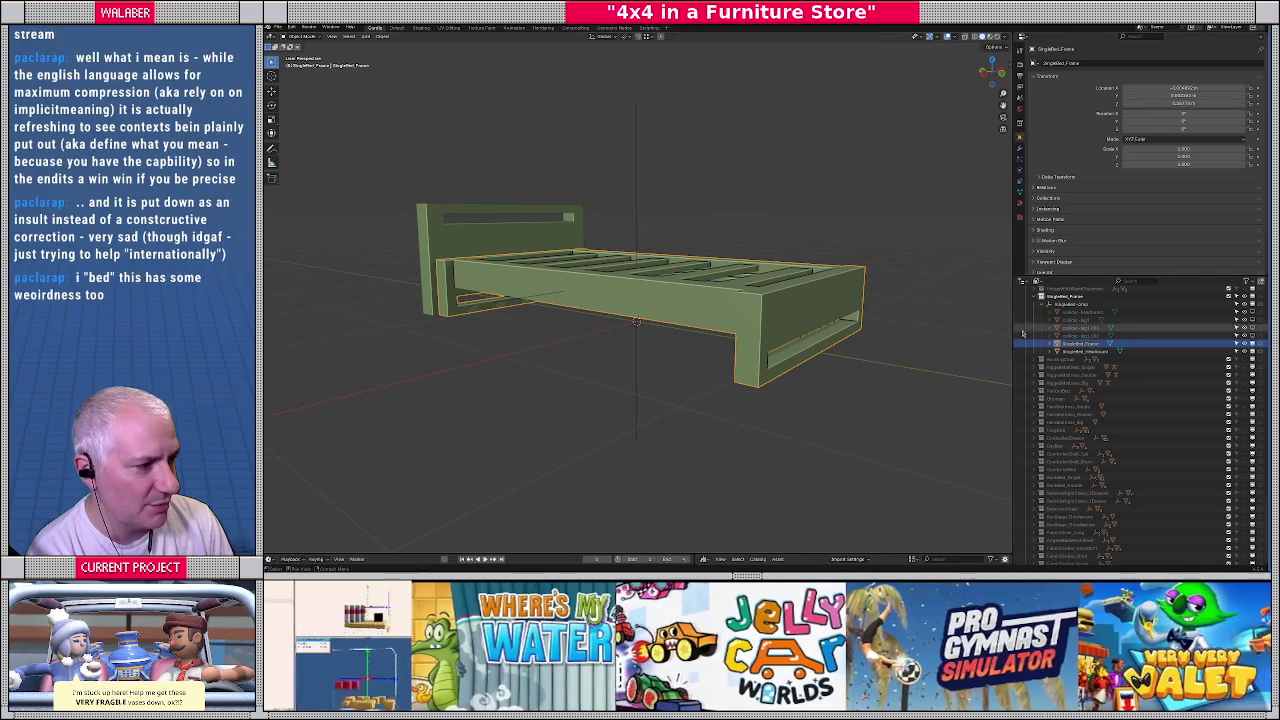
Select the SingleBed_prop parent in Blender's Outliner, then return to Godot
click(1071, 305)
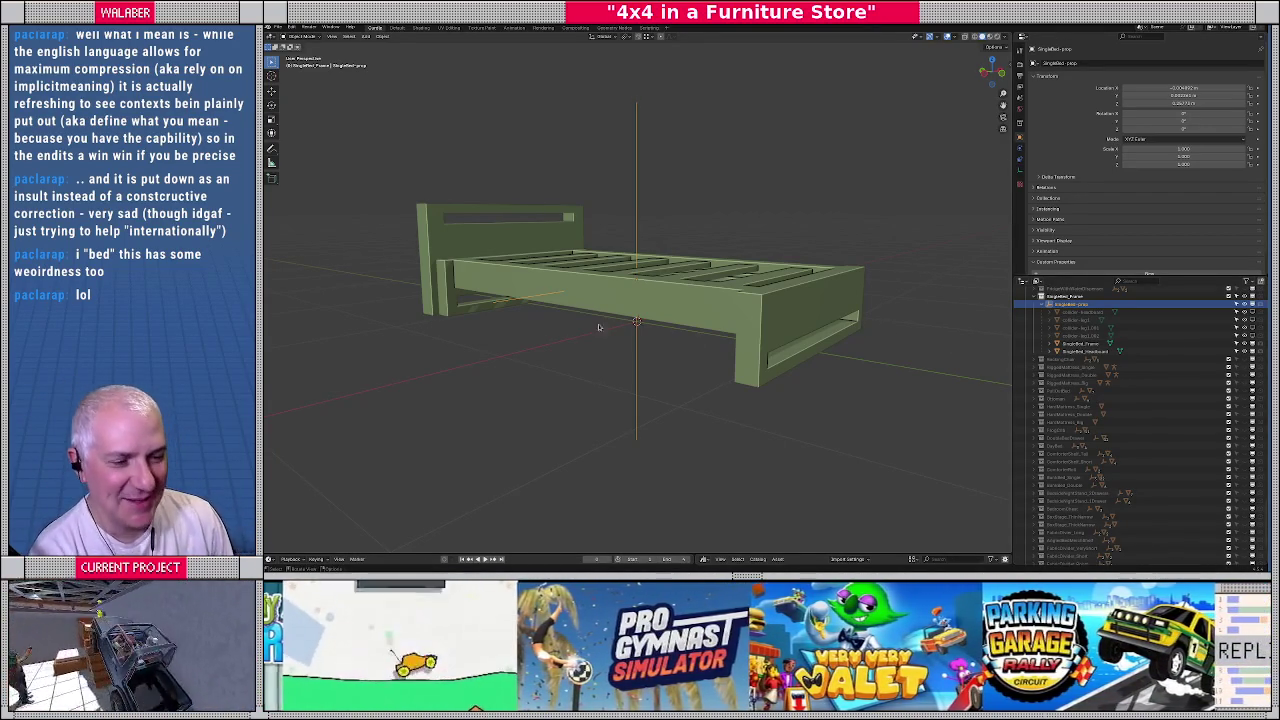
key(alt+Tab)
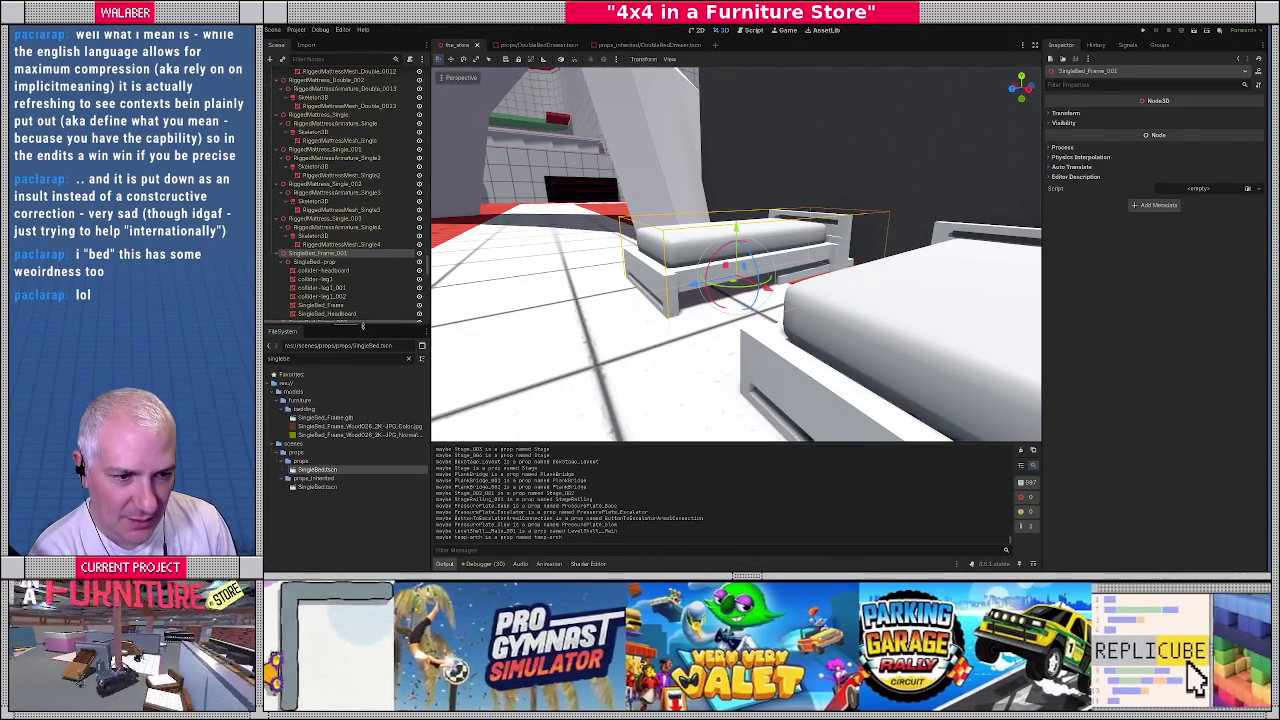
Enlarge Godot's FileSystem panel, inspect the SingleBed-prop and SingleBed_Frame_001 nodes, then return to Blender
drag(363, 326, 363, 300)
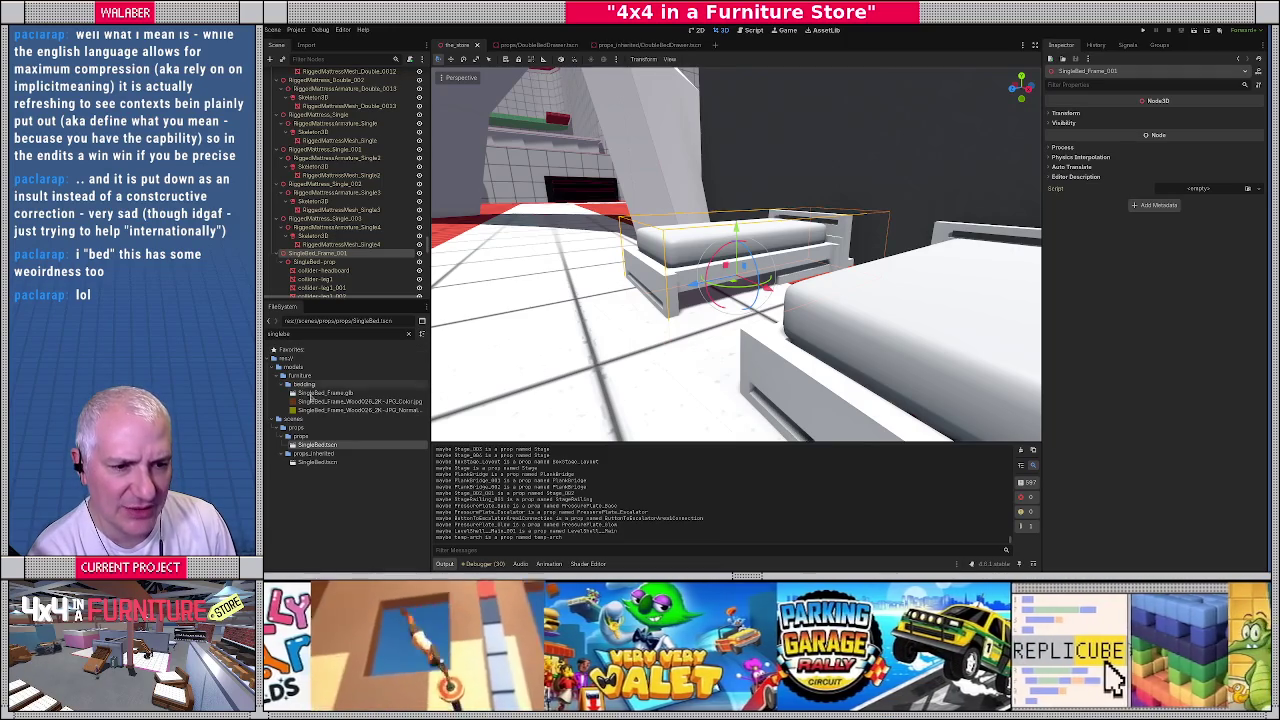
click(305, 262)
click(316, 254)
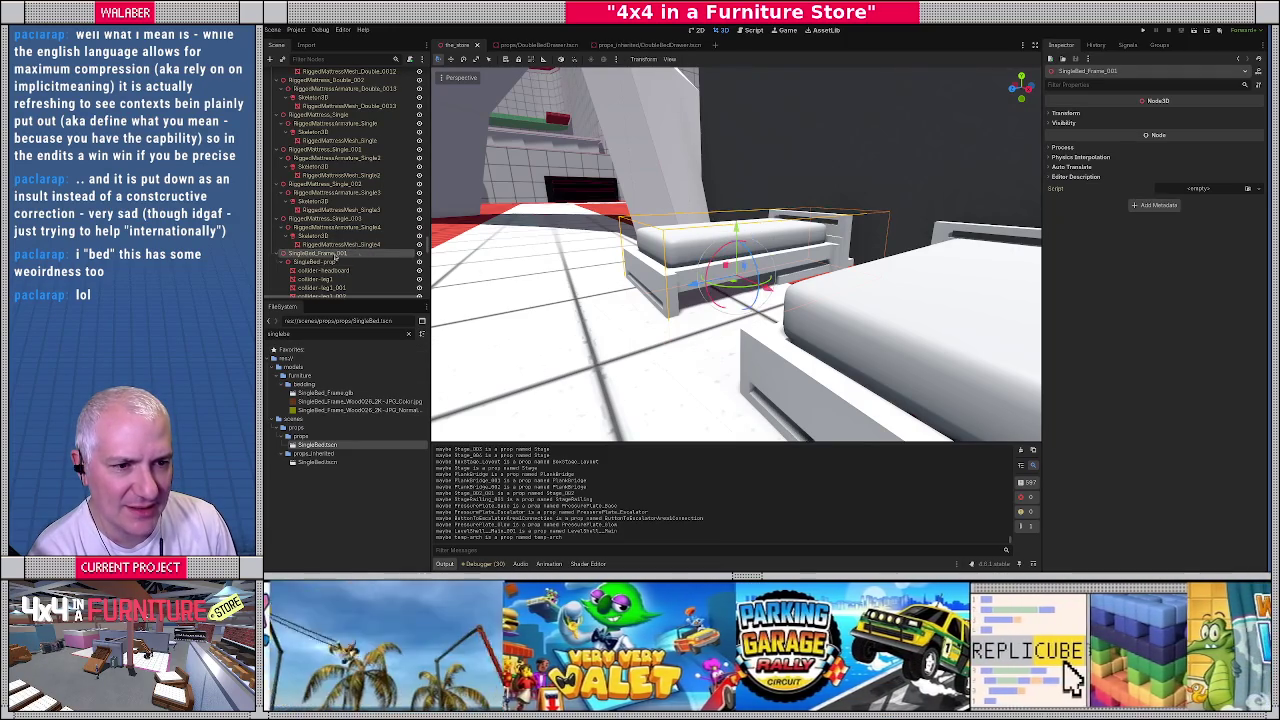
key(alt+Tab)
click(1066, 296)
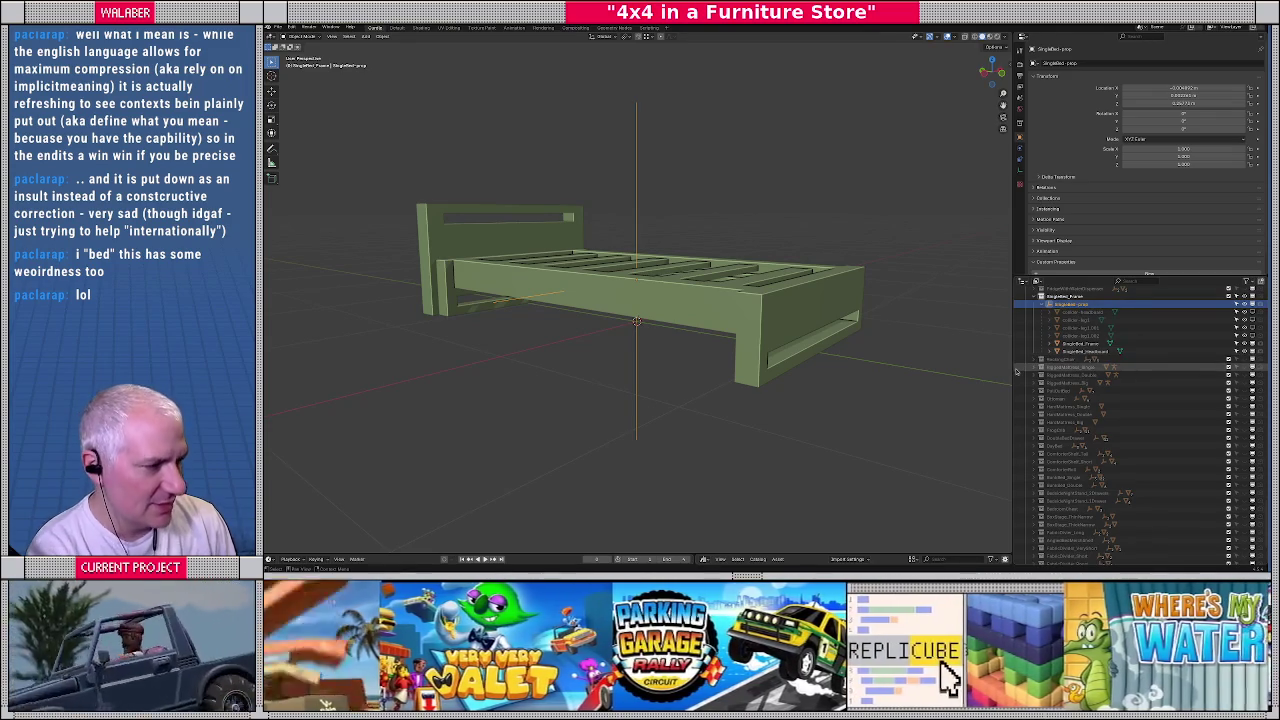
Select SingleBed_Frame-prop in the Outliner and switch to front orthographic view
key(KP_Decimal)
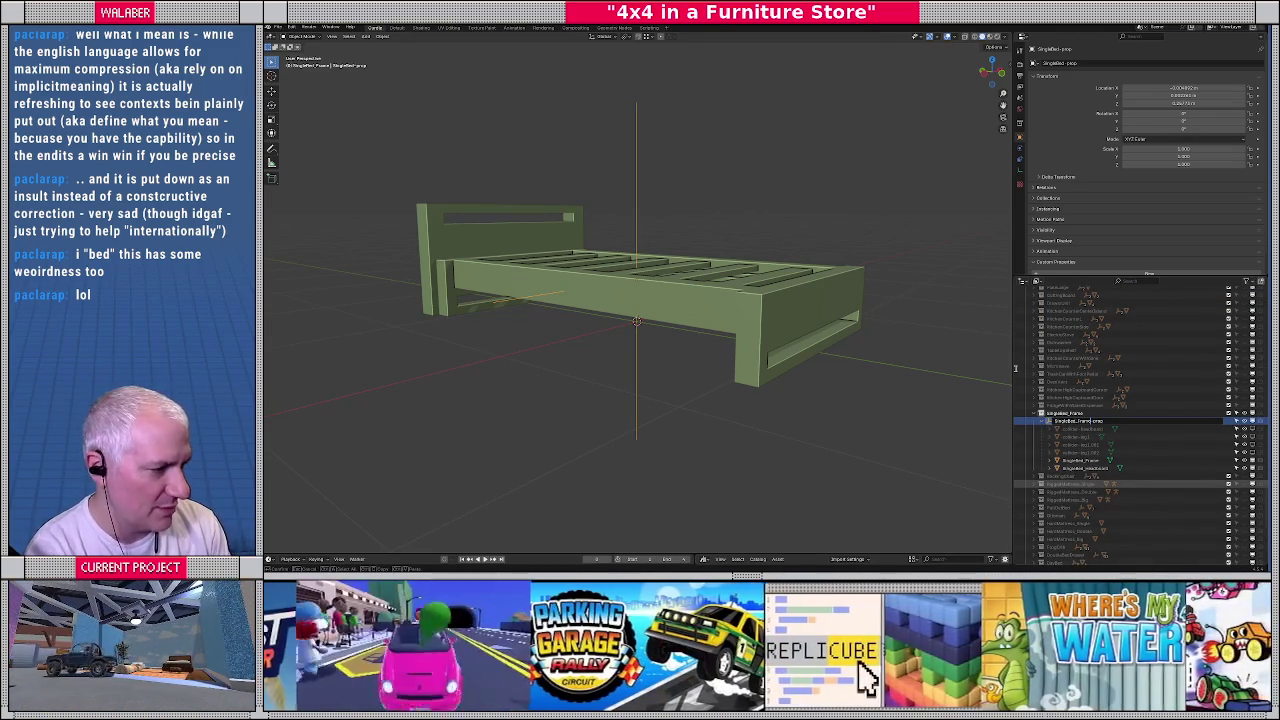
click(1080, 421)
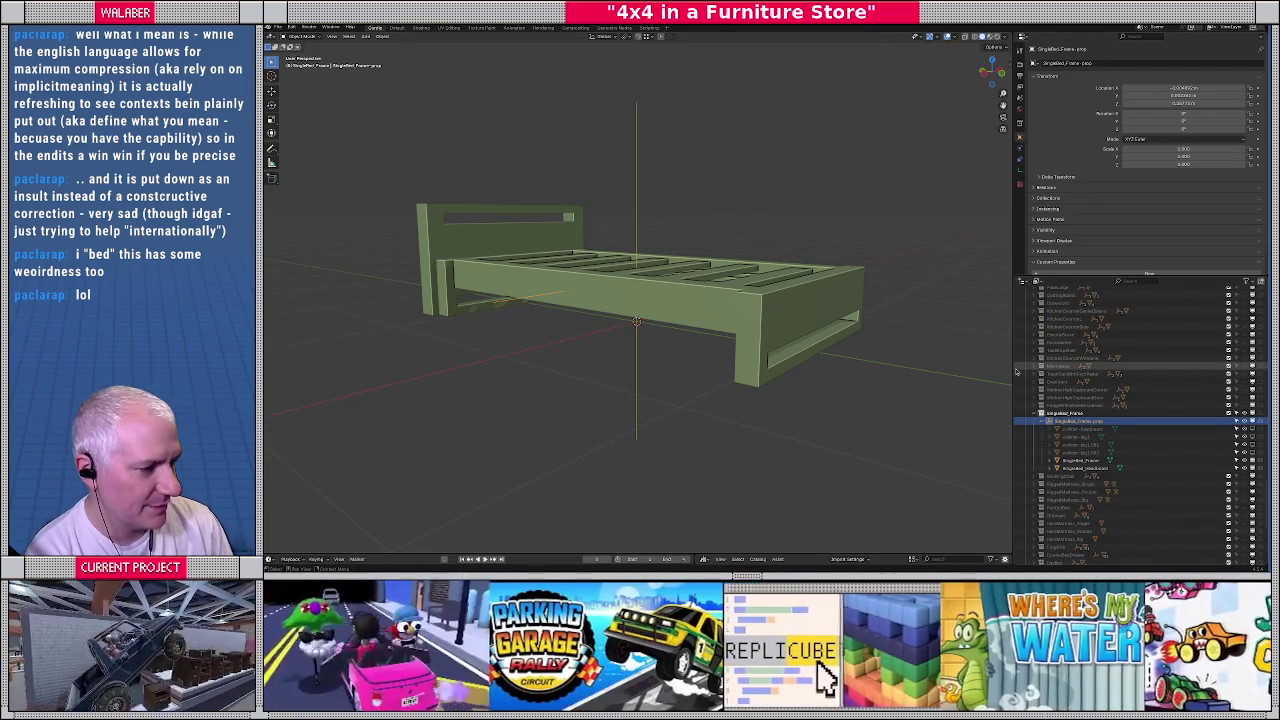
key(KP_3)
key(KP_1)
scroll(627, 270, up, 1)
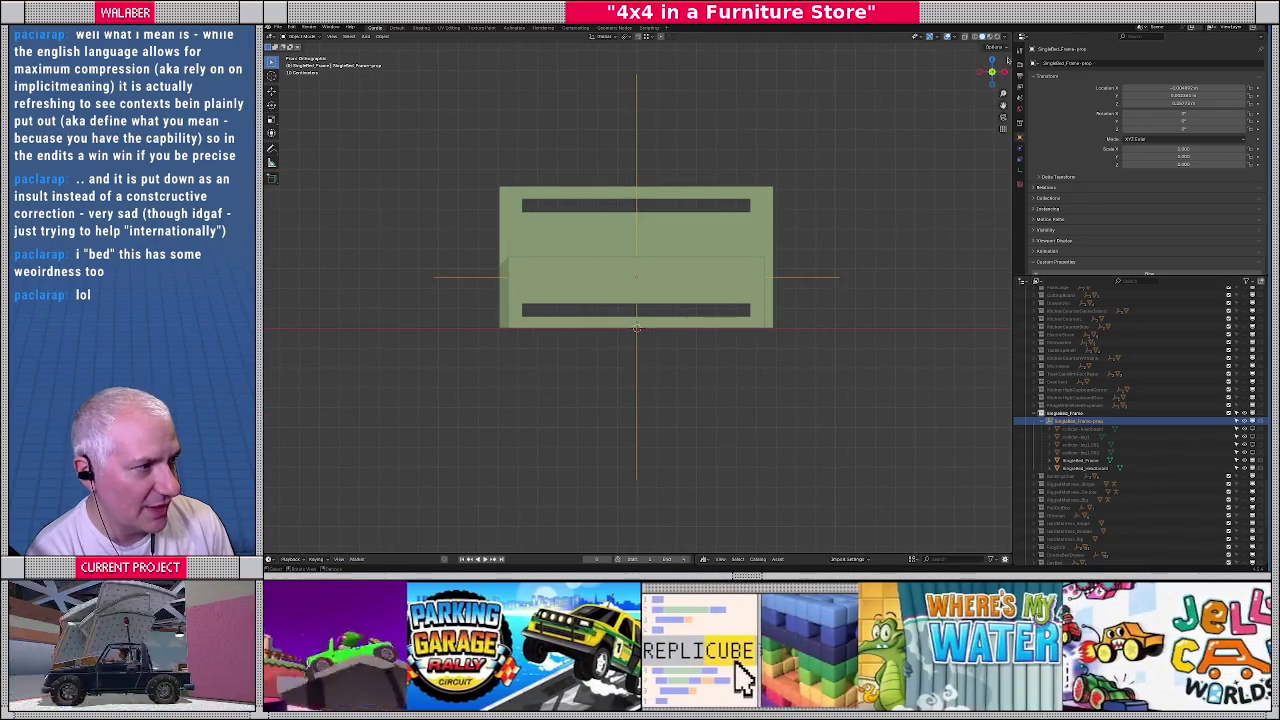
click(996, 47)
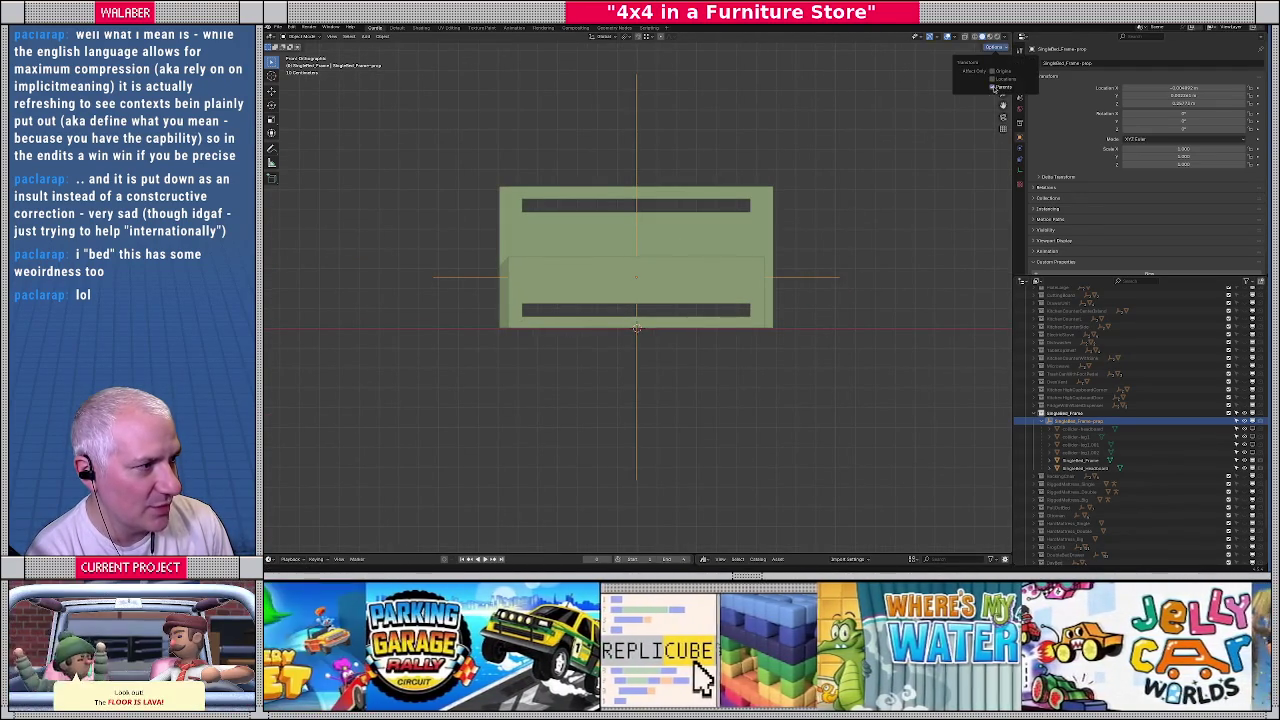
Snap the prop object to the 3D cursor at the origin, then select the headboard
click(383, 36)
mouse_move(397, 45)
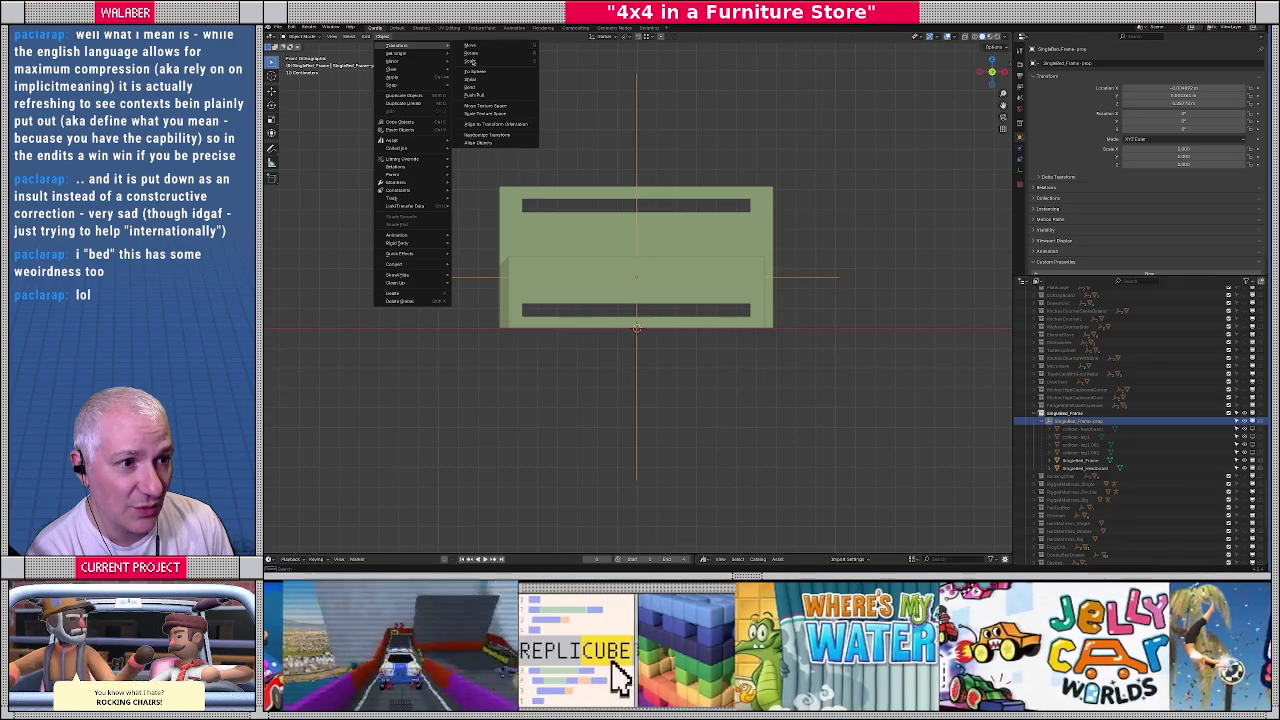
key(shift+s)
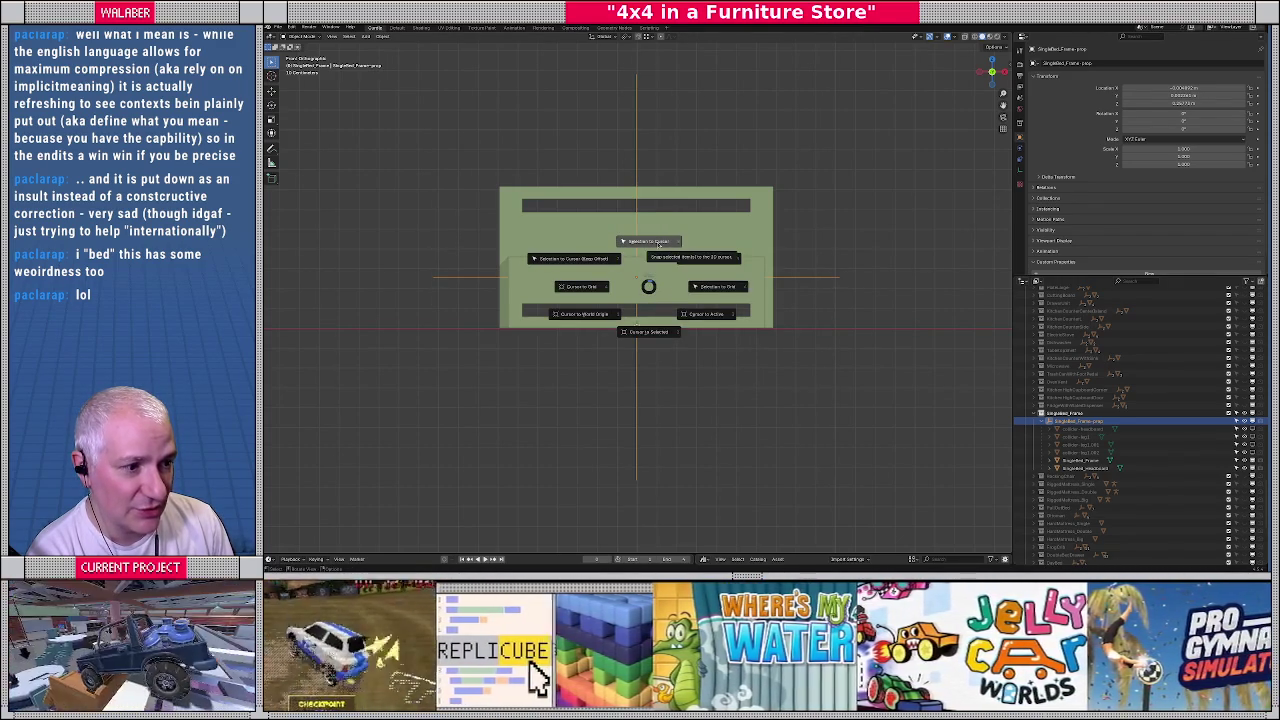
click(659, 243)
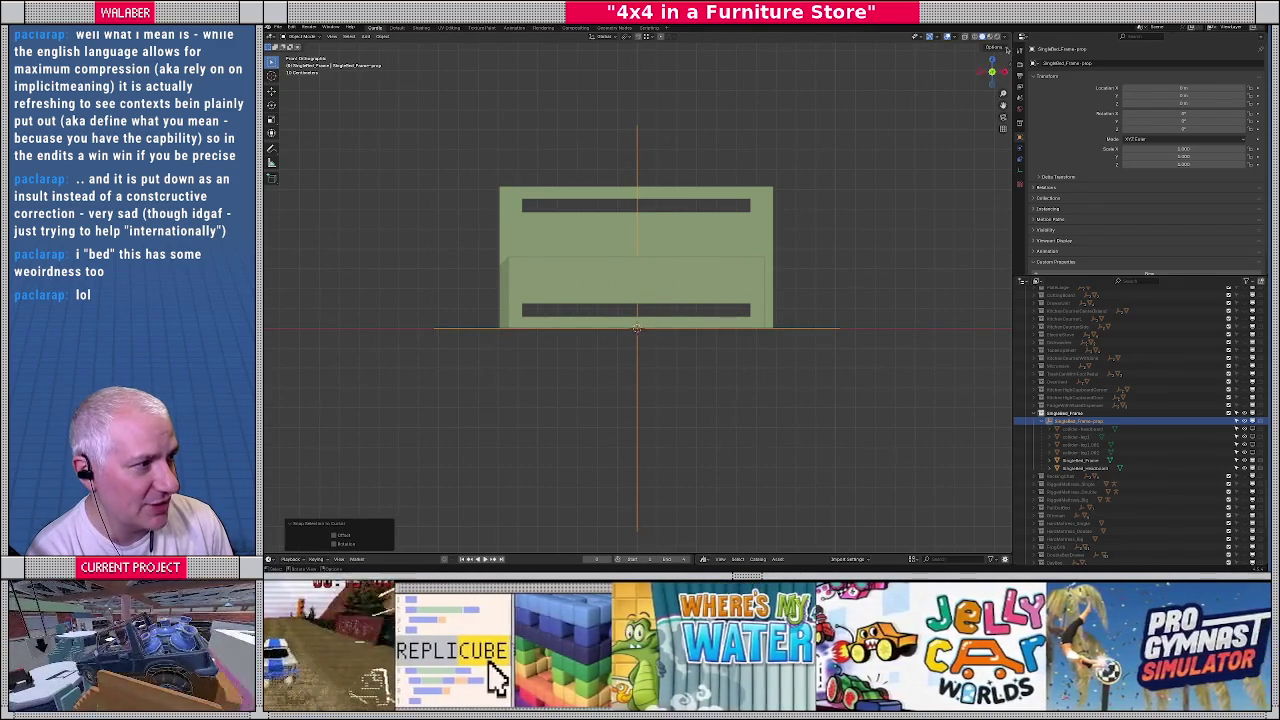
click(1004, 48)
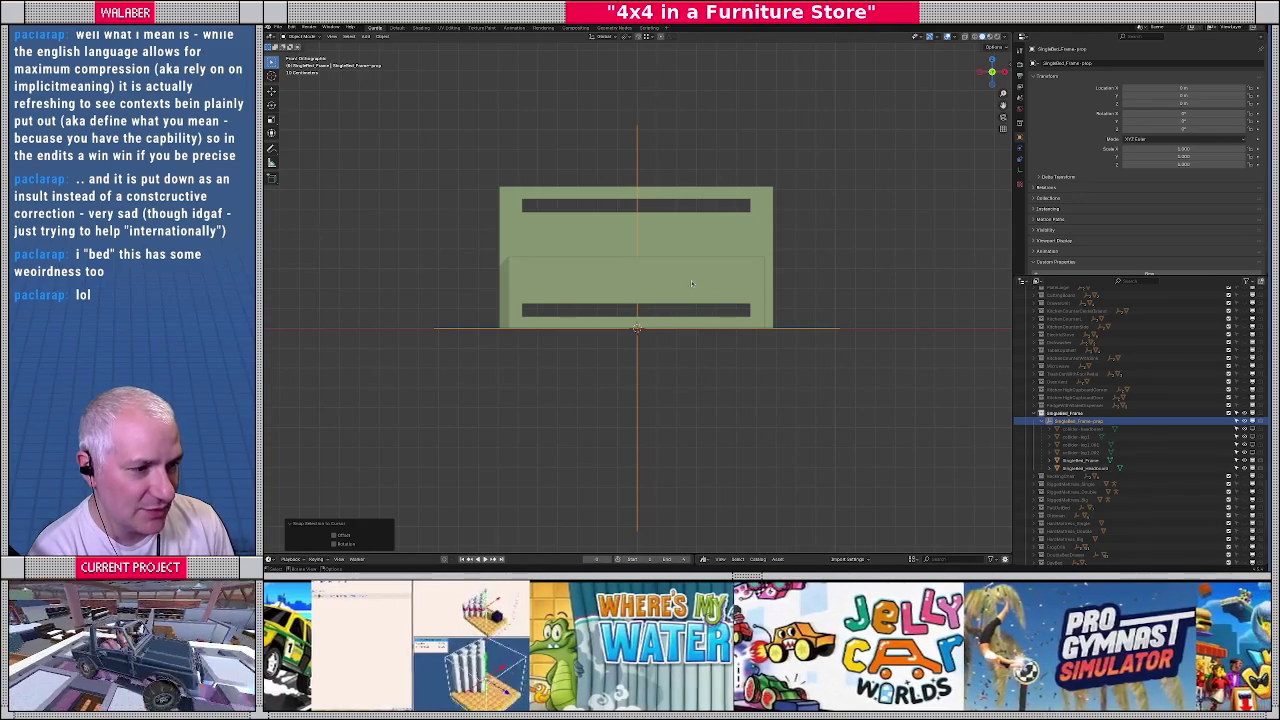
scroll(690, 283, up, 1)
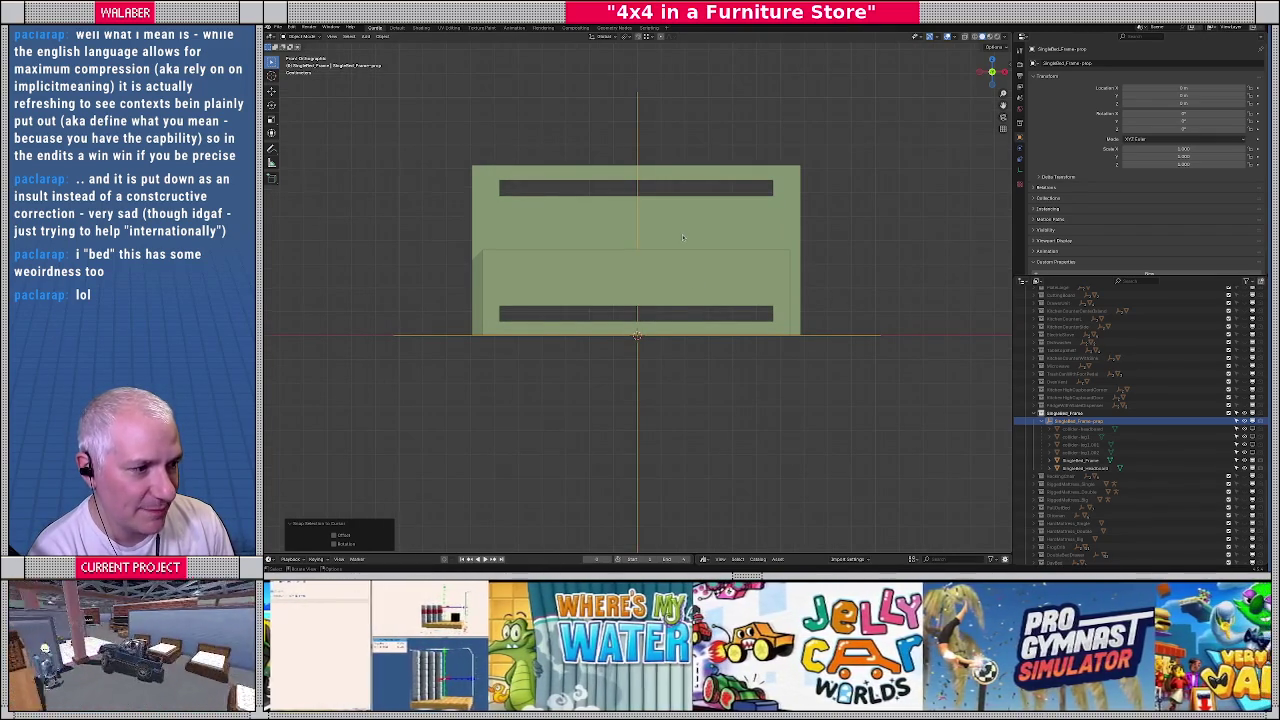
click(540, 237)
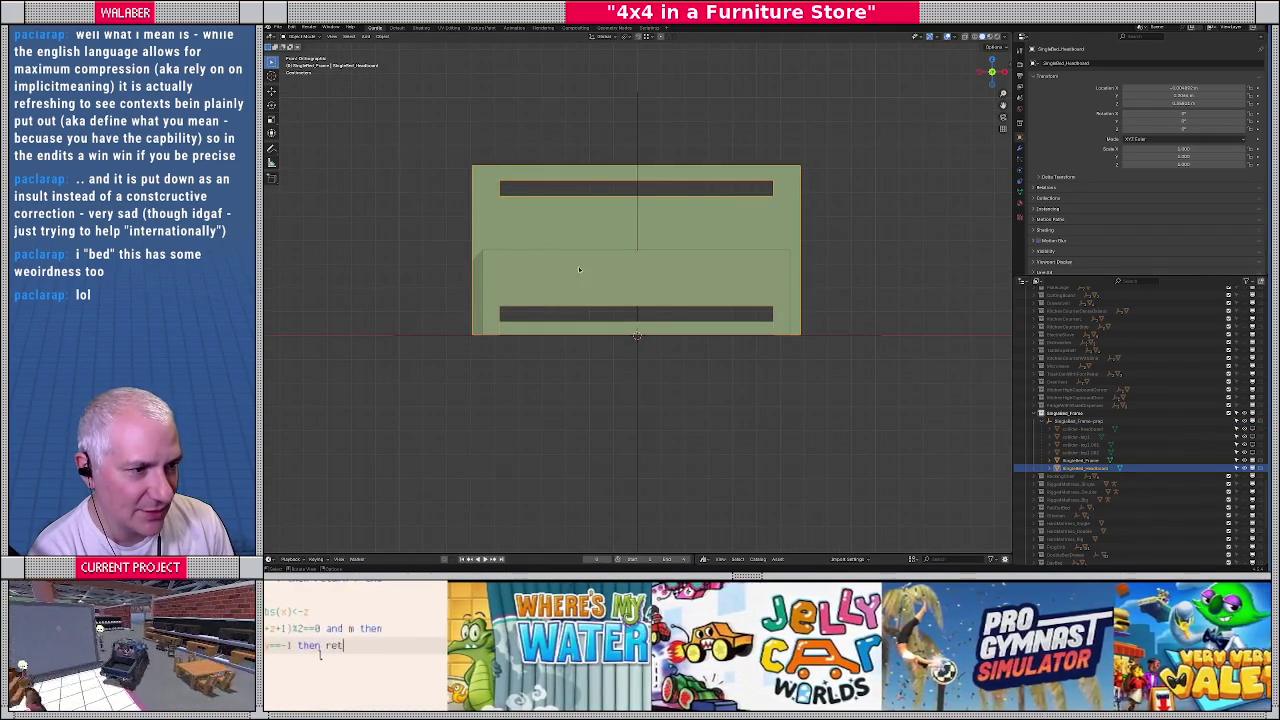
Show the hidden collider objects and view the bed from the side
middle_drag(578, 271, 626, 263)
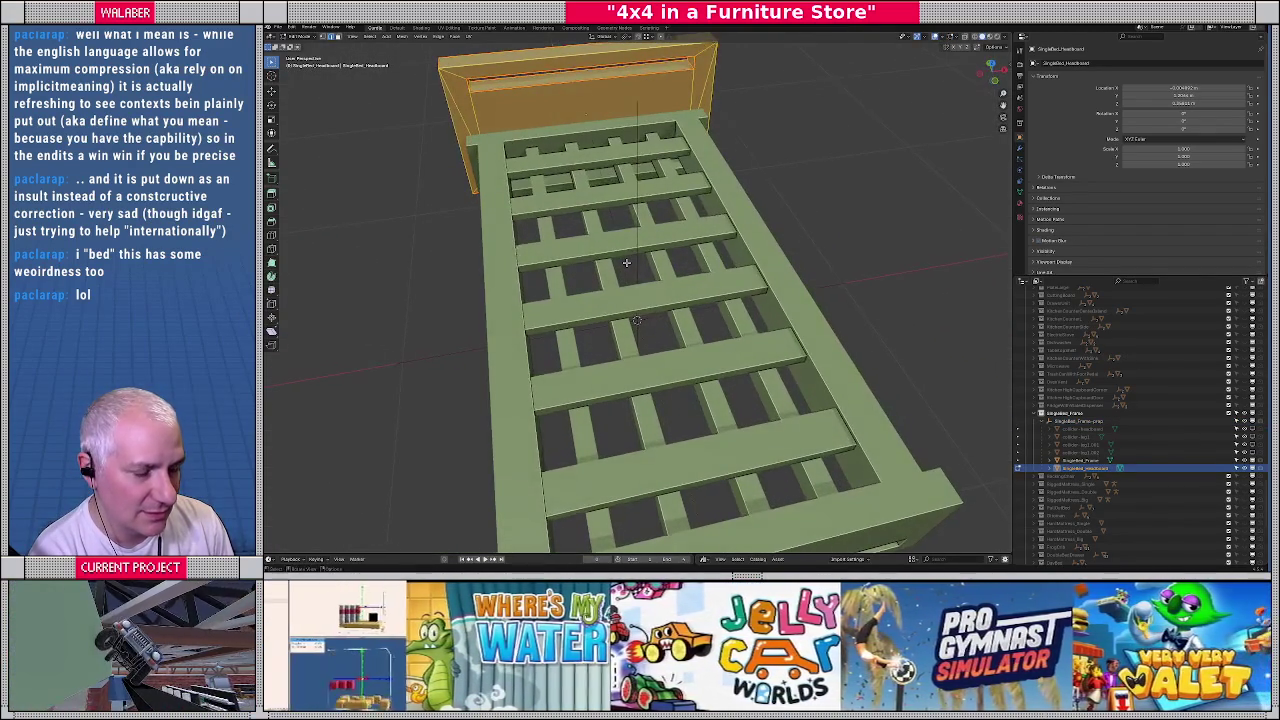
key(KP_7)
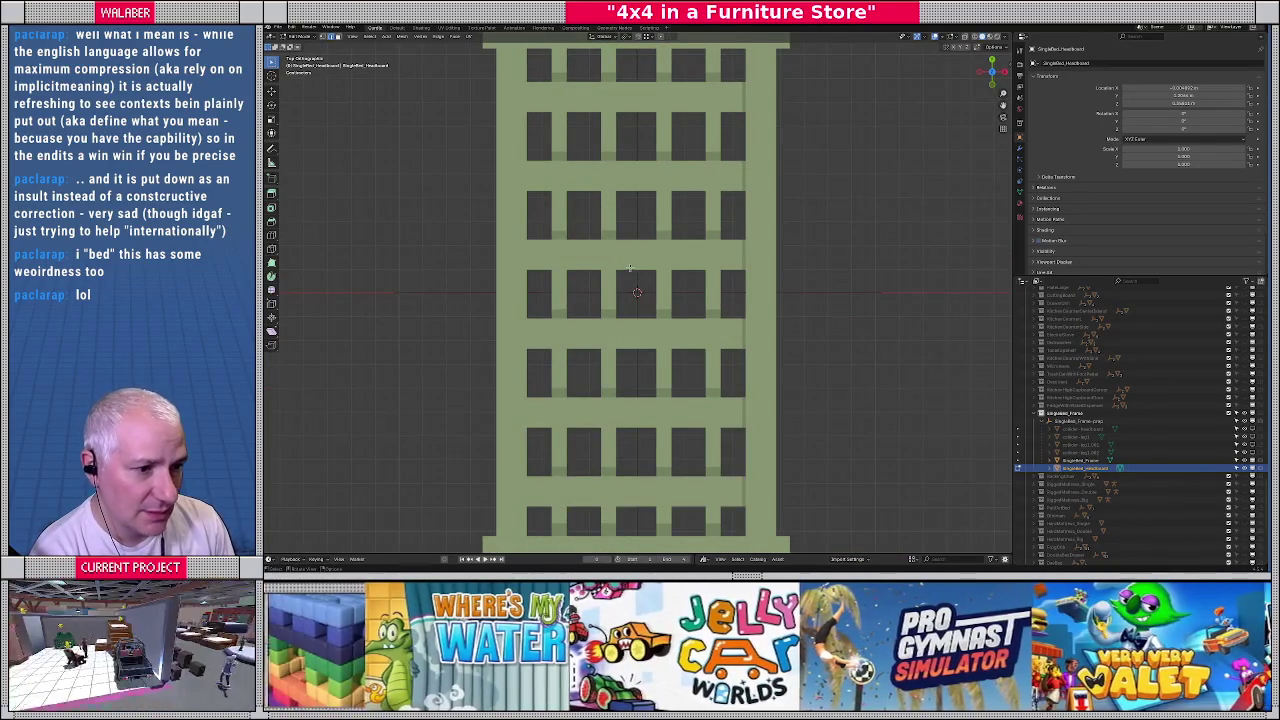
scroll(631, 272, down, 3)
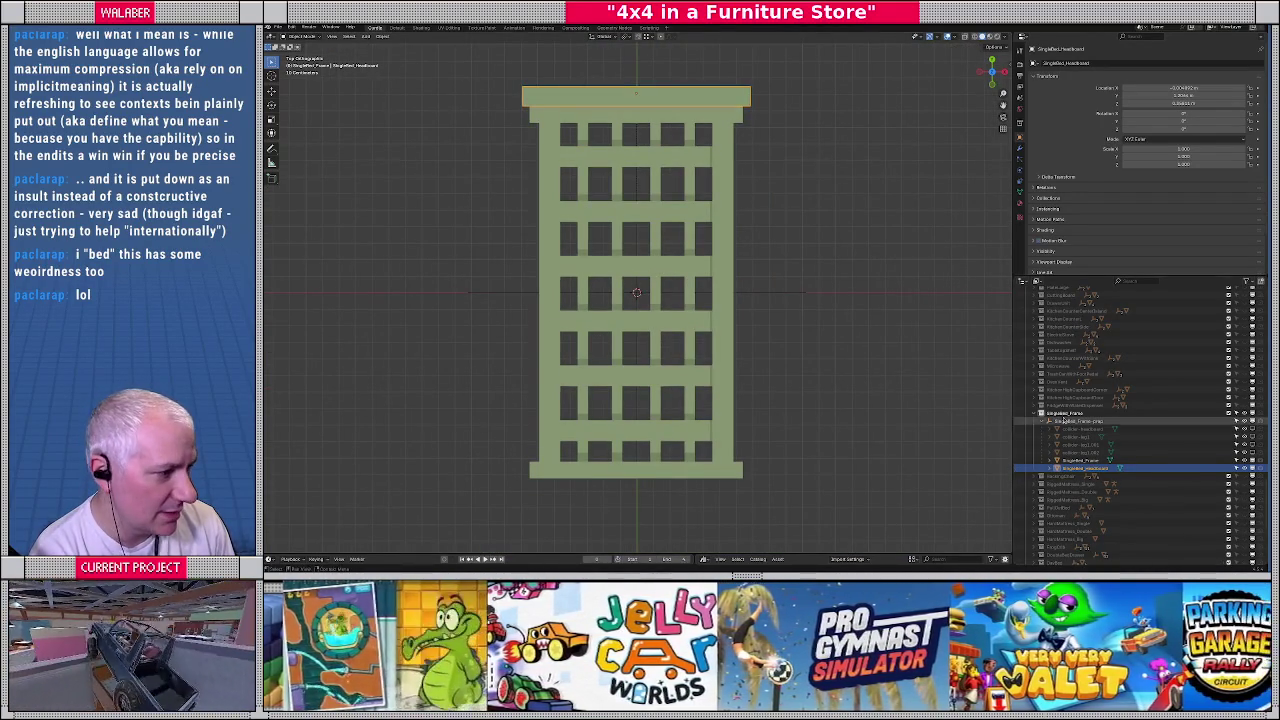
click(1251, 428)
mouse_move(840, 342)
middle_down()
mouse_move(715, 240)
mouse_move(743, 316)
middle_up()
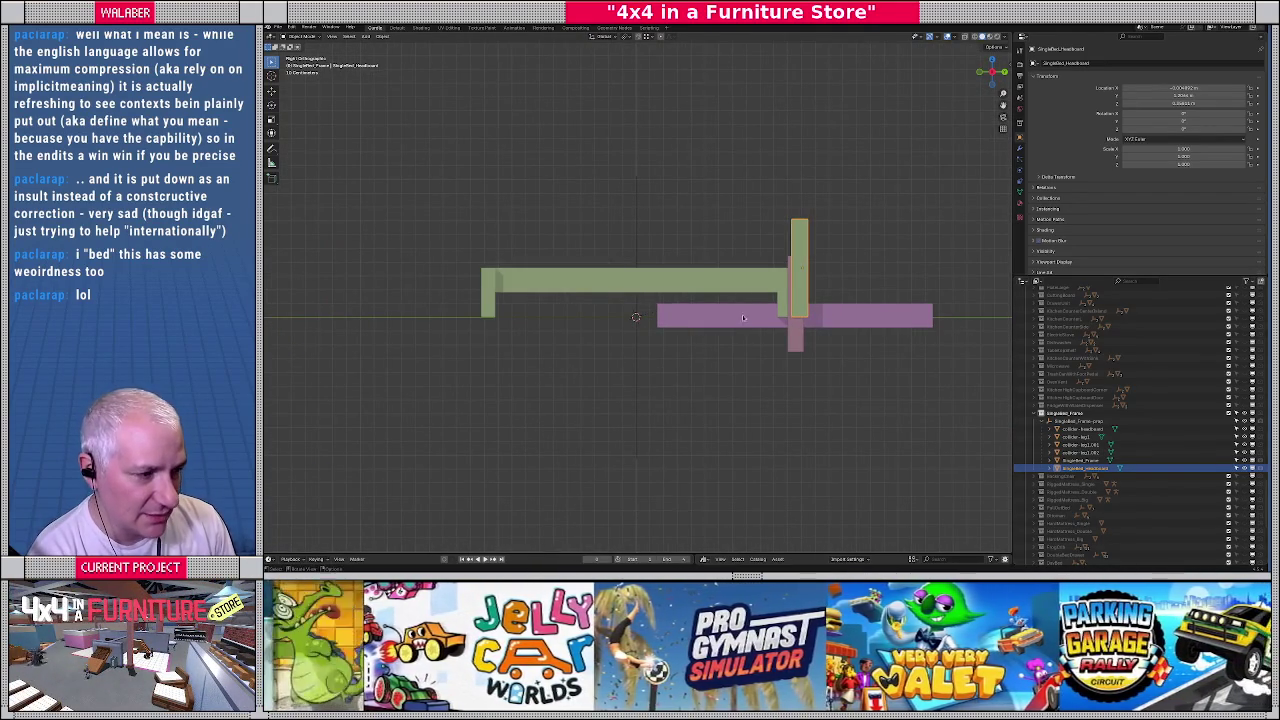
scroll(743, 316, up, 2)
Check the headboard collider in wireframe and move it to a new position
click(856, 366)
key(shift+z)
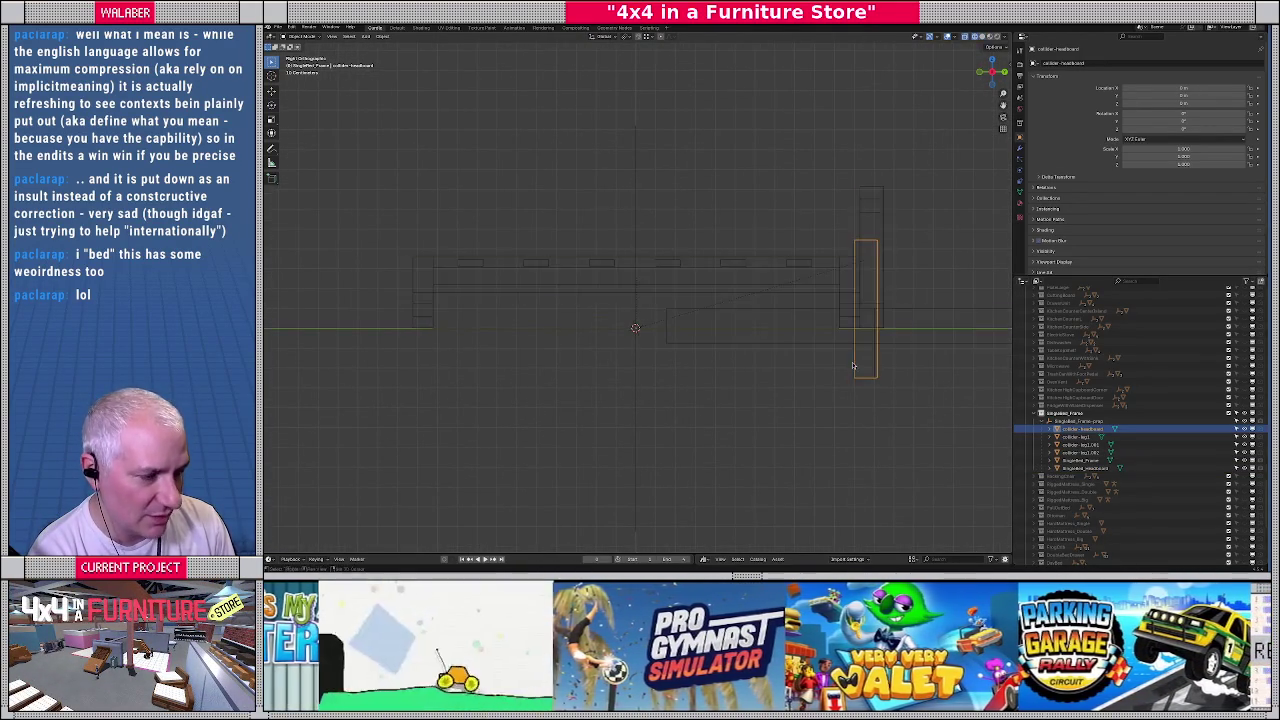
mouse_move(853, 366)
middle_down()
mouse_move(788, 346)
mouse_move(789, 360)
middle_up()
key(shift+z)
scroll(703, 336, down, 3)
middle_drag(703, 336, 690, 325)
scroll(690, 325, up, 2)
scroll(690, 325, up, 2)
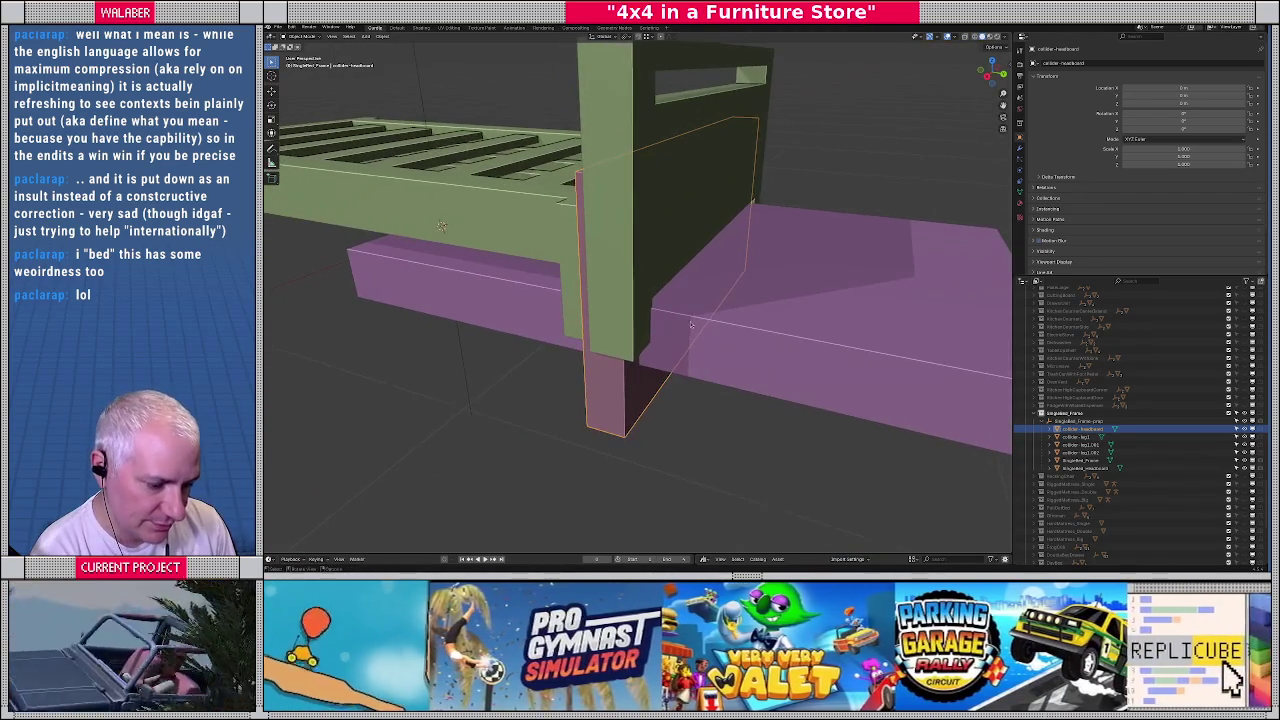
key(g)
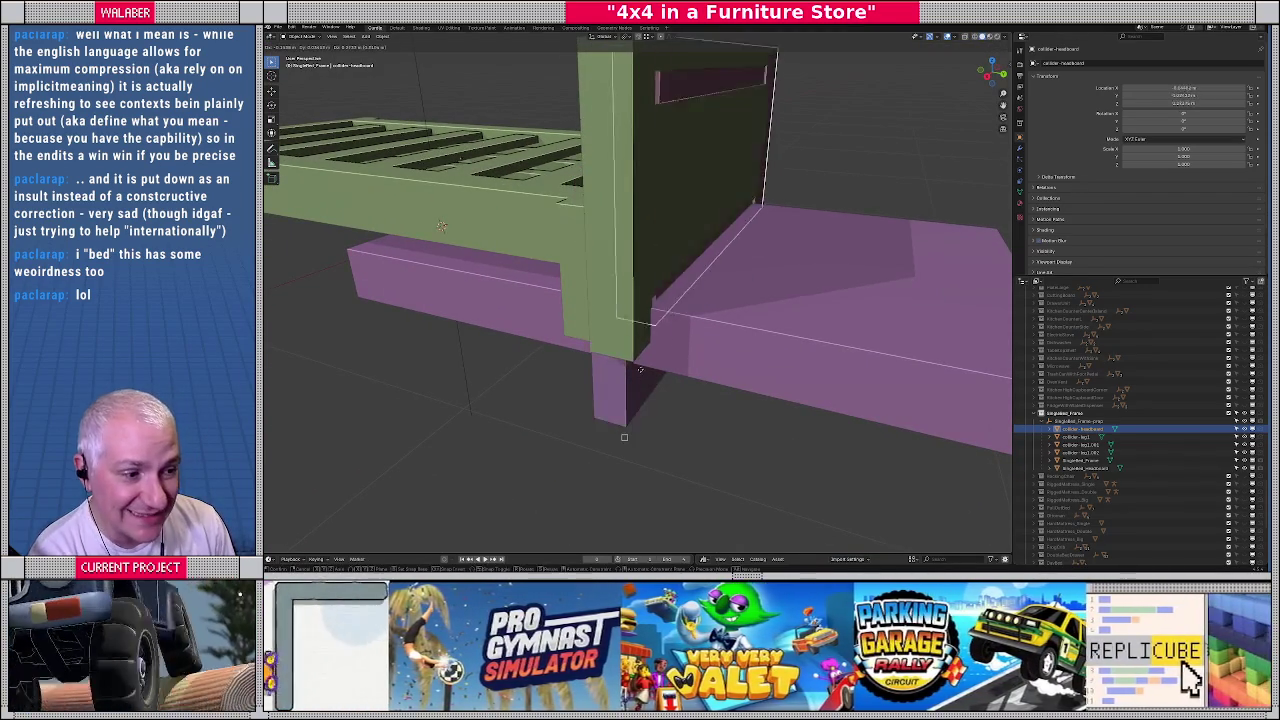
click(624, 437)
Move the first leg collider to the bed's front-left corner
scroll(650, 400, down, 3)
mouse_move(650, 400)
middle_down()
mouse_move(676, 348)
mouse_move(726, 322)
mouse_move(711, 316)
middle_up()
click(730, 324)
key(g)
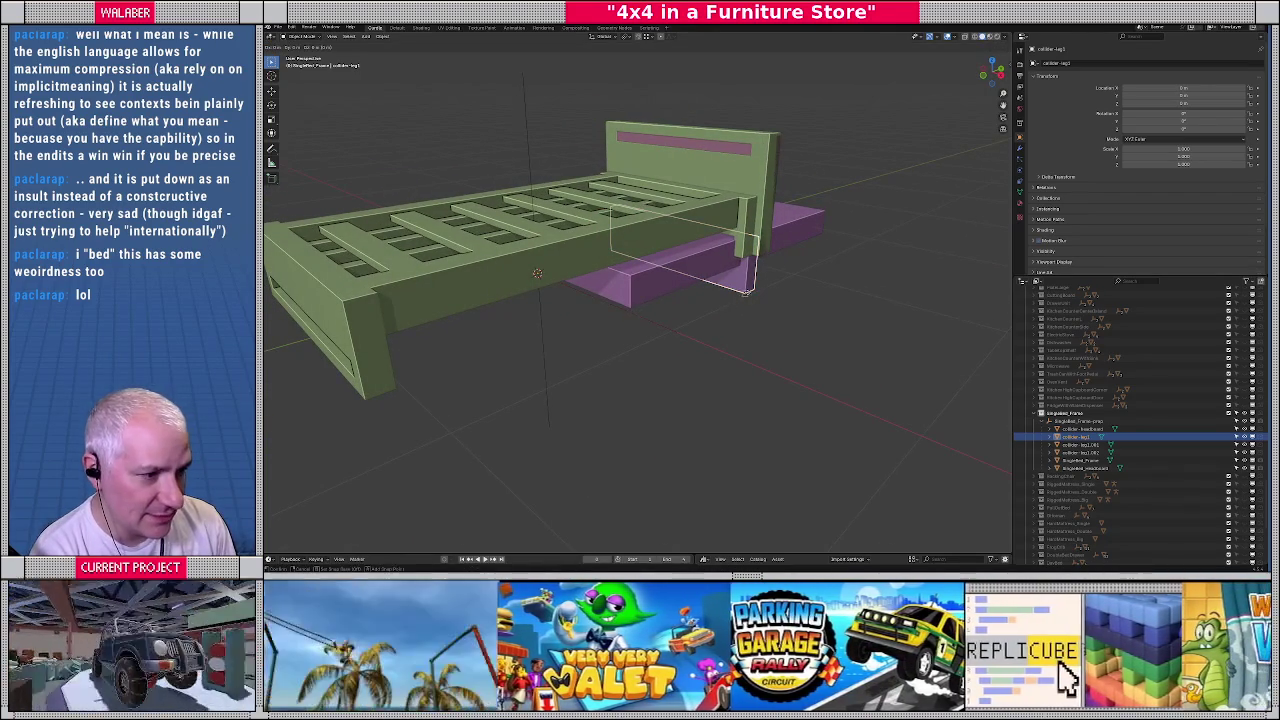
click(567, 343)
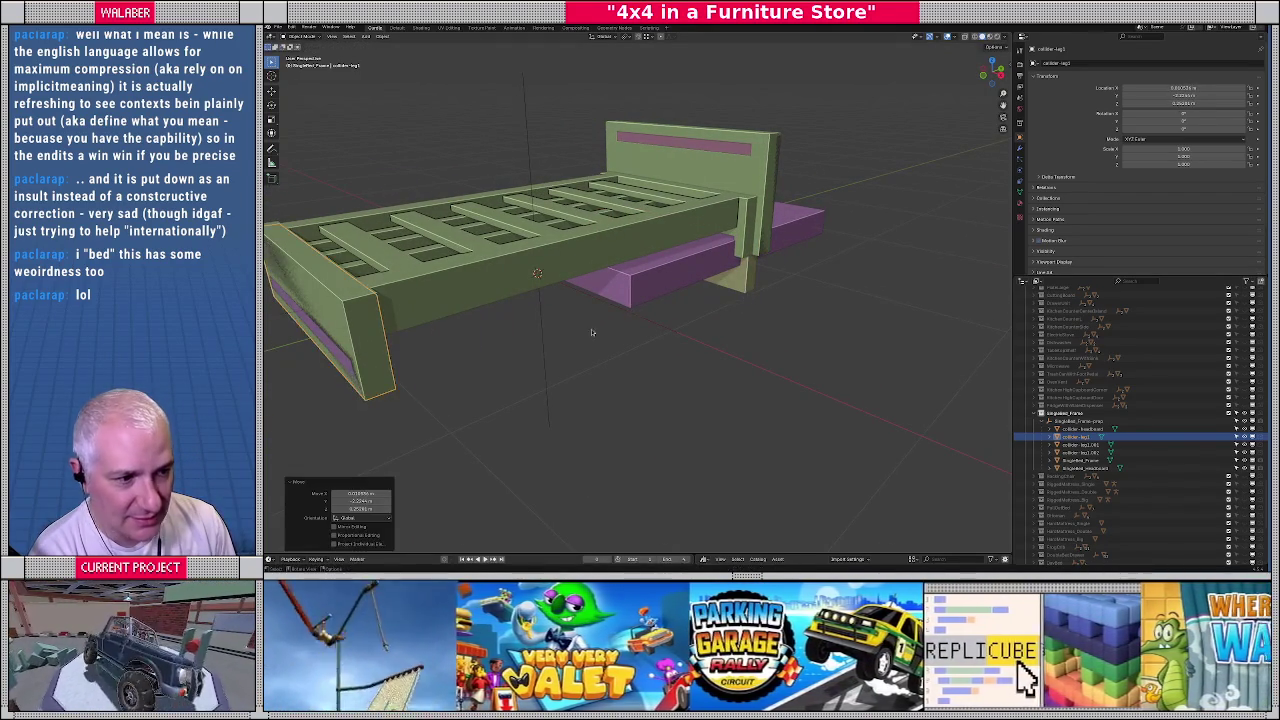
Slide the purple slab collider's geometry into the bed frame in Edit Mode
click(643, 297)
middle_drag(643, 297, 669, 313)
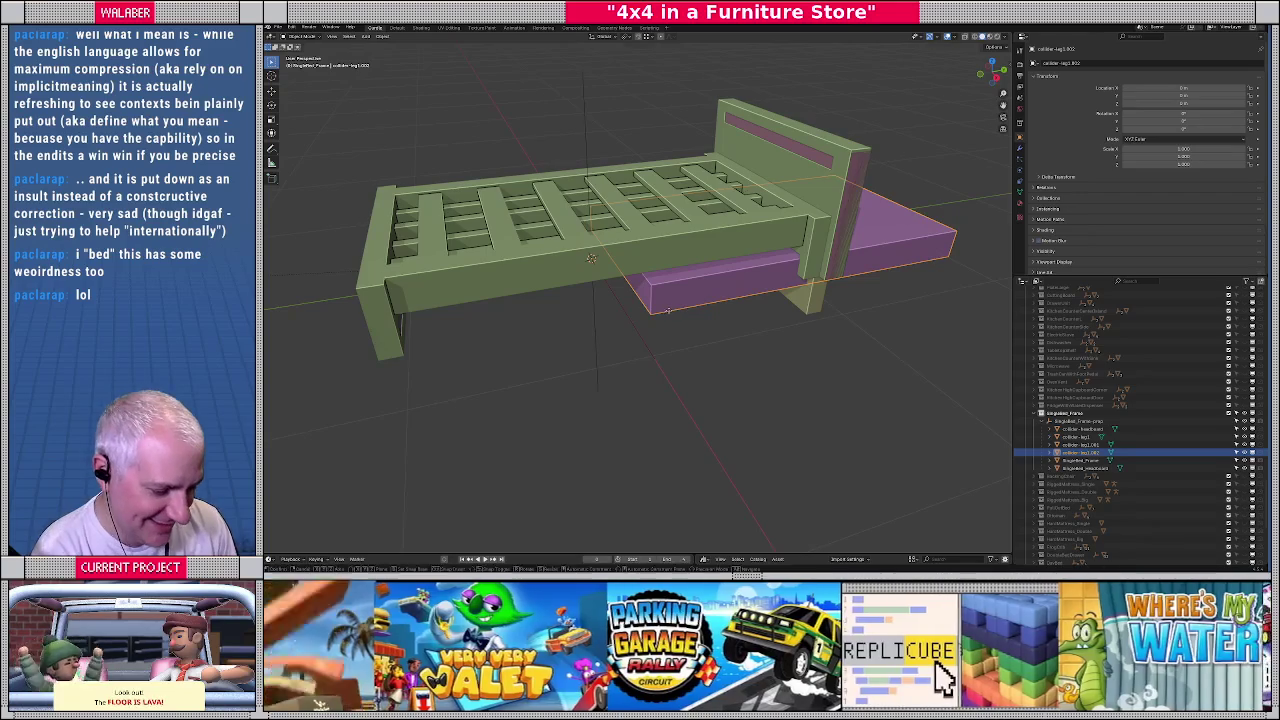
key(Tab)
key(g)
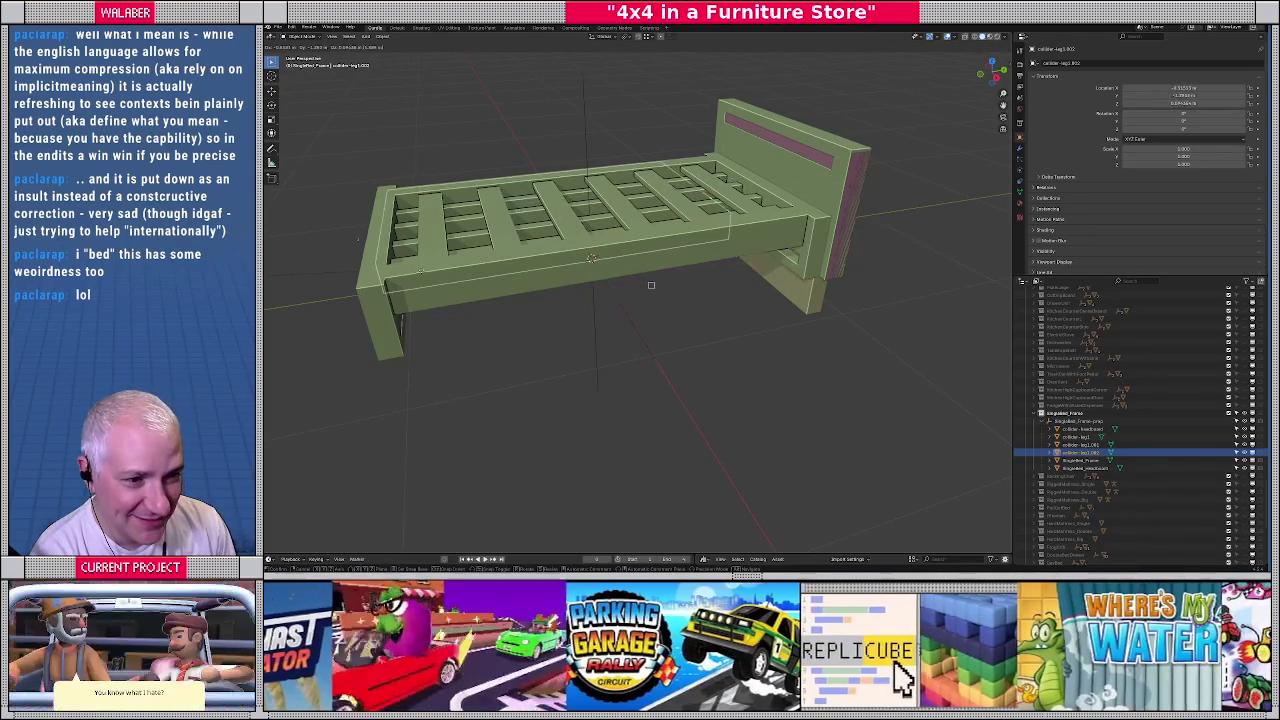
click(651, 285)
mouse_move(651, 285)
middle_down()
mouse_move(551, 291)
mouse_move(640, 300)
mouse_move(655, 340)
middle_up()
Lower another leg collider
click(655, 310)
key(g)
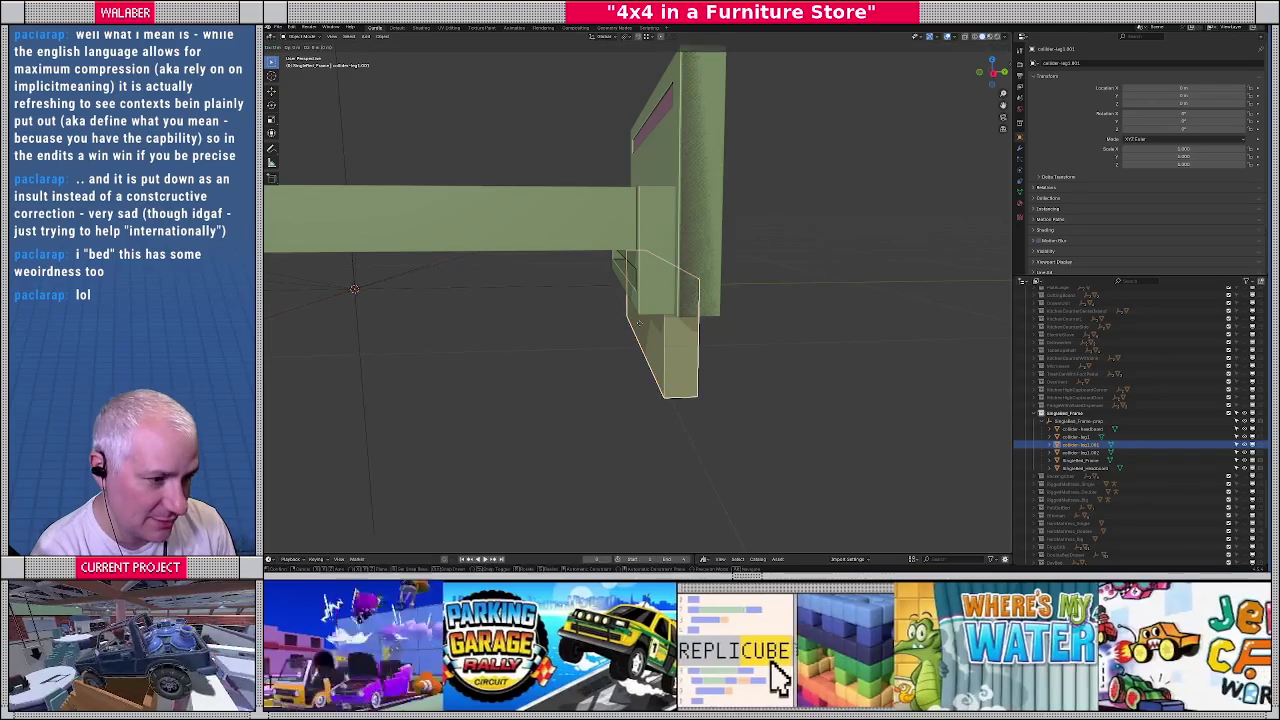
click(594, 331)
middle_drag(594, 331, 603, 360)
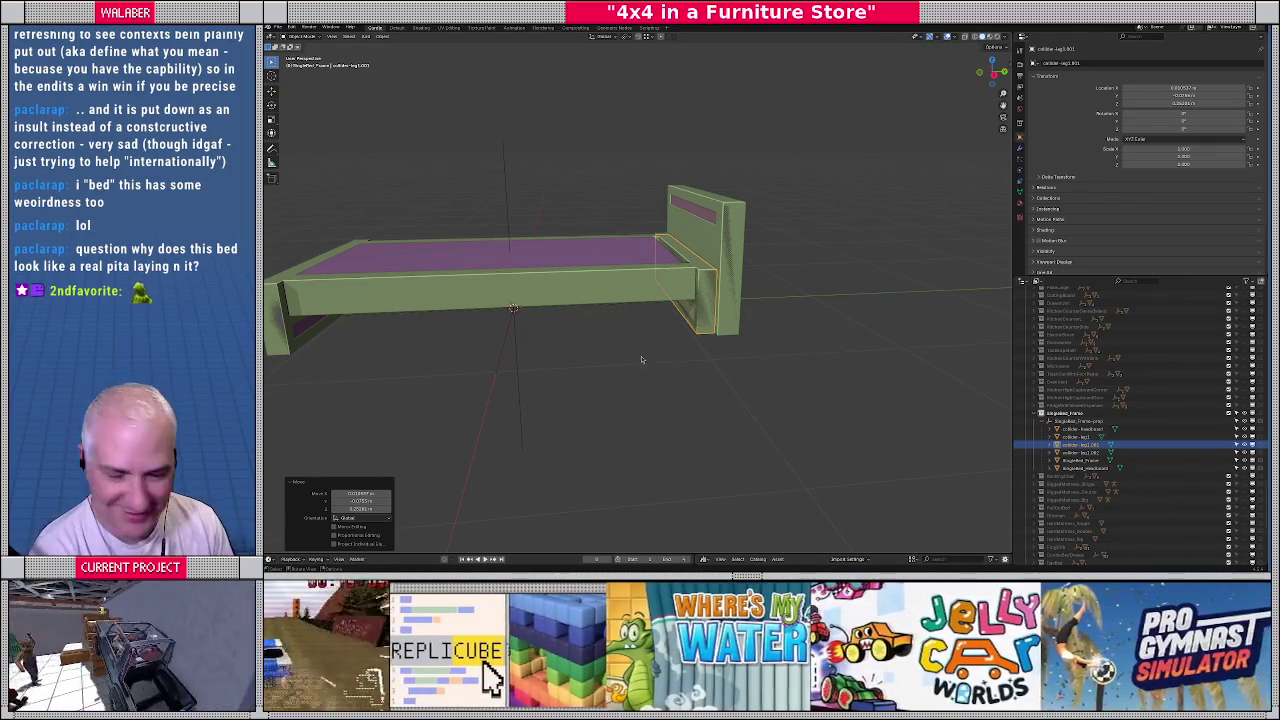
Hide the headboard and green bed frame to inspect the pink mattress box
middle_drag(541, 298, 719, 299)
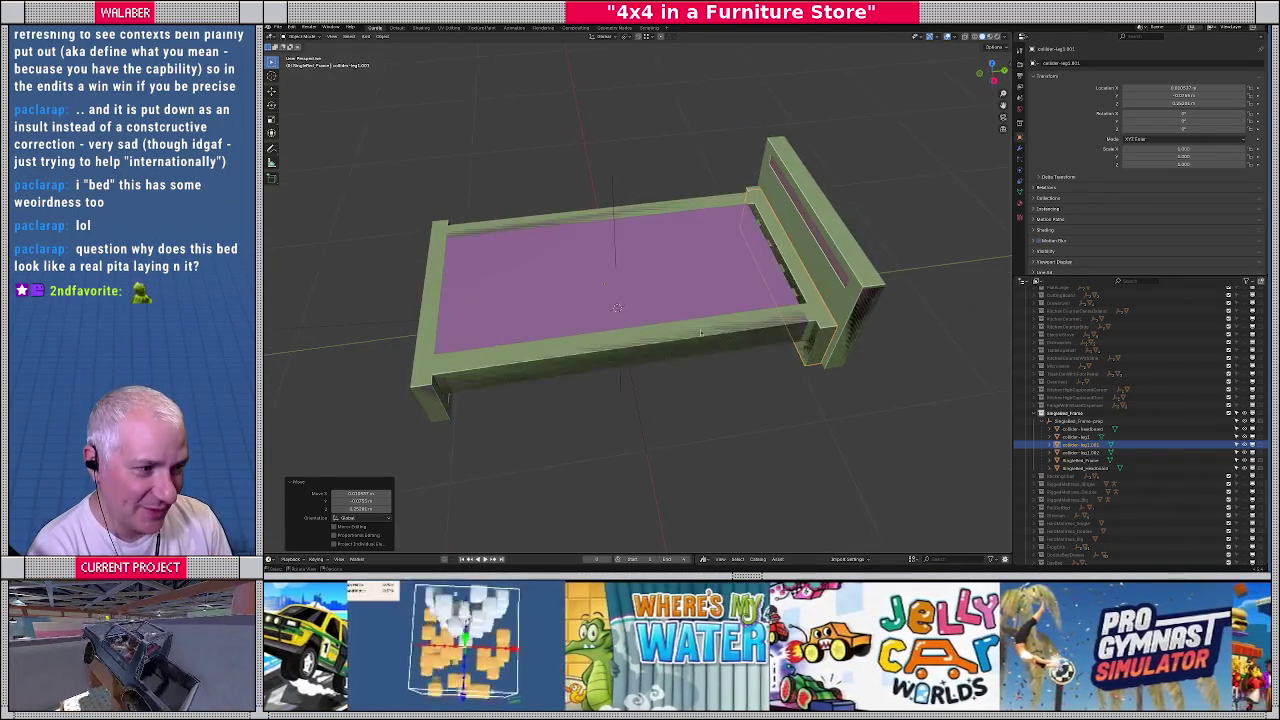
click(719, 299)
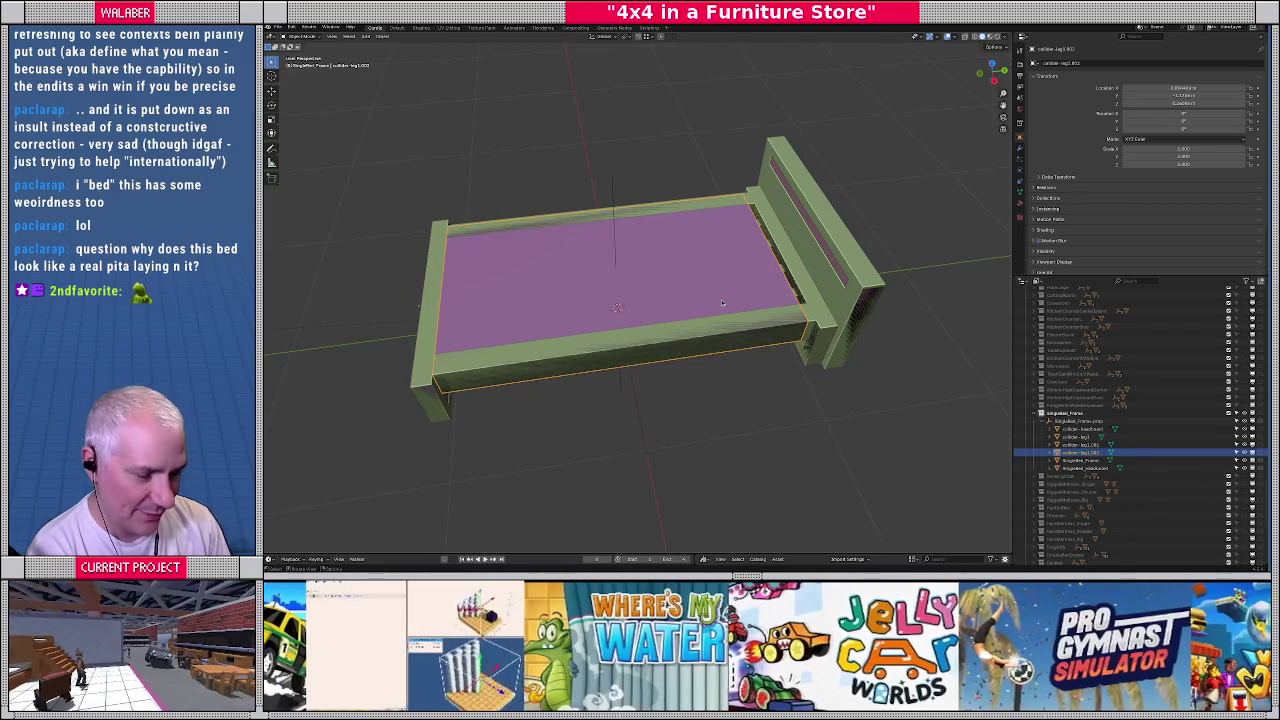
click(825, 318)
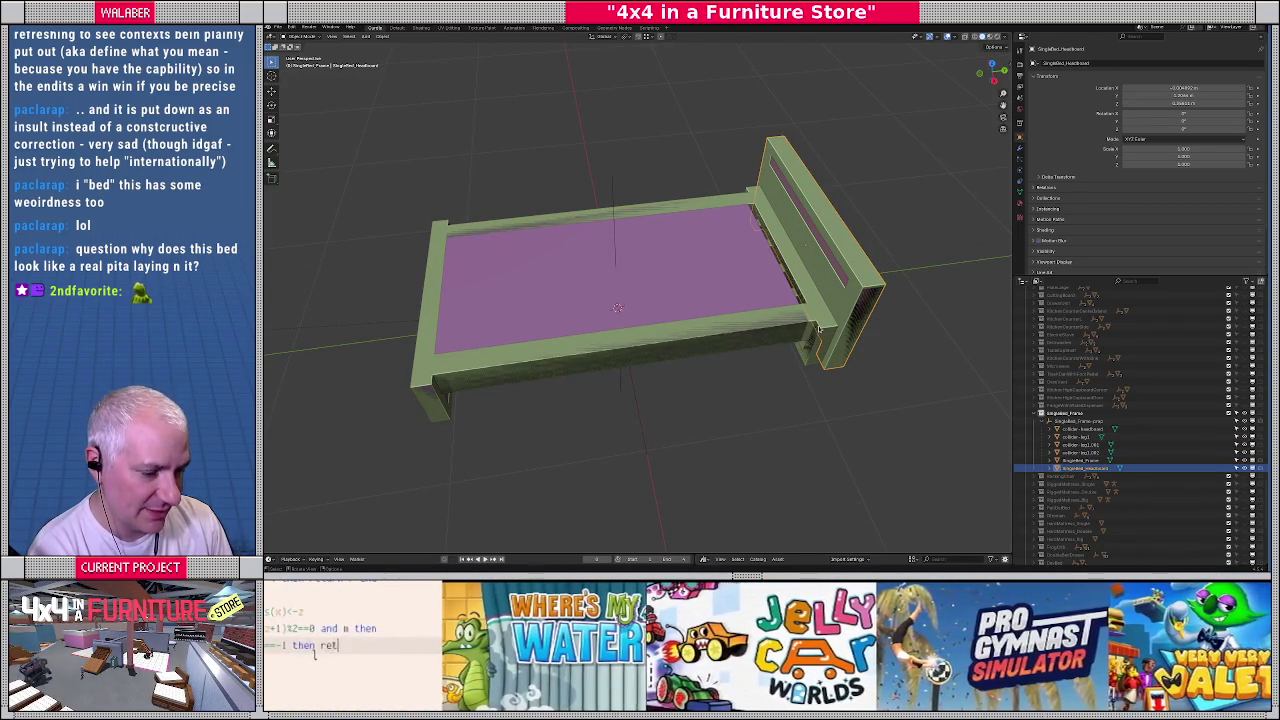
key(h)
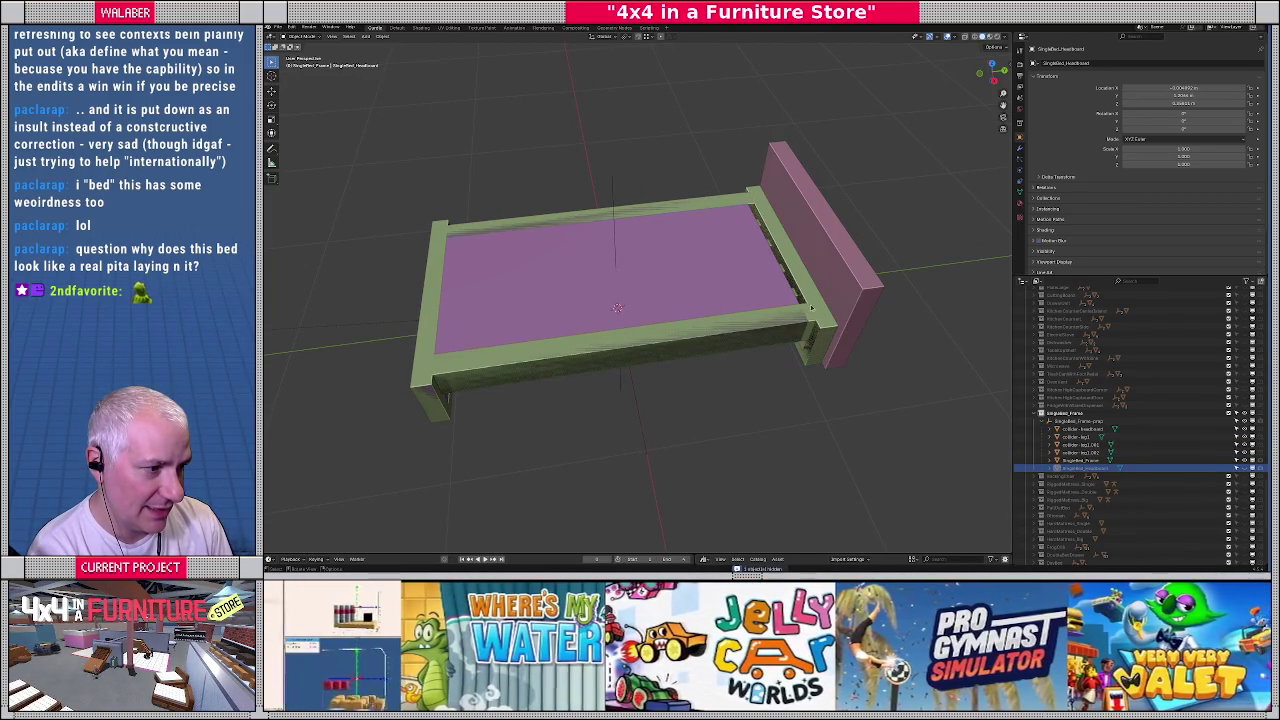
click(808, 306)
key(h)
click(779, 331)
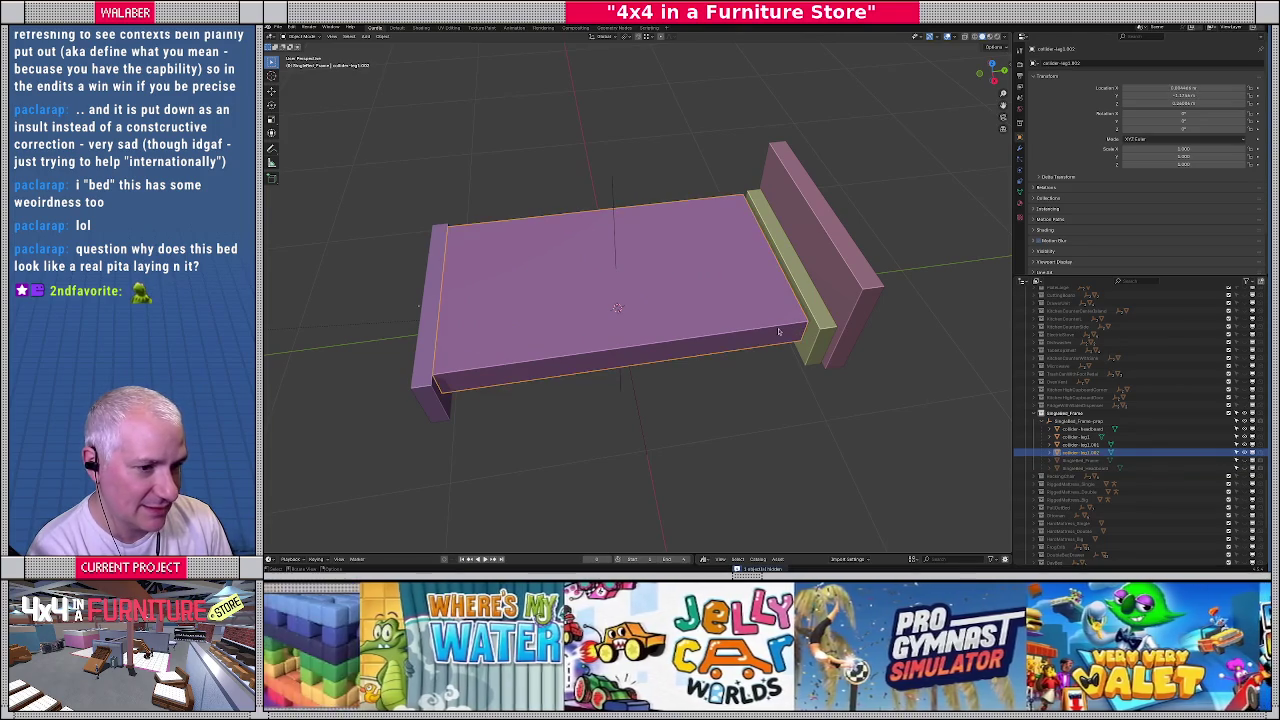
mouse_move(692, 344)
middle_down()
mouse_move(711, 352)
mouse_move(648, 368)
mouse_move(587, 356)
mouse_move(617, 360)
middle_up()
scroll(617, 360, down, 5)
scroll(686, 362, down, 3)
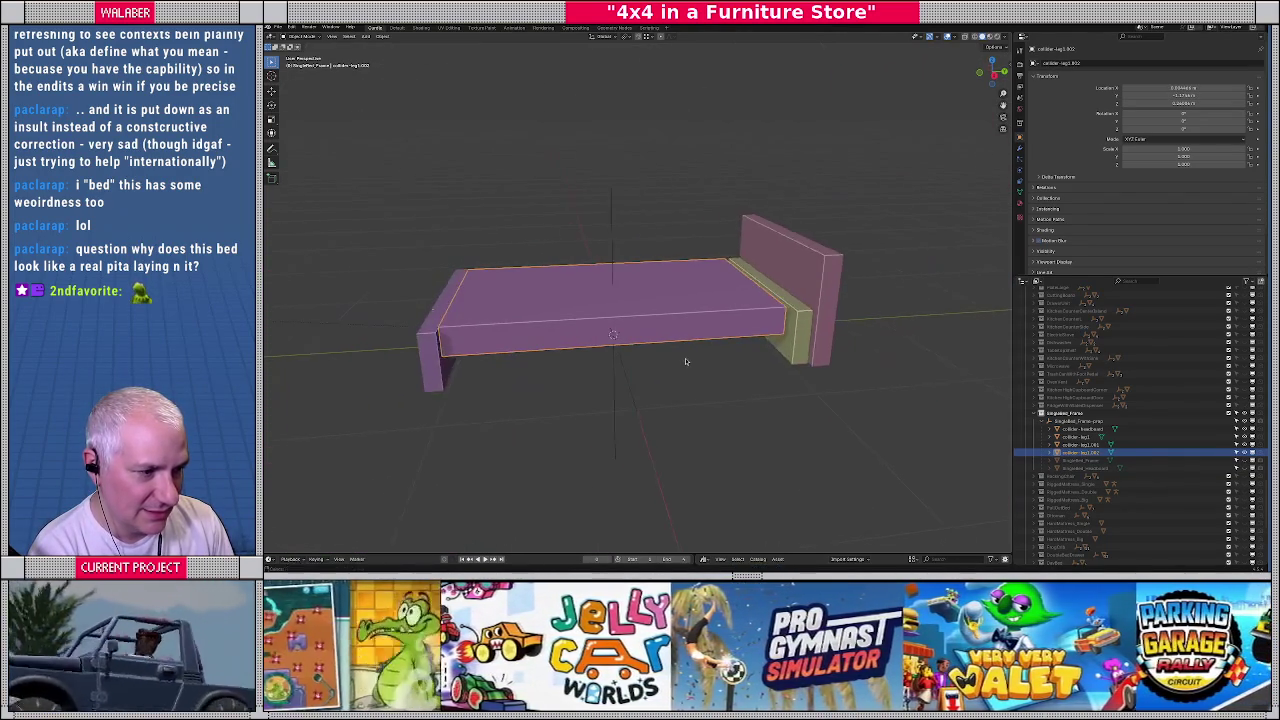
Unhide all bed parts and view the bed side-on in wireframe
key(alt+h)
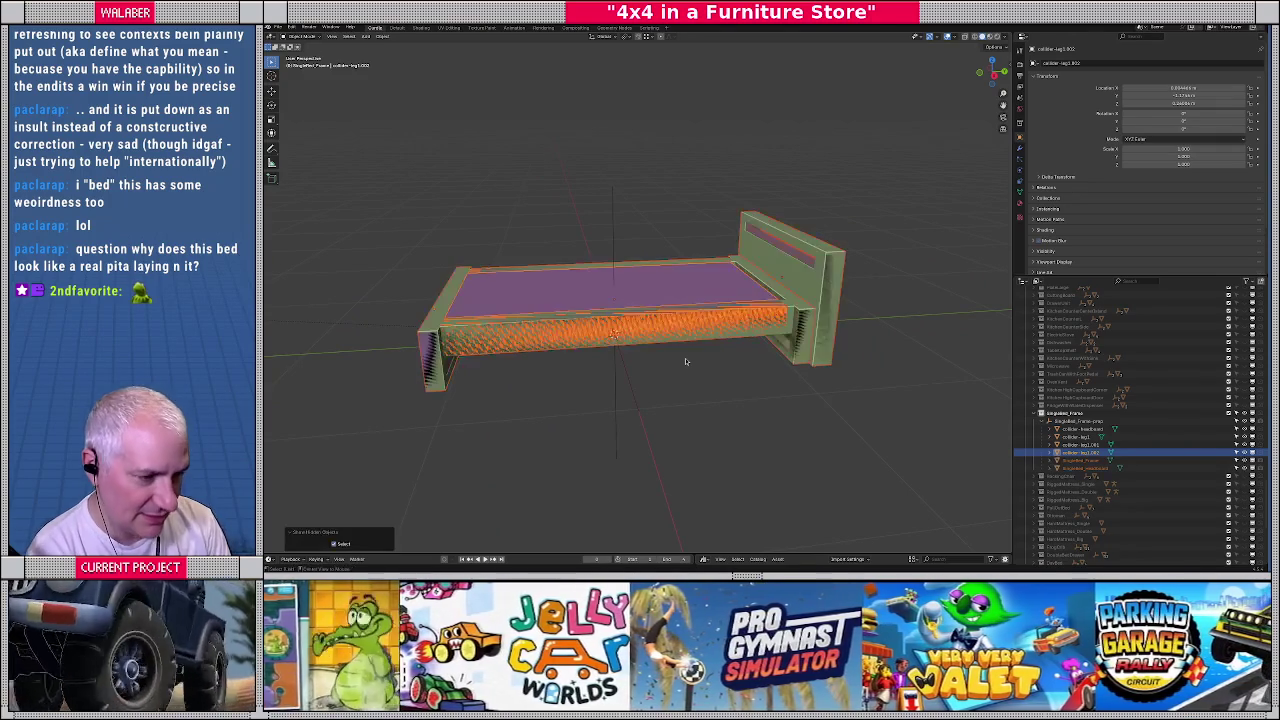
key(KP_1)
key(KP_3)
key(shift+z)
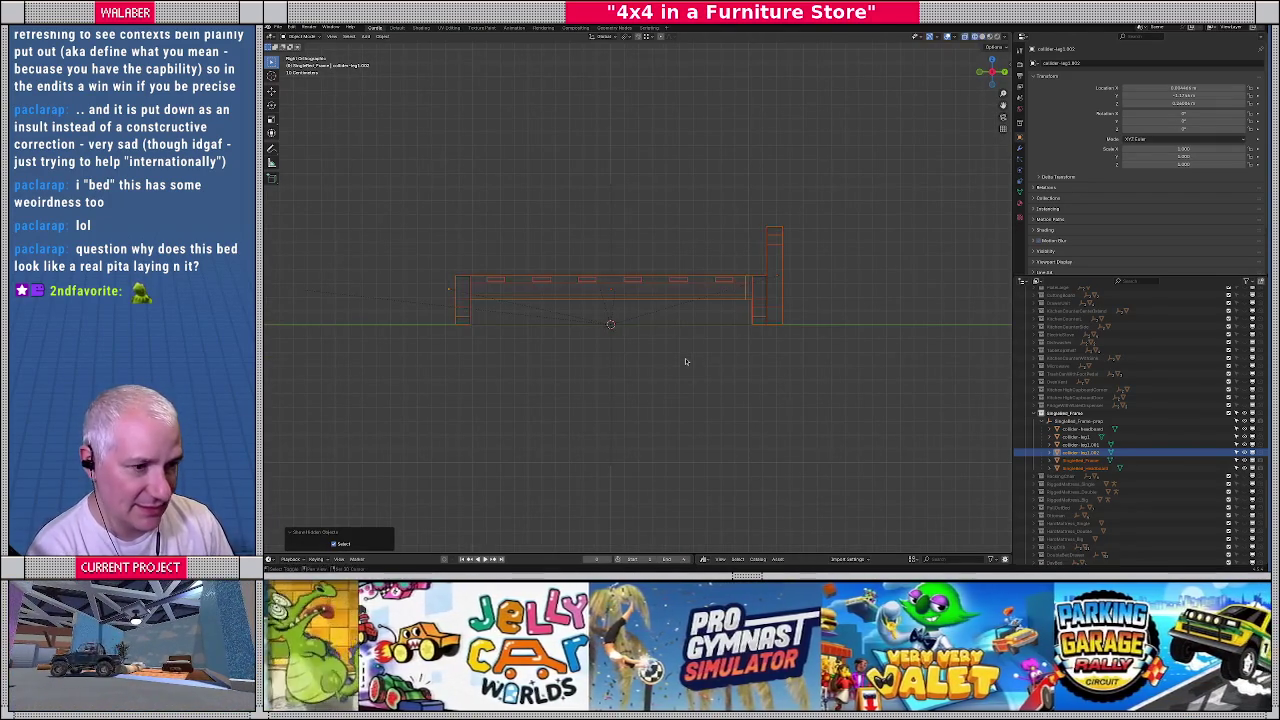
Select the collider pieces in the Outliner and raise the block along Z
scroll(683, 360, up, 2)
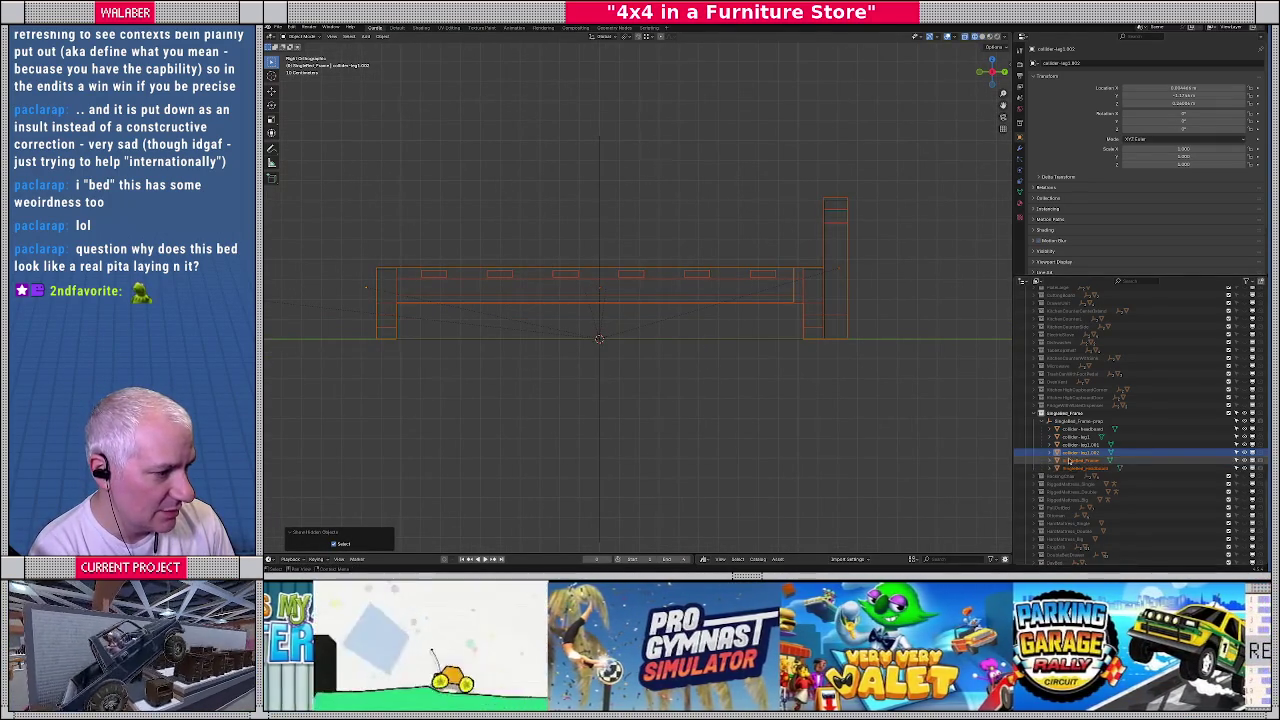
click(1075, 428)
shift+click(1067, 452)
key(shift+z)
mouse_move(408, 281)
shift+middle_down()
mouse_move(637, 284)
mouse_move(597, 292)
shift+middle_up()
scroll(580, 280, up, 2)
scroll(474, 274, up, 2)
scroll(571, 277, up, 2)
key(g)
key(z)
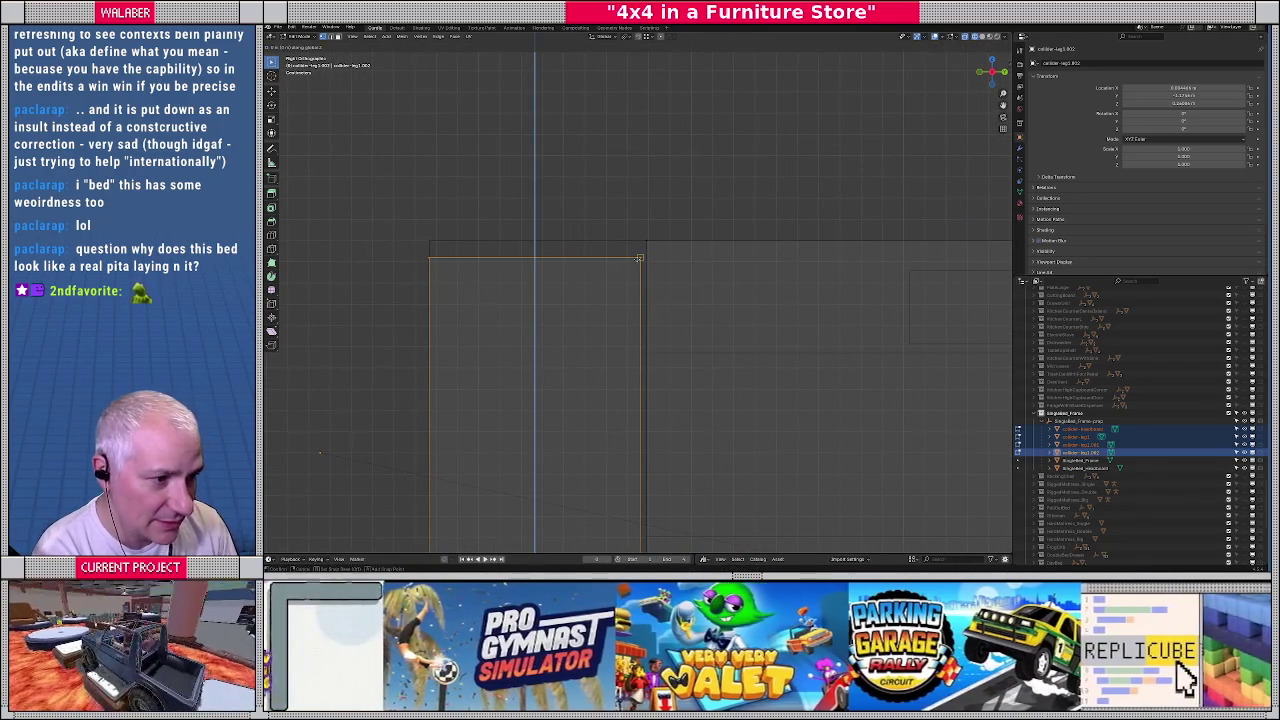
click(634, 243)
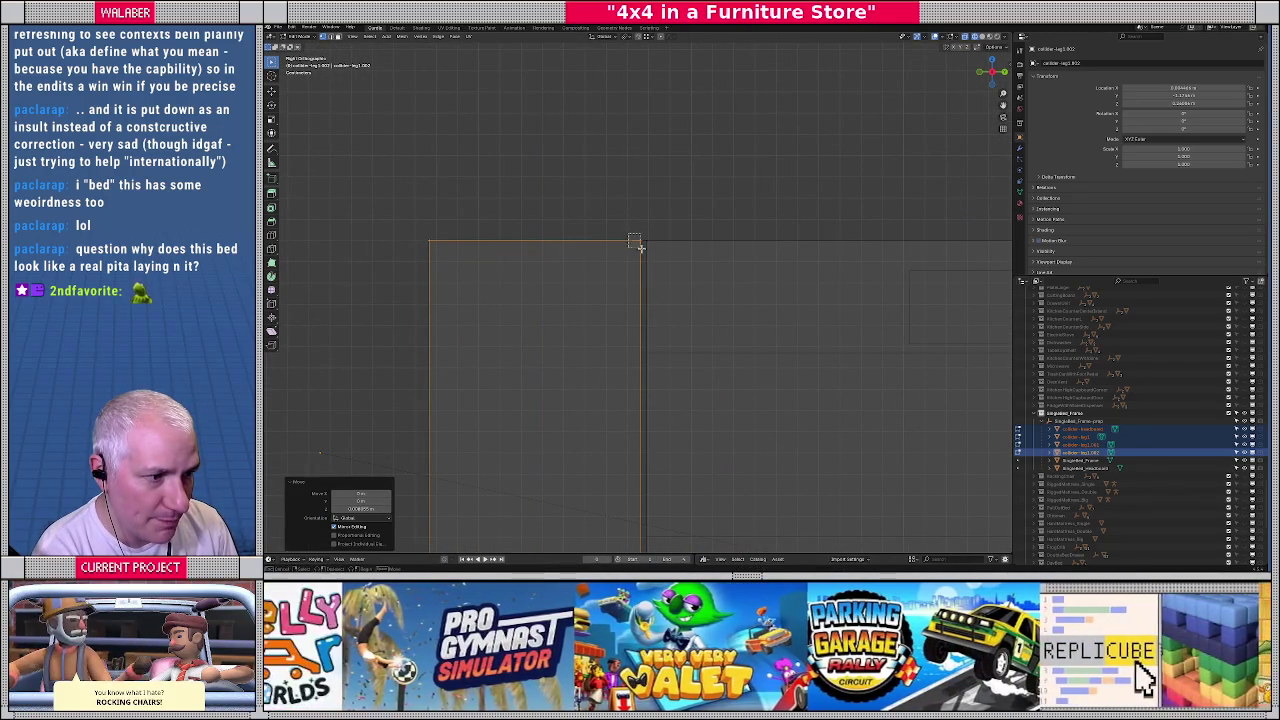
Box-select part of the block and scale it larger
click(634, 243)
shift+middle_drag(634, 243, 614, 317)
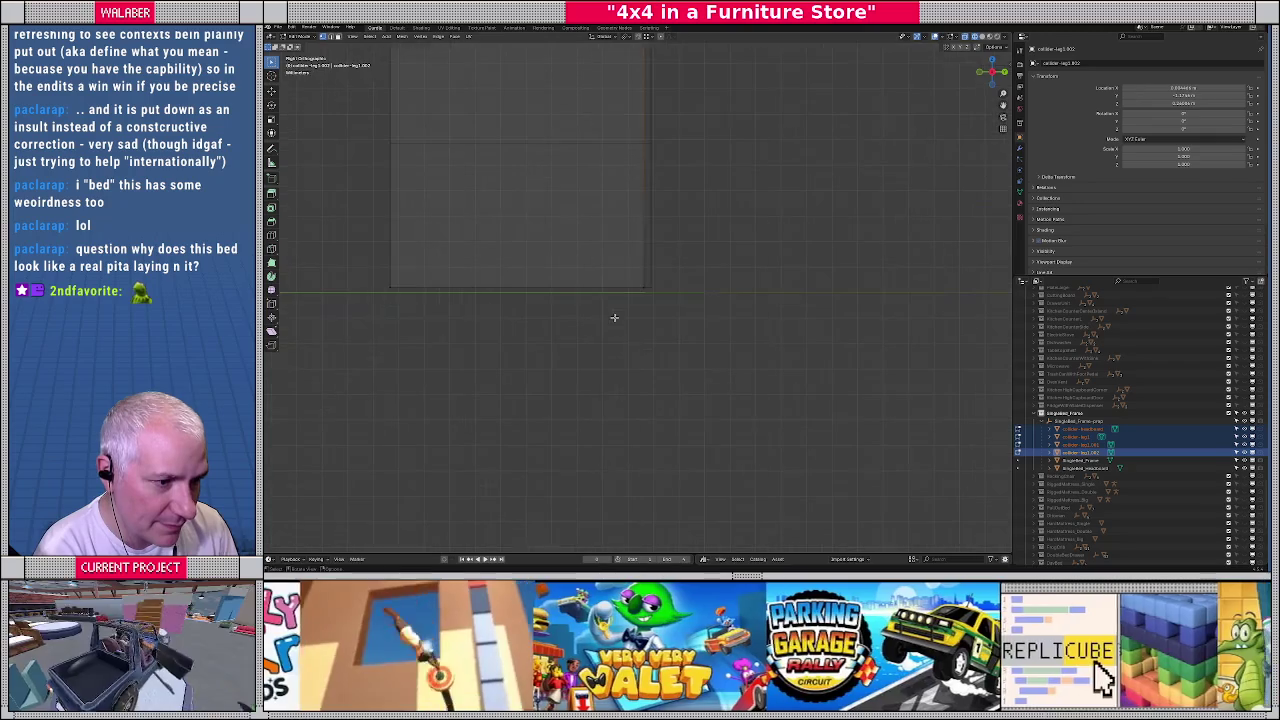
drag(614, 320, 716, 240)
key(s)
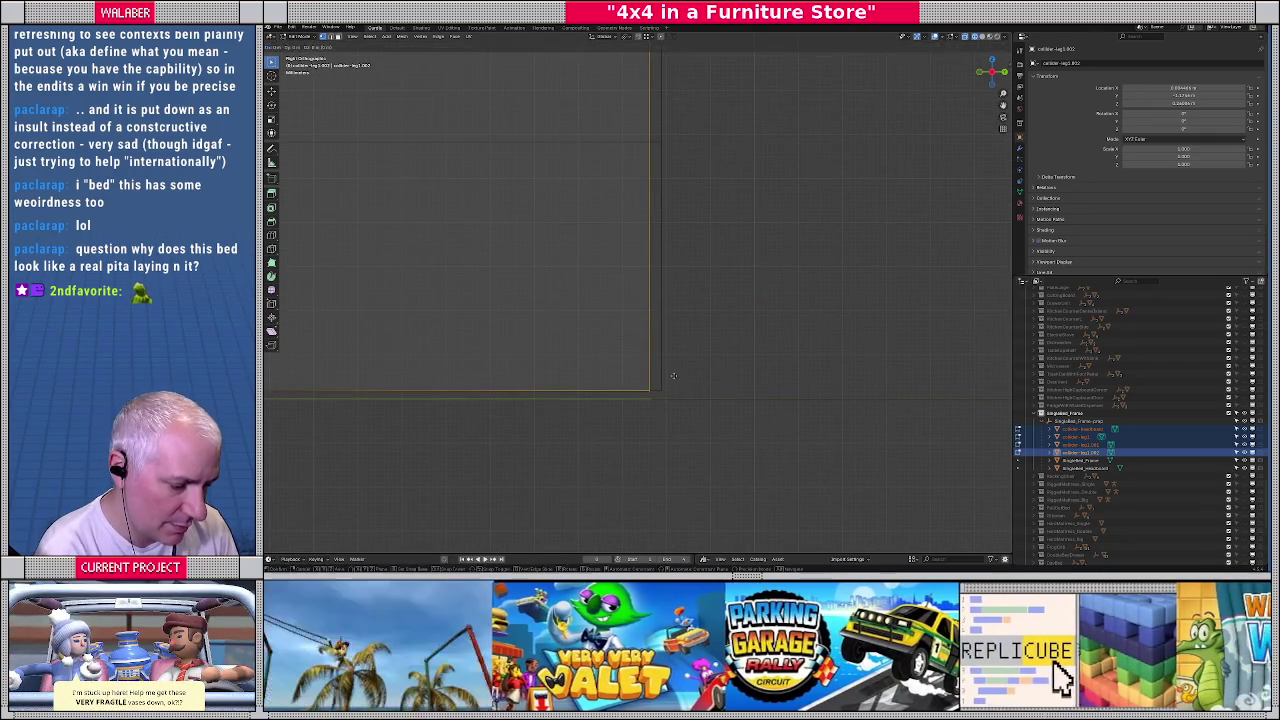
click(673, 376)
drag(649, 389, 659, 389)
scroll(640, 390, down, 3)
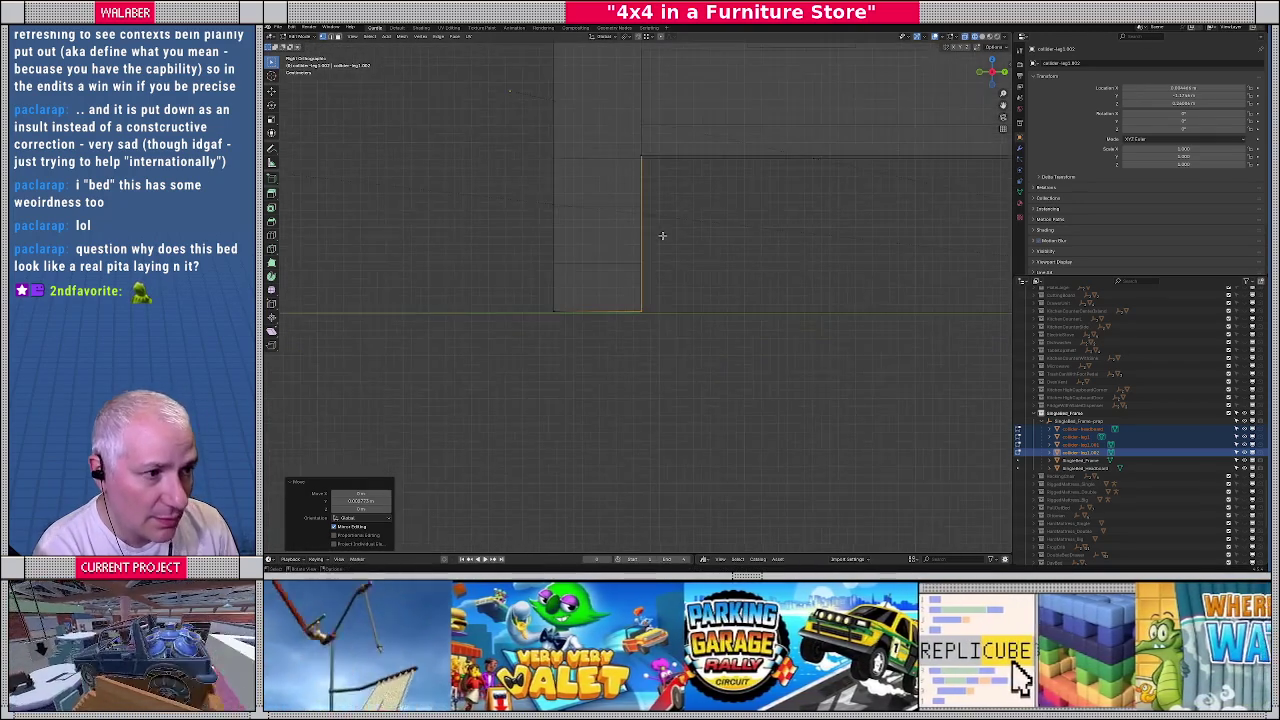
Raise the selected neighbouring block vertically along Z
middle_drag(700, 361, 777, 277)
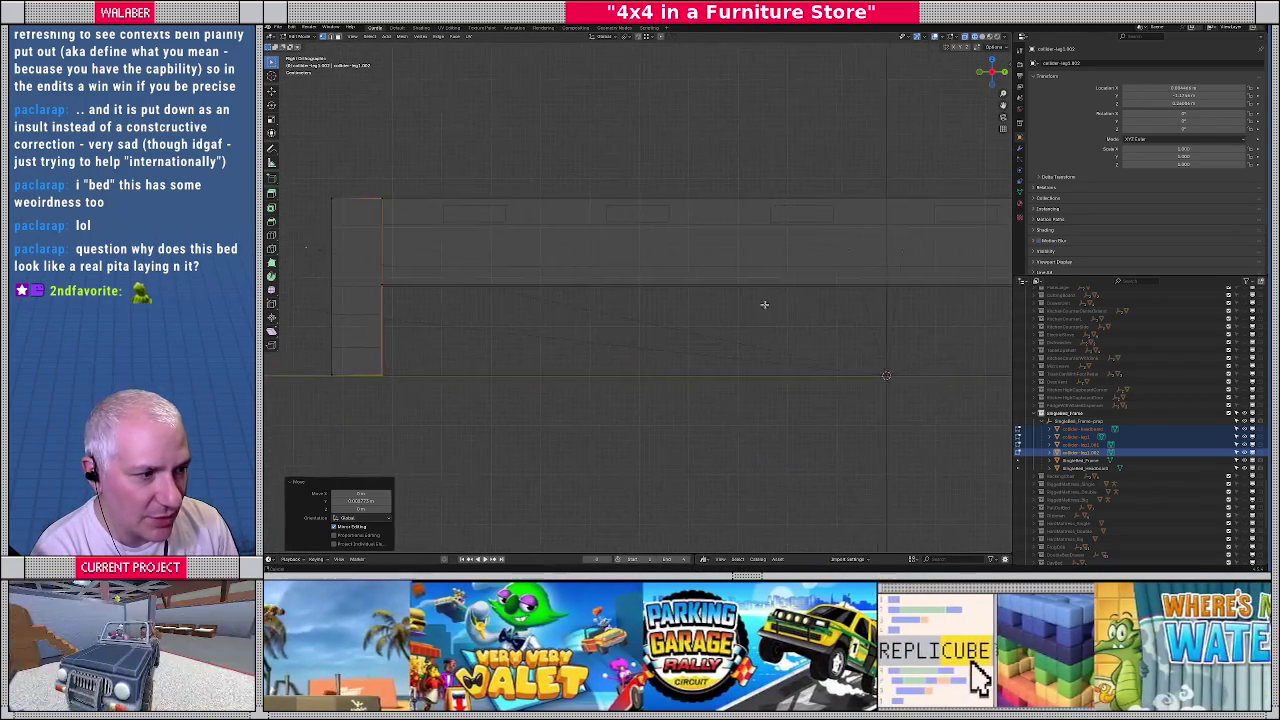
scroll(700, 265, up, 1)
scroll(617, 254, up, 2)
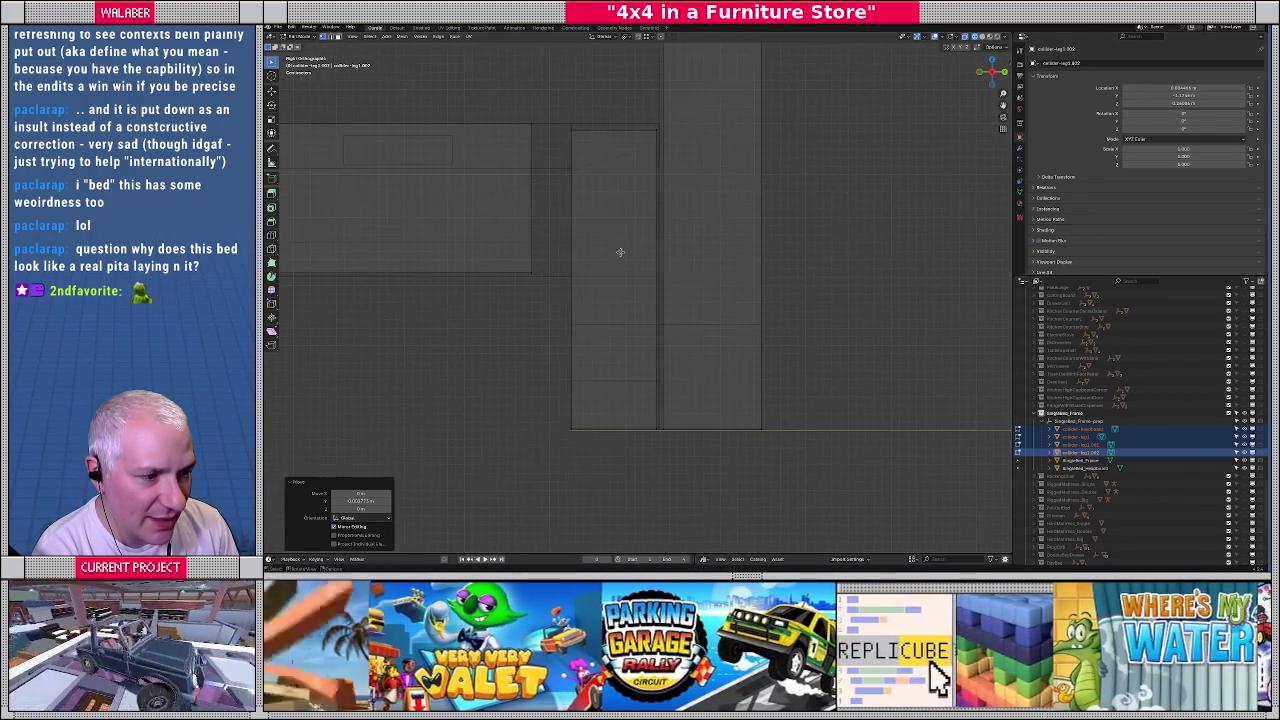
scroll(611, 266, up, 2)
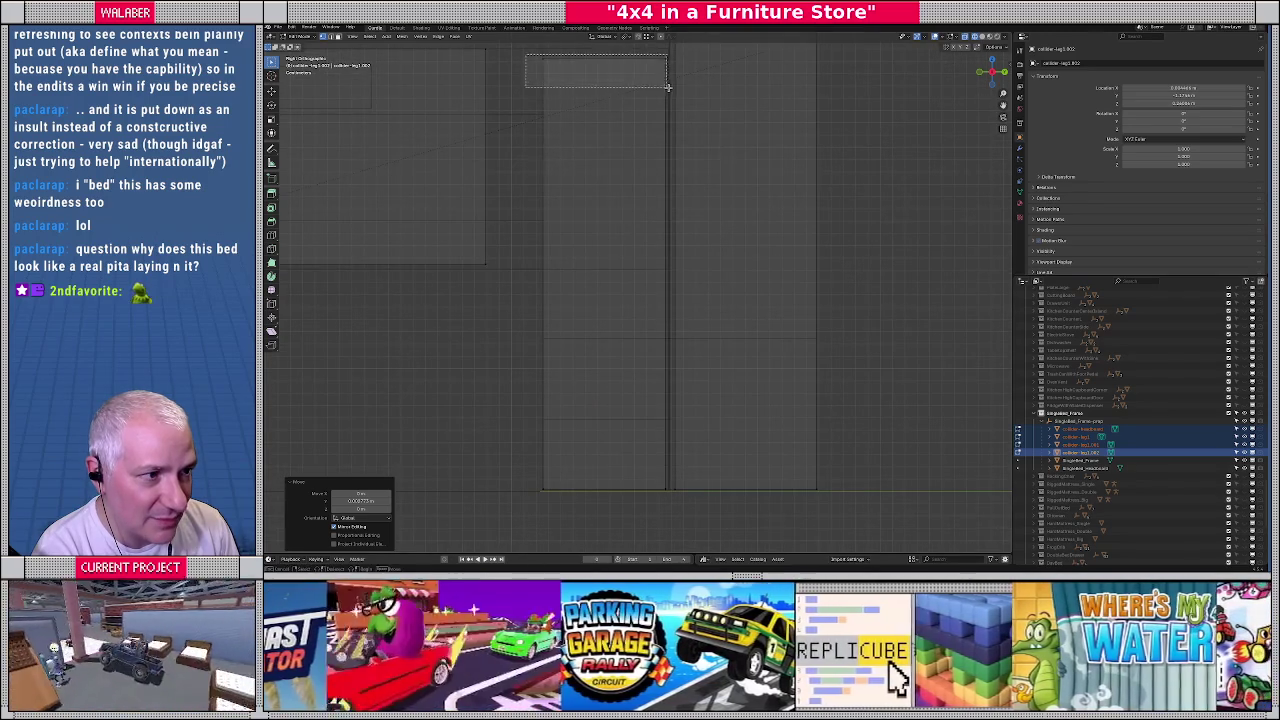
shift+middle_drag(657, 149, 620, 359)
key(g)
key(z)
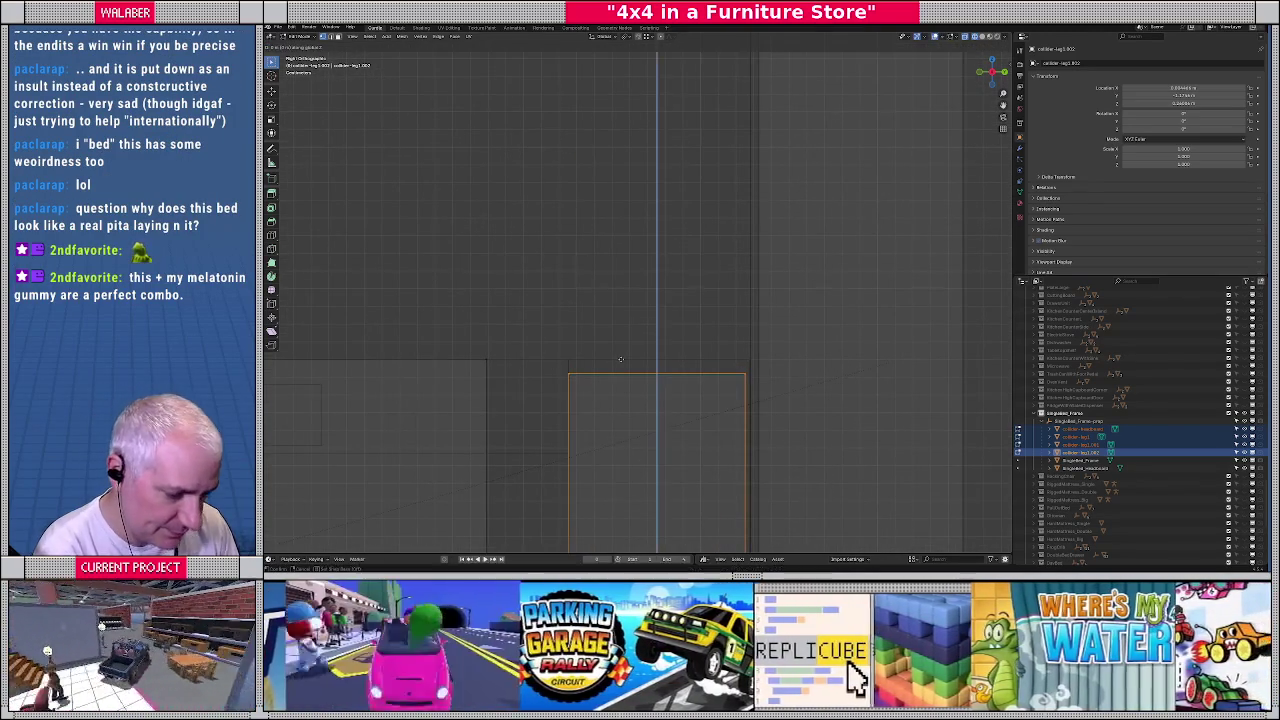
click(710, 352)
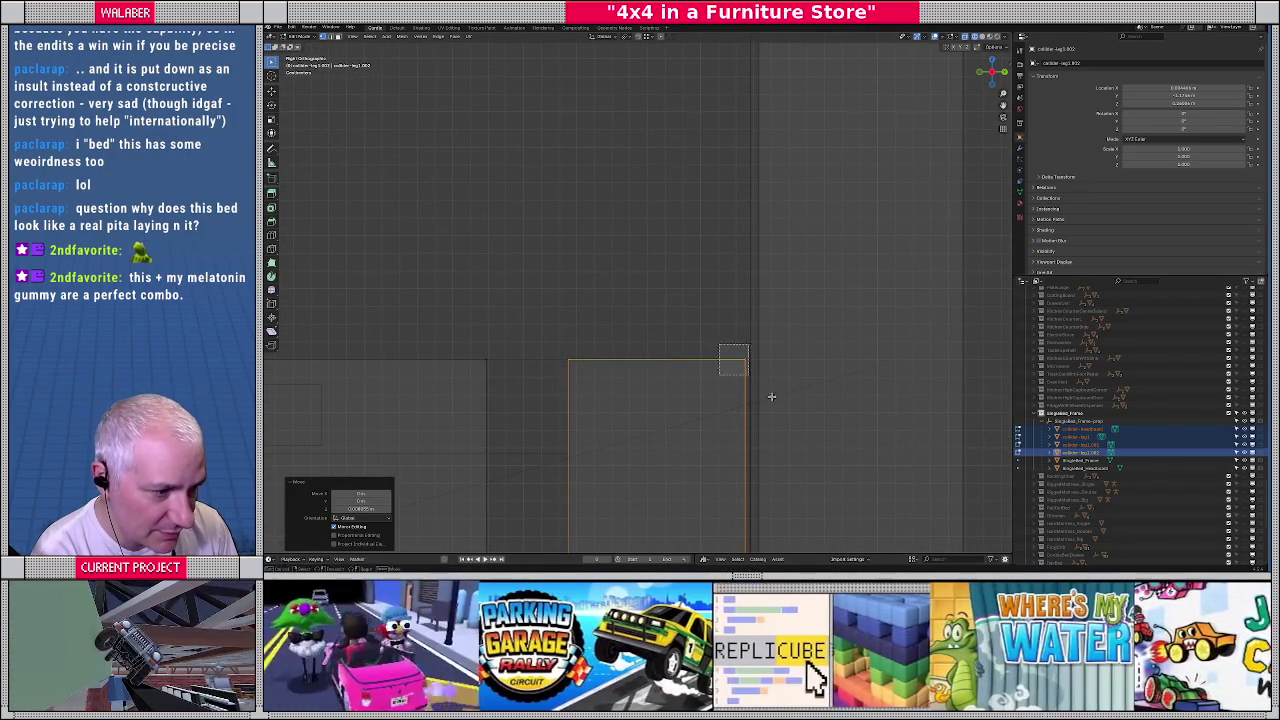
Zoom into the block's top corner and raise its top edge to the frame
middle_drag(770, 430, 721, 362)
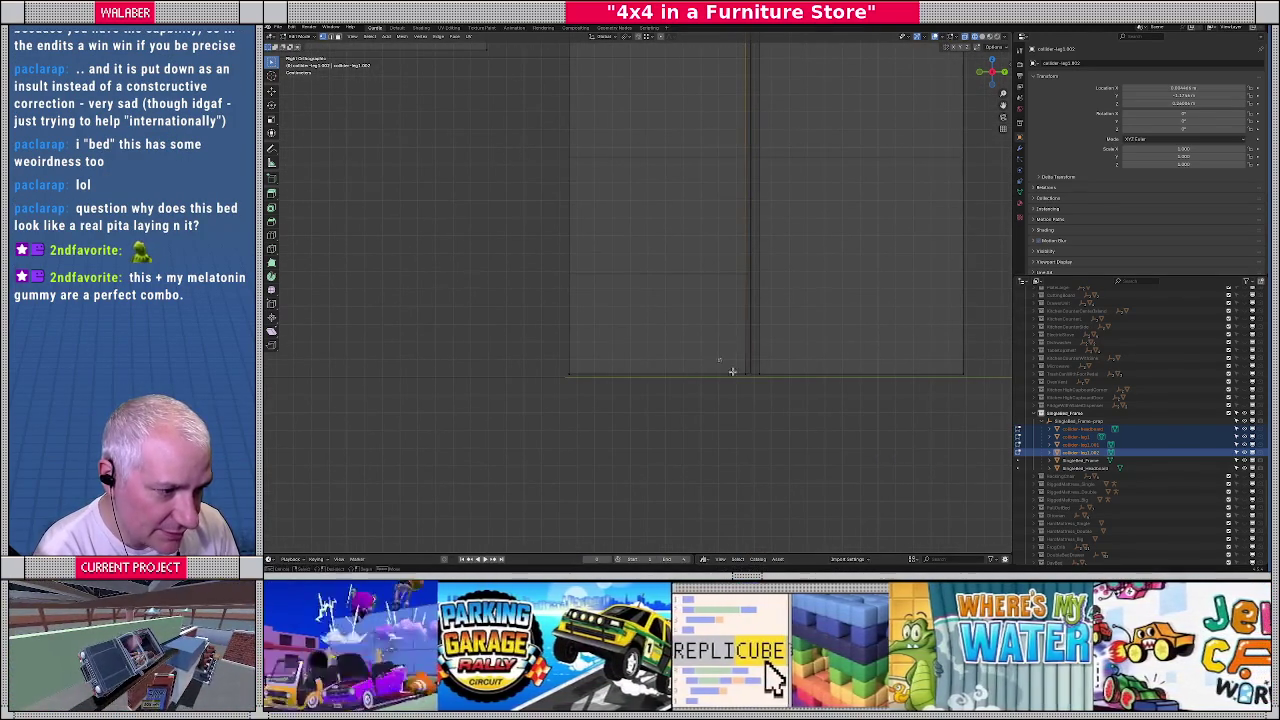
scroll(721, 362, up, 8)
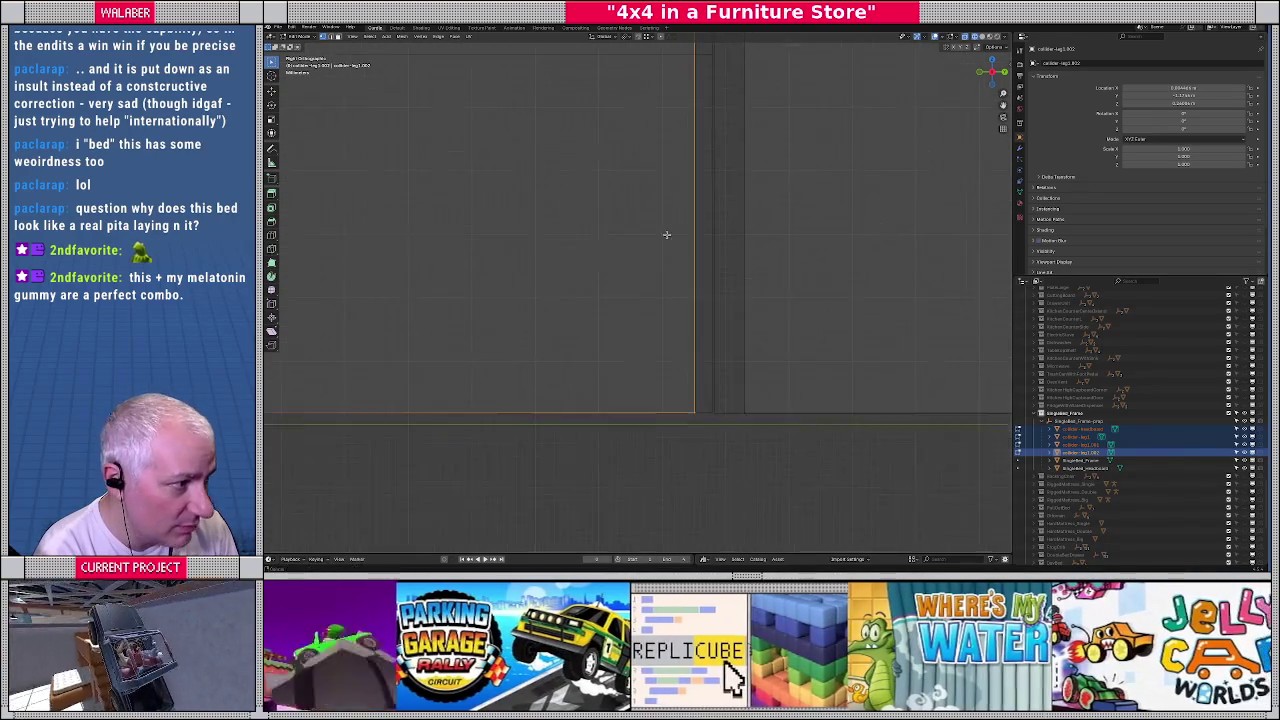
shift+scroll(666, 250, down, 2)
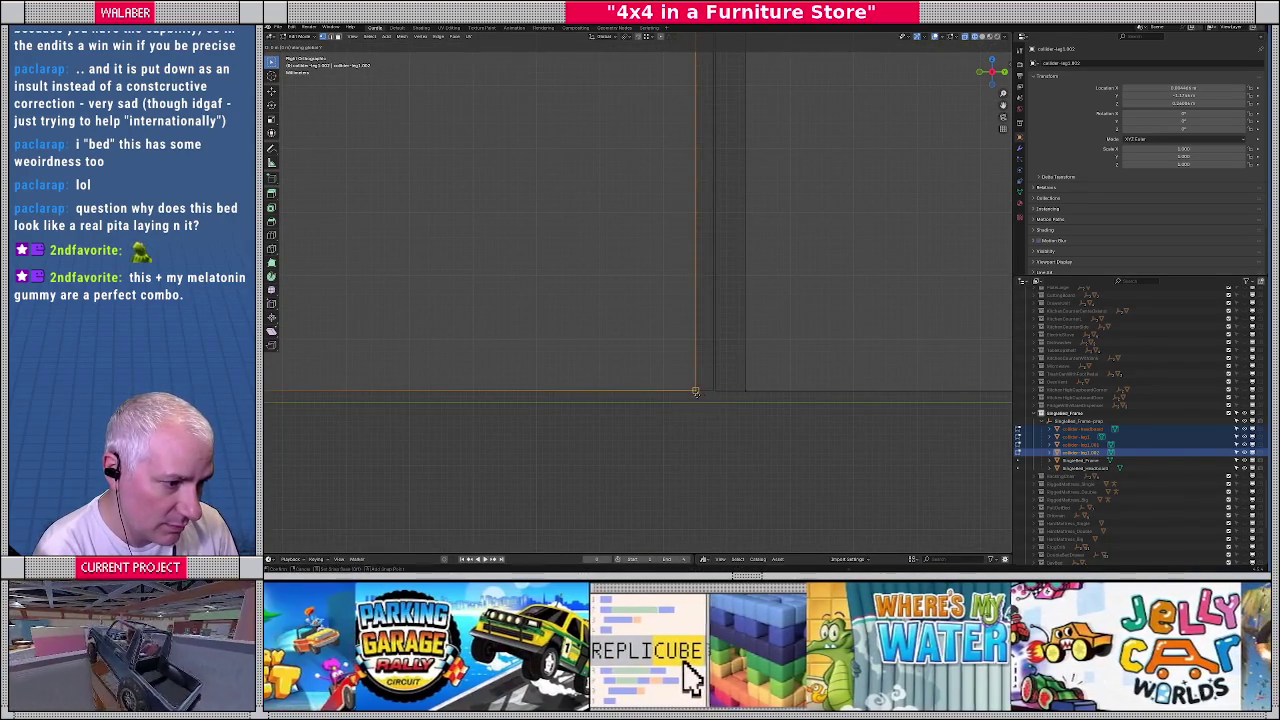
scroll(696, 392, down, 2)
drag(722, 366, 668, 308)
key(shift+b)
drag(617, 218, 659, 278)
key(shift+b)
drag(608, 257, 854, 326)
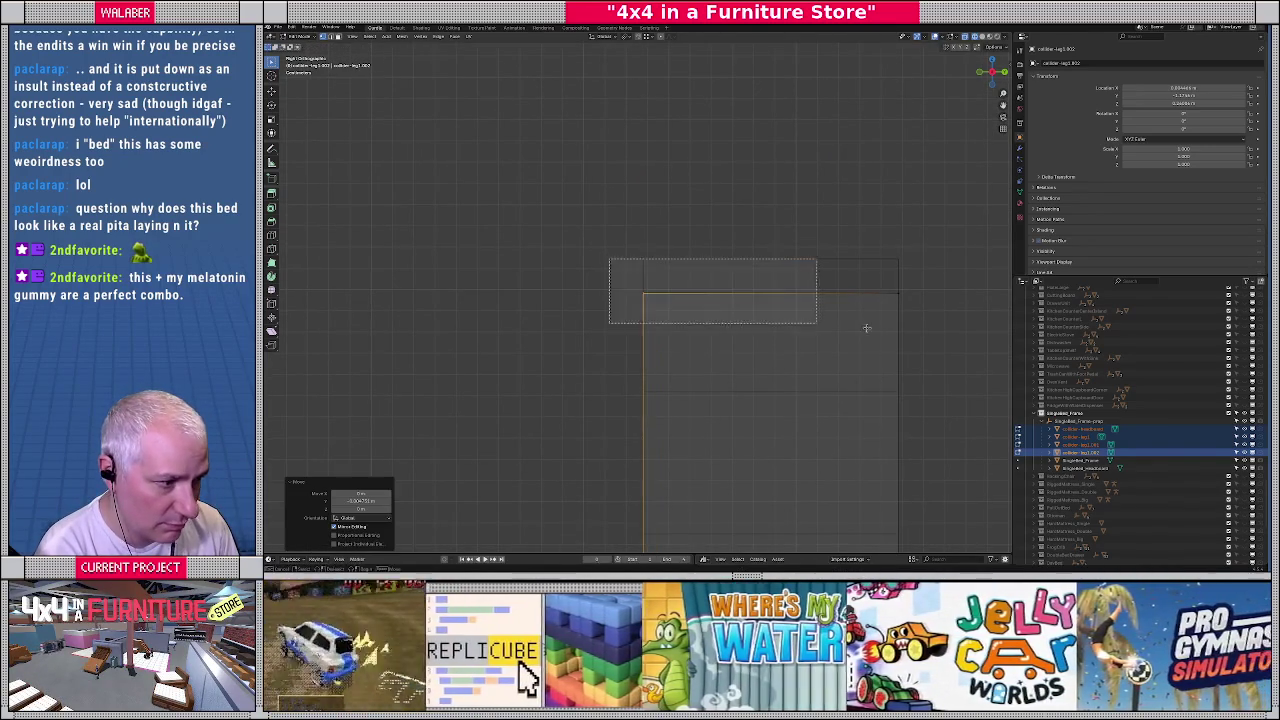
key(g)
click(505, 357)
Select the tall piece's edges and shift them along Y to line up
scroll(505, 357, down, 3)
shift+middle_drag(694, 283, 740, 297)
drag(757, 263, 794, 347)
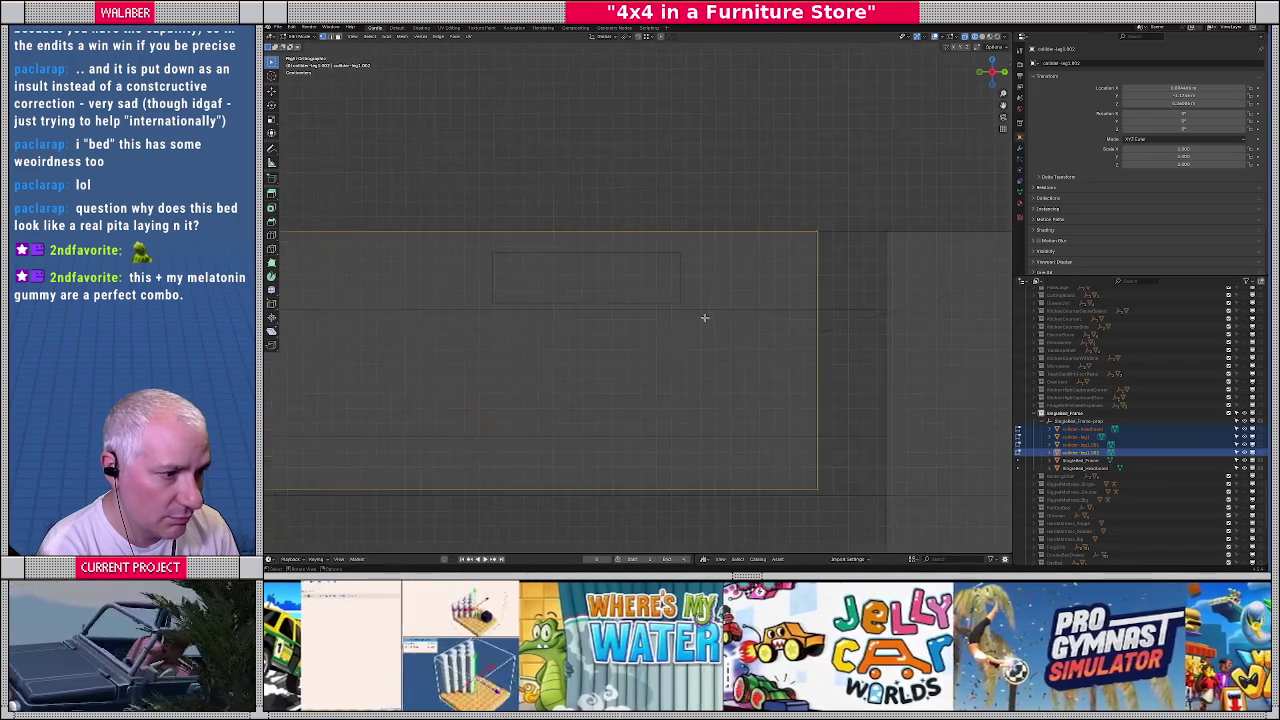
key(g)
key(y)
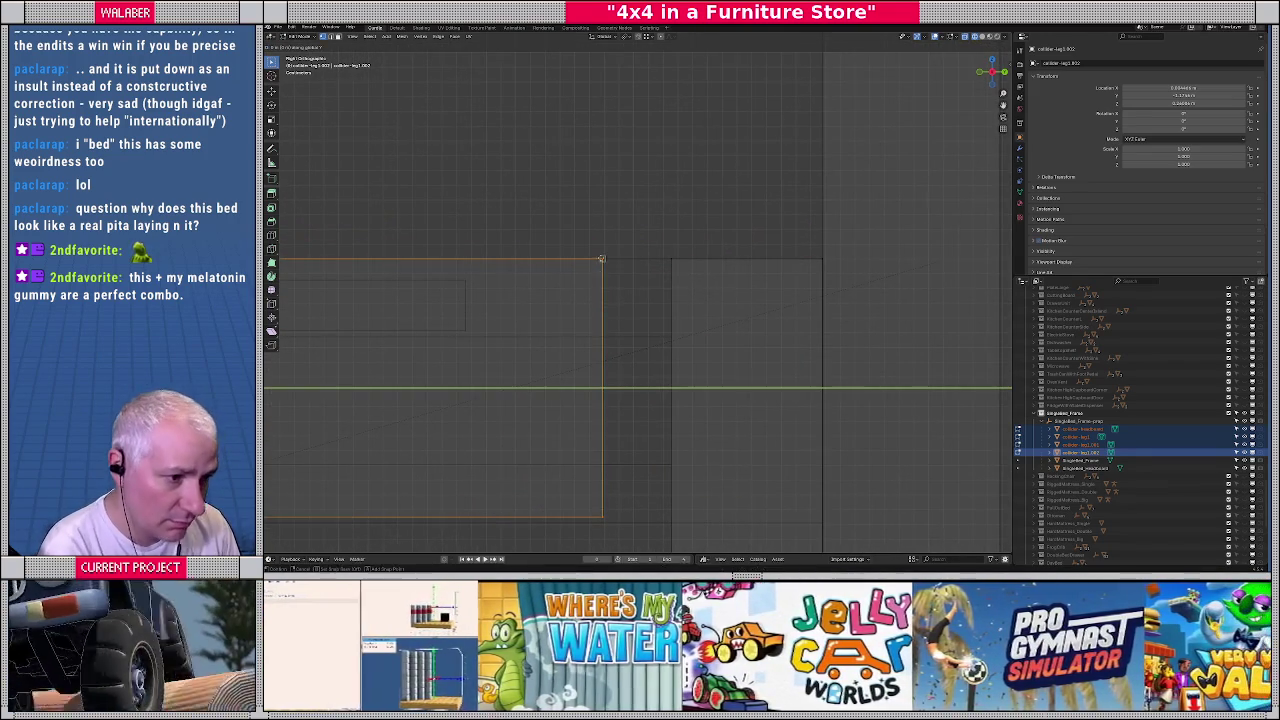
click(666, 261)
scroll(606, 334, down, 2)
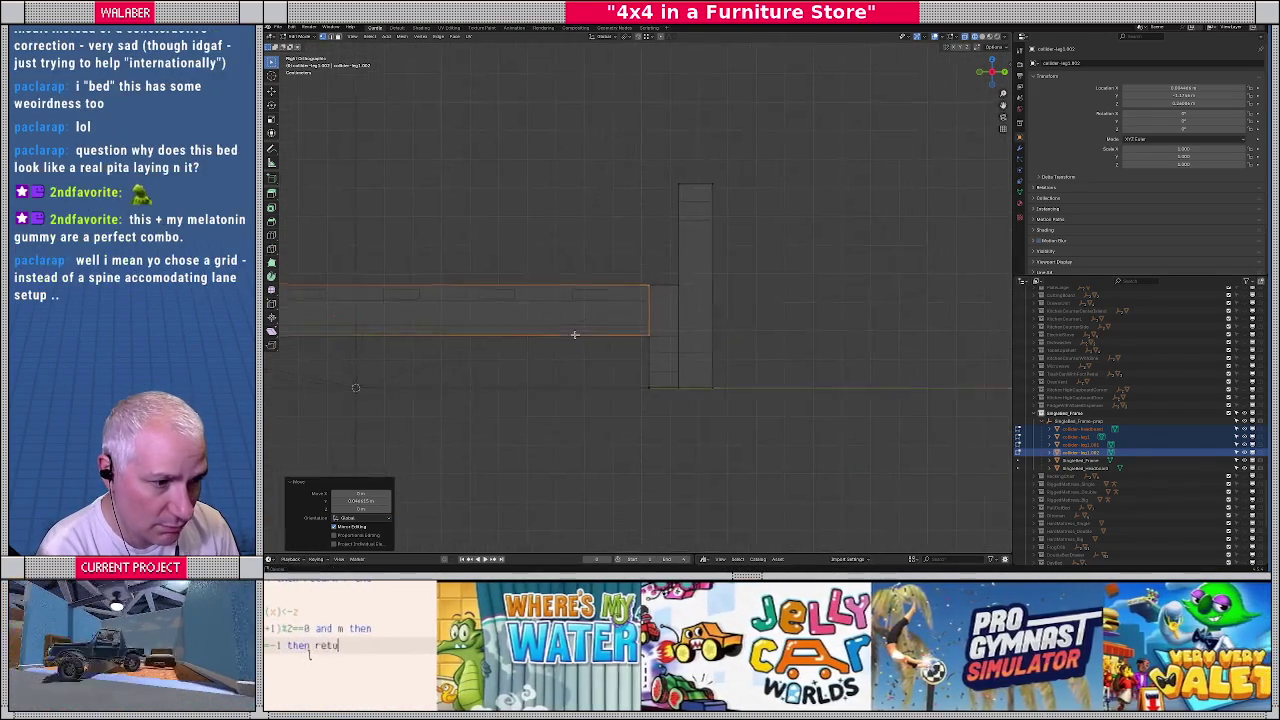
scroll(580, 329, up, 3)
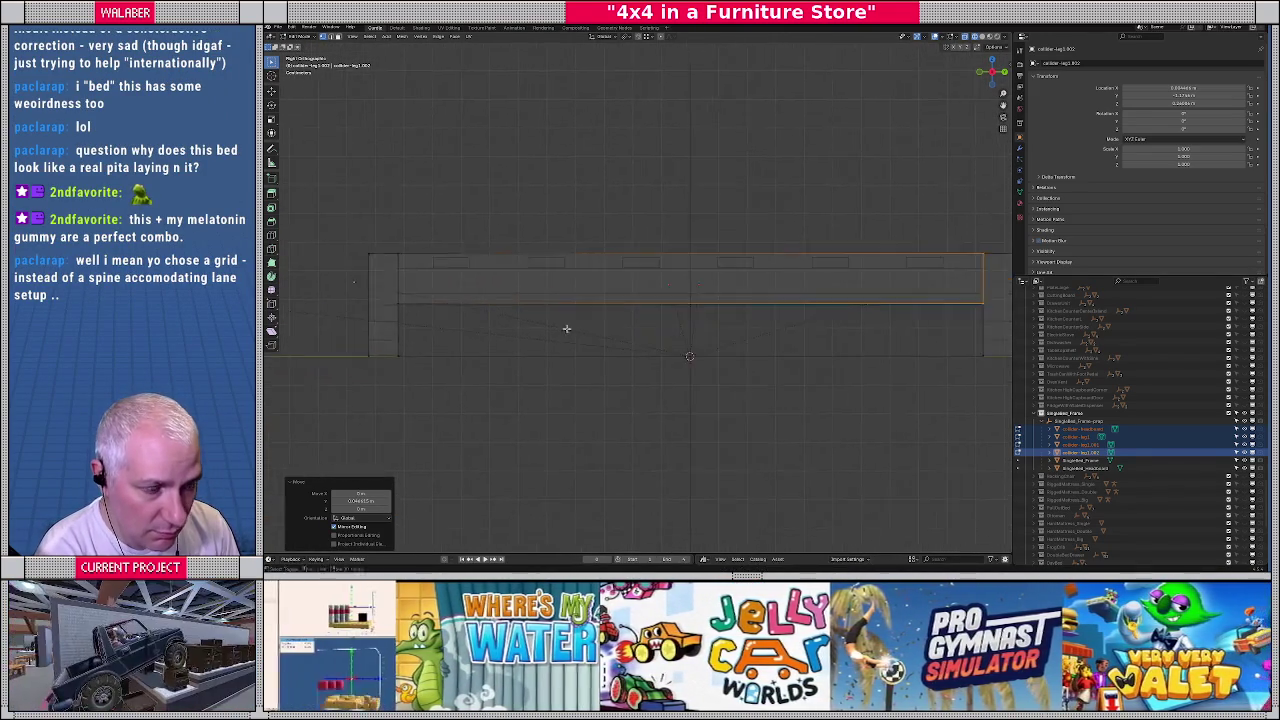
middle_drag(607, 341, 607, 363)
key(shift+z)
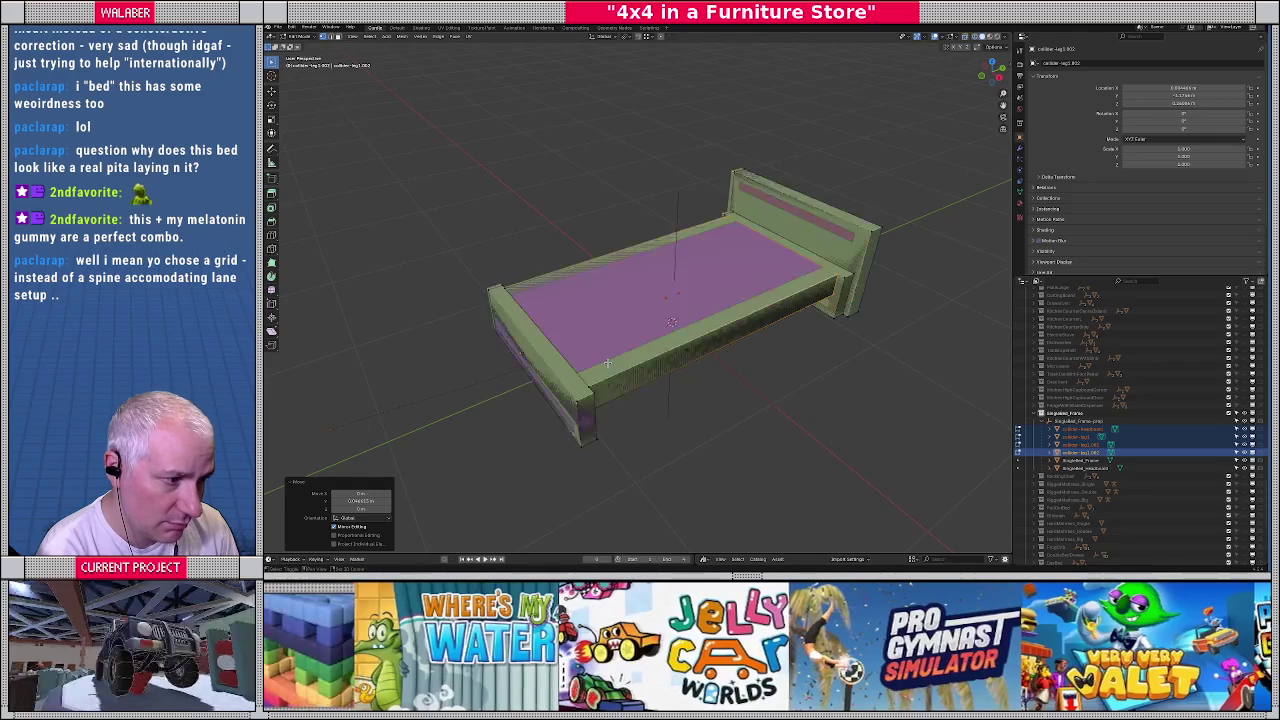
key(alt+h)
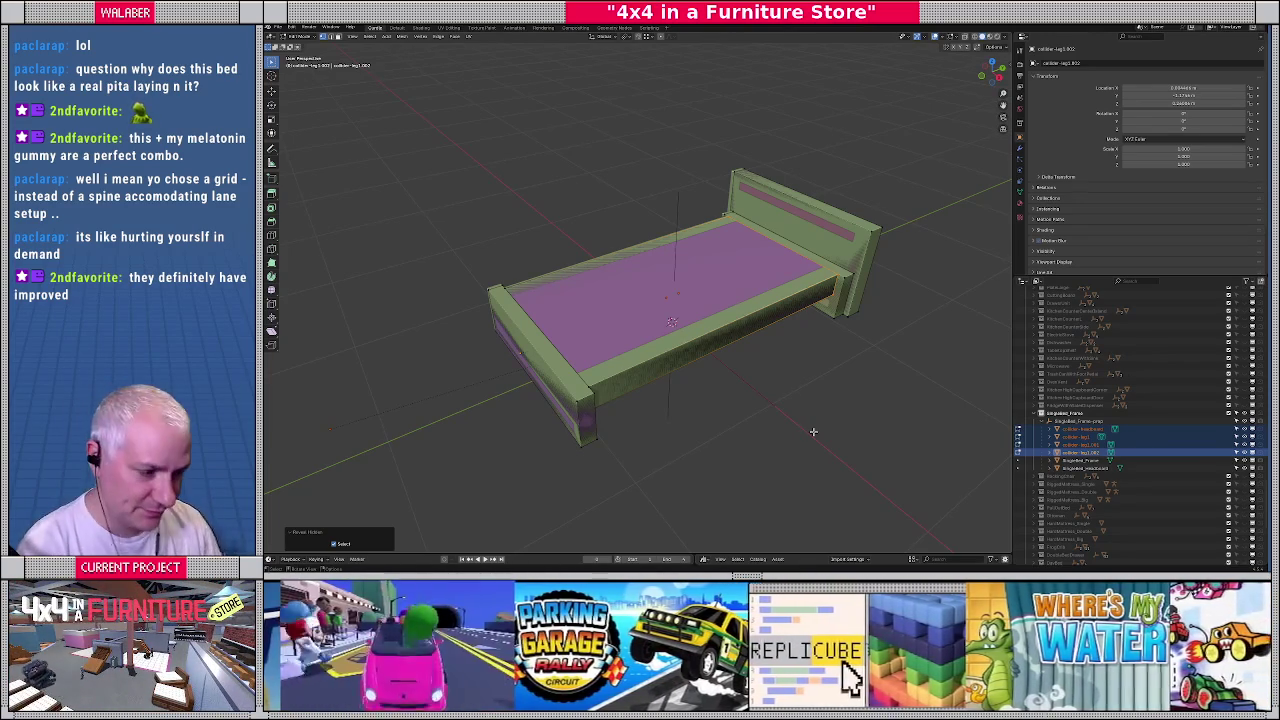
In front view, re-enter Edit Mode and select a face of the bed mesh
key(Tab)
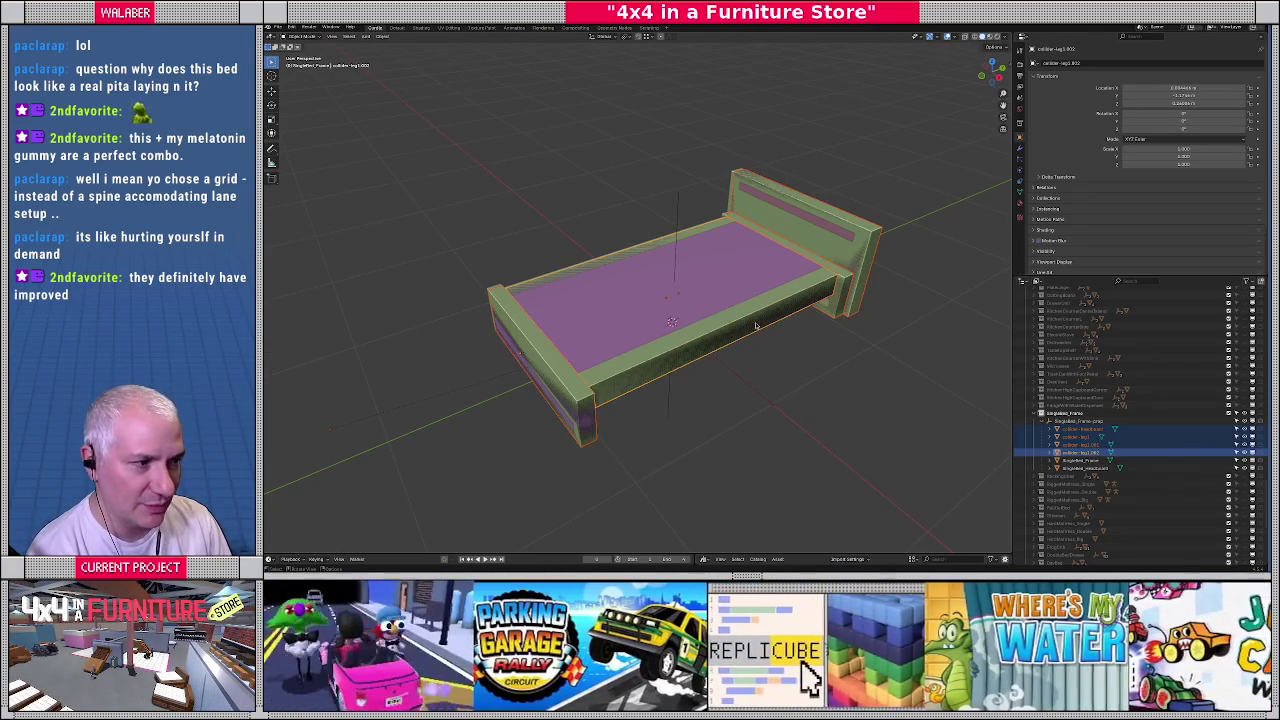
key(KP_1)
scroll(745, 330, up, 1)
scroll(743, 332, up, 2)
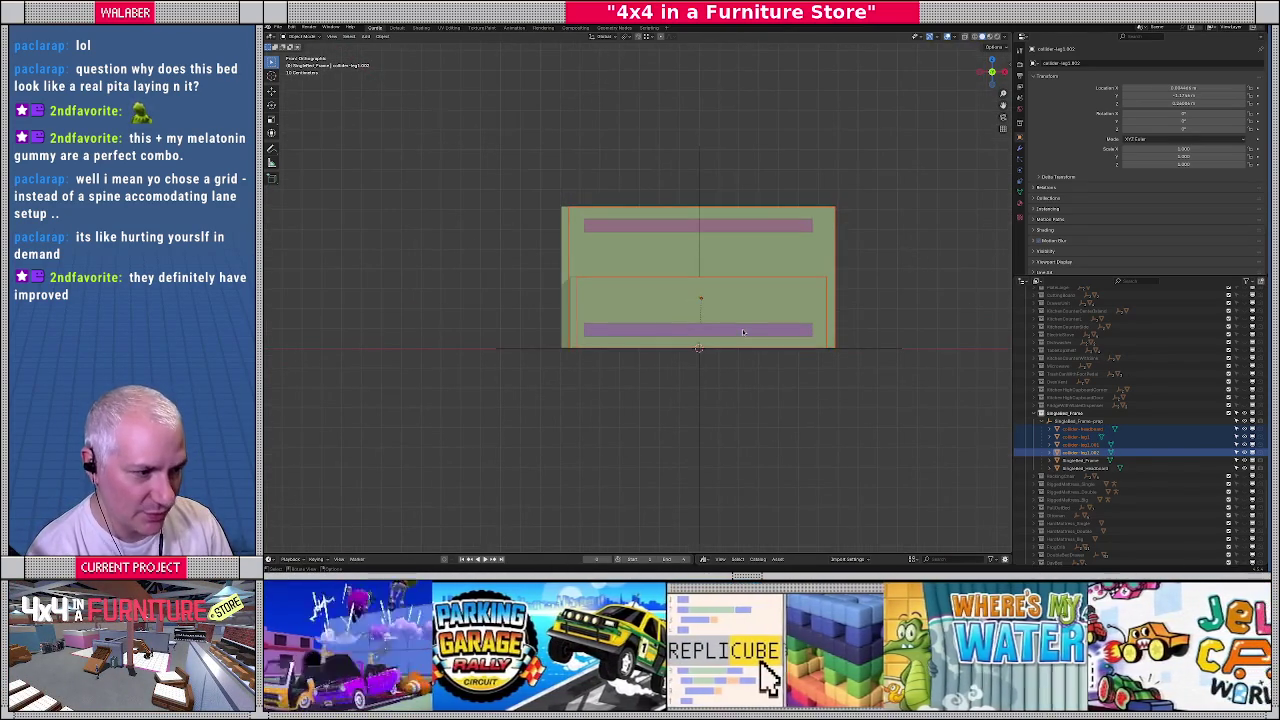
key(Tab)
scroll(640, 310, up, 1)
click(622, 298)
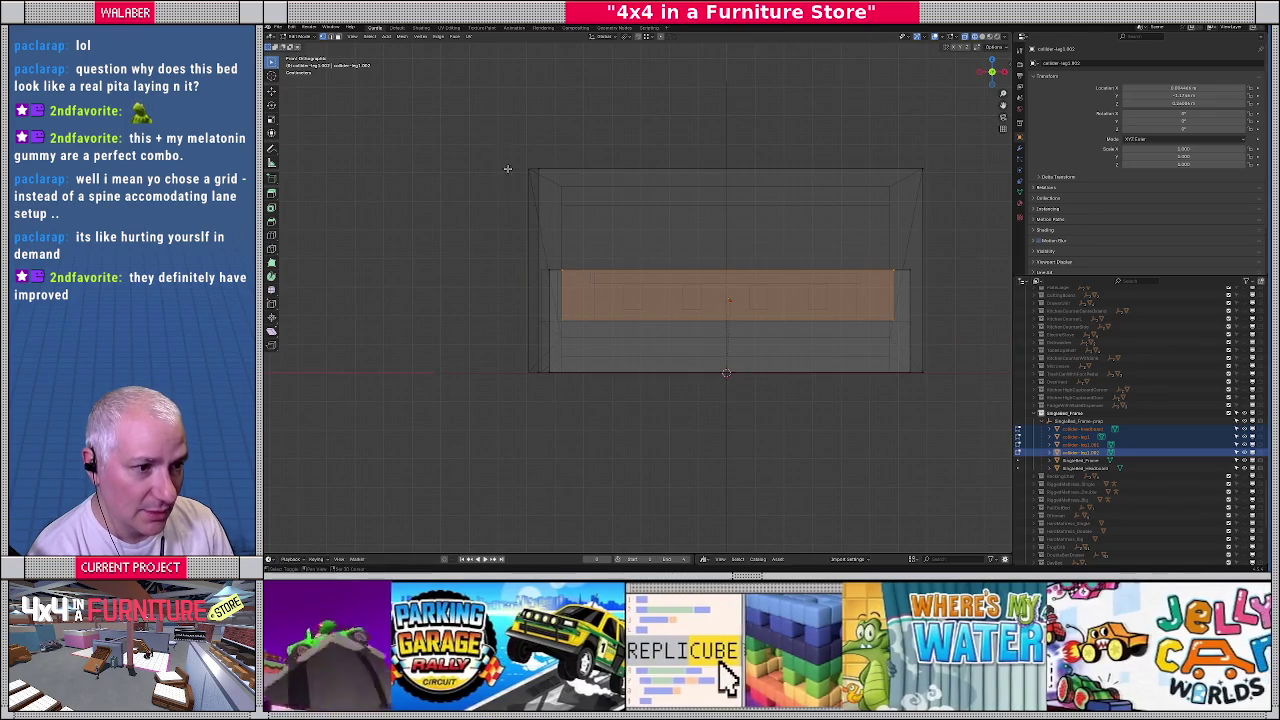
In top view, snap the footboard collider left onto the frame outline's corner
key(KP_7)
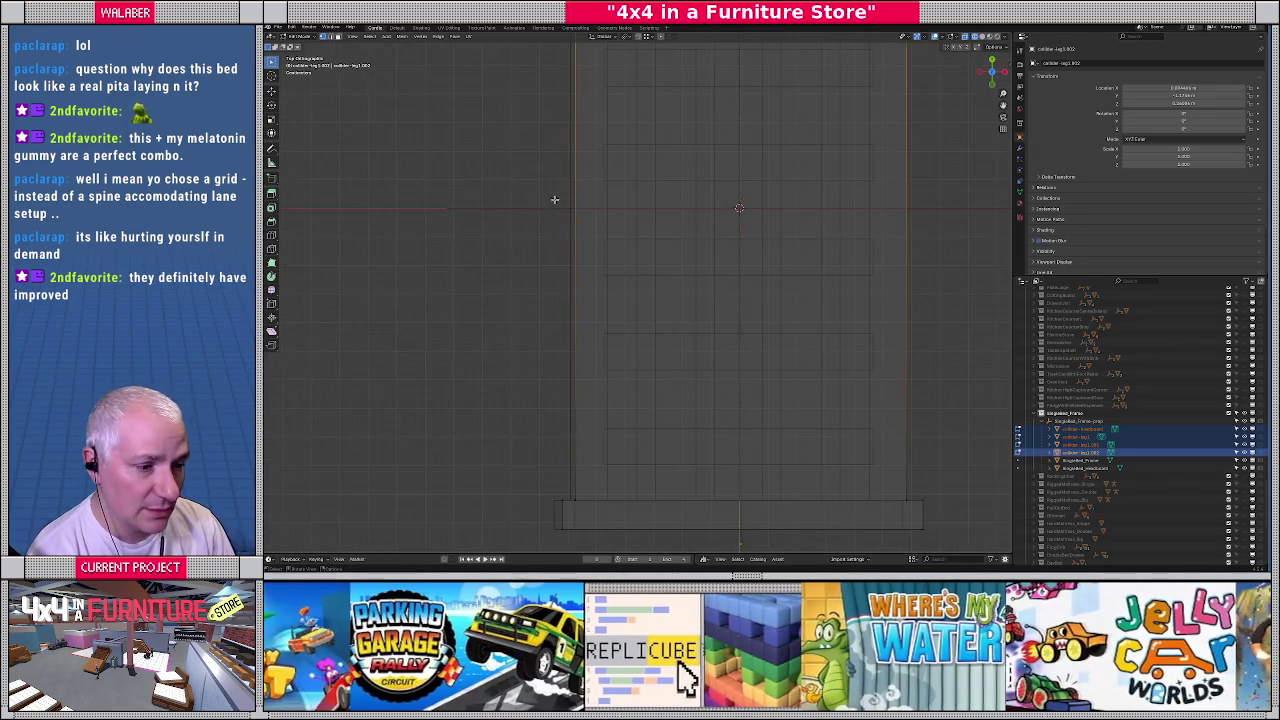
scroll(554, 199, down, 1)
scroll(555, 180, down, 1)
scroll(556, 160, down, 1)
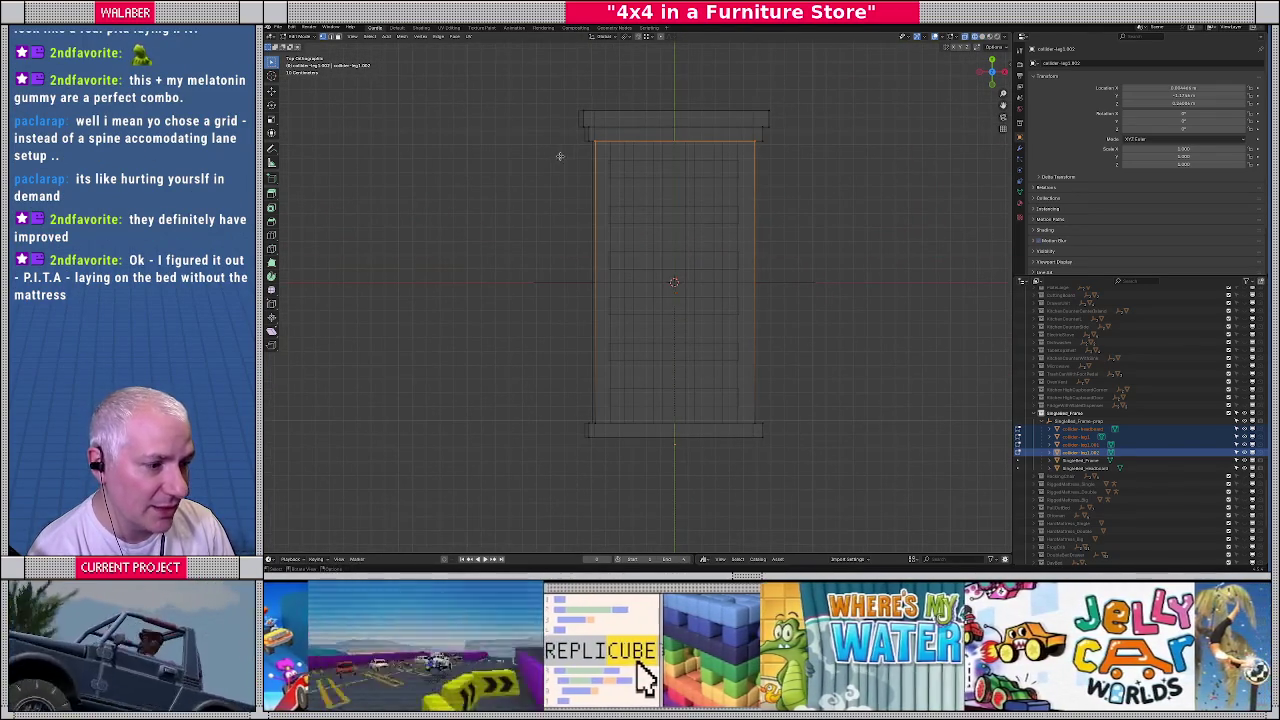
scroll(600, 457, up, 2)
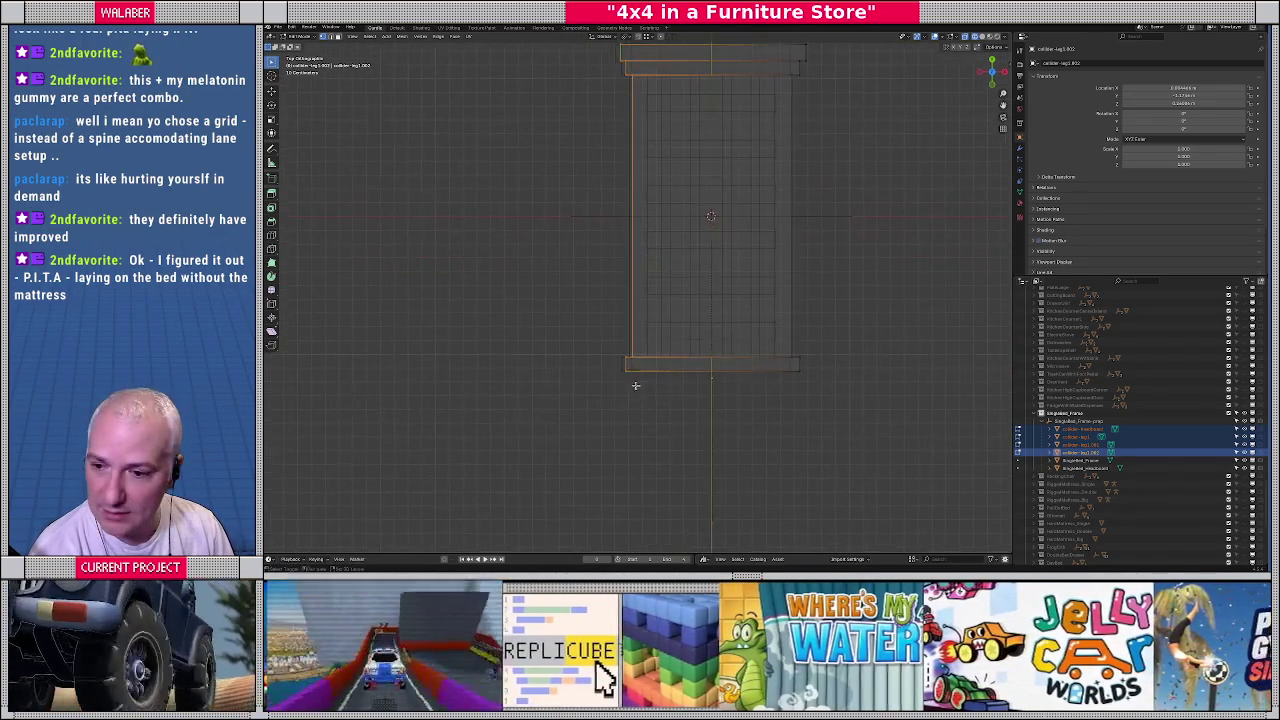
scroll(627, 398, up, 2)
scroll(627, 398, up, 2)
shift+middle_drag(617, 418, 618, 349)
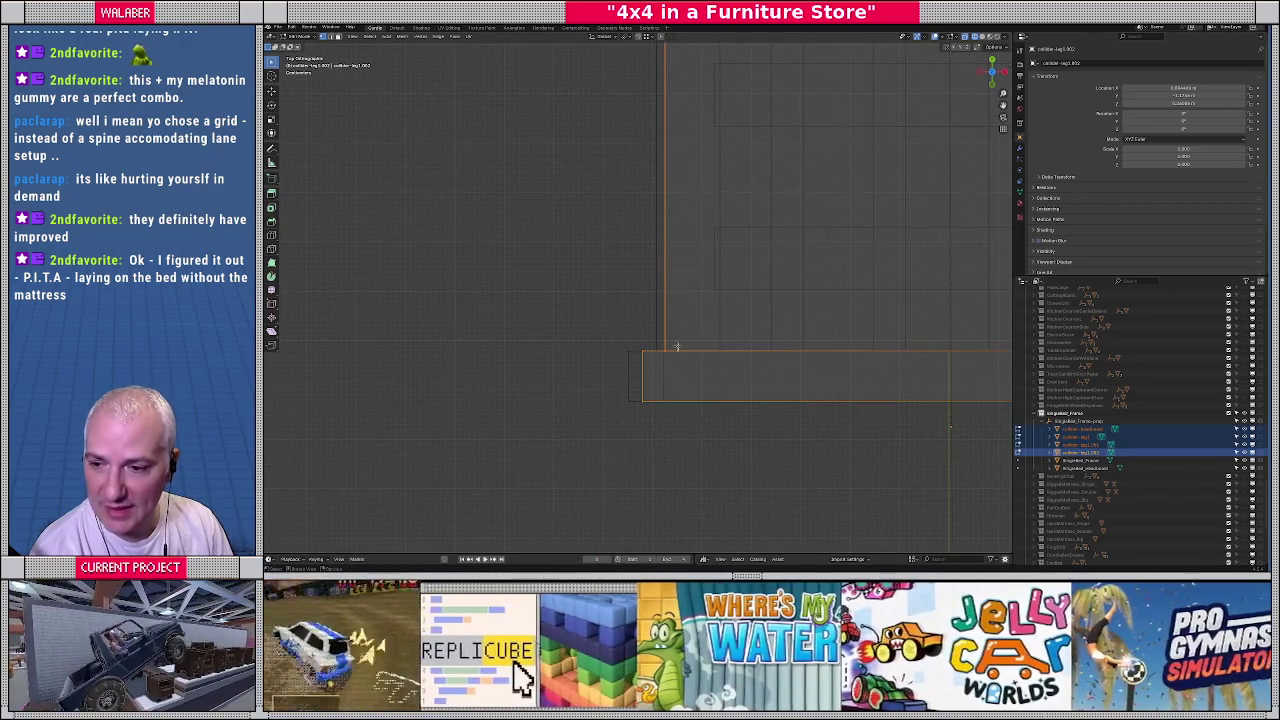
scroll(663, 344, up, 1)
scroll(665, 338, up, 1)
scroll(668, 332, up, 1)
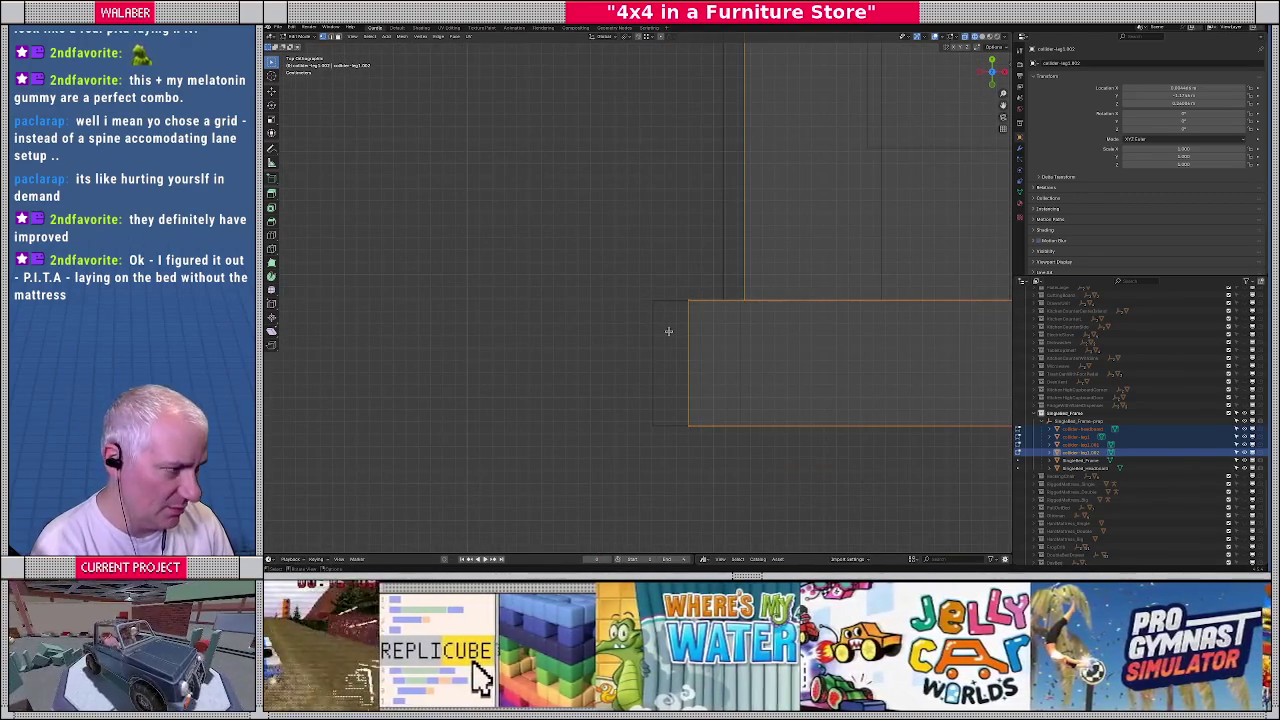
key(g)
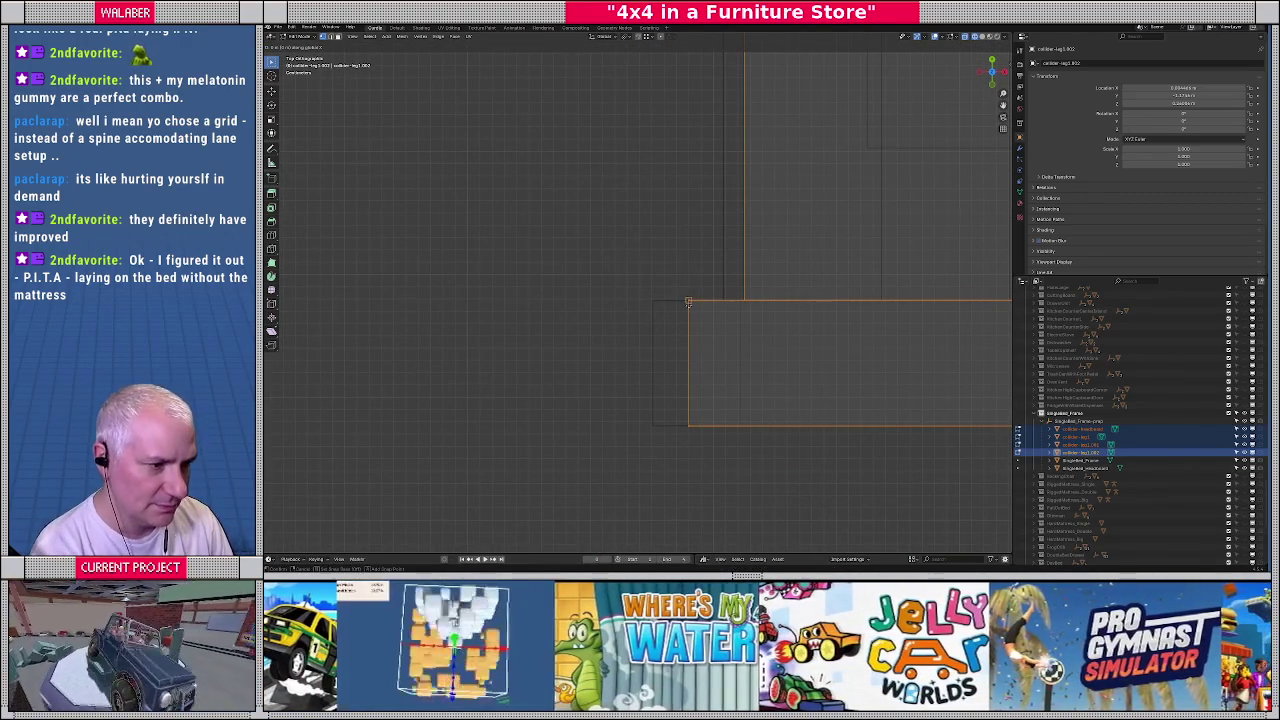
click(651, 301)
scroll(615, 327, down, 1)
scroll(608, 323, down, 1)
scroll(610, 322, down, 2)
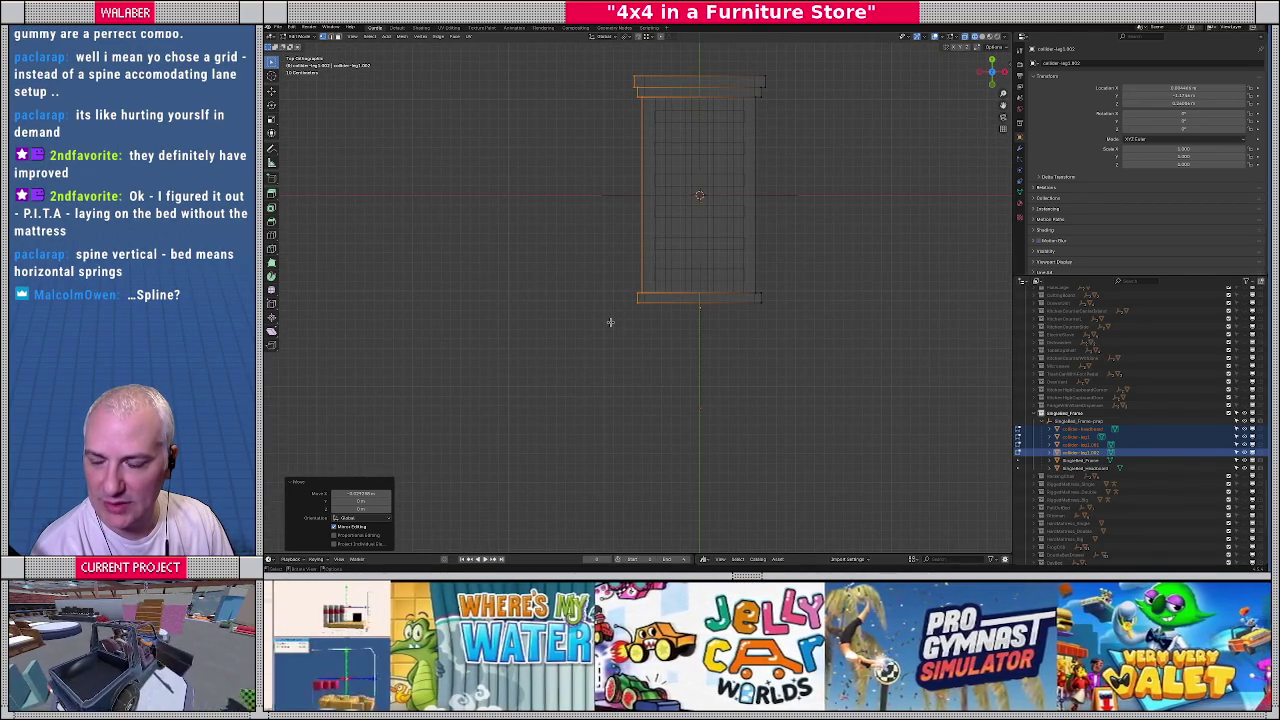
mouse_move(645, 273)
middle_down()
mouse_move(624, 346)
mouse_move(688, 340)
middle_up()
Leave edit mode, select Singlebed_Frame and switch the viewport to solid shading
key(Tab)
click(674, 358)
key(shift+z)
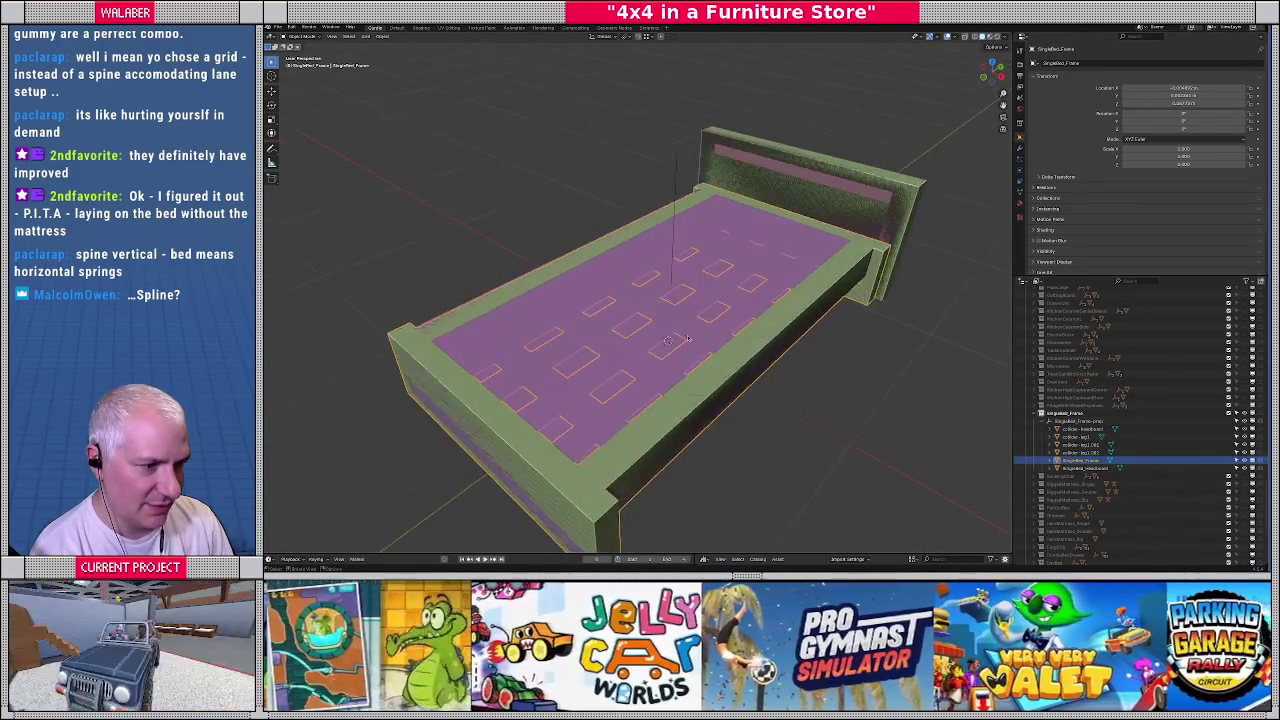
Isolate the bed frame in local view and orbit to a low side angle
click(1080, 452)
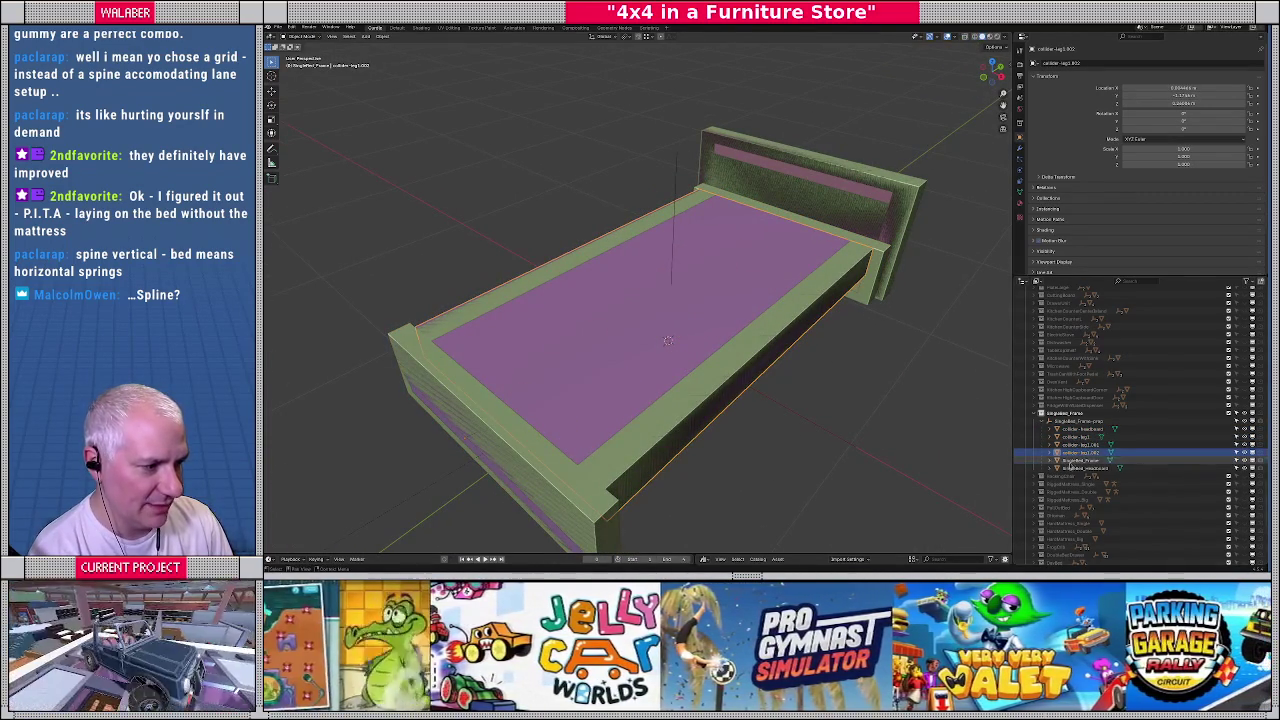
click(1080, 460)
key(KP_Divide)
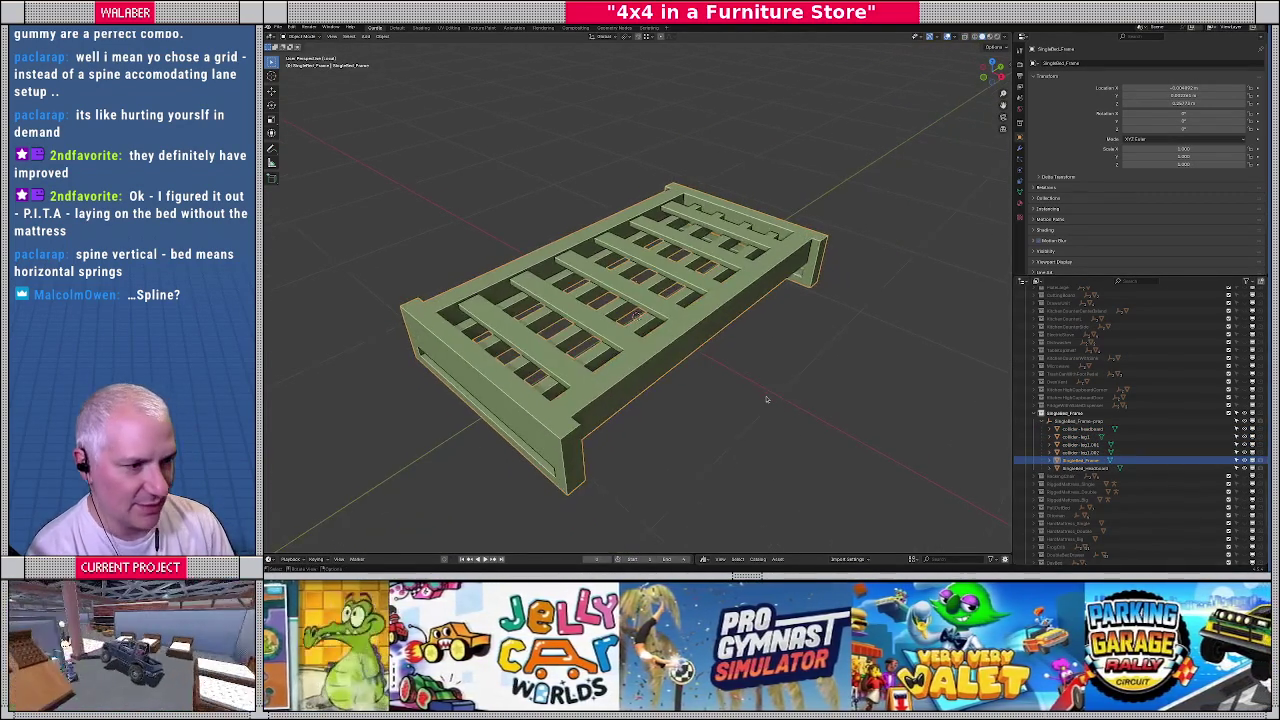
mouse_move(767, 400)
middle_down()
mouse_move(634, 316)
mouse_move(672, 356)
middle_up()
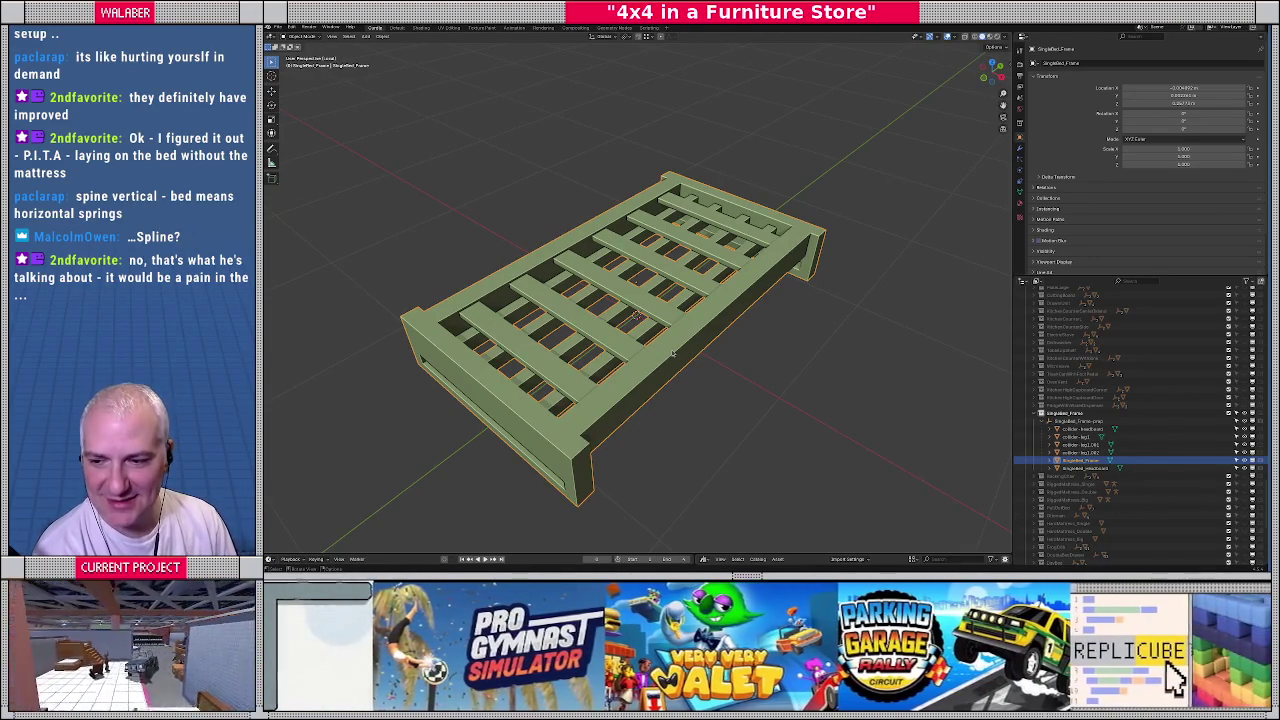
middle_drag(680, 329, 670, 324)
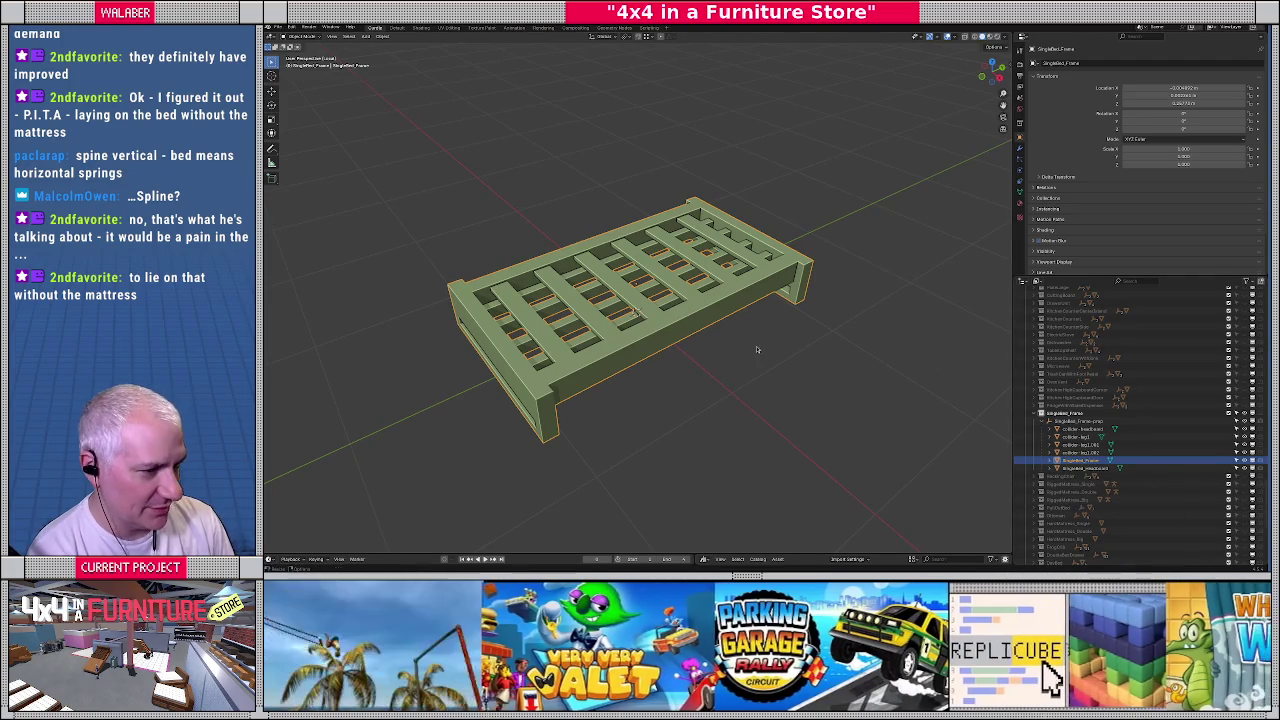
mouse_move(714, 341)
middle_down()
mouse_move(648, 298)
mouse_move(666, 278)
middle_up()
Scale the SingleBed_Frame-prop parent by 1.5 and select all its child parts
click(634, 321)
middle_drag(634, 320, 740, 351)
text(s)
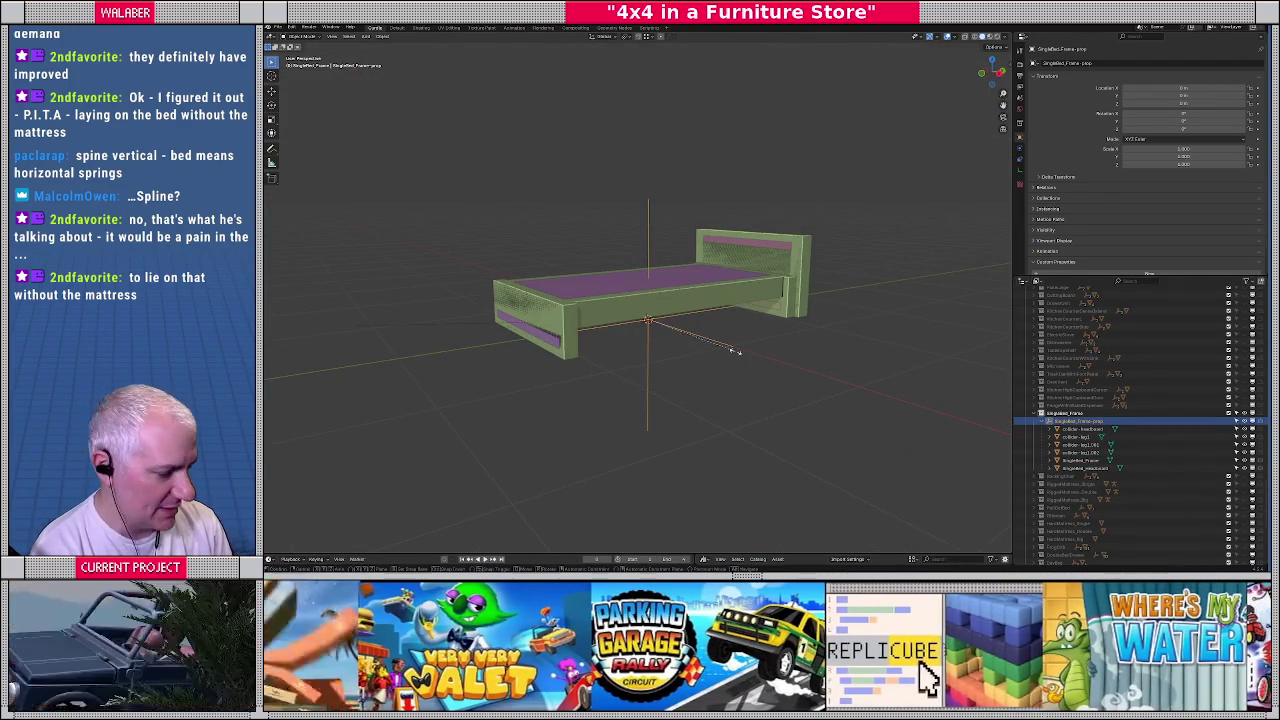
text(1.5)
key(Return)
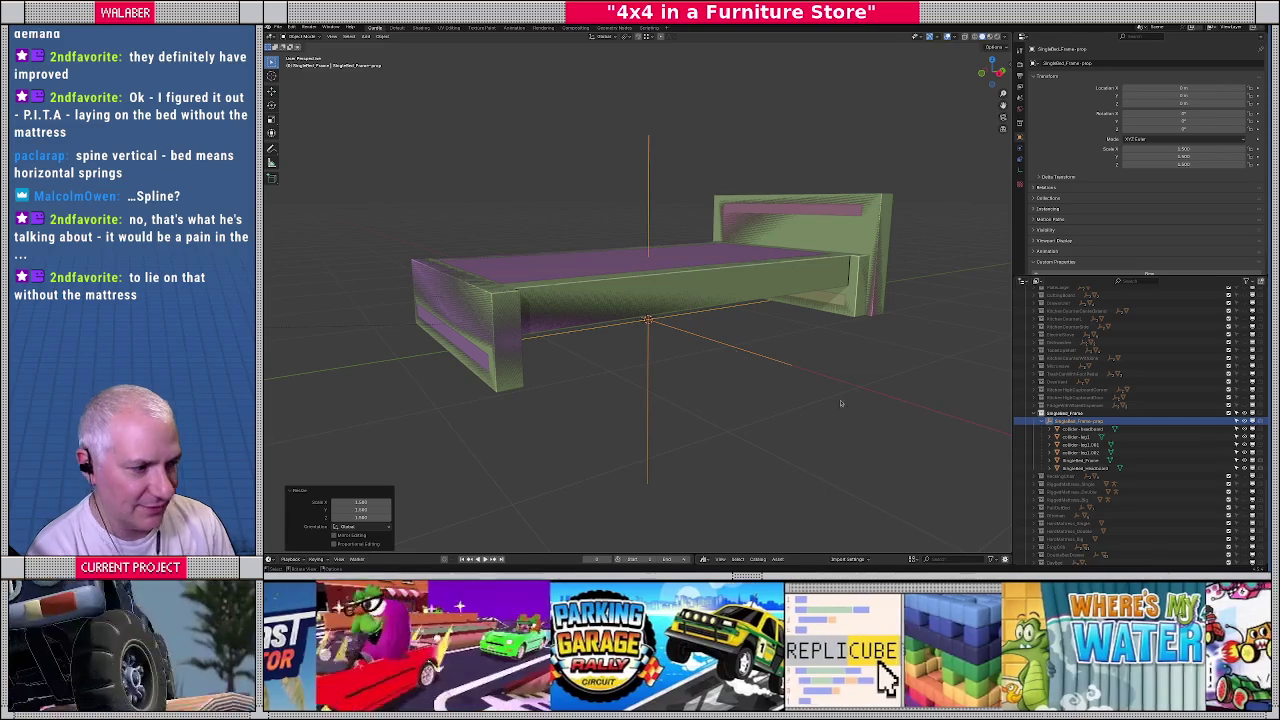
key(shift+bracketright)
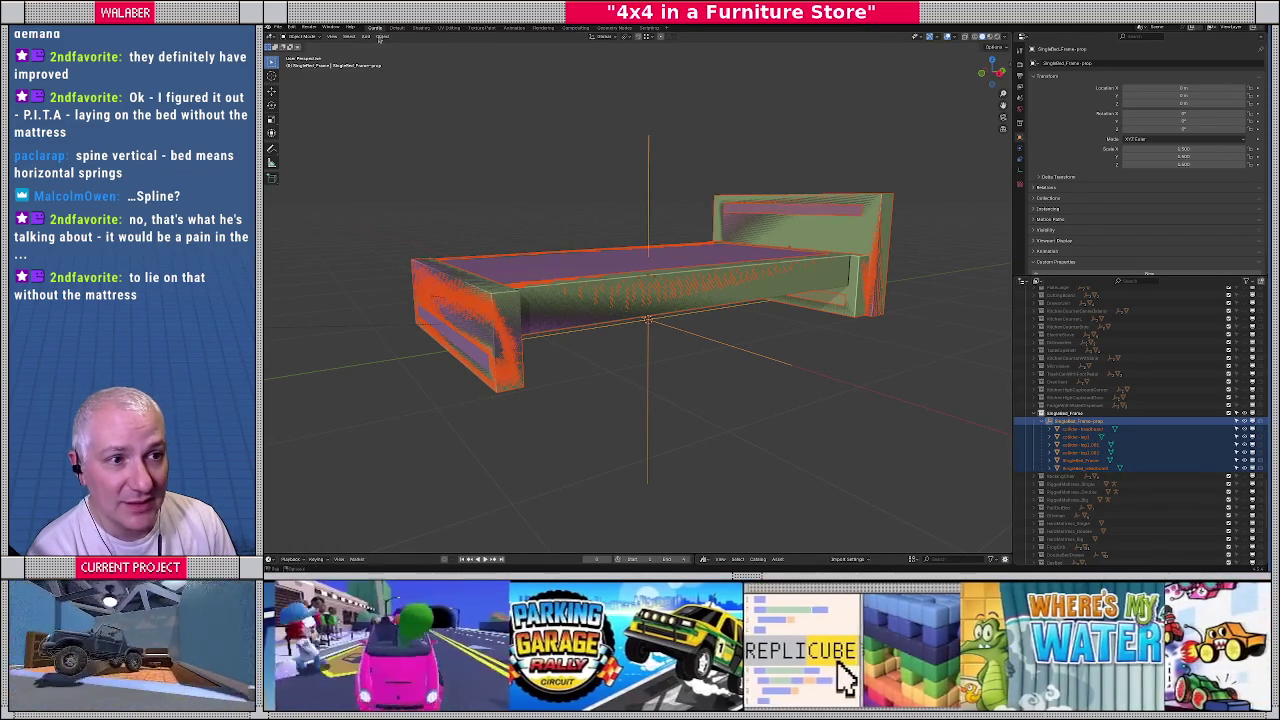
click(381, 37)
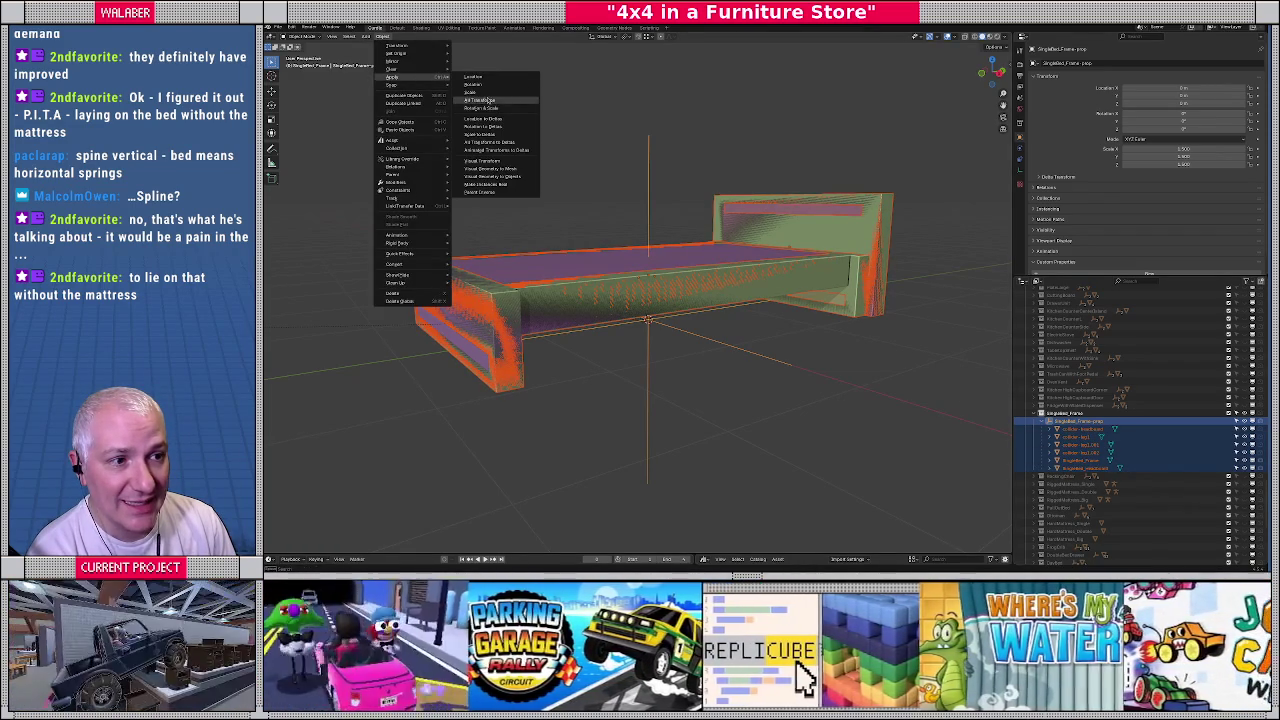
Apply the new scale to the bed, then select the headboard and leg collider objects
click(472, 92)
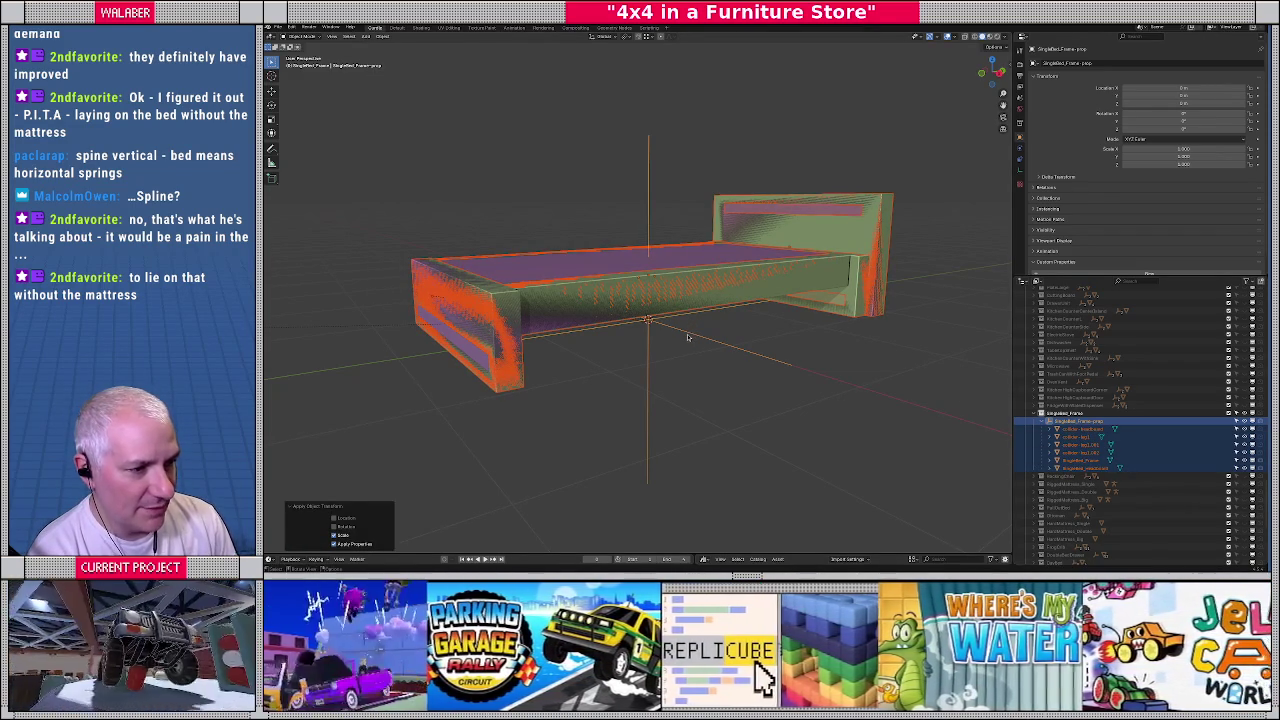
click(1078, 428)
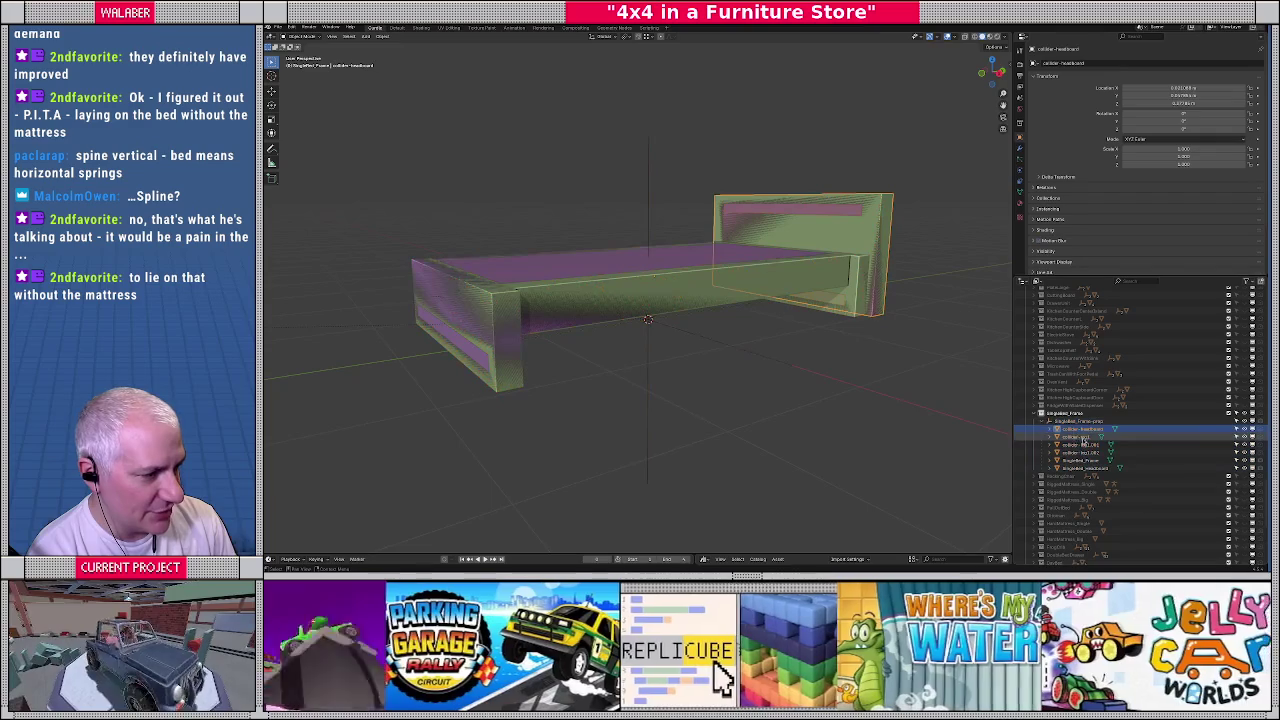
shift+click(1080, 452)
middle_drag(752, 340, 740, 325)
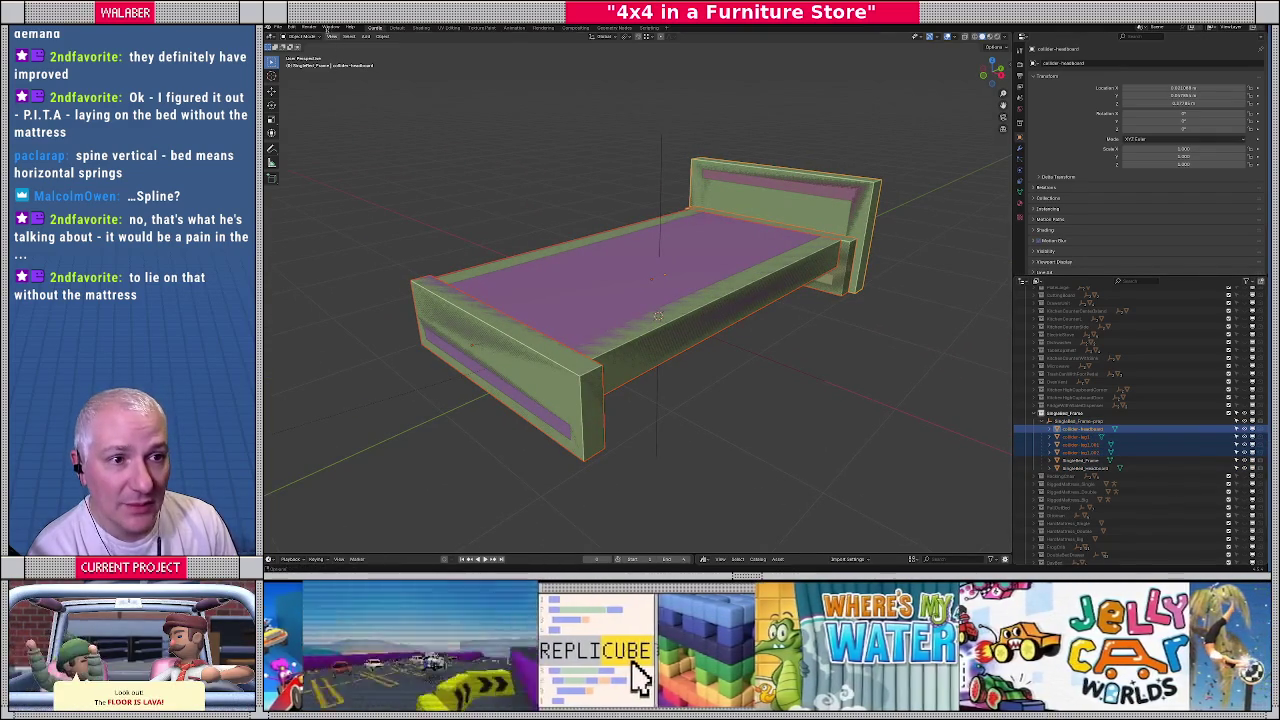
Batch rename the selected colliders to 'SingleBed_Frame-collider' using Set Name
click(291, 27)
click(320, 111)
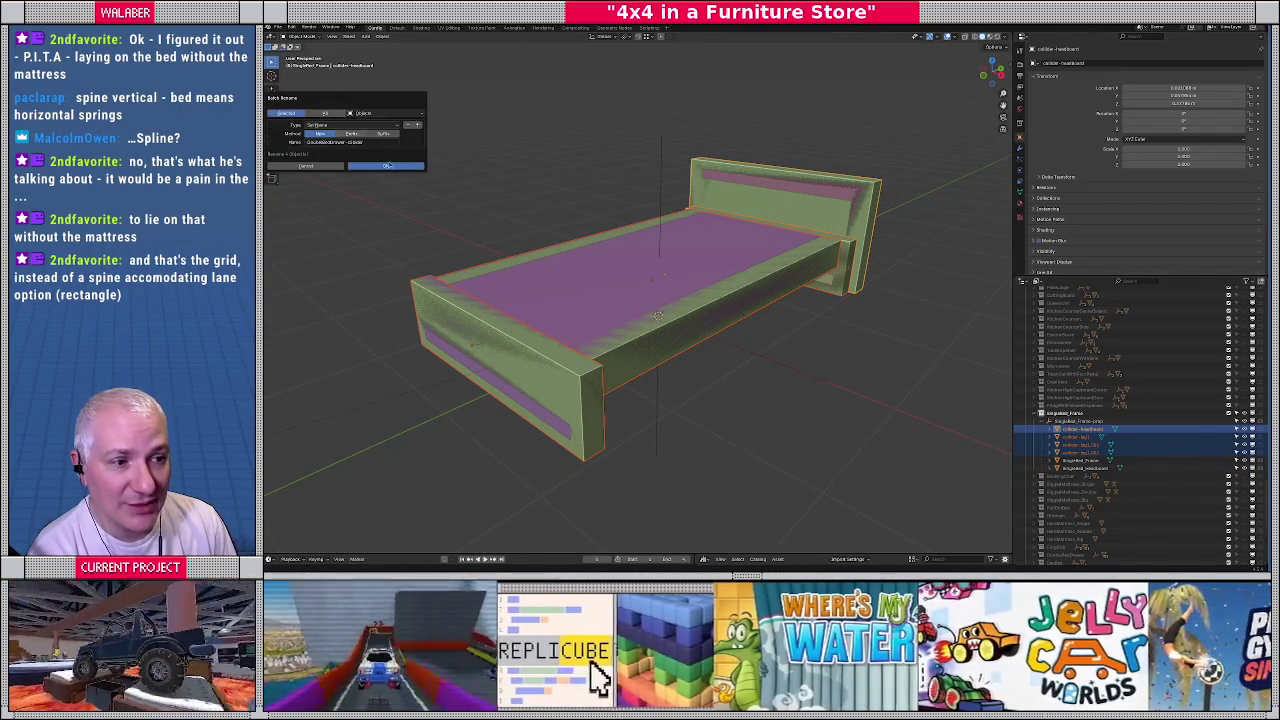
drag(348, 86, 512, 141)
click(513, 181)
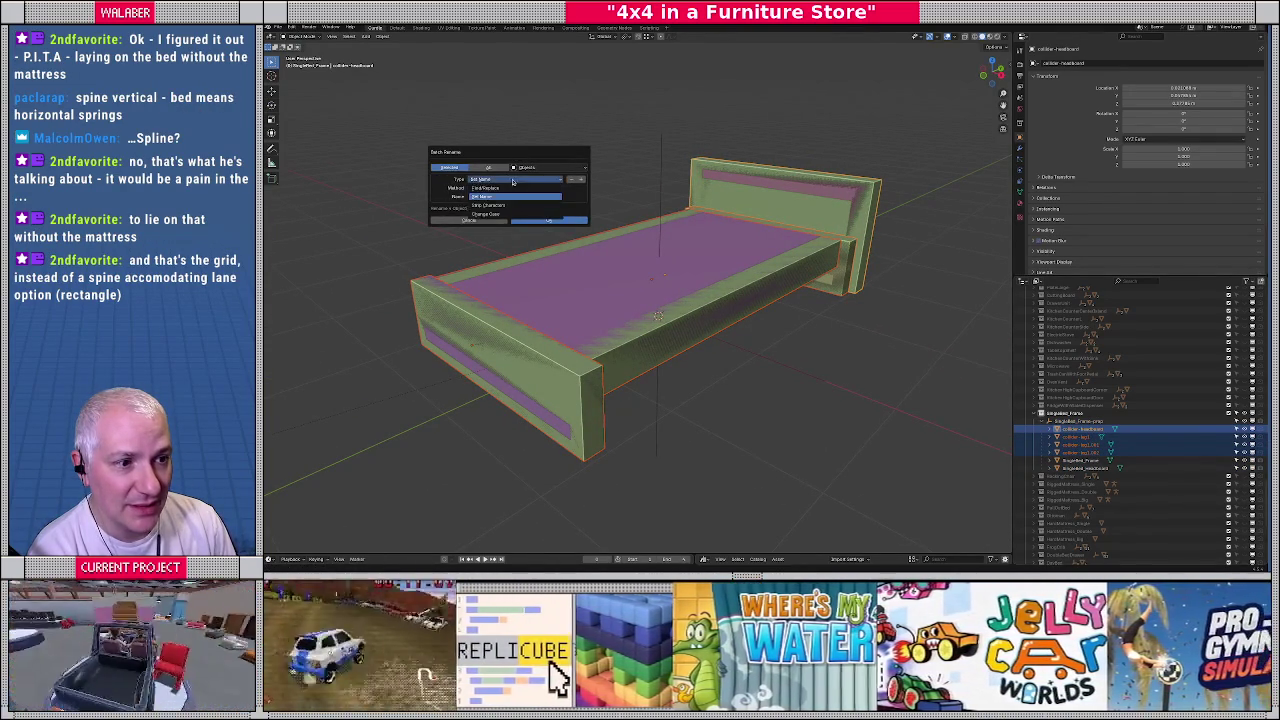
click(519, 181)
click(508, 196)
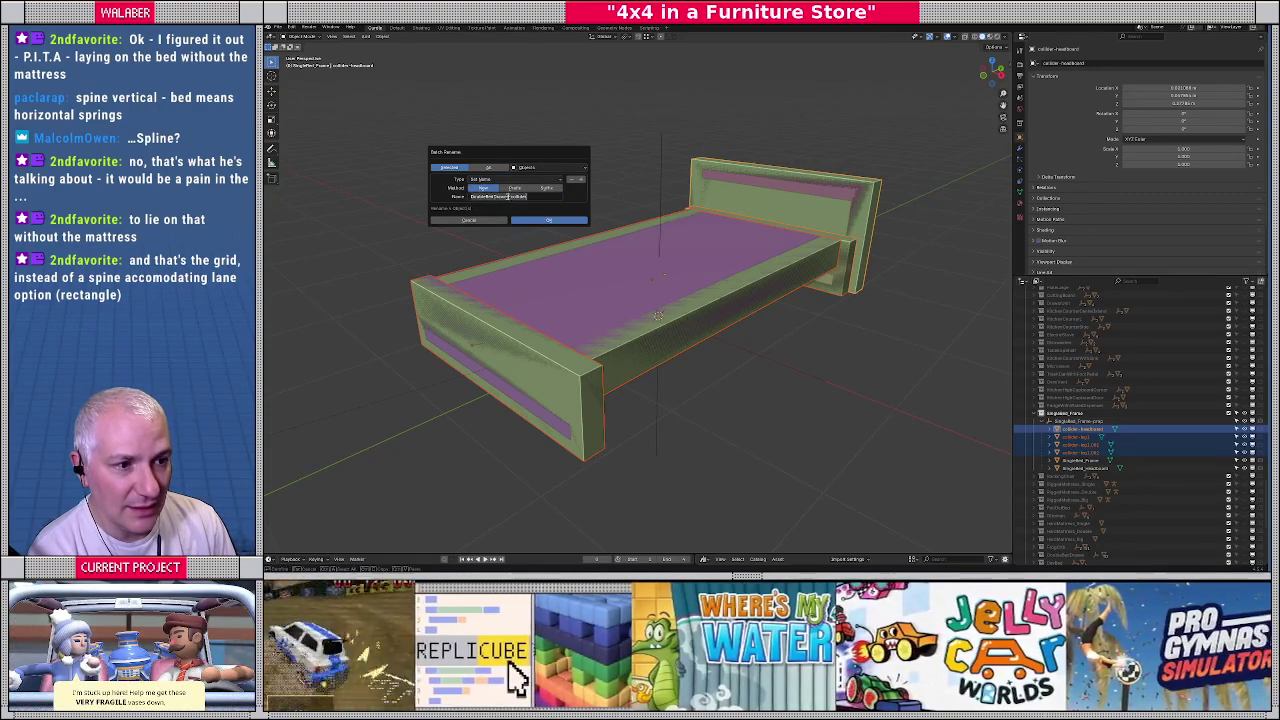
text(SingleBed_Frame-co)
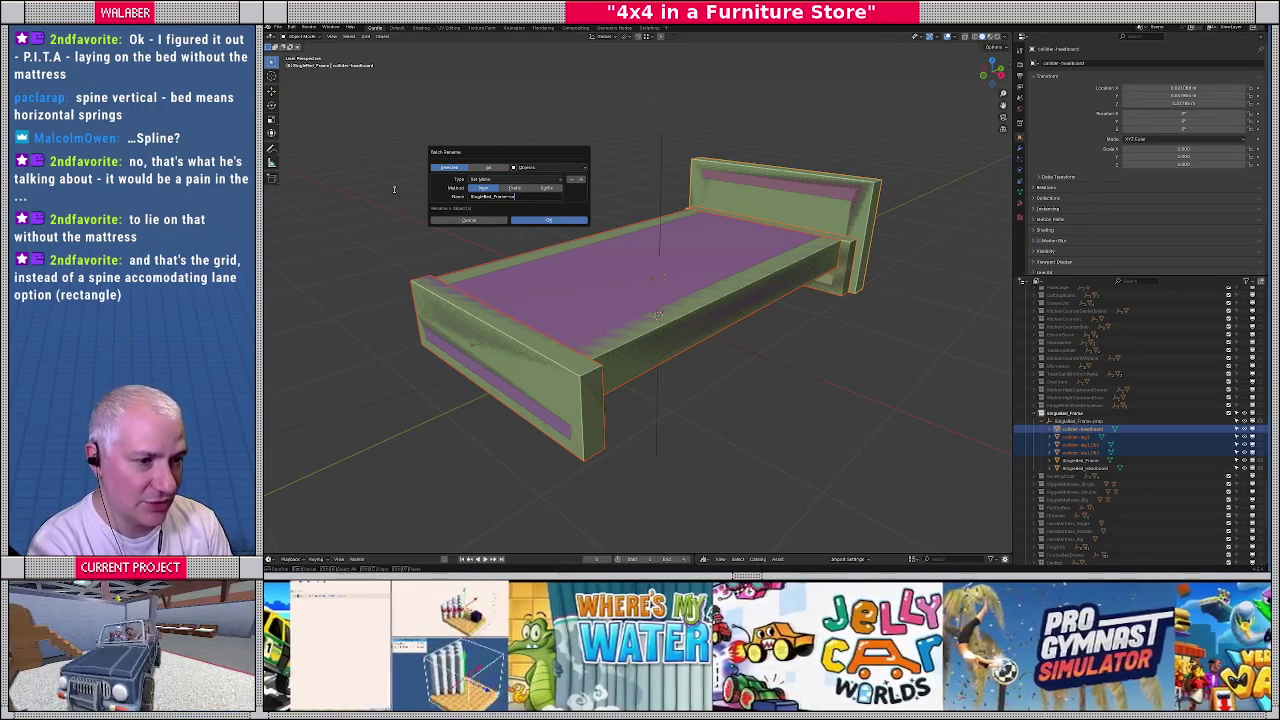
text(llider)
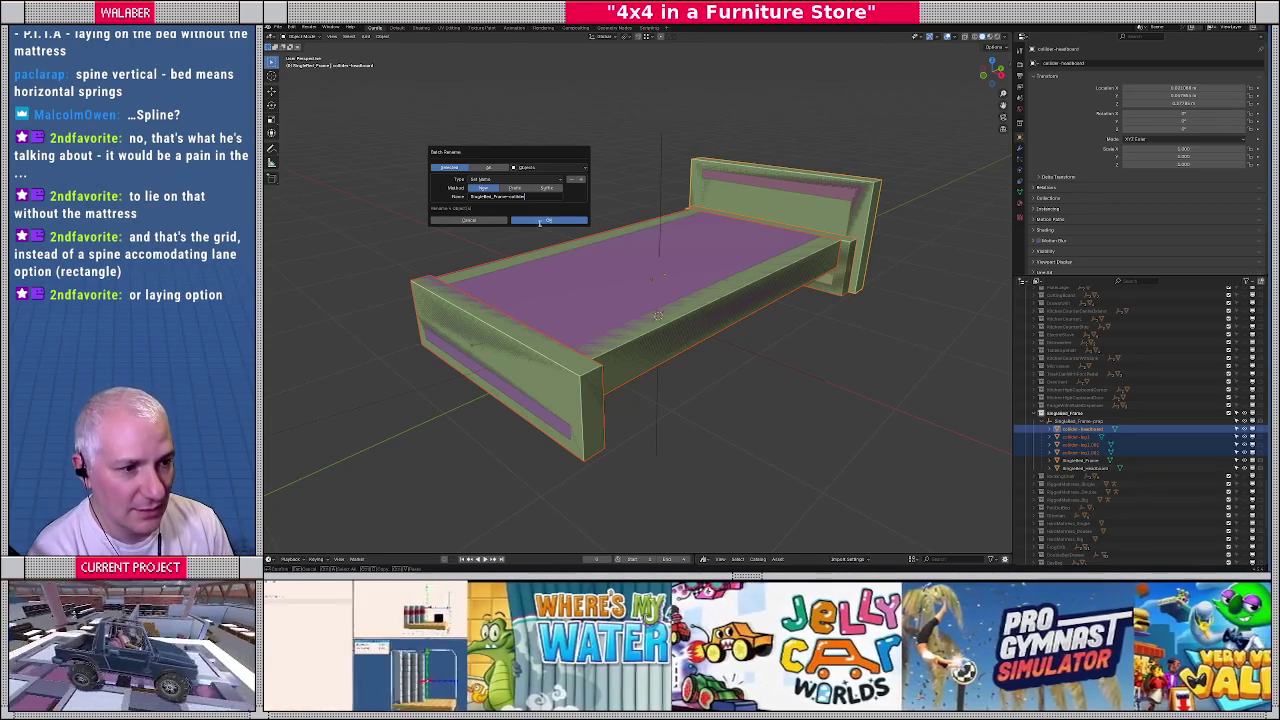
click(548, 220)
click(702, 351)
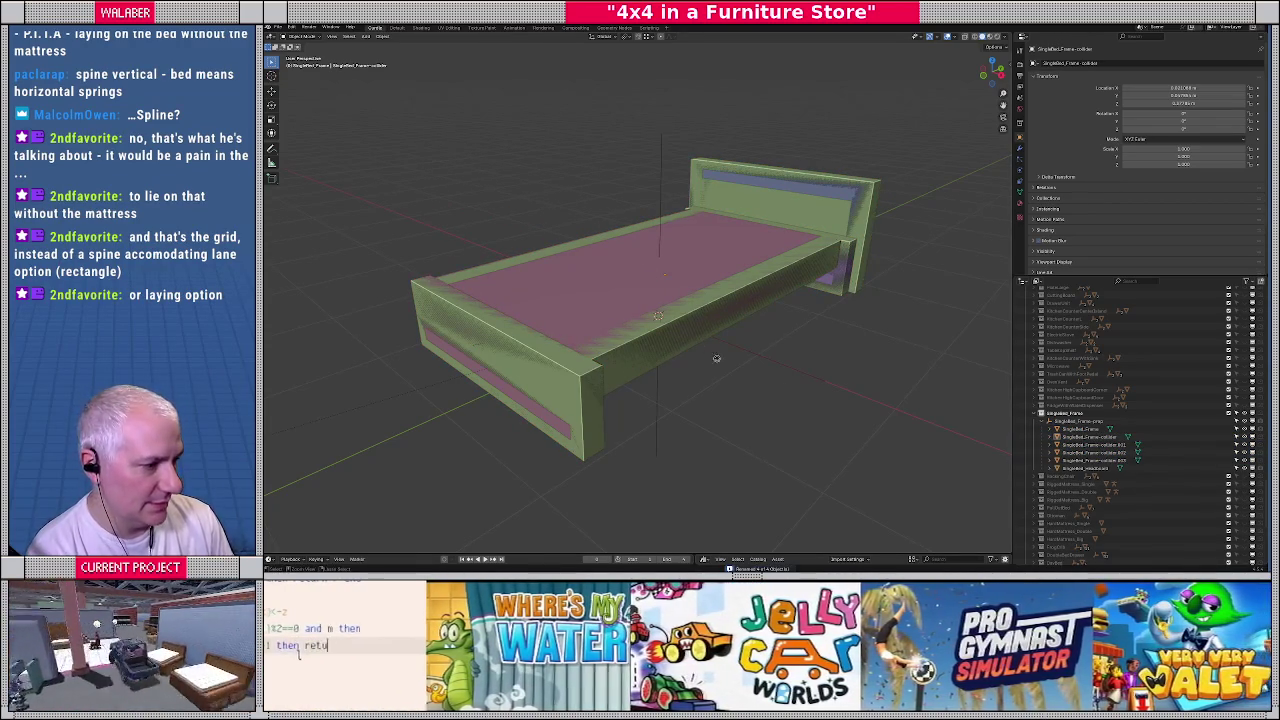
Save the blend file and collapse the bed's collection and SingleBed_Frame entries in the Outliner
key(ctrl+s)
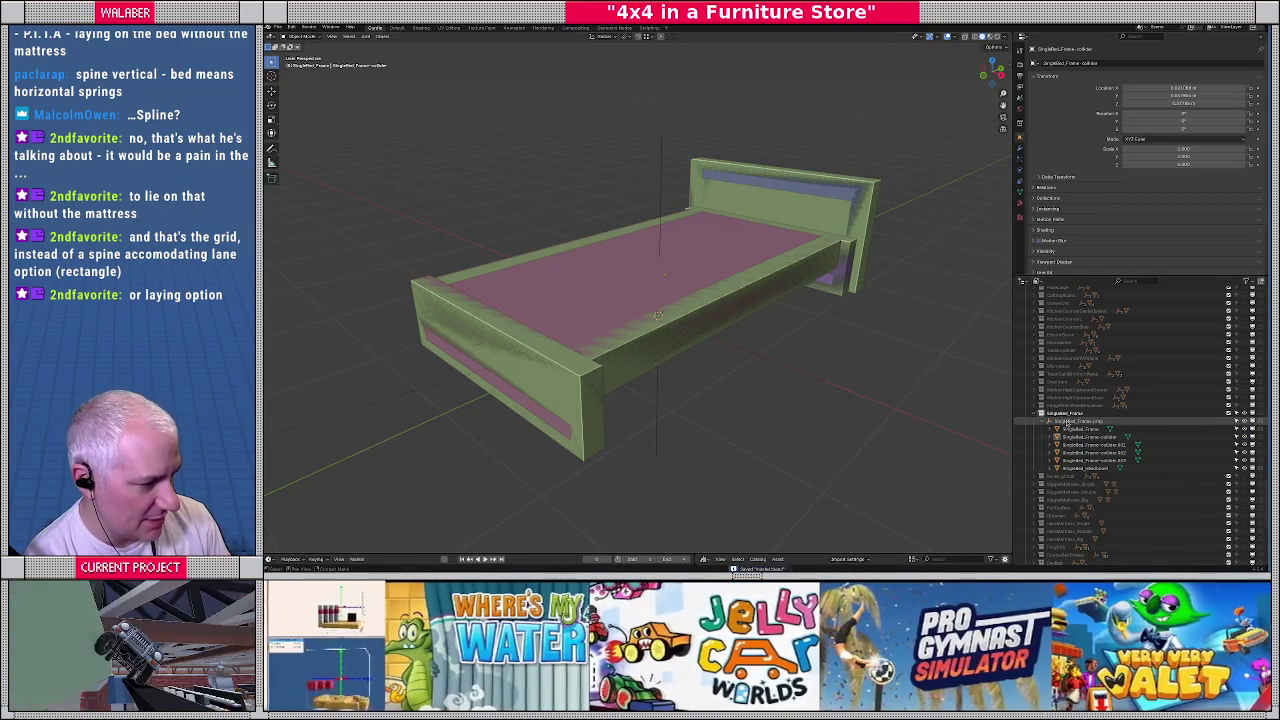
click(1046, 421)
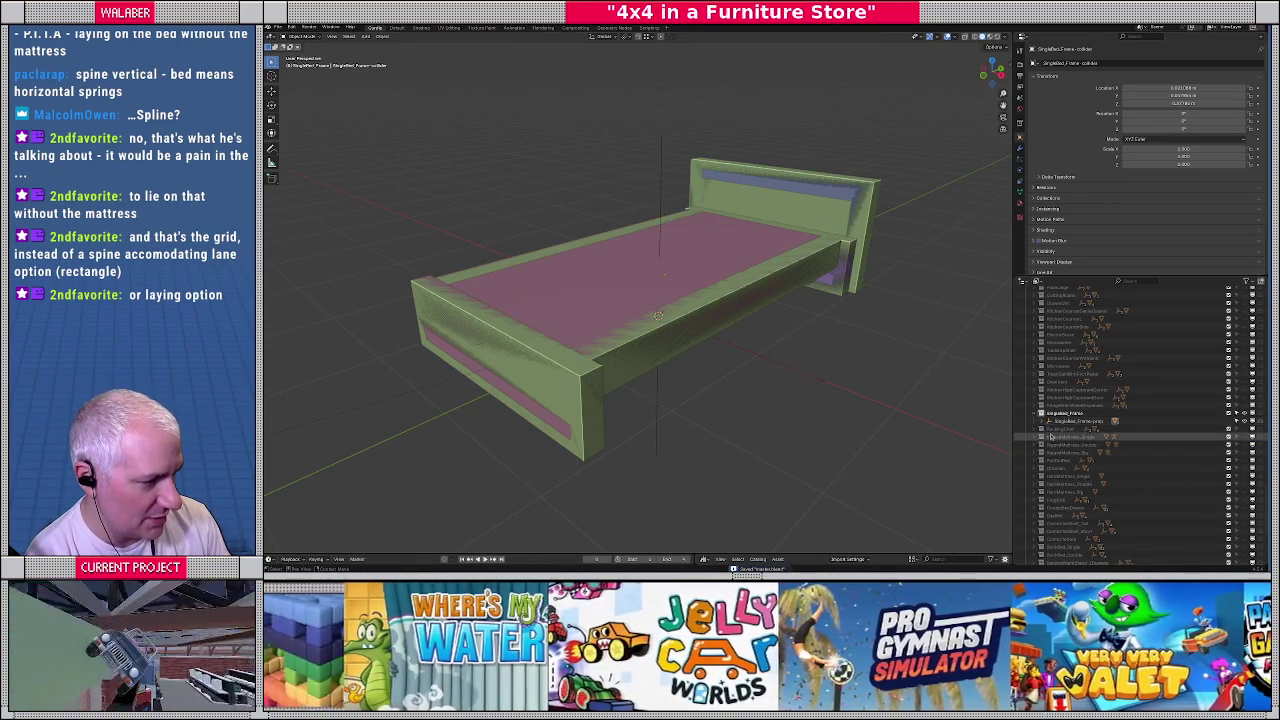
click(1040, 413)
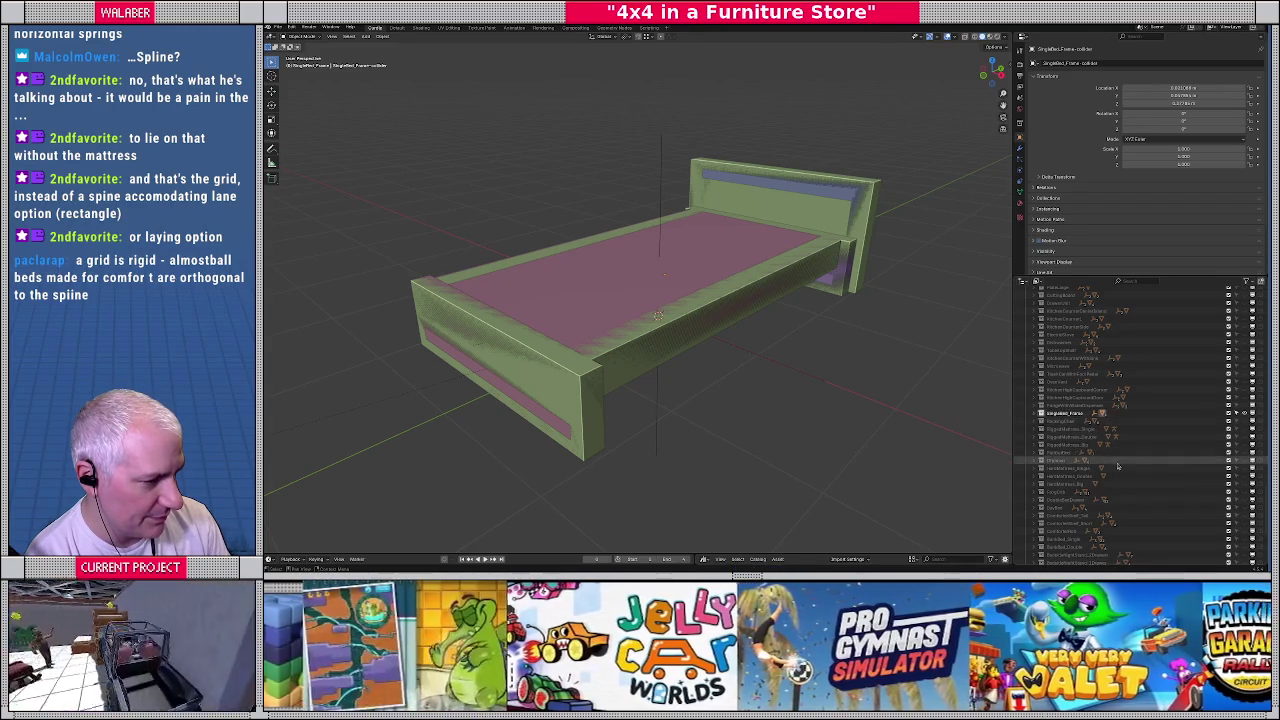
scroll(1057, 360, down, 3)
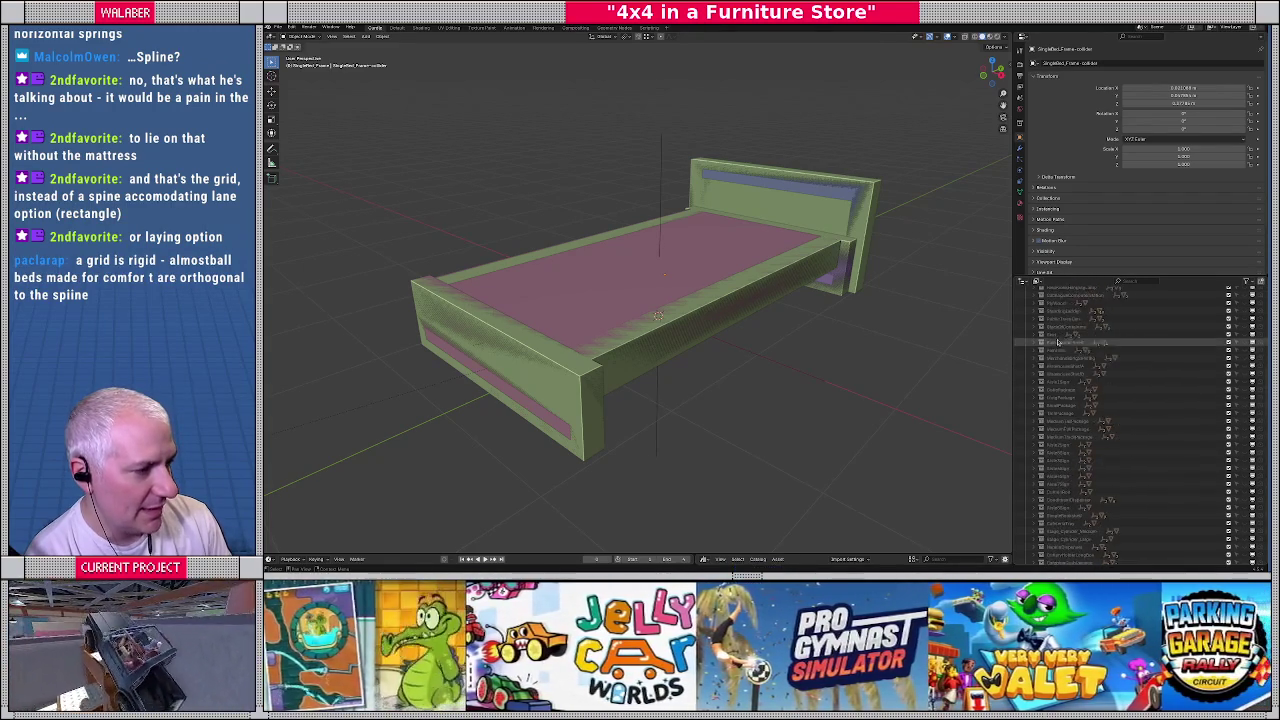
scroll(1056, 340, up, 5)
Select the props collection and bring the whole store model back into view
click(1056, 331)
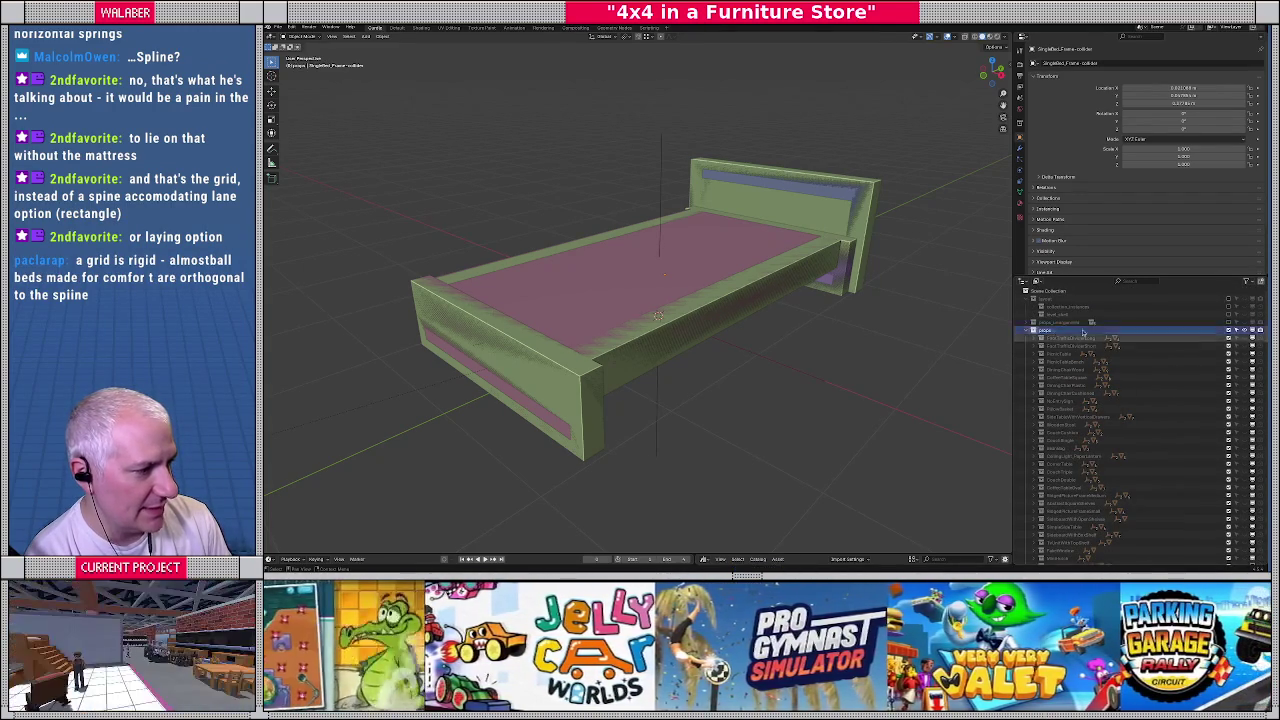
click(1249, 331)
click(1249, 333)
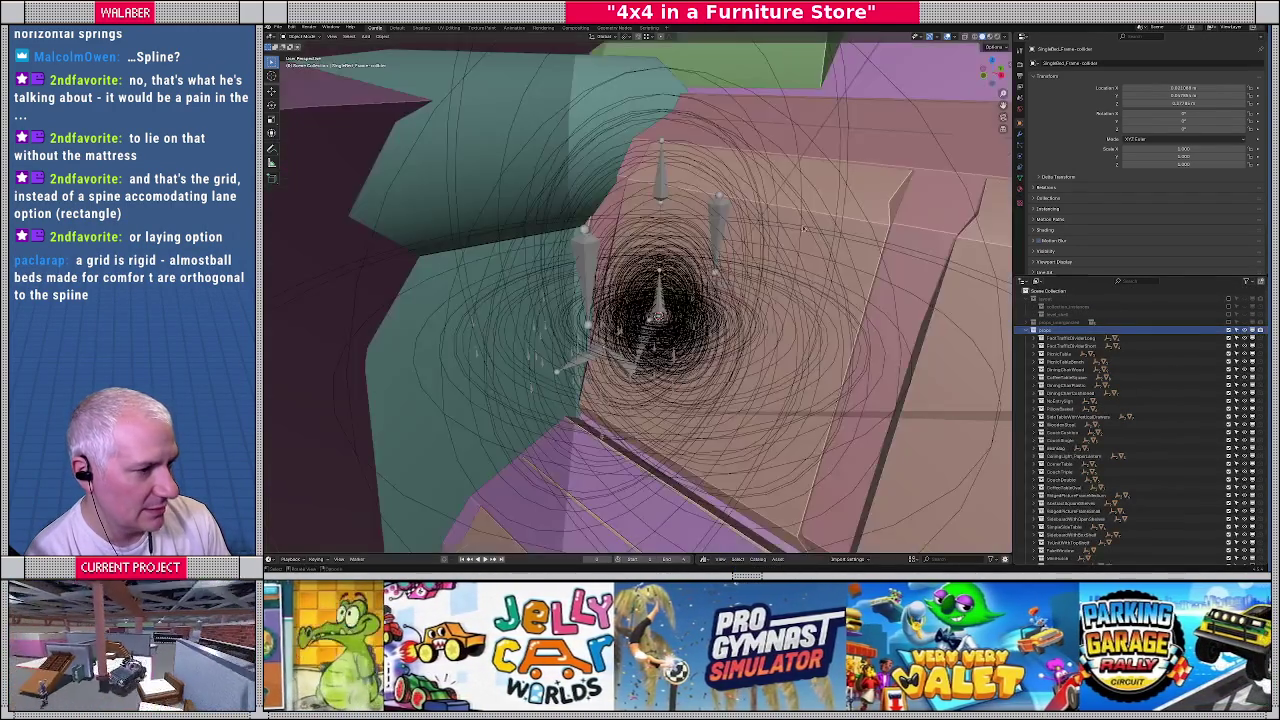
click(1057, 345)
click(1052, 331)
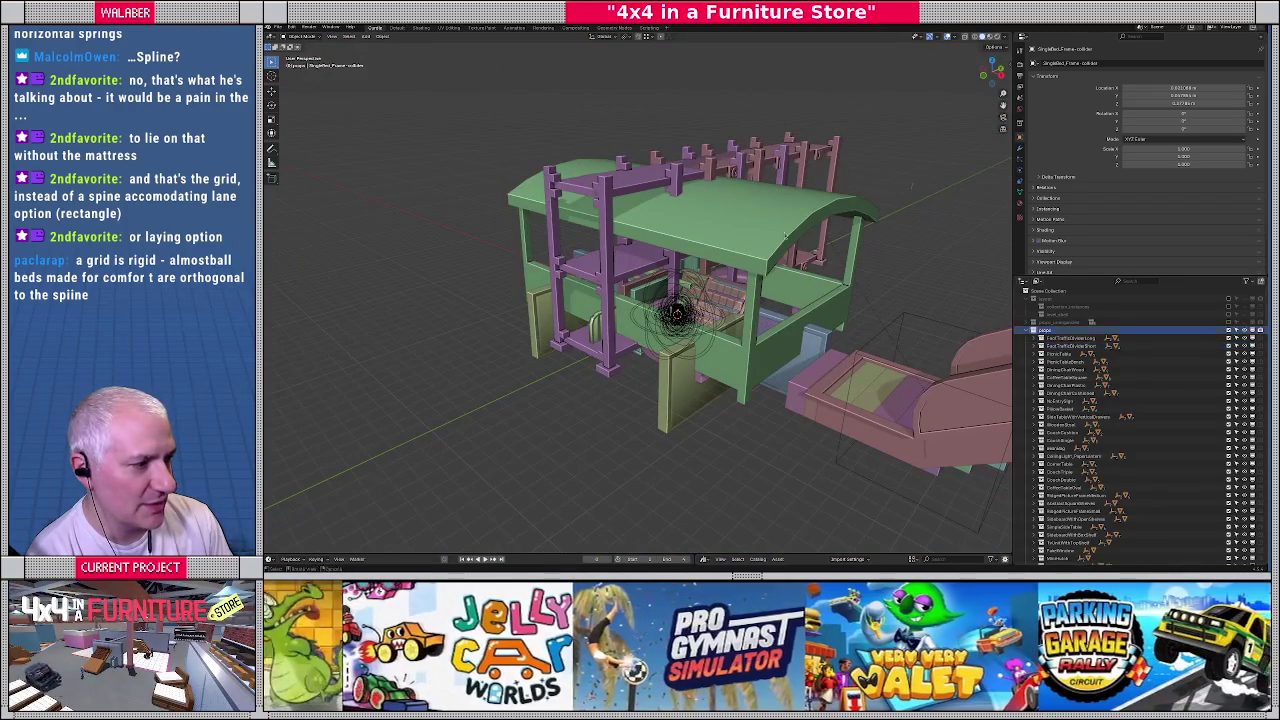
click(281, 27)
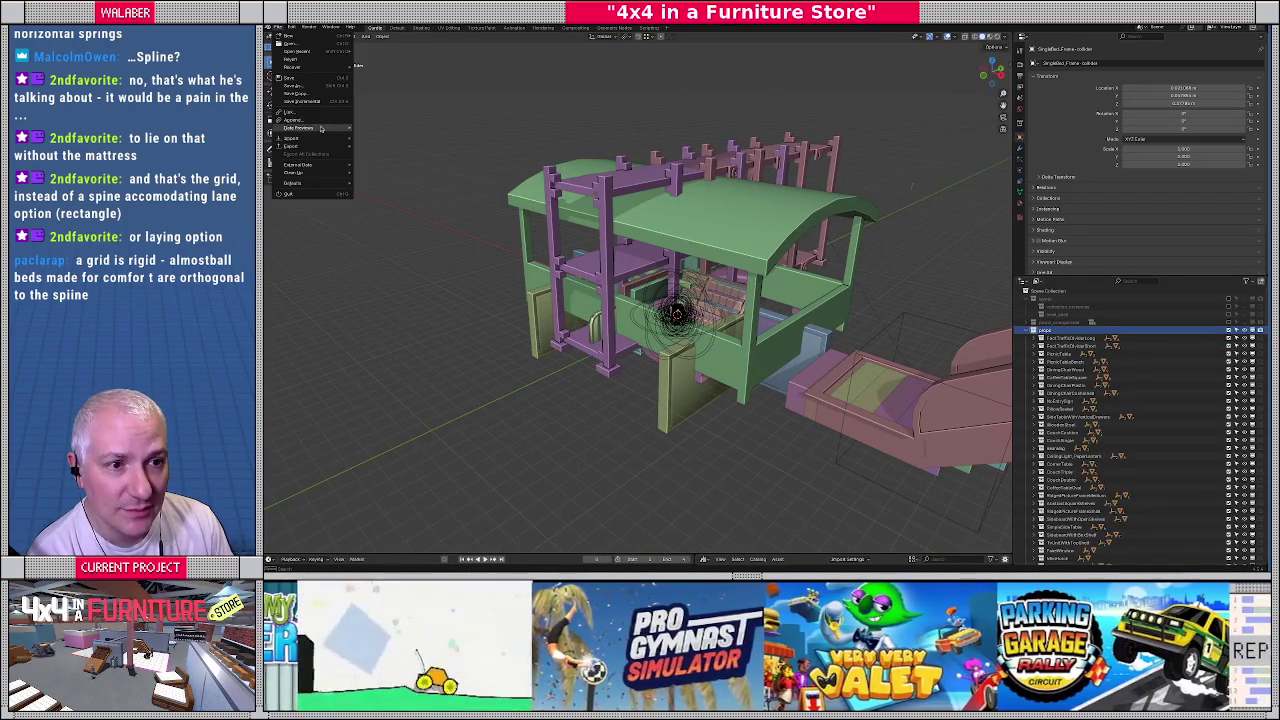
mouse_move(292, 146)
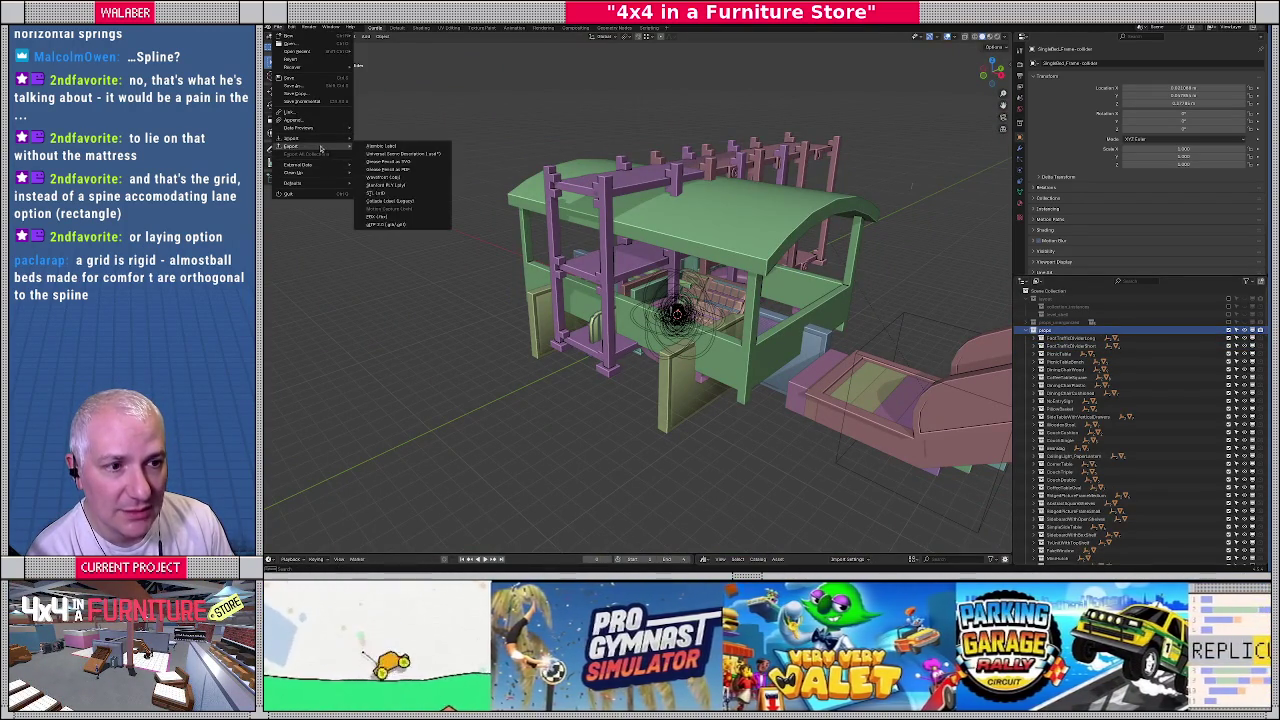
Export the bed frame as a glTF 2.0 file into the bedding folder
click(400, 221)
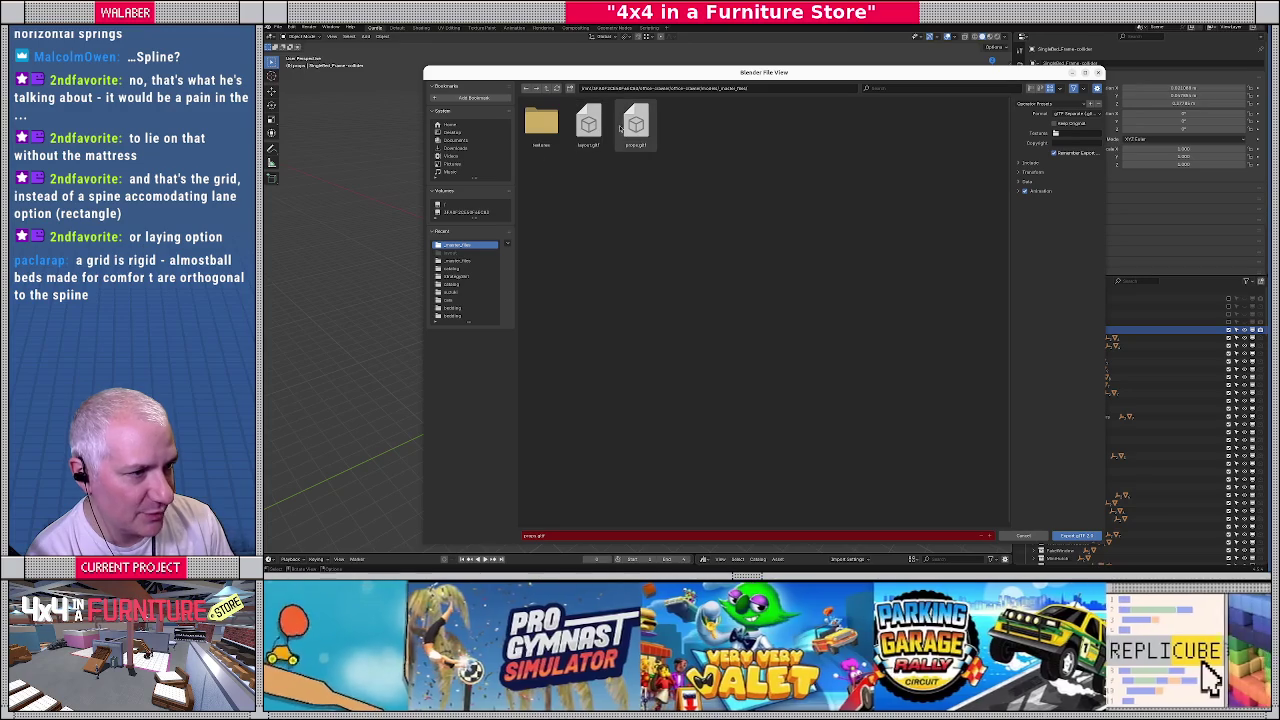
click(1080, 540)
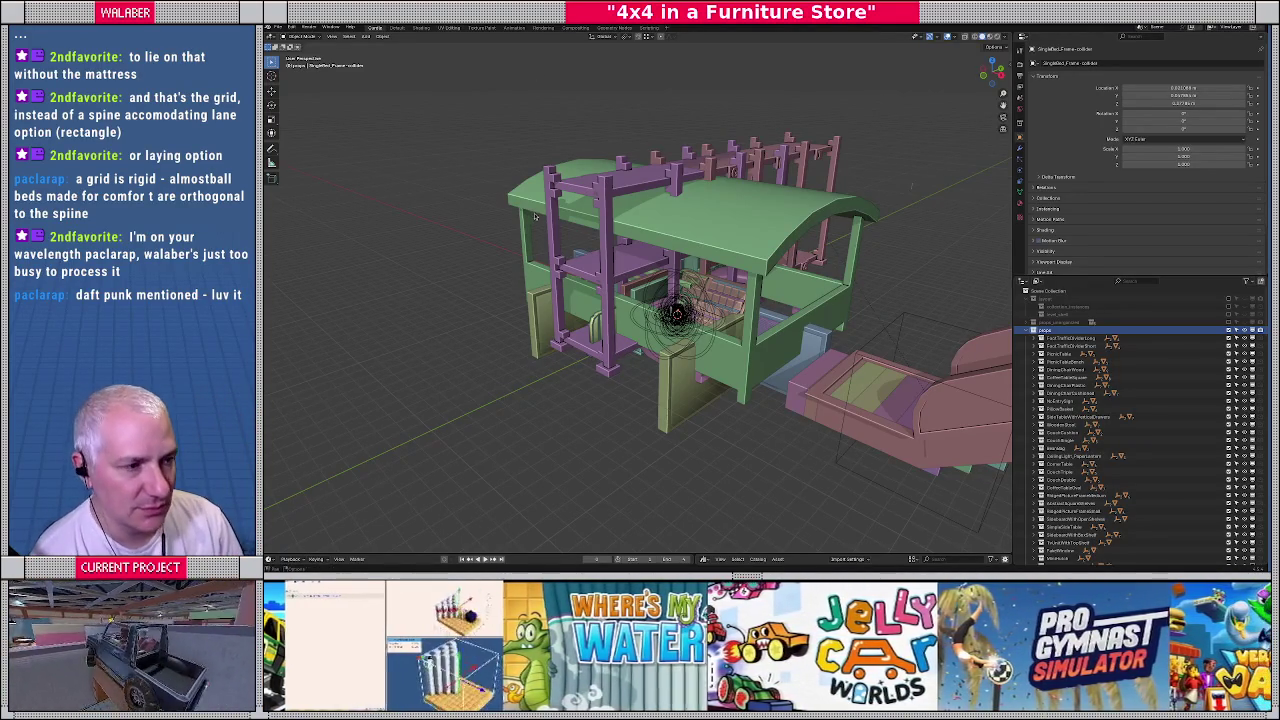
key(alt+Tab)
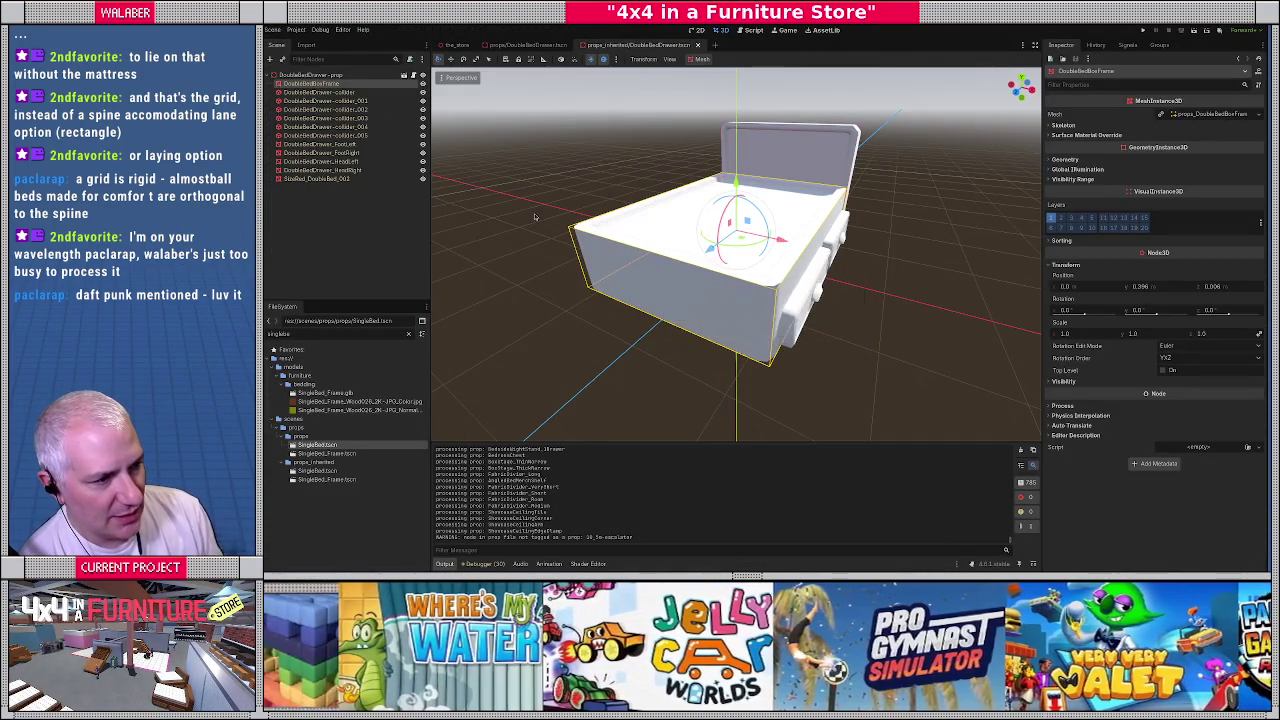
Close the DoubleBedDrawer tab, filter for 'singlebed', and open SingleBed.tscn and SingleBed_Frame.tscn
click(700, 47)
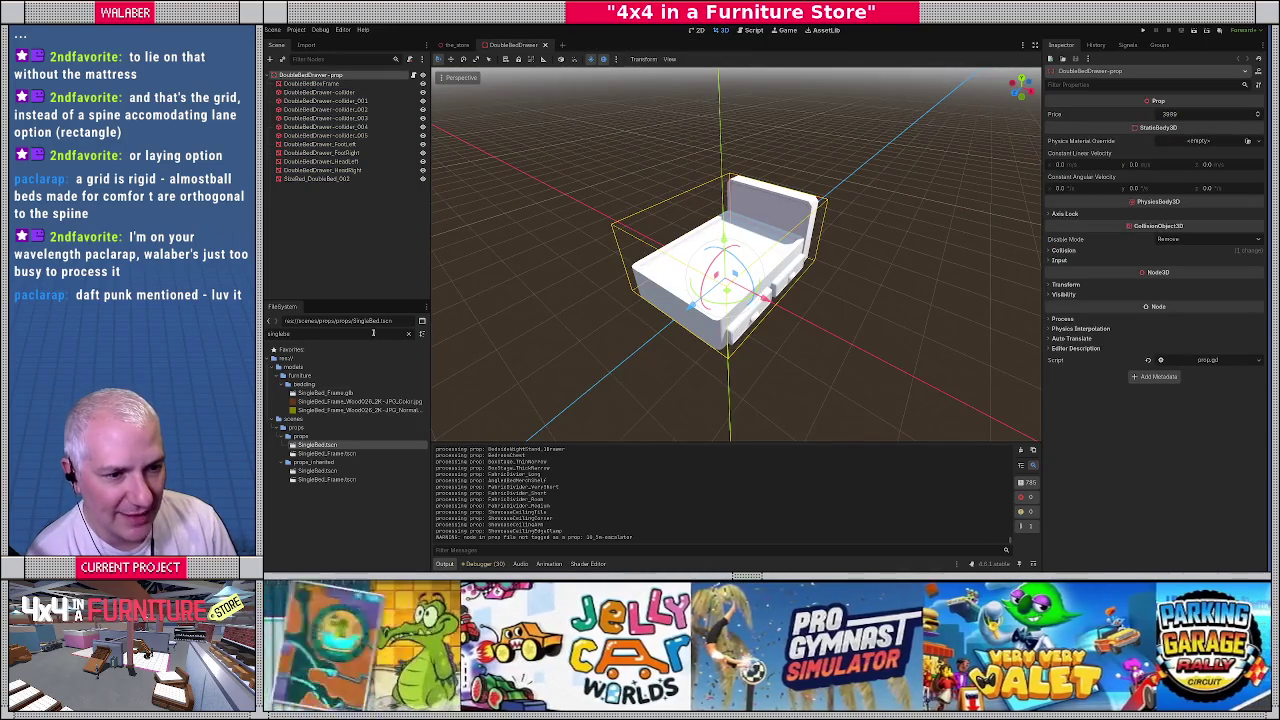
key(ctrl+a)
key(BackSpace)
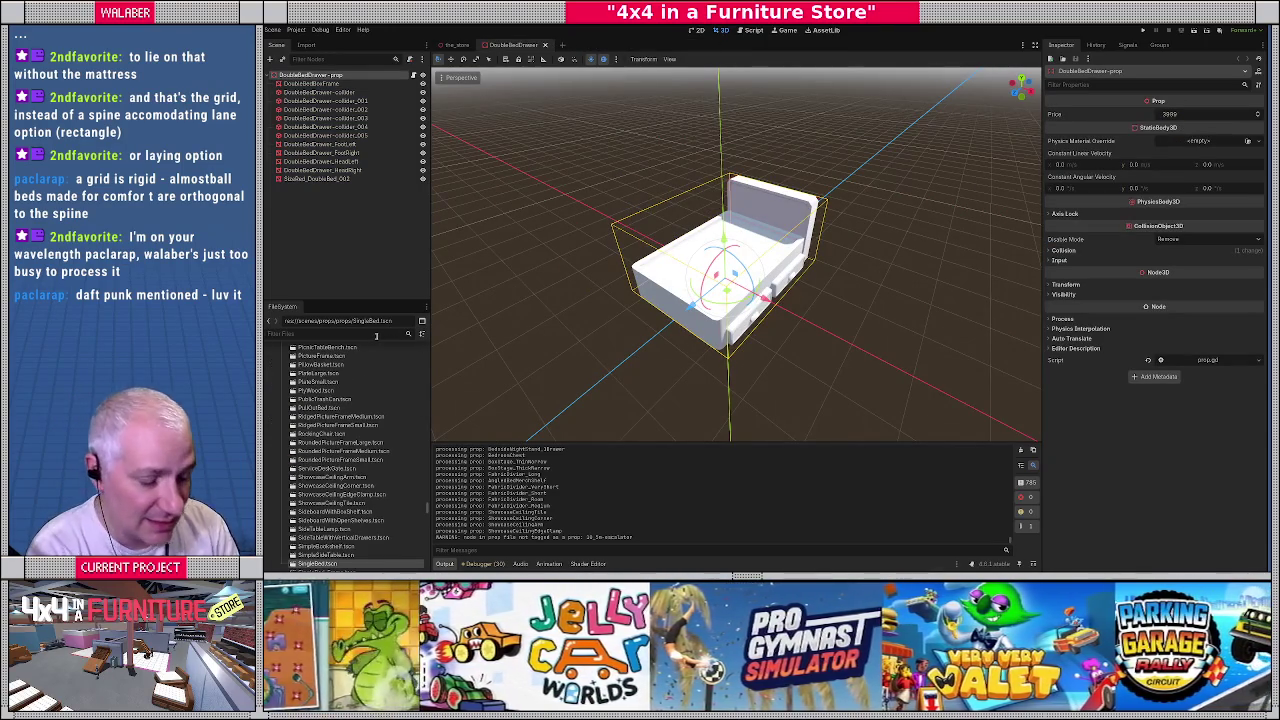
text(singlebed)
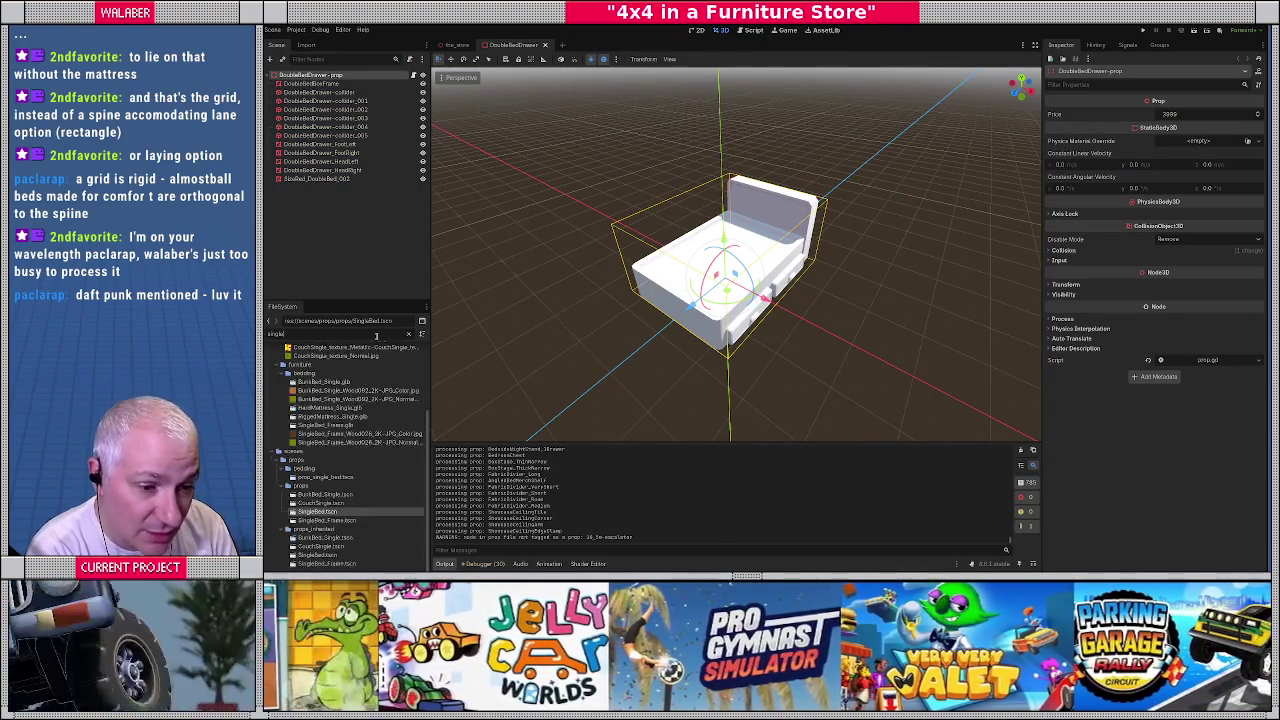
double_click(317, 444)
middle_drag(608, 346, 414, 393)
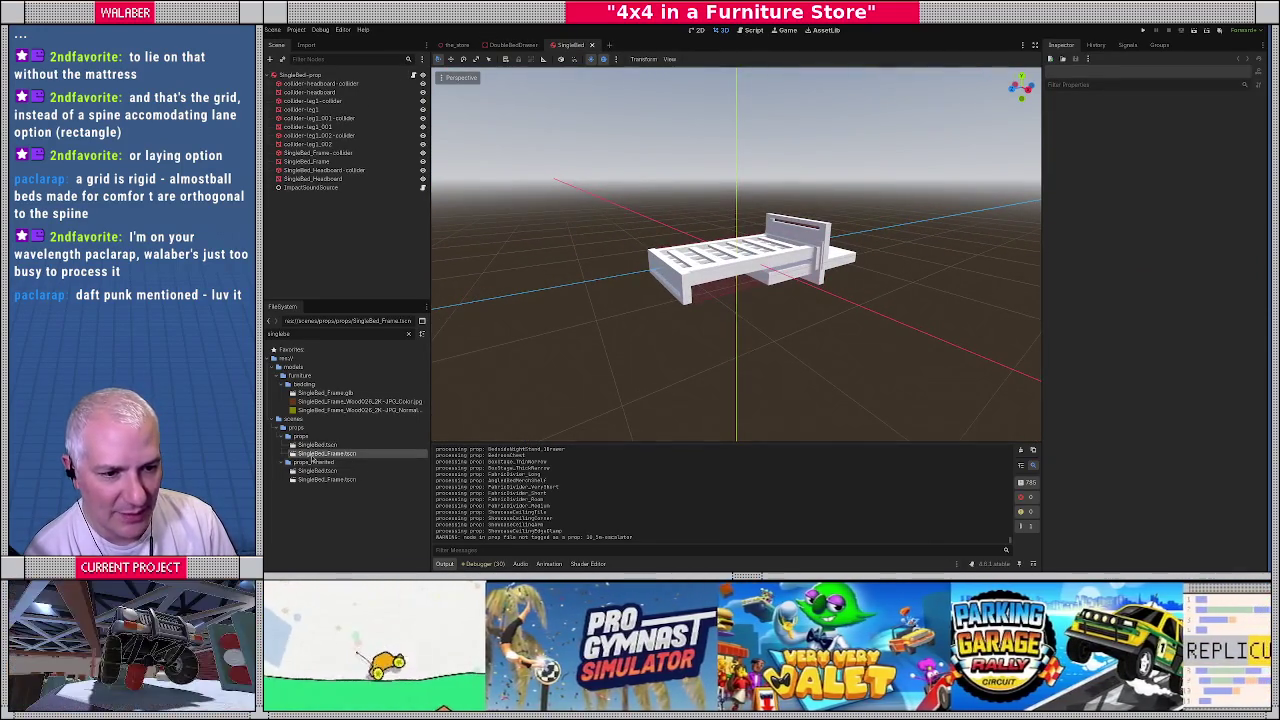
double_click(326, 453)
middle_drag(640, 300, 700, 317)
click(317, 444)
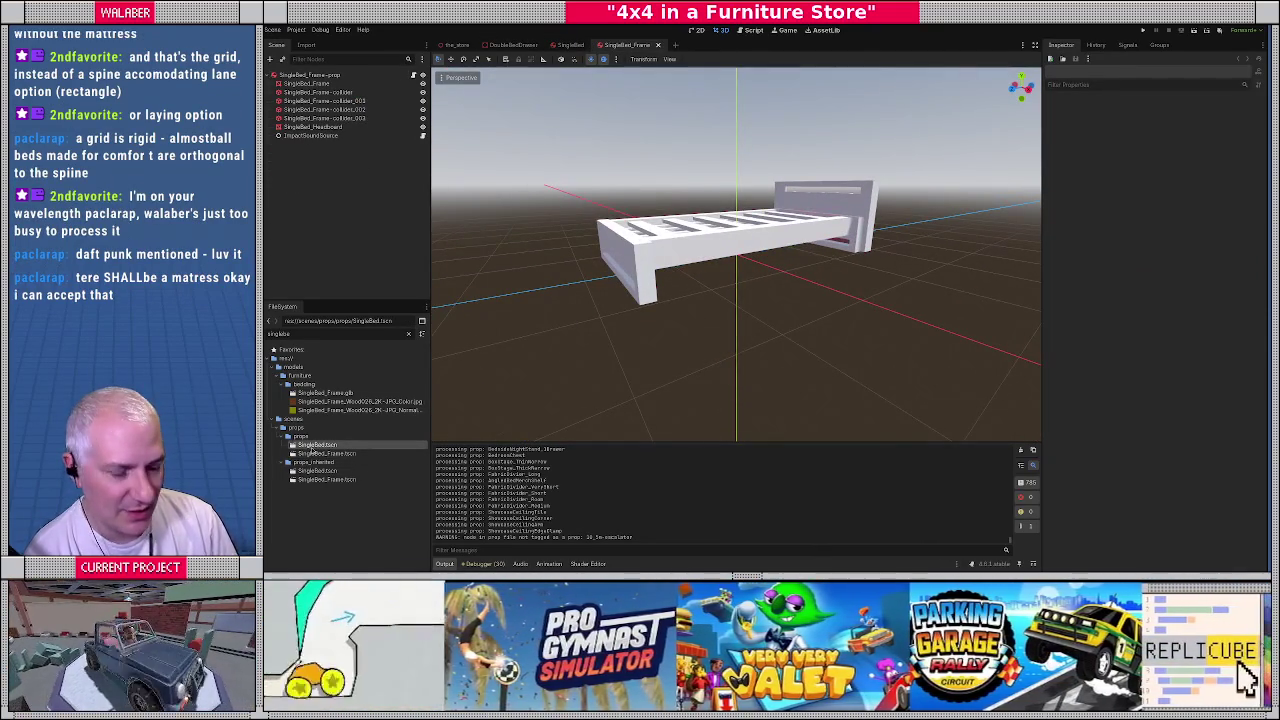
Delete both SingleBed.tscn files, then filter for 'prop_c' and open prop_catalog.tscn
key(Delete)
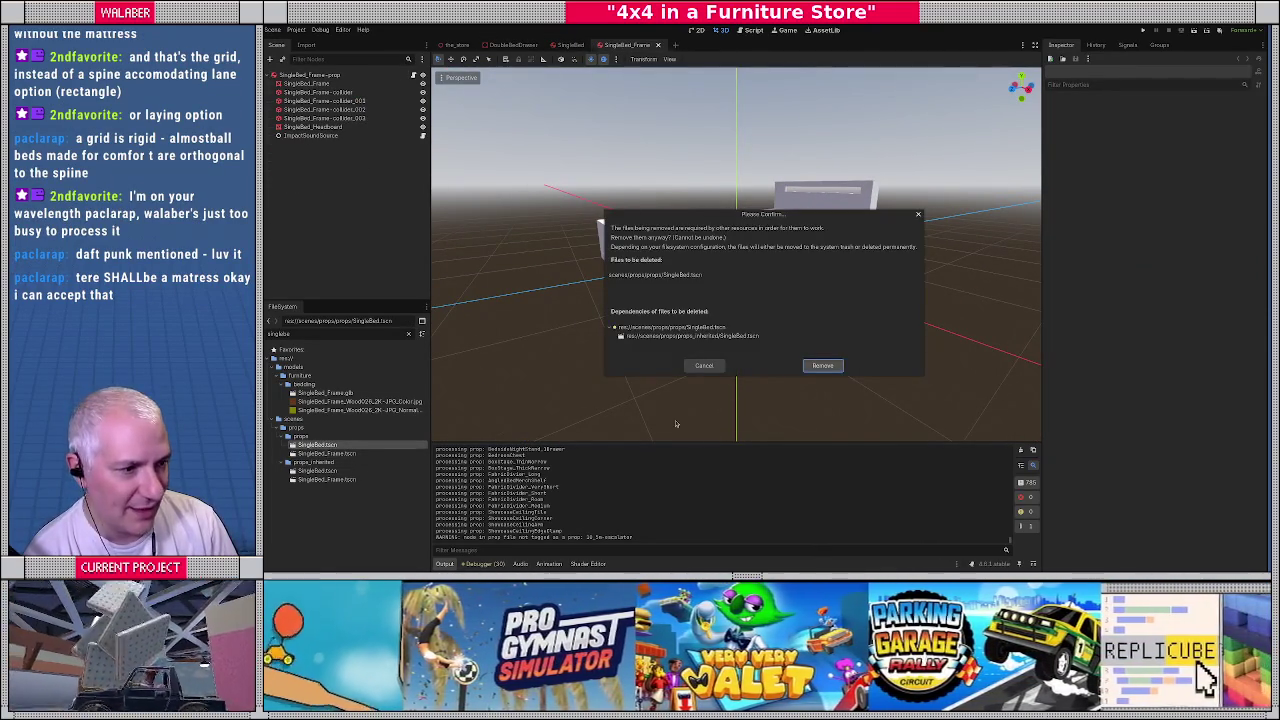
key(Return)
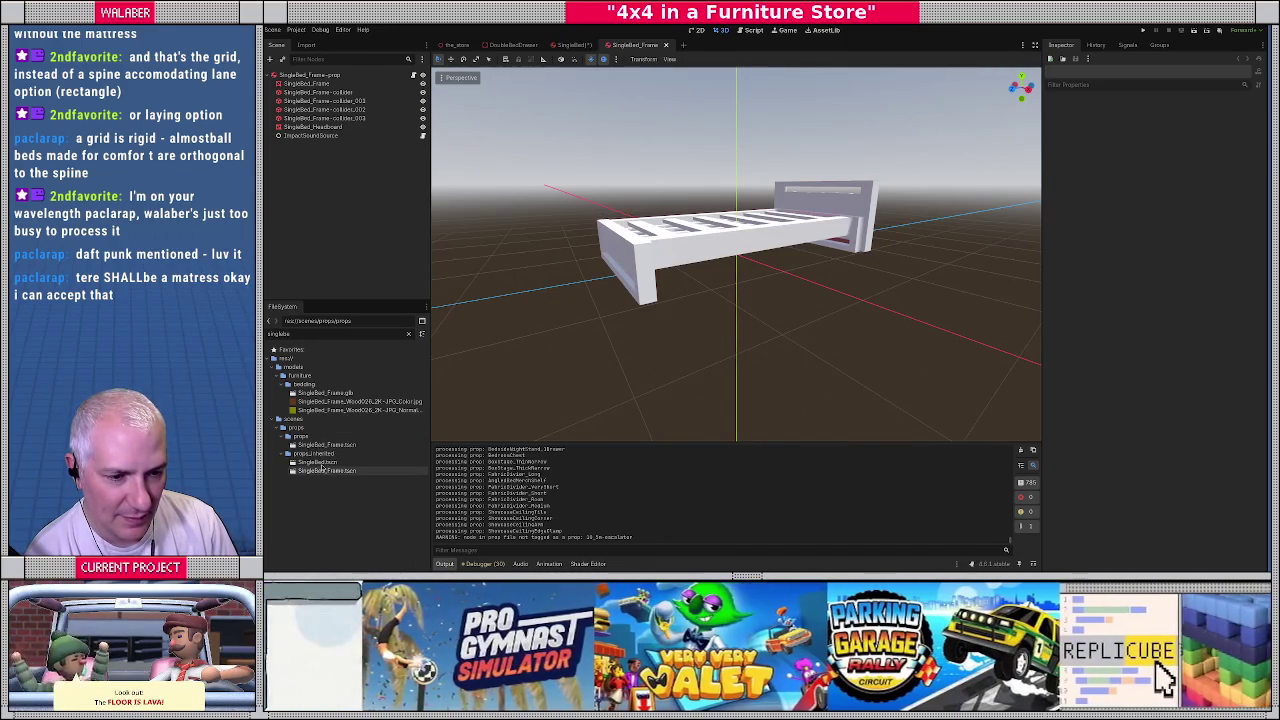
click(324, 464)
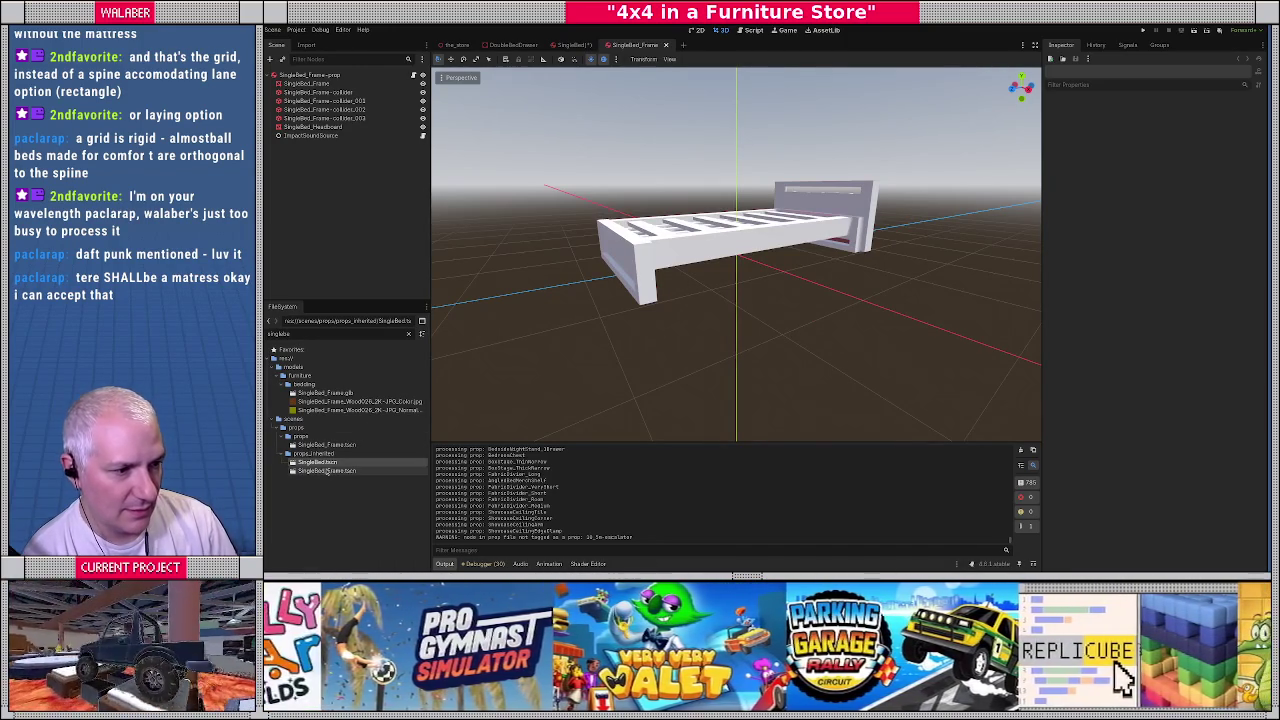
key(Delete)
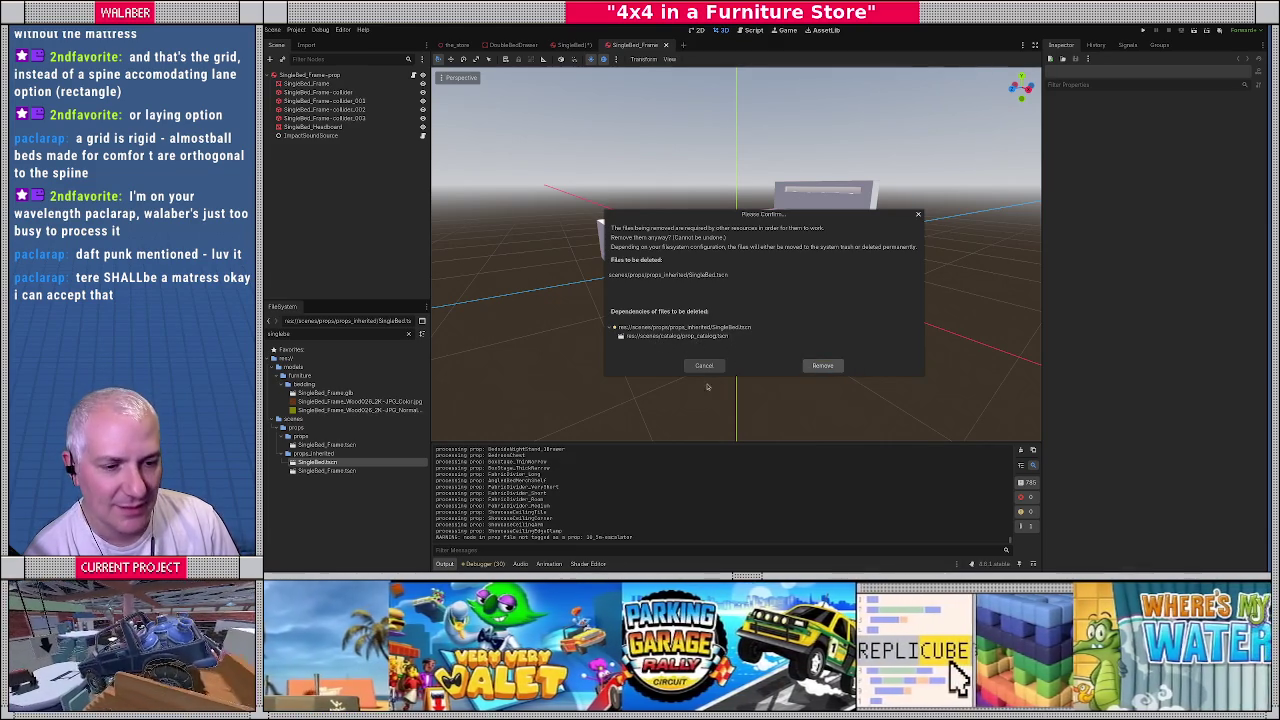
key(Return)
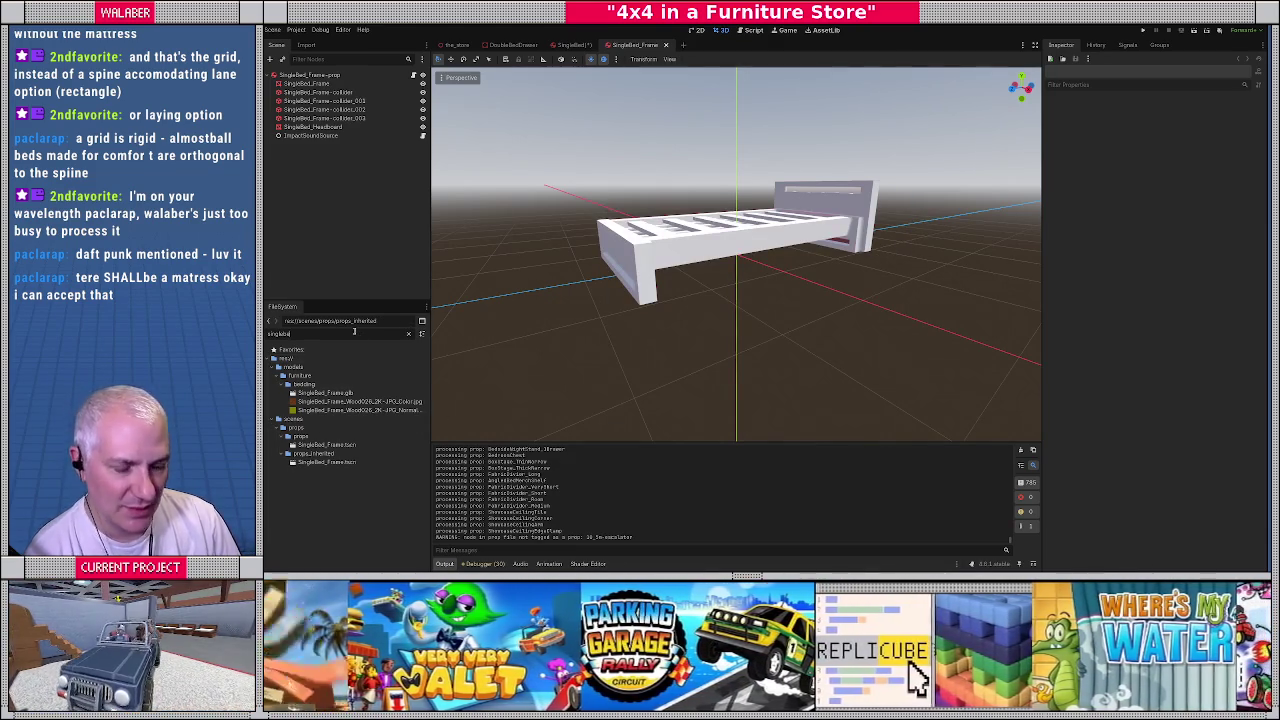
text(prop_c)
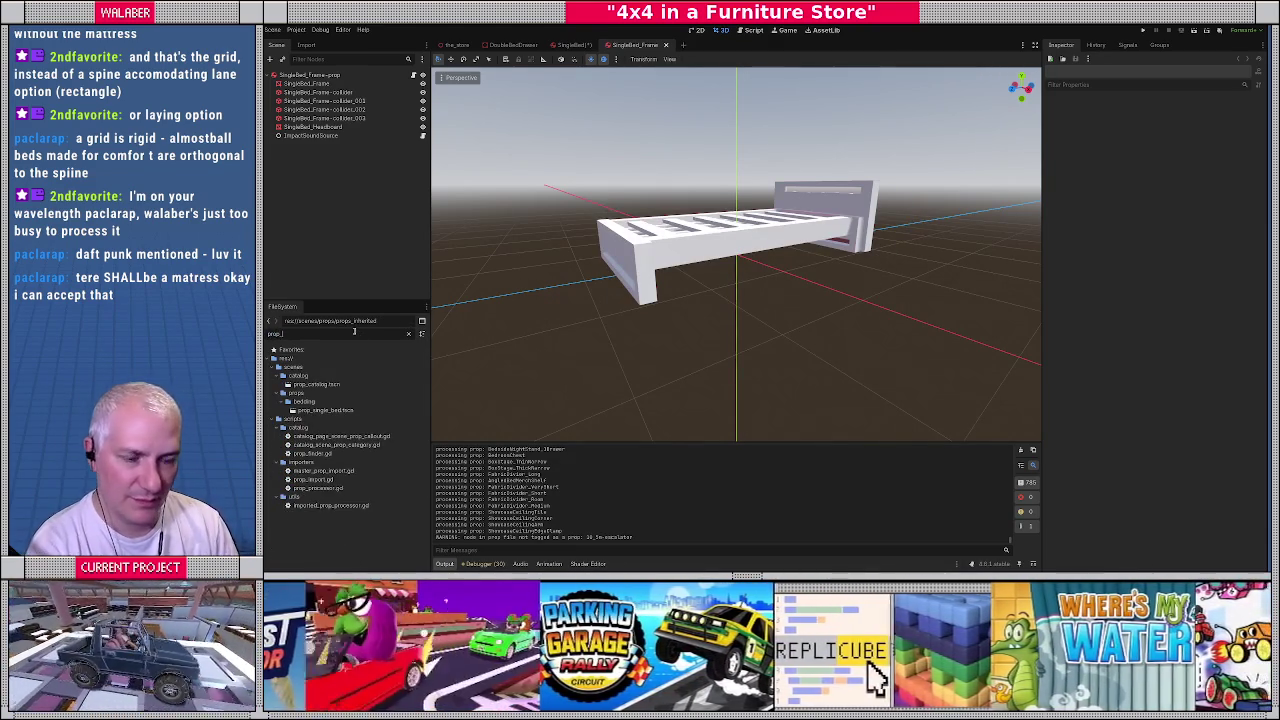
double_click(348, 384)
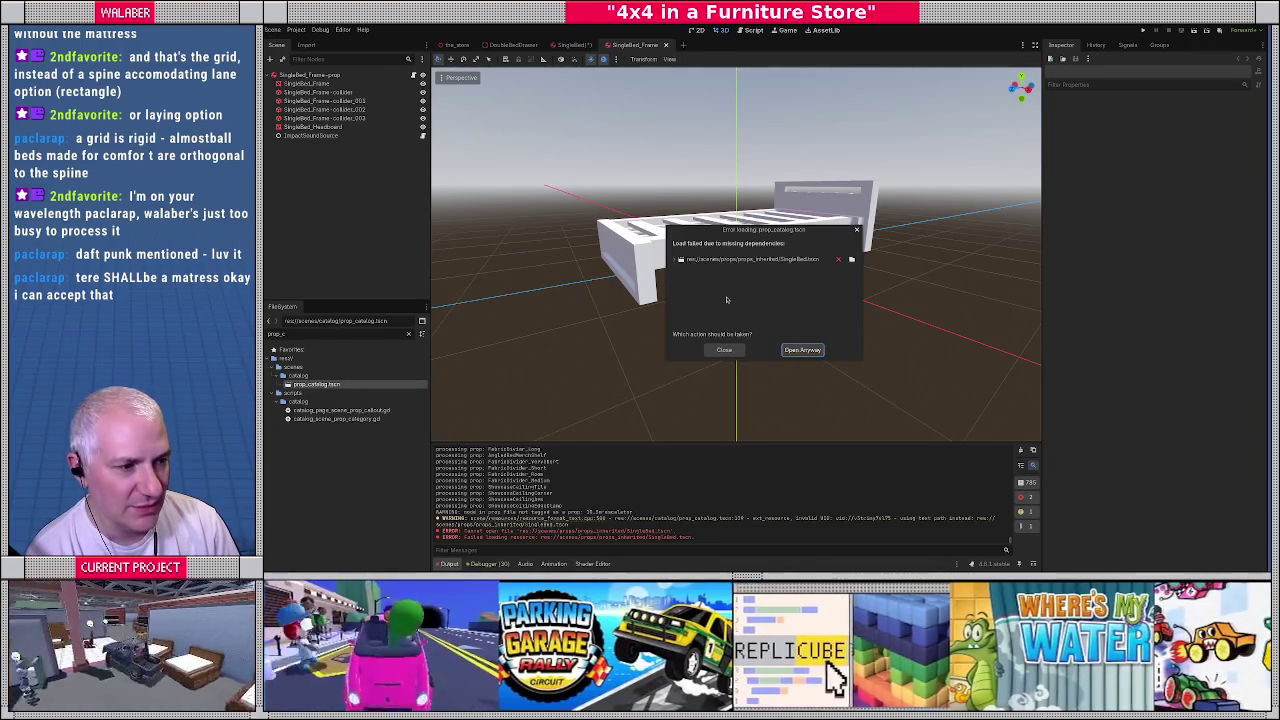
Open prop_catalog.tscn despite the missing dependency and scroll through its contents
click(802, 349)
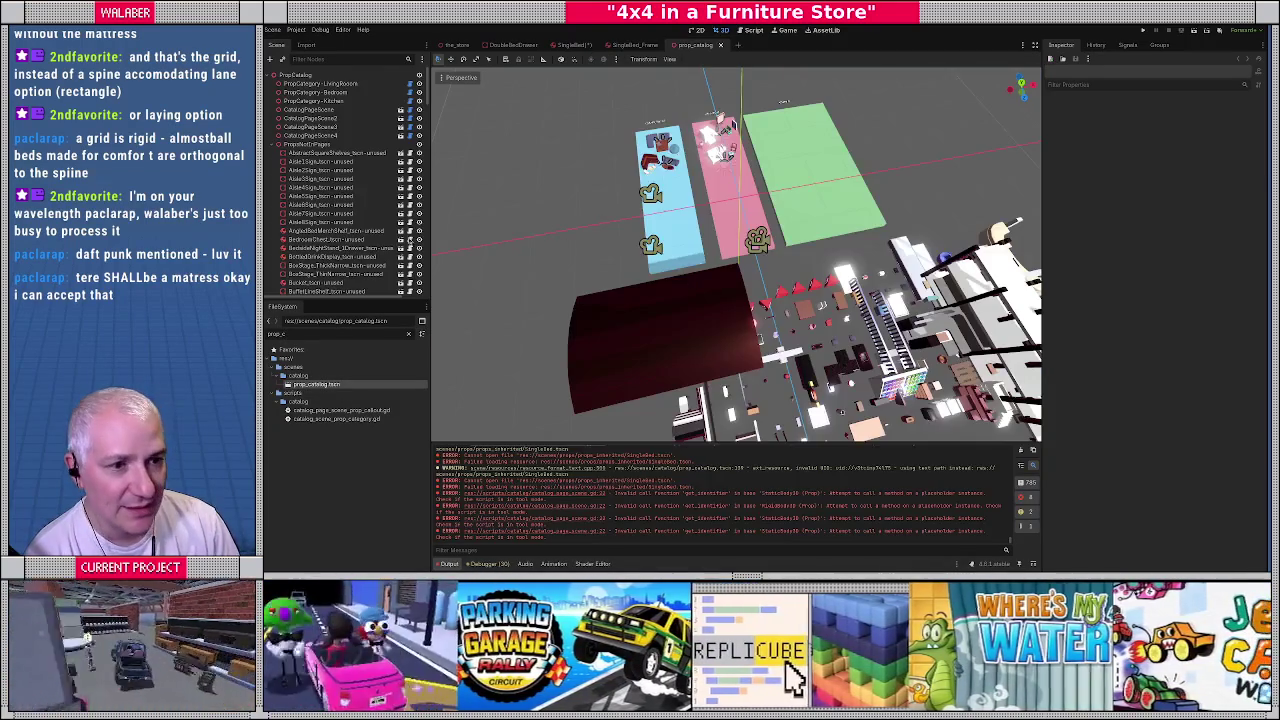
scroll(366, 213, down, 3)
scroll(366, 213, down, 3)
scroll(366, 213, down, 3)
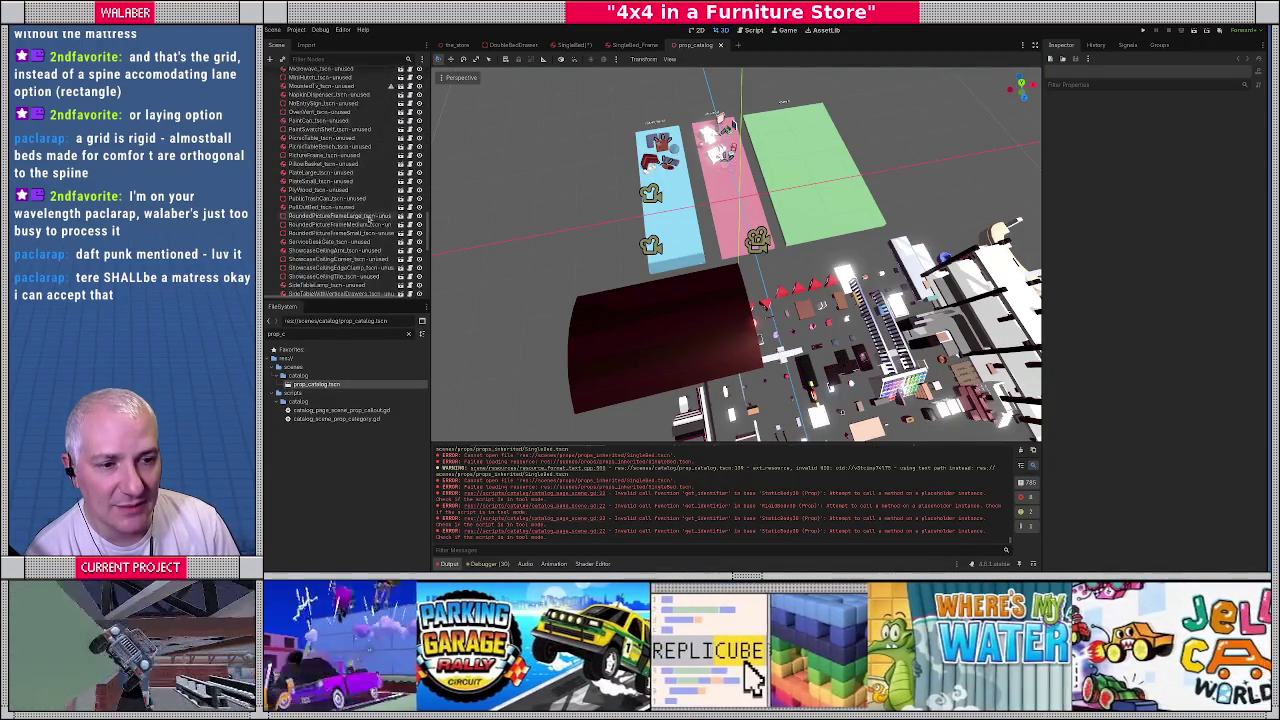
scroll(370, 210, down, 3)
scroll(381, 198, down, 3)
scroll(381, 198, up, 3)
scroll(380, 200, up, 3)
scroll(380, 202, up, 3)
scroll(378, 205, up, 3)
scroll(378, 205, up, 3)
scroll(370, 200, up, 3)
scroll(360, 195, up, 3)
scroll(358, 195, up, 3)
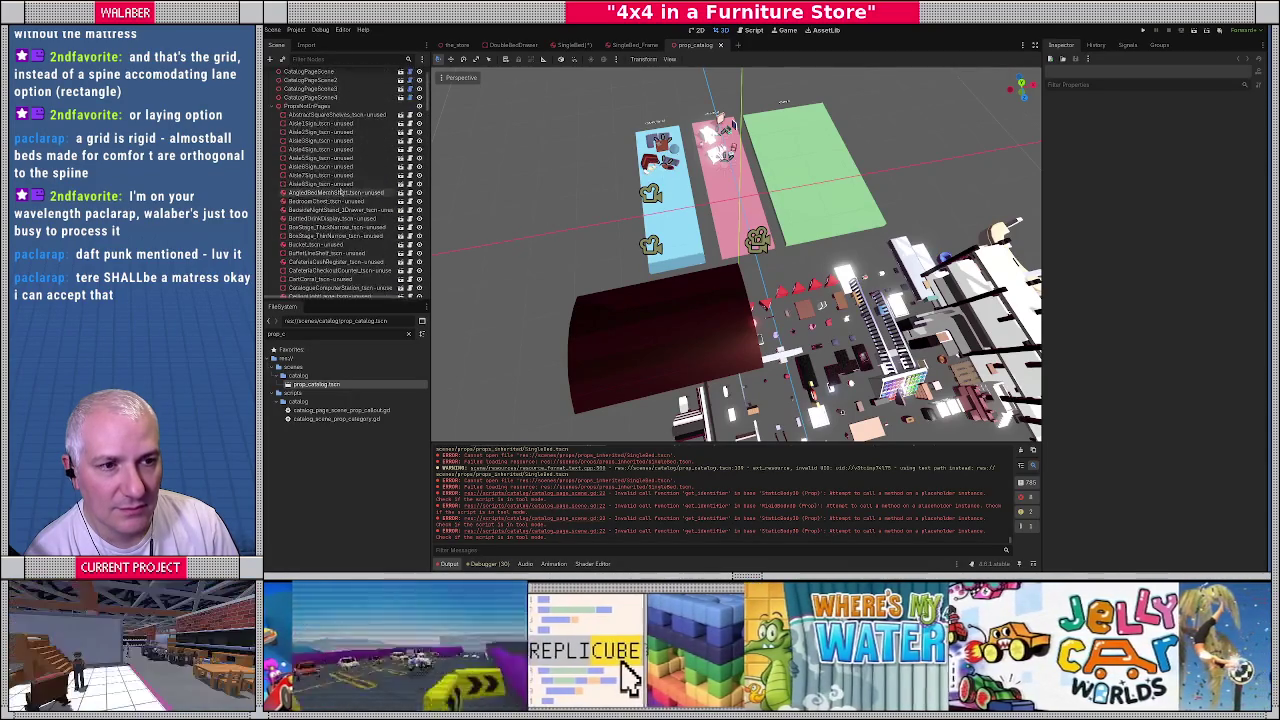
scroll(352, 170, up, 3)
Filter the scene nodes for 'single', delete the SingleBed node, and clear the filter
click(333, 61)
text(single)
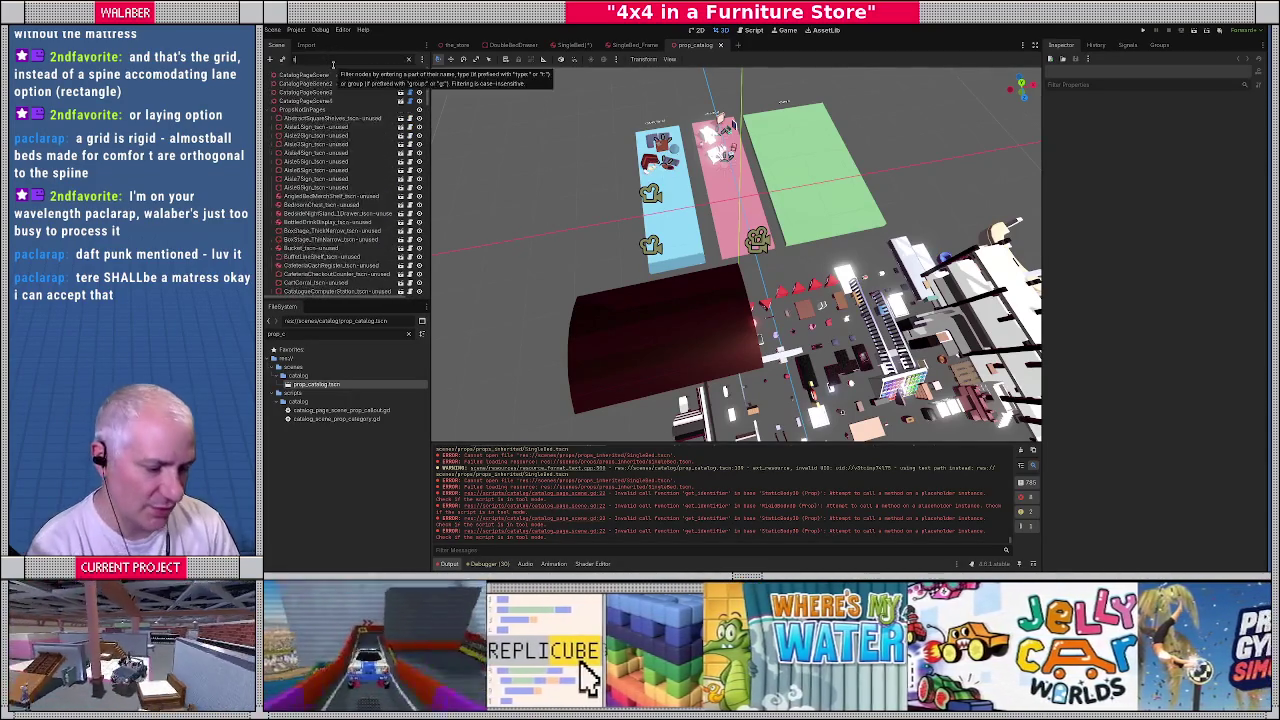
click(292, 84)
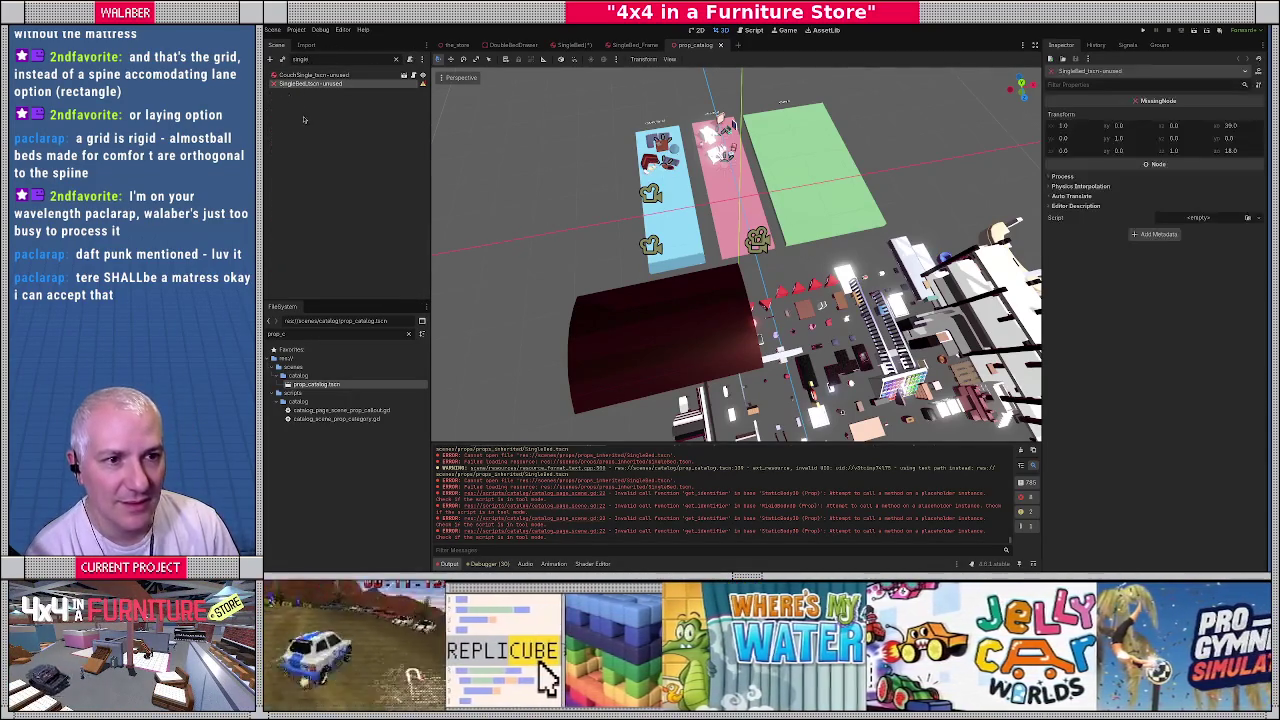
key(Delete)
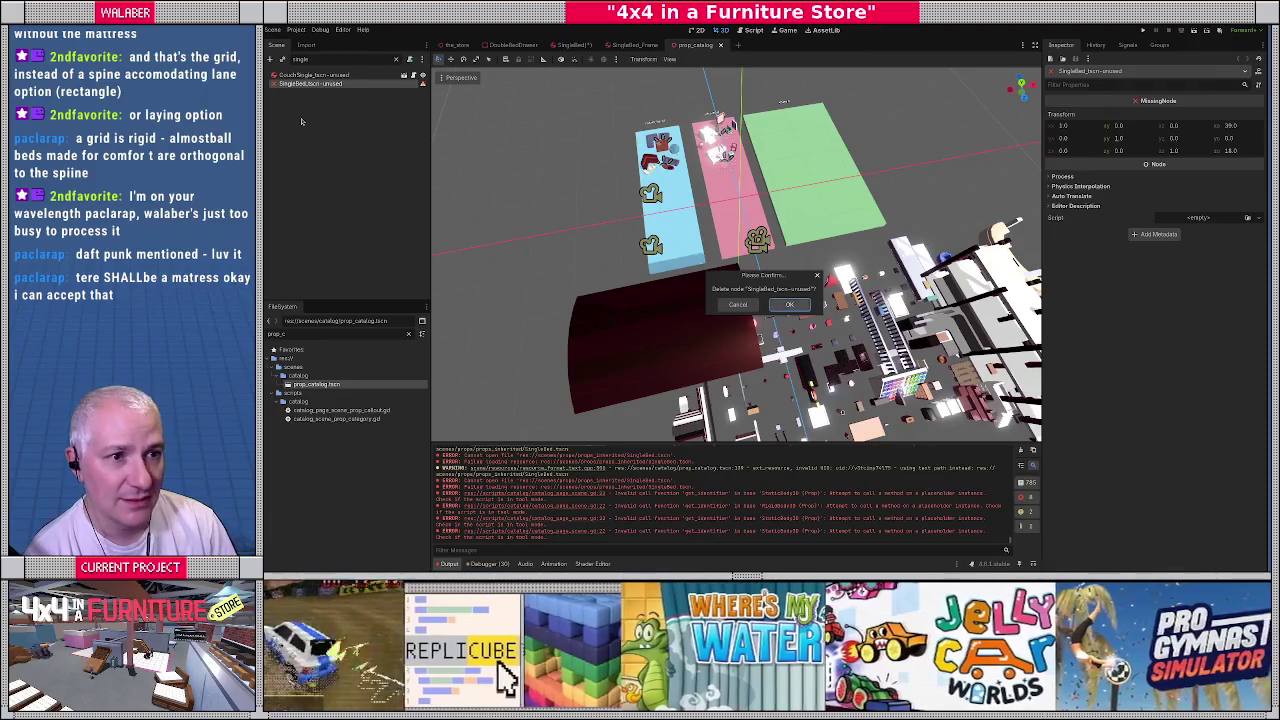
key(Return)
click(409, 60)
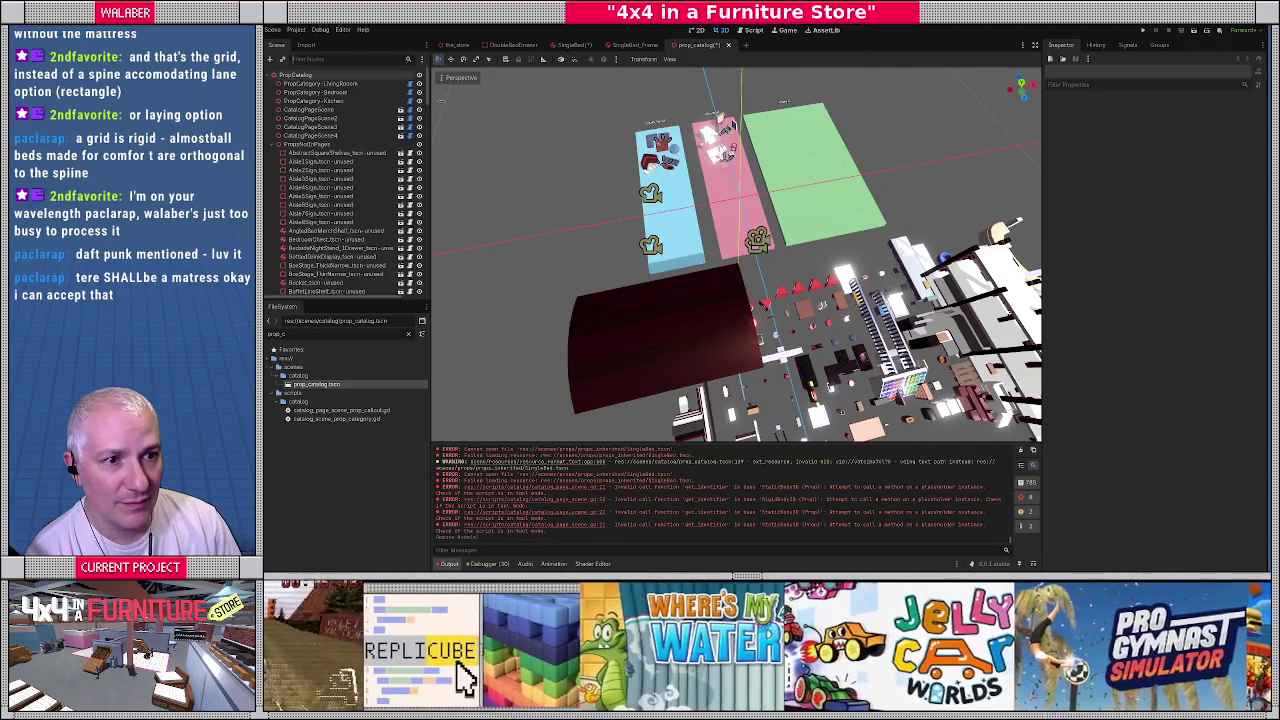
Reload the prop catalog scene from disk using the 'reload' command
middle_drag(552, 182, 613, 203)
scroll(613, 203, down, 3)
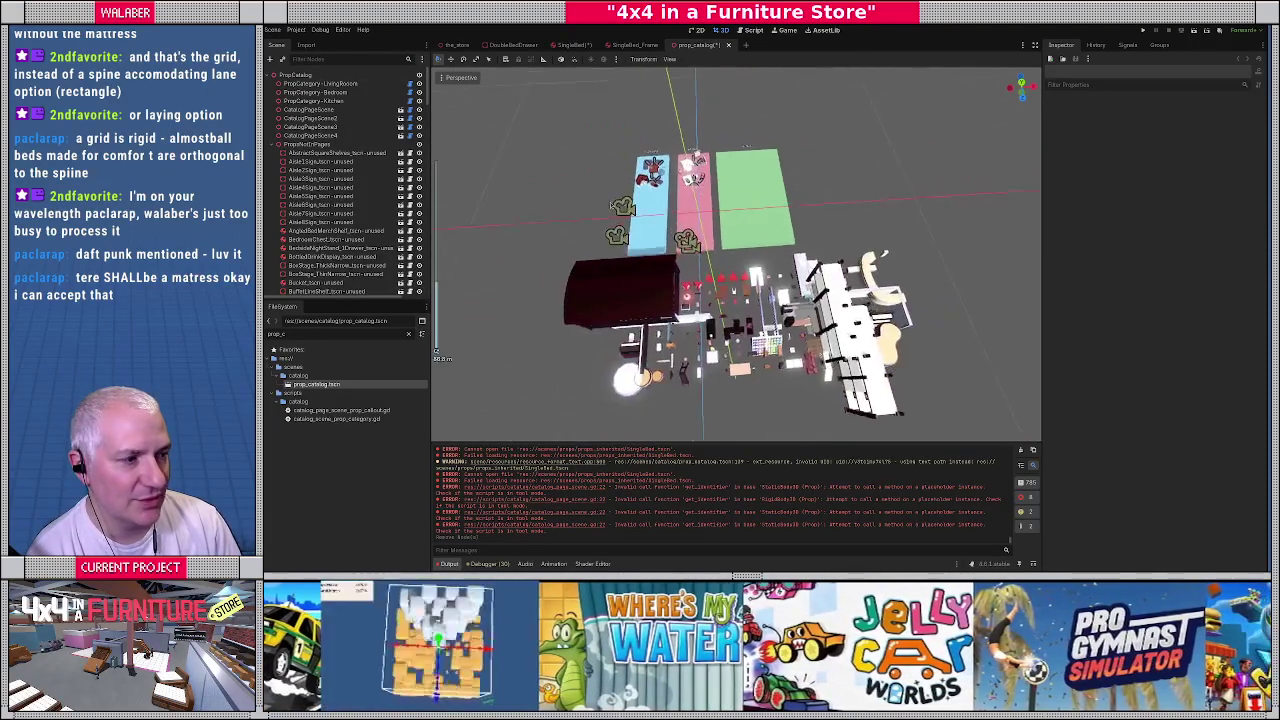
scroll(613, 203, up, 2)
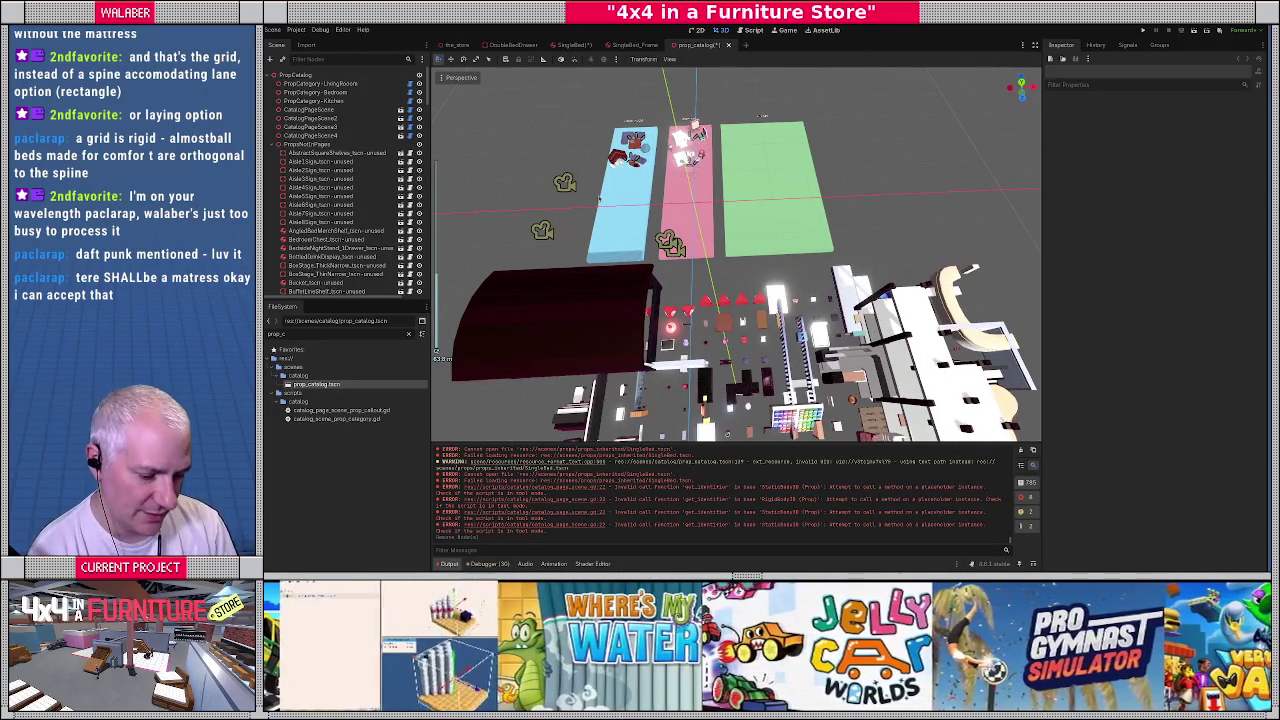
key(ctrl+shift+p)
text(reload)
key(Return)
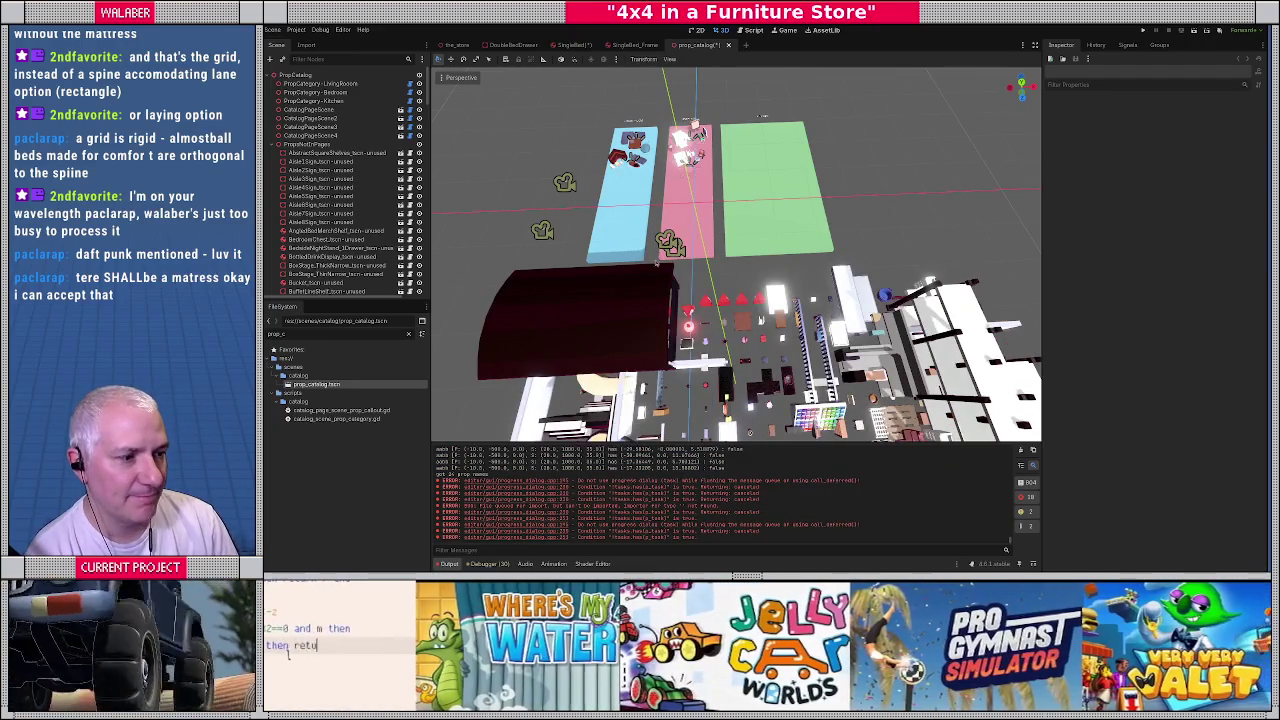
scroll(654, 260, up, 2)
scroll(654, 260, up, 2)
scroll(704, 262, up, 3)
scroll(704, 262, up, 3)
scroll(704, 262, down, 3)
scroll(704, 262, down, 3)
scroll(704, 262, down, 2)
Inspect the catalog props, selecting the white desk chair and its black base
middle_drag(704, 262, 620, 226)
mouse_move(718, 130)
middle_down()
mouse_move(725, 205)
mouse_move(760, 267)
mouse_move(854, 361)
mouse_move(696, 262)
mouse_move(716, 257)
middle_up()
scroll(725, 220, up, 2)
scroll(728, 236, up, 2)
scroll(716, 257, up, 5)
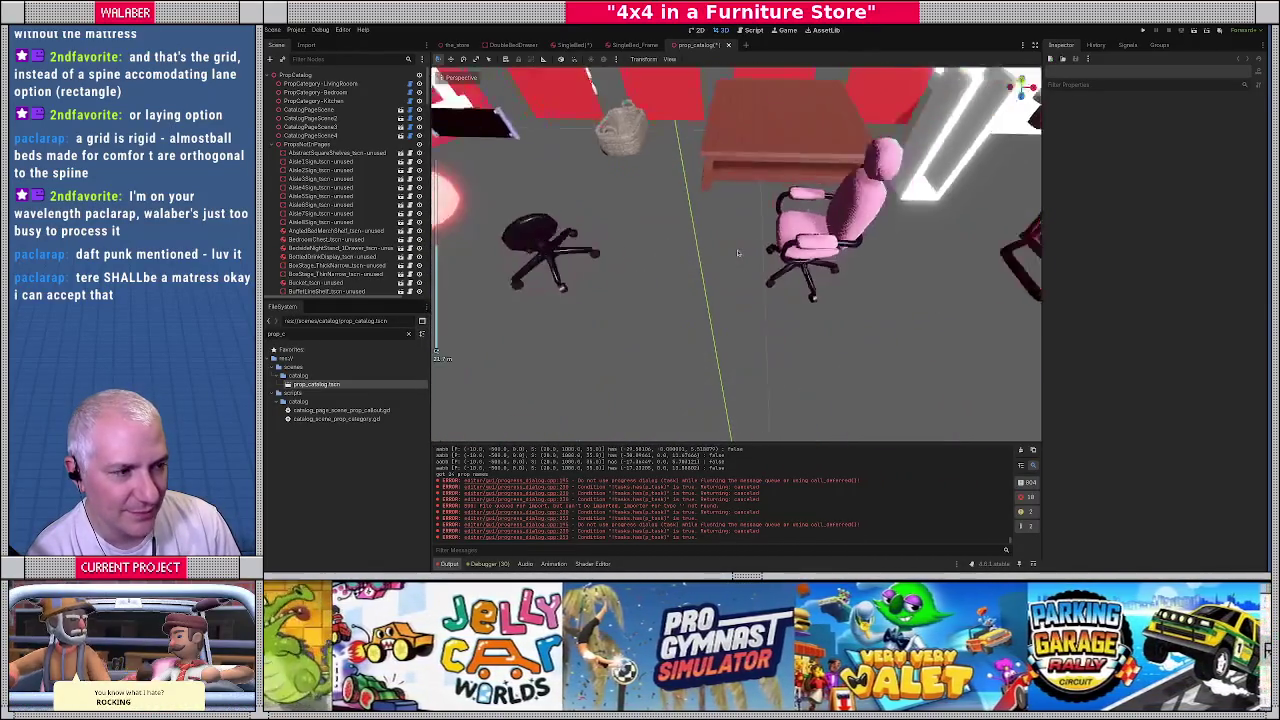
scroll(609, 278, down, 5)
scroll(609, 278, down, 3)
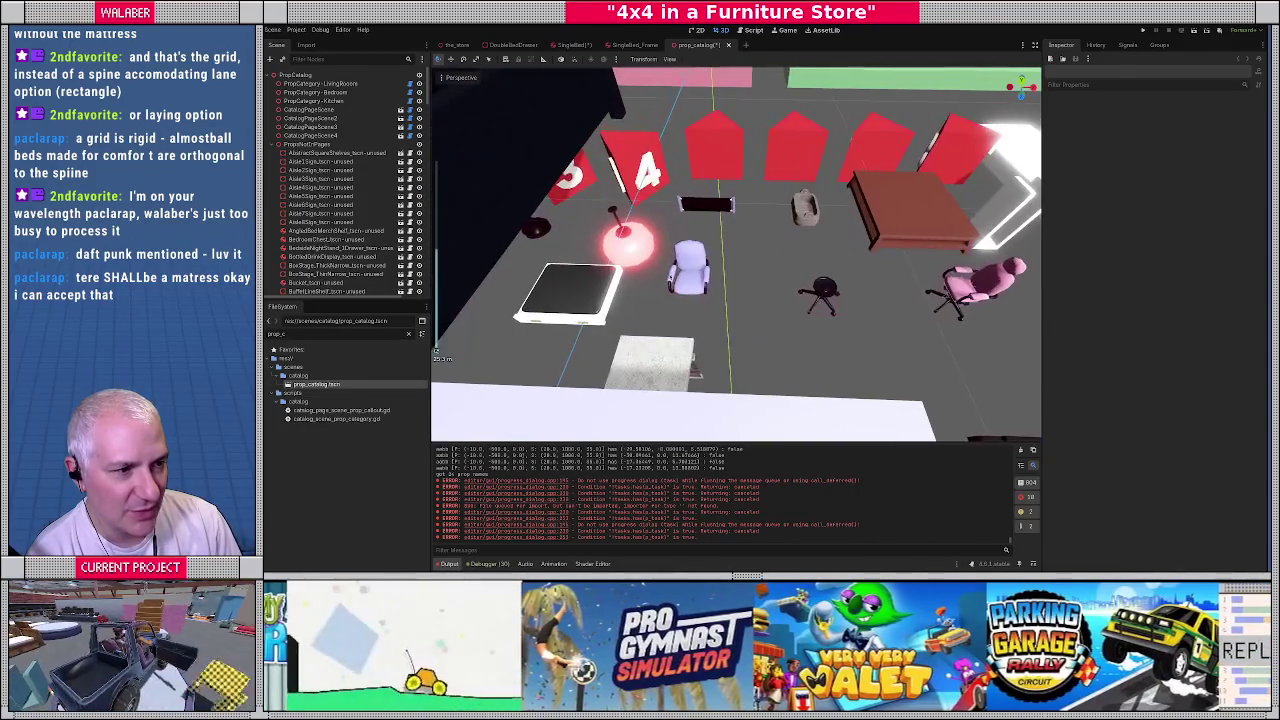
click(690, 272)
click(826, 300)
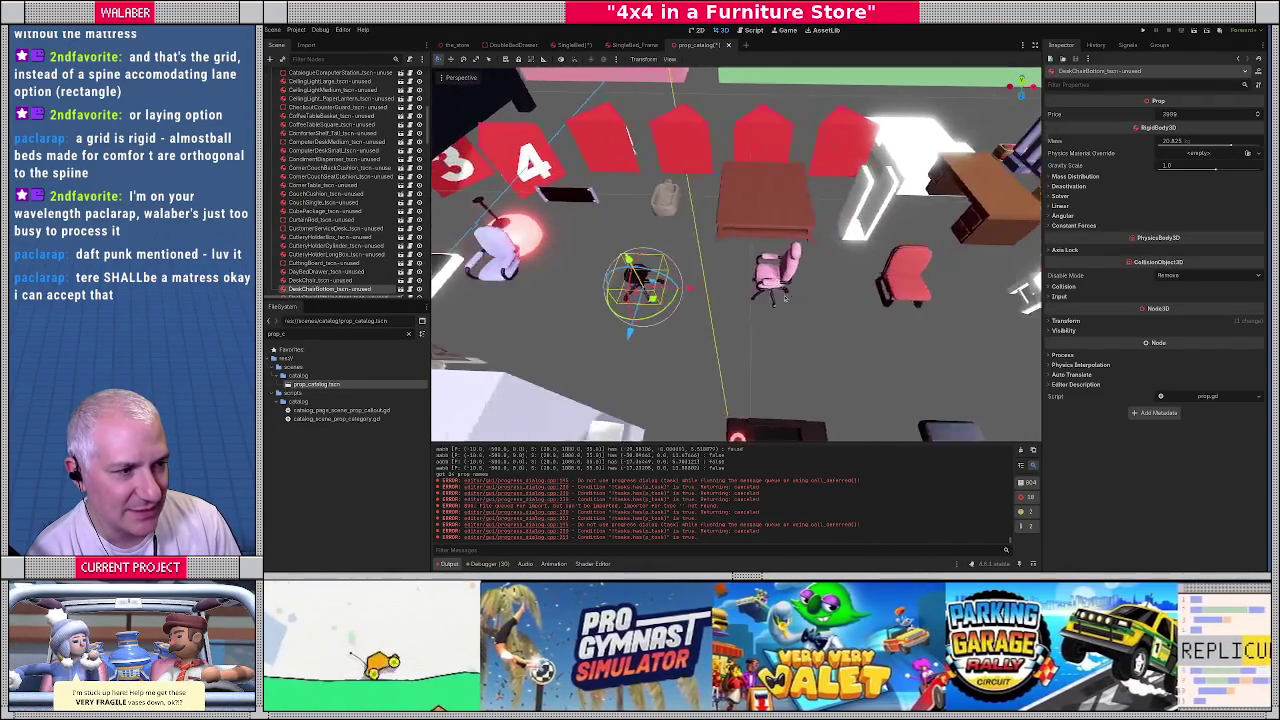
middle_drag(826, 300, 762, 292)
scroll(762, 292, down, 5)
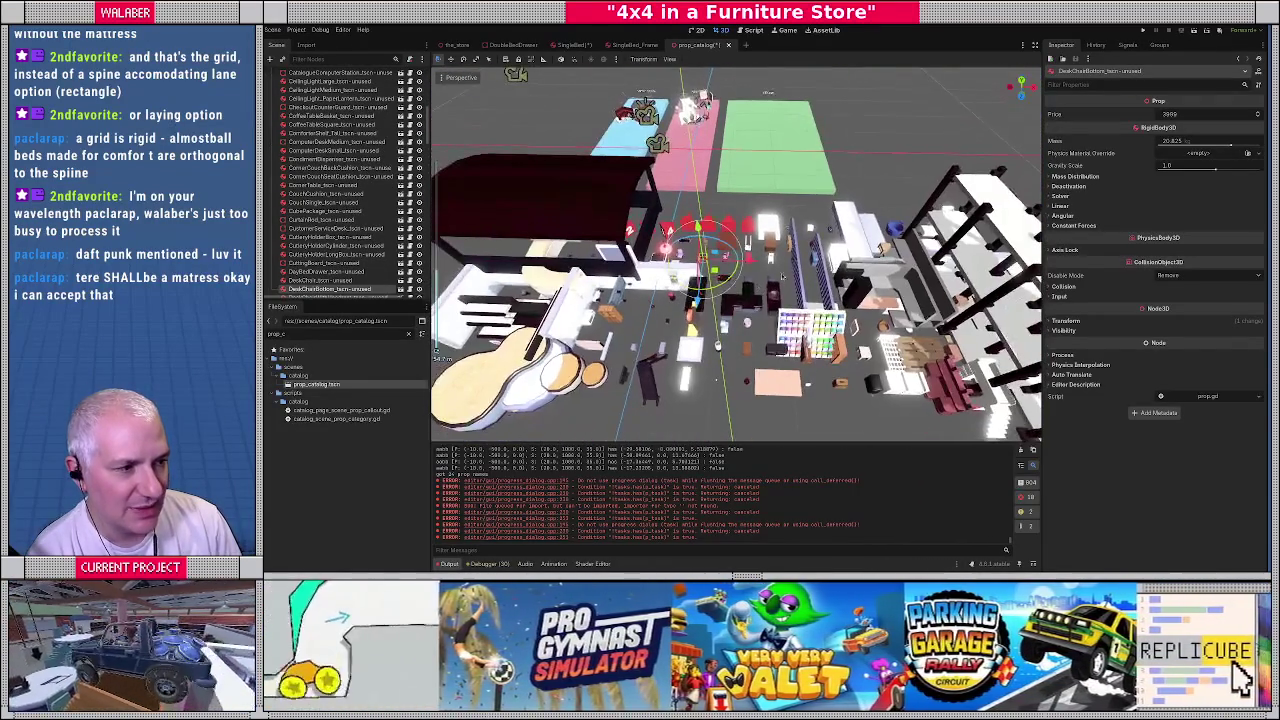
scroll(736, 255, up, 5)
scroll(356, 157, up, 4)
scroll(356, 157, up, 4)
scroll(356, 157, up, 4)
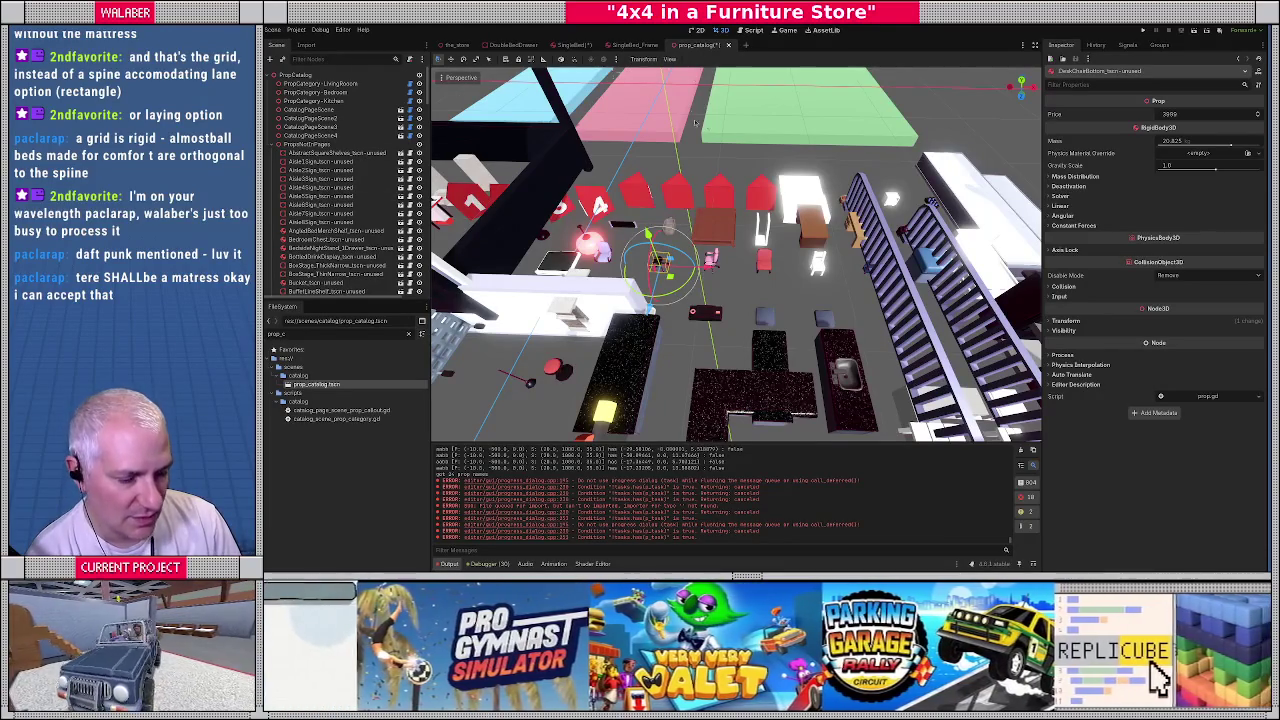
Close prop_catalog, SingleBed (Don't Save) and SingleBed_Frame tabs, returning to the_store
click(728, 45)
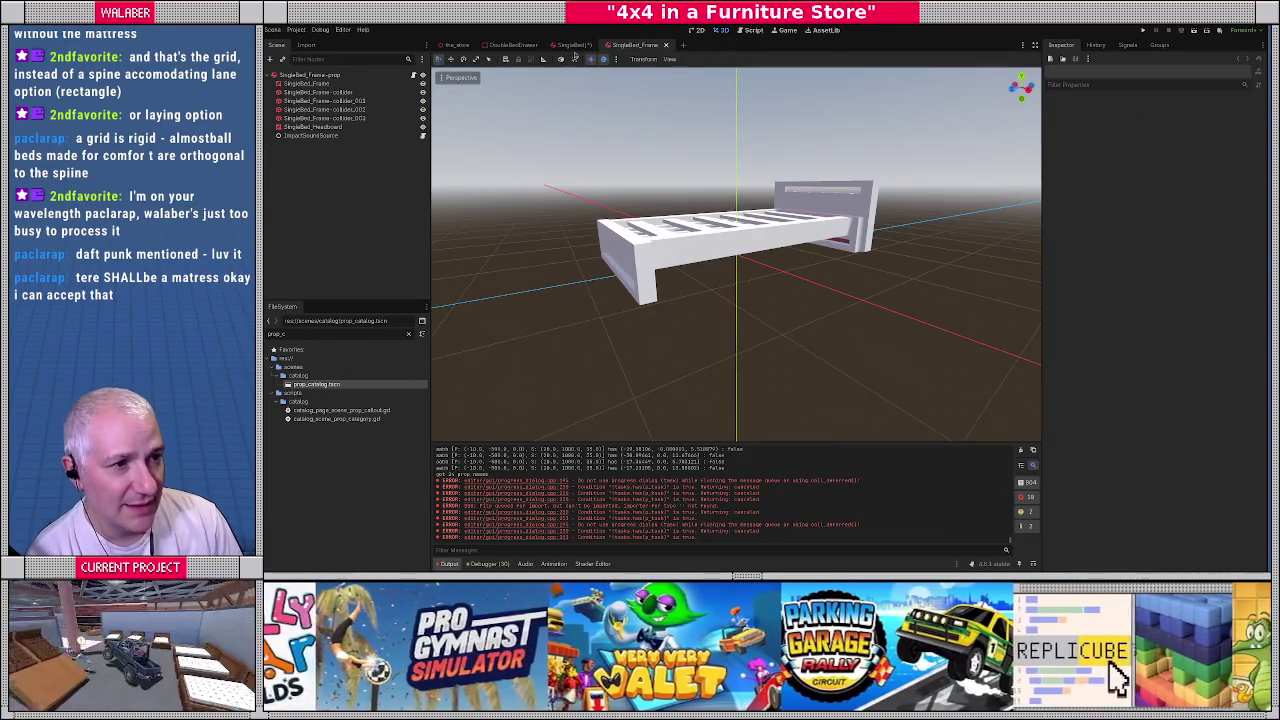
click(579, 46)
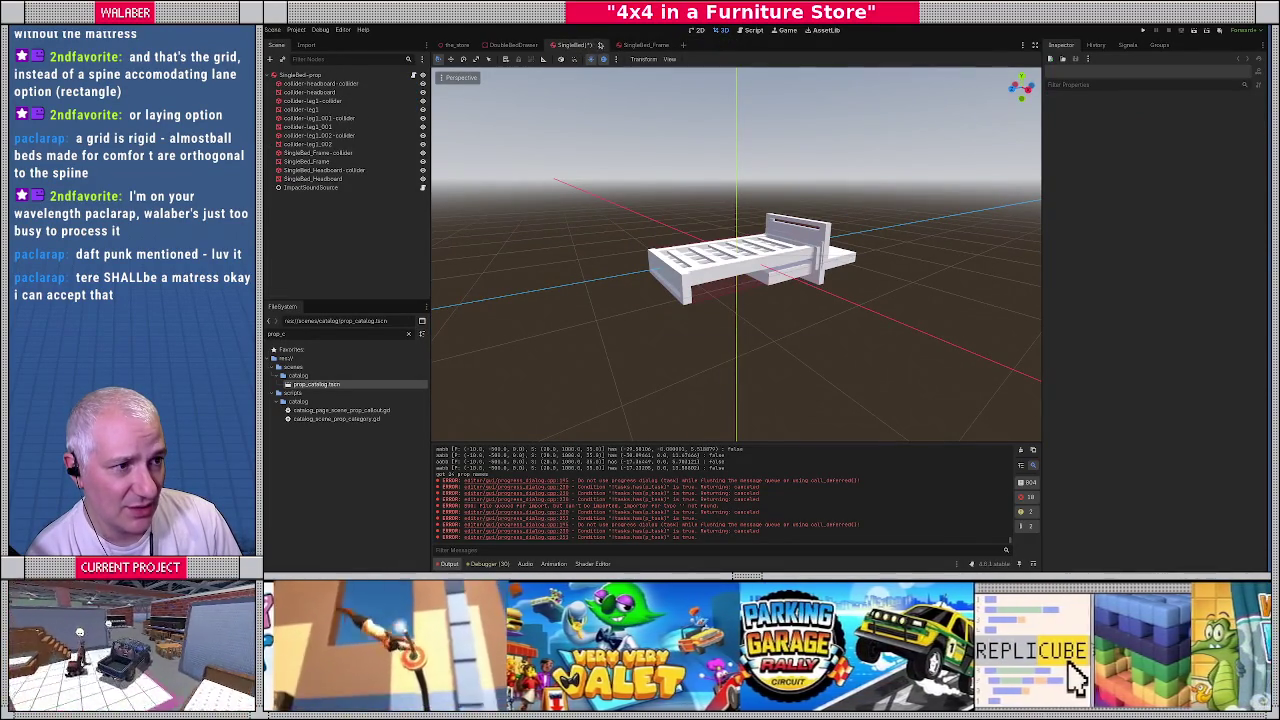
click(600, 45)
click(711, 320)
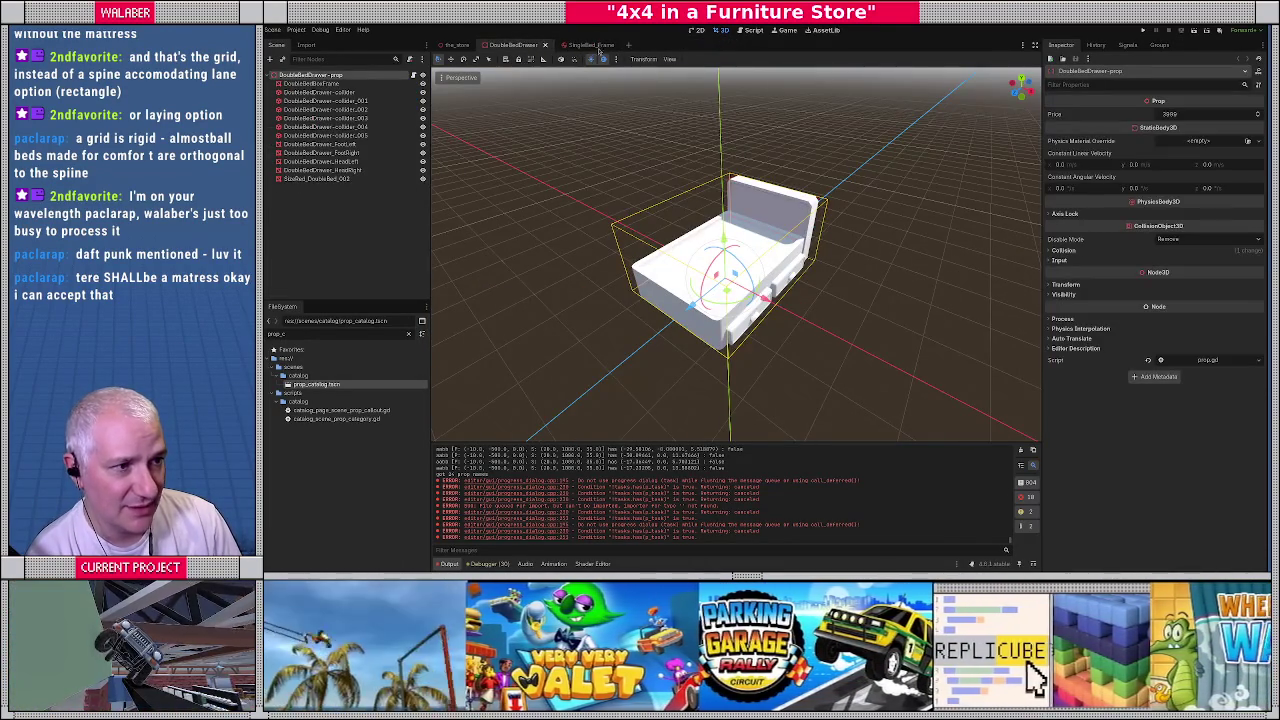
click(596, 45)
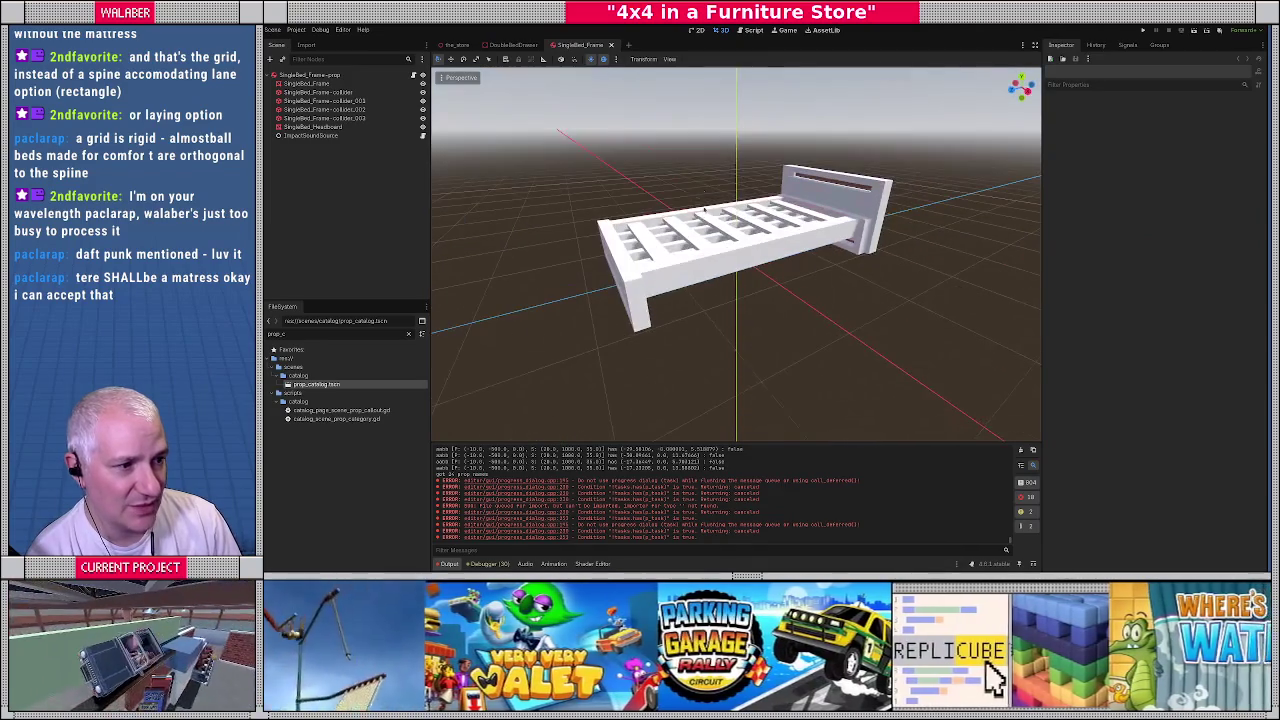
click(612, 46)
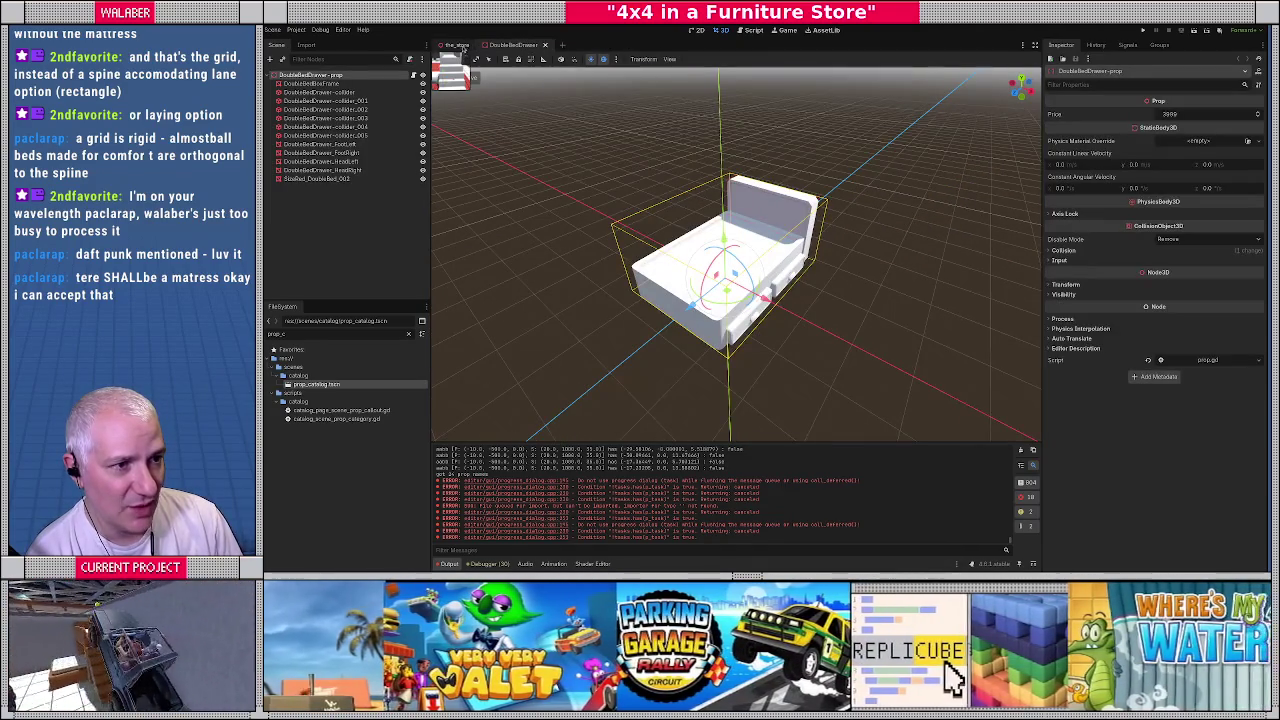
click(456, 45)
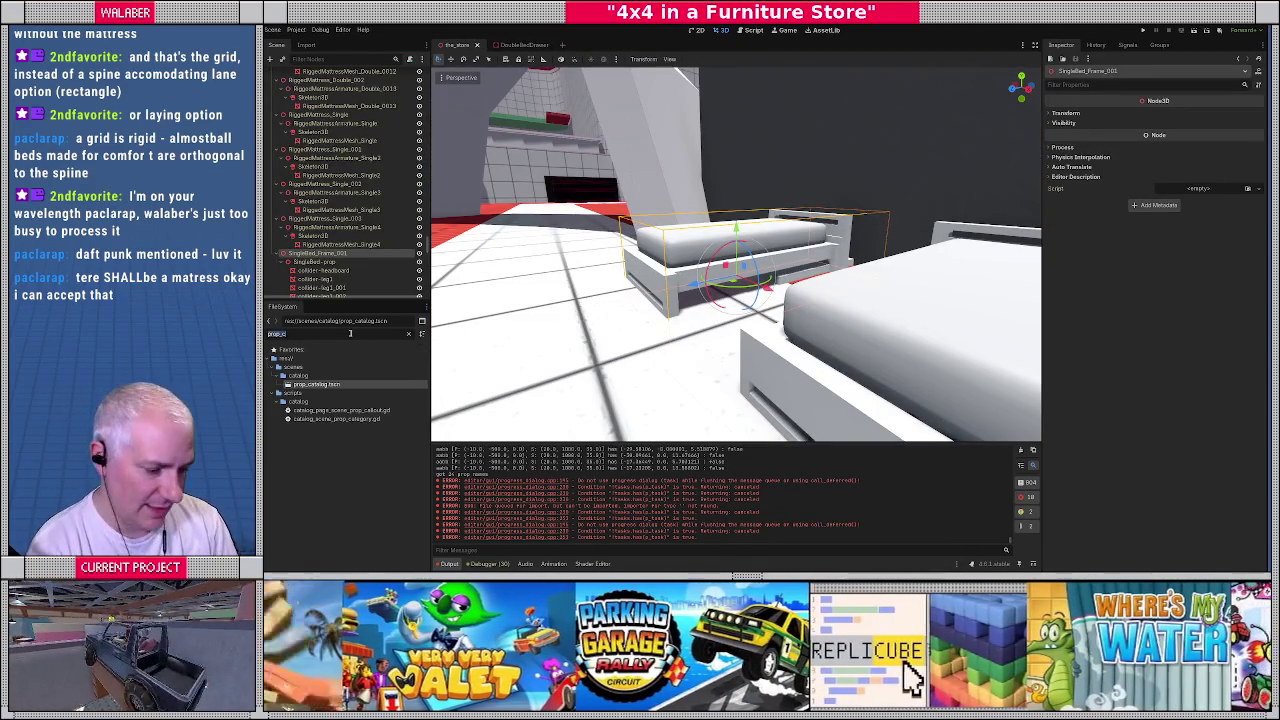
Filter files for 'layout', reimport layout.gltf, and inspect the refreshed store layout
key(ctrl+a)
text(layout)
right_click(312, 383)
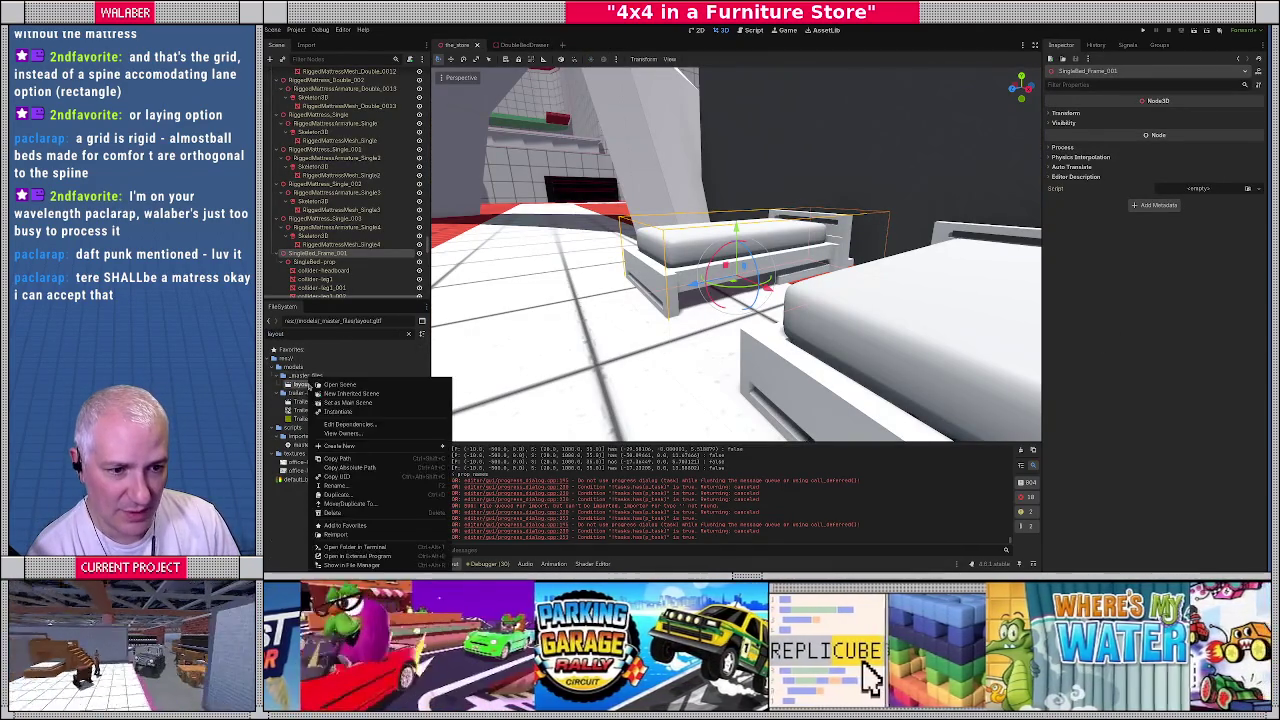
click(370, 529)
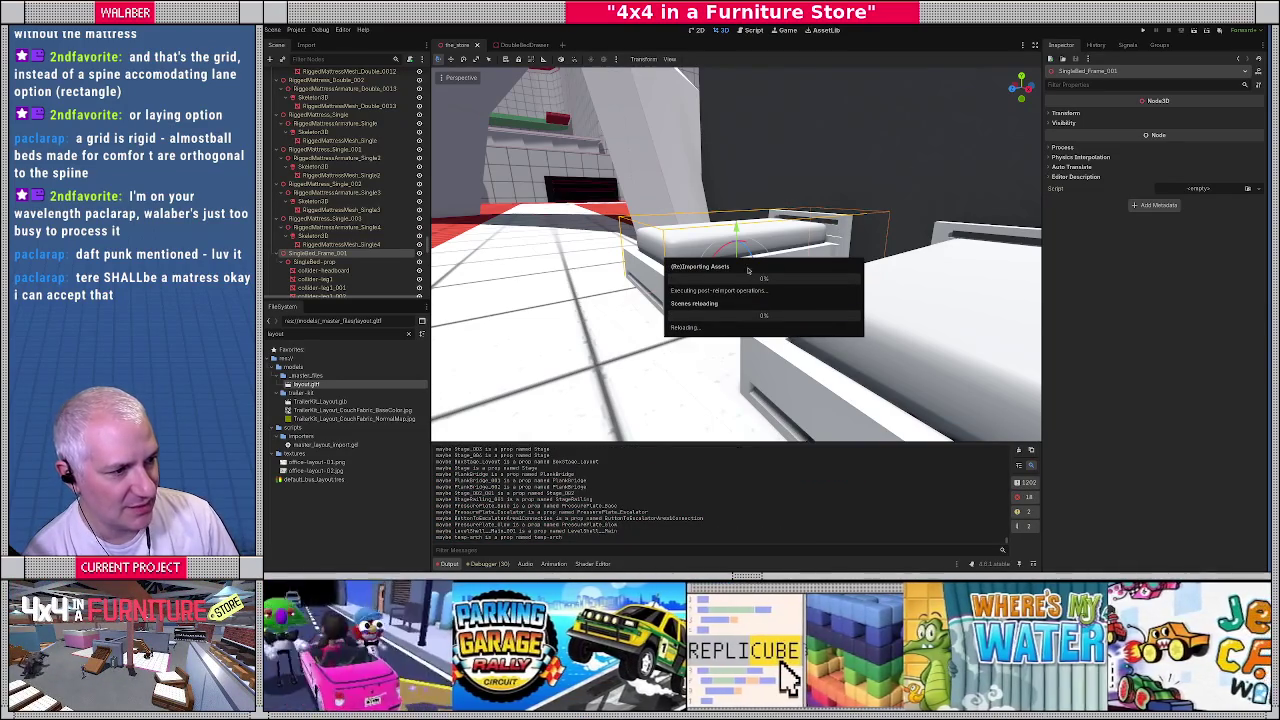
mouse_move(637, 284)
middle_down()
mouse_move(436, 356)
mouse_move(745, 285)
mouse_move(684, 231)
mouse_move(690, 298)
mouse_move(677, 222)
middle_up()
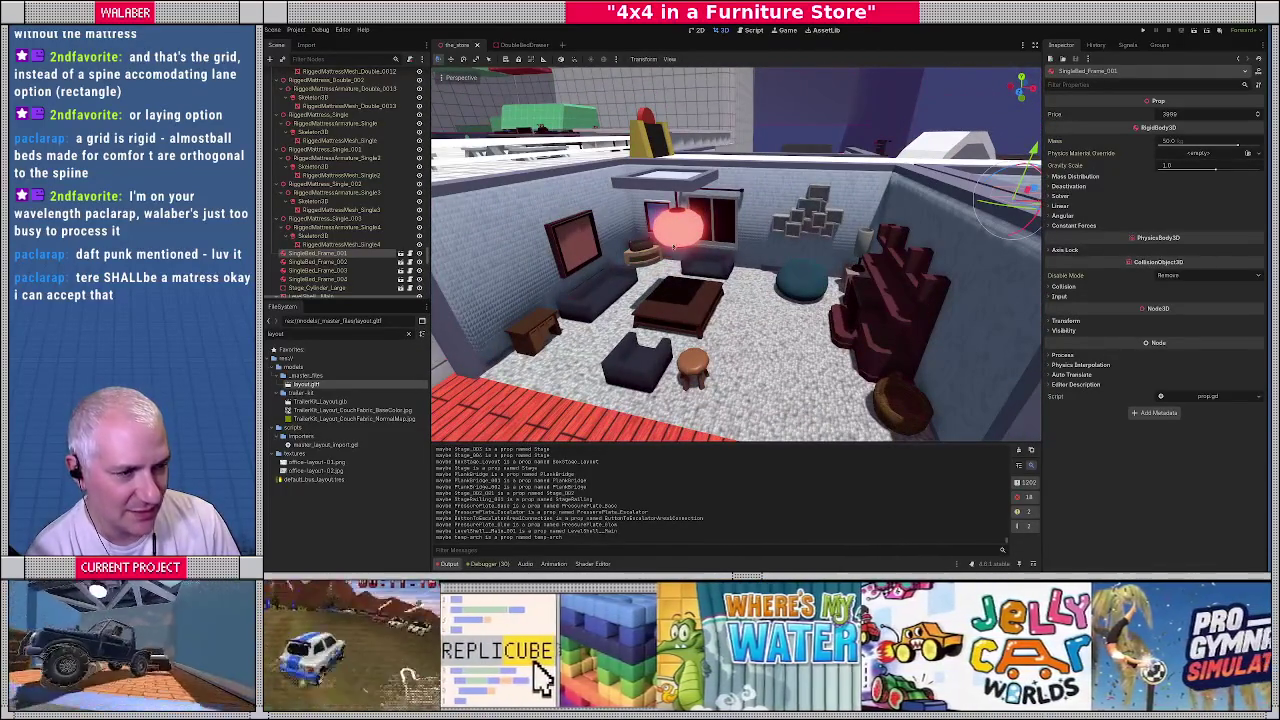
click(680, 238)
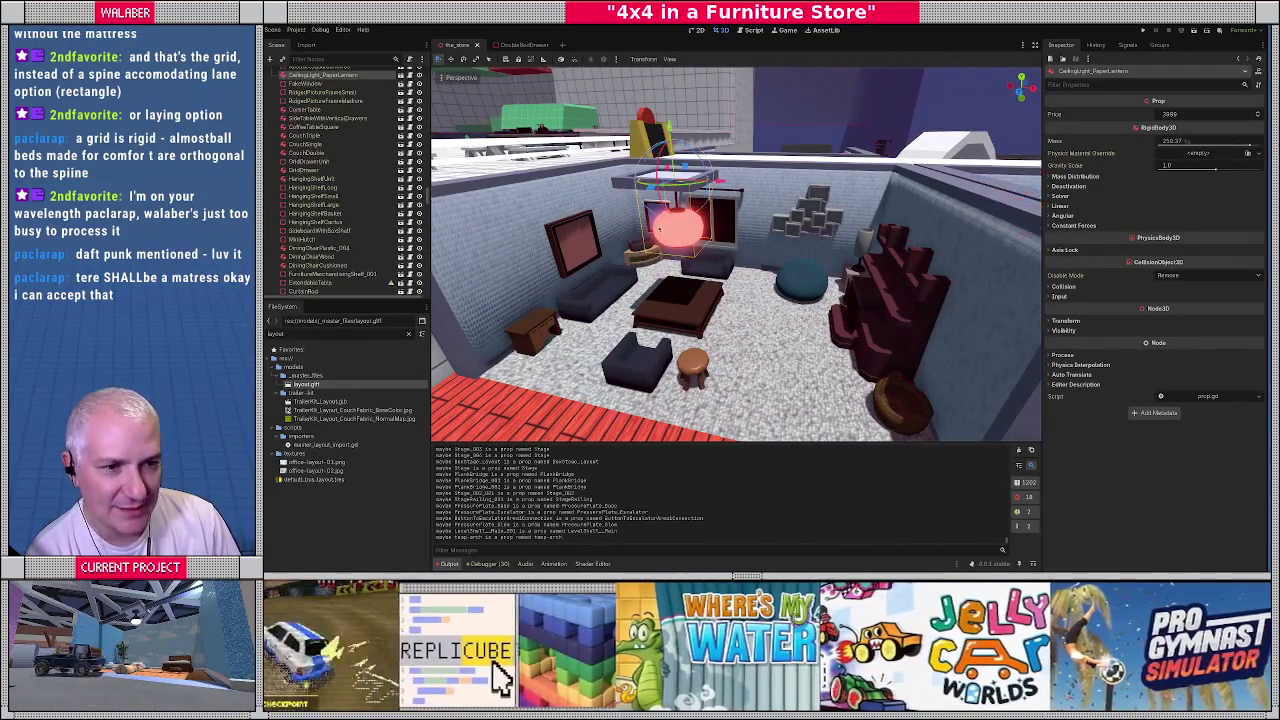
Filter the FileSystem for 'paper' and close the non-inherited paper lantern scene
scroll(364, 141, up, 1)
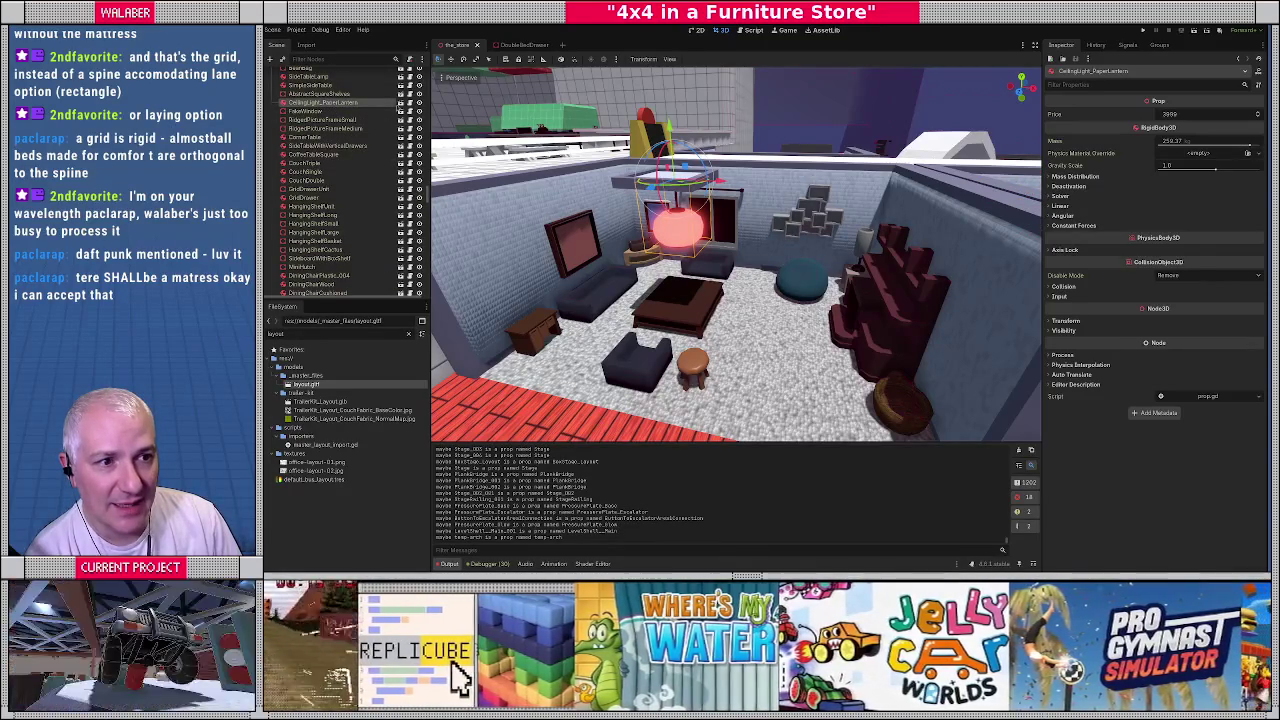
click(400, 103)
click(335, 75)
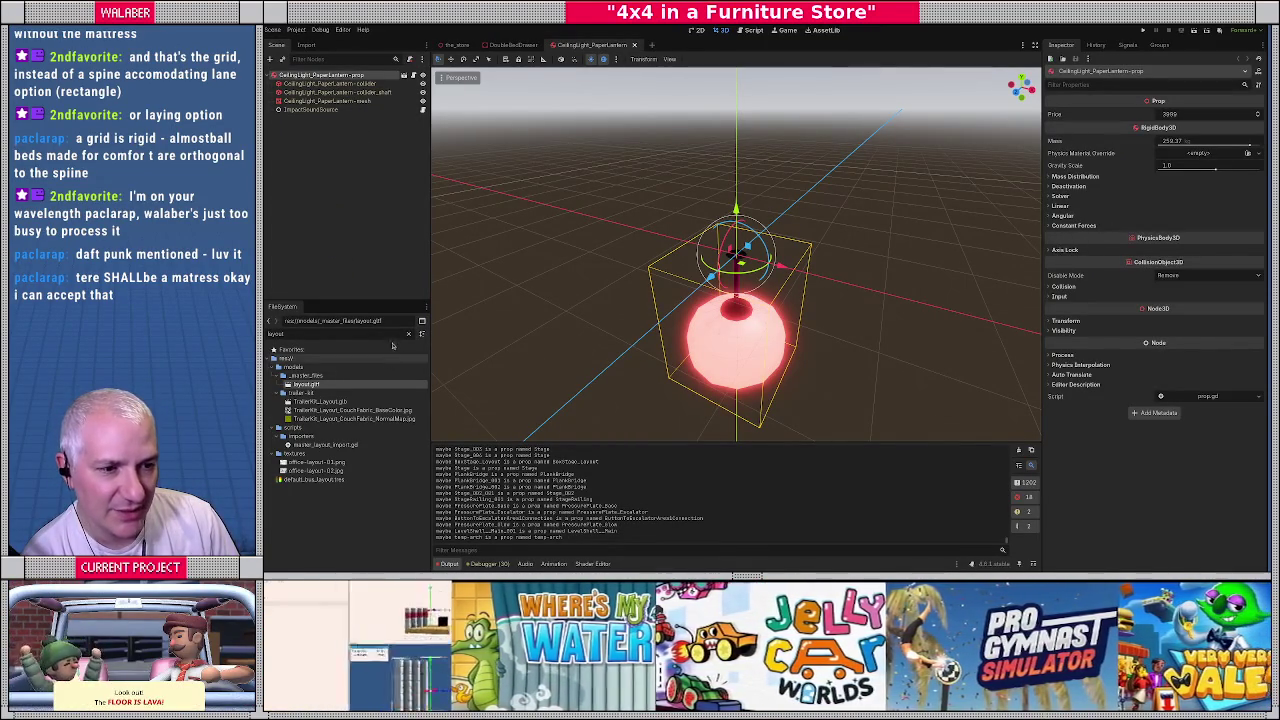
click(407, 336)
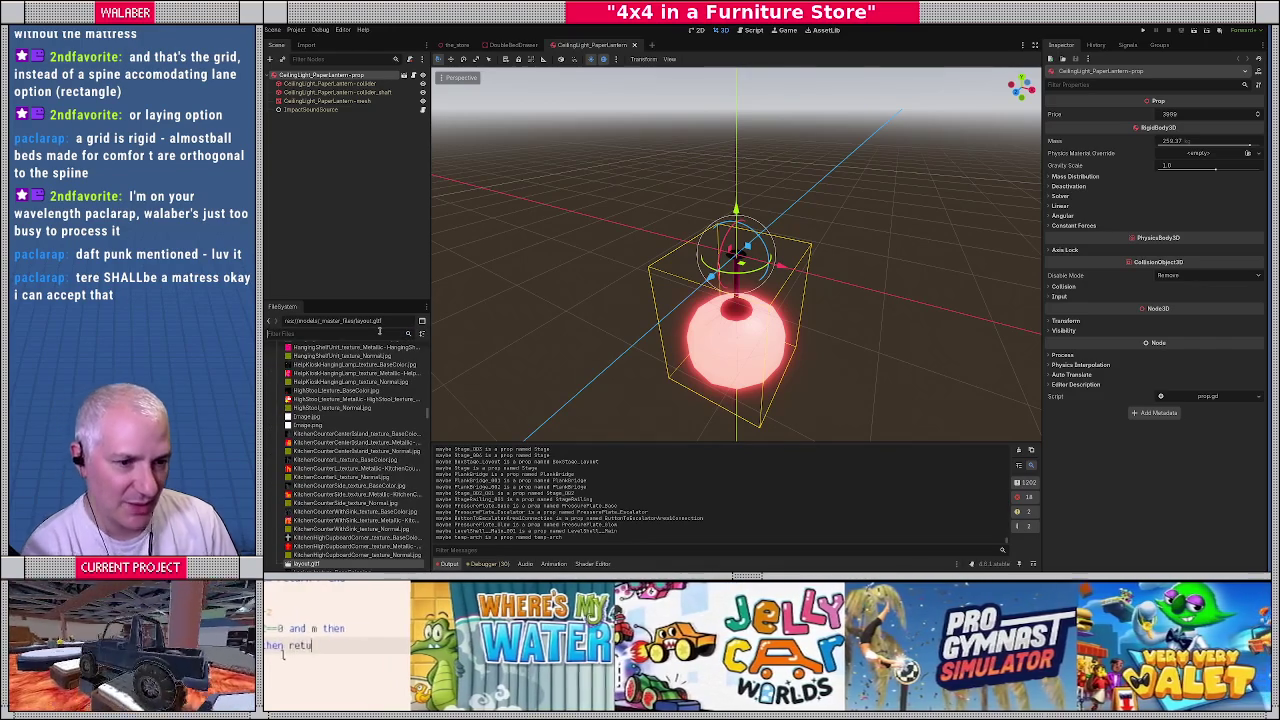
text(paperla)
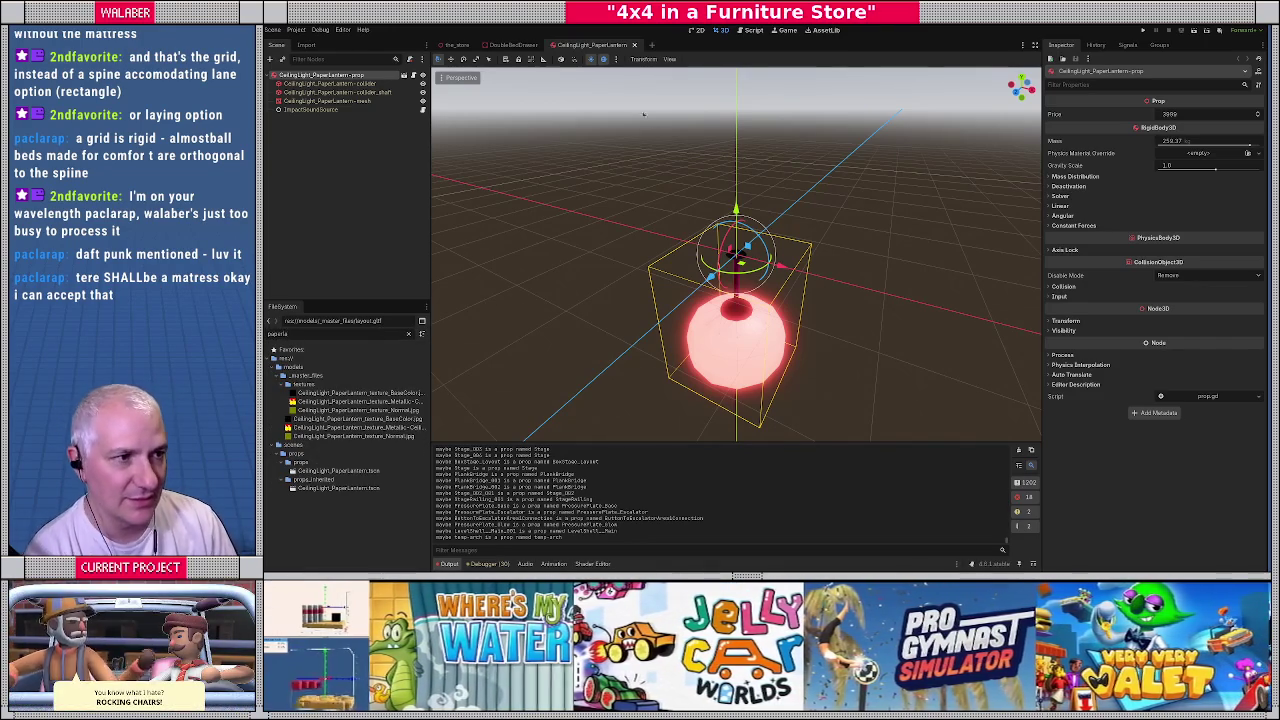
click(633, 45)
Open the inherited CeilingLight_PaperLantern.tscn, select its root node and view it from the front
double_click(338, 488)
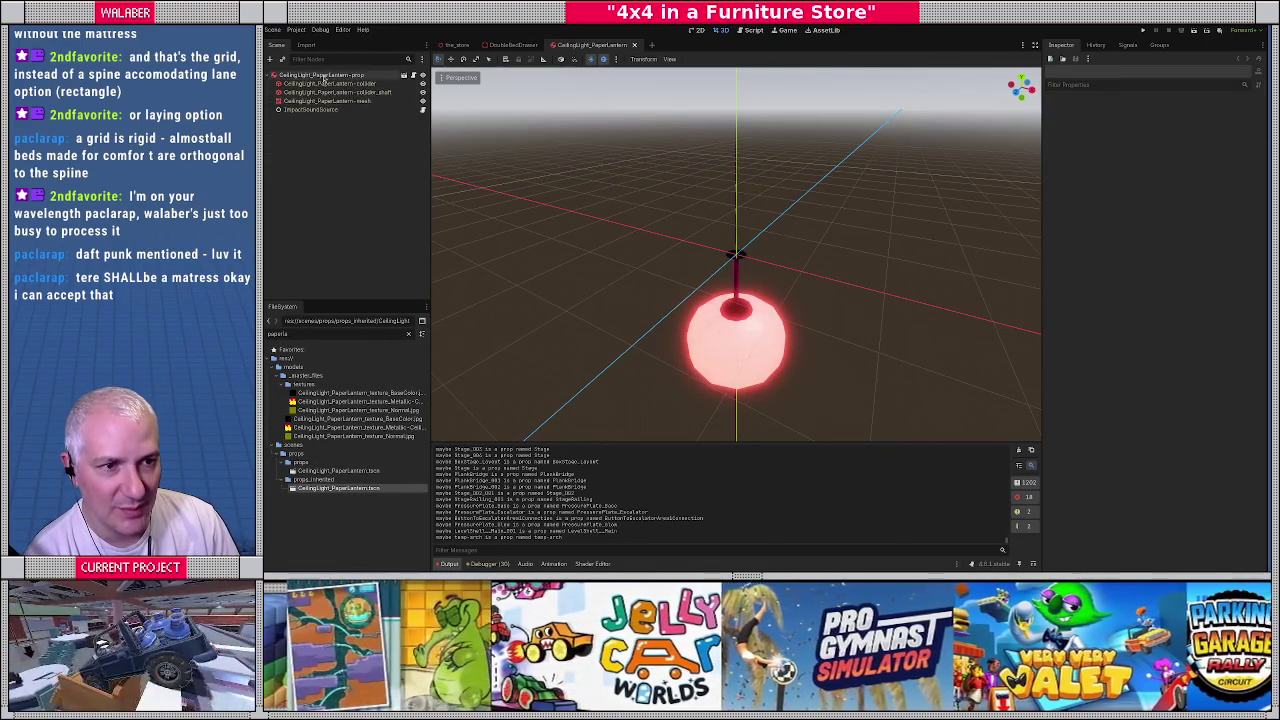
click(325, 75)
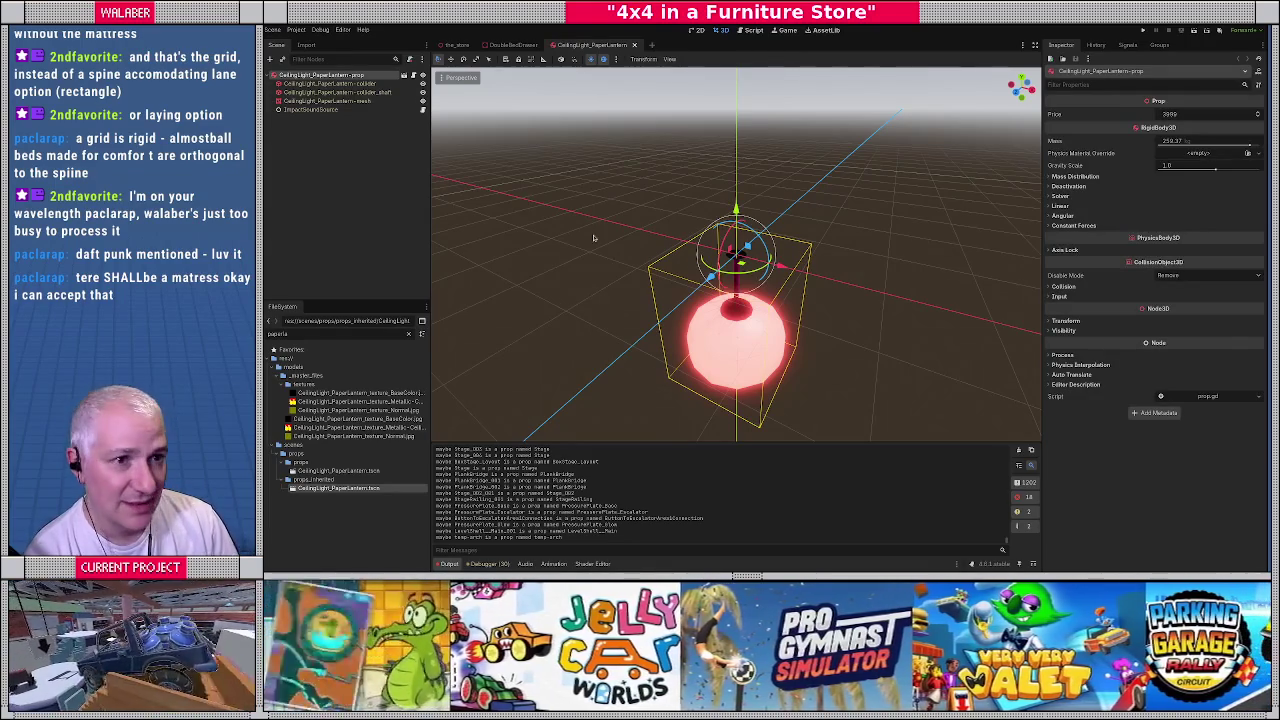
key(KP_1)
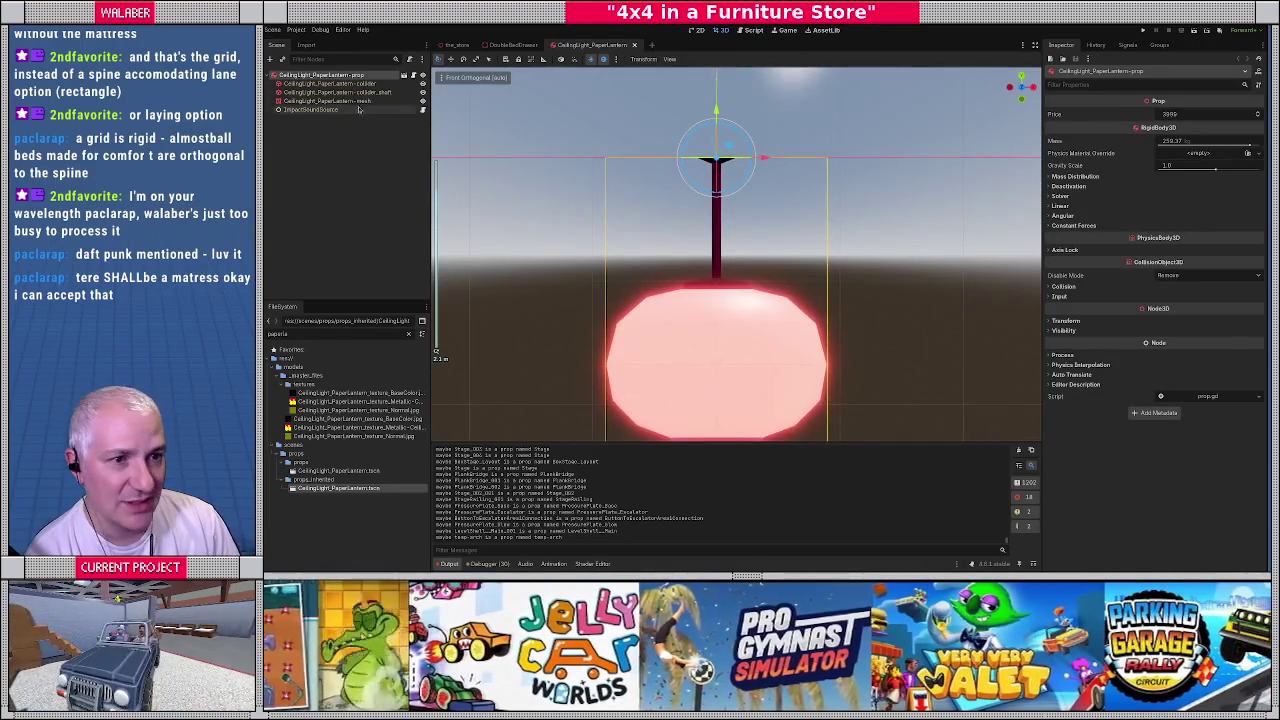
right_click(366, 76)
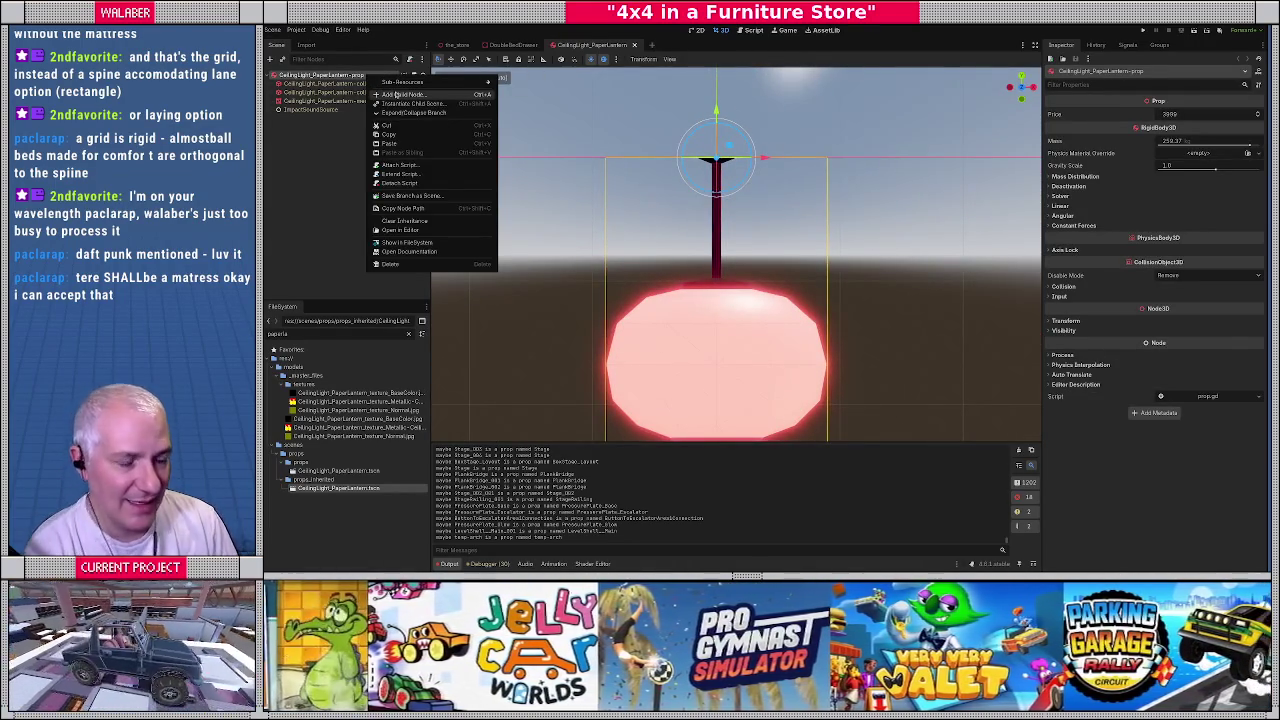
Add a ConeTwistJoint3D child under the lantern root by searching 'joint'
click(396, 94)
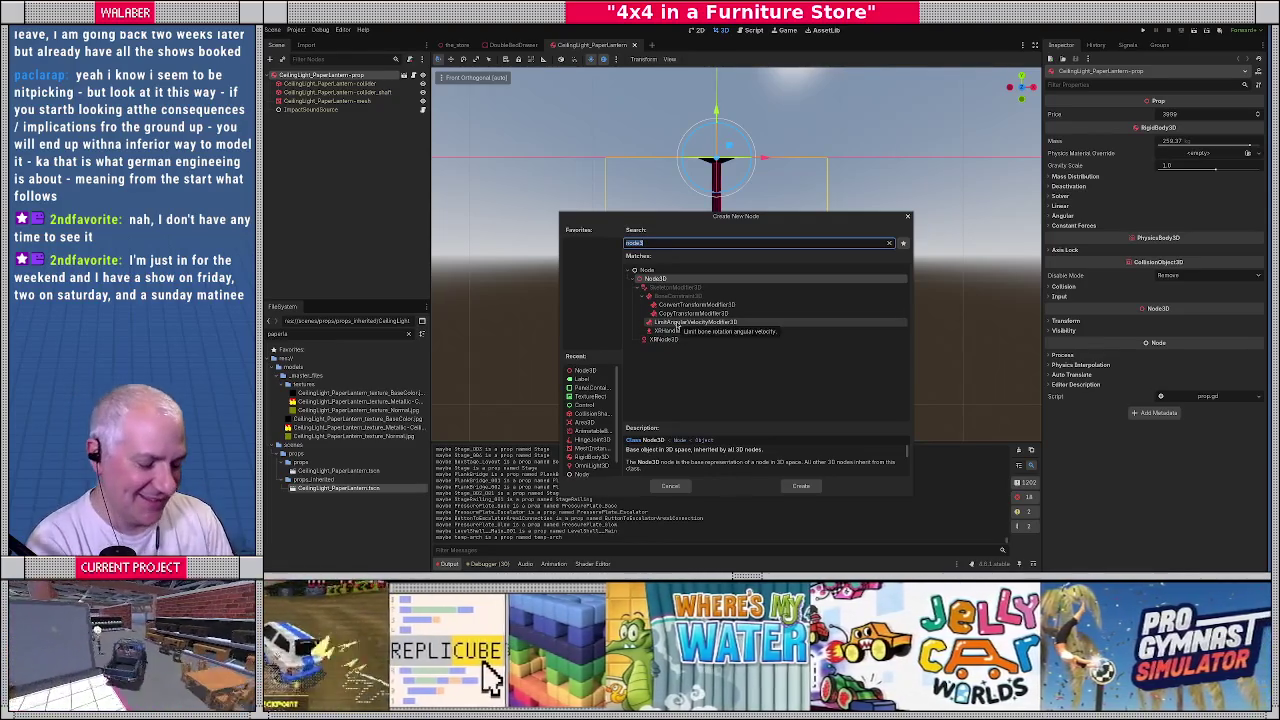
text(jo)
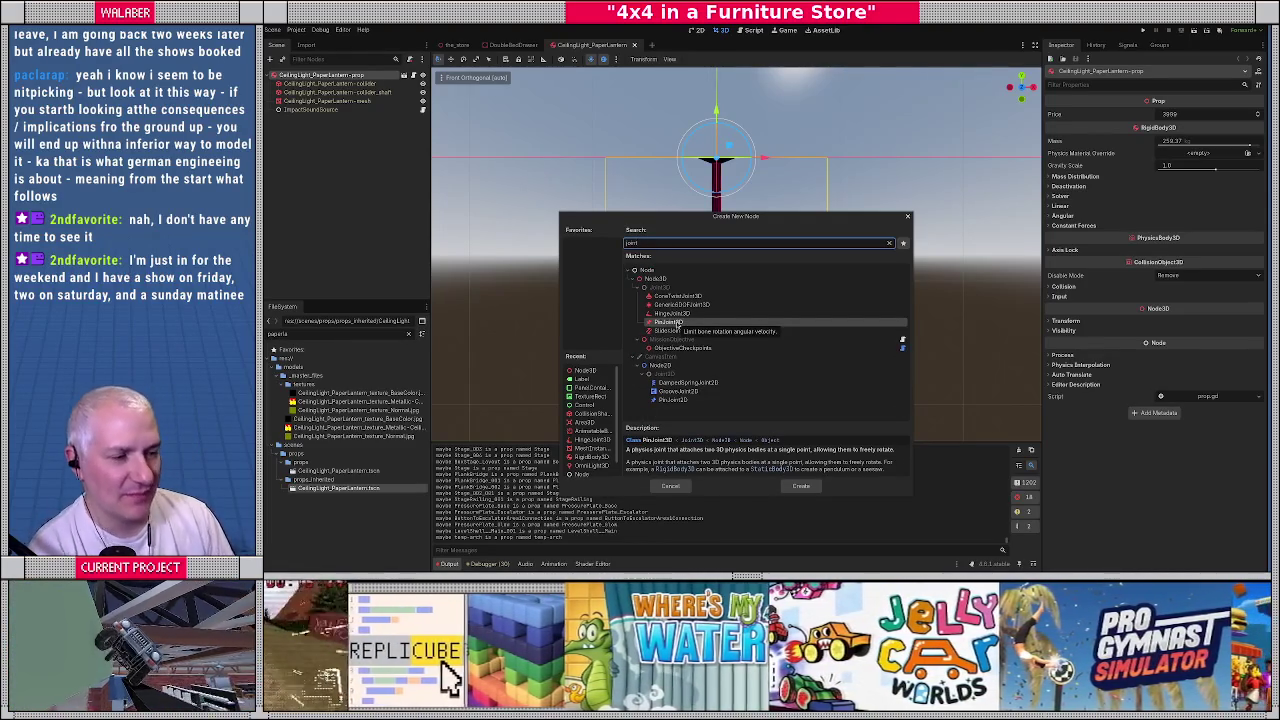
text(int)
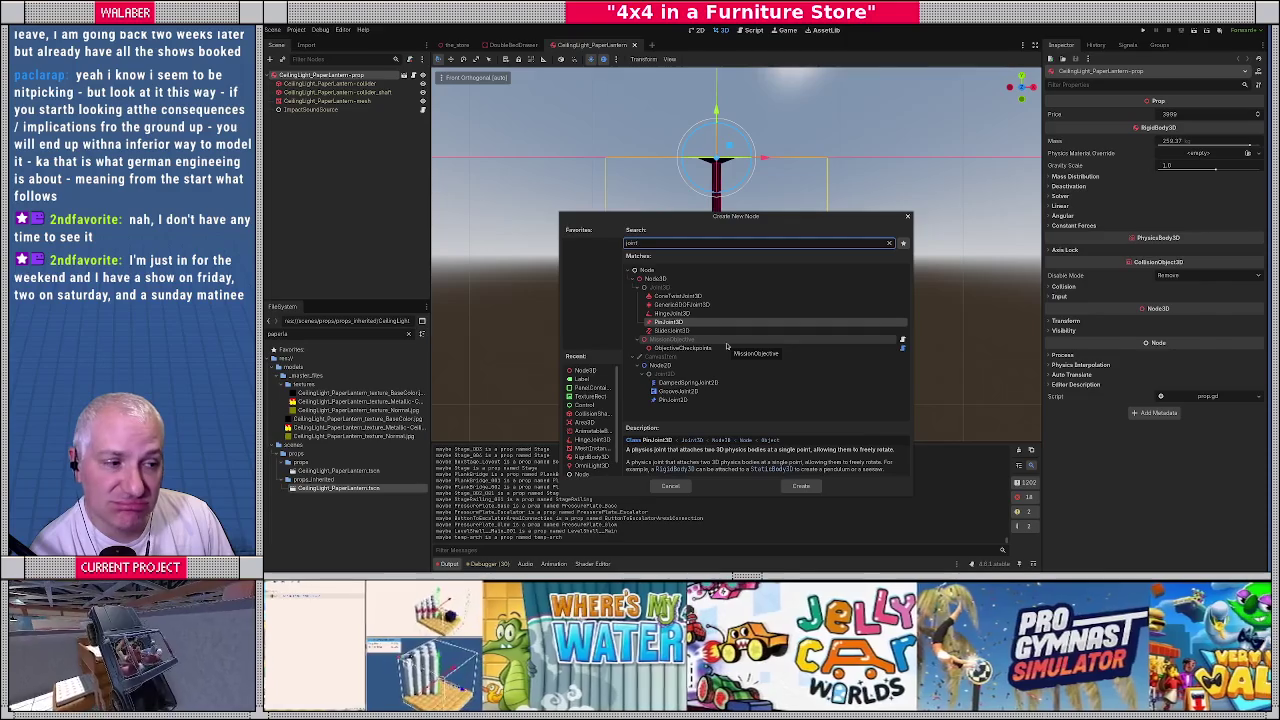
double_click(684, 299)
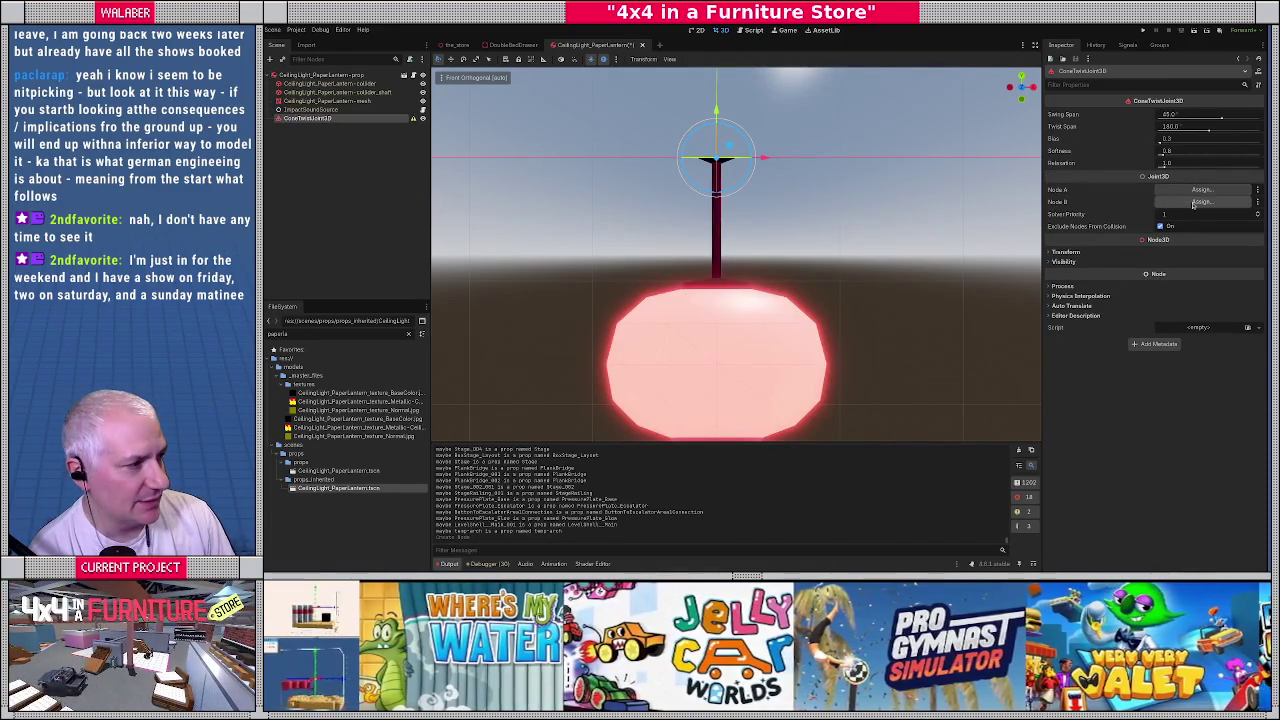
Set the joint's Node B to the CeilingLight_PaperLantern-prop body and inspect it in the viewport
click(1200, 202)
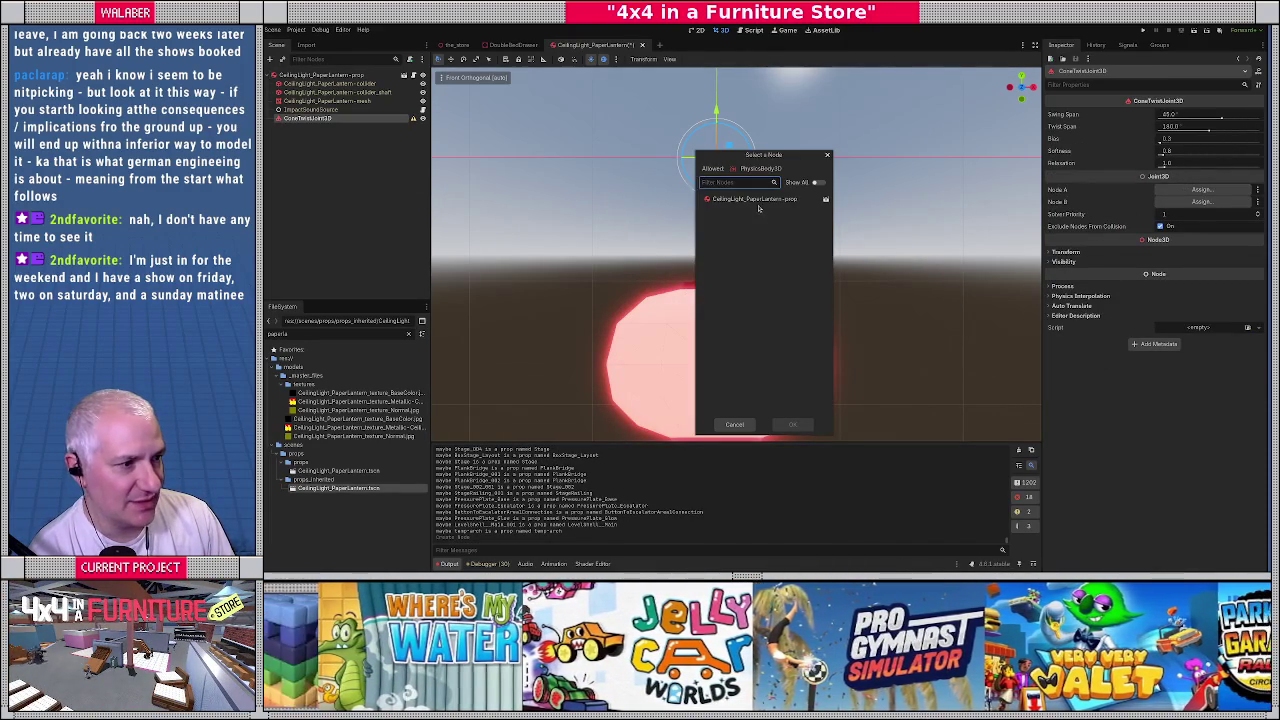
double_click(759, 203)
mouse_move(759, 209)
middle_down()
mouse_move(757, 260)
mouse_move(790, 262)
middle_up()
mouse_move(905, 153)
middle_down()
mouse_move(847, 202)
mouse_move(862, 196)
middle_up()
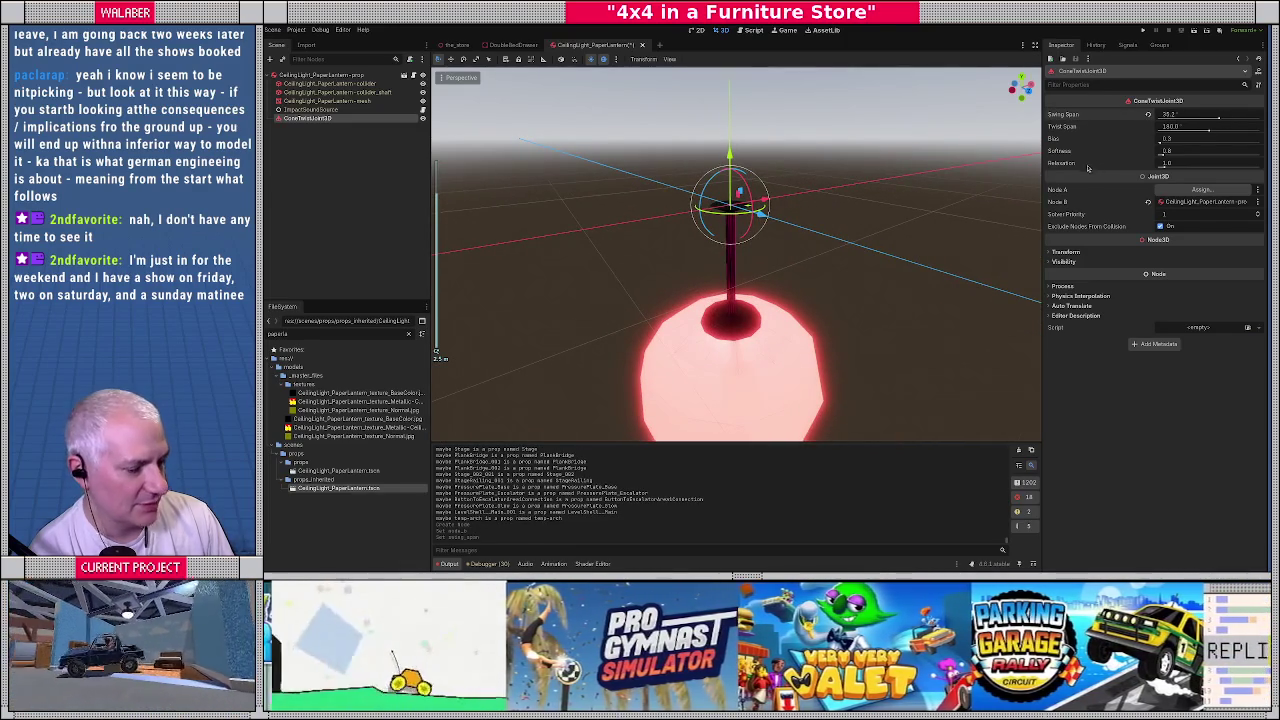
mouse_move(860, 150)
middle_down()
mouse_move(849, 187)
mouse_move(893, 189)
mouse_move(758, 231)
middle_up()
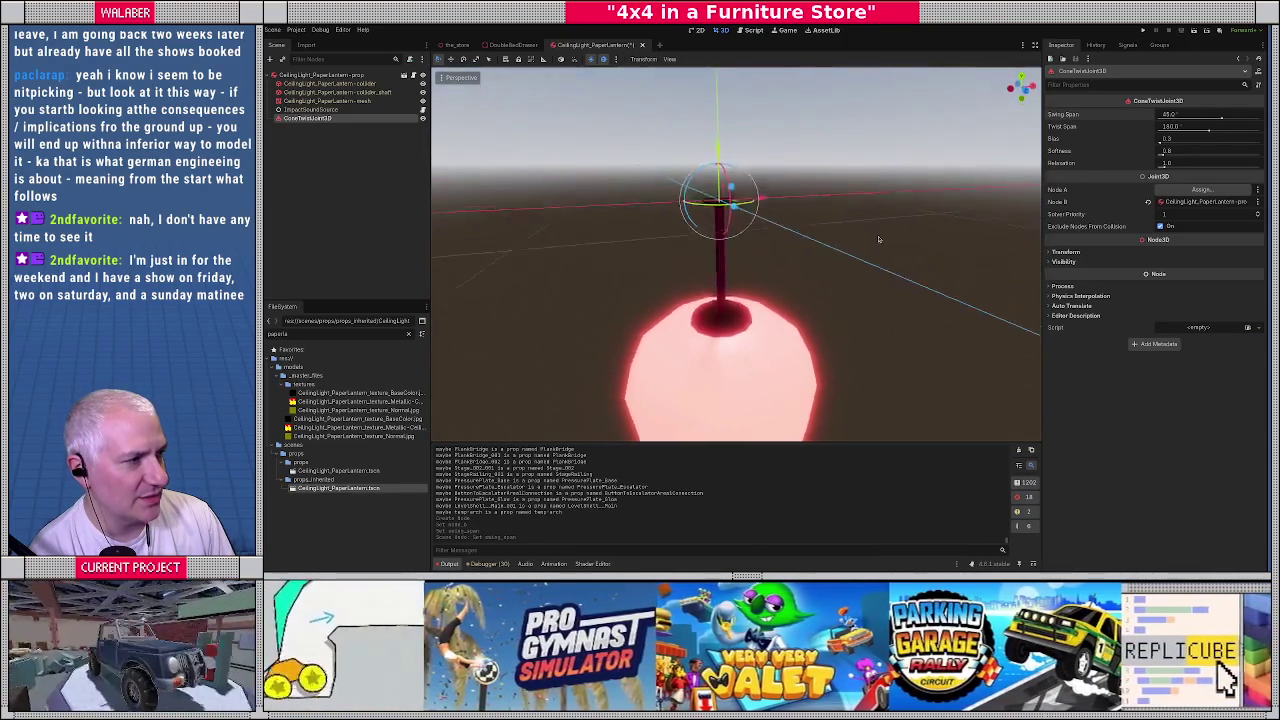
mouse_move(758, 231)
middle_down()
mouse_move(709, 277)
mouse_move(930, 221)
middle_up()
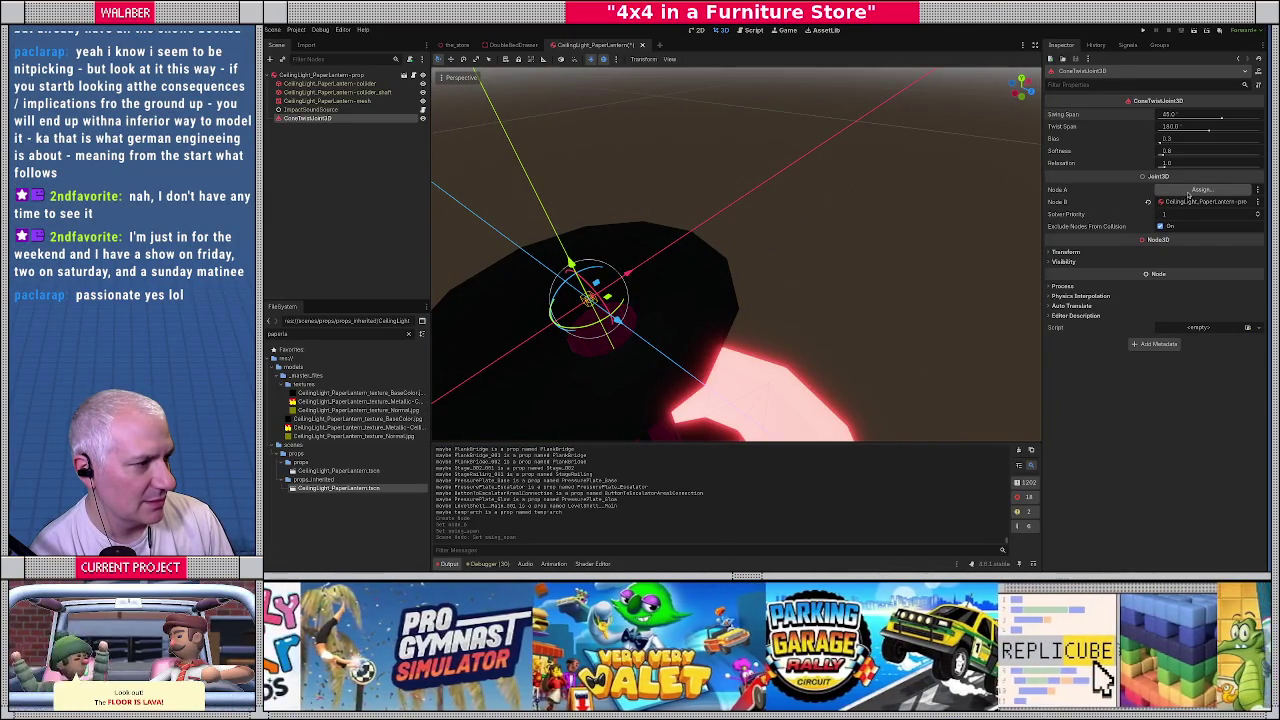
mouse_move(777, 277)
middle_down()
mouse_move(750, 277)
mouse_move(774, 276)
middle_up()
Return to the front view, deselect the joint and save the lantern scene
key(KP_1)
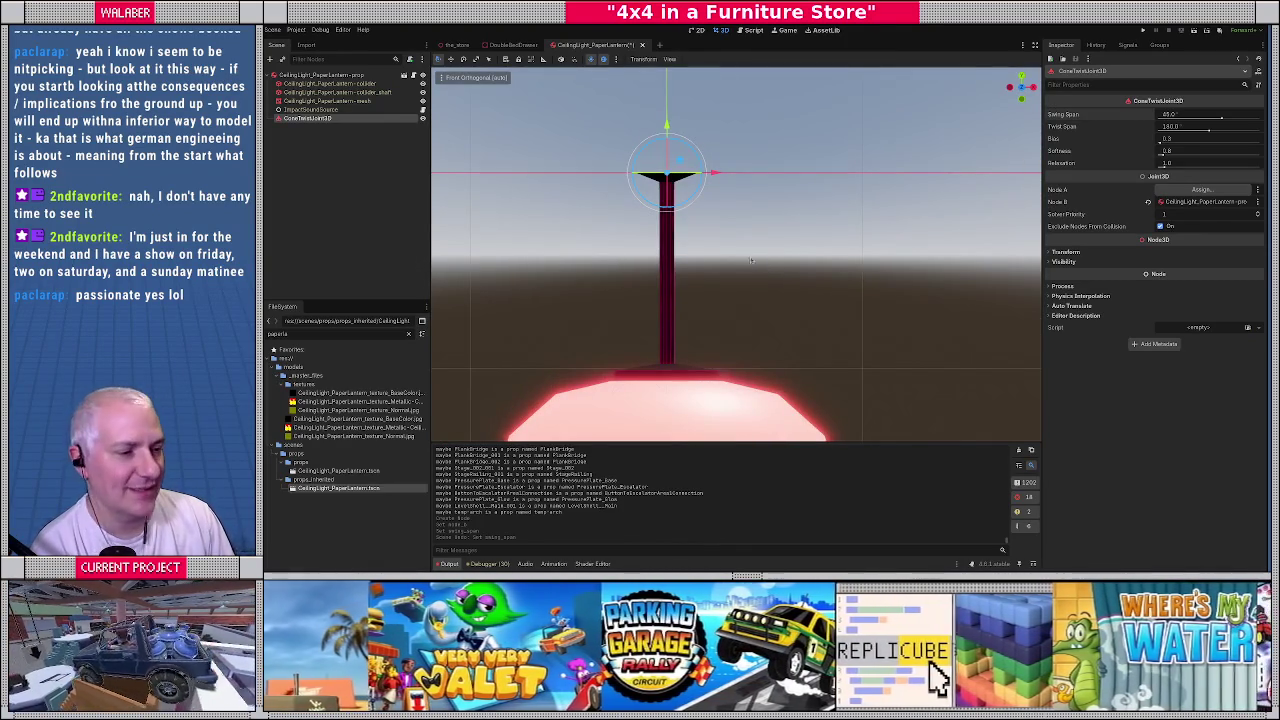
middle_drag(765, 268, 749, 230)
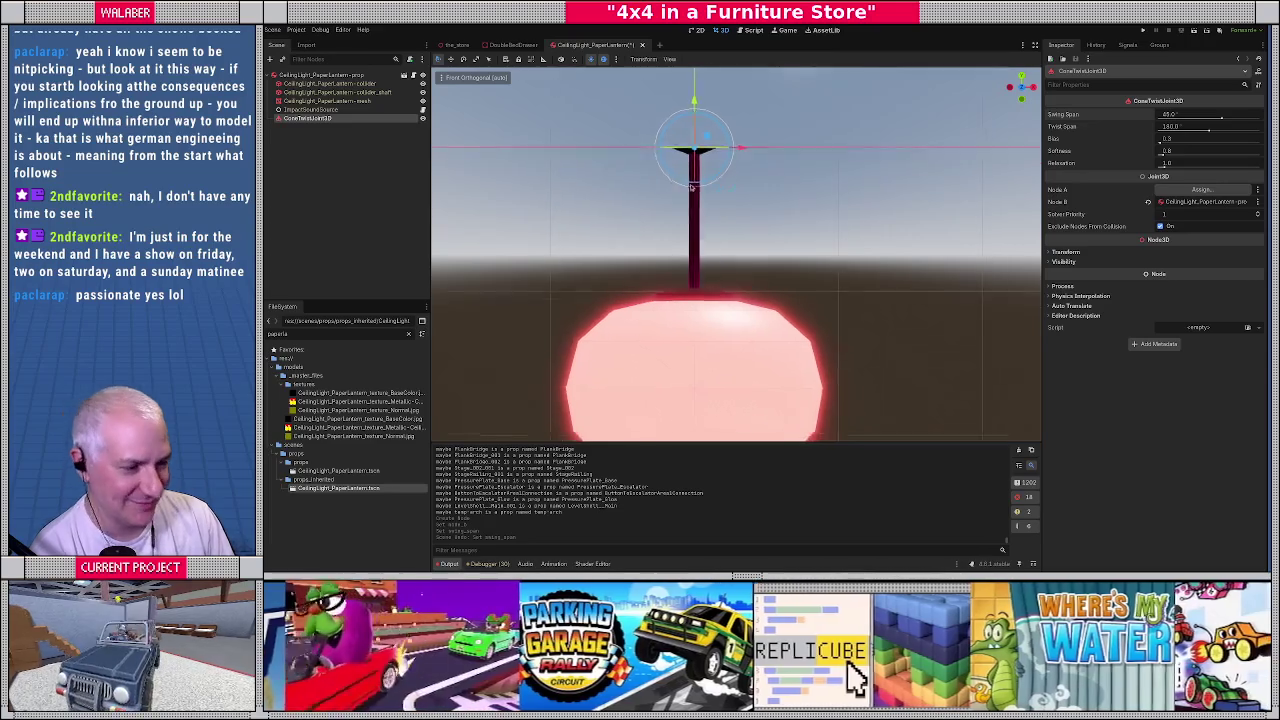
key(KP_1)
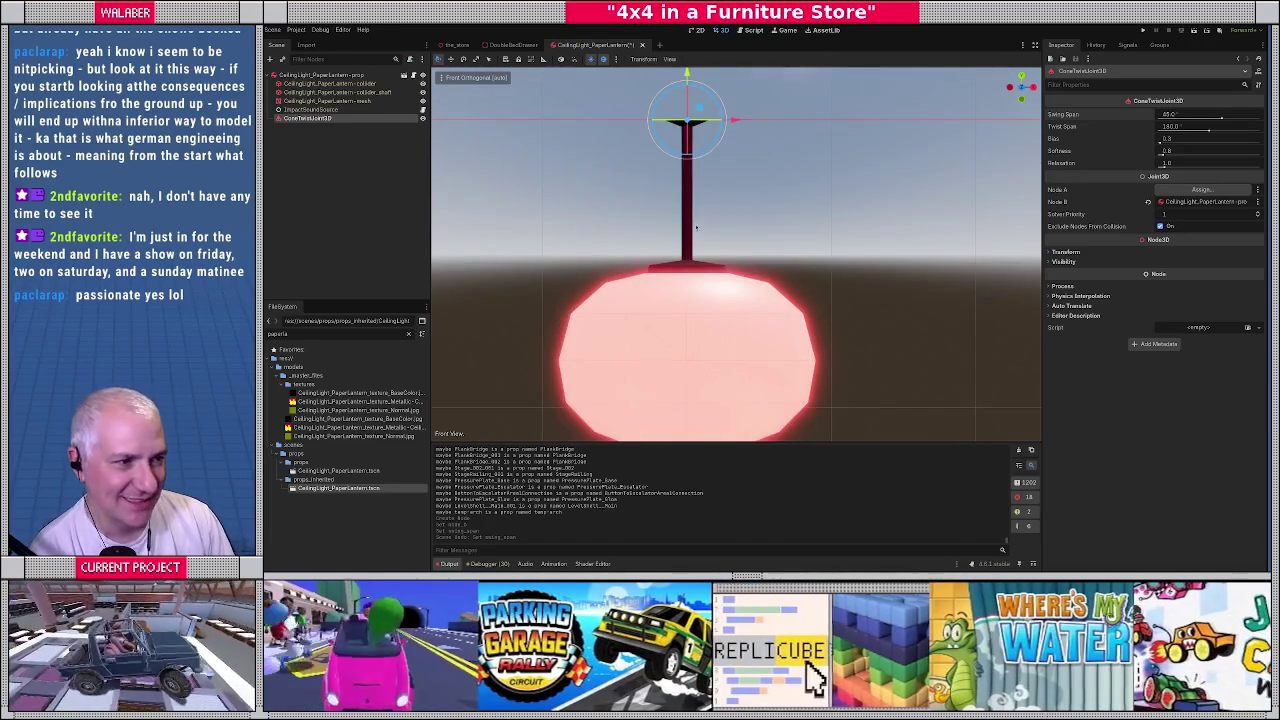
scroll(690, 226, up, 3)
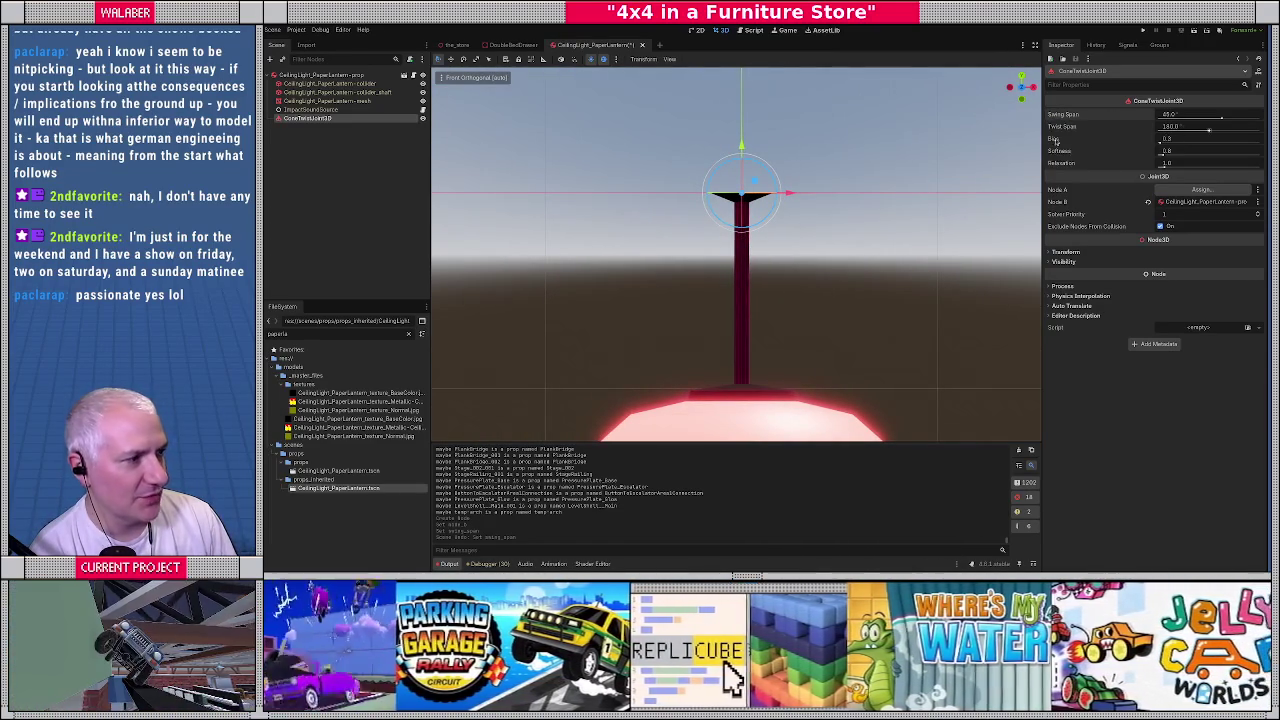
click(328, 140)
key(ctrl+s)
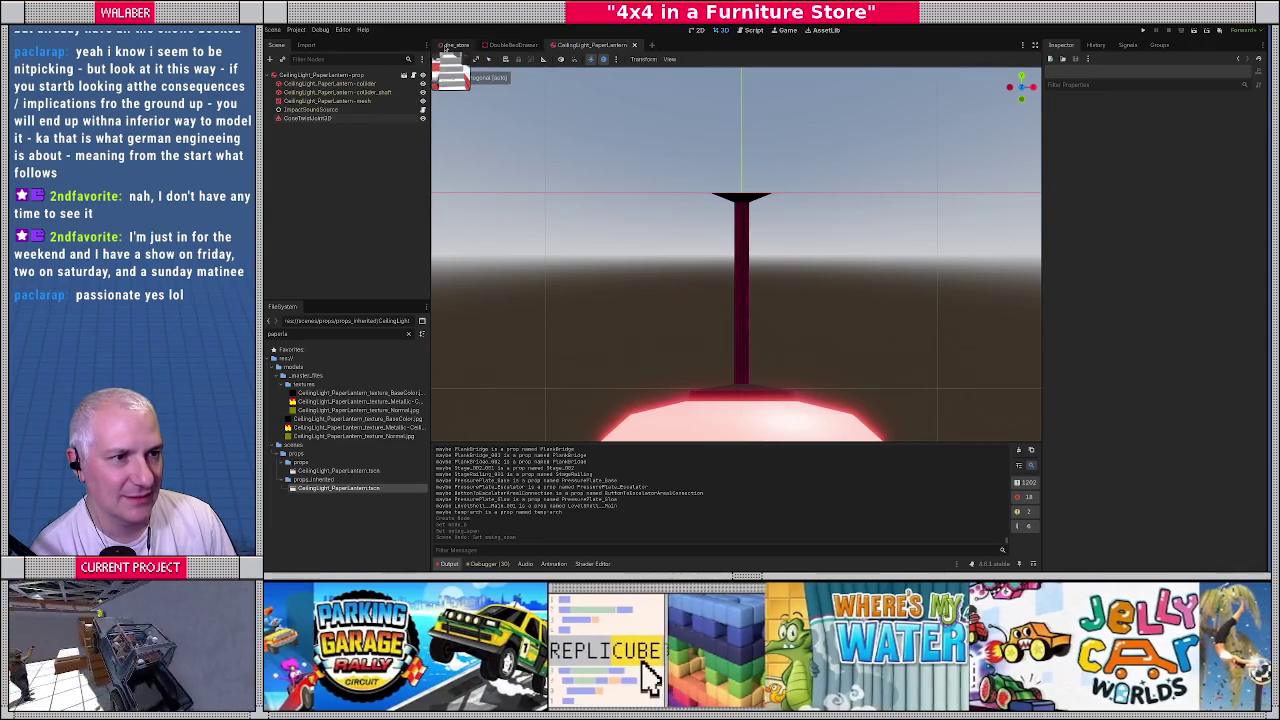
Switch back to the_store scene and launch the game to drive the jeep around
click(455, 45)
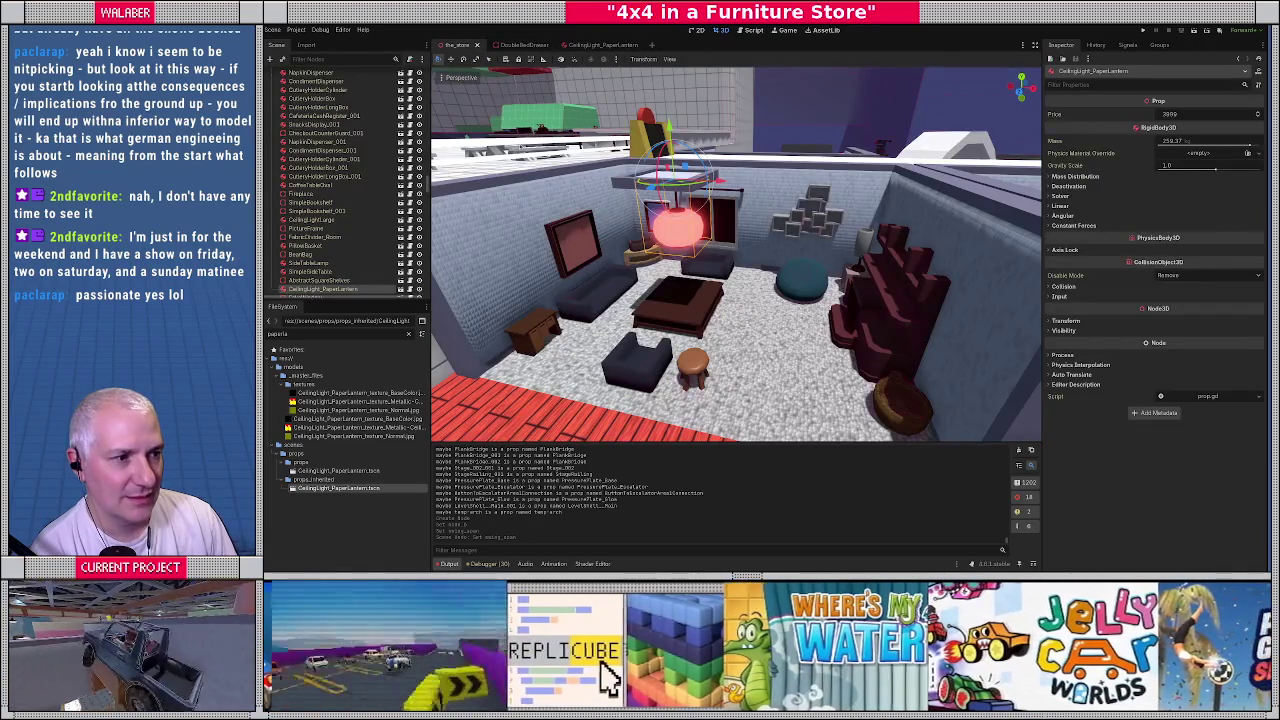
key(F6)
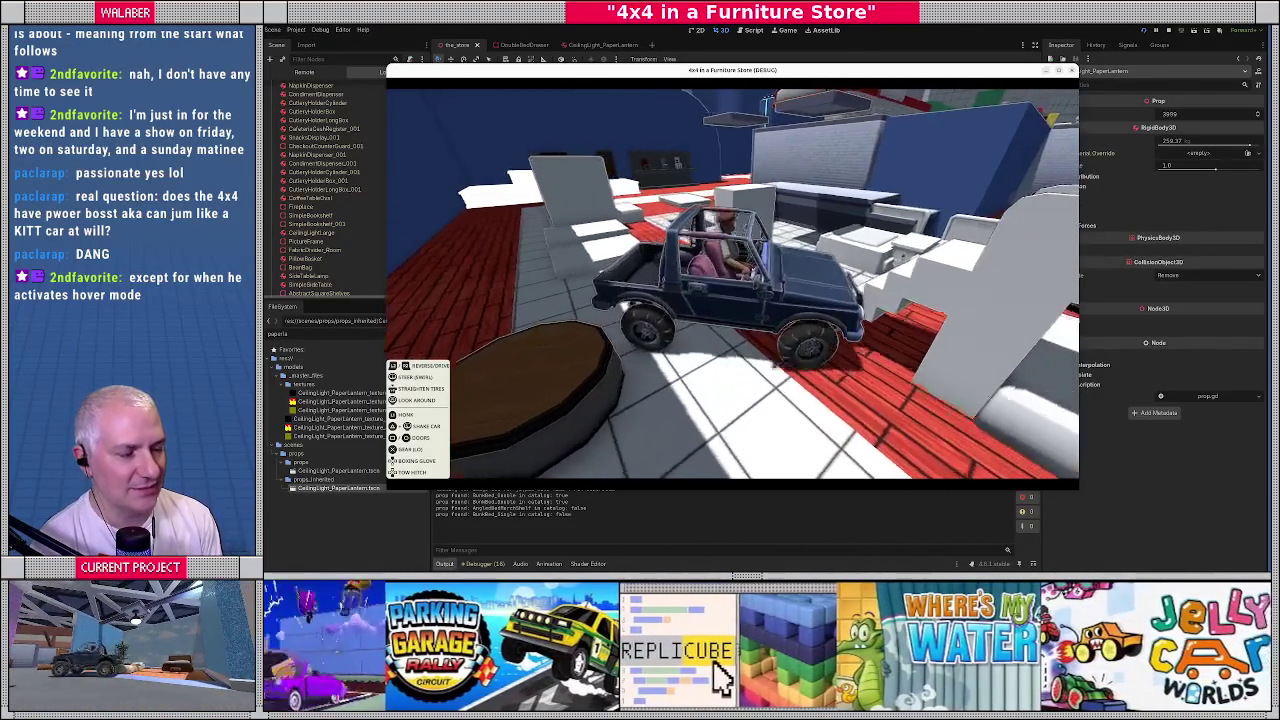
Quit the running game and accept the externally-modified-files prompt
key(Escape)
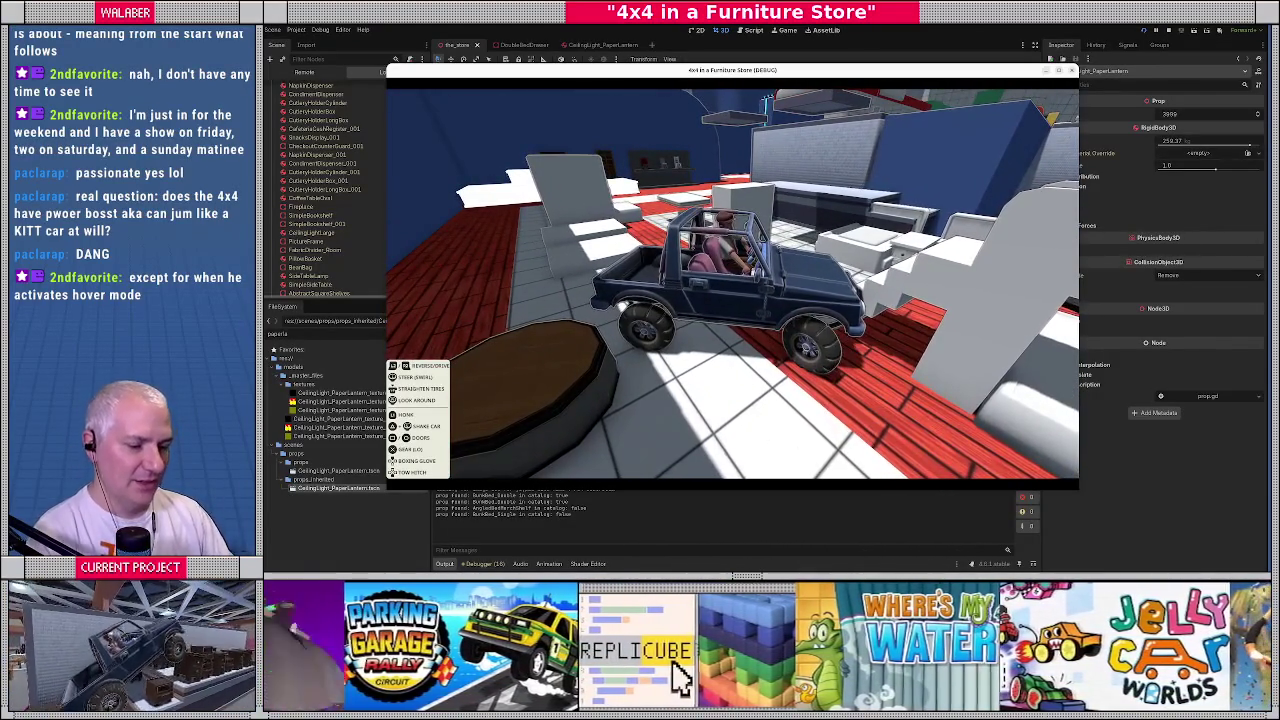
key(F8)
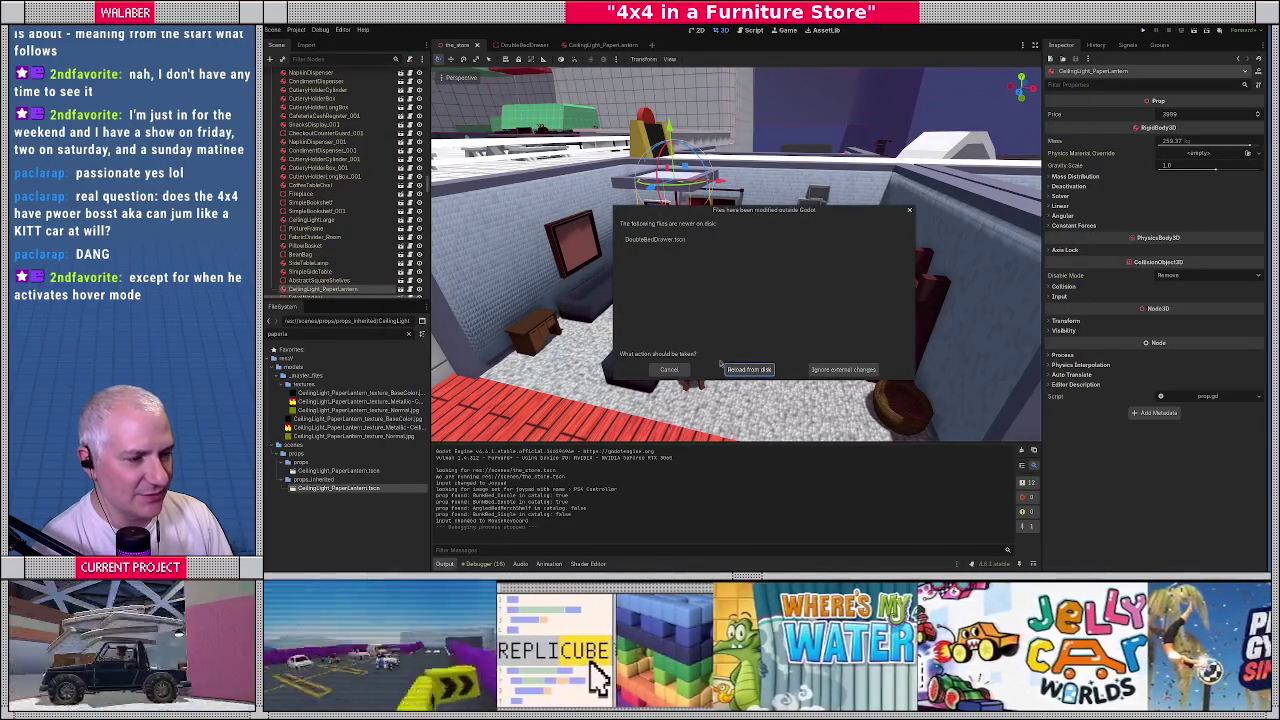
key(Return)
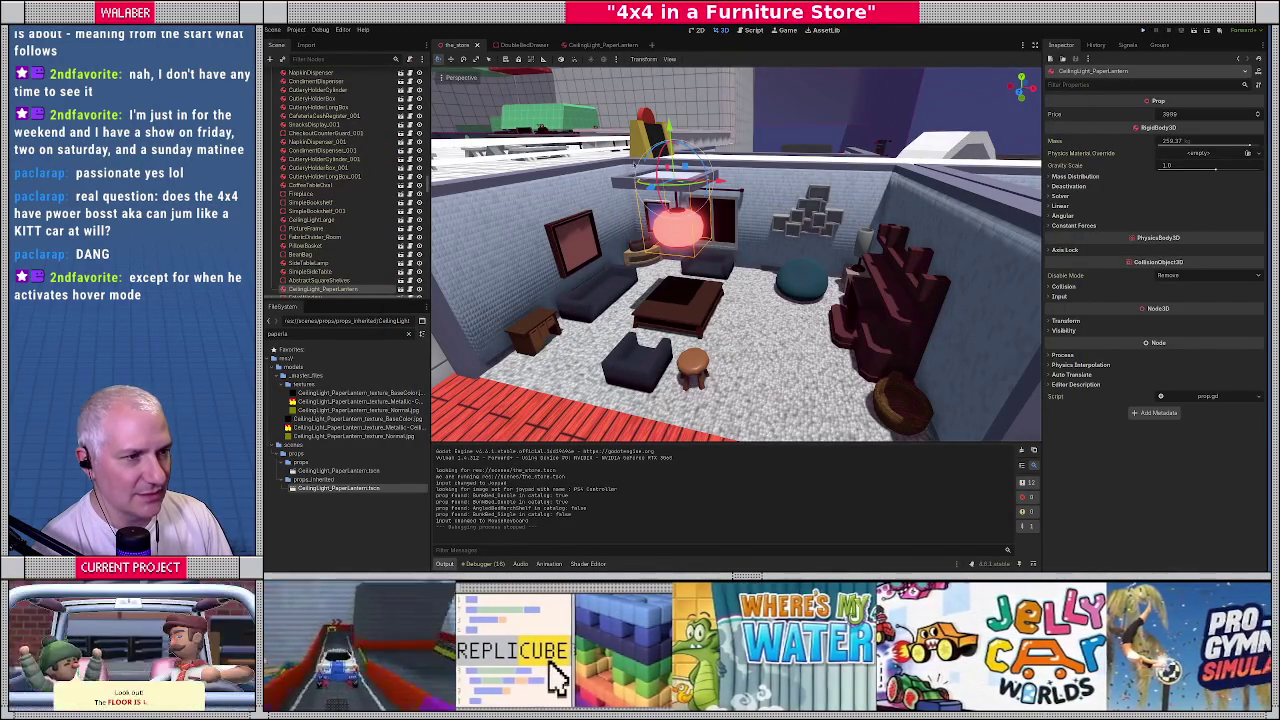
Reload the saved store scene from the Scene menu, then switch to Blender
click(276, 30)
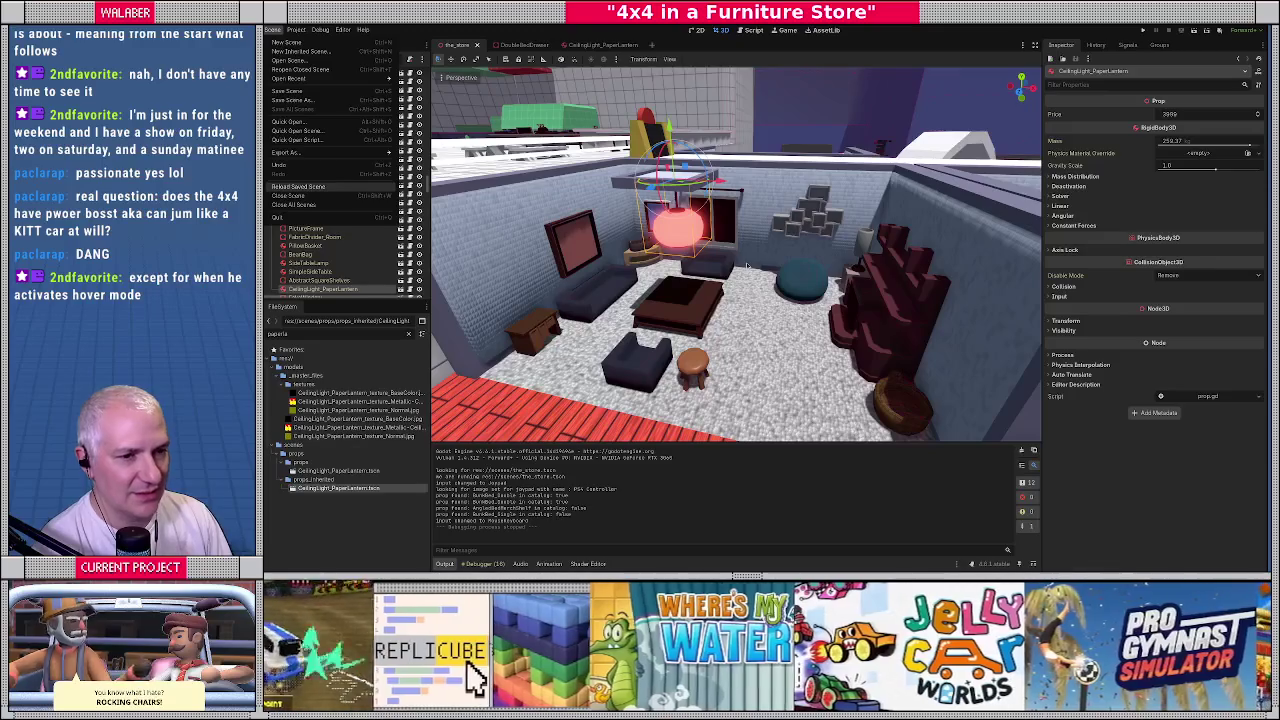
click(300, 186)
scroll(736, 254, down, 5)
mouse_move(736, 254)
middle_down()
mouse_move(680, 254)
mouse_move(689, 260)
middle_up()
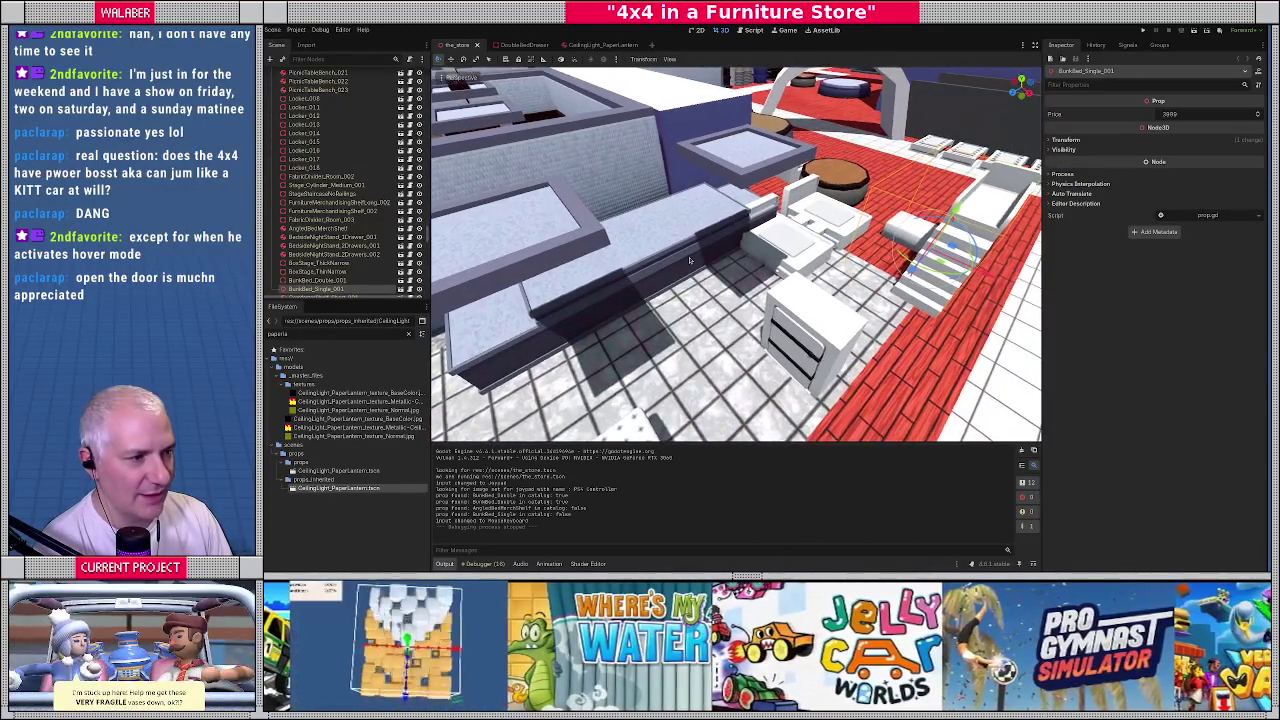
key(alt+Tab)
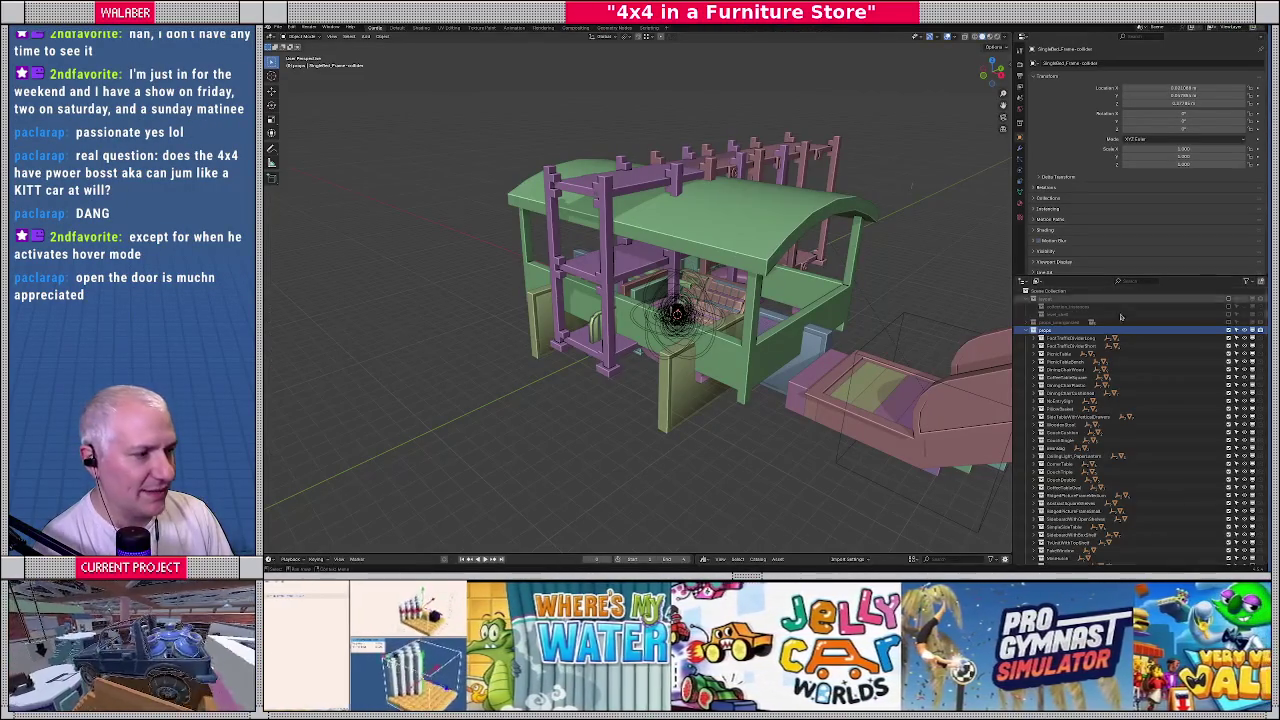
Hide the shelter collection, show the store collection and zoom into a top view
click(1229, 331)
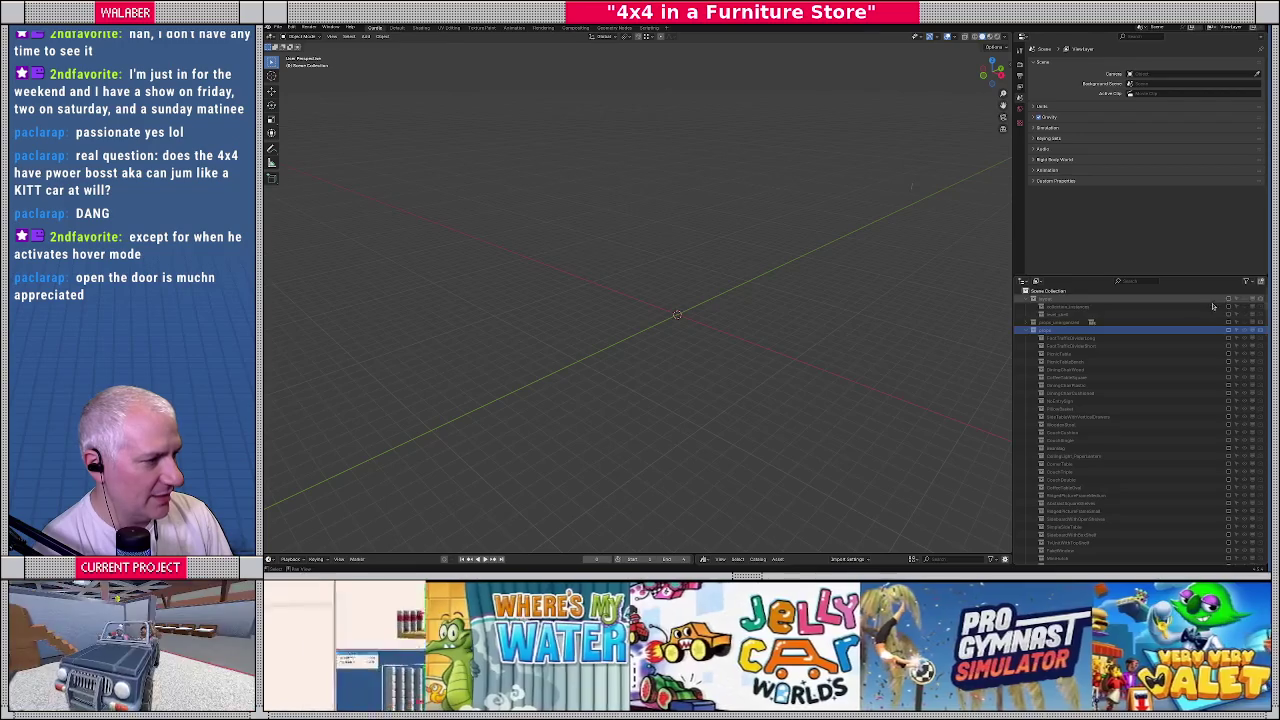
click(1244, 302)
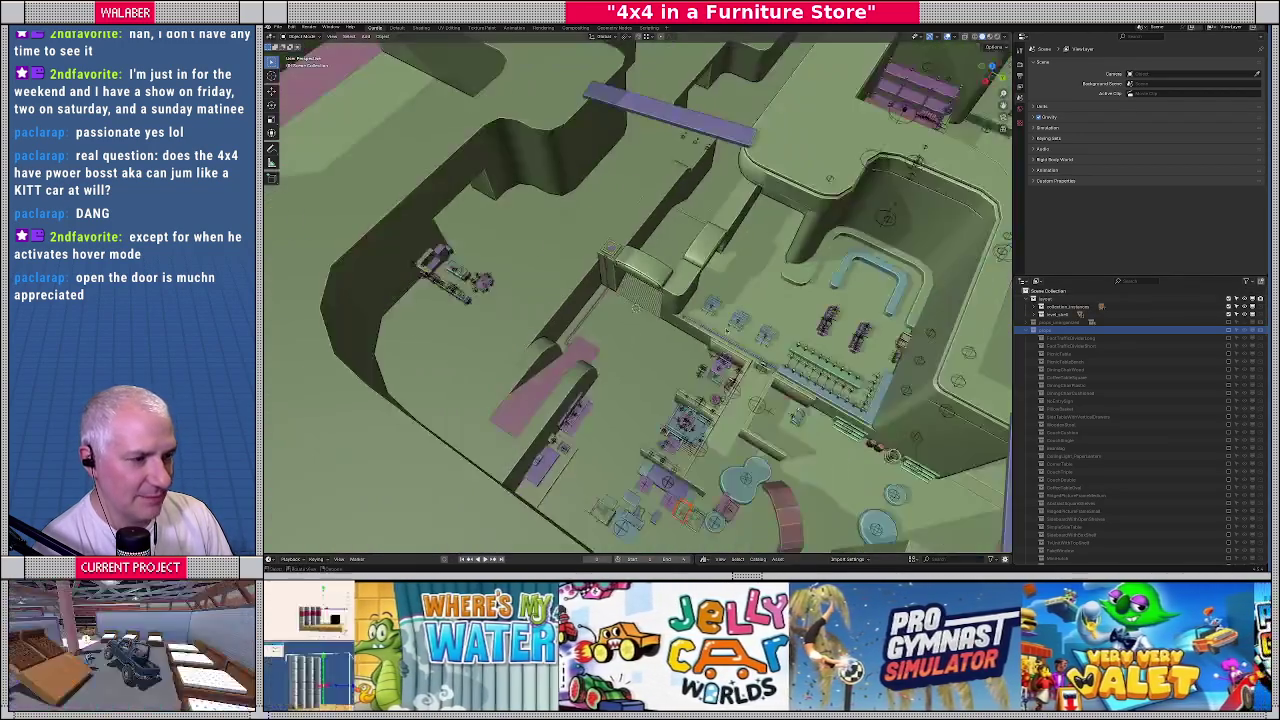
middle_drag(640, 300, 716, 279)
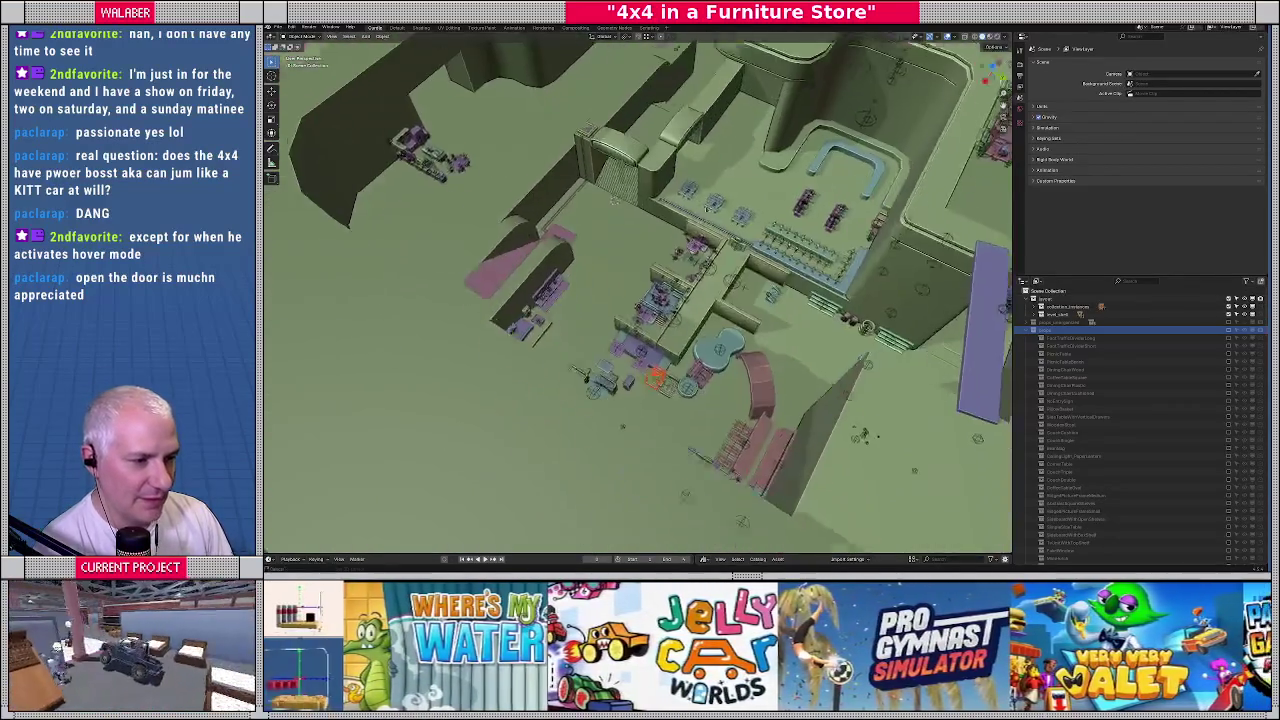
scroll(716, 279, up, 2)
scroll(708, 282, up, 2)
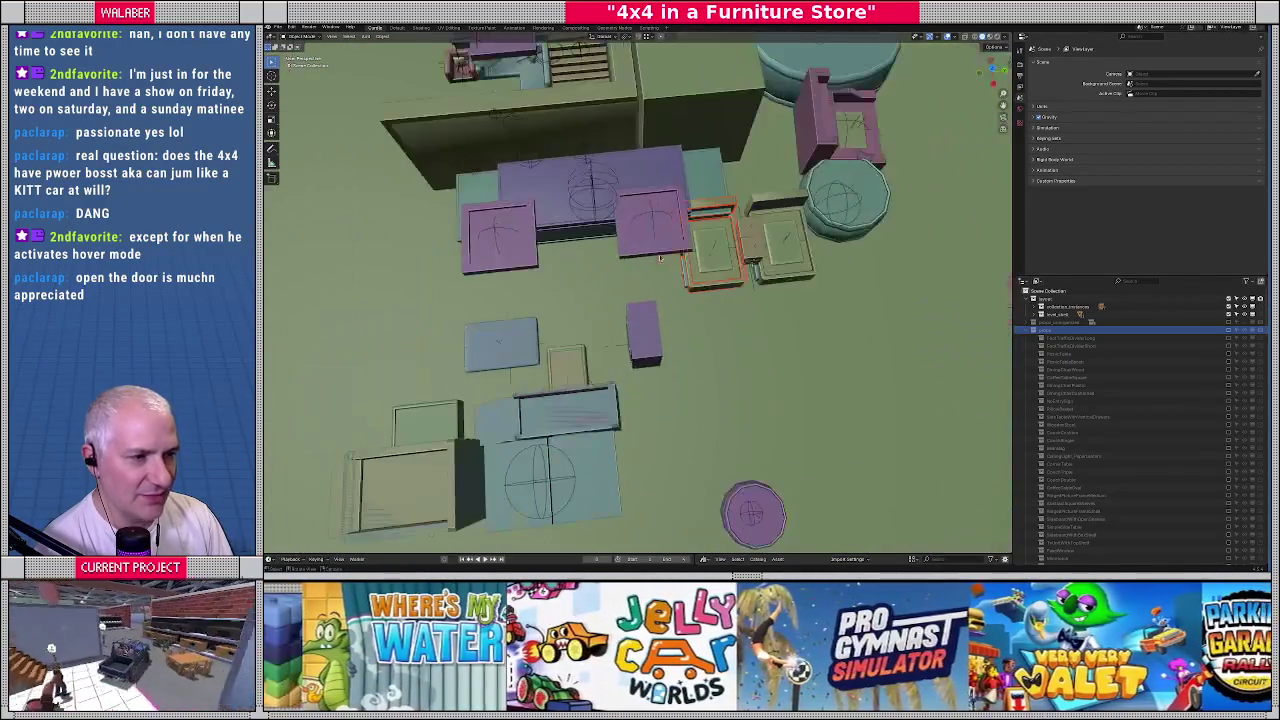
scroll(700, 286, up, 2)
scroll(688, 291, up, 2)
key(KP_7)
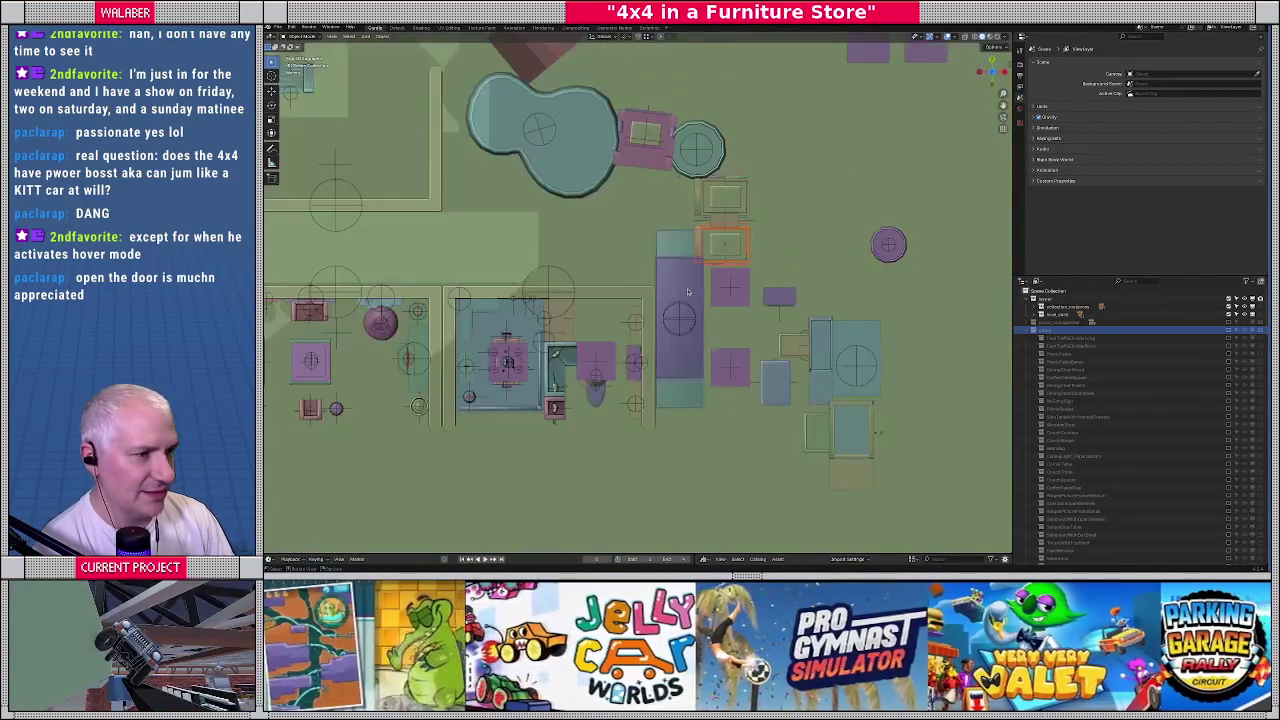
scroll(695, 265, up, 1)
scroll(698, 250, up, 2)
scroll(700, 240, up, 2)
scroll(700, 240, up, 1)
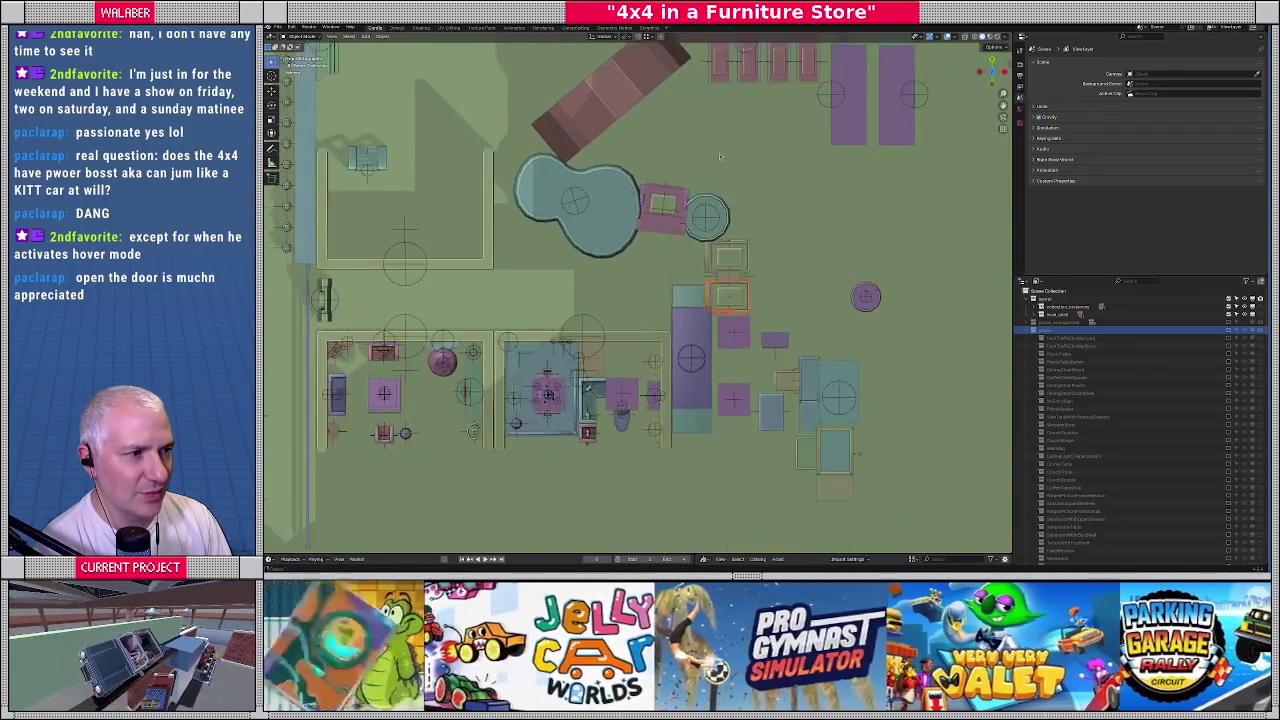
Turn both purple benches around 180° (R 180 and R Z 180)
scroll(710, 237, up, 1)
scroll(660, 280, down, 2)
scroll(679, 285, down, 2)
mouse_move(679, 285)
middle_down()
mouse_move(616, 314)
mouse_move(670, 274)
middle_up()
scroll(616, 314, up, 2)
scroll(614, 310, up, 2)
scroll(610, 305, up, 2)
scroll(607, 300, up, 2)
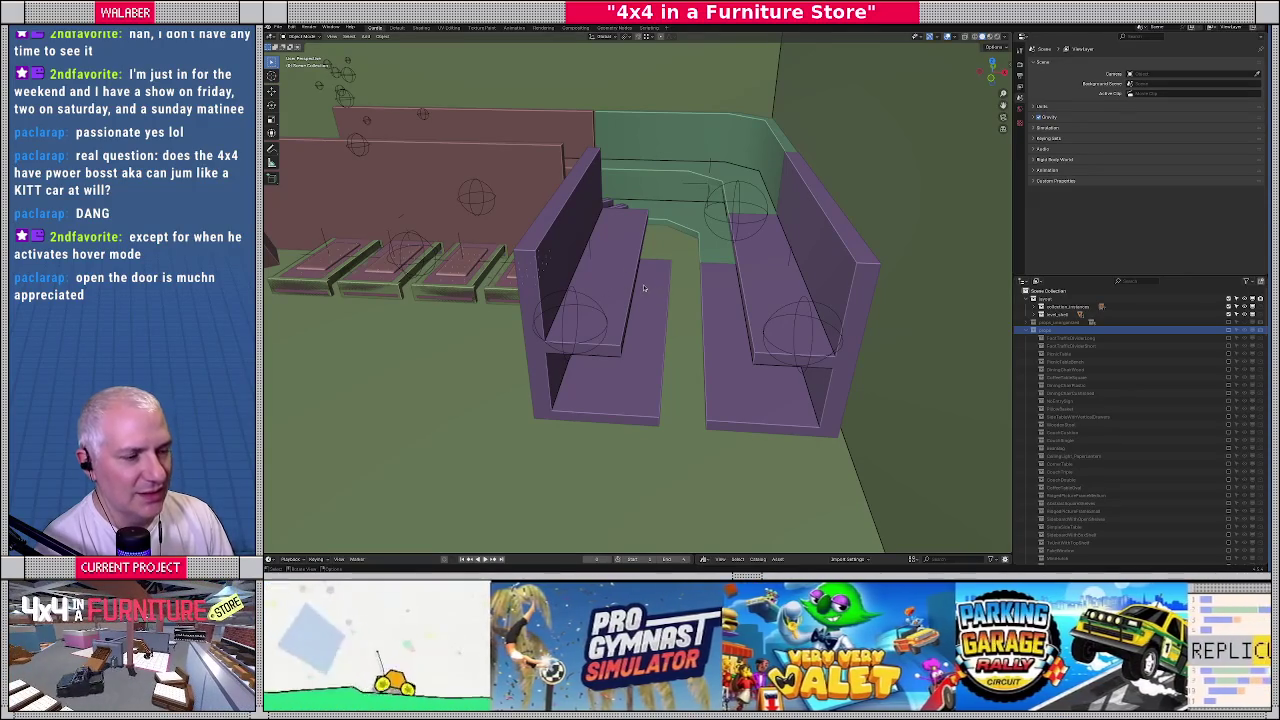
click(620, 286)
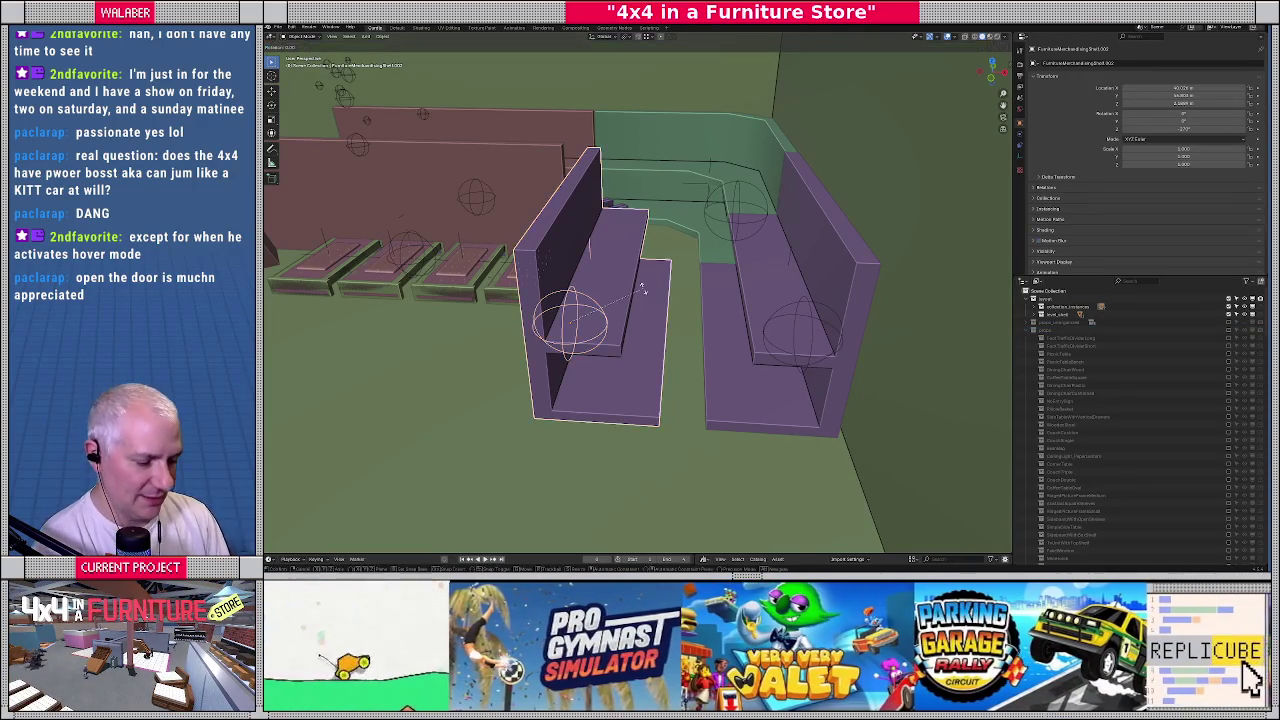
text(r180)
key(Return)
click(745, 290)
text(rz180)
key(Return)
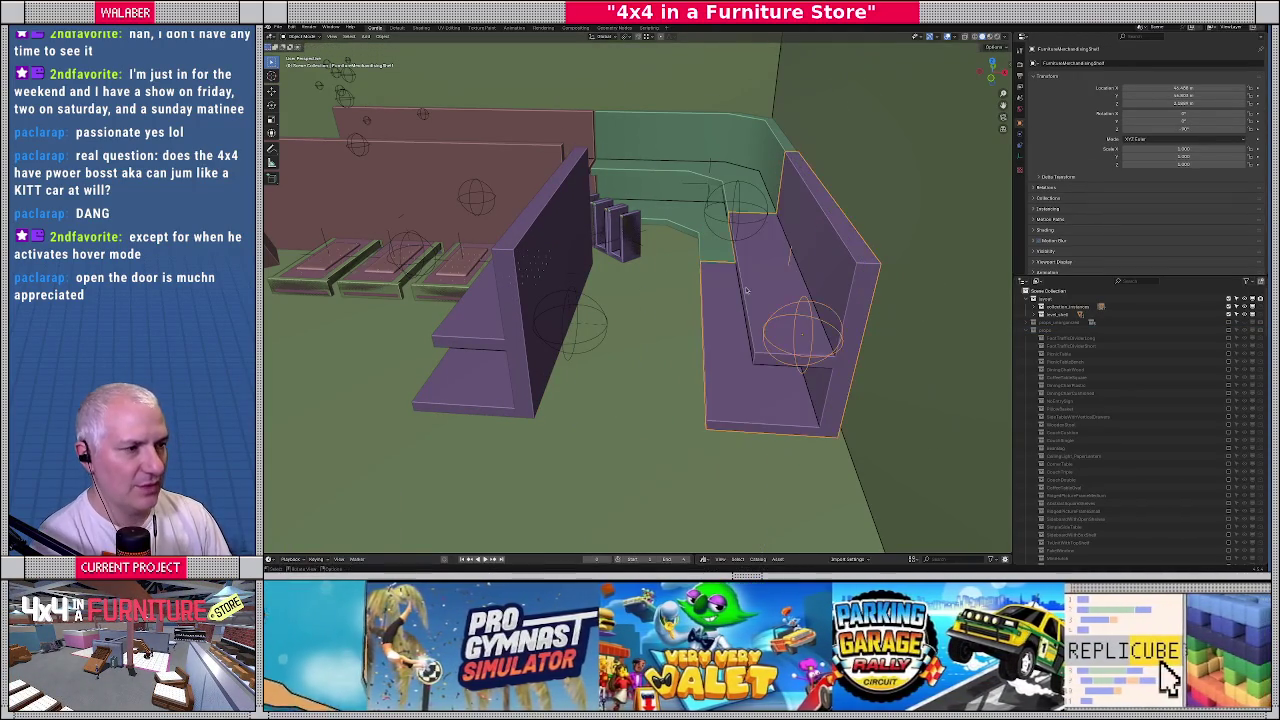
Slide the left purple shelf along X, then delete the free-standing shelf
click(533, 302)
key(g)
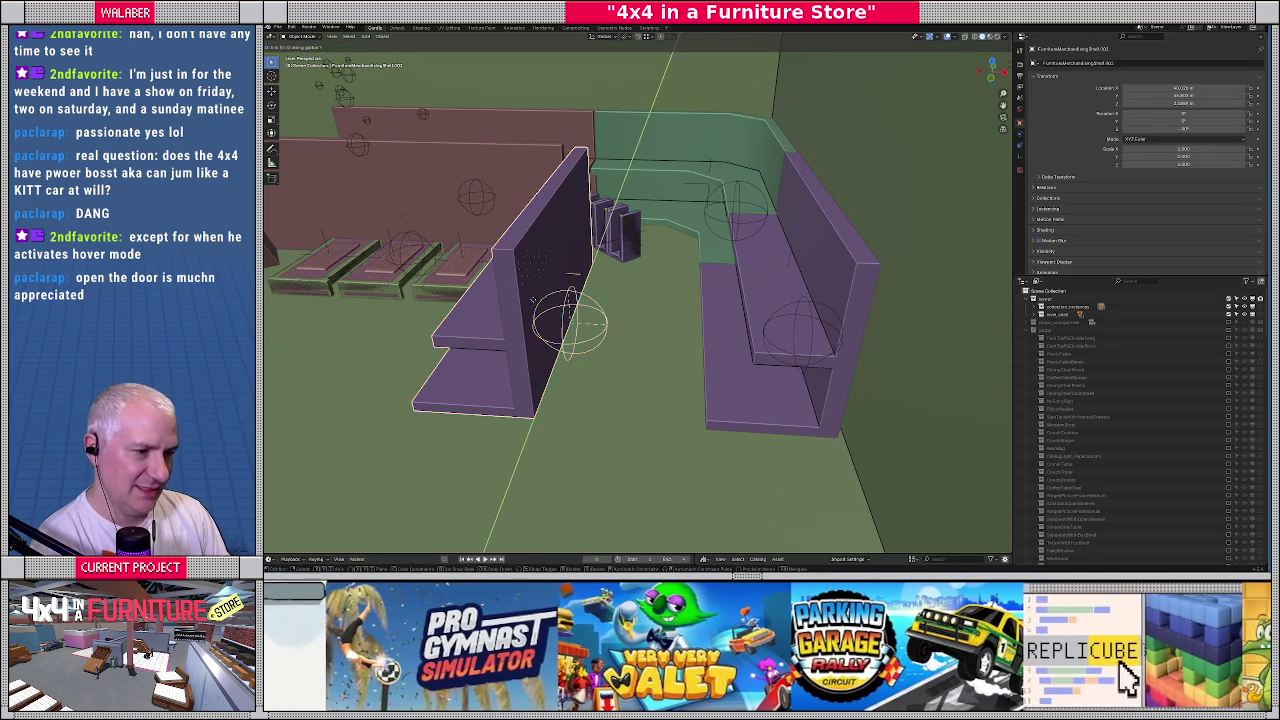
key(x)
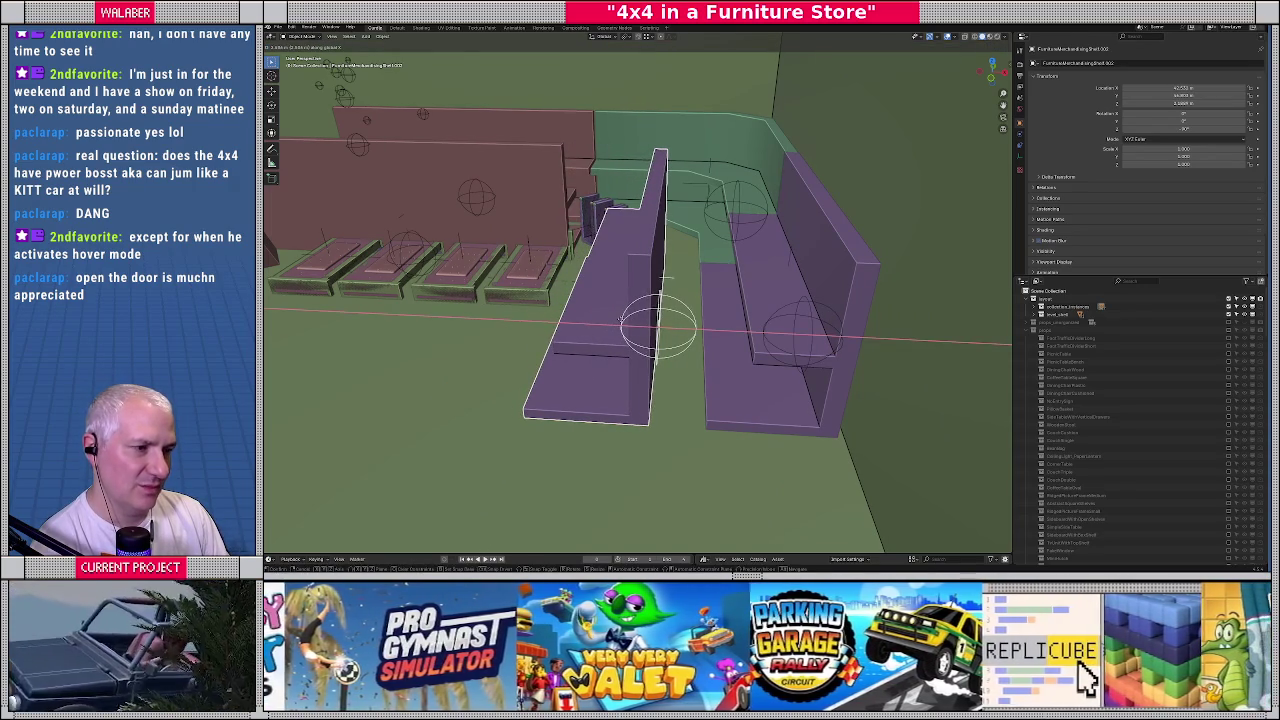
click(616, 318)
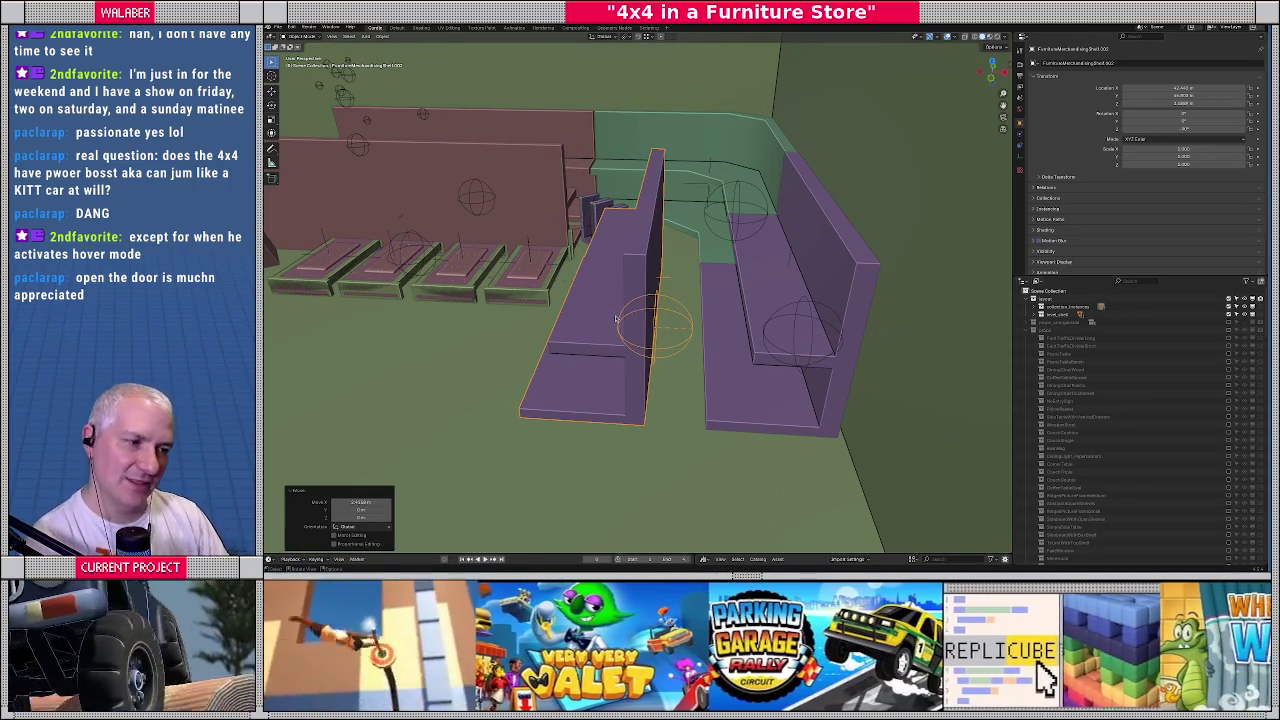
key(g)
key(x)
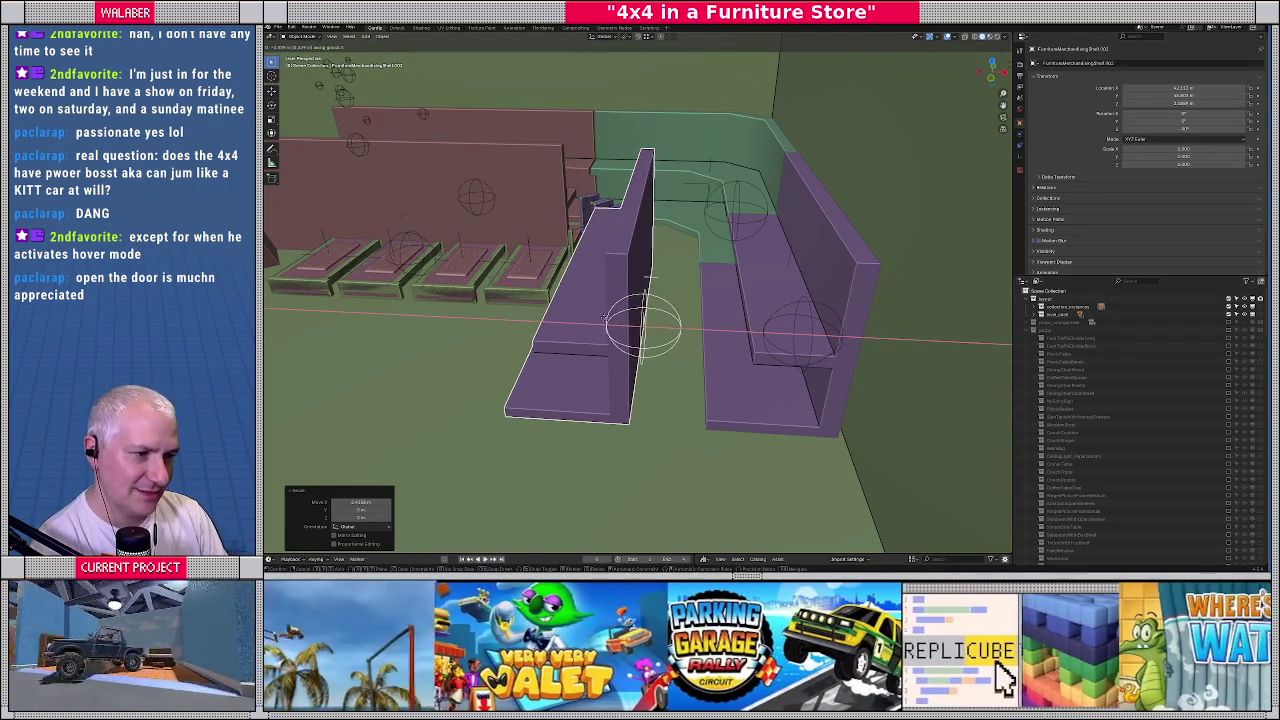
click(604, 316)
middle_drag(604, 316, 606, 220)
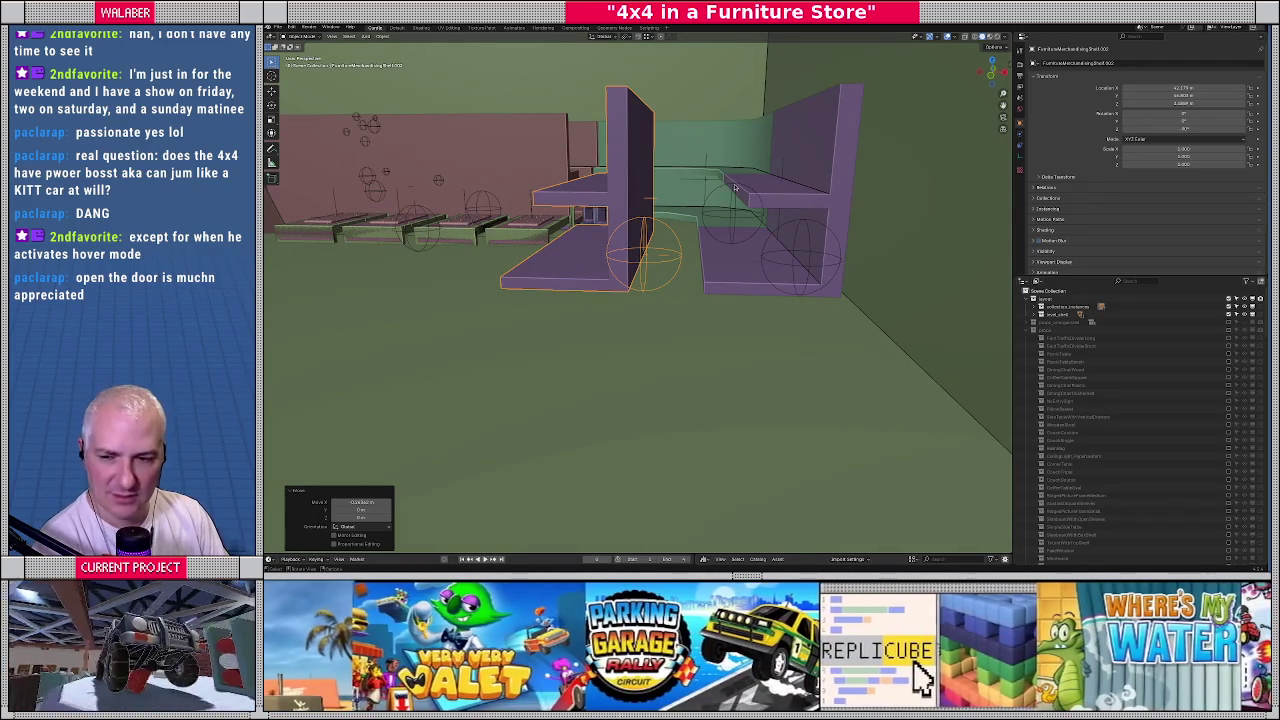
mouse_move(628, 232)
middle_down()
mouse_move(606, 296)
mouse_move(534, 287)
mouse_move(633, 260)
middle_up()
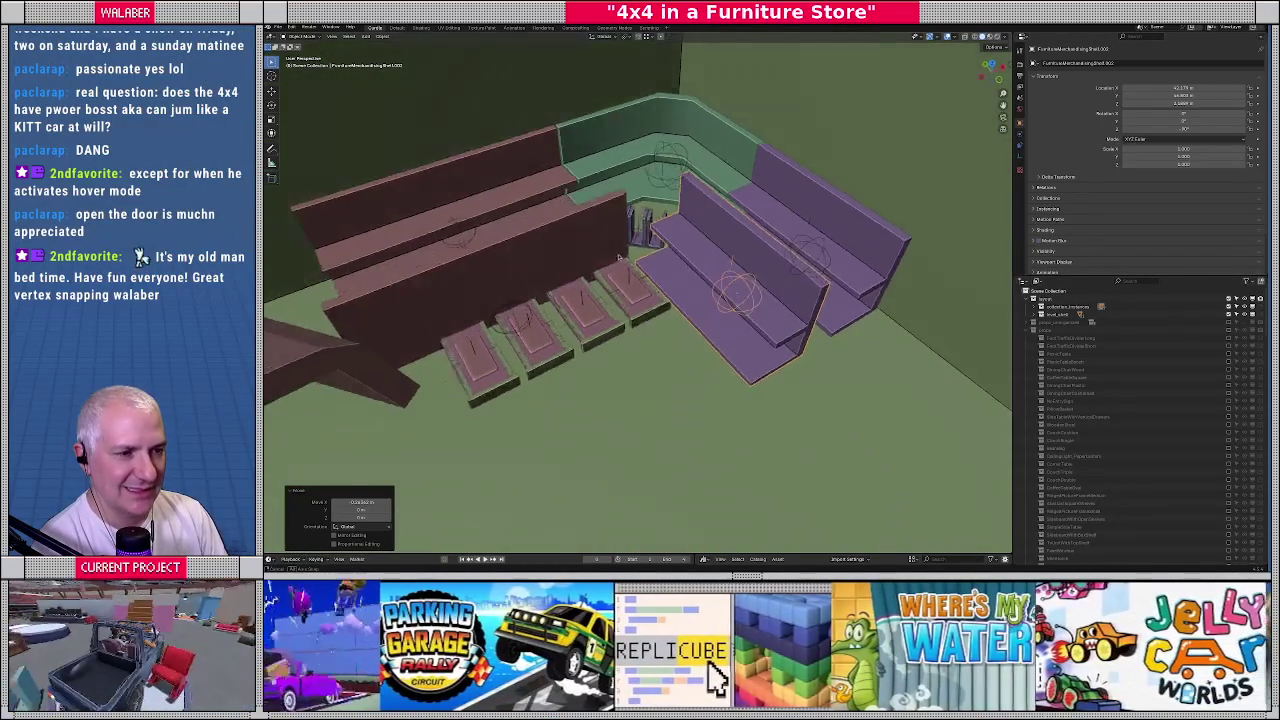
key(Delete)
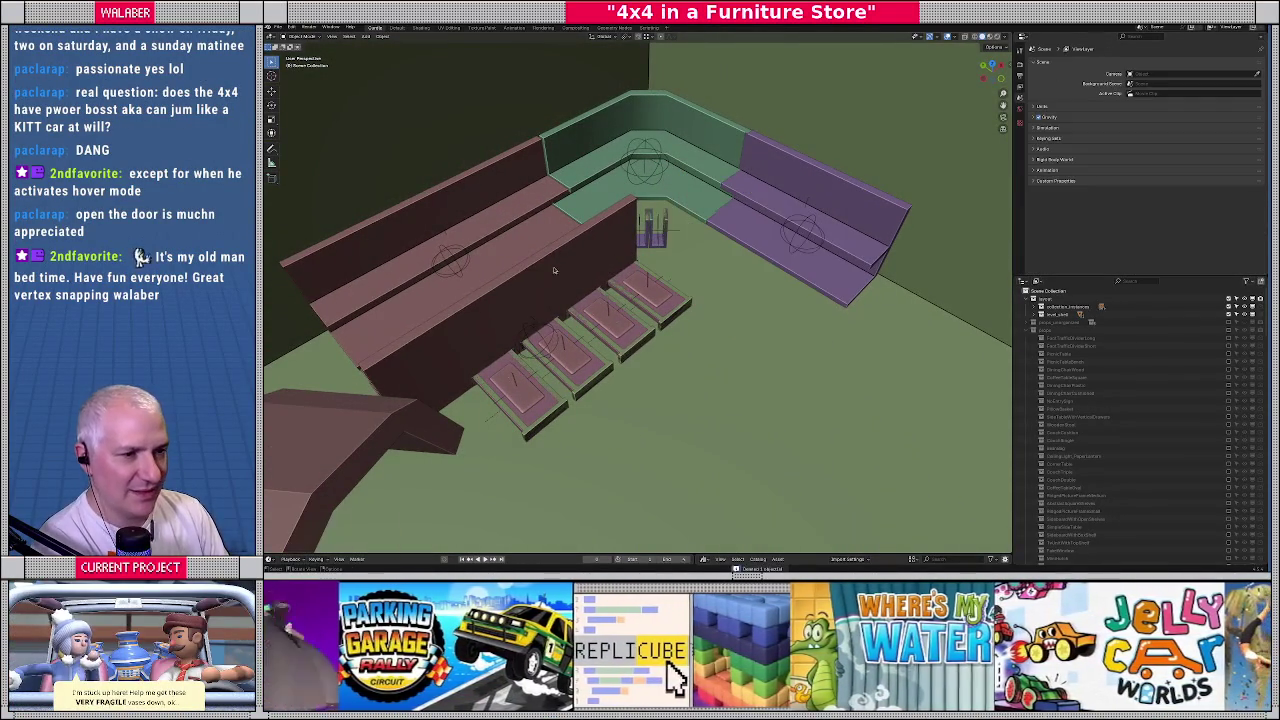
From the top view, duplicate the teal platform and place the copy near the pink pads
mouse_move(608, 265)
middle_down()
mouse_move(582, 257)
mouse_move(571, 293)
mouse_move(589, 293)
mouse_move(557, 263)
middle_up()
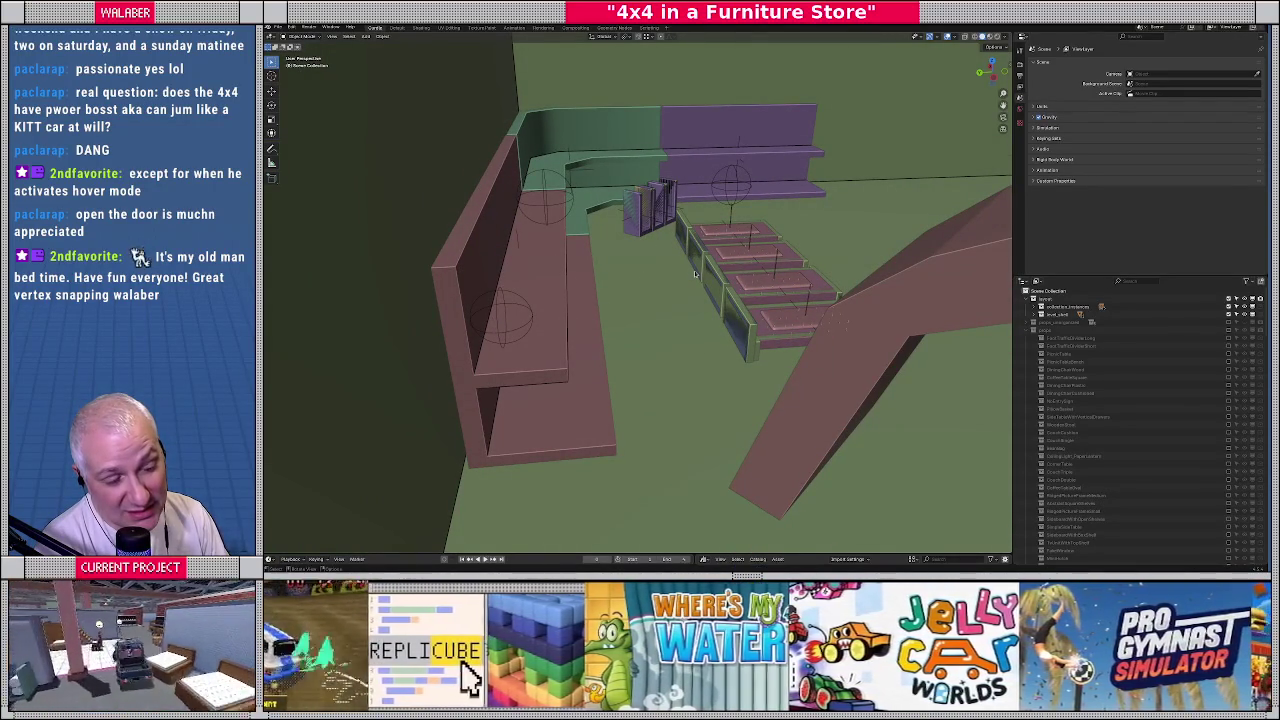
mouse_move(694, 270)
middle_down()
mouse_move(736, 323)
mouse_move(700, 300)
mouse_move(651, 314)
mouse_move(717, 304)
mouse_move(692, 263)
middle_up()
scroll(717, 304, down, 3)
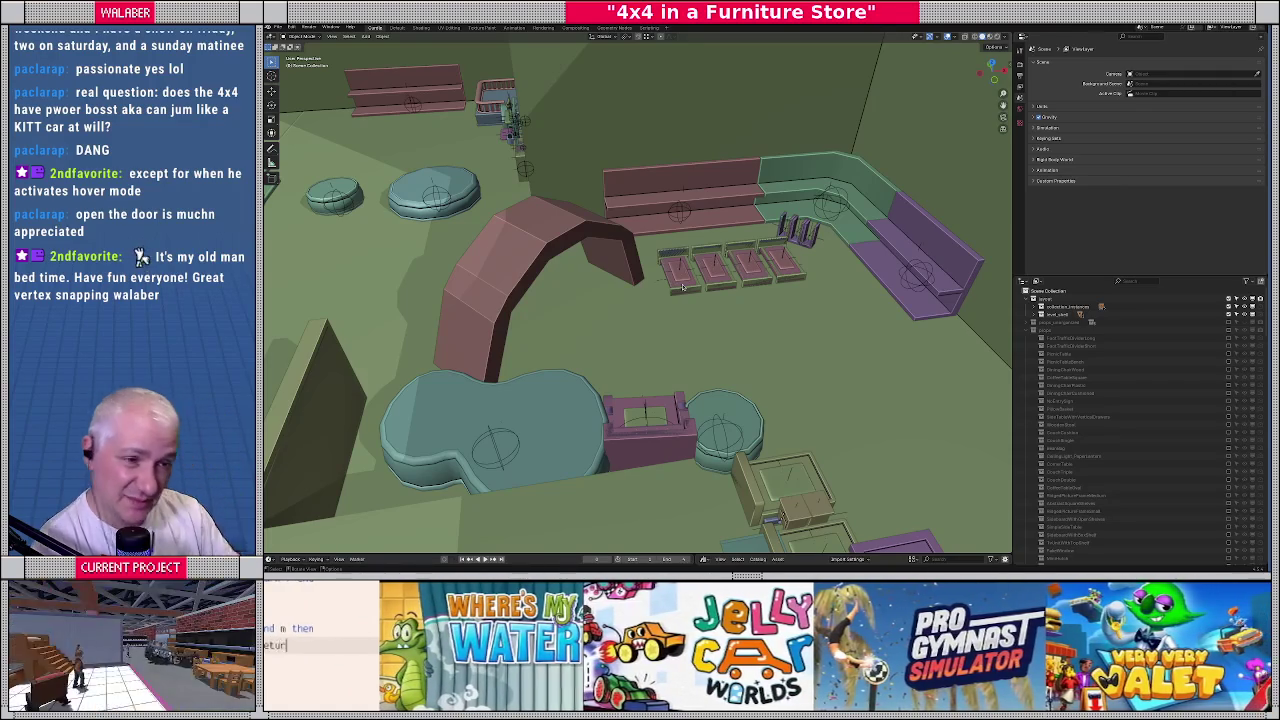
mouse_move(634, 225)
middle_down()
mouse_move(491, 251)
mouse_move(638, 248)
mouse_move(614, 258)
mouse_move(650, 204)
mouse_move(600, 300)
middle_up()
click(600, 330)
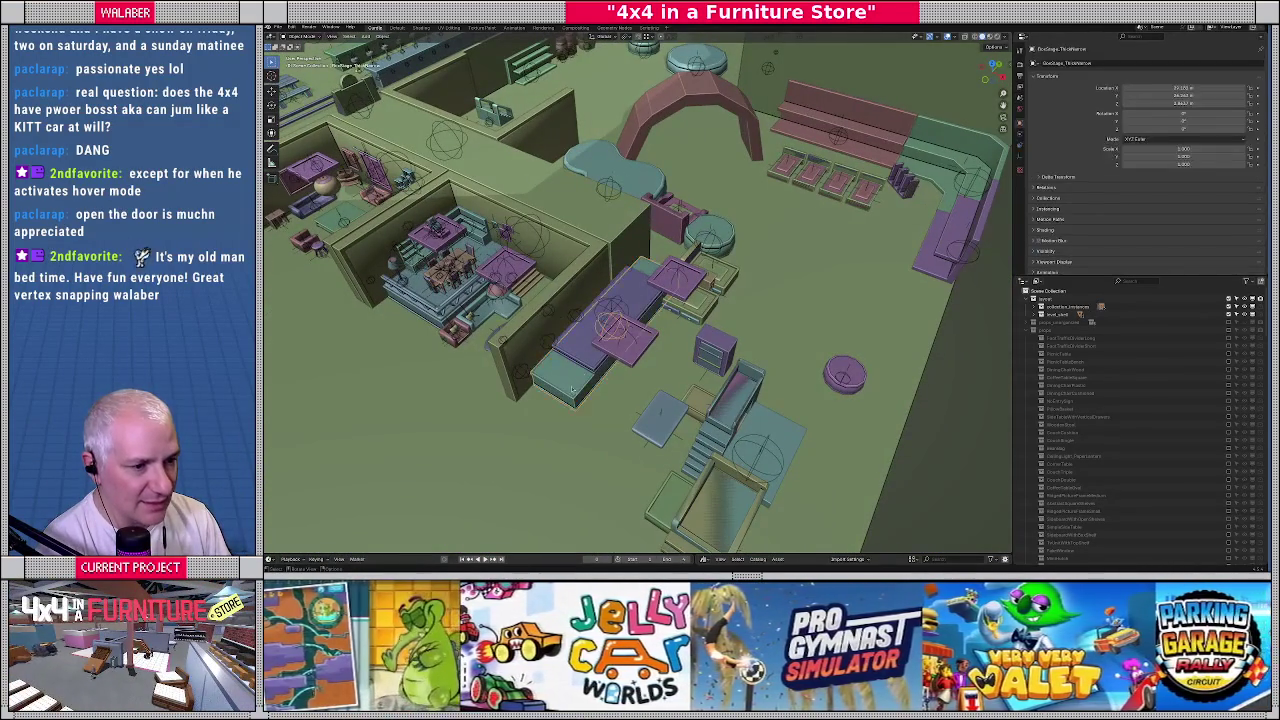
scroll(566, 376, up, 3)
key(KP_7)
scroll(566, 376, up, 2)
shift+middle_drag(566, 376, 590, 310)
key(shift+d)
click(653, 131)
Rotate the platform copy 90° and nudge it up against the four pink pads
text(r90)
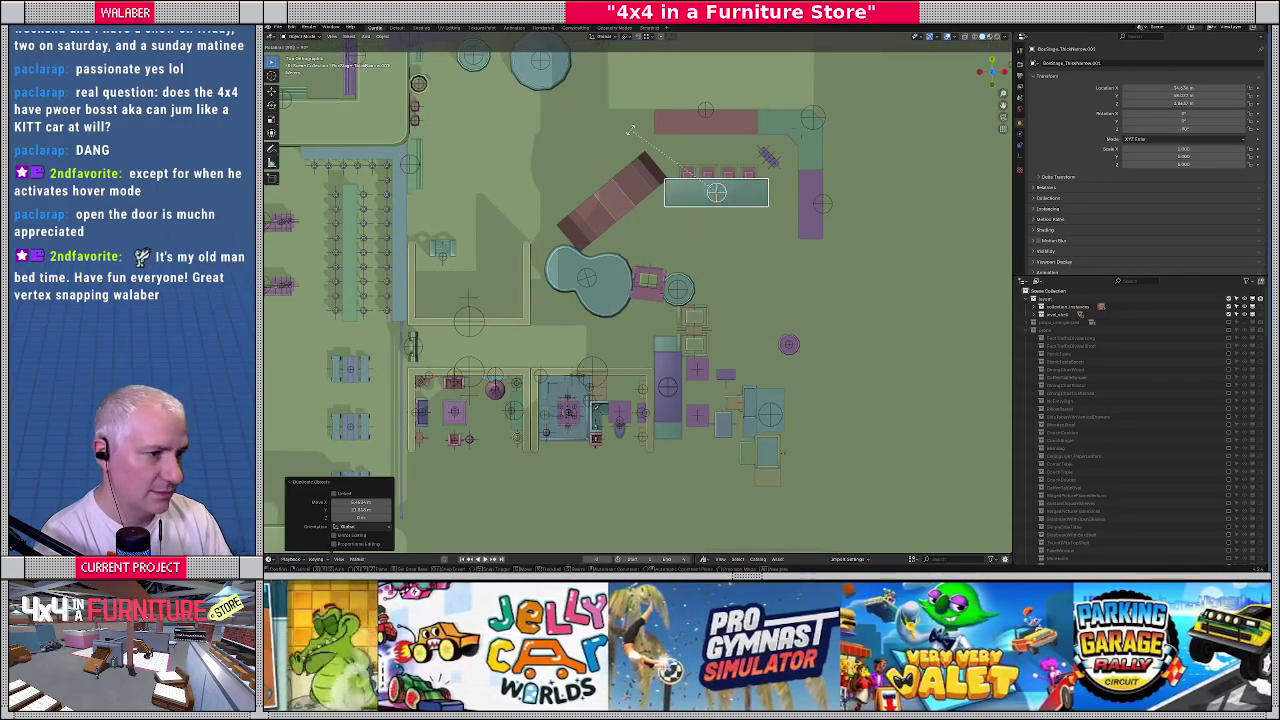
key(Return)
scroll(680, 180, up, 1)
scroll(685, 200, up, 1)
scroll(689, 215, up, 1)
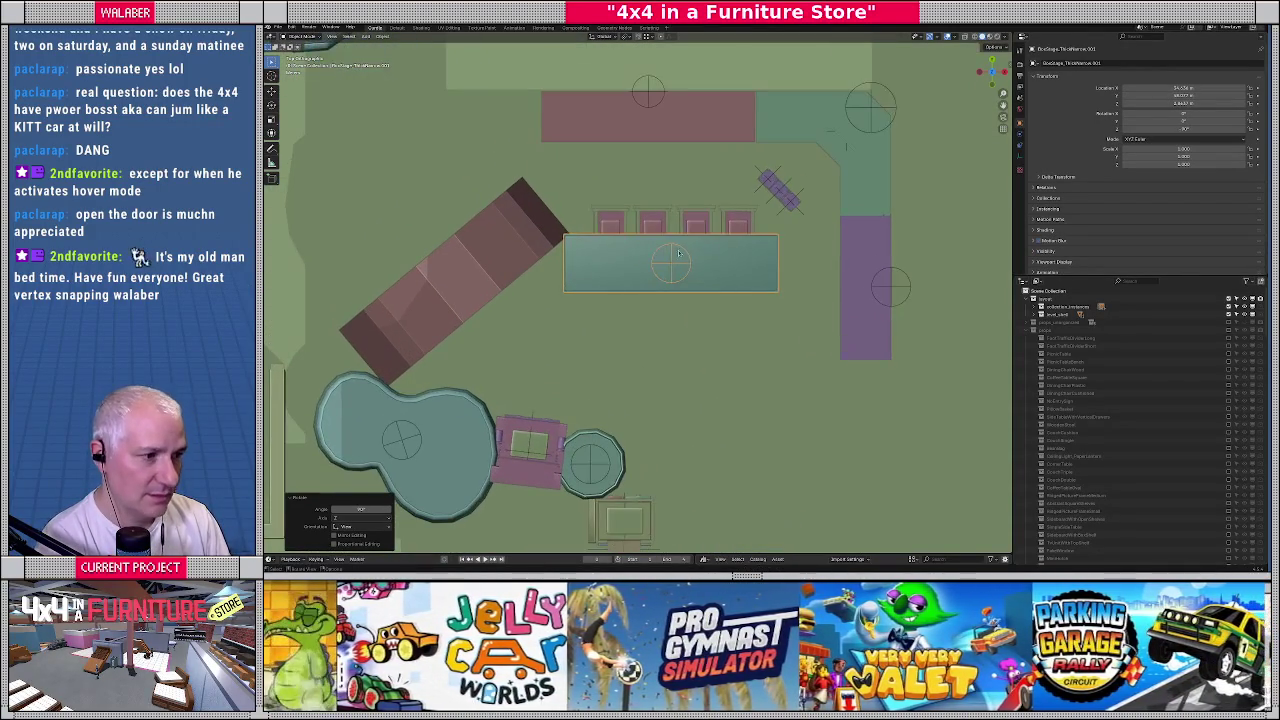
drag(689, 218, 705, 200)
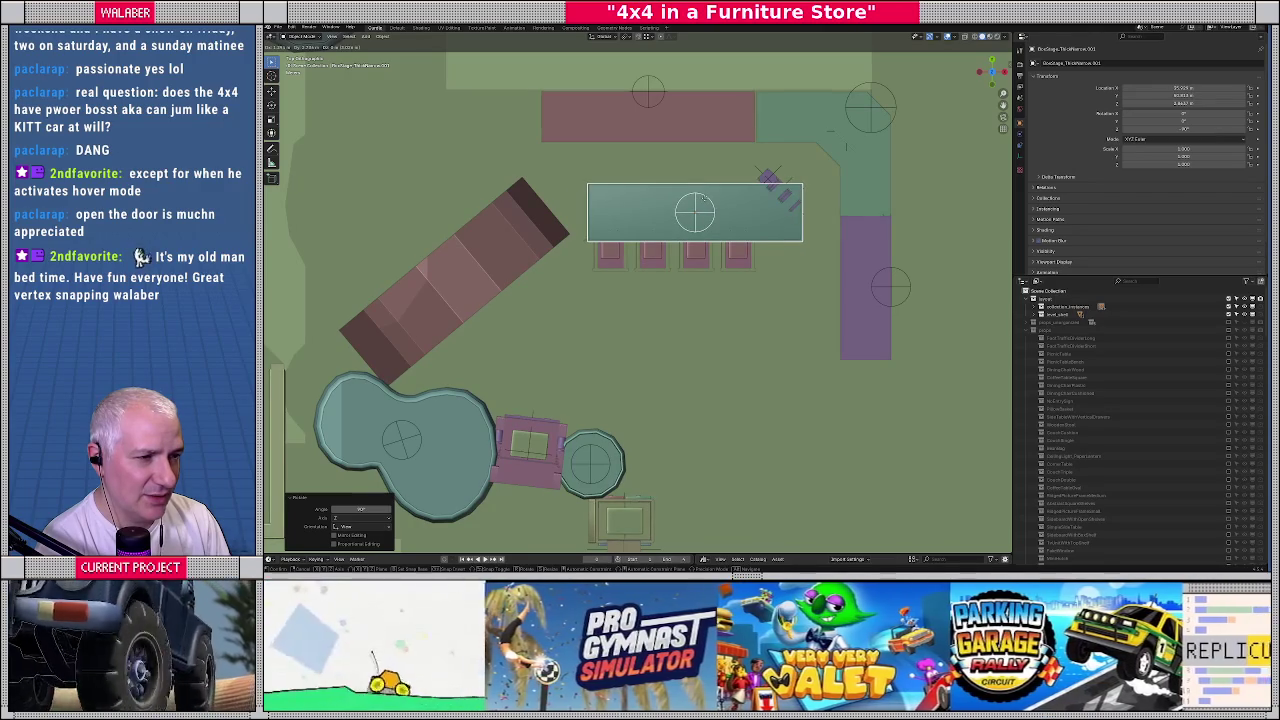
mouse_move(705, 200)
middle_down()
mouse_move(599, 289)
mouse_move(622, 289)
mouse_move(512, 310)
middle_up()
click(464, 319)
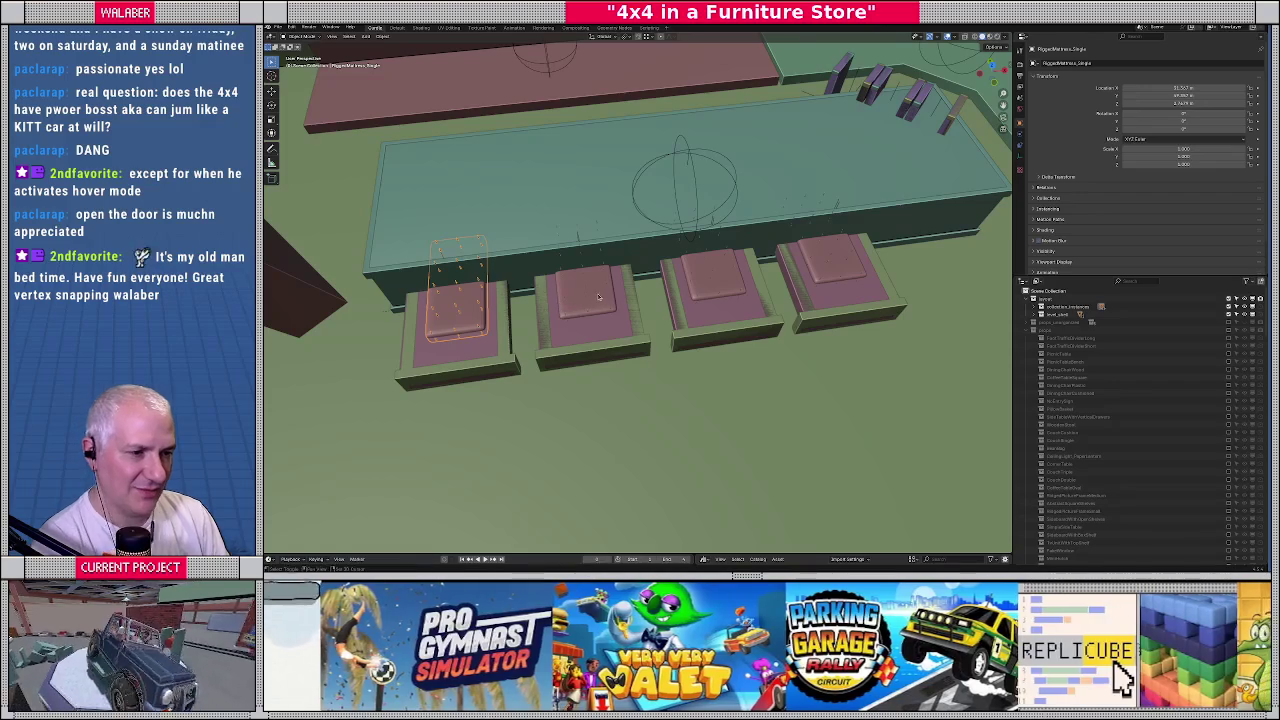
Restore the four pink bed frames and move them onto the teal platform
key(Delete)
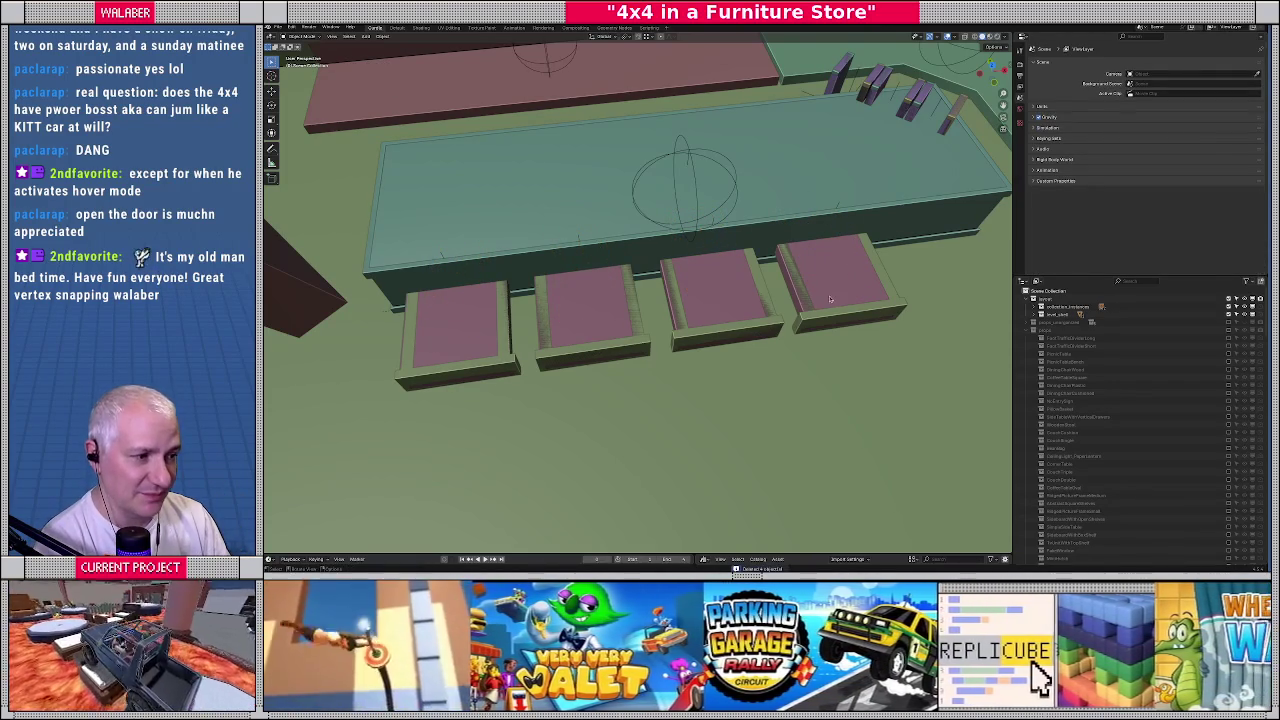
key(ctrl+z)
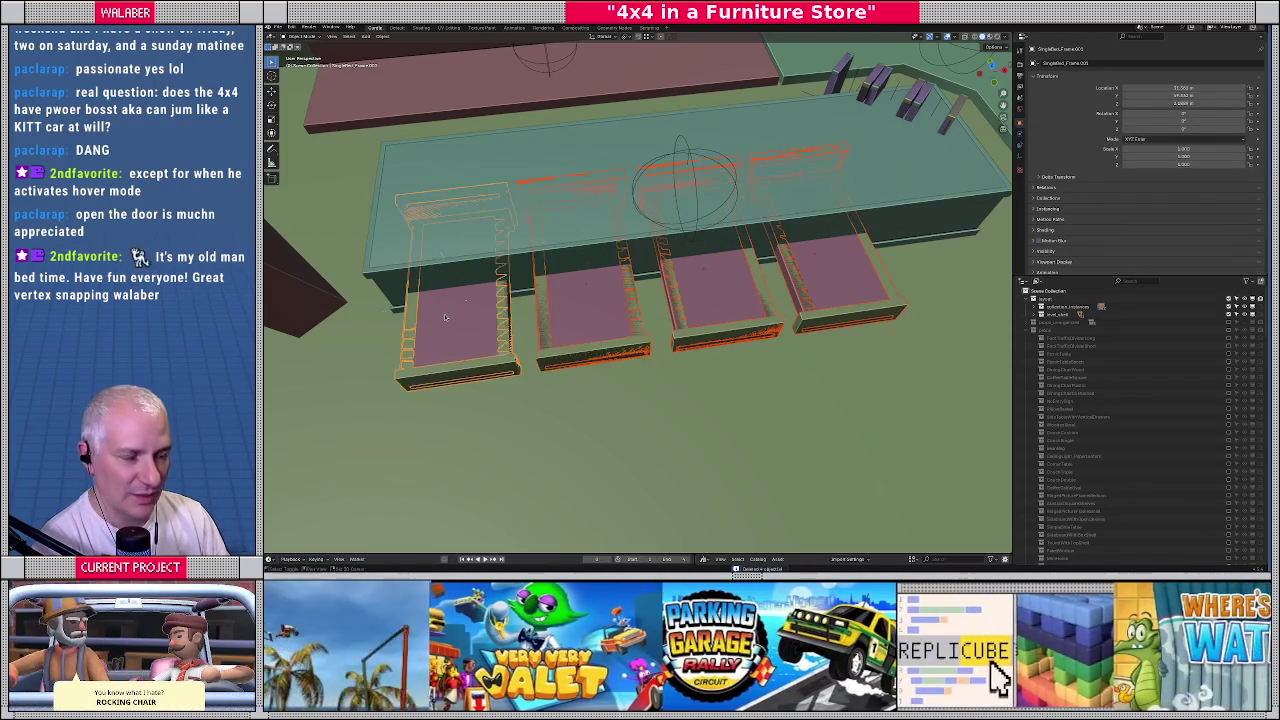
key(KP_7)
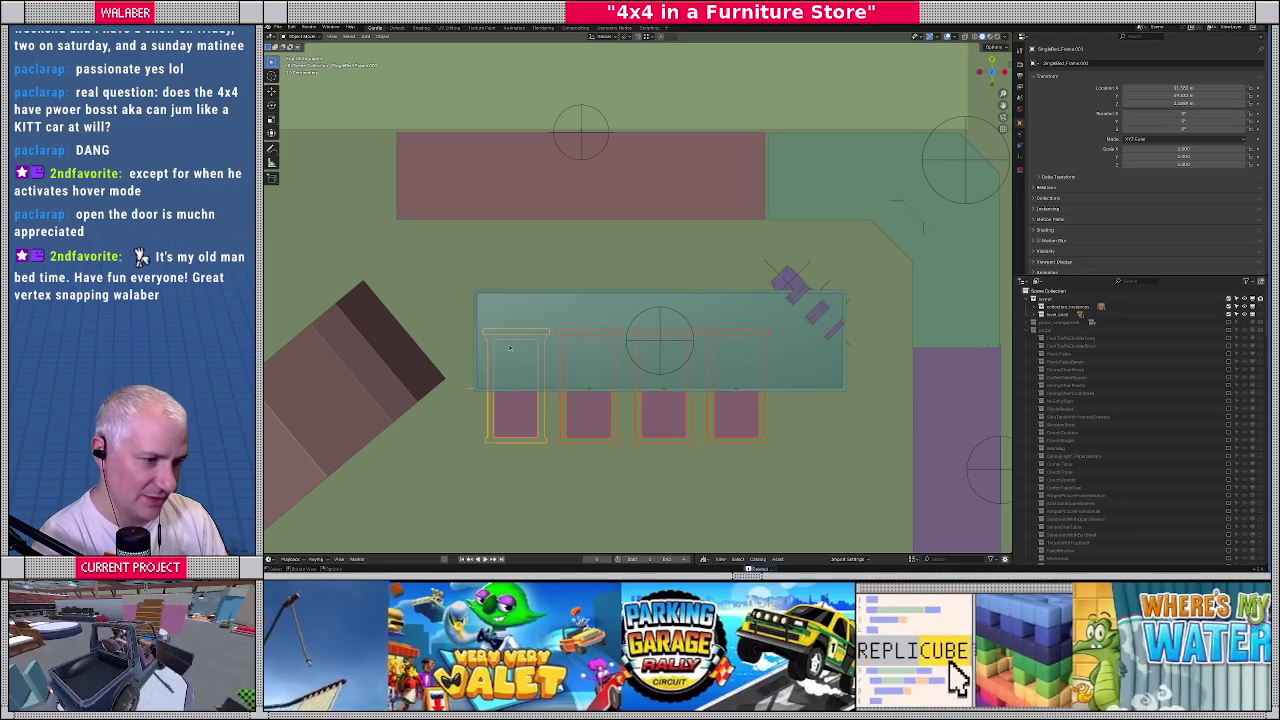
key(g)
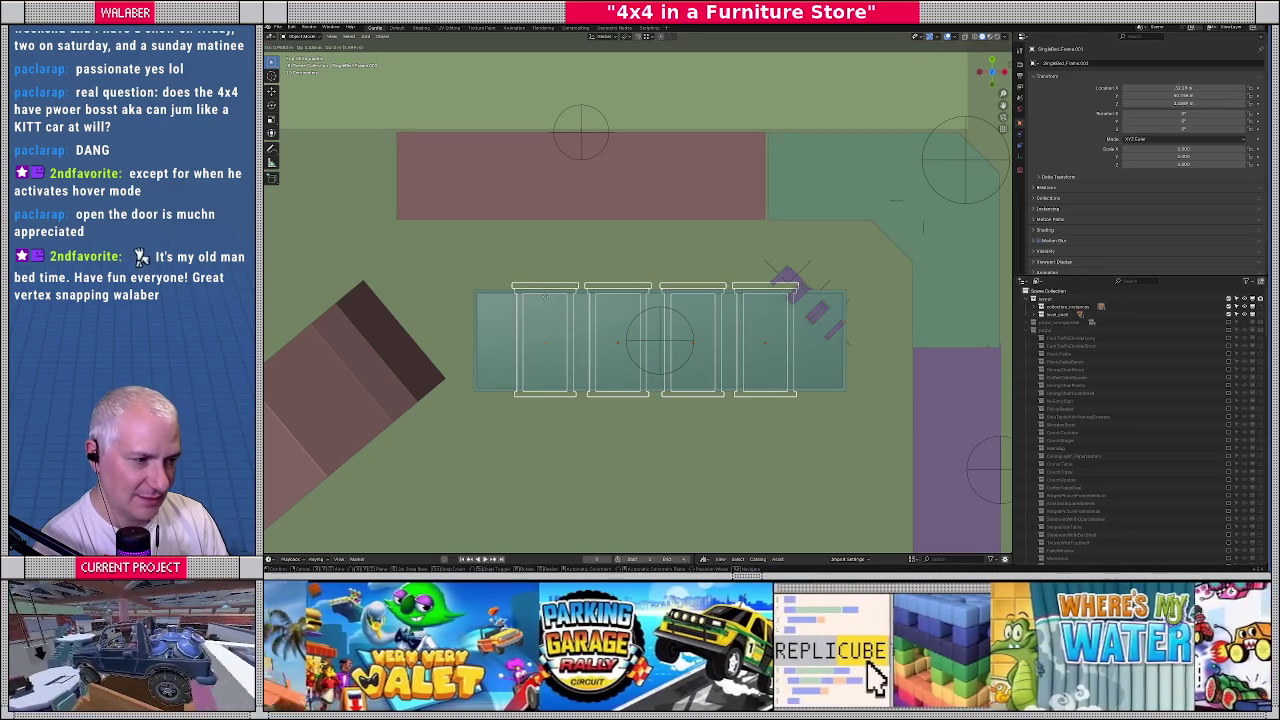
click(544, 296)
middle_drag(544, 296, 547, 314)
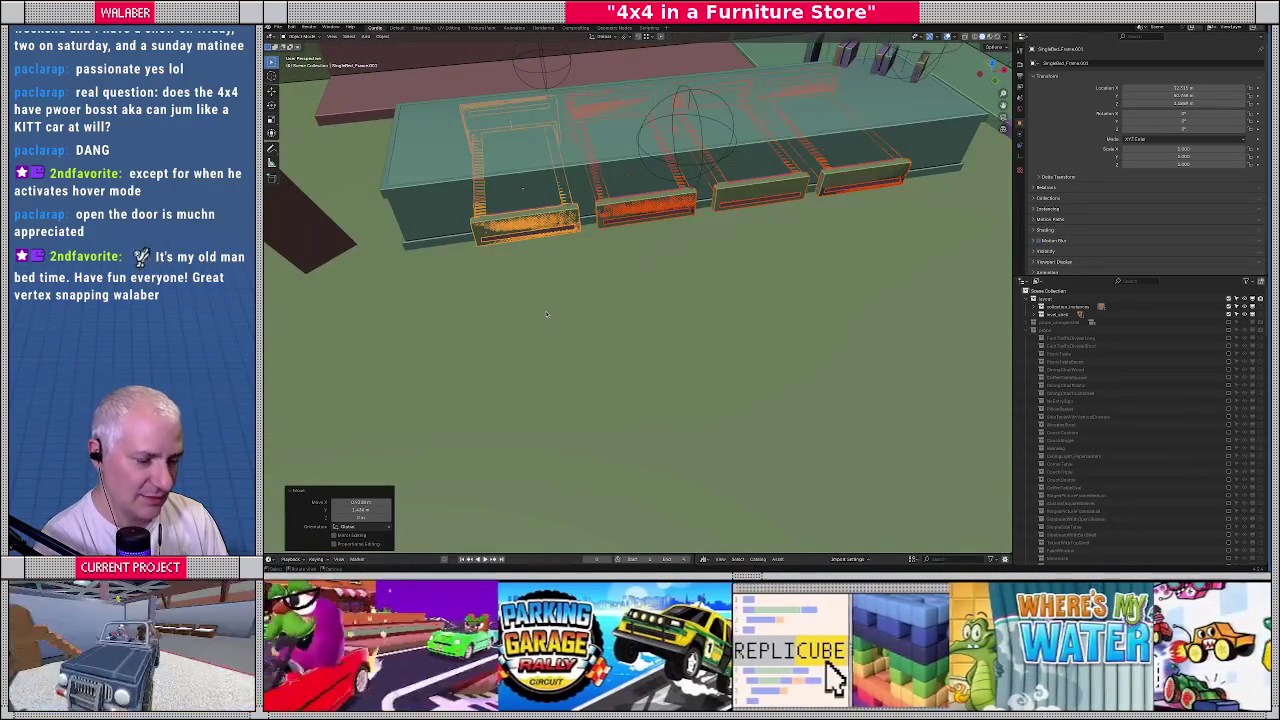
key(ctrl+z)
mouse_move(523, 314)
middle_down()
mouse_move(415, 322)
mouse_move(561, 294)
mouse_move(617, 312)
middle_up()
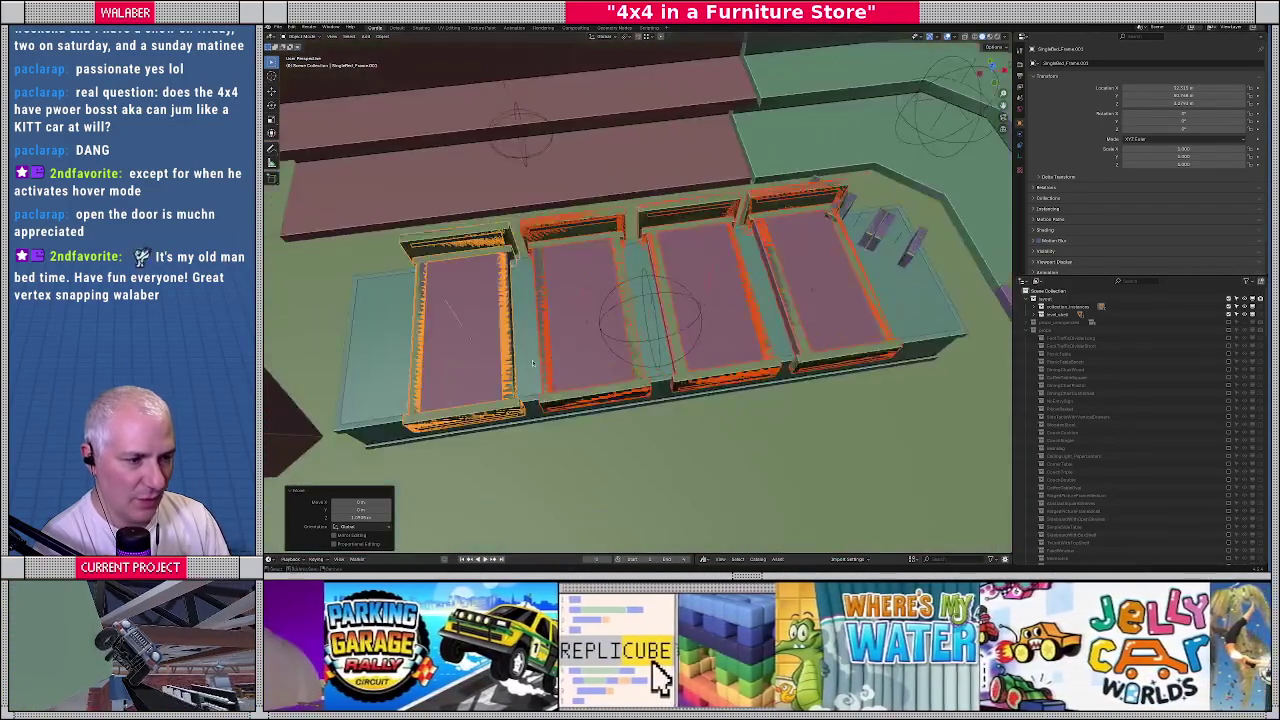
mouse_move(617, 312)
middle_down()
mouse_move(533, 363)
mouse_move(551, 350)
middle_up()
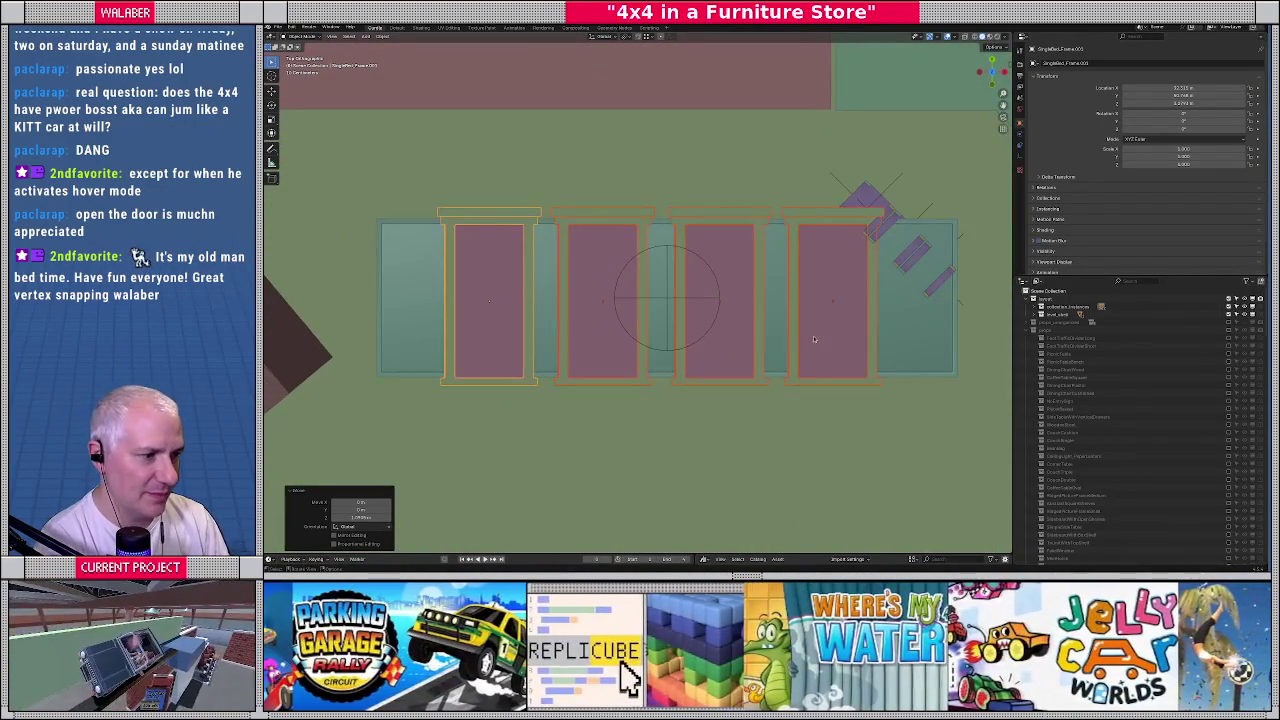
Delete three of the four pink bed frames
click(814, 339)
key(Delete)
click(720, 290)
key(Delete)
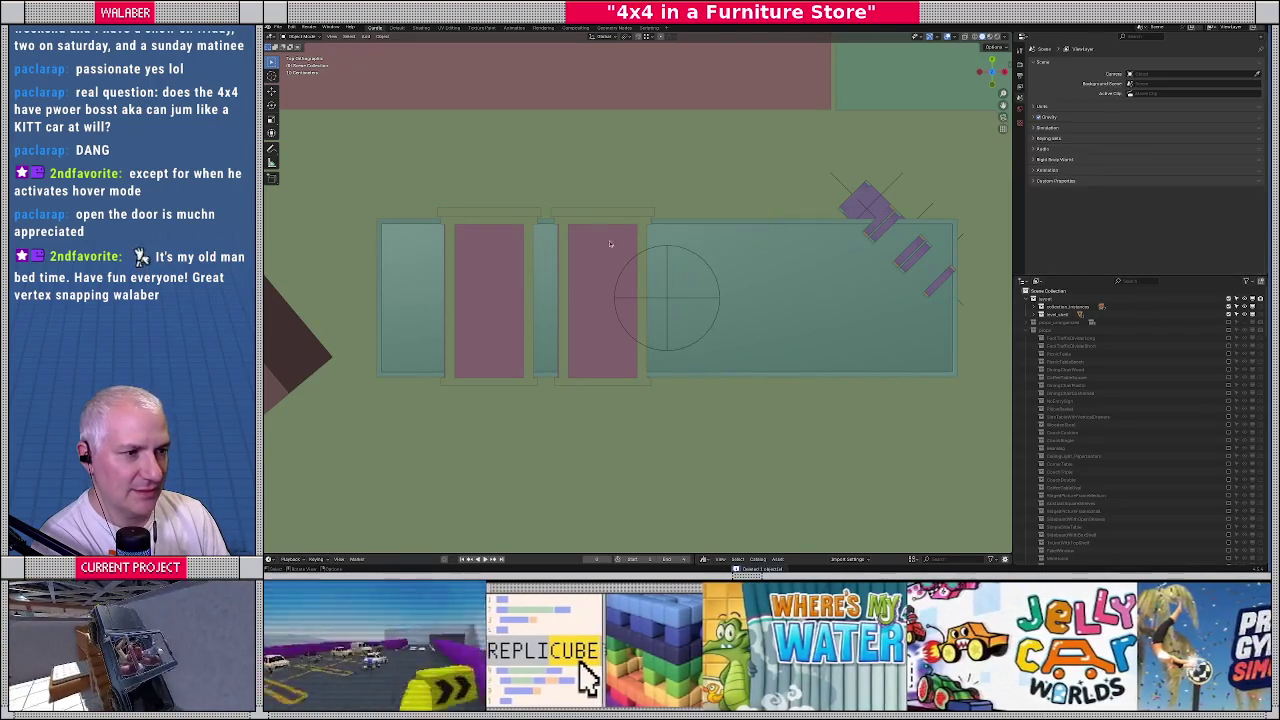
click(602, 290)
key(Delete)
Delete the three purple bars and start turning the remaining bed frame
click(870, 201)
key(Delete)
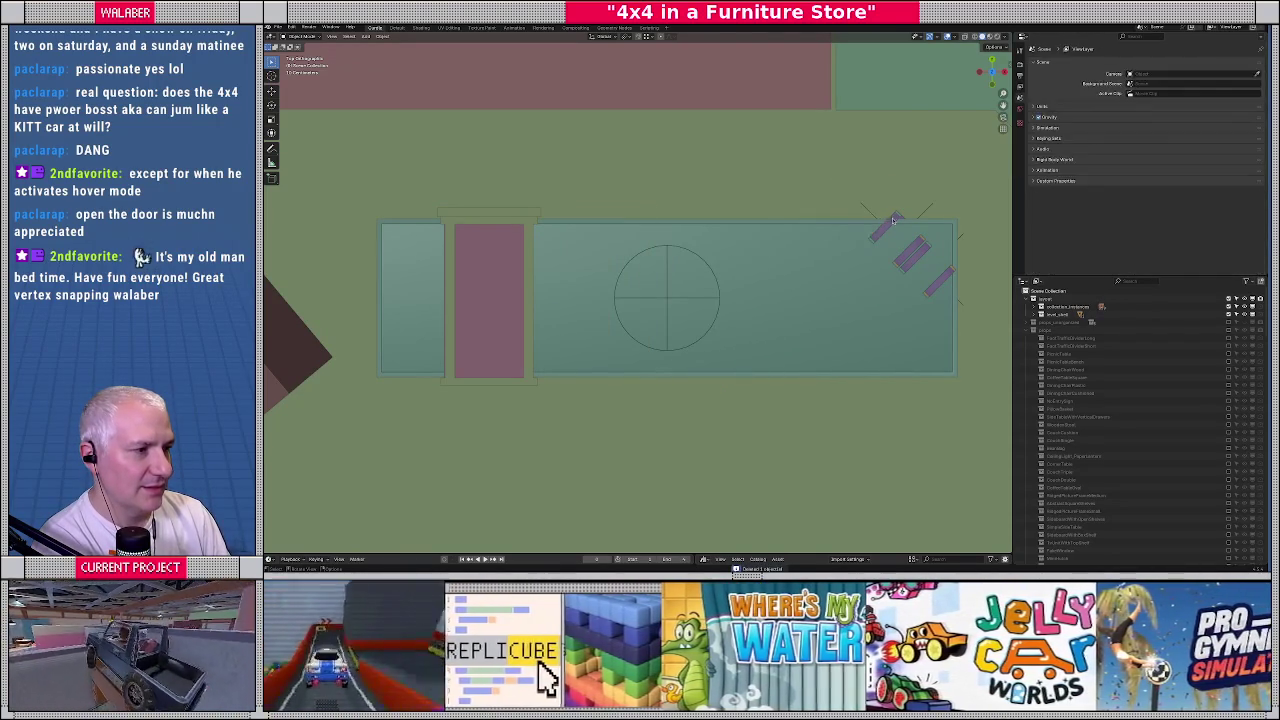
click(894, 220)
key(Delete)
click(943, 280)
key(Delete)
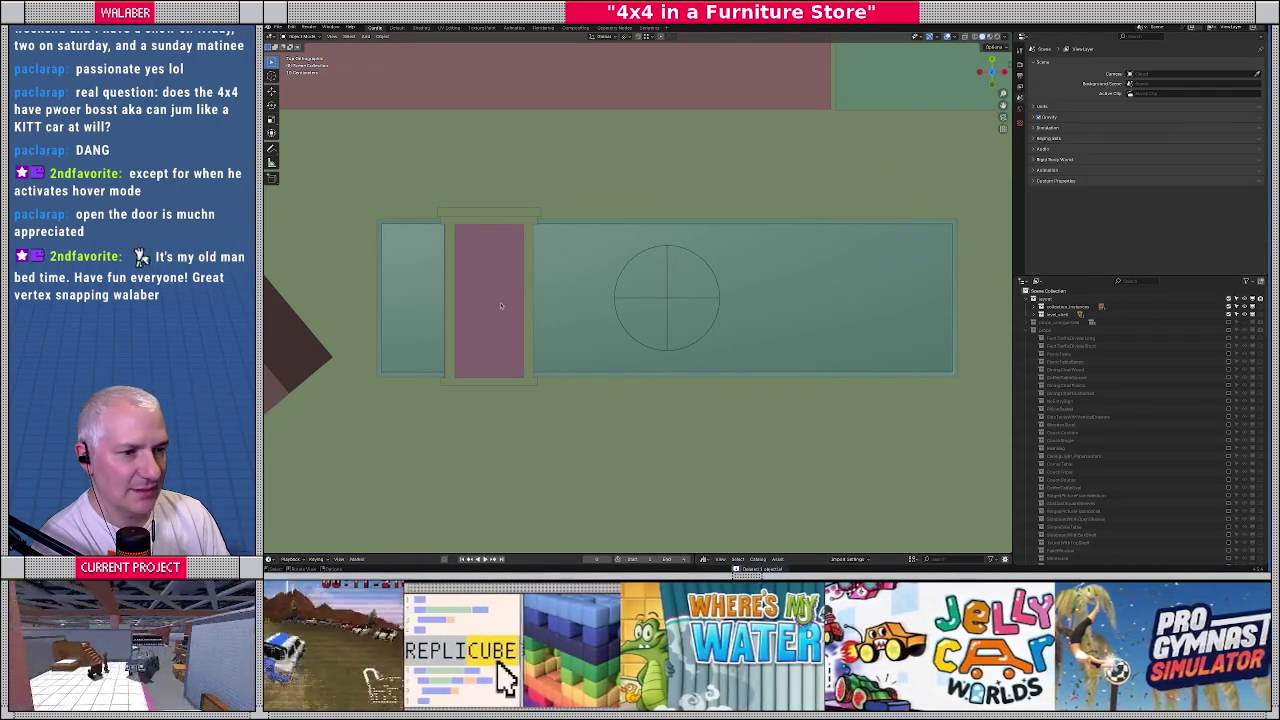
click(490, 320)
key(s)
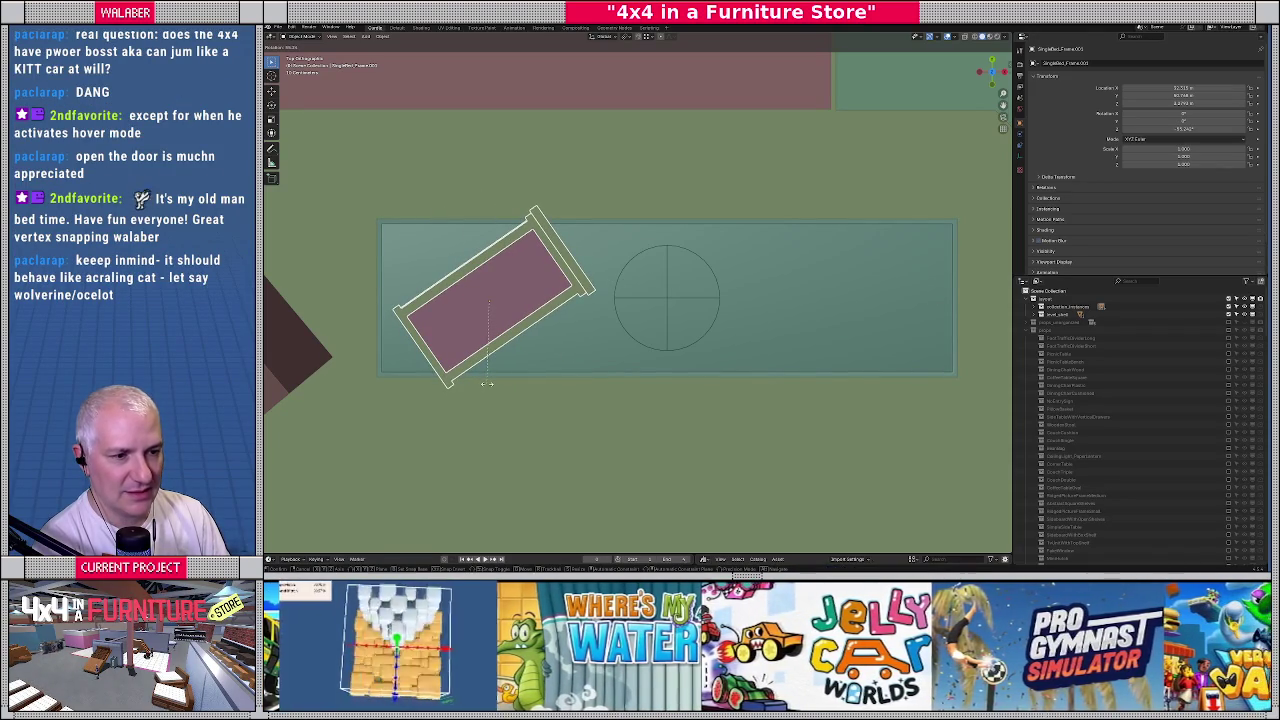
Confirm the bed frame's new angle and move it to the platform's left end
click(486, 384)
scroll(540, 360, up, 1)
shift+middle_drag(500, 375, 588, 342)
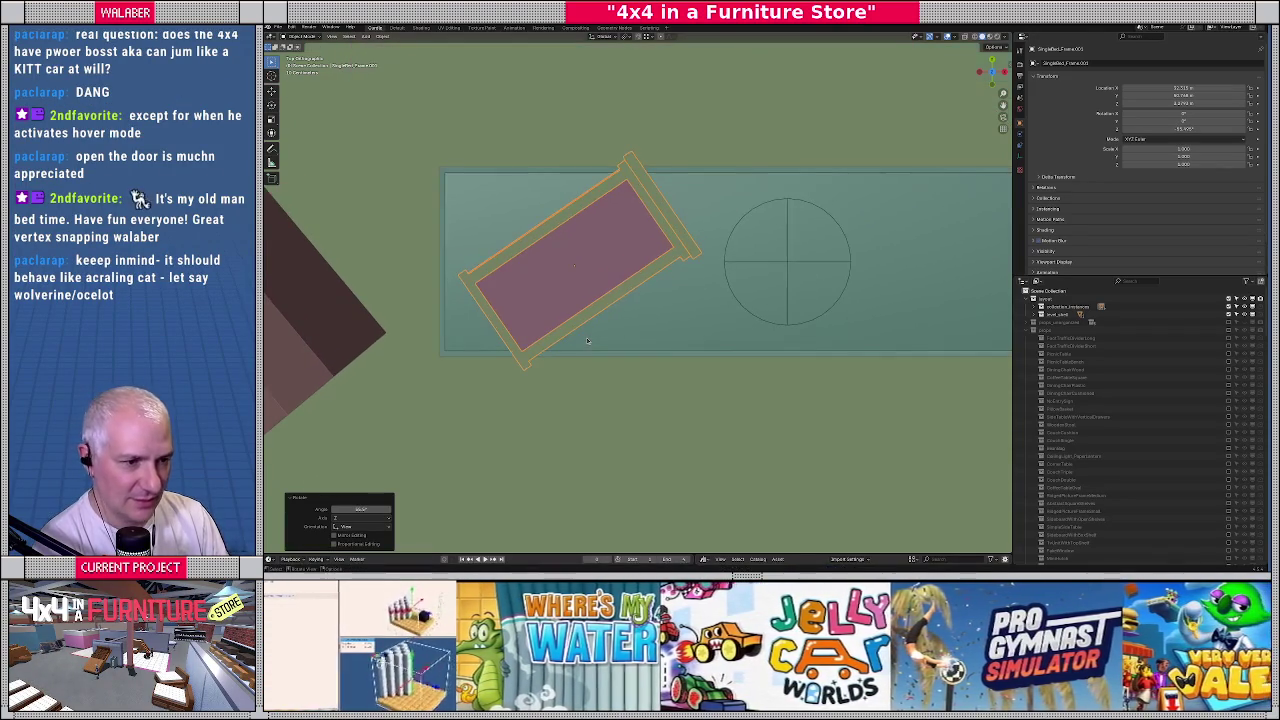
key(g)
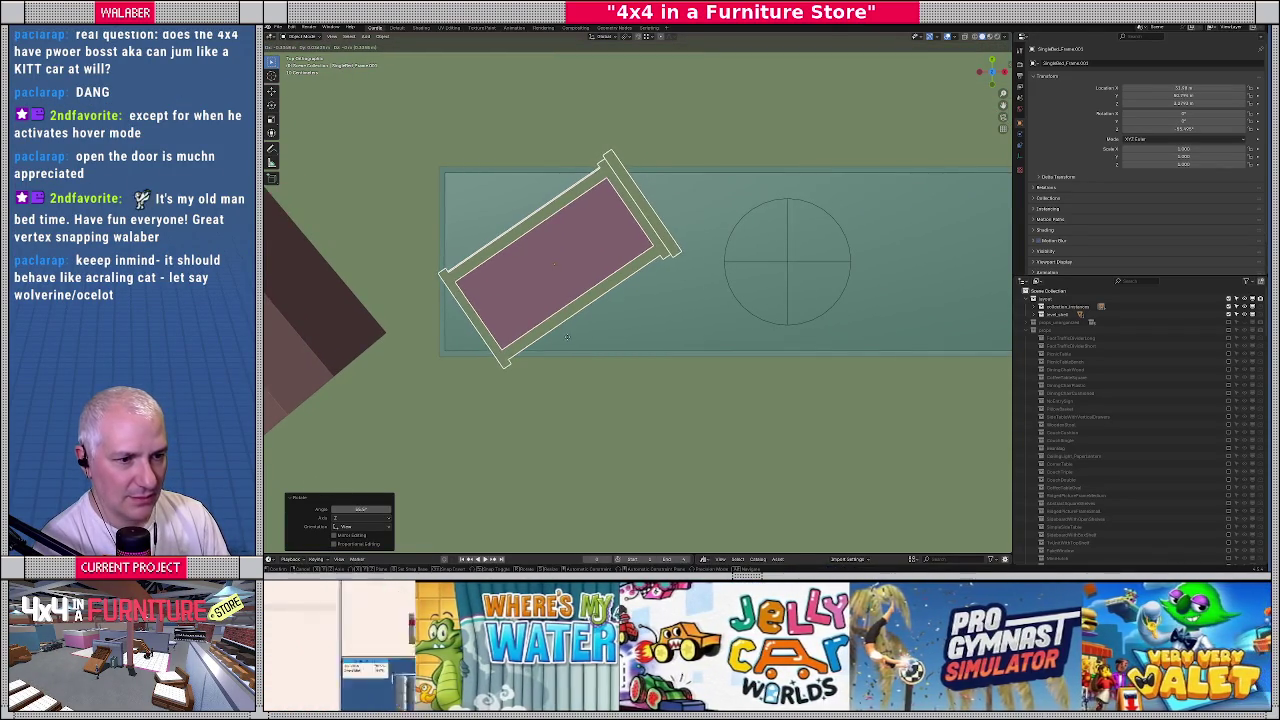
click(580, 340)
Duplicate the bed frame twice, placing copies in the middle and at the right end
scroll(606, 341, down, 3)
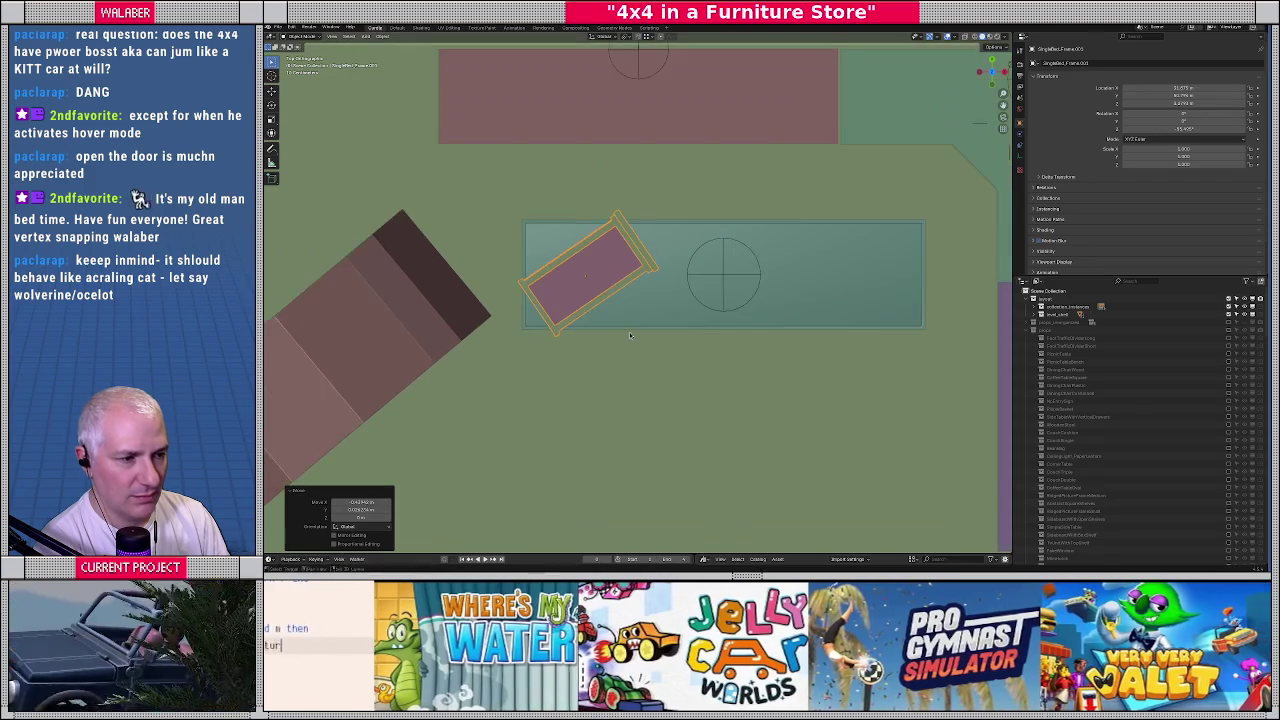
key(shift+d)
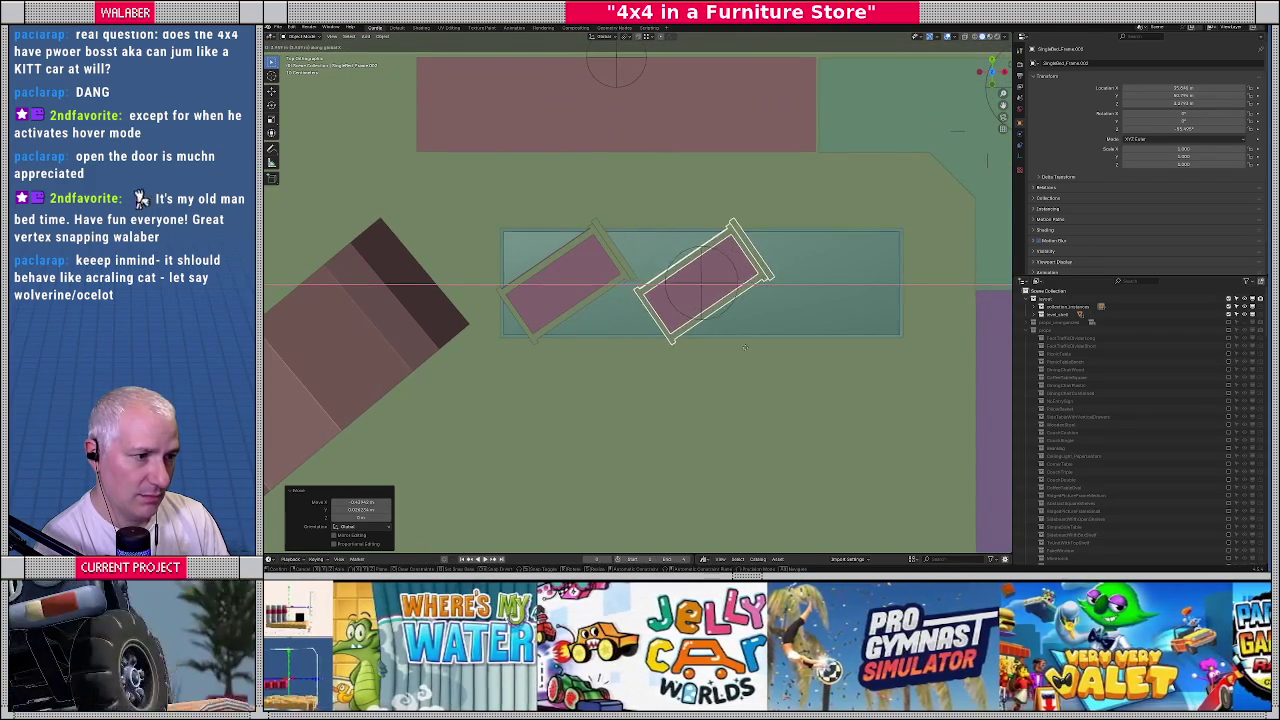
click(739, 347)
key(shift+d)
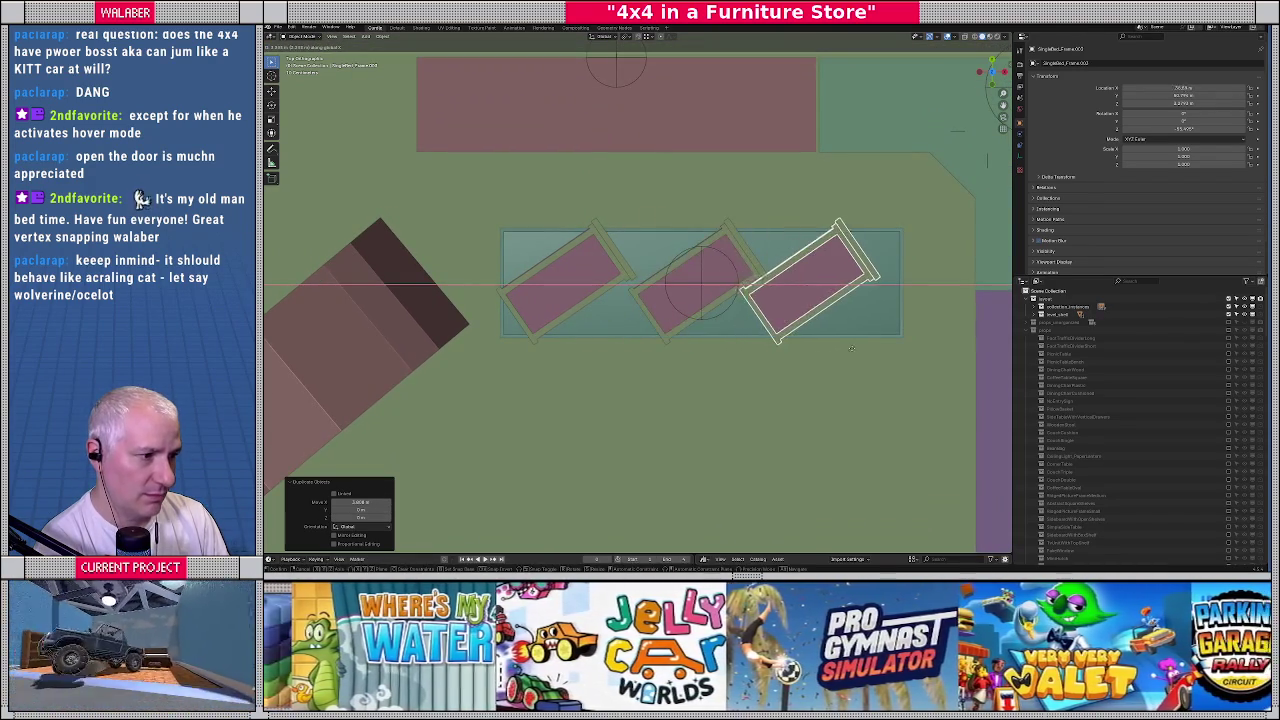
click(867, 347)
Select all three frames and rotate them together around the Median Point pivot
mouse_move(867, 347)
middle_down()
mouse_move(863, 281)
mouse_move(741, 288)
middle_up()
scroll(855, 281, up, 5)
key(KP_7)
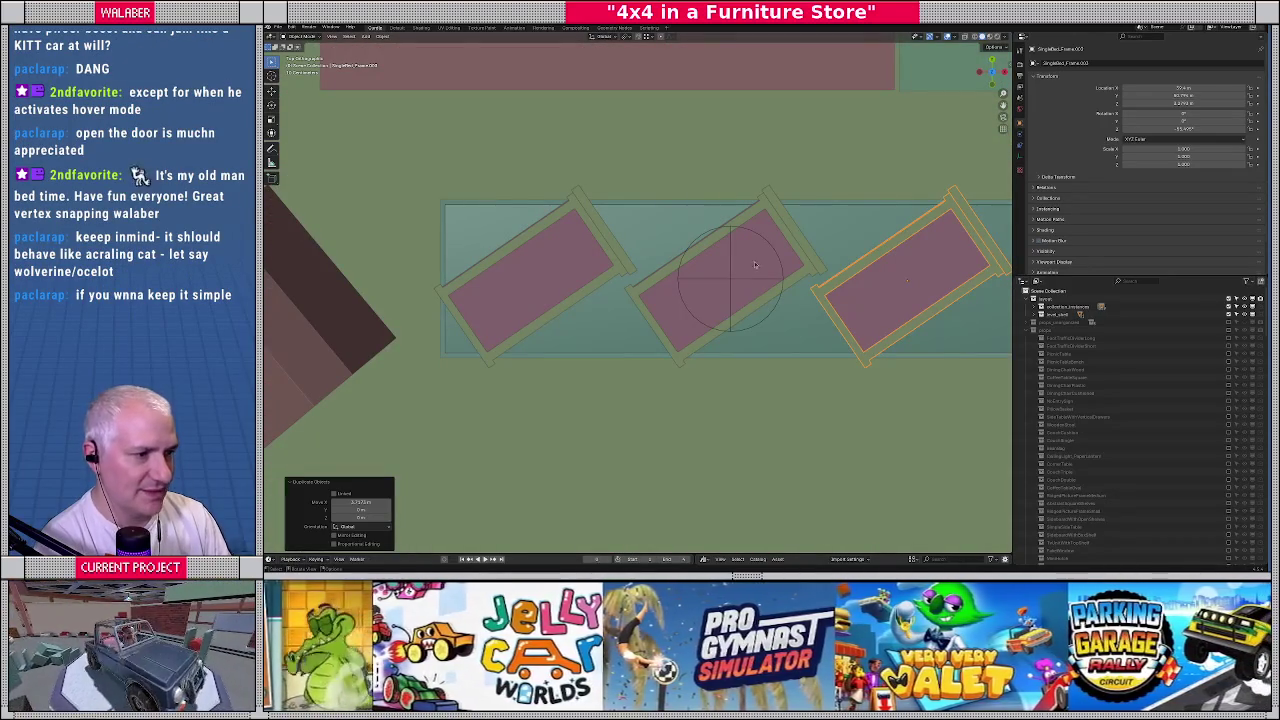
shift+click(784, 234)
shift+click(575, 243)
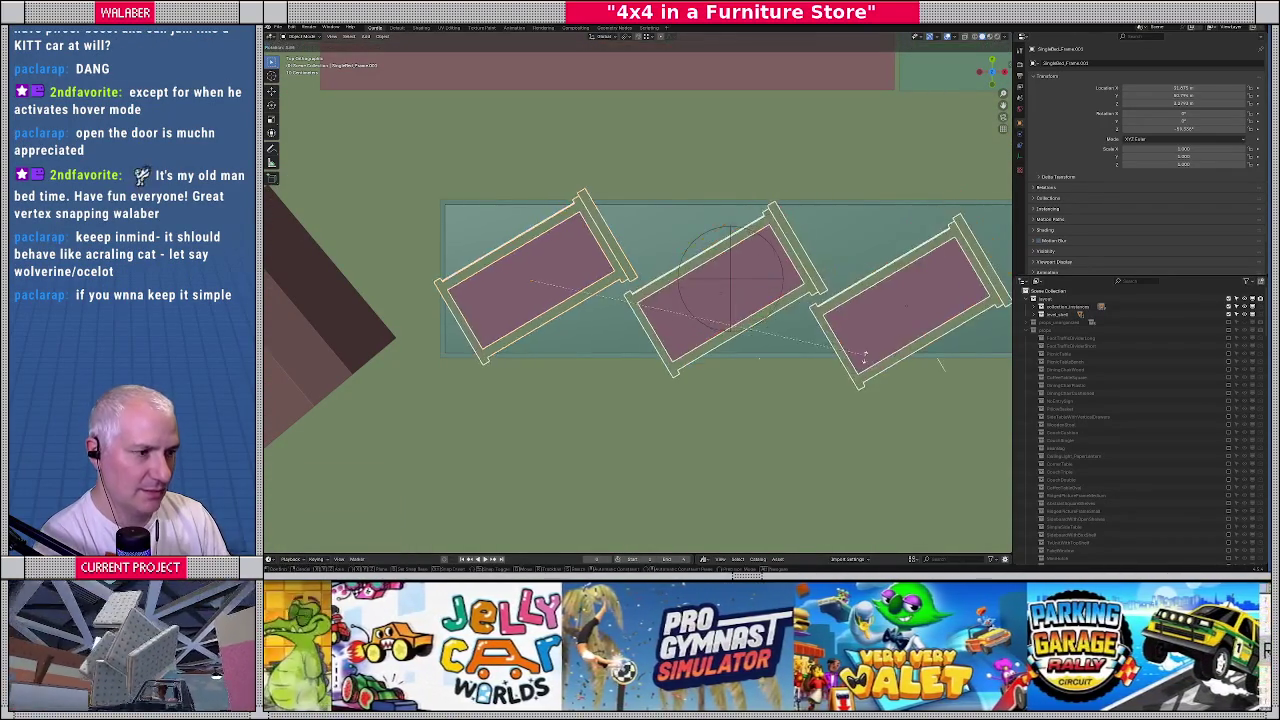
click(625, 37)
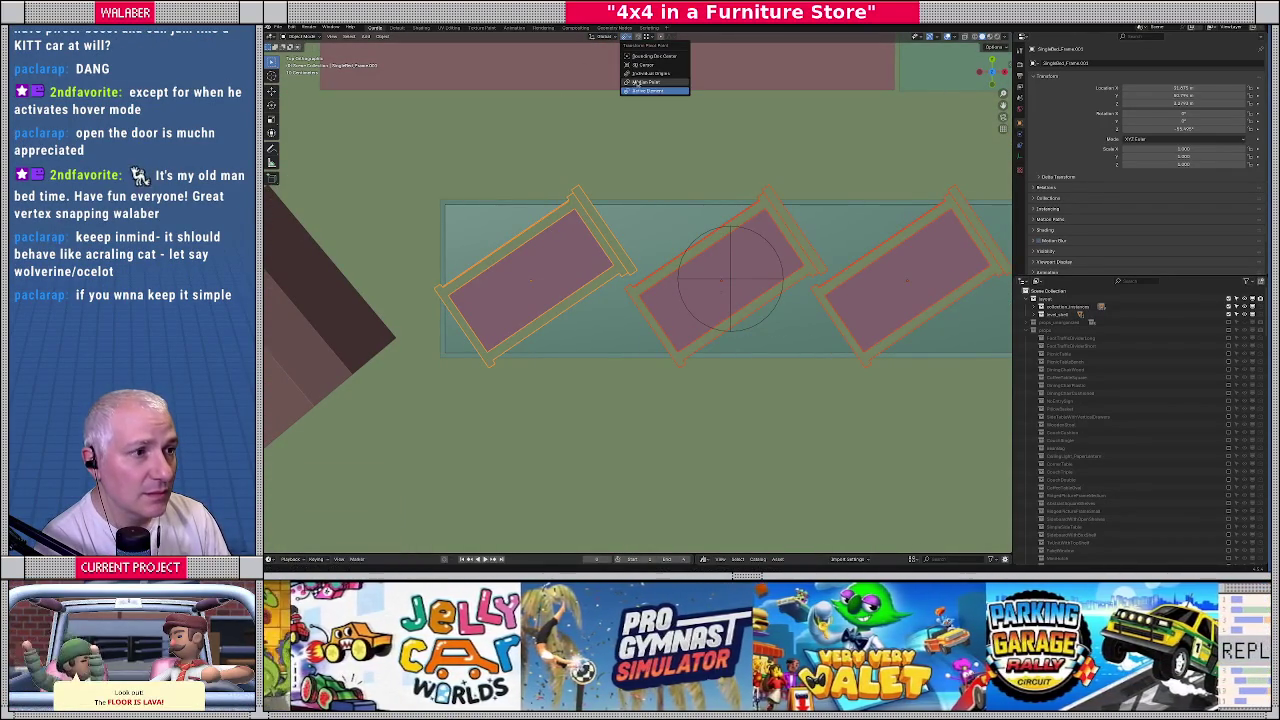
click(636, 82)
key(r)
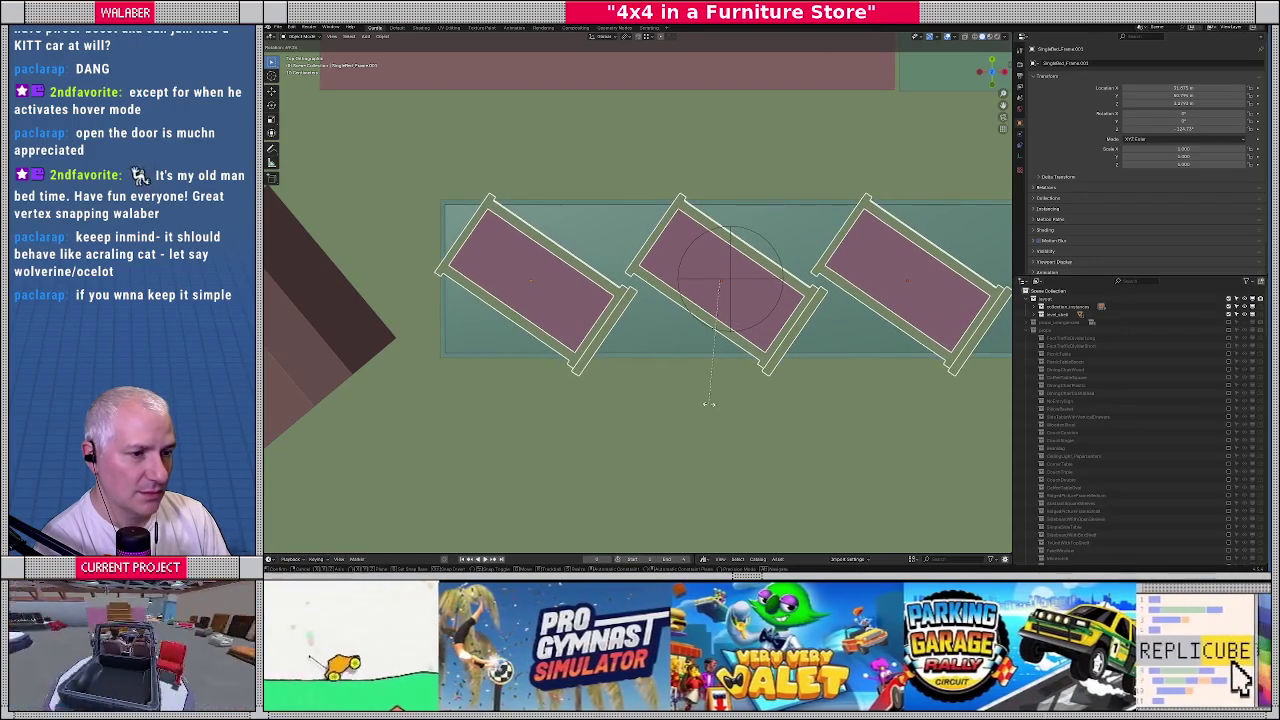
click(705, 400)
Adjust the three frames' vertical height along the Z axis
scroll(686, 384, down, 1)
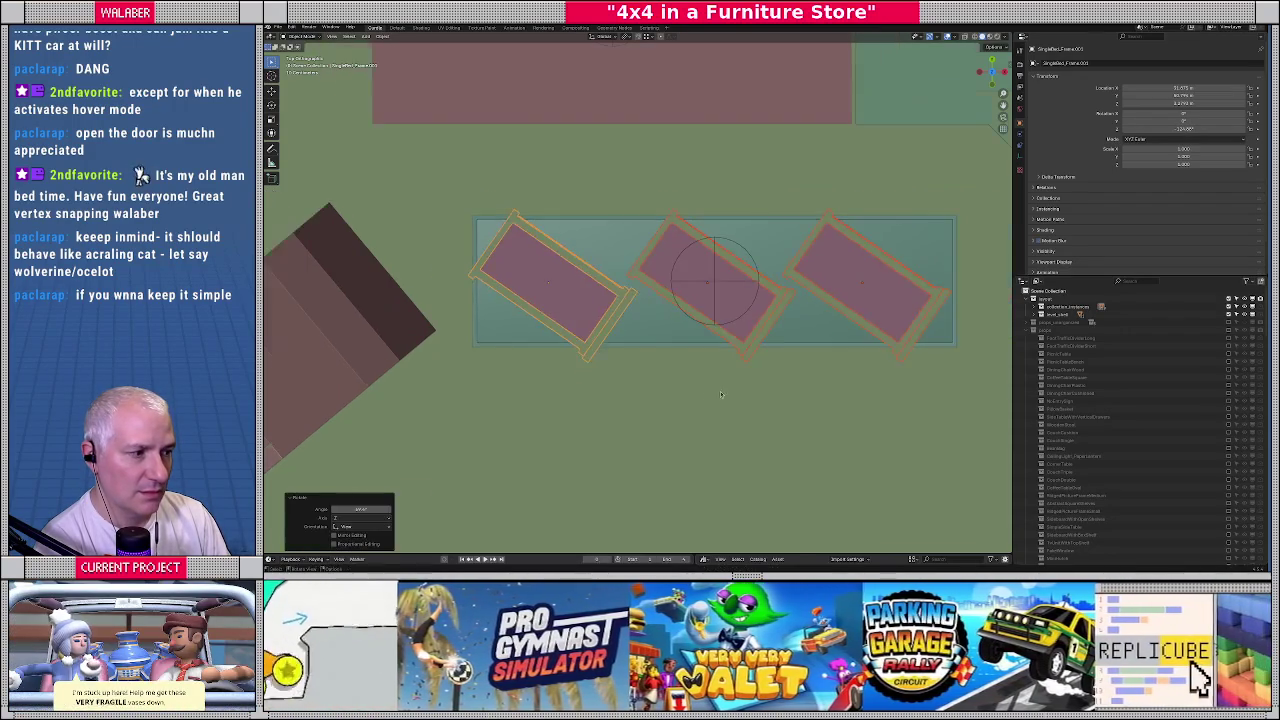
middle_drag(680, 383, 658, 335)
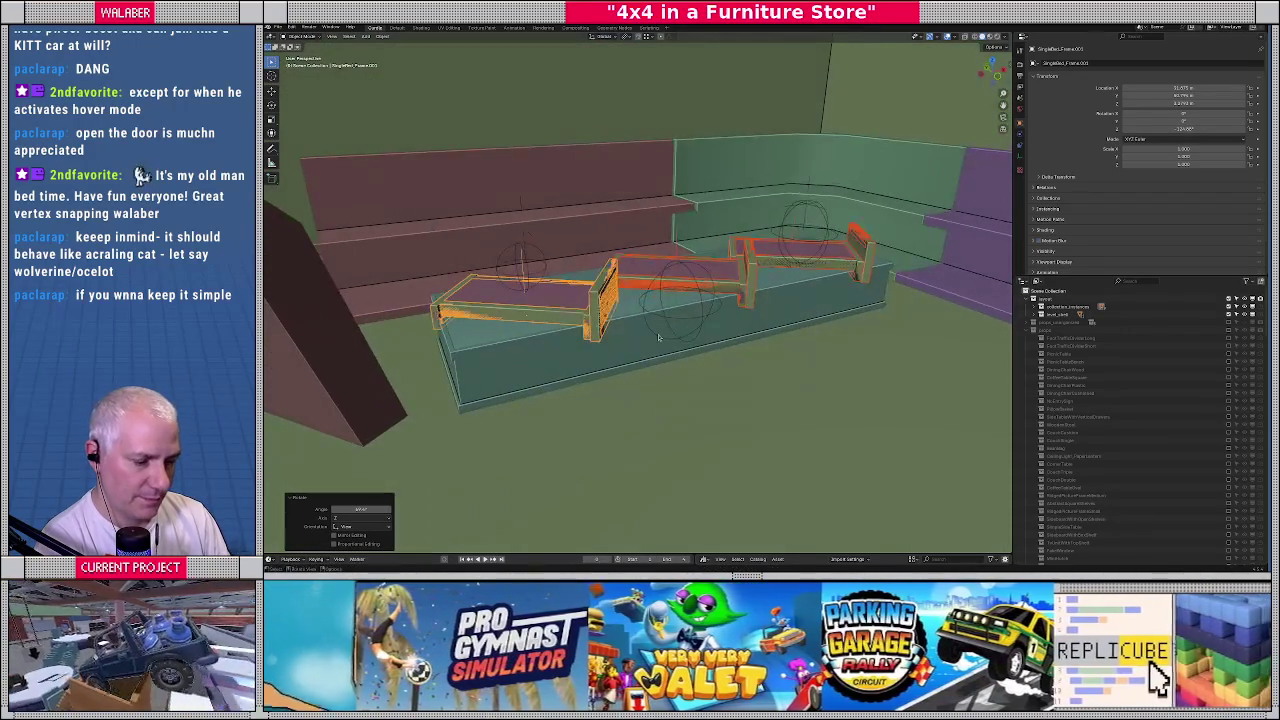
key(g)
key(z)
click(655, 333)
Re-angle the three frames from the top view, then select the teal platform
scroll(655, 333, up, 3)
mouse_move(655, 333)
middle_down()
mouse_move(730, 313)
mouse_move(731, 296)
mouse_move(665, 334)
middle_up()
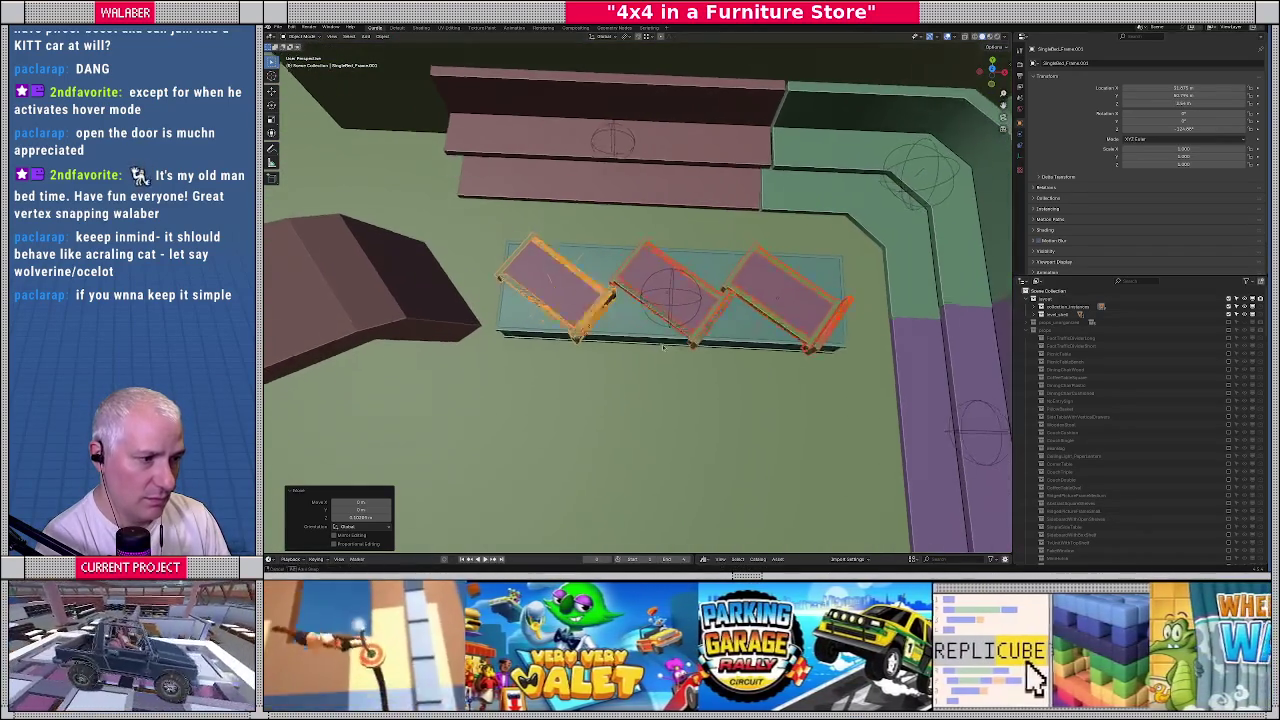
key(KP_7)
scroll(651, 330, up, 1)
scroll(620, 315, up, 2)
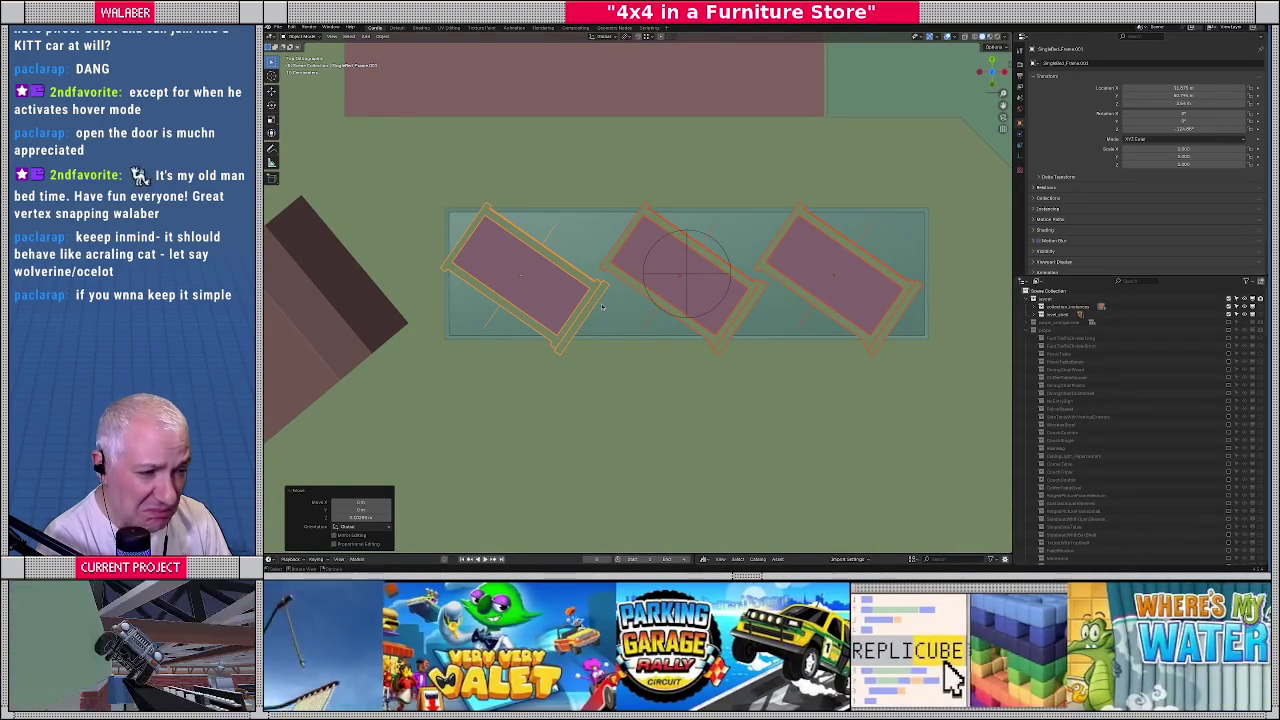
key(r)
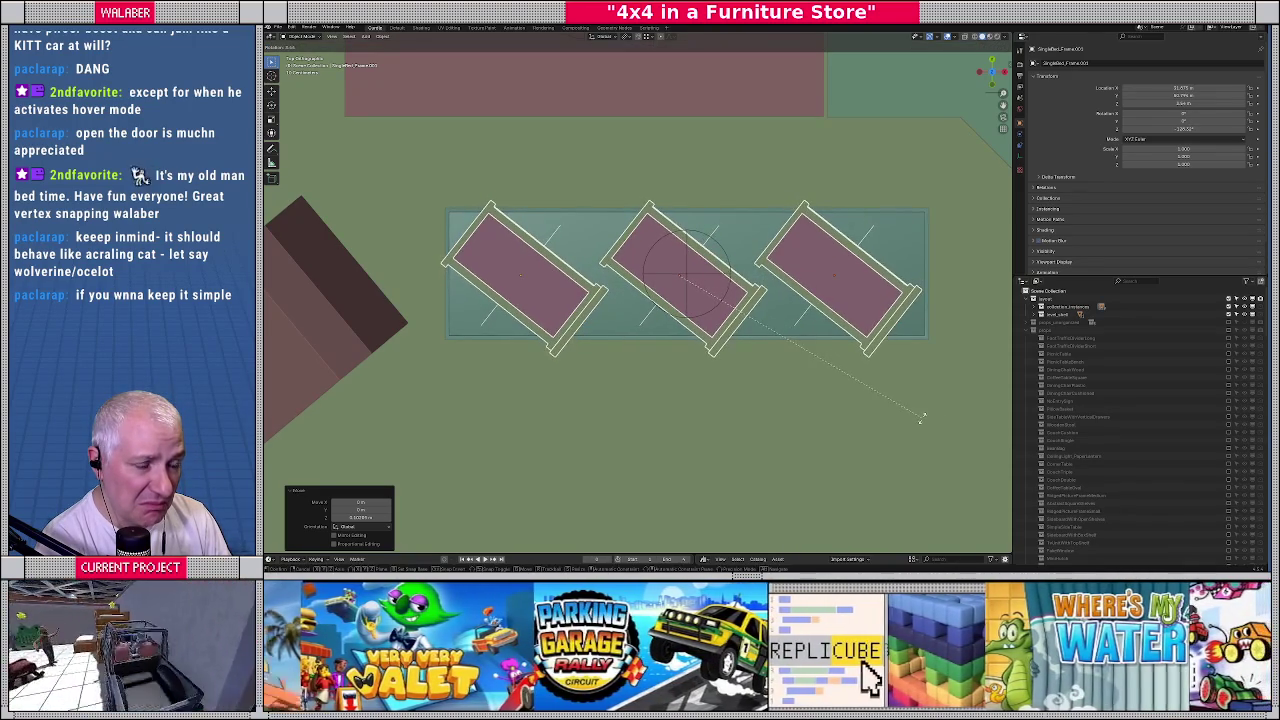
click(898, 343)
click(814, 313)
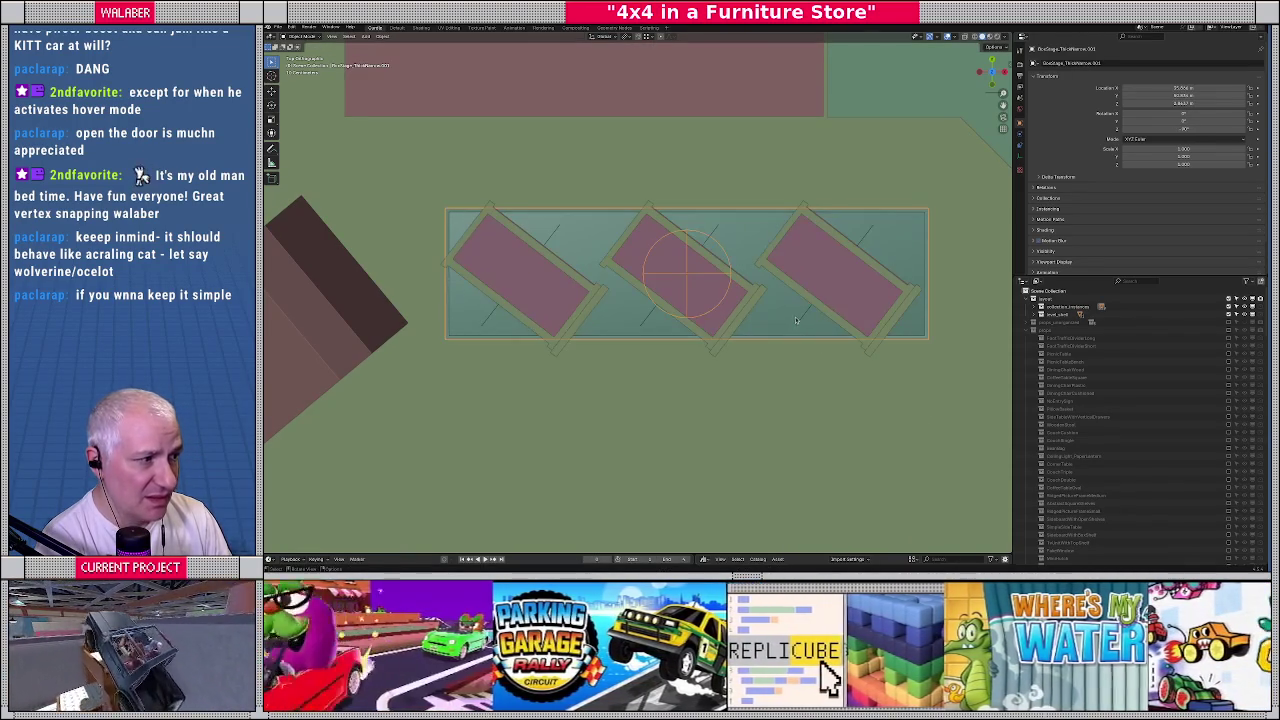
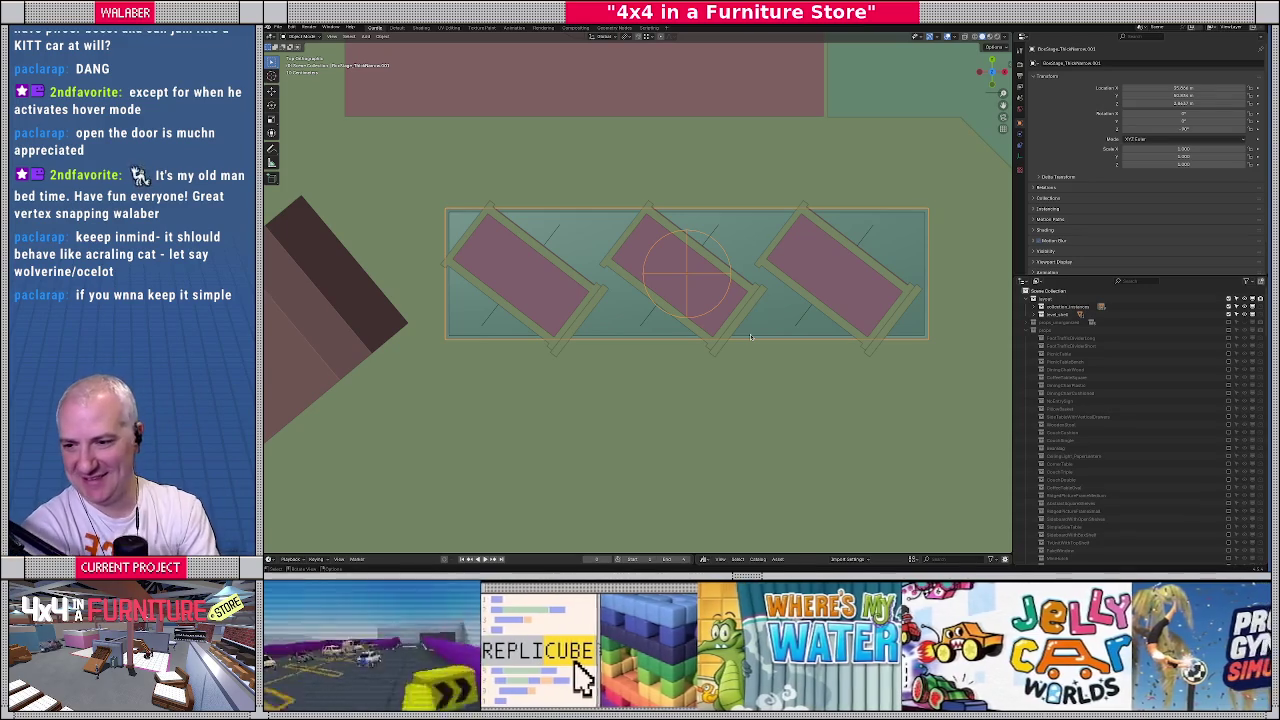
Select the right, middle and left angled beds from a top-down view
mouse_move(680, 337)
middle_down()
mouse_move(675, 257)
mouse_move(667, 276)
middle_up()
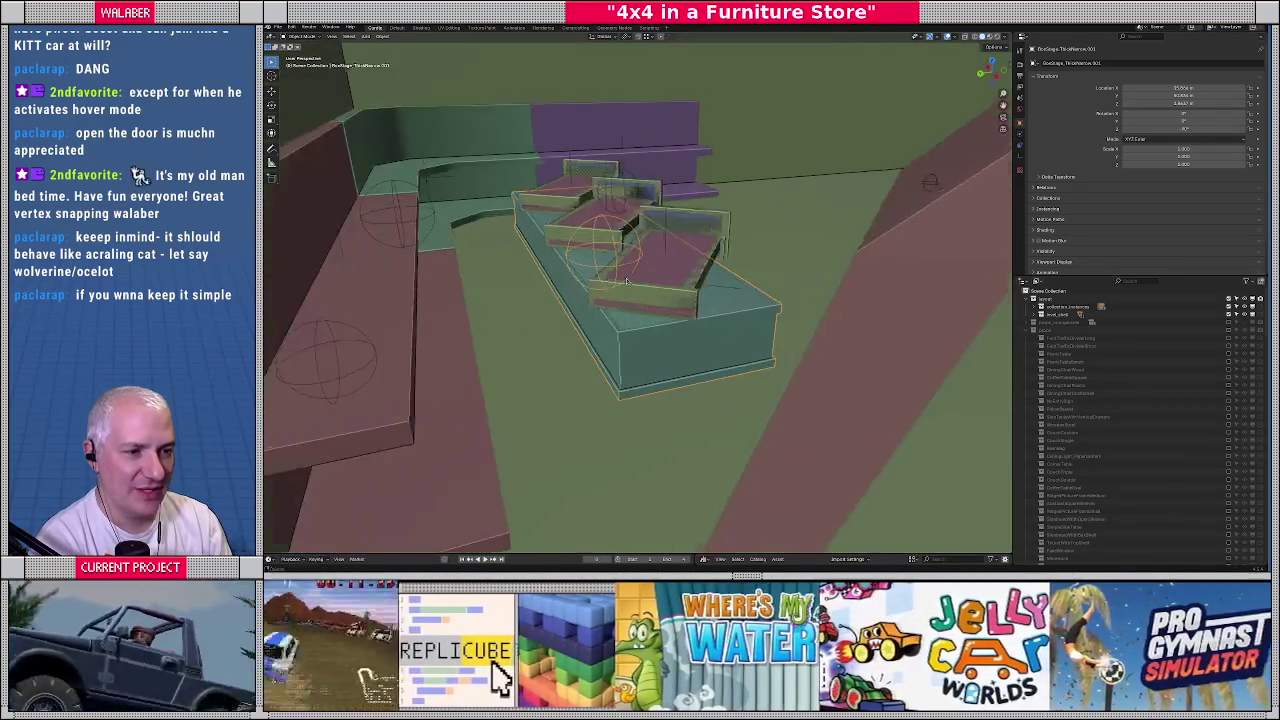
key(KP_7)
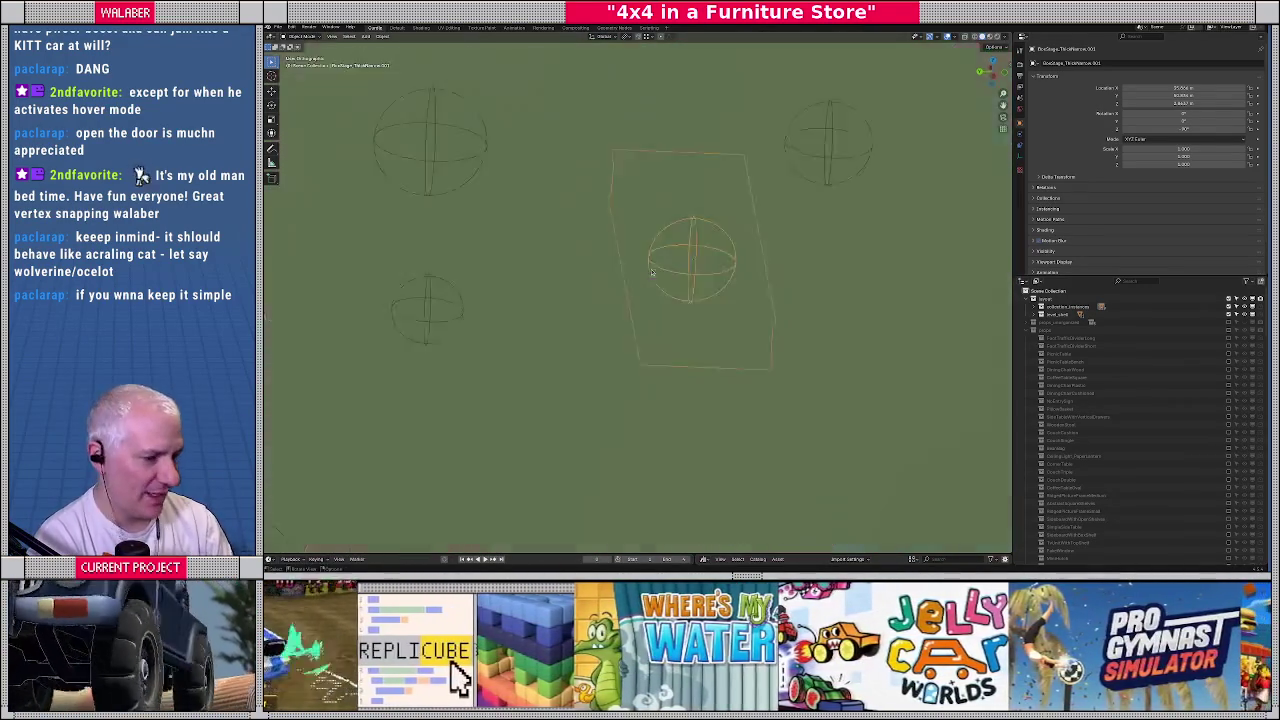
scroll(667, 277, up, 3)
mouse_move(667, 277)
middle_down()
mouse_move(735, 300)
mouse_move(702, 207)
middle_up()
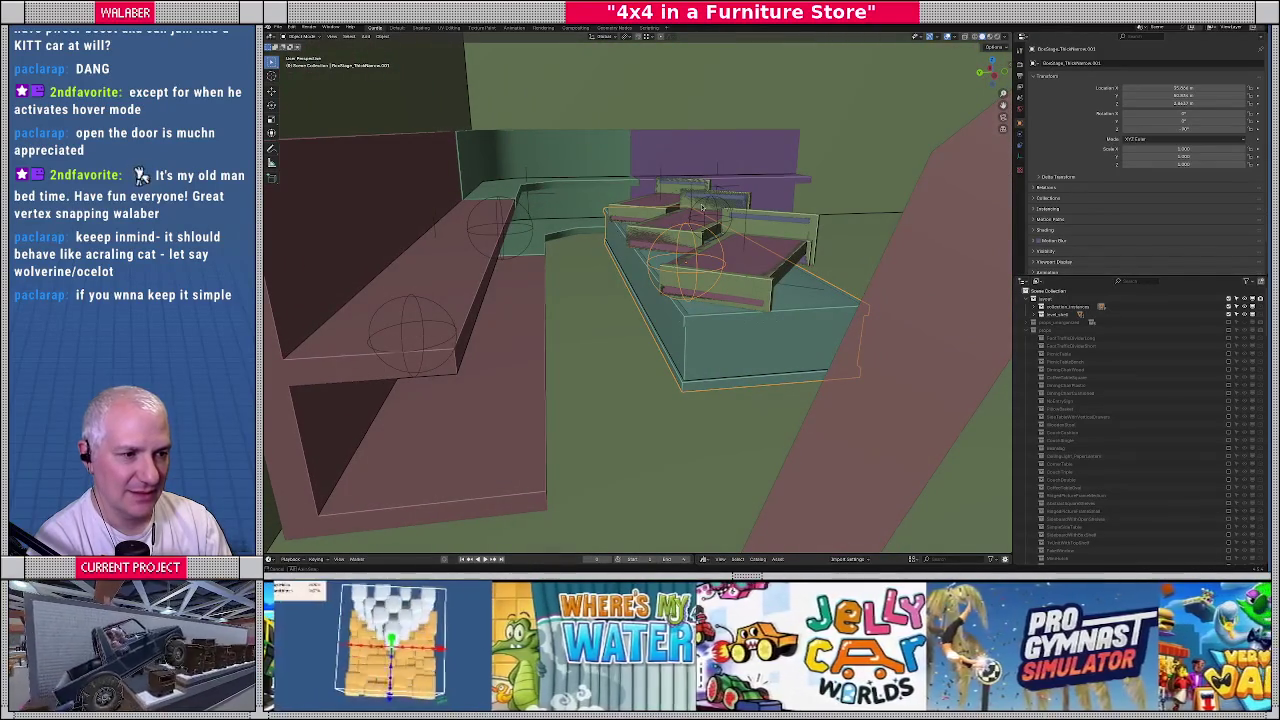
middle_drag(649, 287, 667, 340)
key(KP_7)
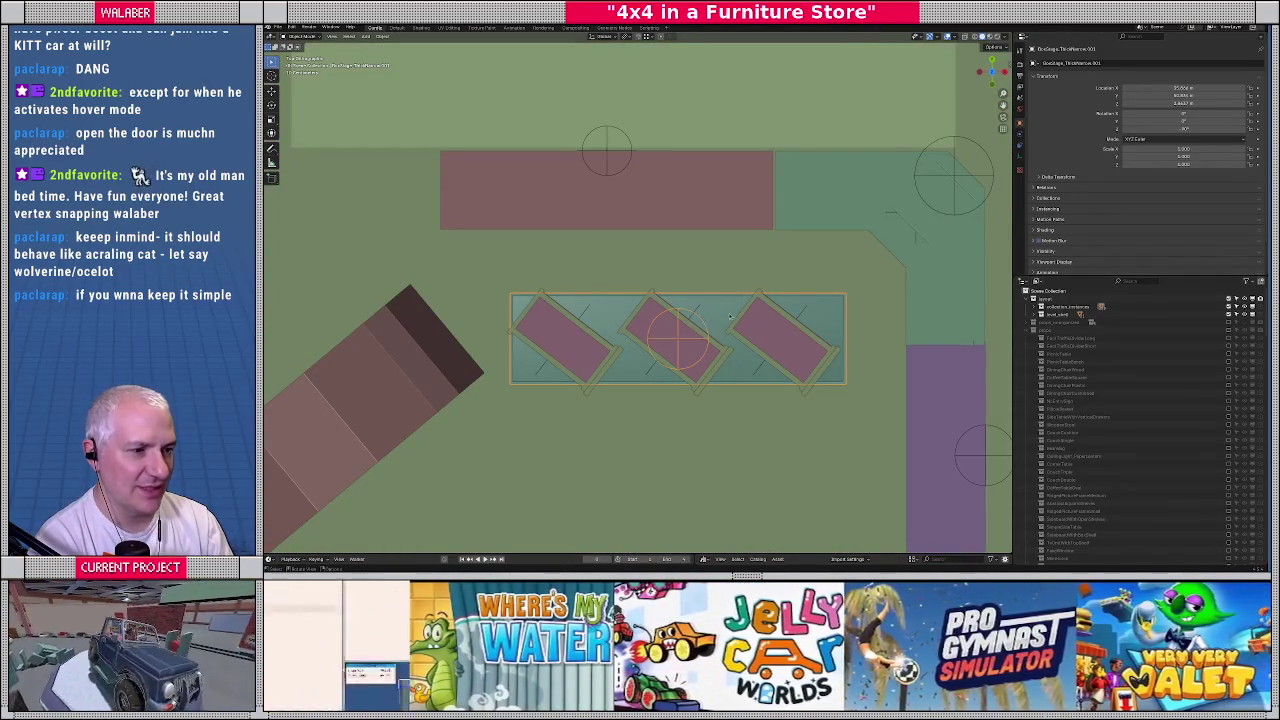
shift+click(769, 321)
shift+click(672, 338)
shift+click(562, 341)
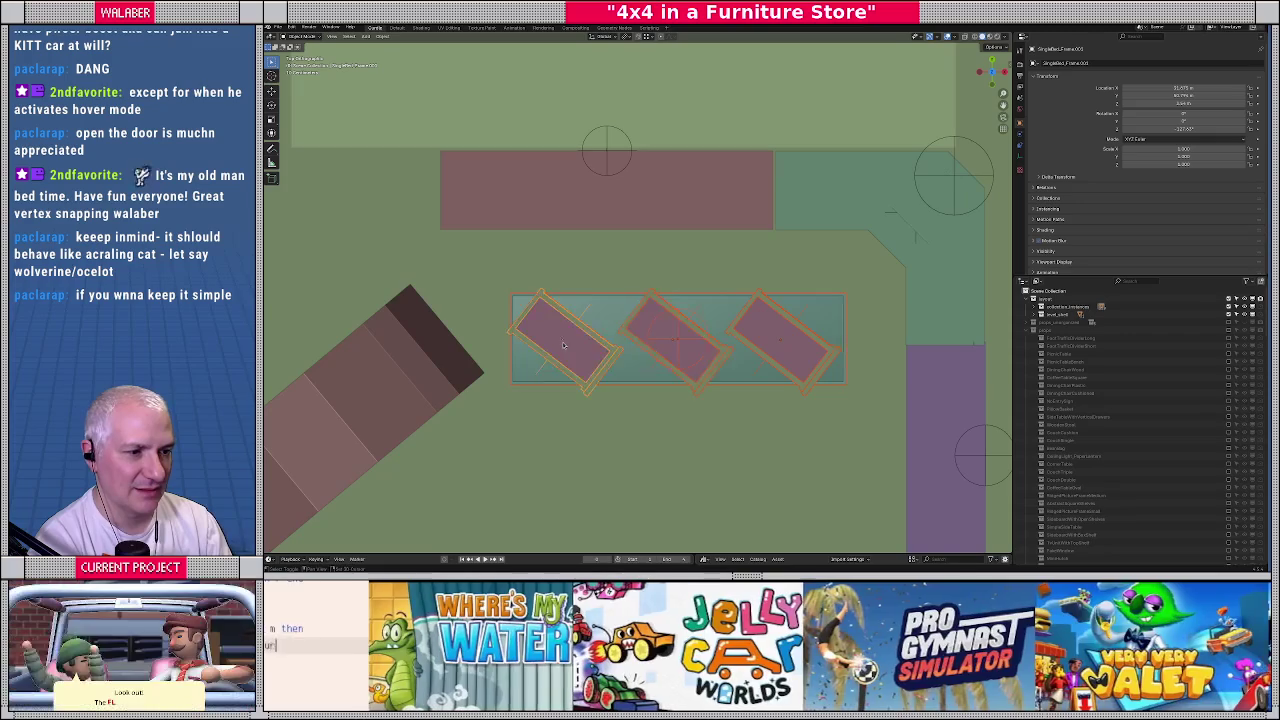
Move the three beds slightly along the Y axis, then select the teal stage
click(626, 37)
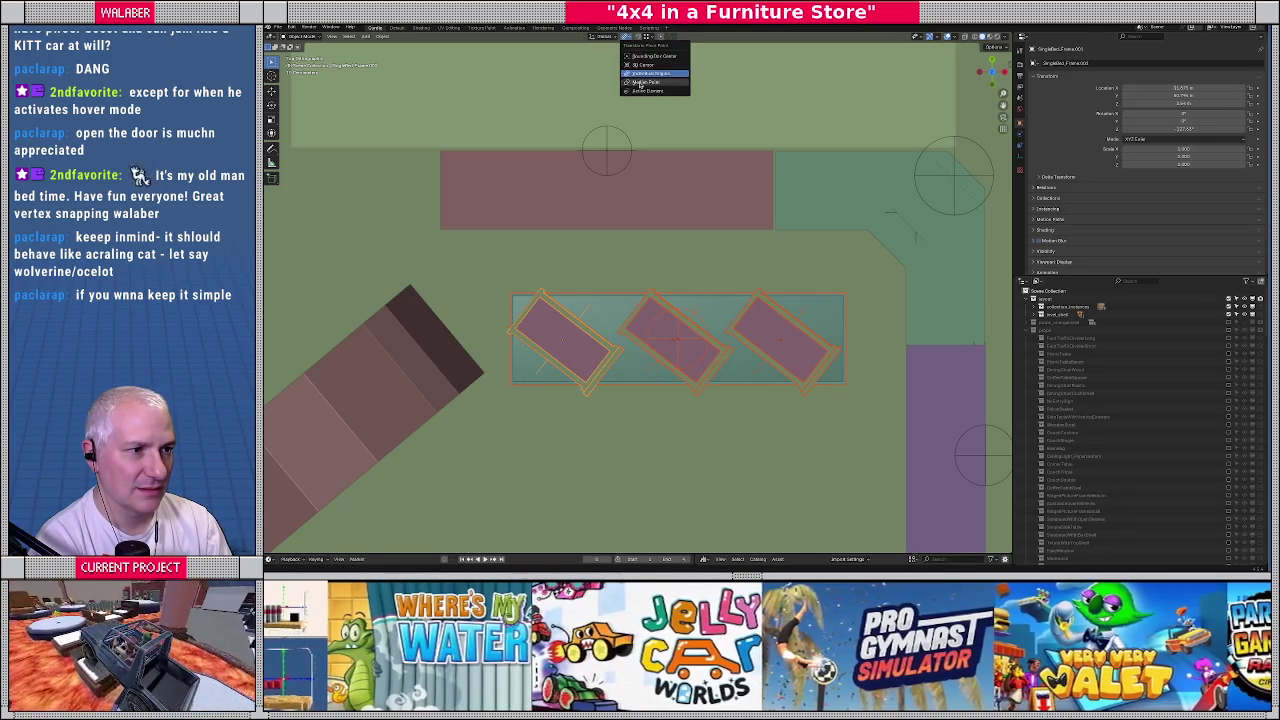
key(g)
key(y)
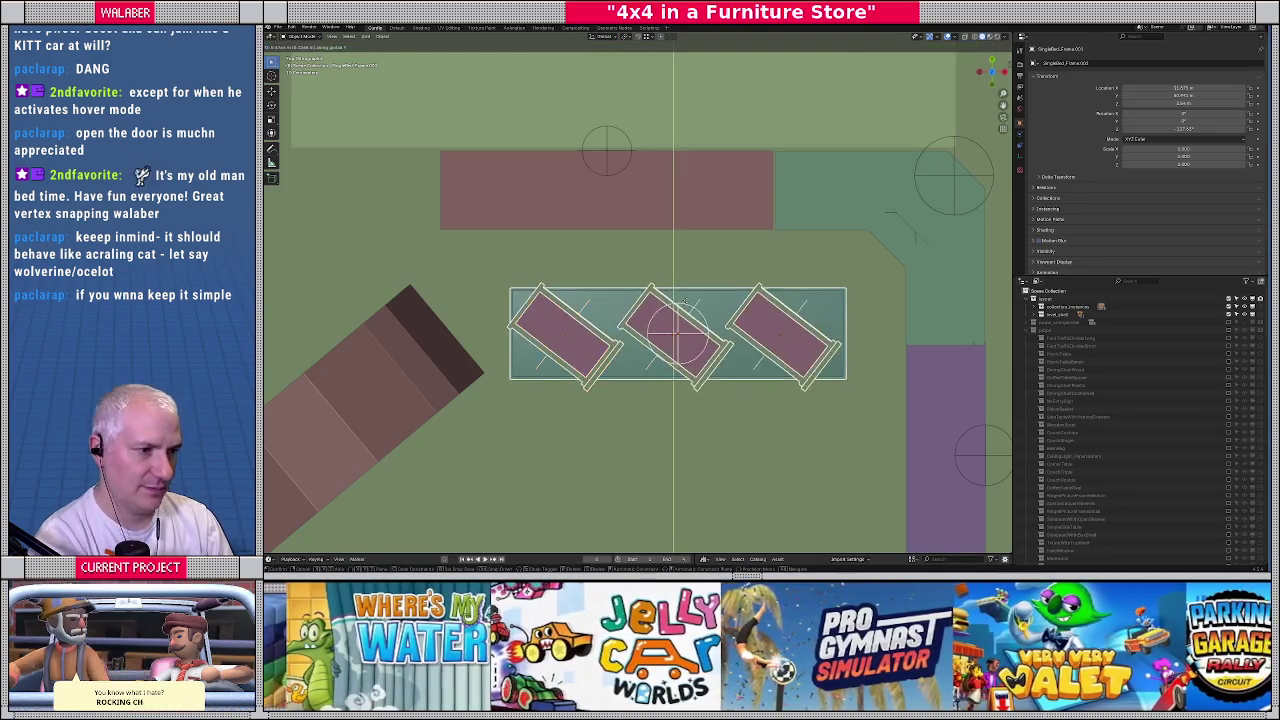
click(679, 327)
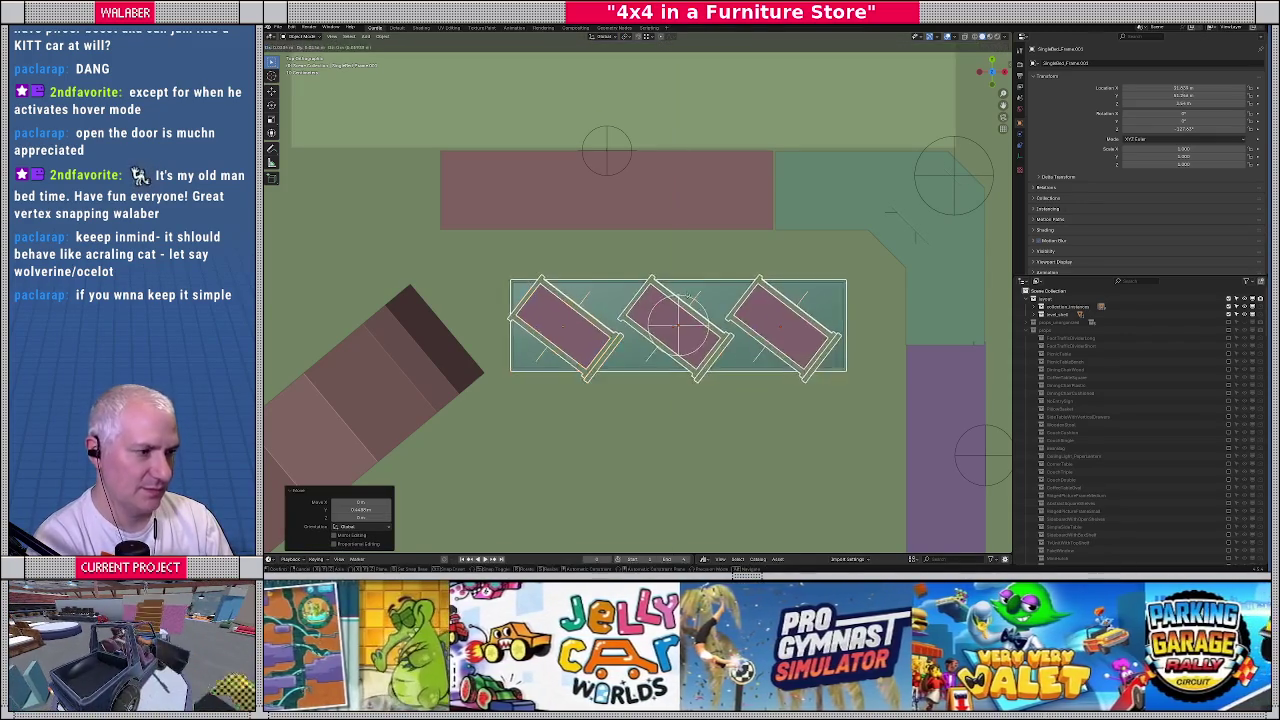
mouse_move(679, 327)
middle_down()
mouse_move(700, 333)
mouse_move(589, 299)
mouse_move(608, 325)
mouse_move(676, 347)
mouse_move(647, 324)
middle_up()
click(609, 301)
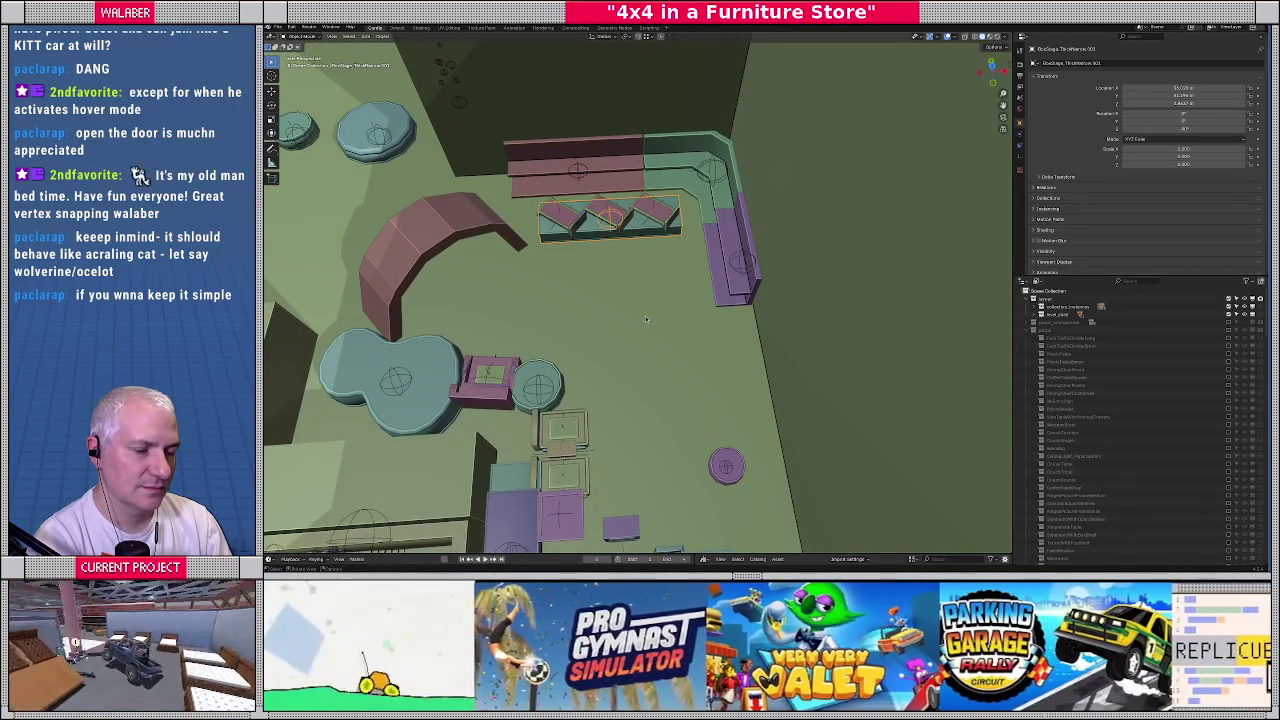
Select the couch by the fountain and move it just below the row of beds
click(497, 397)
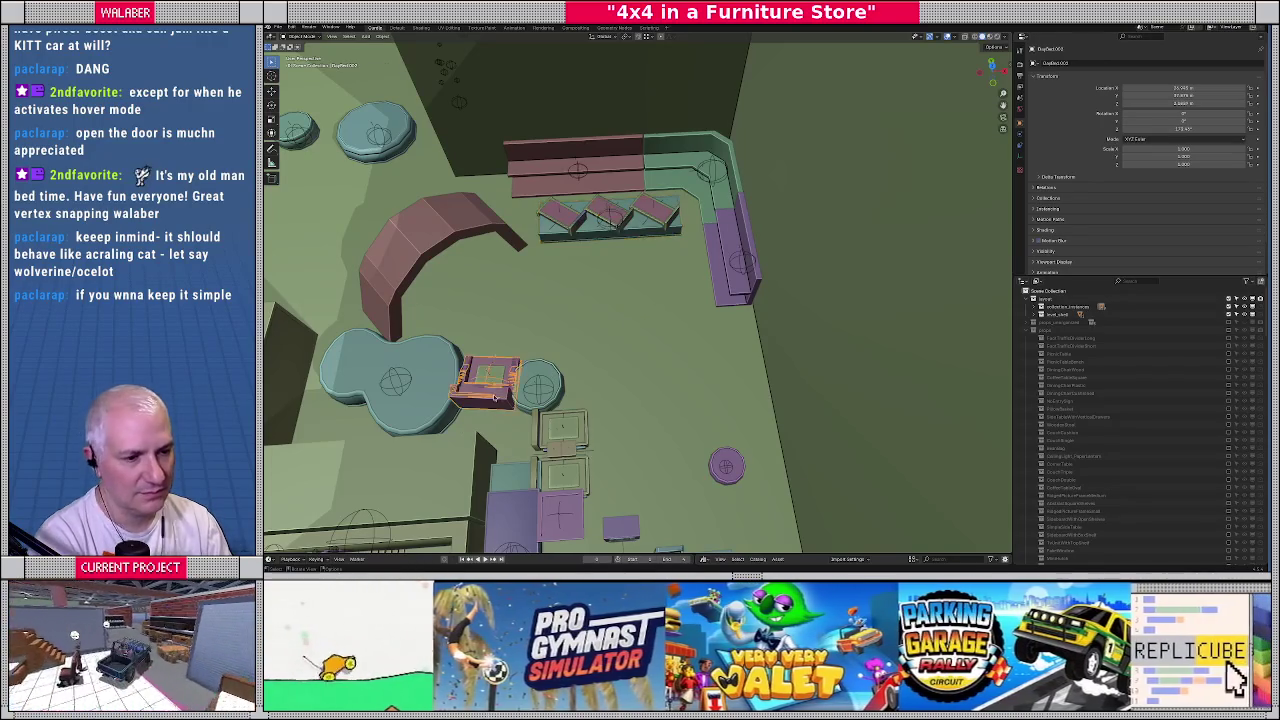
key(KP_7)
drag(525, 402, 675, 297)
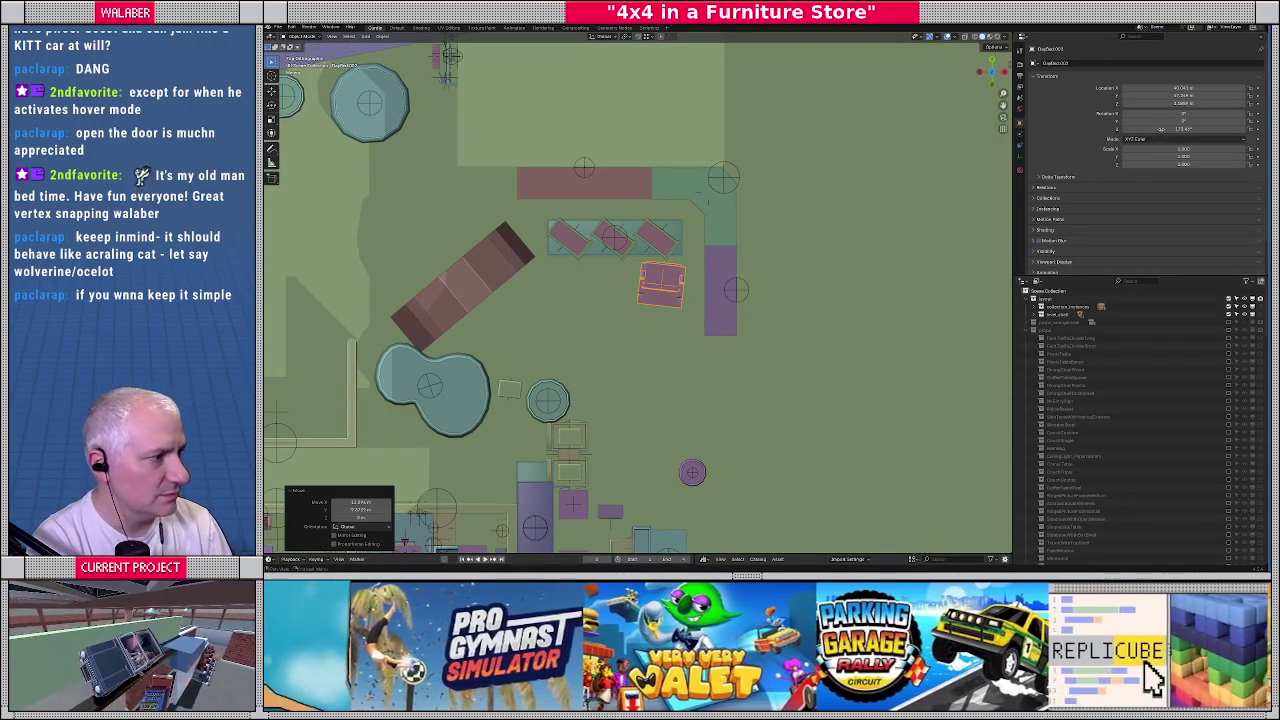
click(1157, 138)
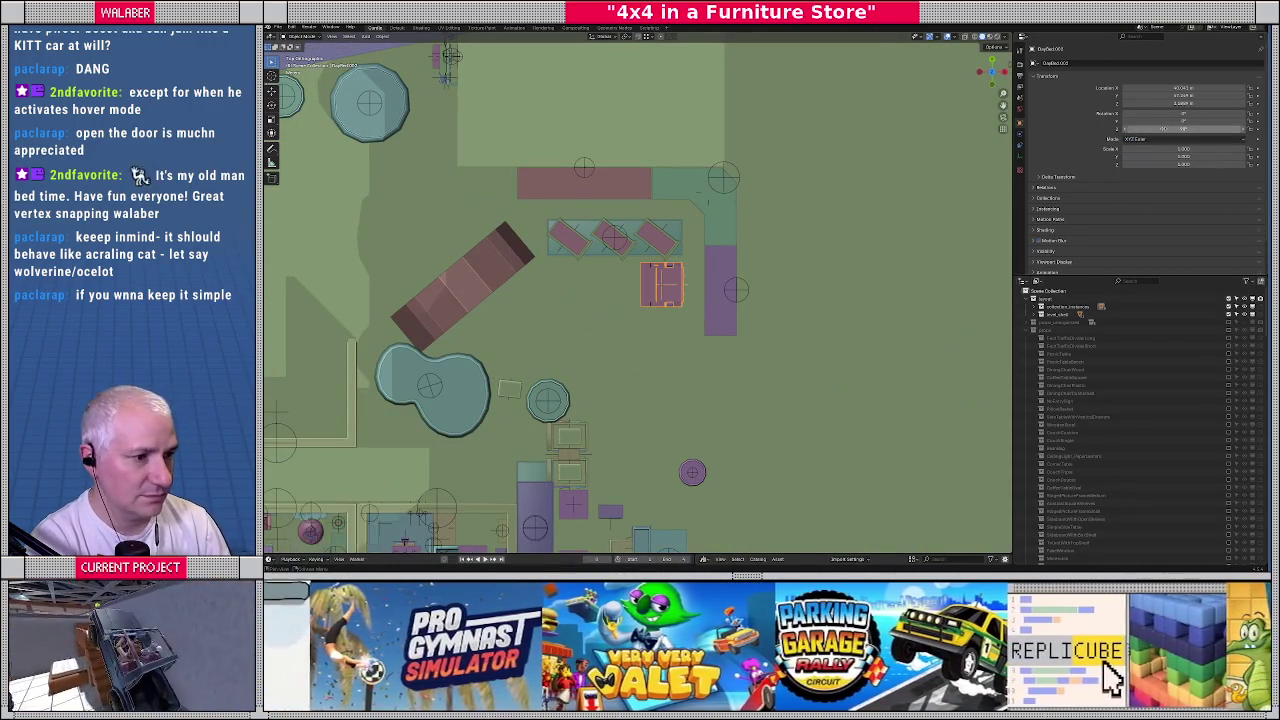
scroll(700, 290, up, 5)
middle_drag(745, 250, 745, 284)
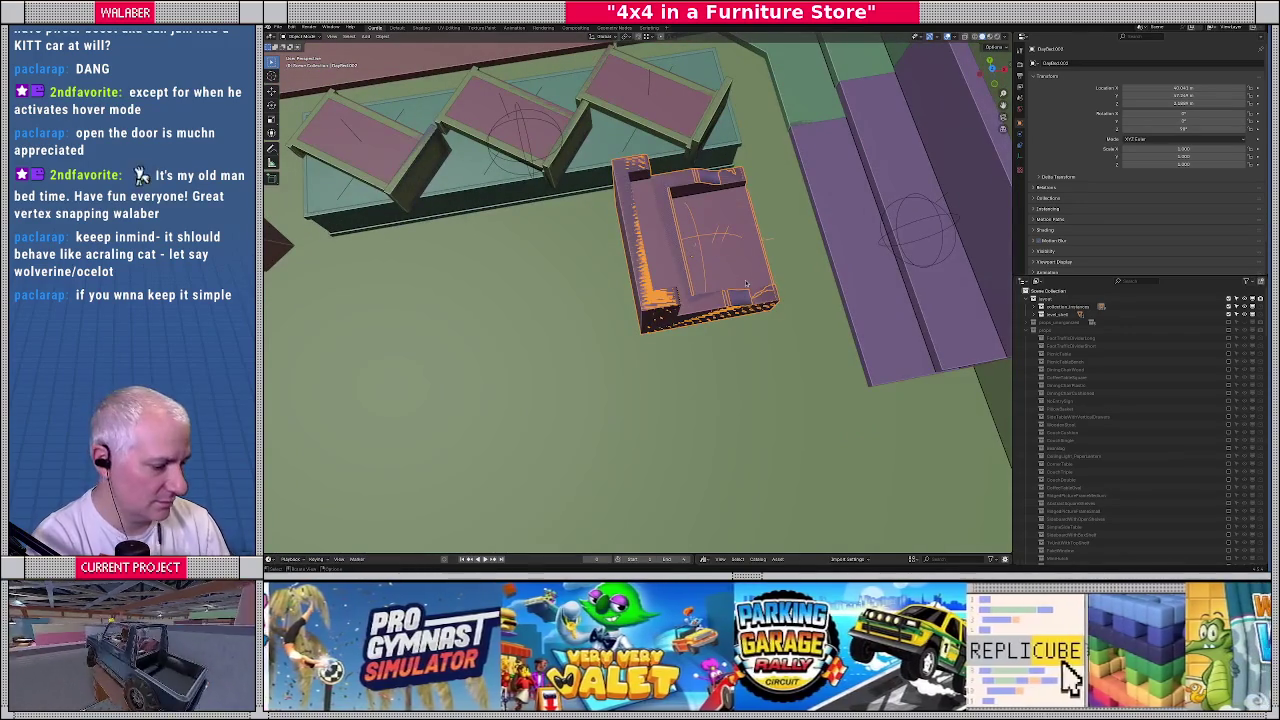
Turn the couch 180° around Z (rz180) and adjust its position and rotation
text(rz180)
key(Return)
key(KP_7)
key(g)
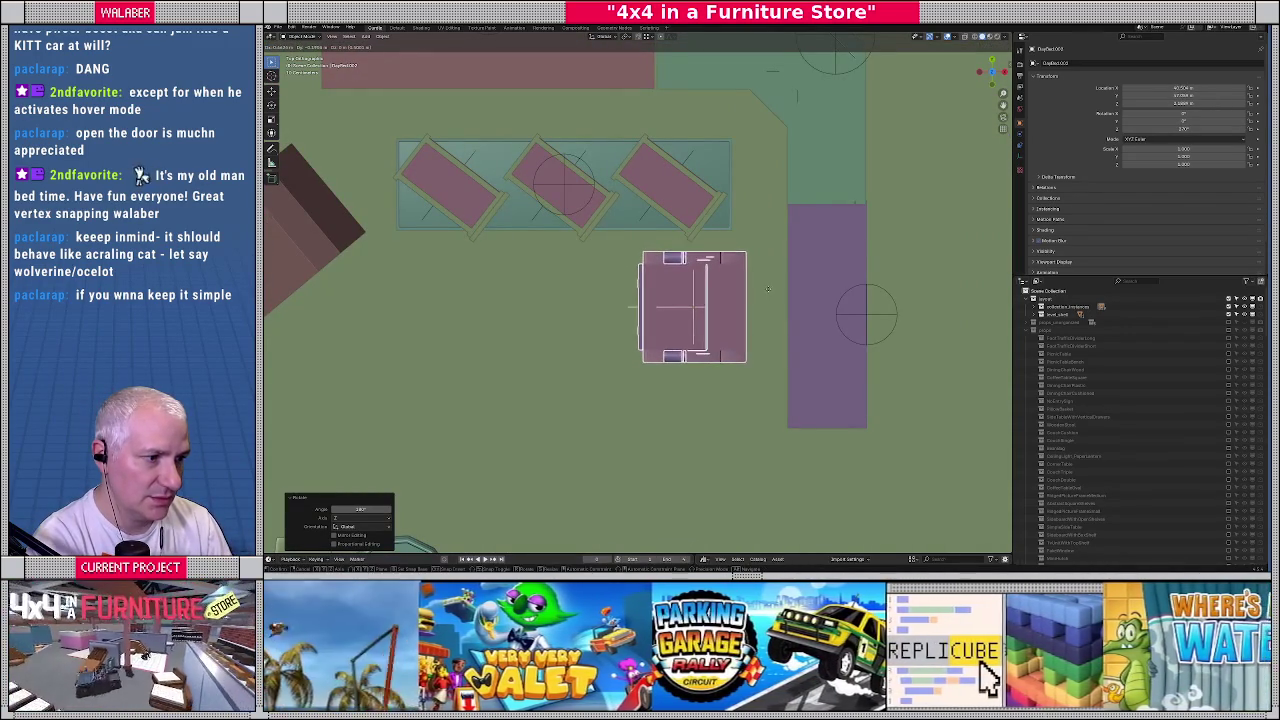
click(769, 287)
key(r)
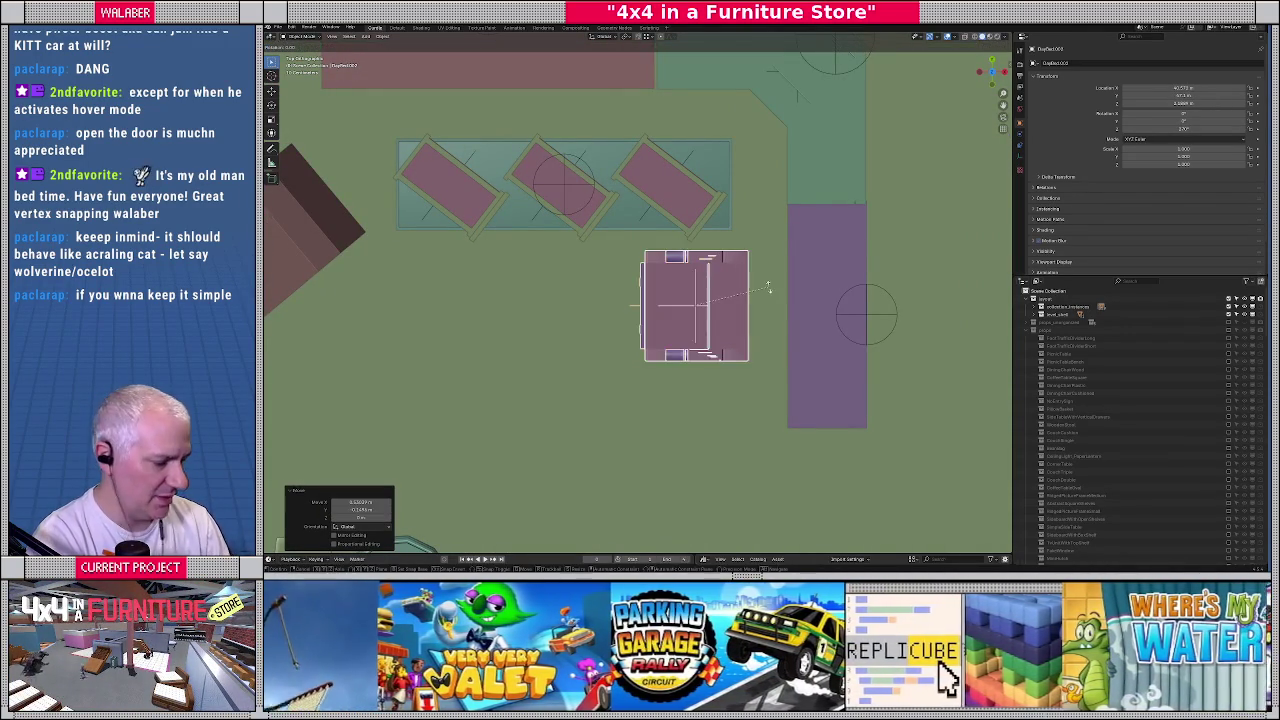
click(769, 287)
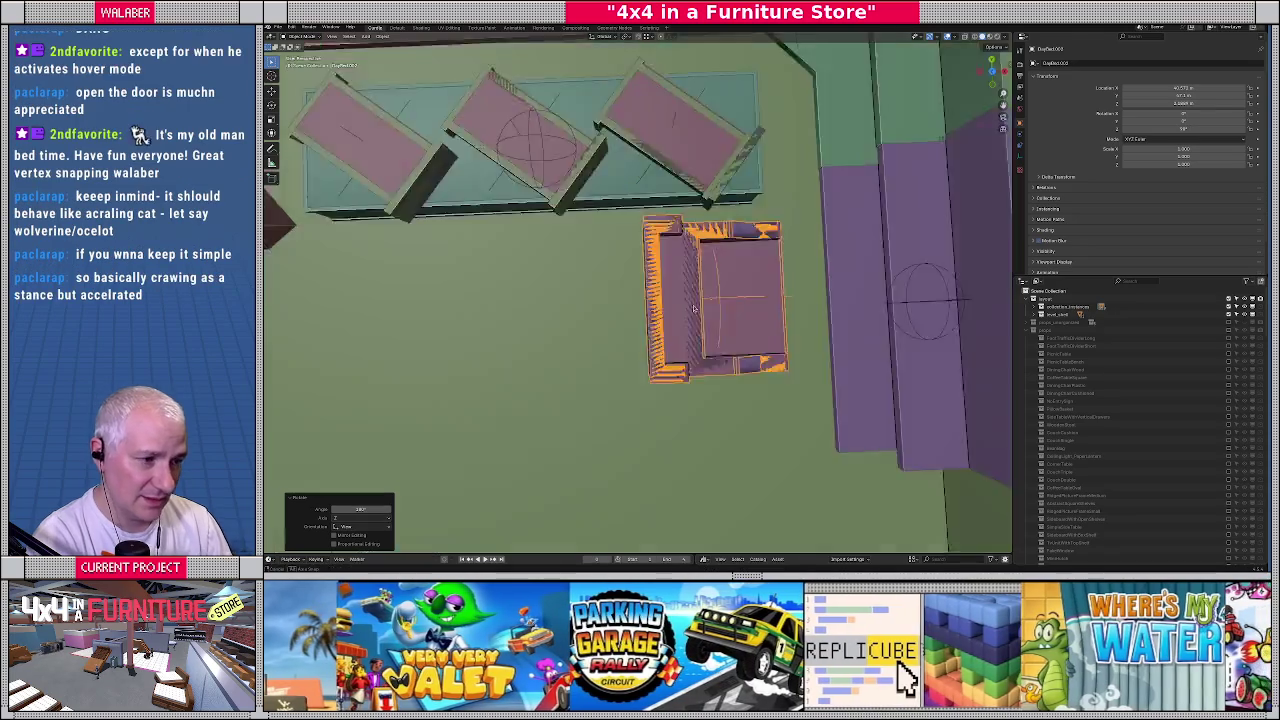
middle_drag(769, 287, 697, 281)
Flip the couch upright with a 180° Y rotation (ry180) and nudge it slightly lower
text(ry180)
key(Return)
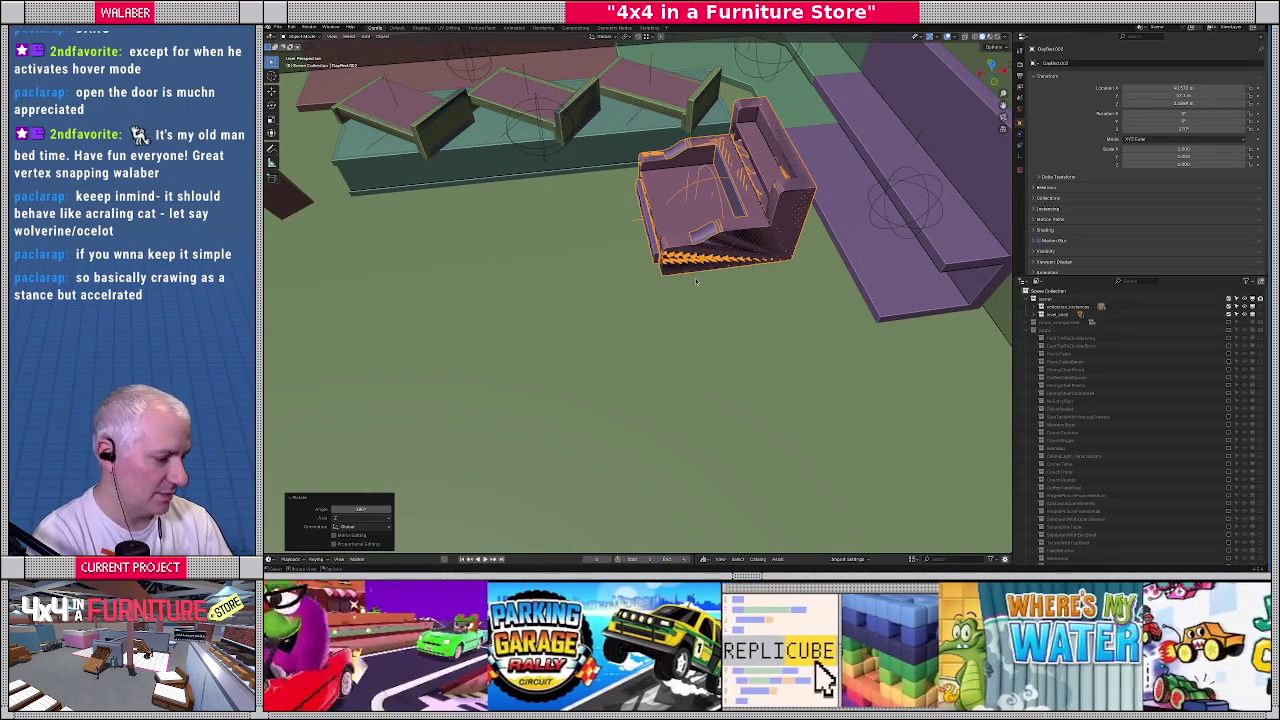
key(KP_7)
mouse_move(697, 281)
middle_down()
mouse_move(655, 232)
mouse_move(599, 264)
middle_up()
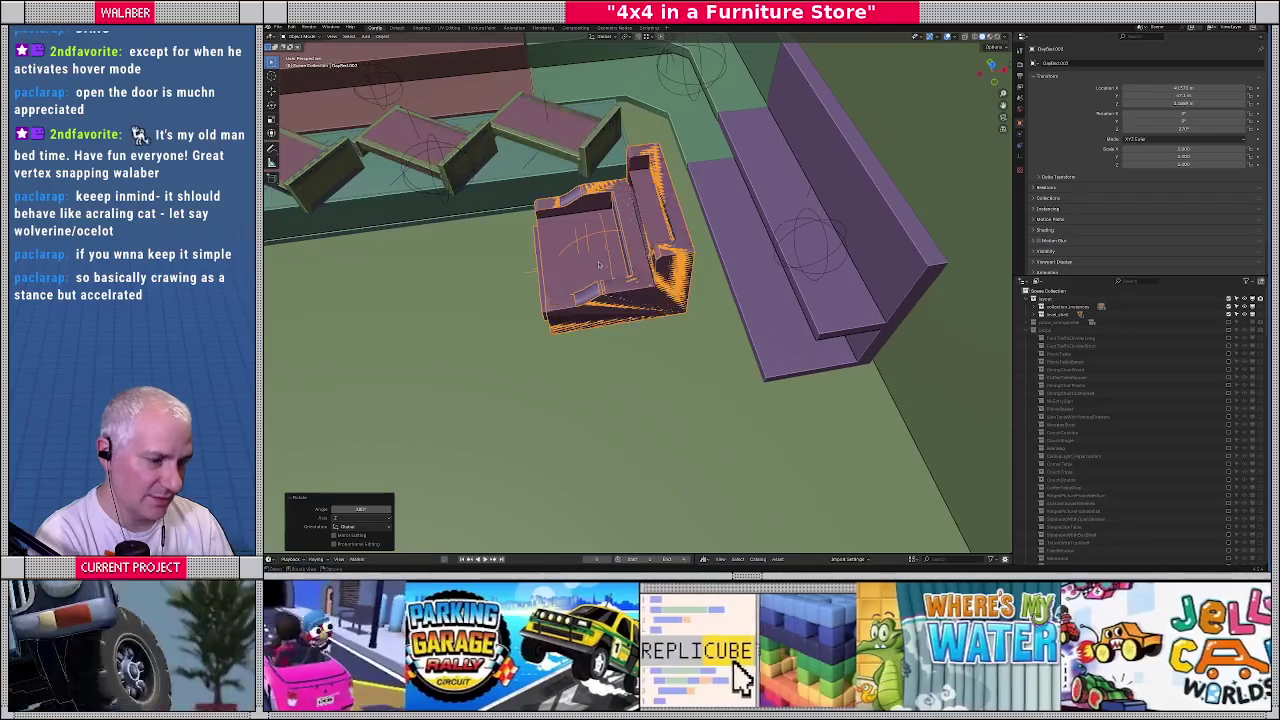
key(KP_7)
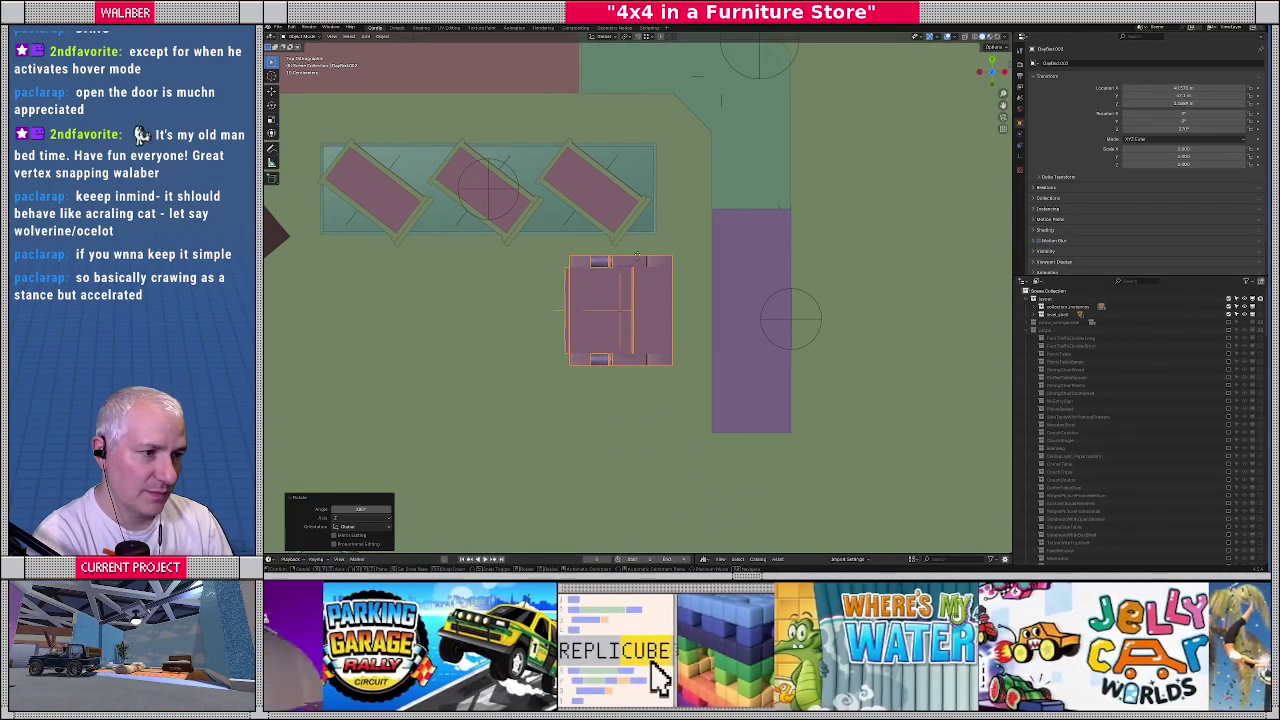
key(g)
click(641, 291)
Snap the 3D cursor to the selected couch
mouse_move(641, 291)
middle_down()
mouse_move(668, 290)
mouse_move(643, 264)
mouse_move(663, 211)
middle_up()
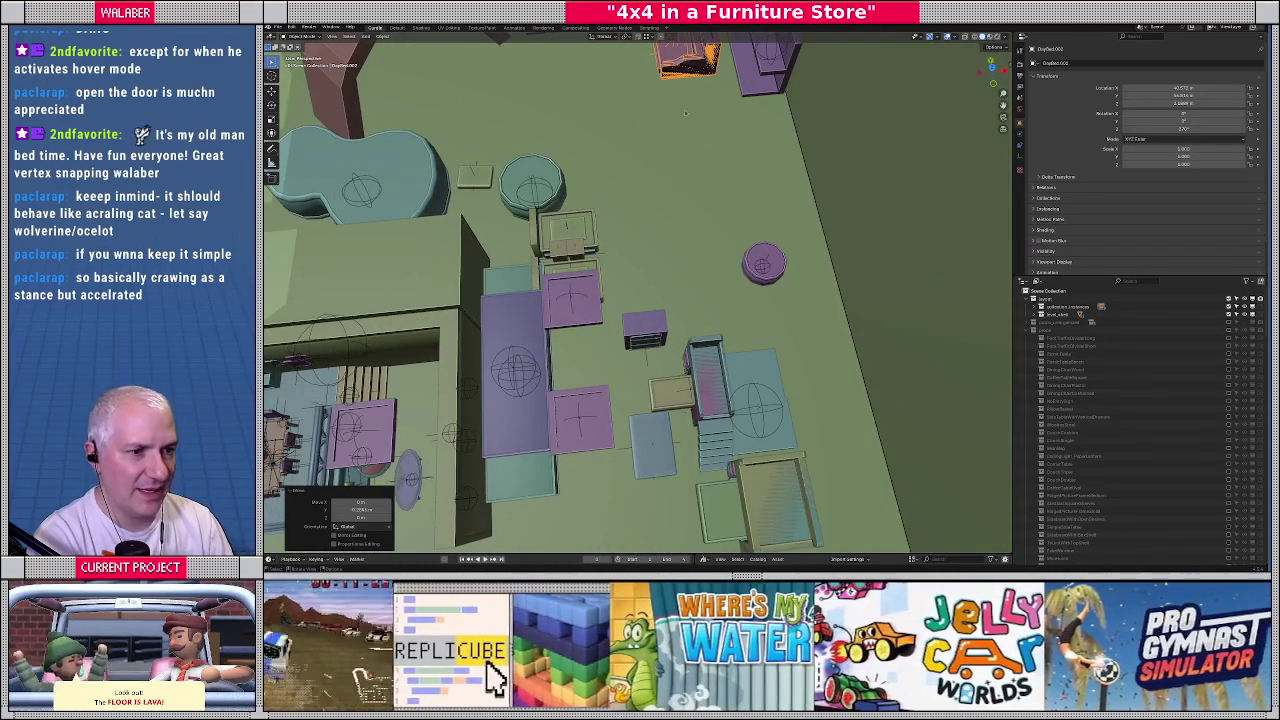
middle_drag(663, 101, 656, 223)
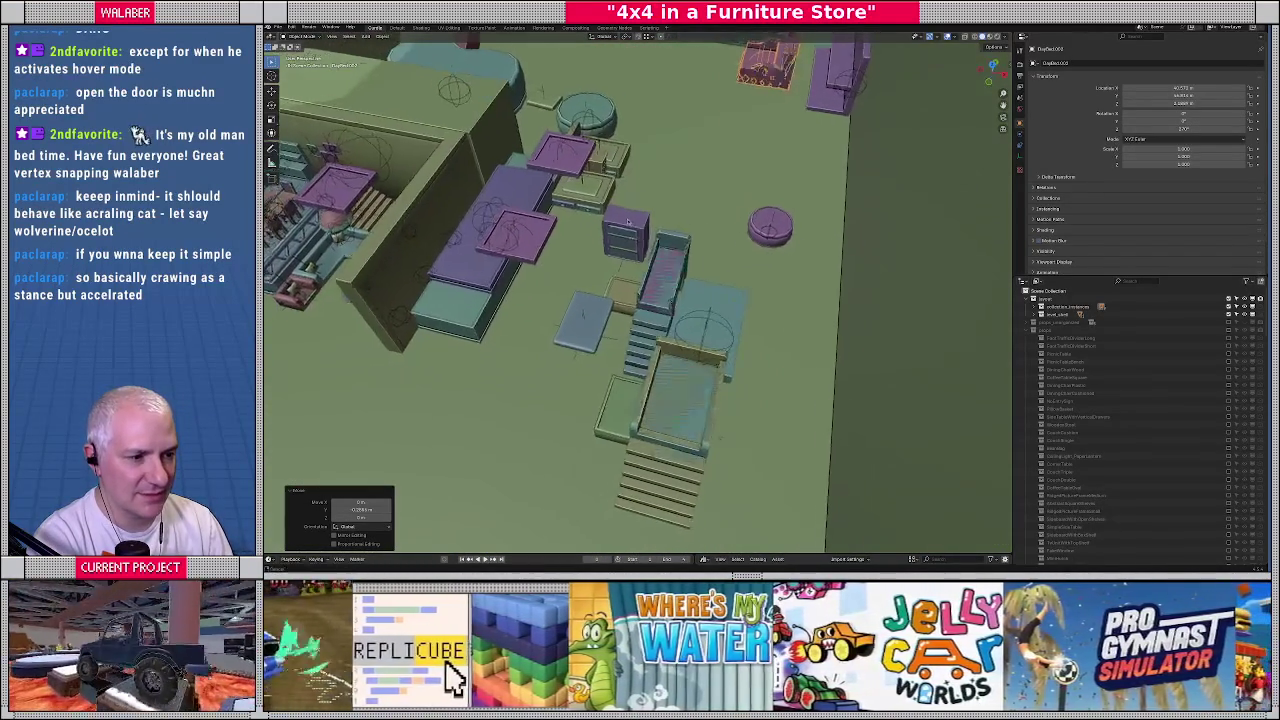
middle_drag(720, 131, 697, 274)
key(shift+s)
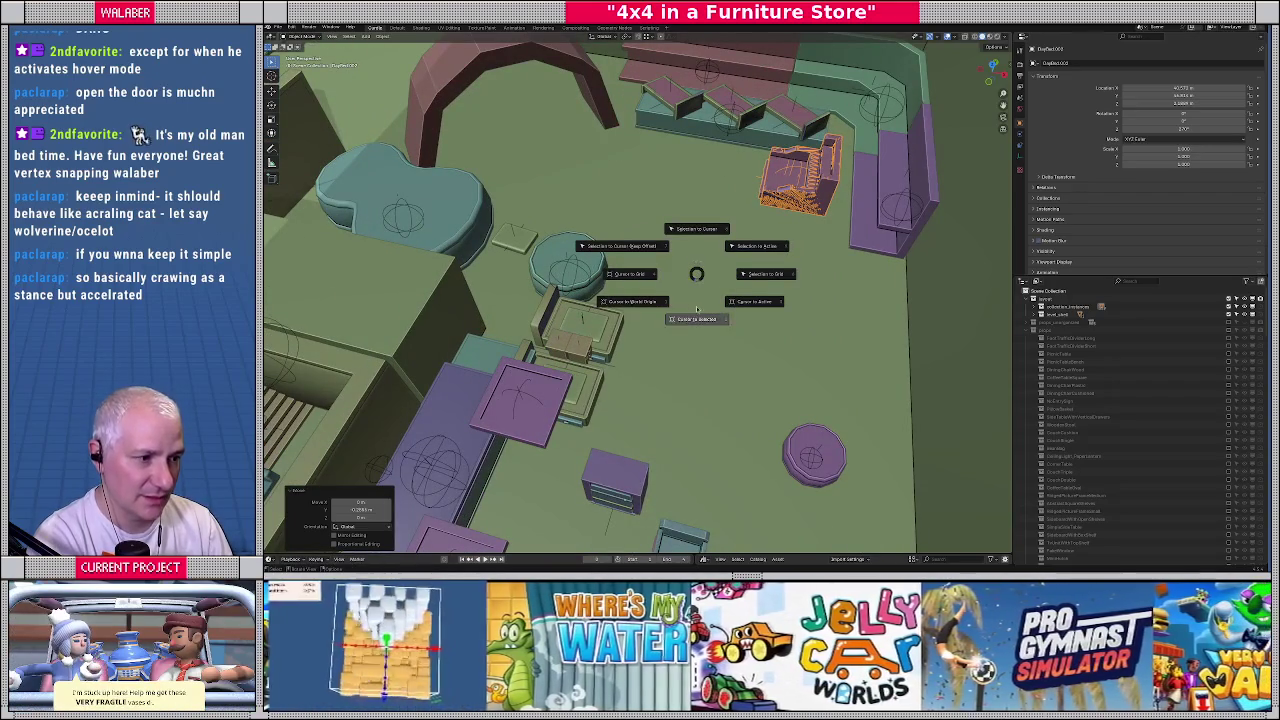
click(697, 320)
Add a RiggedMattress_Big collection instance, filtered with 'ma', at the cursor
click(381, 37)
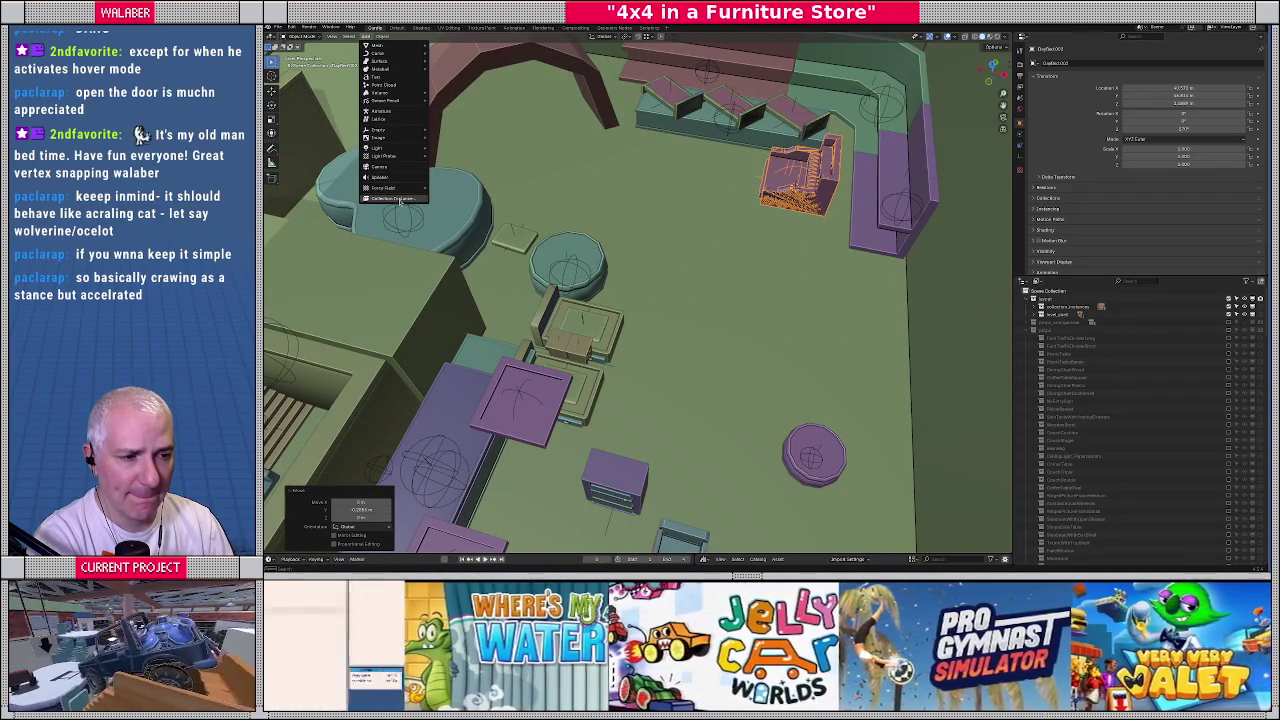
click(398, 199)
text(mattress)
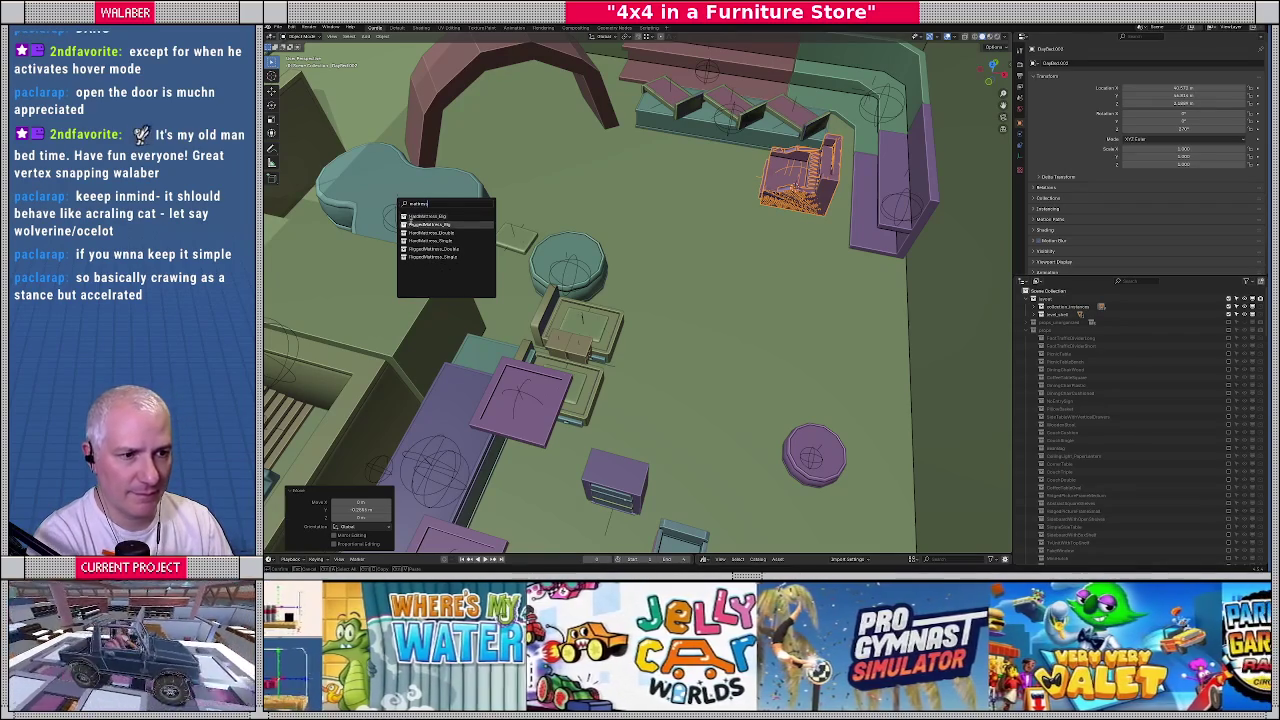
click(460, 225)
Slide the mattress sideways onto the couch in top view
middle_drag(672, 200, 672, 243)
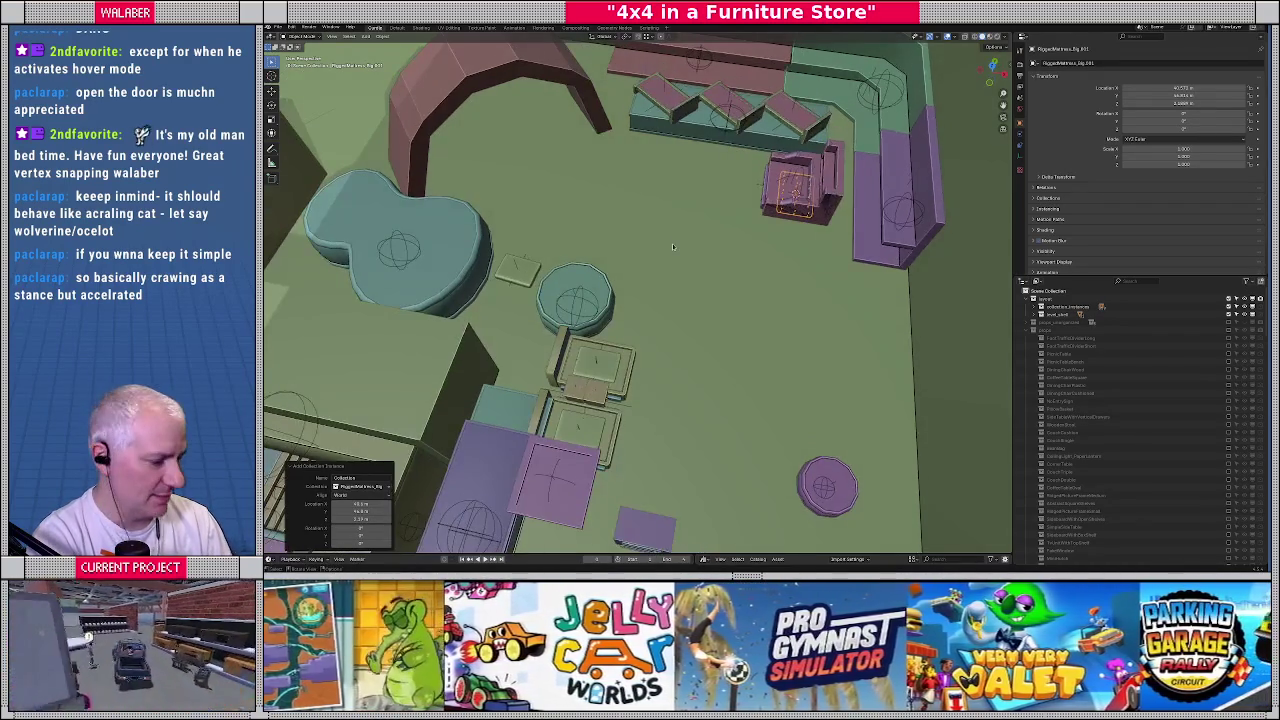
key(KP_7)
scroll(700, 250, up, 3)
scroll(720, 255, up, 3)
scroll(741, 259, up, 2)
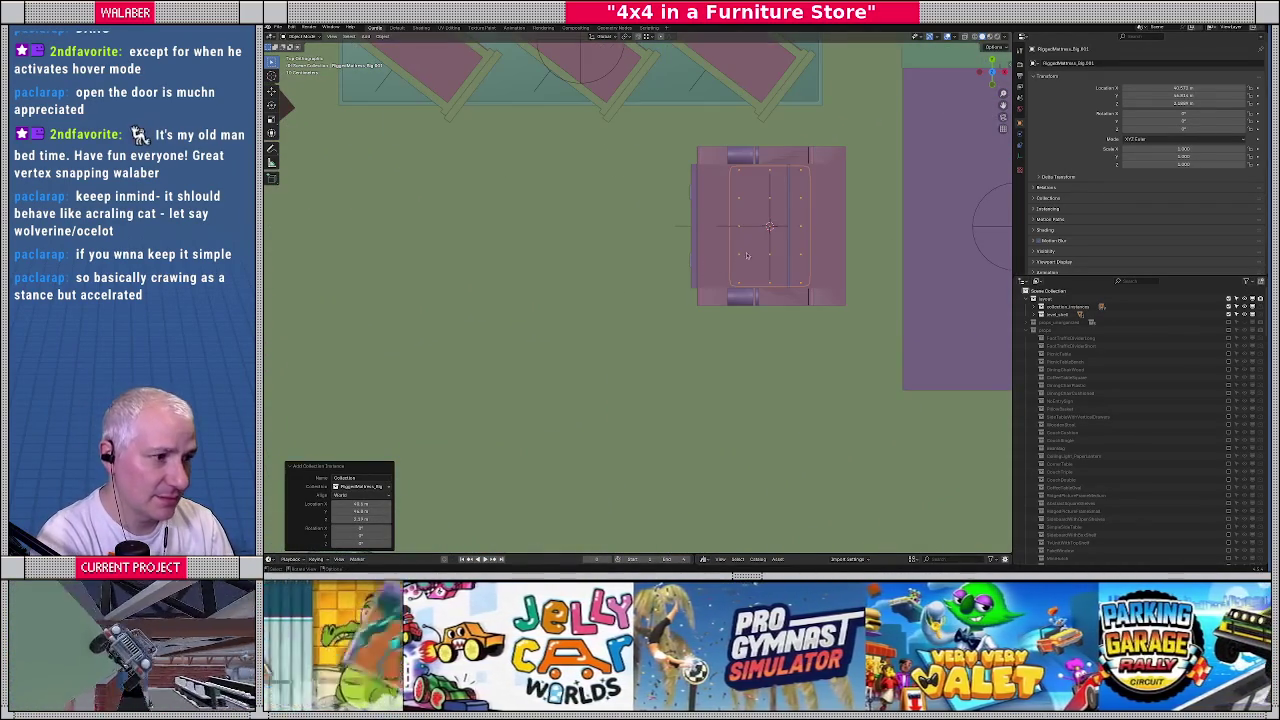
key(g)
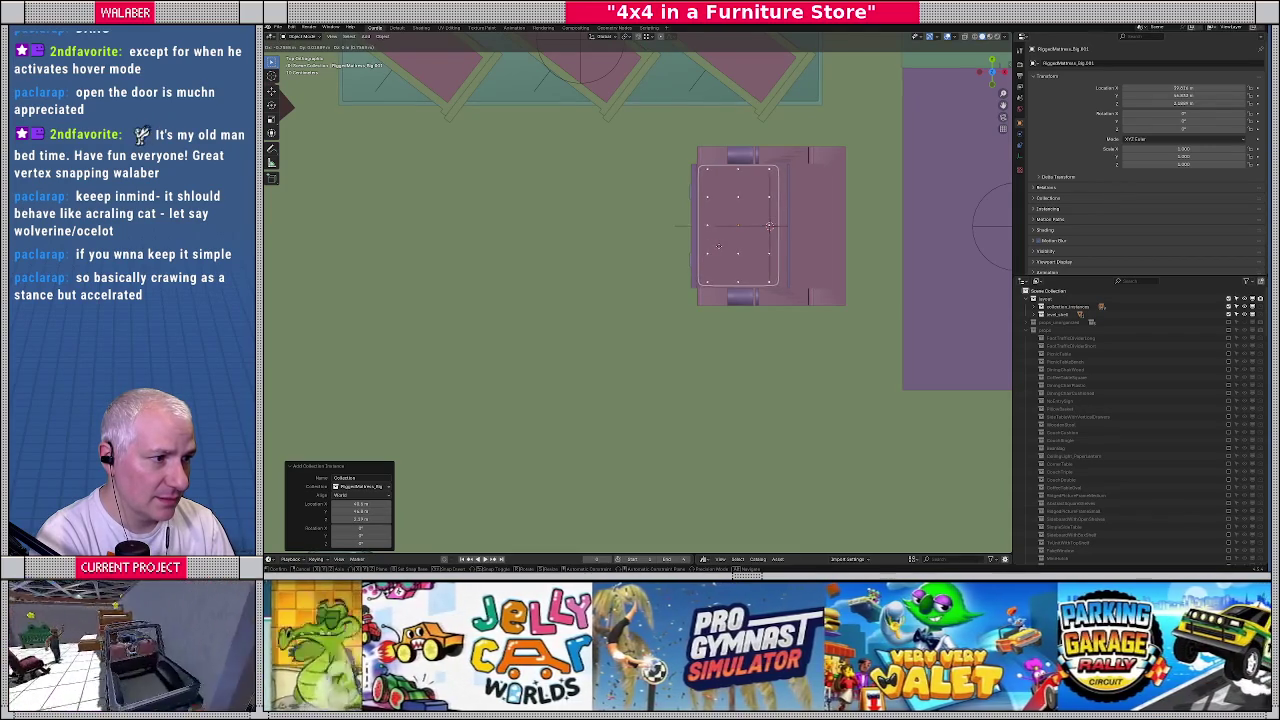
click(718, 245)
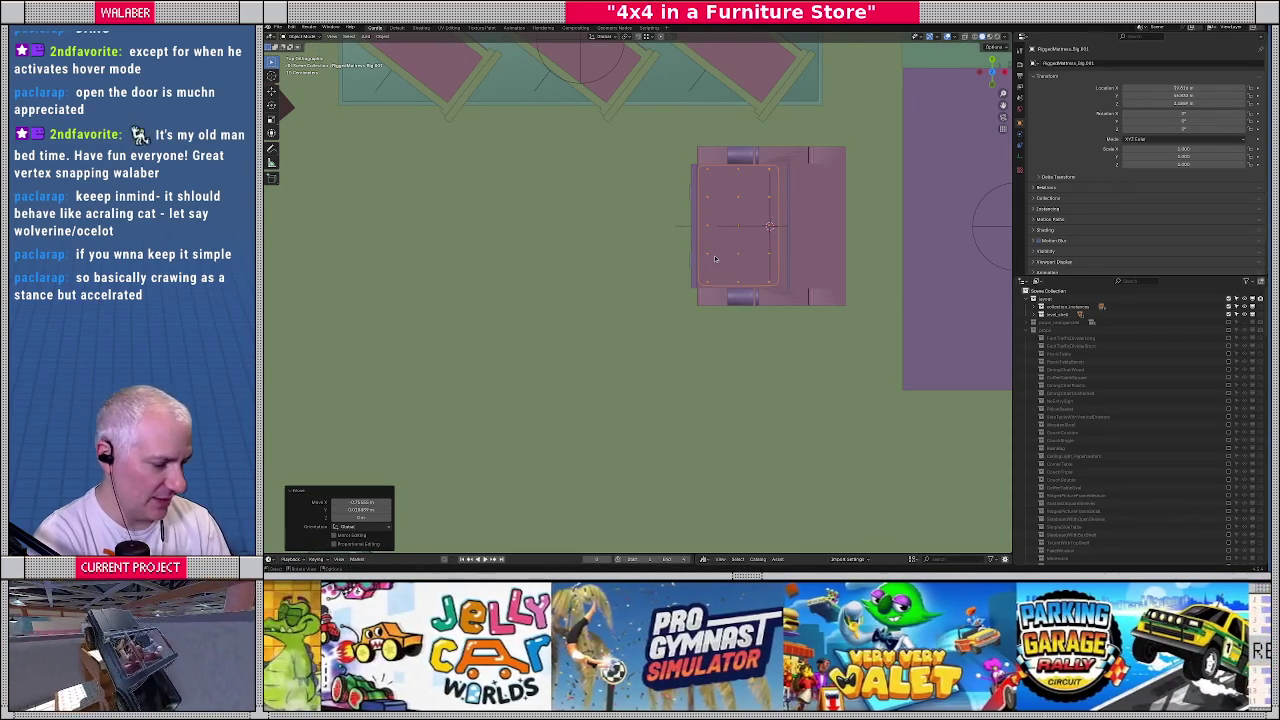
Lower the mattress along Z and centre it inside the purple sofa frame
middle_drag(624, 313, 683, 273)
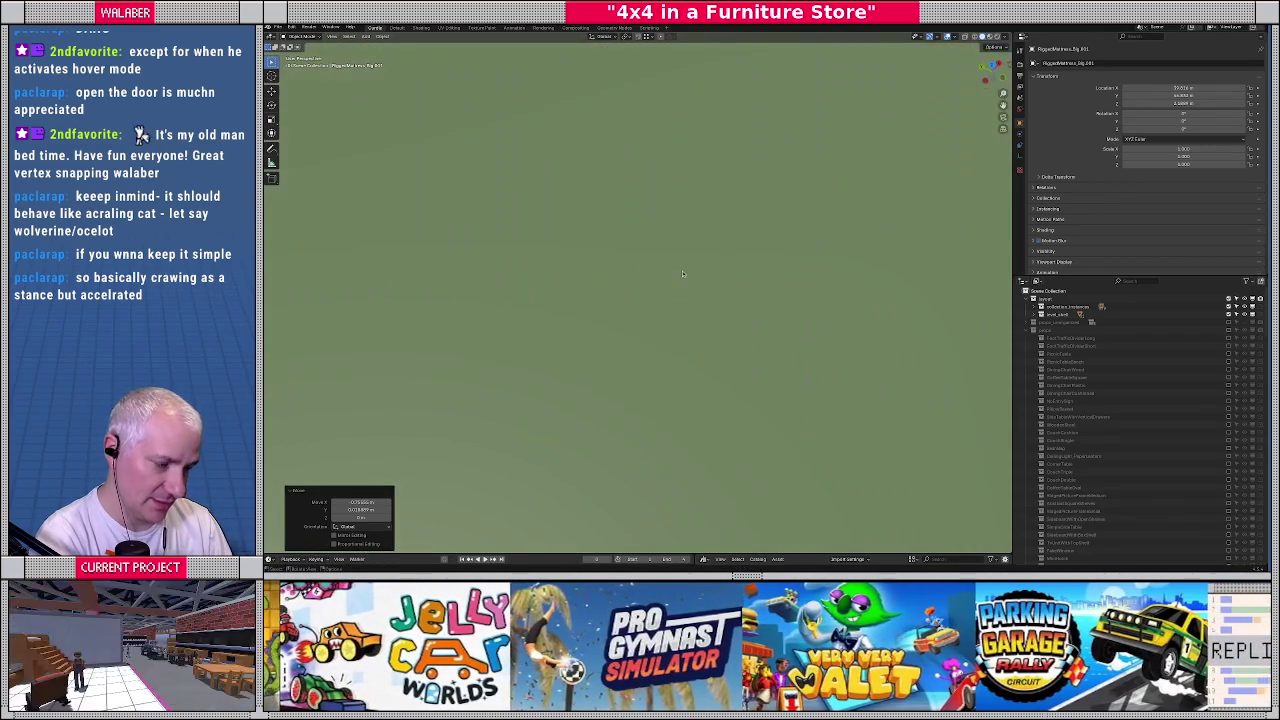
scroll(683, 273, down, 5)
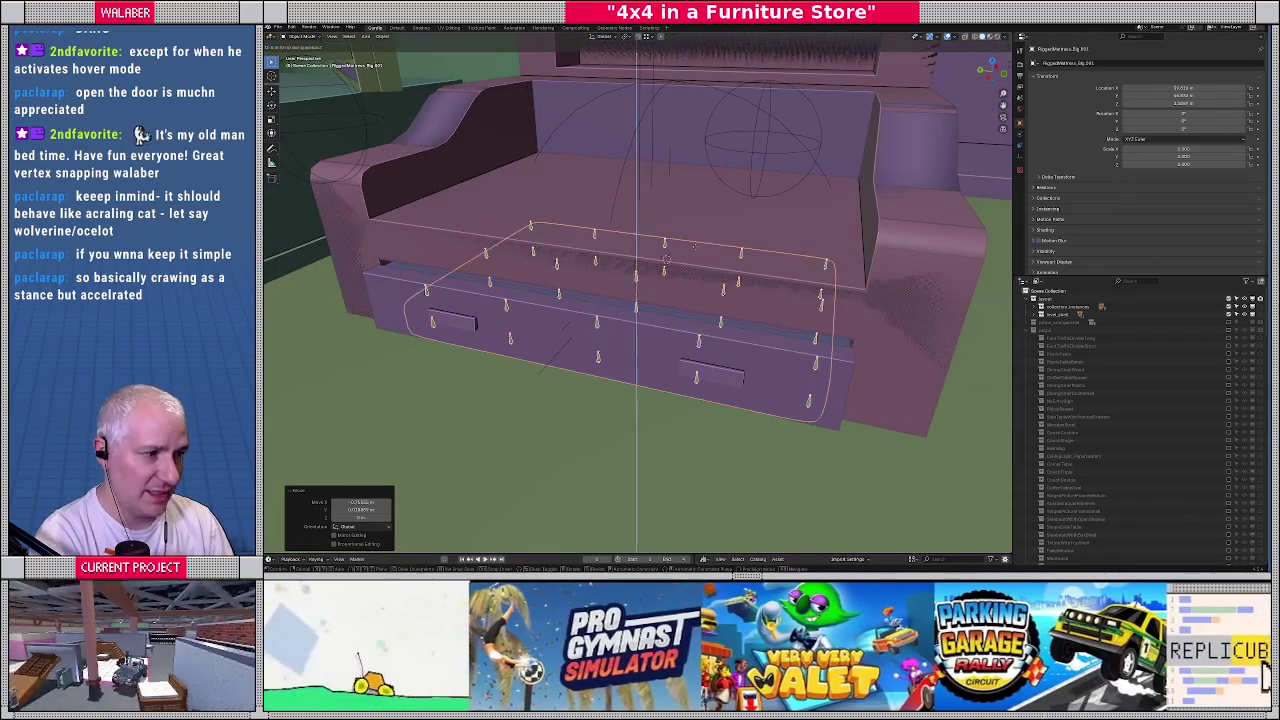
key(g)
key(z)
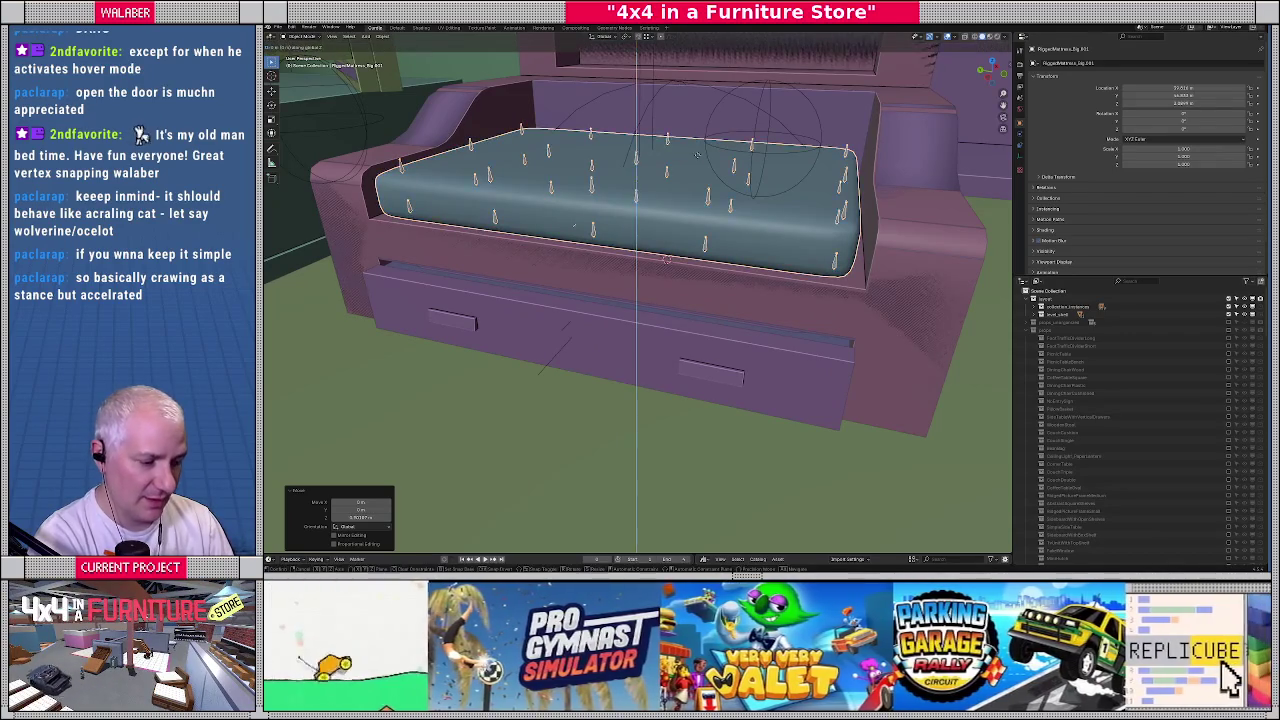
click(700, 150)
key(KP_7)
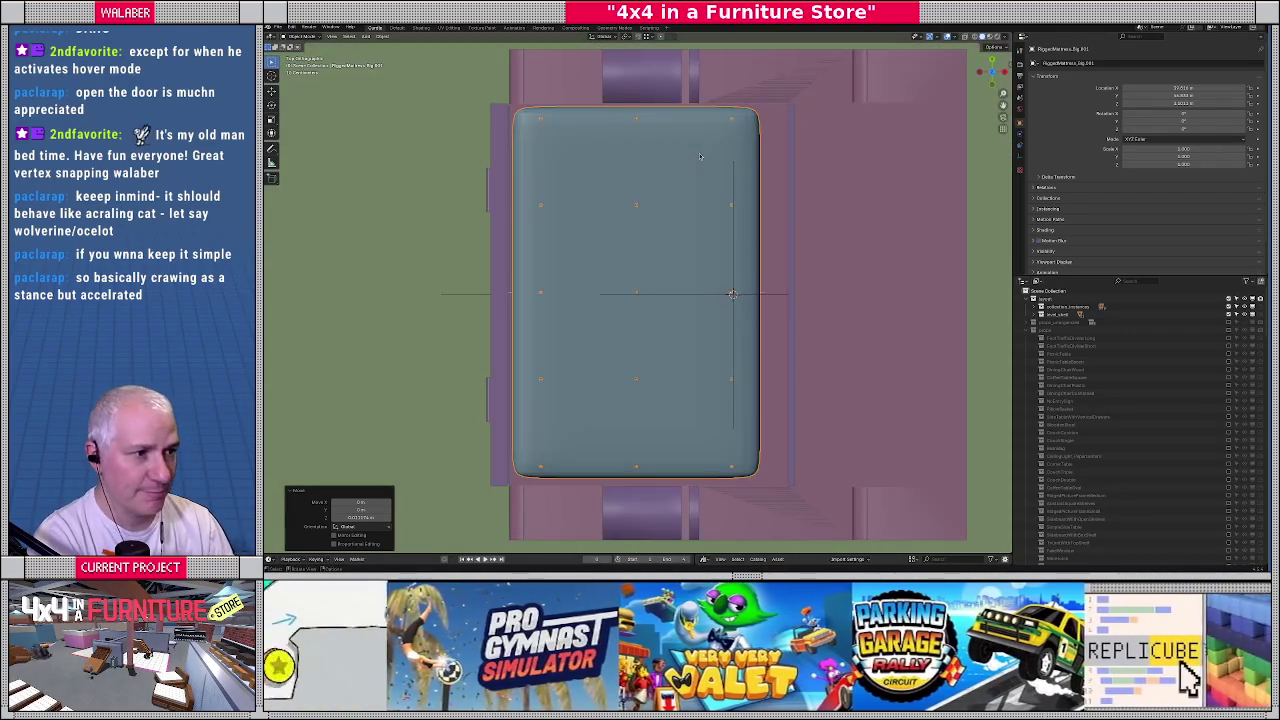
key(g)
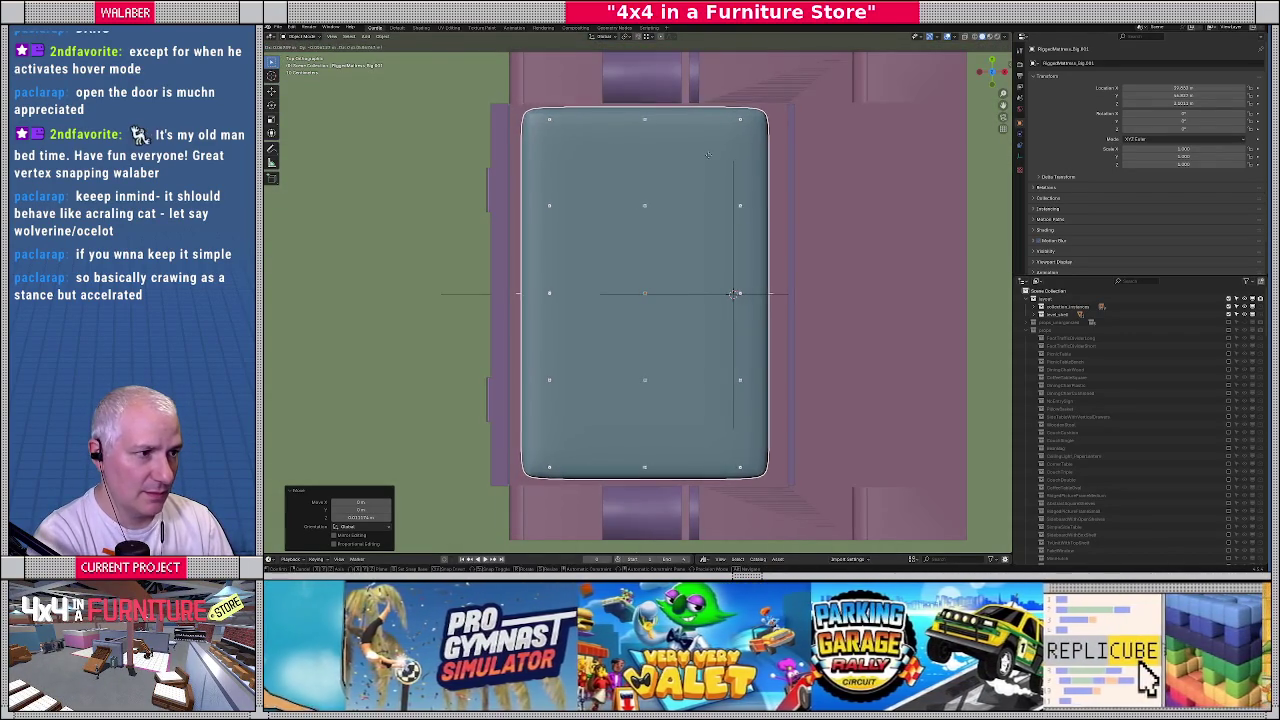
click(708, 175)
scroll(708, 175, down, 3)
mouse_move(708, 175)
middle_down()
mouse_move(720, 120)
mouse_move(744, 107)
middle_up()
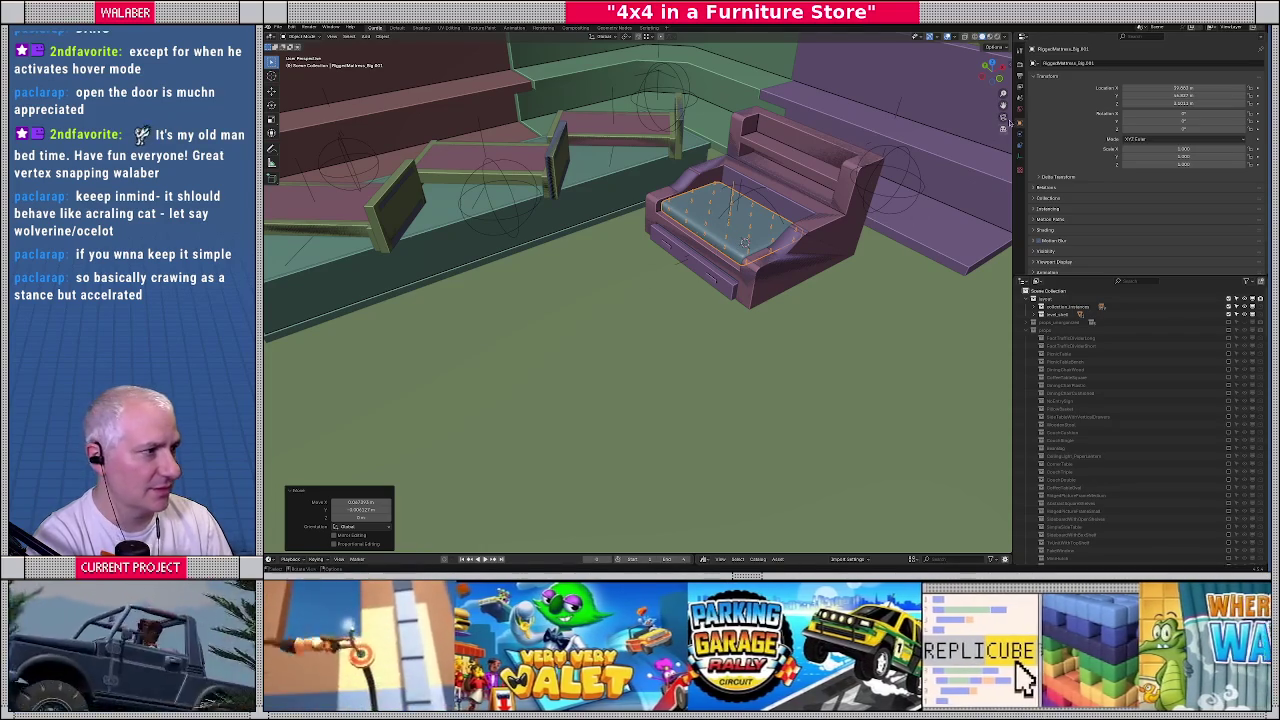
mouse_move(626, 288)
middle_down()
mouse_move(622, 366)
mouse_move(617, 320)
mouse_move(714, 300)
mouse_move(708, 312)
mouse_move(677, 308)
mouse_move(641, 277)
middle_up()
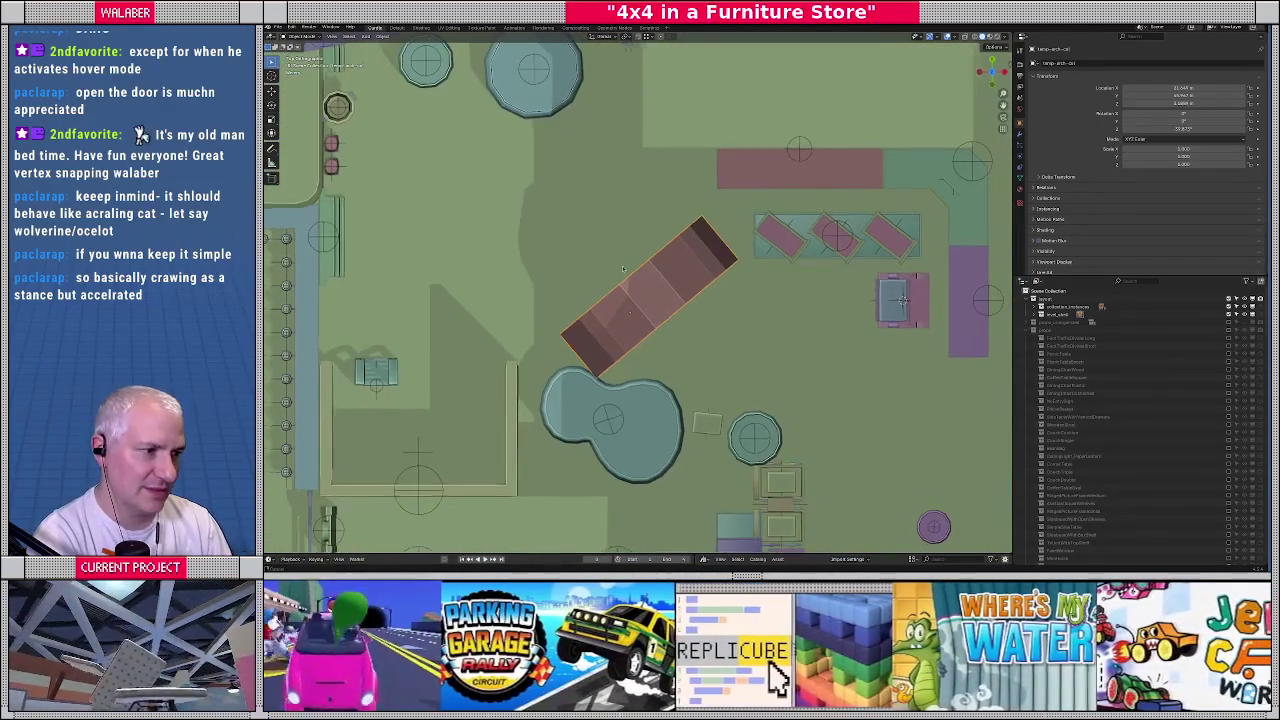
Shift the pink arch up and right toward the round tables and inspect it at an angle
scroll(641, 277, up, 1)
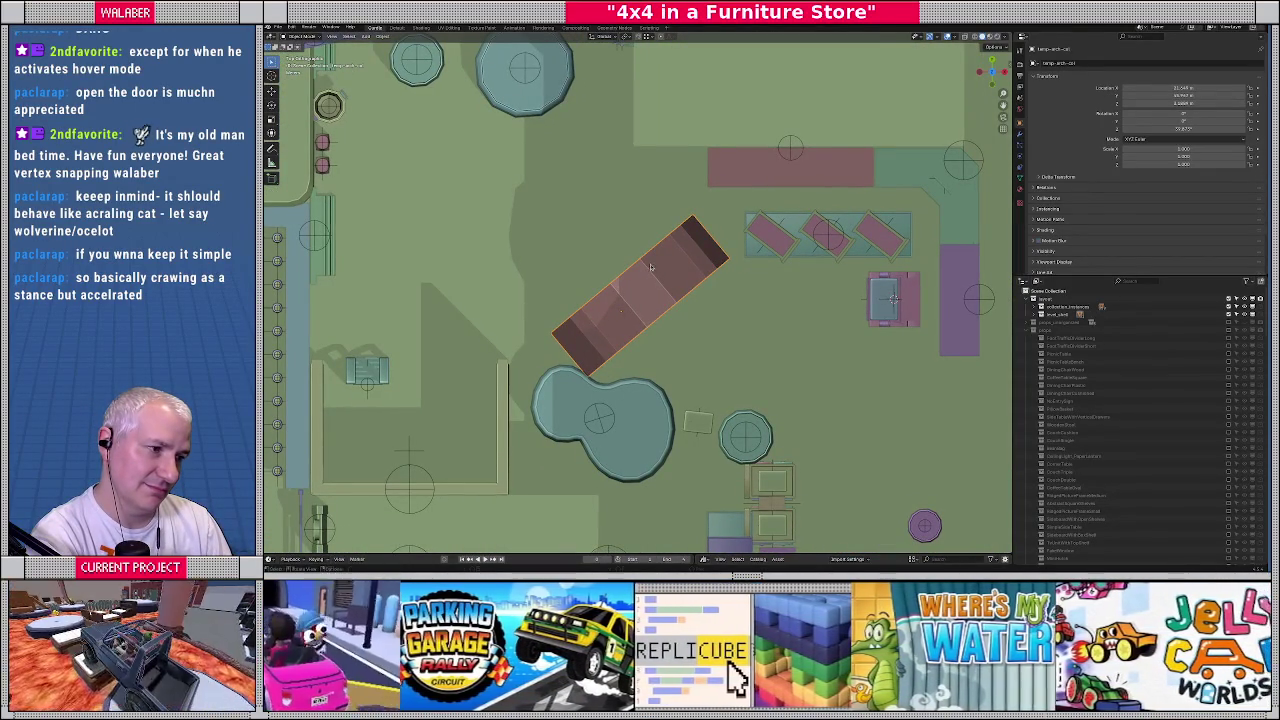
key(g)
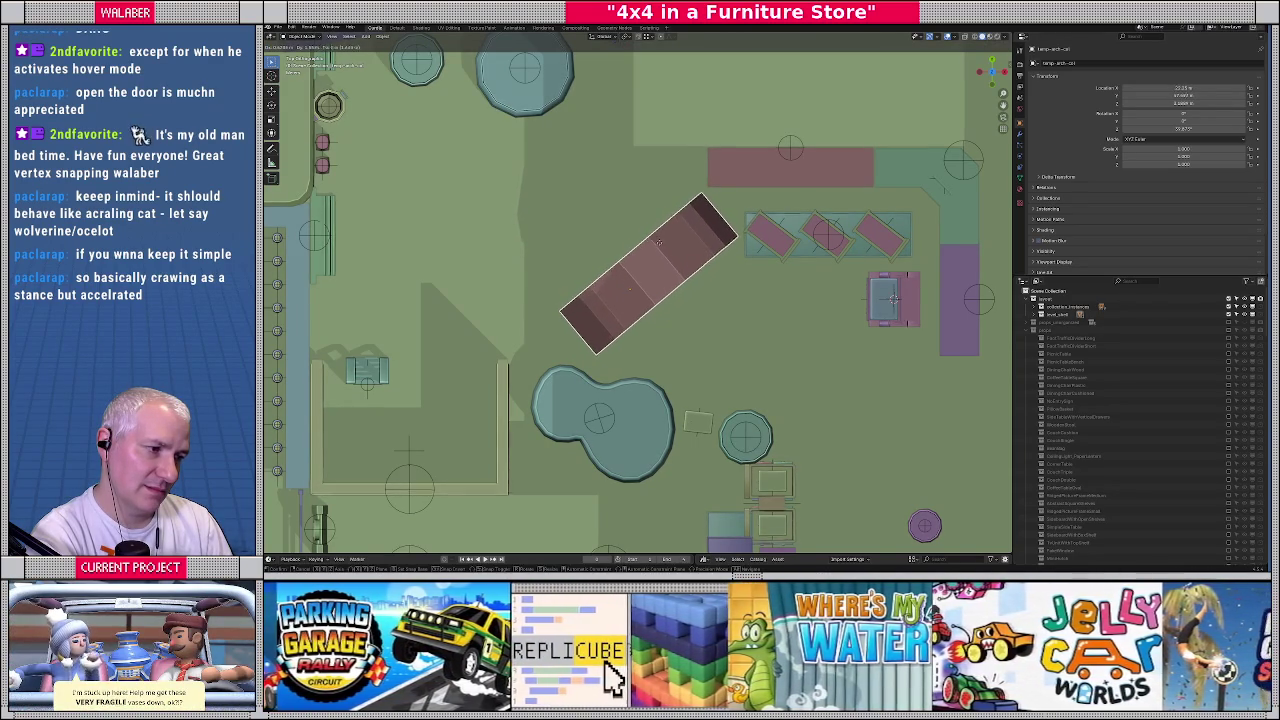
click(658, 246)
middle_drag(658, 246, 588, 234)
scroll(588, 234, up, 3)
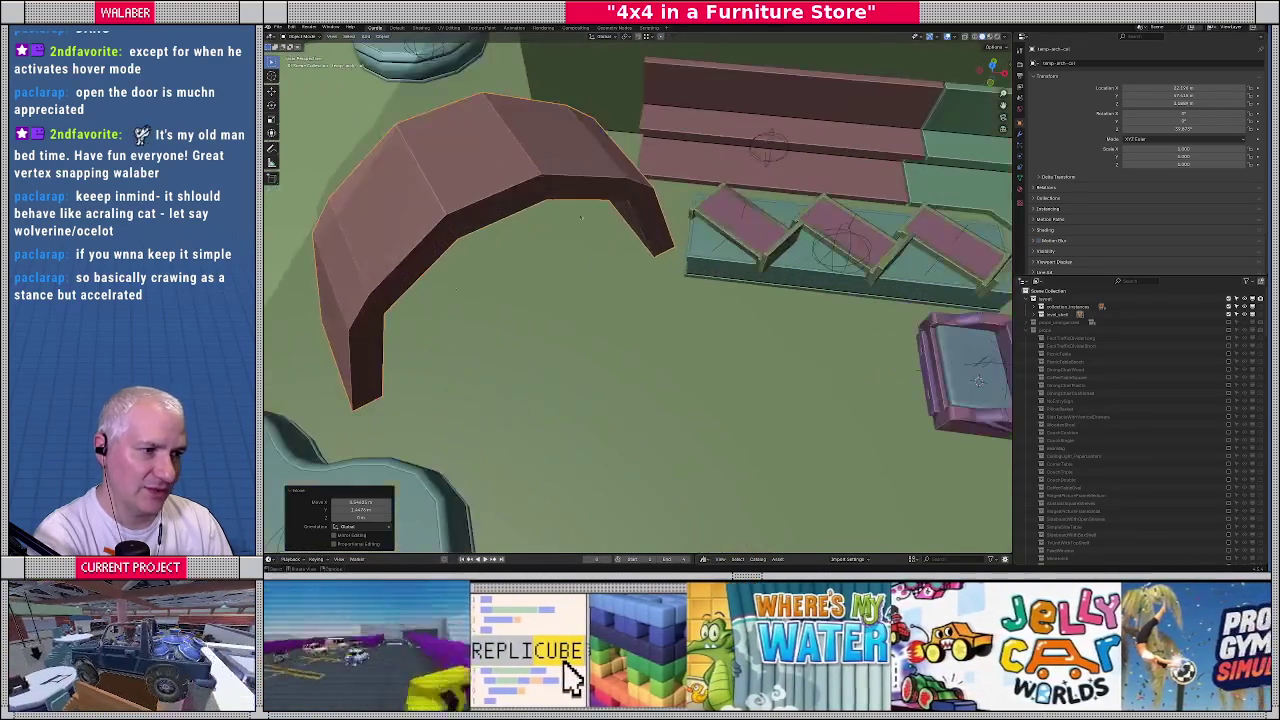
middle_drag(590, 244, 637, 263)
Move the arch further left on the top-view floor plan
key(KP_7)
scroll(650, 245, down, 3)
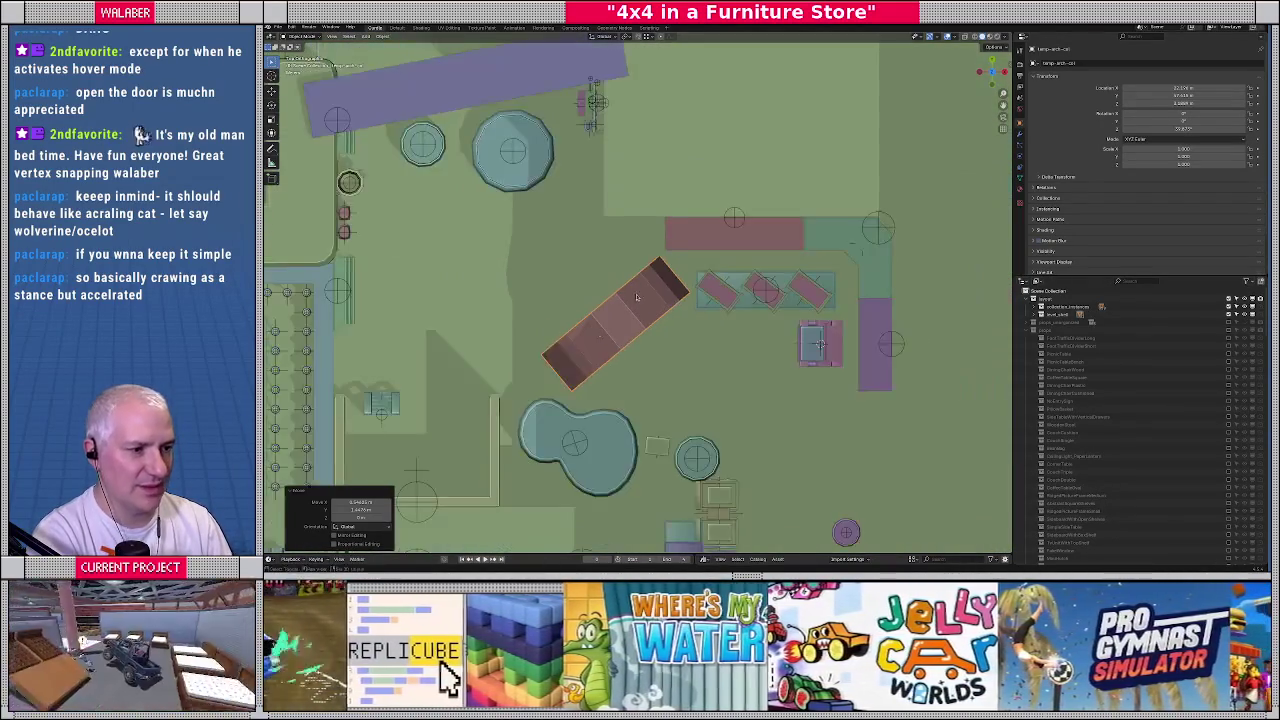
scroll(660, 235, down, 2)
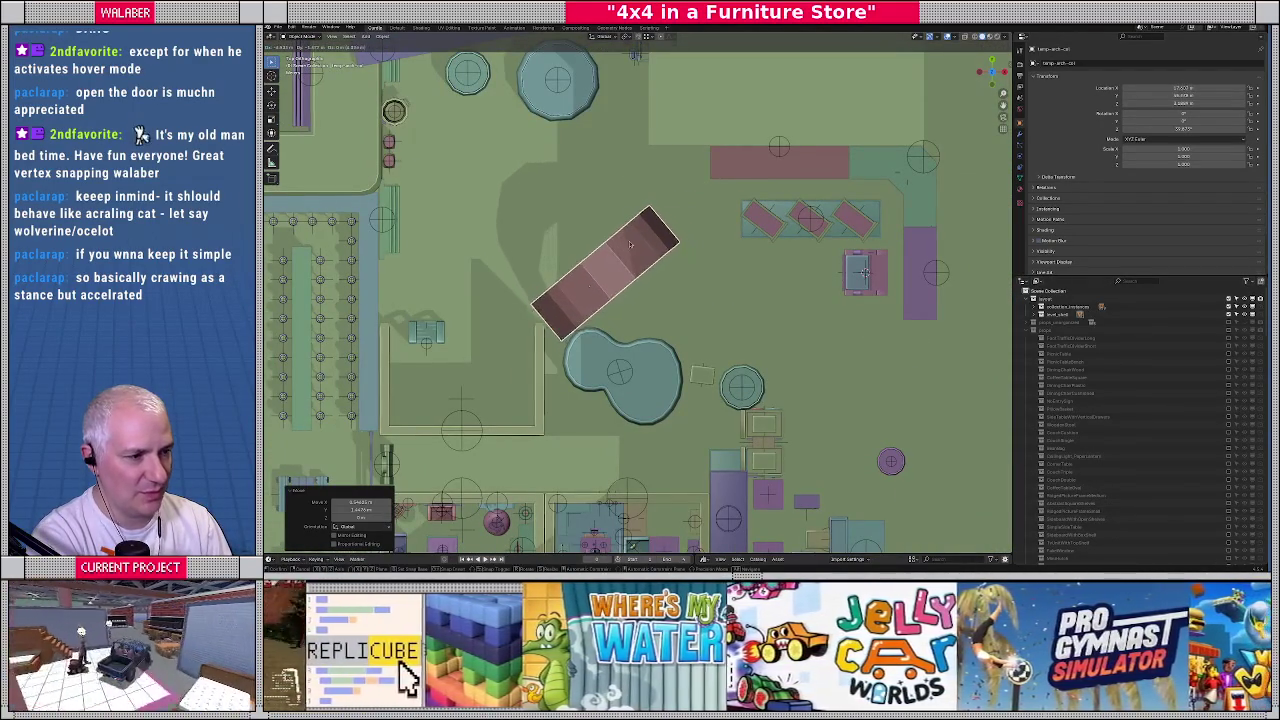
drag(671, 228, 632, 206)
shift+middle_drag(632, 206, 636, 226)
Move a medium round table up near the arch and place a duplicate beside it
click(569, 122)
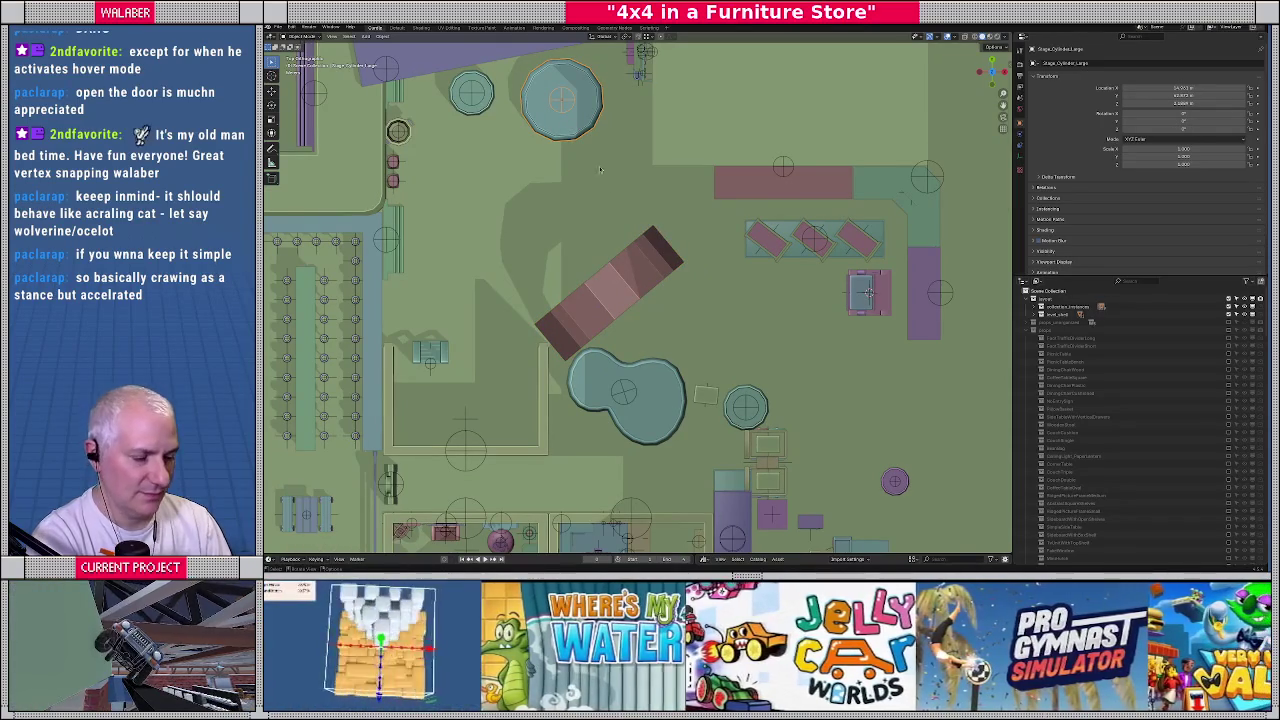
drag(757, 412, 728, 258)
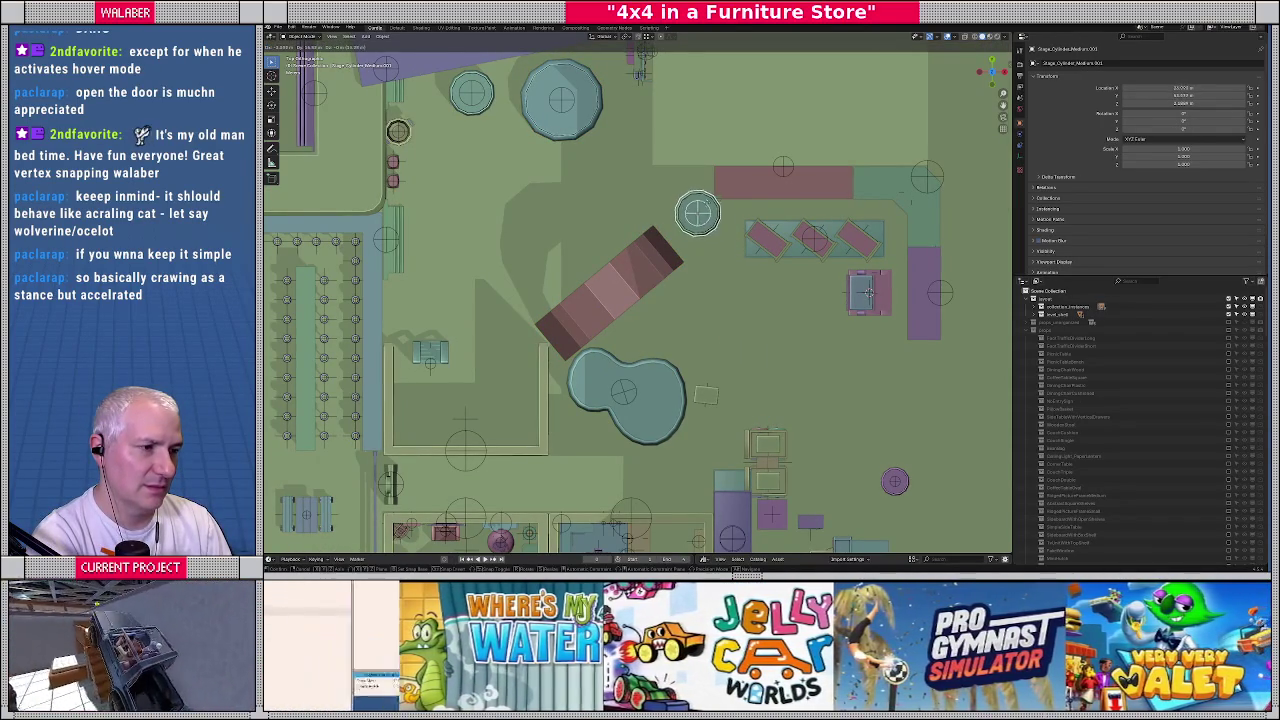
click(686, 192)
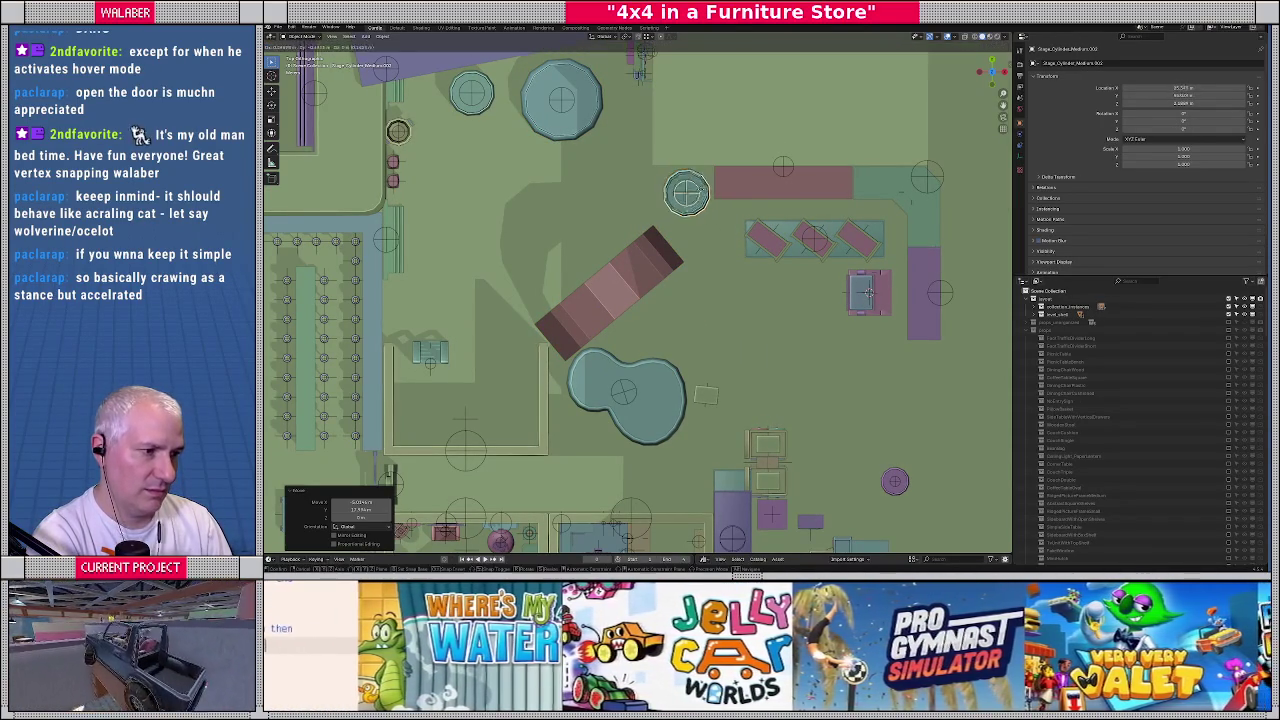
key(shift+d)
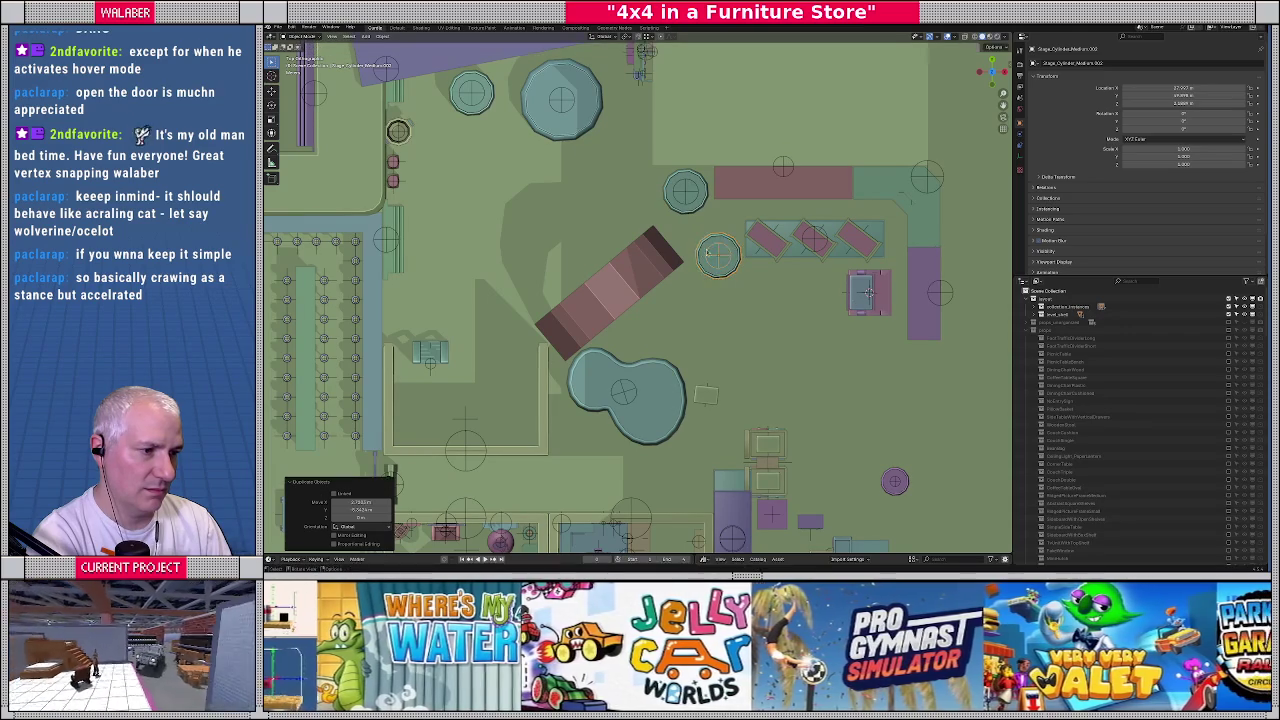
scroll(690, 215, up, 2)
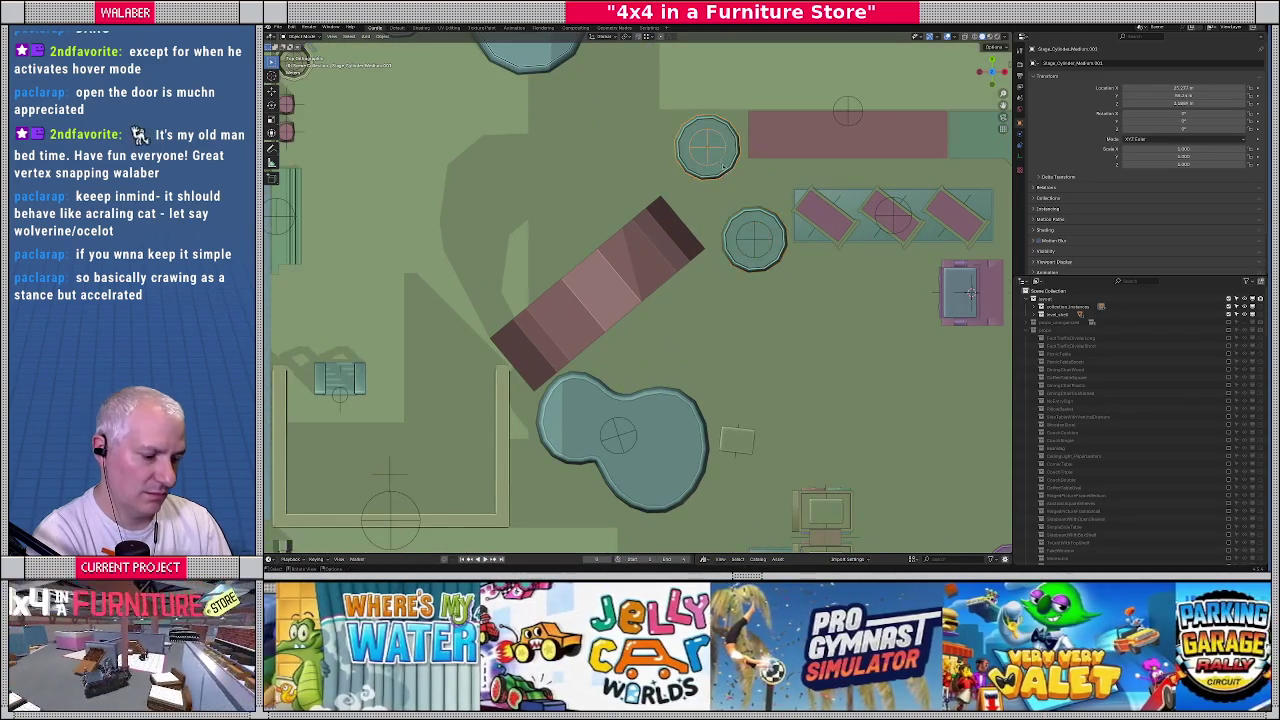
key(g)
click(735, 180)
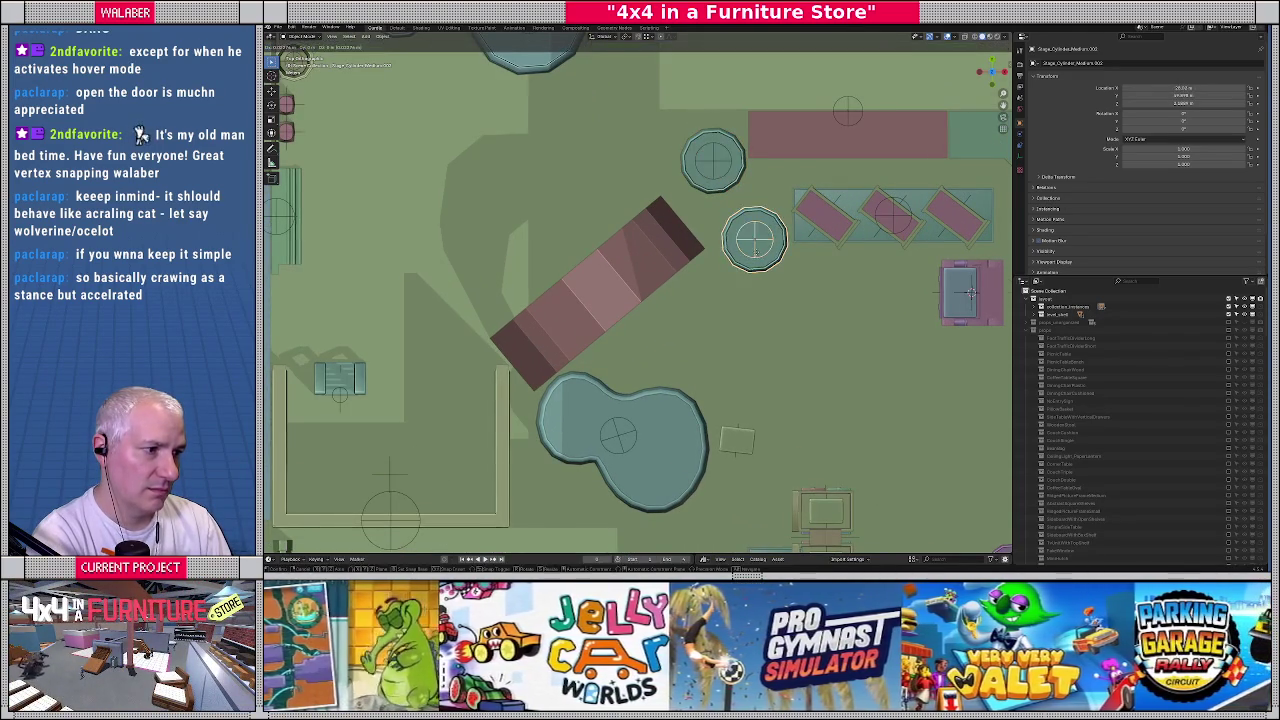
click(685, 262)
Rotate and move the arch, checking it from a low side view
key(r)
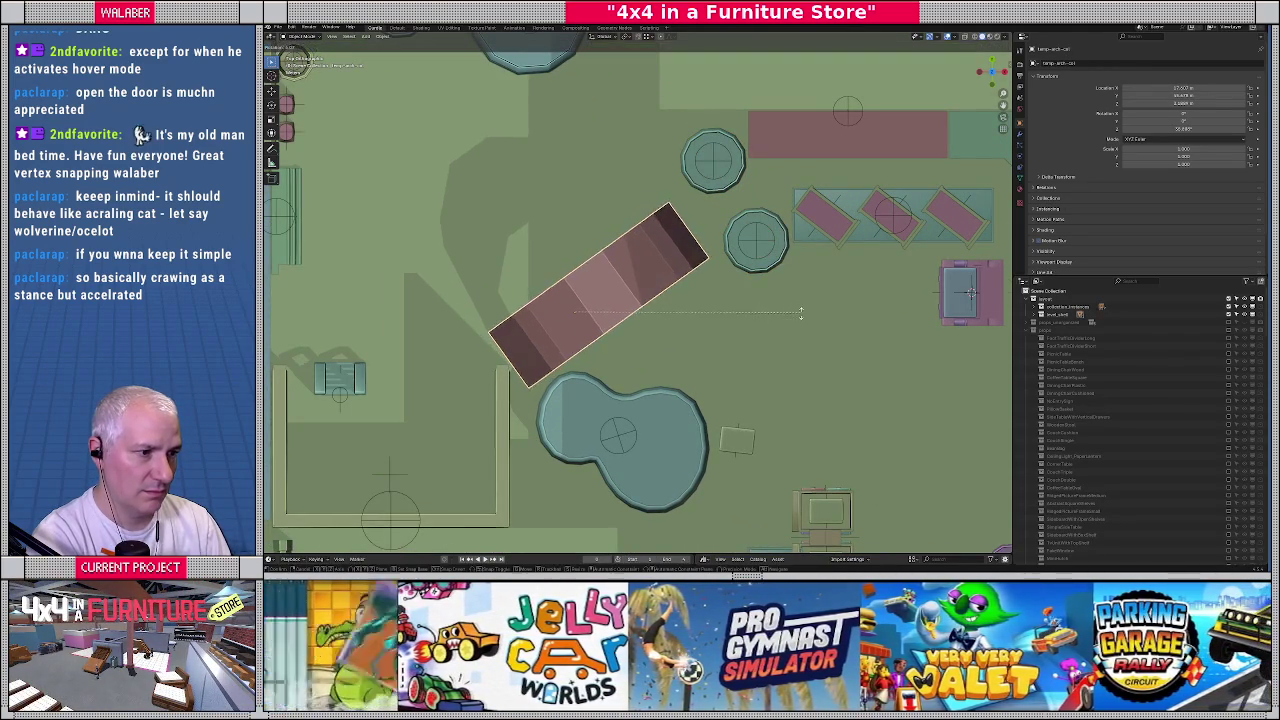
click(799, 319)
key(g)
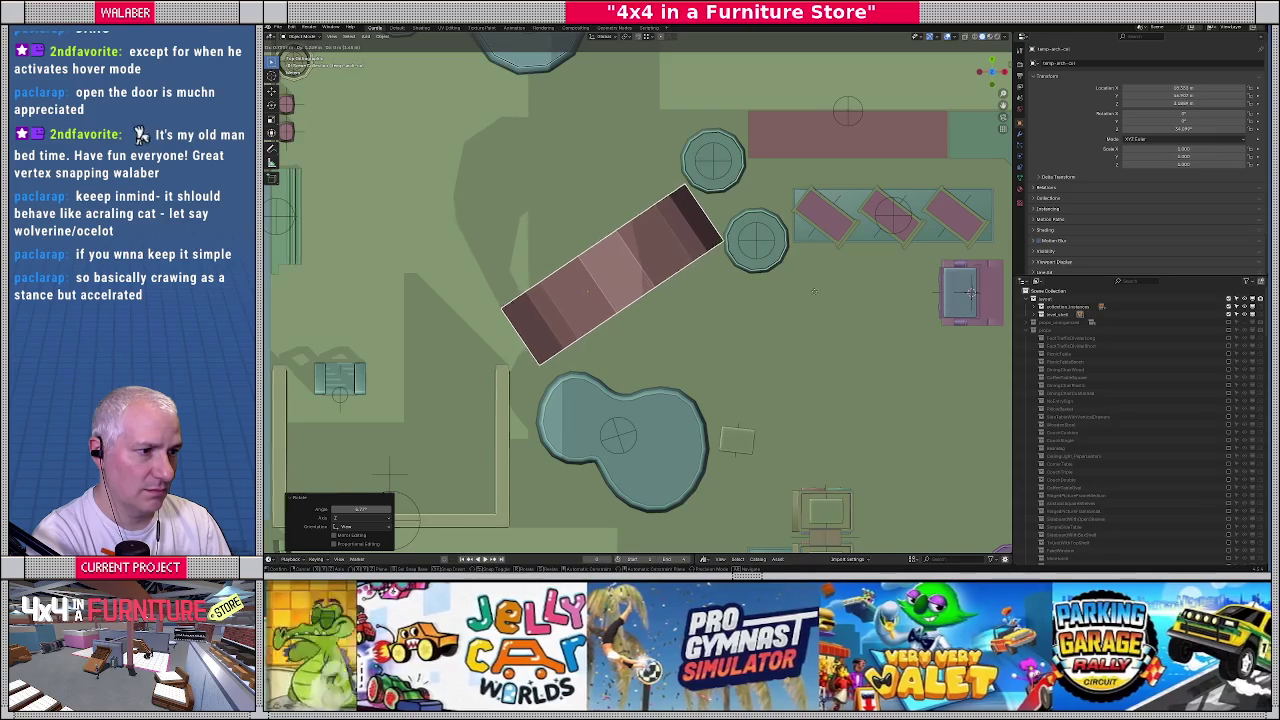
click(814, 291)
scroll(814, 291, down, 2)
scroll(814, 291, down, 3)
mouse_move(814, 291)
middle_down()
mouse_move(663, 161)
mouse_move(709, 218)
middle_up()
scroll(709, 218, up, 3)
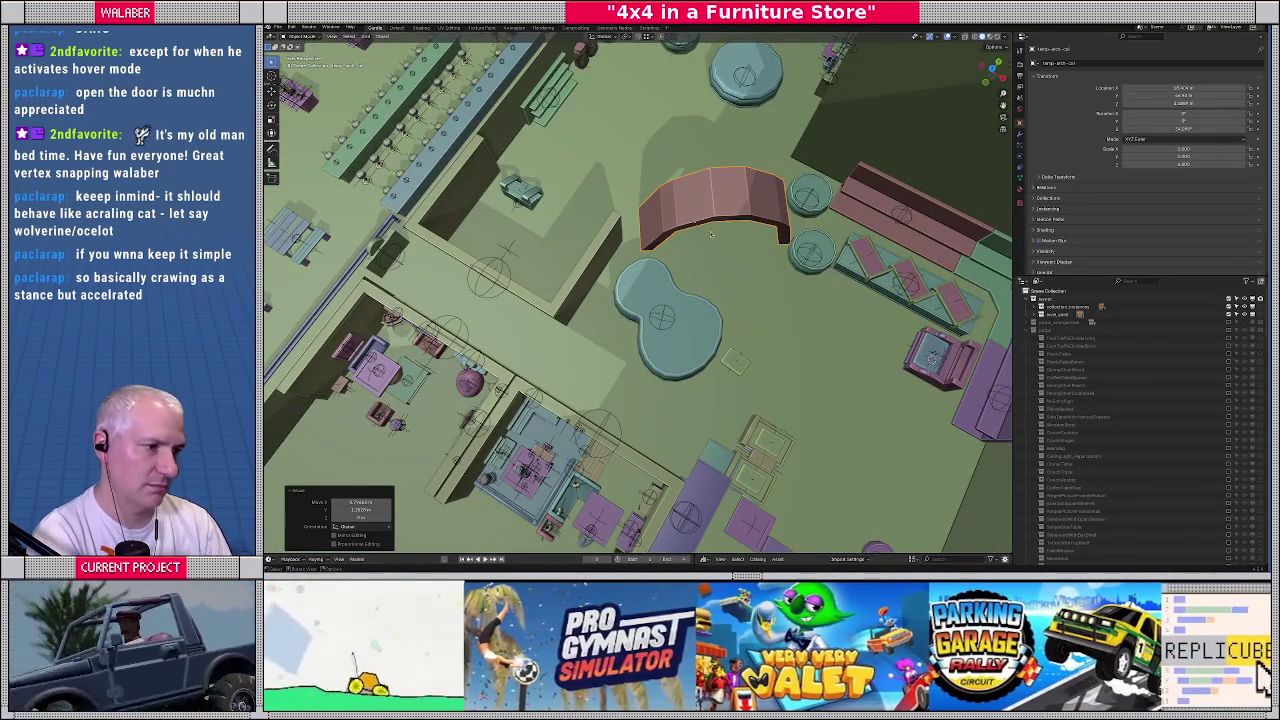
key(KP_7)
Rotate the arch toward horizontal and adjust its placement in top view
key(r)
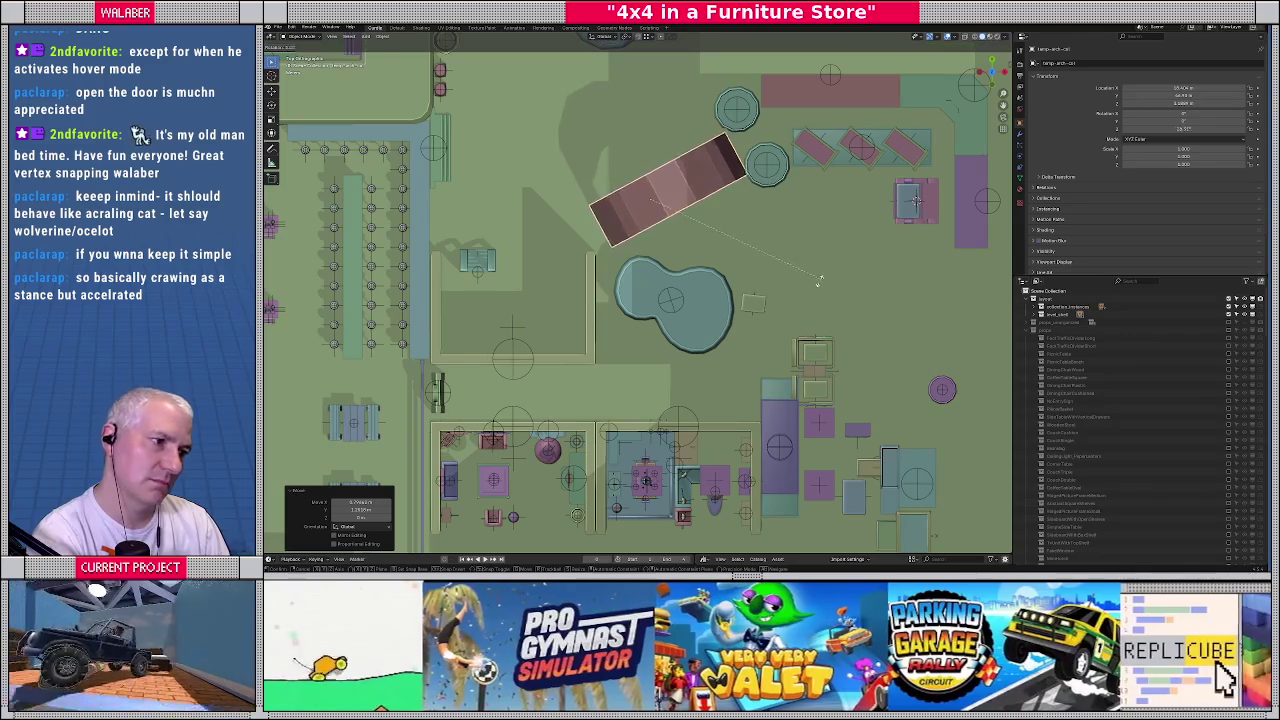
click(795, 256)
key(r)
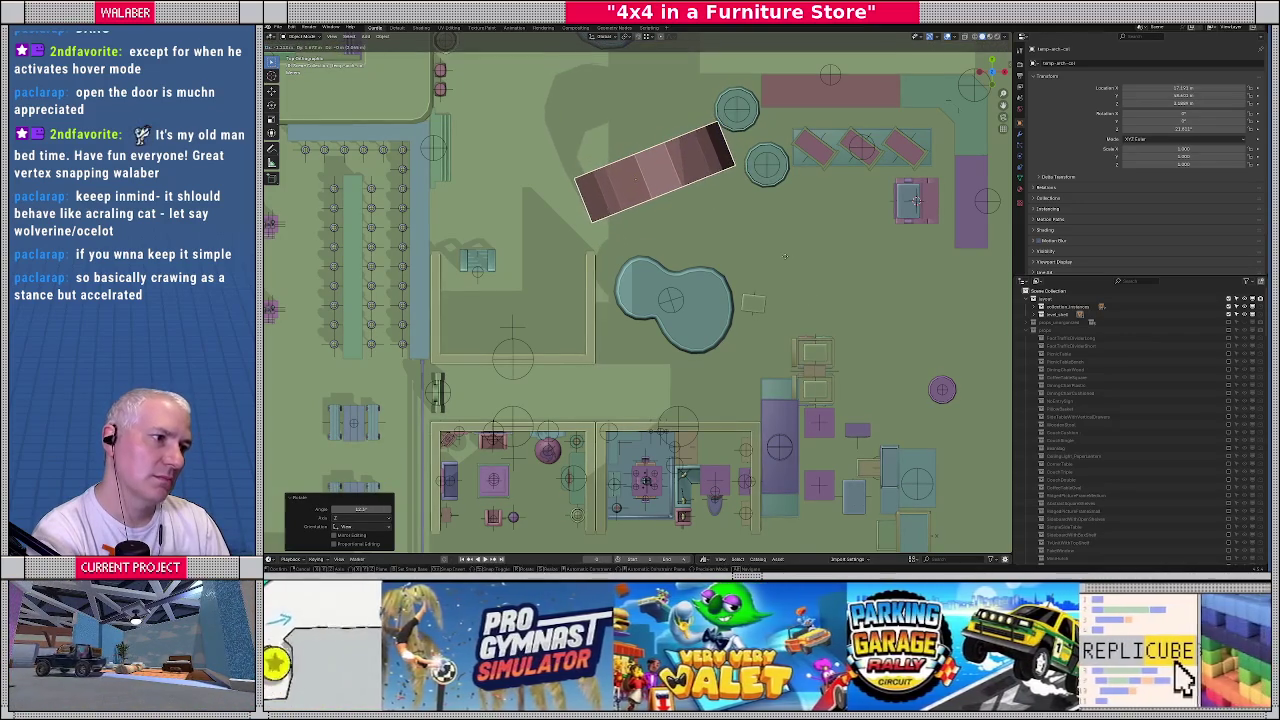
key(r)
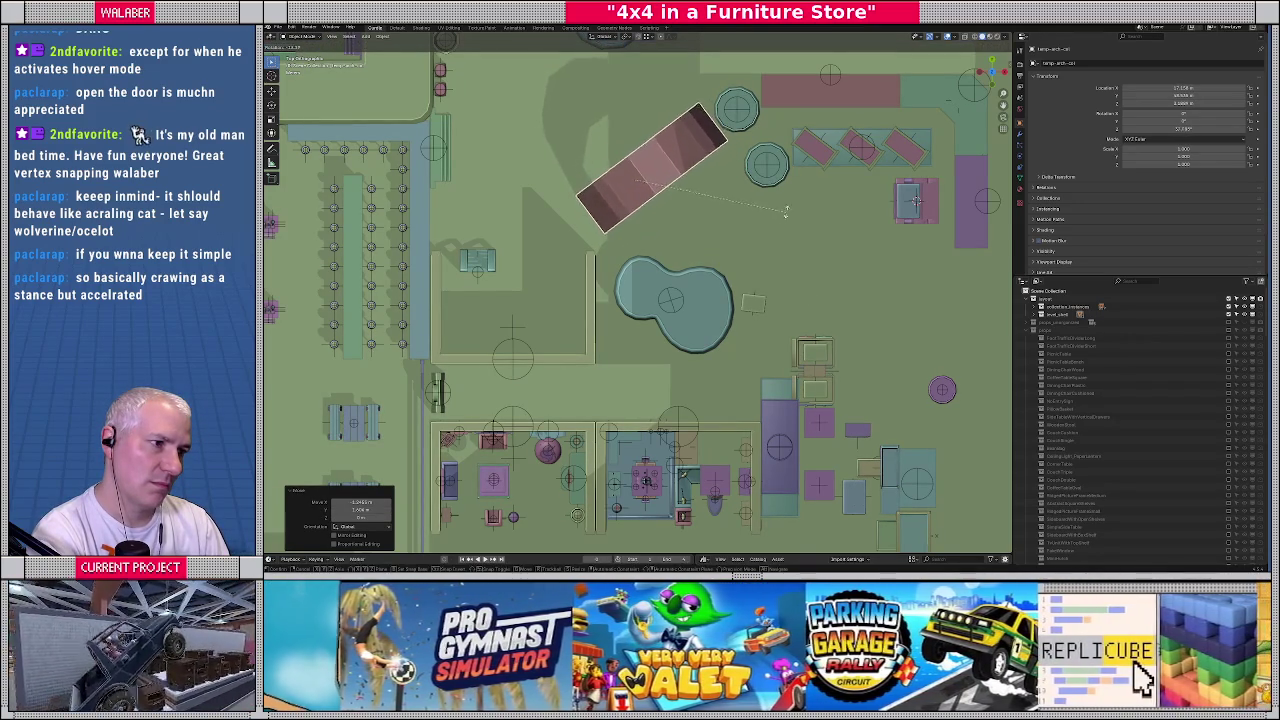
click(789, 210)
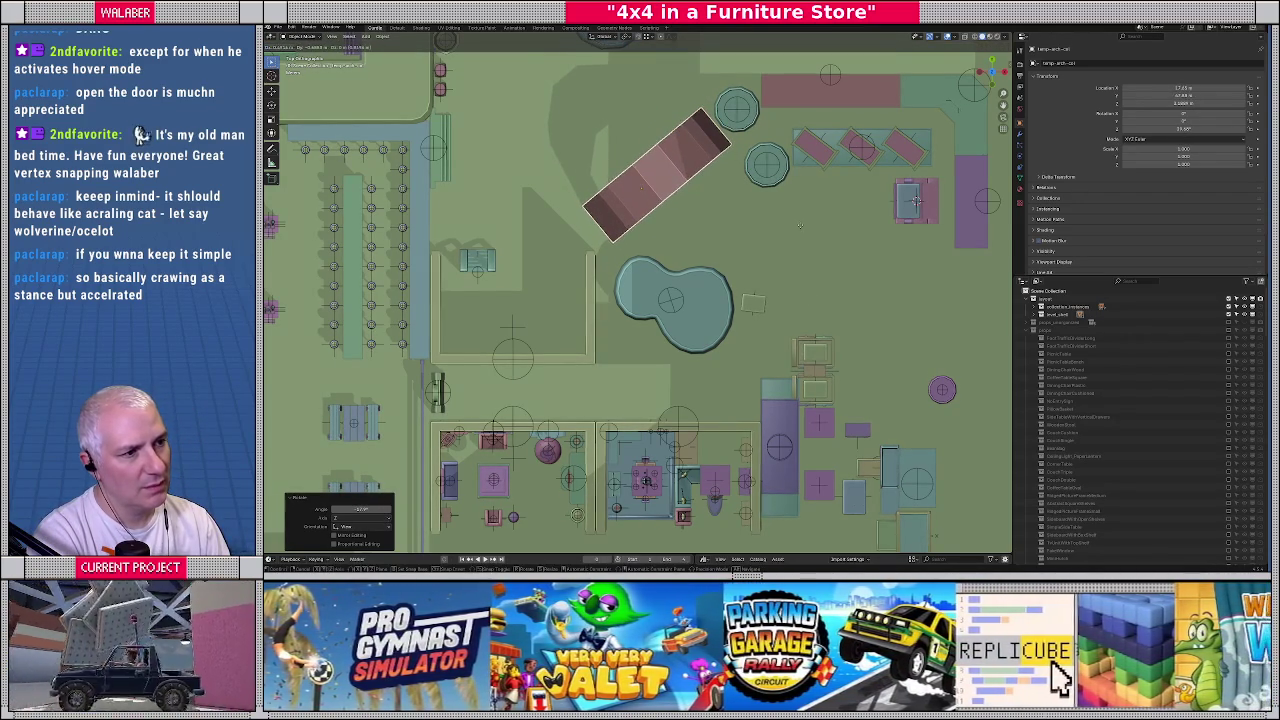
scroll(710, 110, up, 2)
scroll(710, 110, up, 2)
Respace the two round tables around the arch's upper end
click(771, 120)
shift+middle_drag(771, 120, 731, 261)
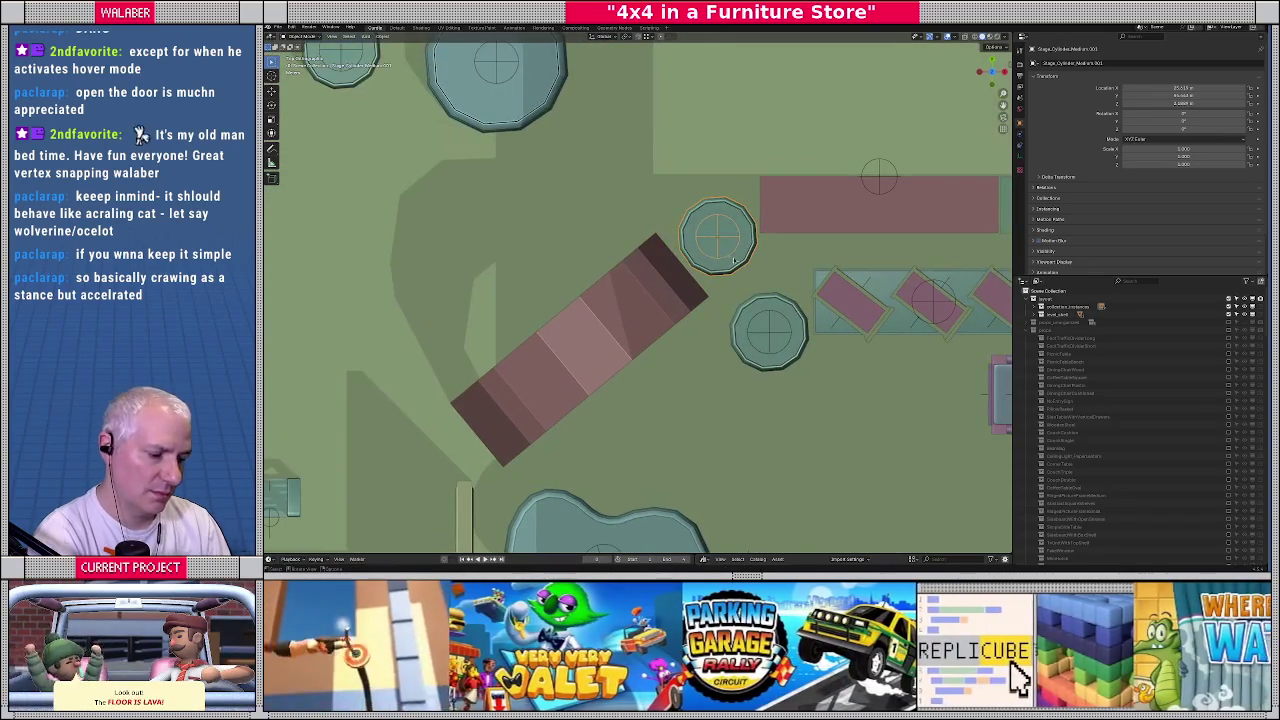
key(g)
click(726, 226)
click(776, 342)
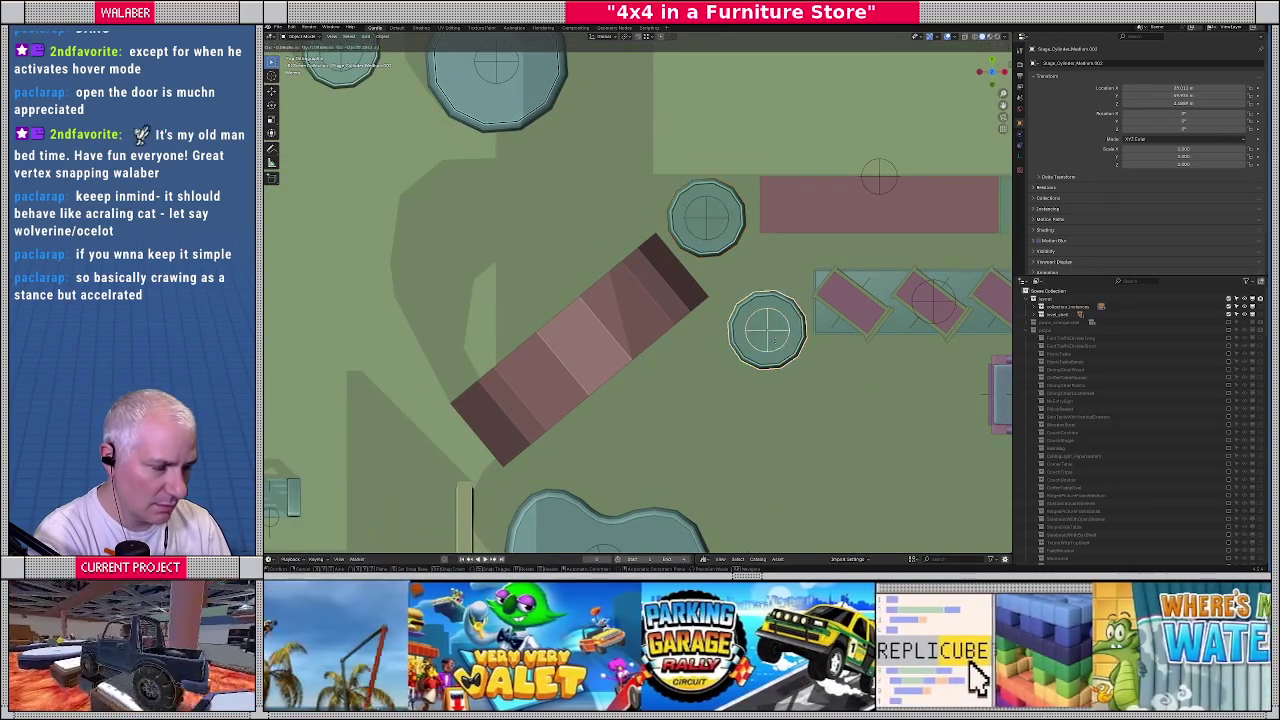
click(770, 321)
mouse_move(770, 321)
middle_down()
mouse_move(679, 299)
mouse_move(709, 316)
middle_up()
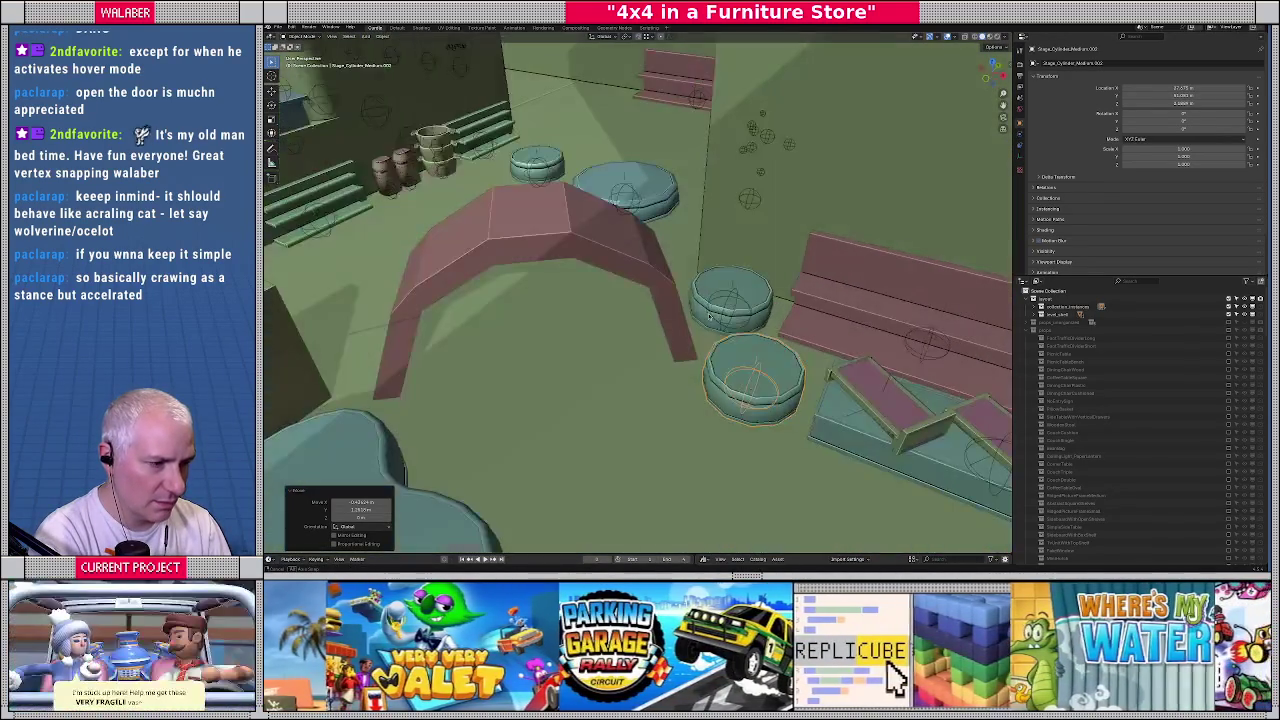
key(KP_7)
shift+middle_drag(651, 380, 651, 247)
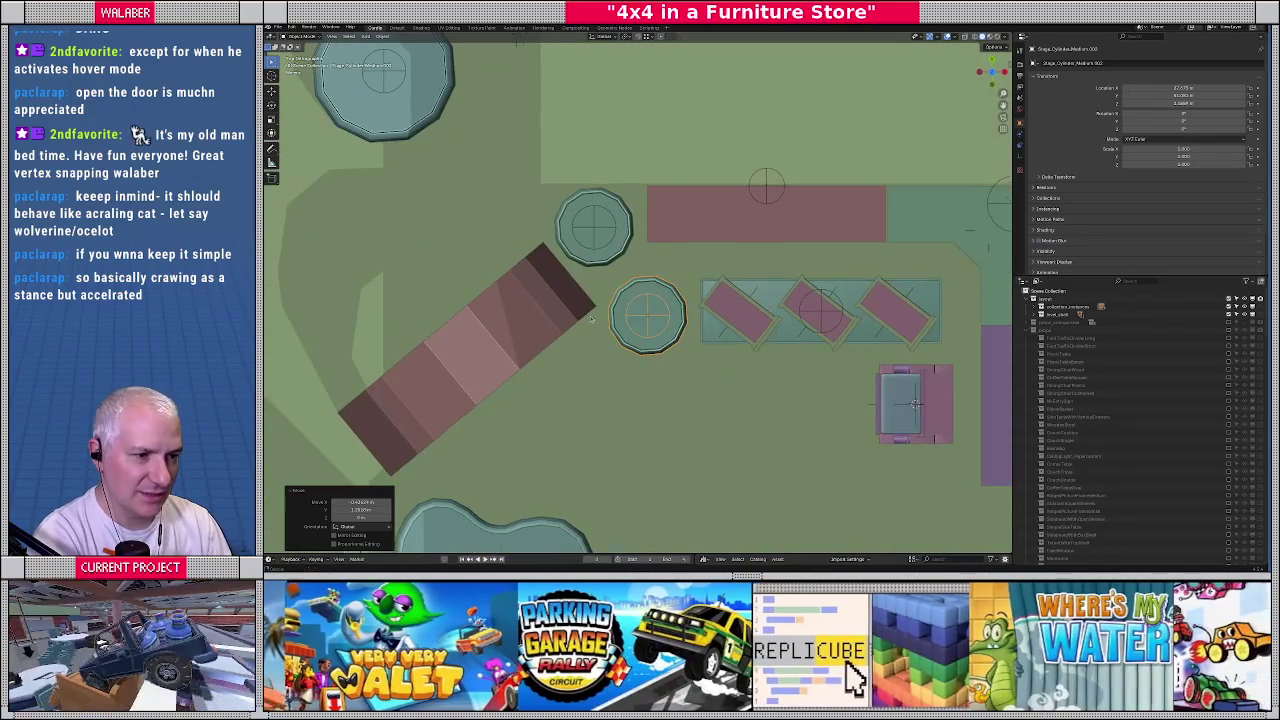
Re-angle the arch once more and inspect the arch and tables in perspective
click(651, 247)
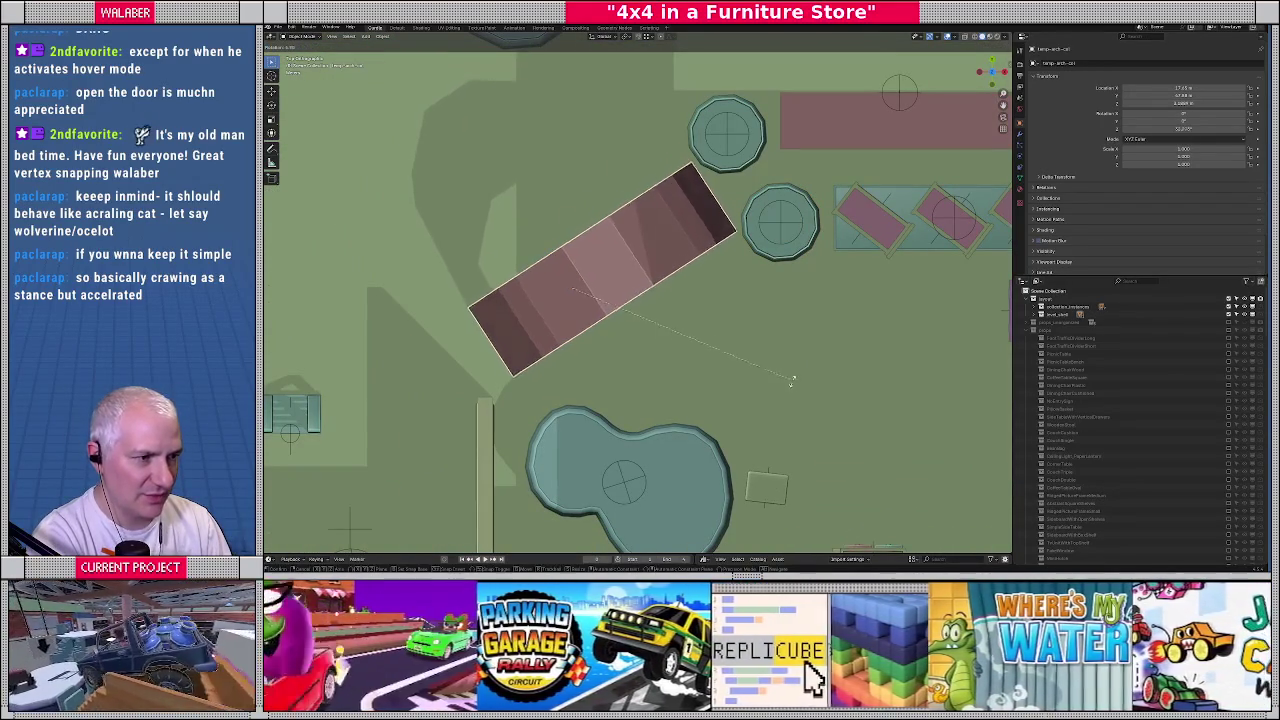
click(782, 385)
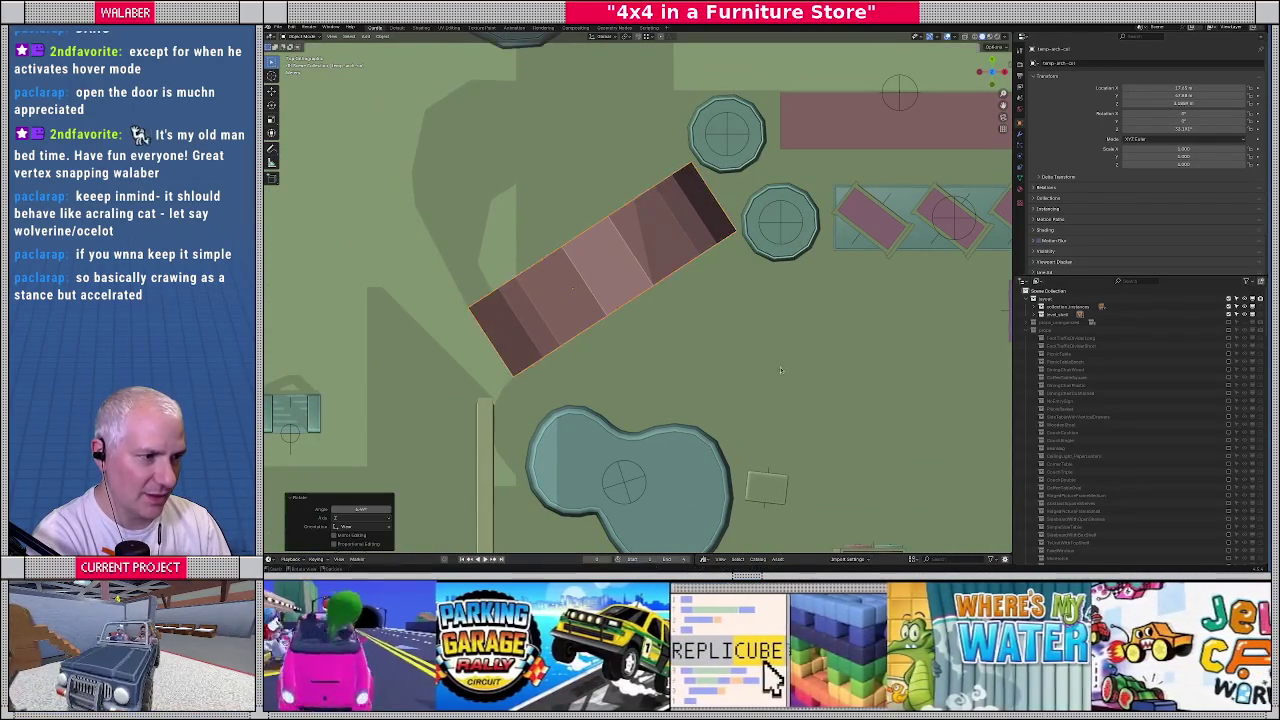
mouse_move(760, 370)
middle_down()
mouse_move(695, 326)
mouse_move(717, 292)
mouse_move(741, 291)
middle_up()
scroll(695, 326, down, 5)
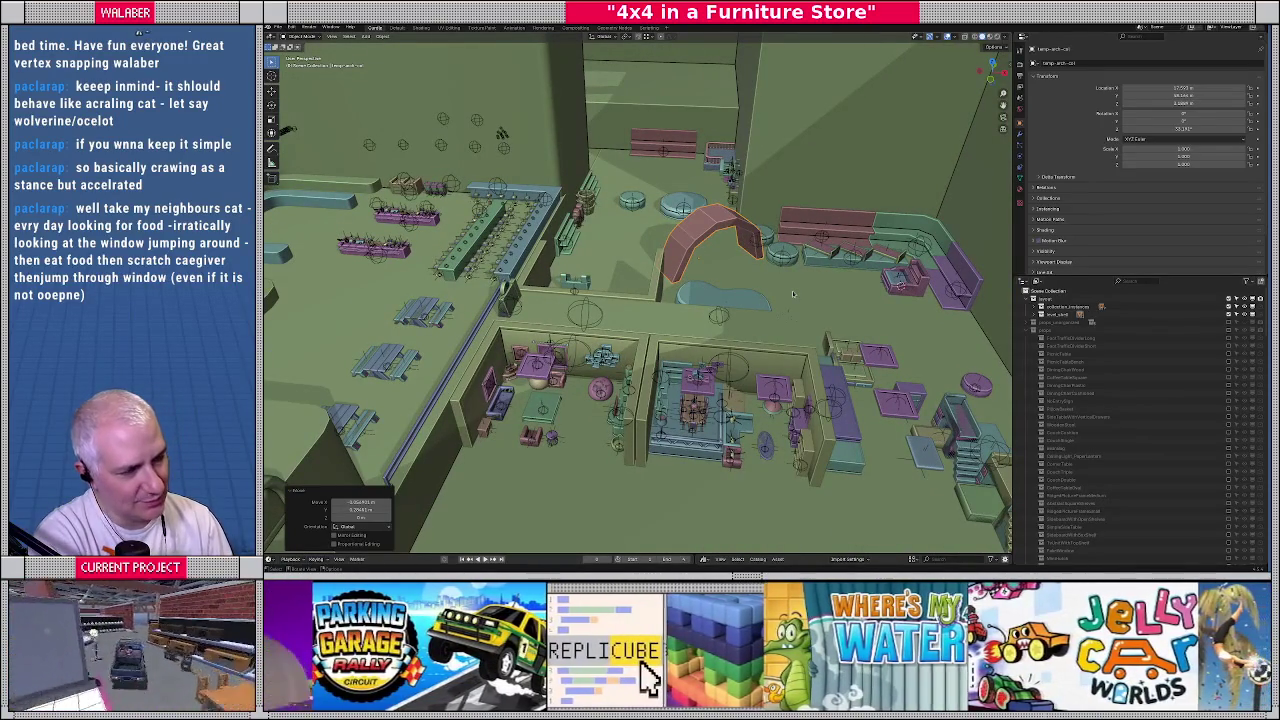
middle_drag(792, 293, 692, 318)
scroll(695, 320, up, 3)
scroll(695, 320, up, 2)
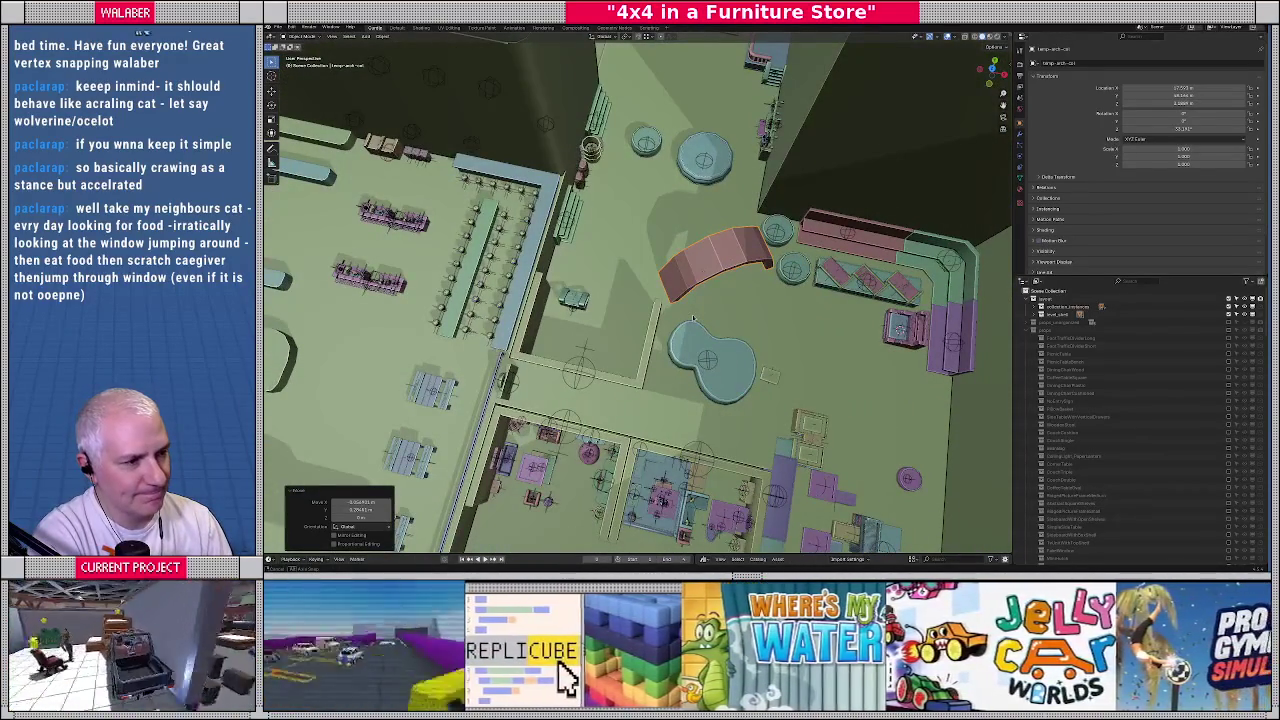
key(KP_7)
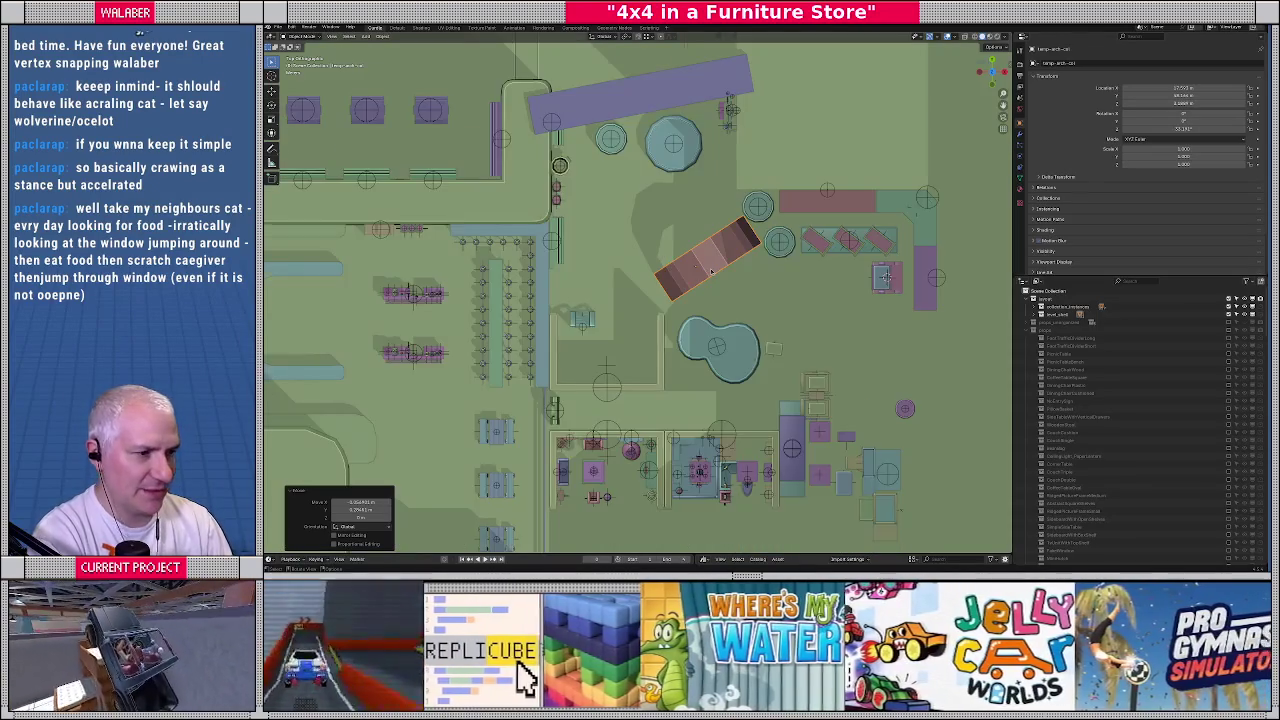
Move the pink arch up-left, then shift the curvy pool stage upward and adjust it
scroll(690, 265, down, 2)
drag(630, 260, 460, 90)
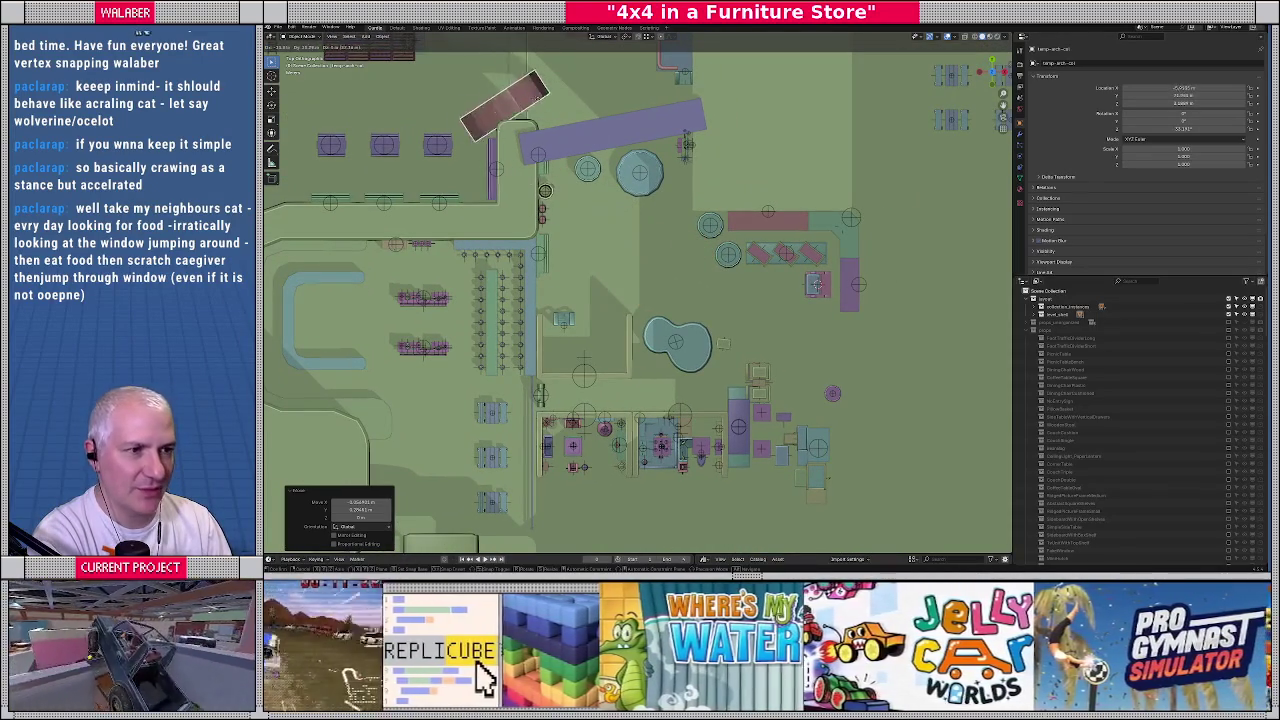
drag(690, 358, 674, 254)
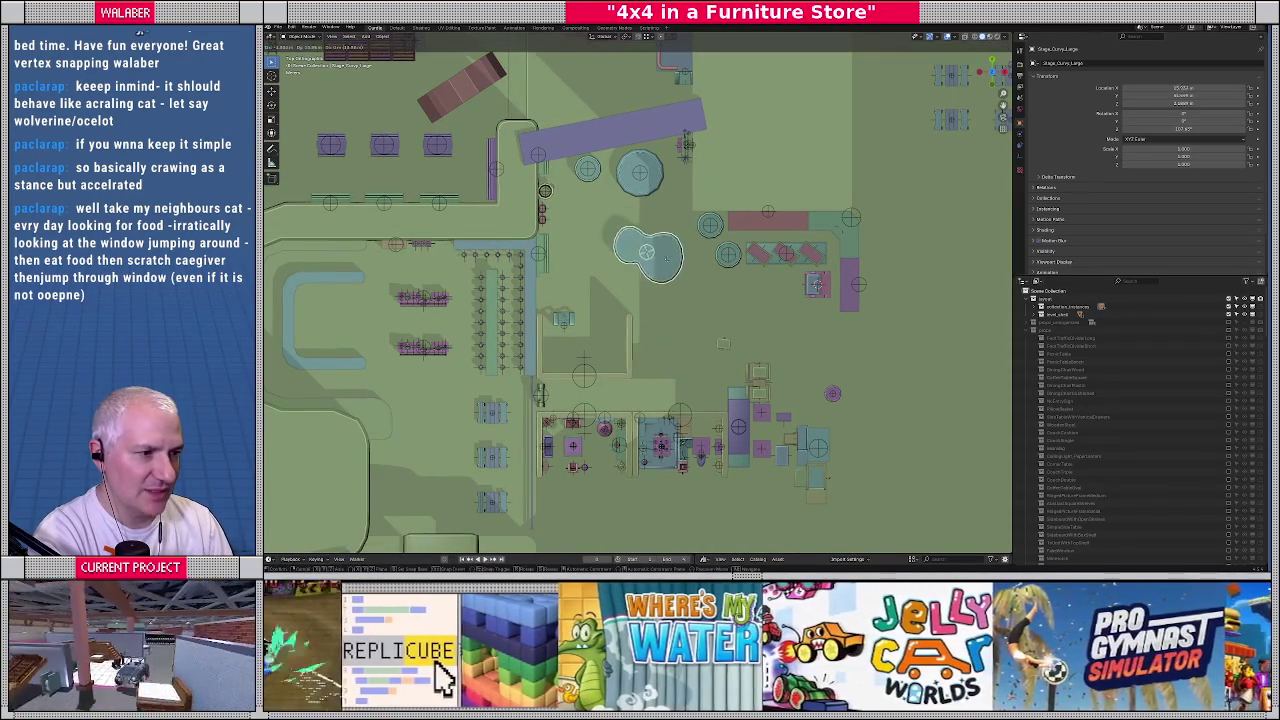
scroll(774, 424, up, 2)
key(s)
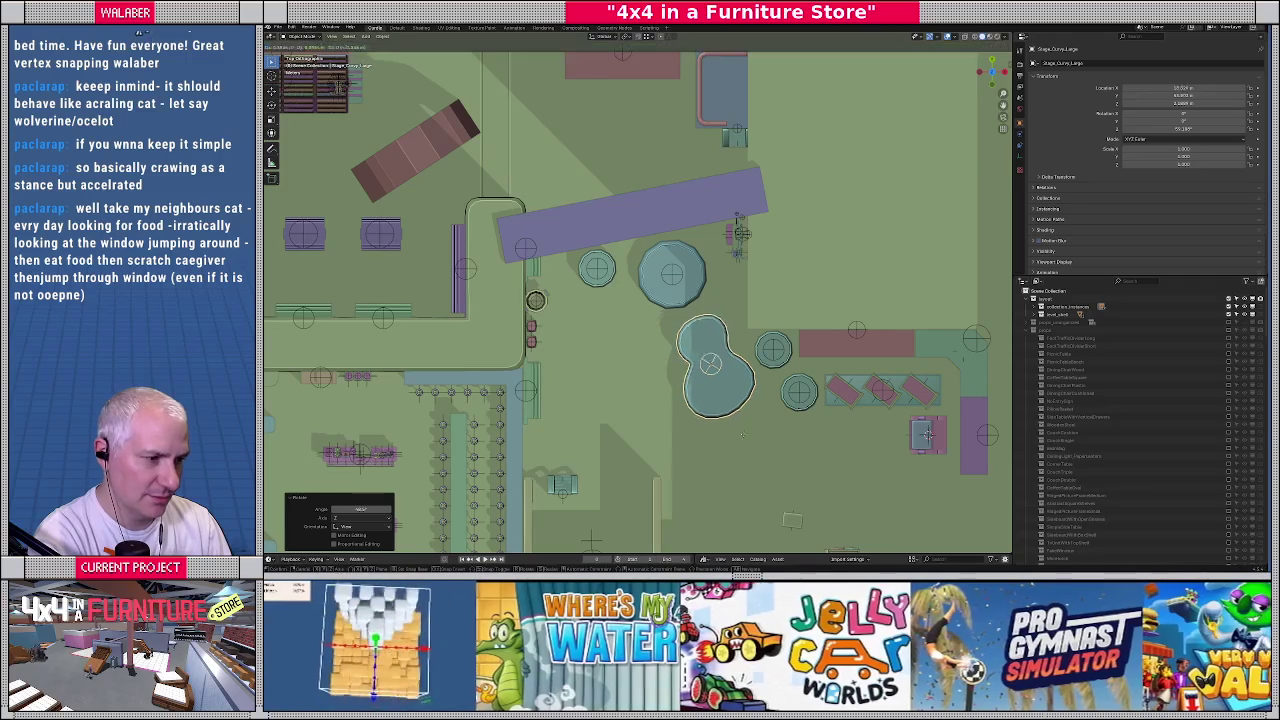
click(748, 421)
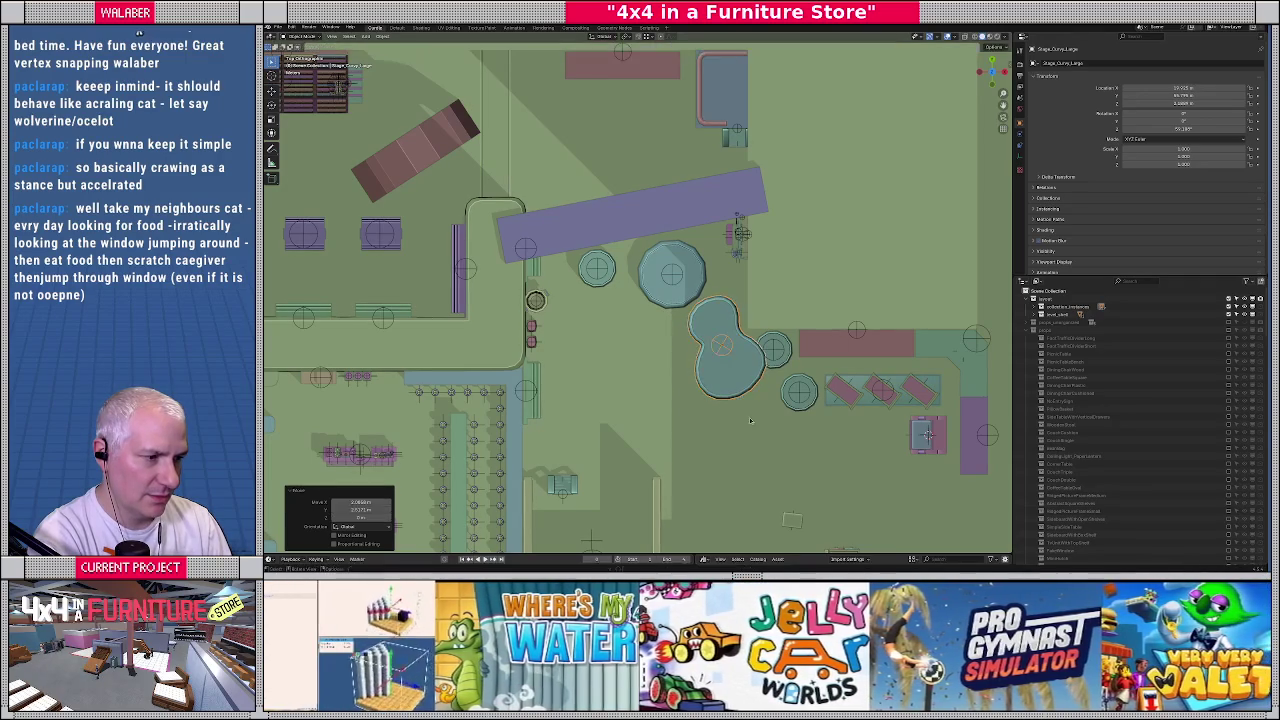
Move both small round stages in beside the curvy pool stage
click(750, 421)
click(799, 391)
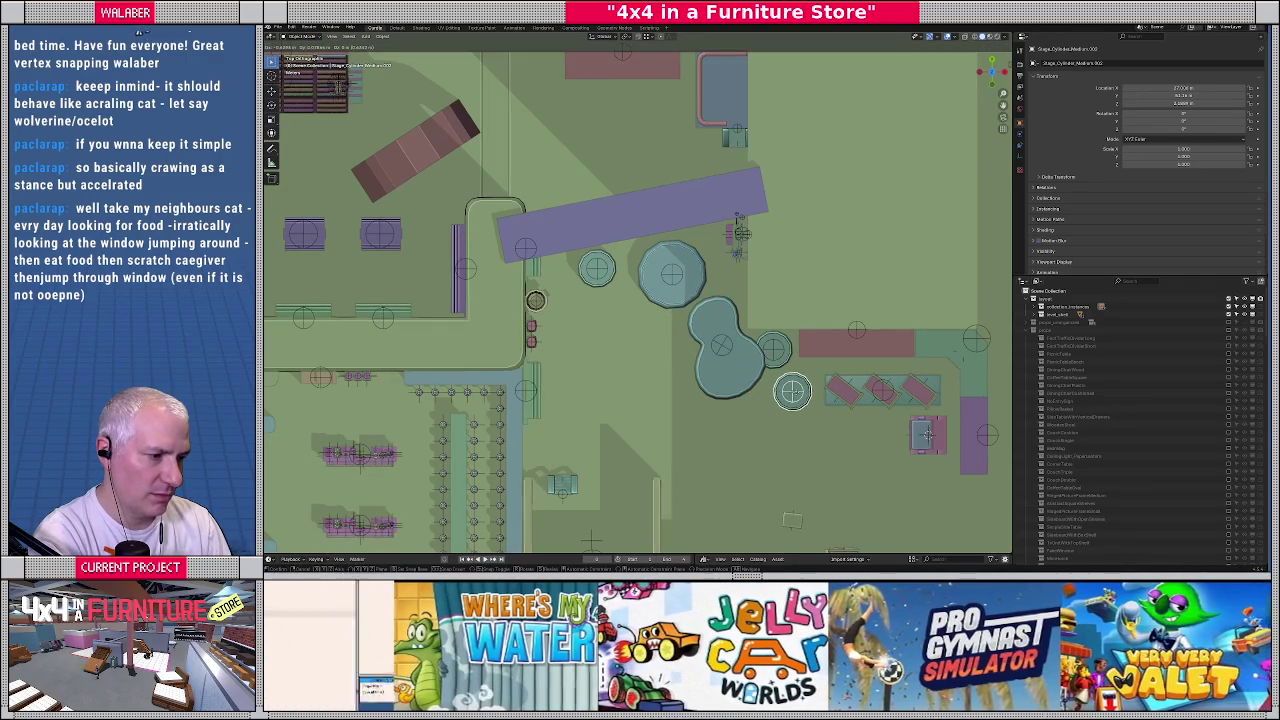
drag(790, 391, 796, 392)
click(774, 350)
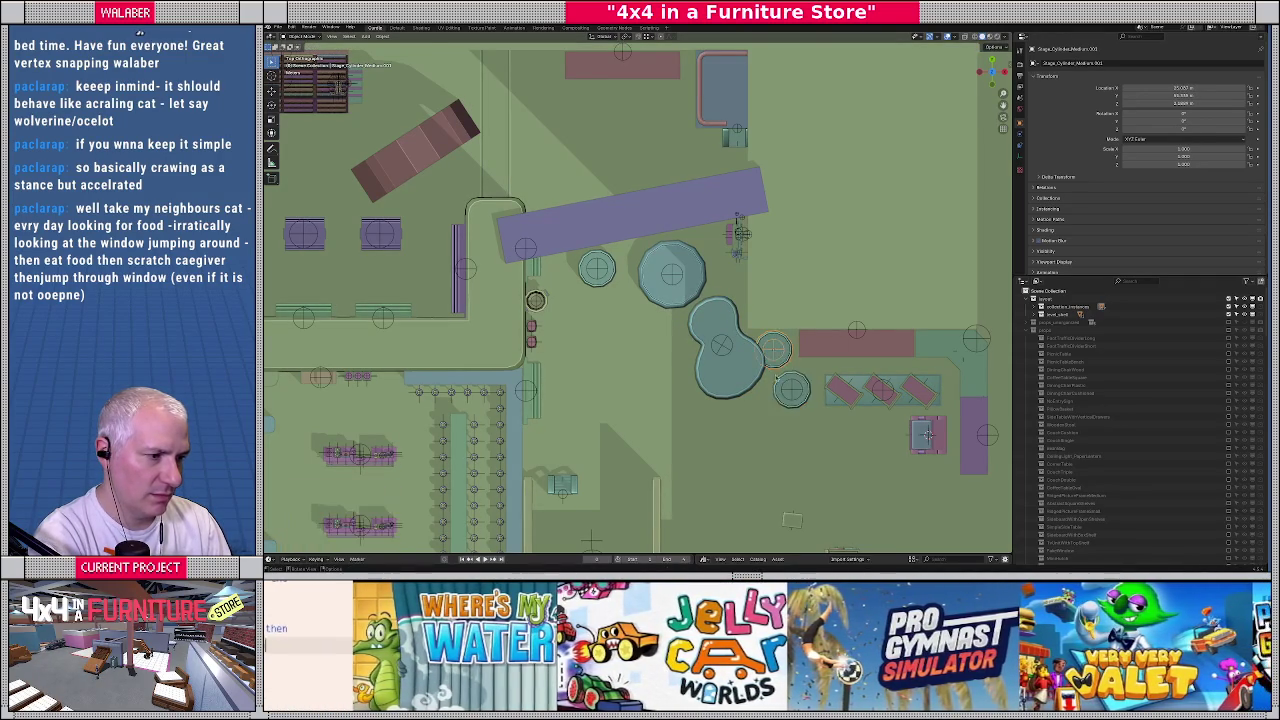
scroll(760, 340, up, 1)
scroll(720, 330, up, 2)
scroll(690, 322, up, 1)
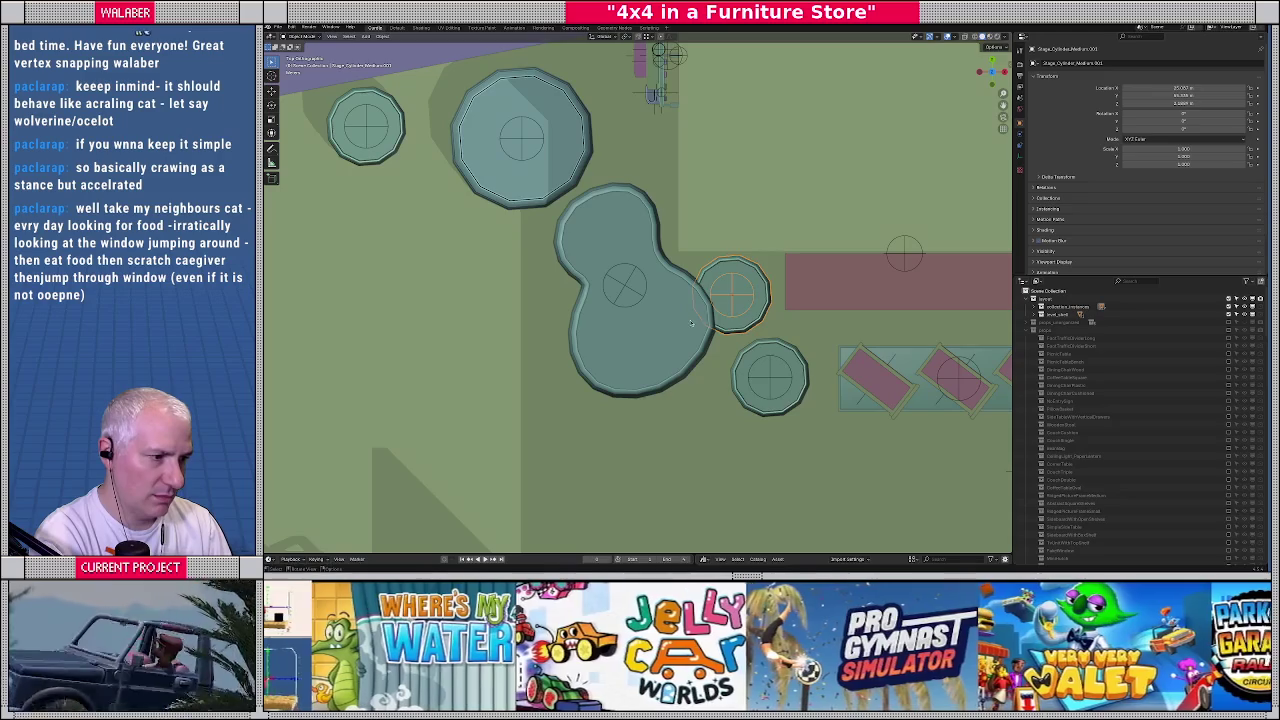
drag(735, 300, 744, 300)
Rotate the curvy pool stage again, lower it slightly, and refit a small round stage beside it
click(664, 345)
key(r)
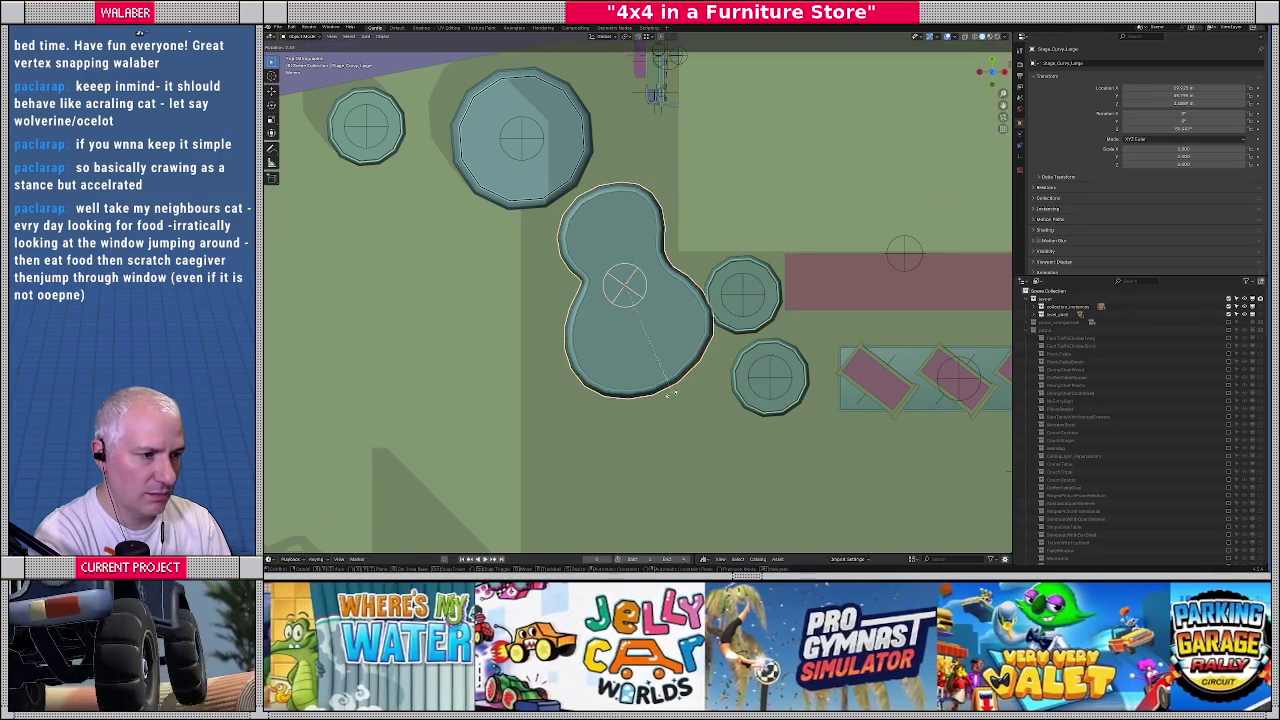
click(695, 291)
key(g)
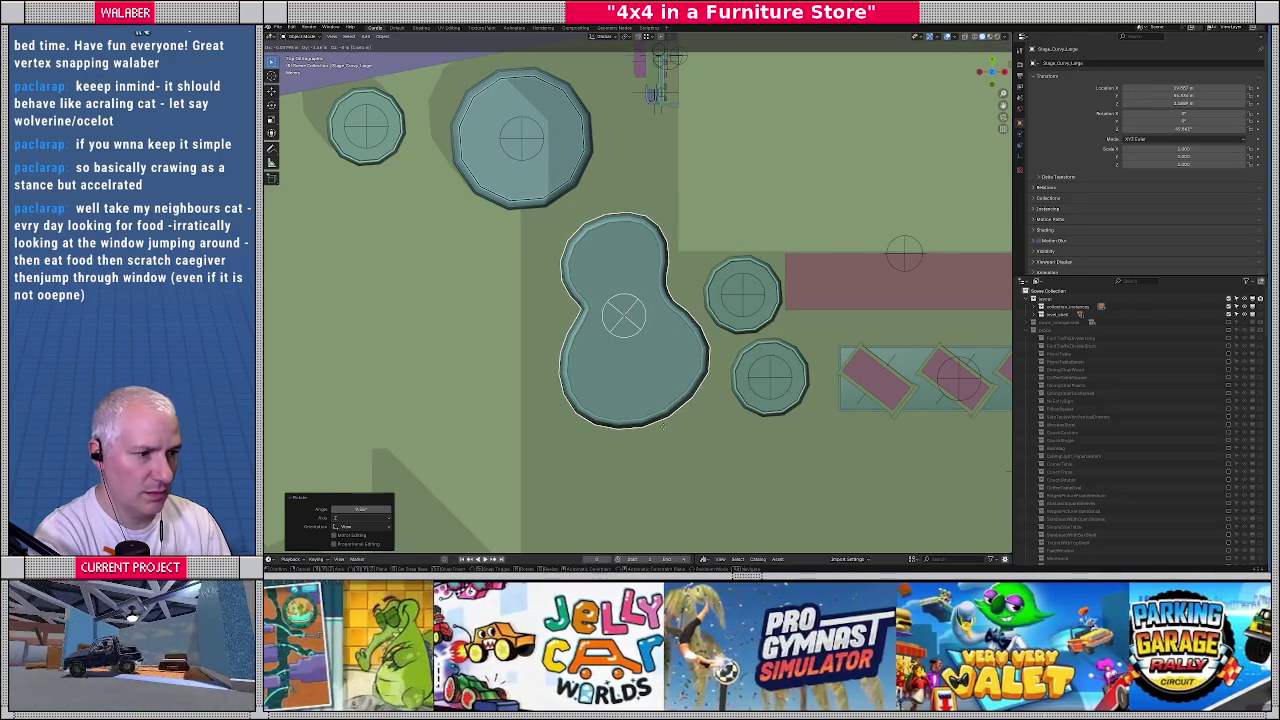
click(665, 425)
click(778, 385)
key(g)
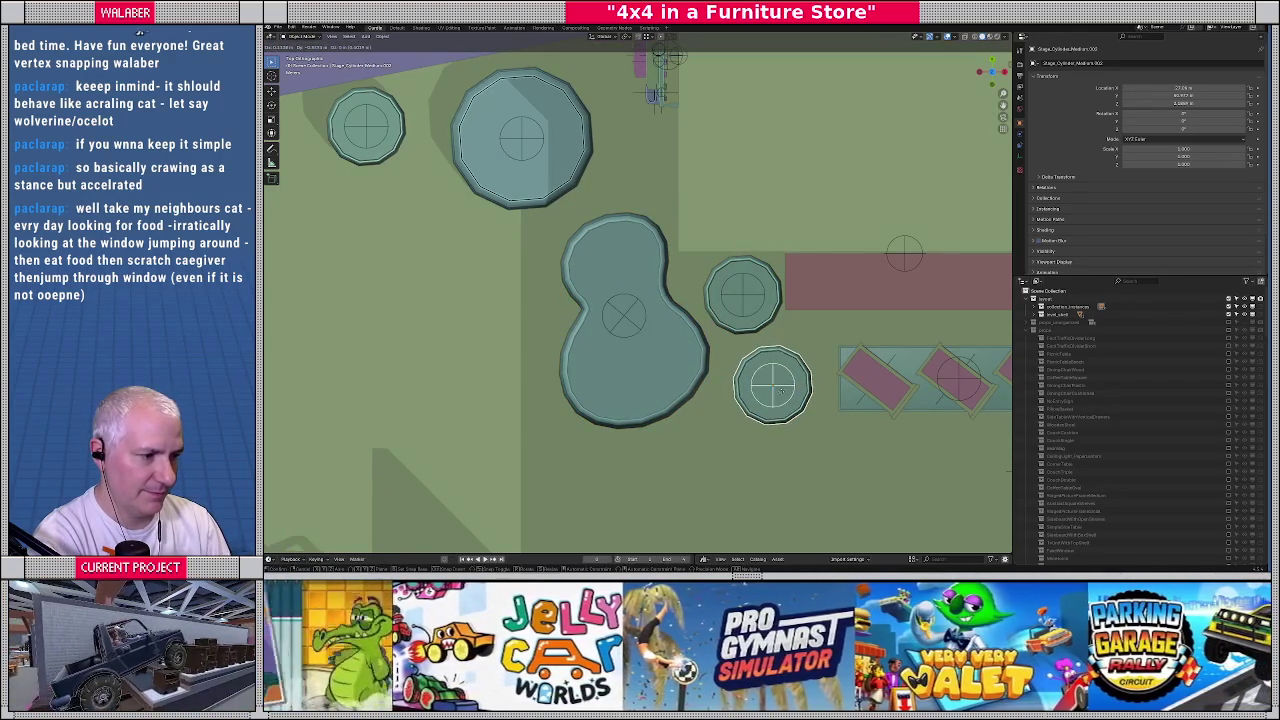
click(781, 391)
mouse_move(781, 391)
middle_down()
mouse_move(755, 343)
mouse_move(771, 318)
middle_up()
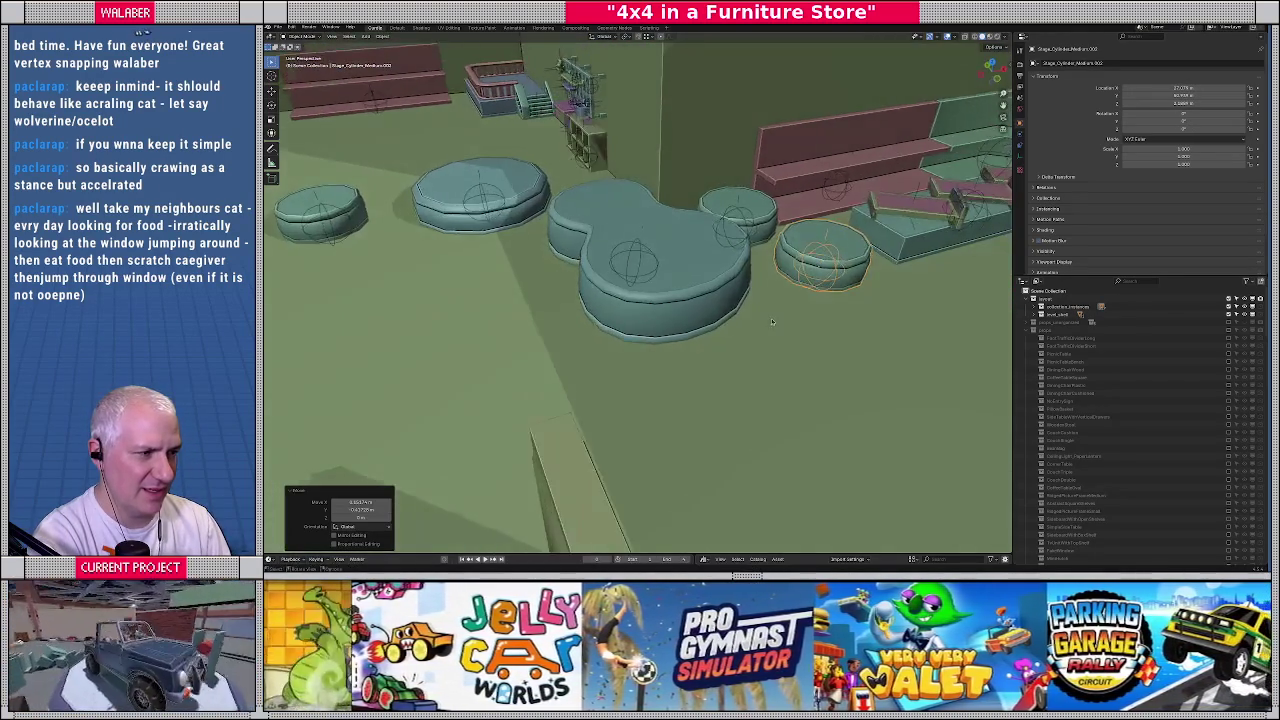
Orbit around the store layout to inspect the pool stages and benches
scroll(647, 329, up, 3)
scroll(647, 329, down, 3)
mouse_move(647, 329)
middle_down()
mouse_move(715, 341)
mouse_move(726, 268)
mouse_move(700, 300)
mouse_move(740, 290)
middle_up()
scroll(715, 341, down, 3)
scroll(715, 341, down, 3)
scroll(700, 300, up, 2)
middle_drag(753, 232, 616, 306)
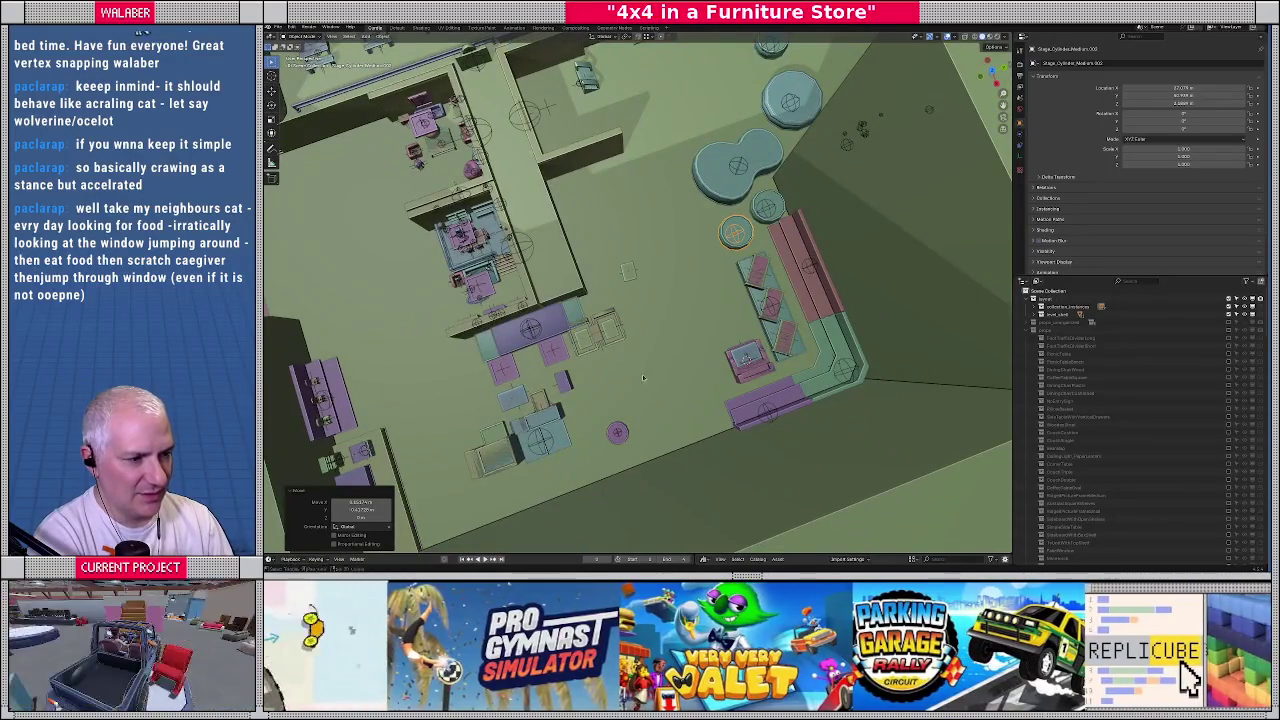
middle_drag(643, 377, 753, 319)
scroll(608, 212, down, 3)
middle_drag(640, 300, 720, 340)
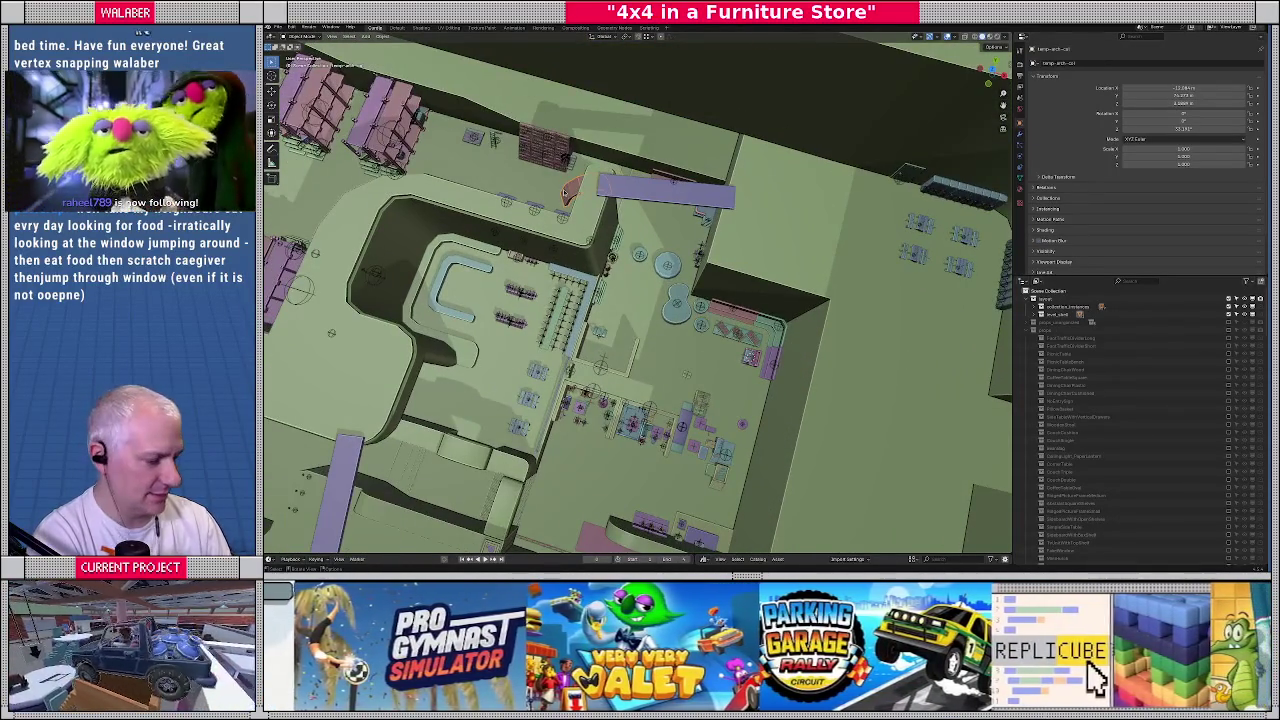
In top view, move the pink arch beside the shop shelves and rotate it shallower
key(KP_7)
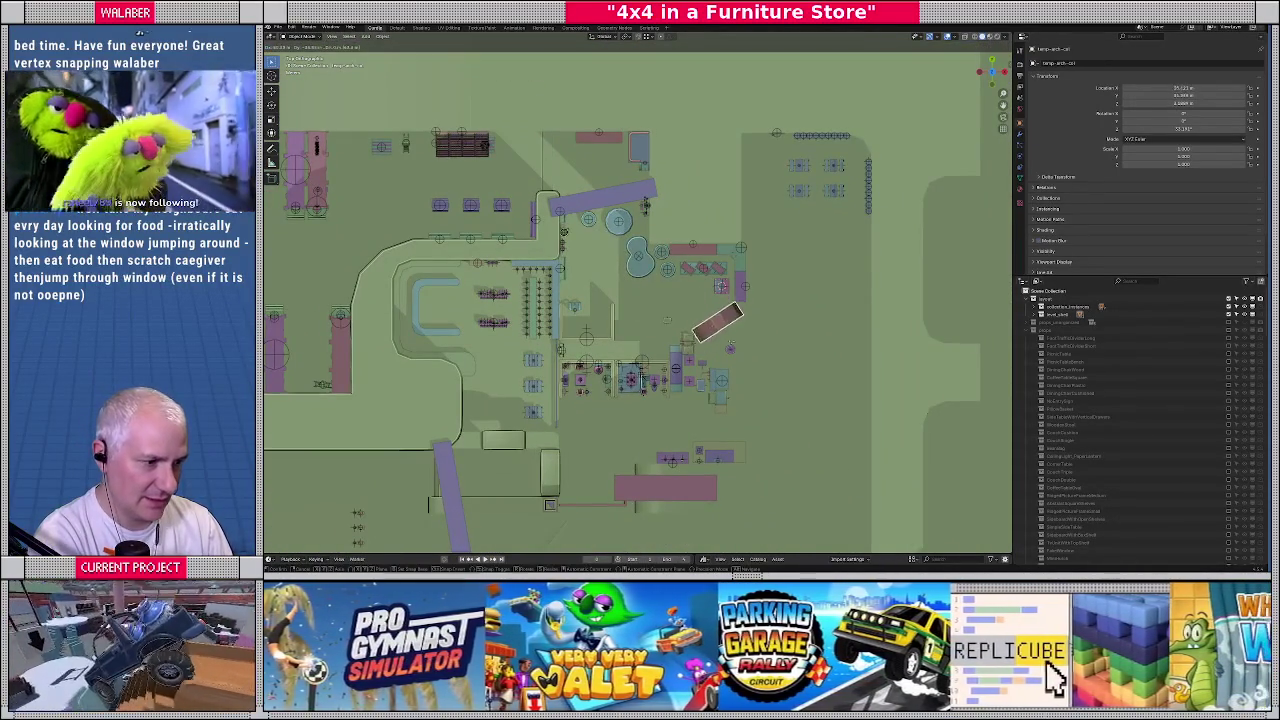
drag(718, 326, 722, 324)
scroll(715, 320, up, 3)
scroll(690, 300, up, 3)
scroll(646, 256, up, 2)
shift+middle_drag(646, 256, 635, 301)
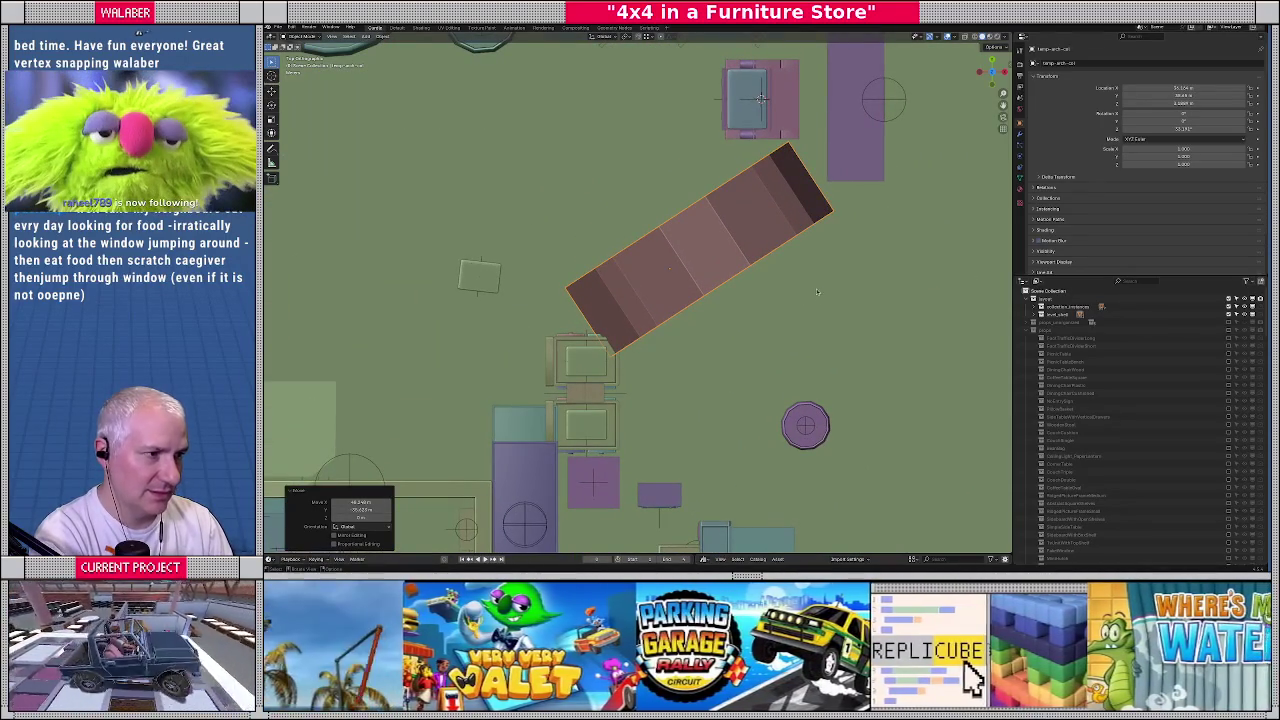
key(r)
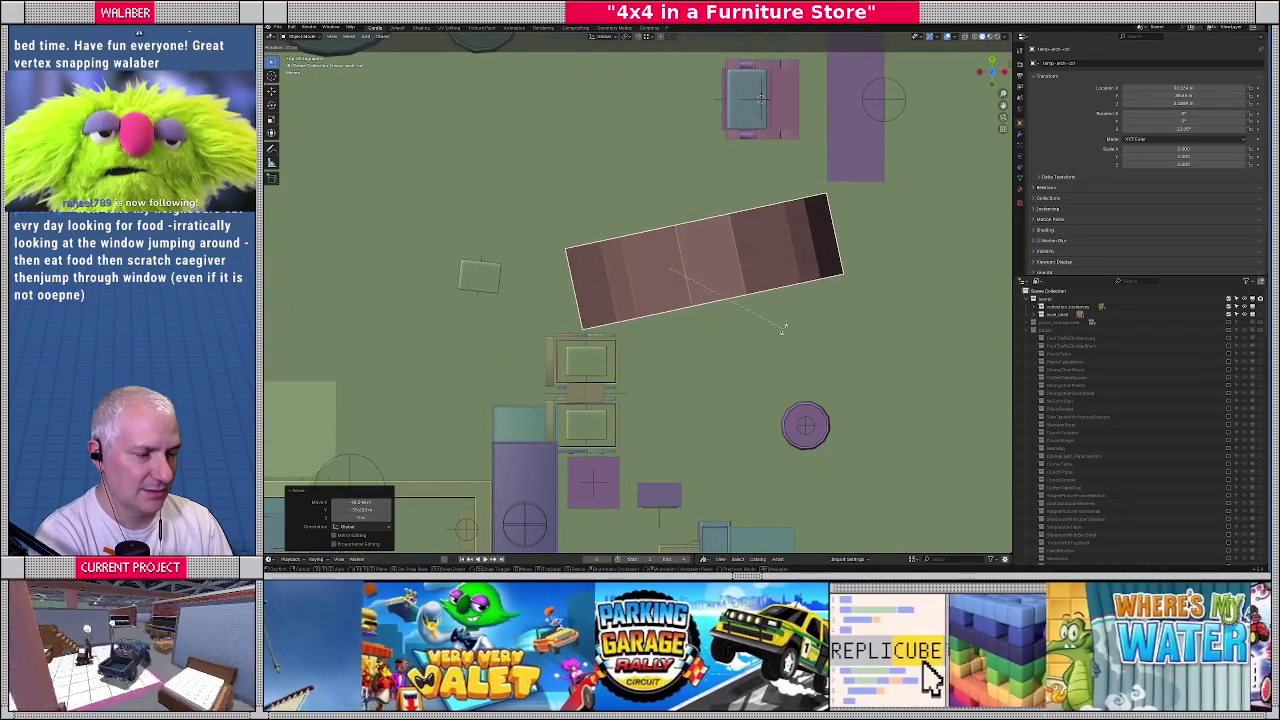
click(770, 338)
Select the large round stage and return to a top-down view
scroll(673, 353, down, 2)
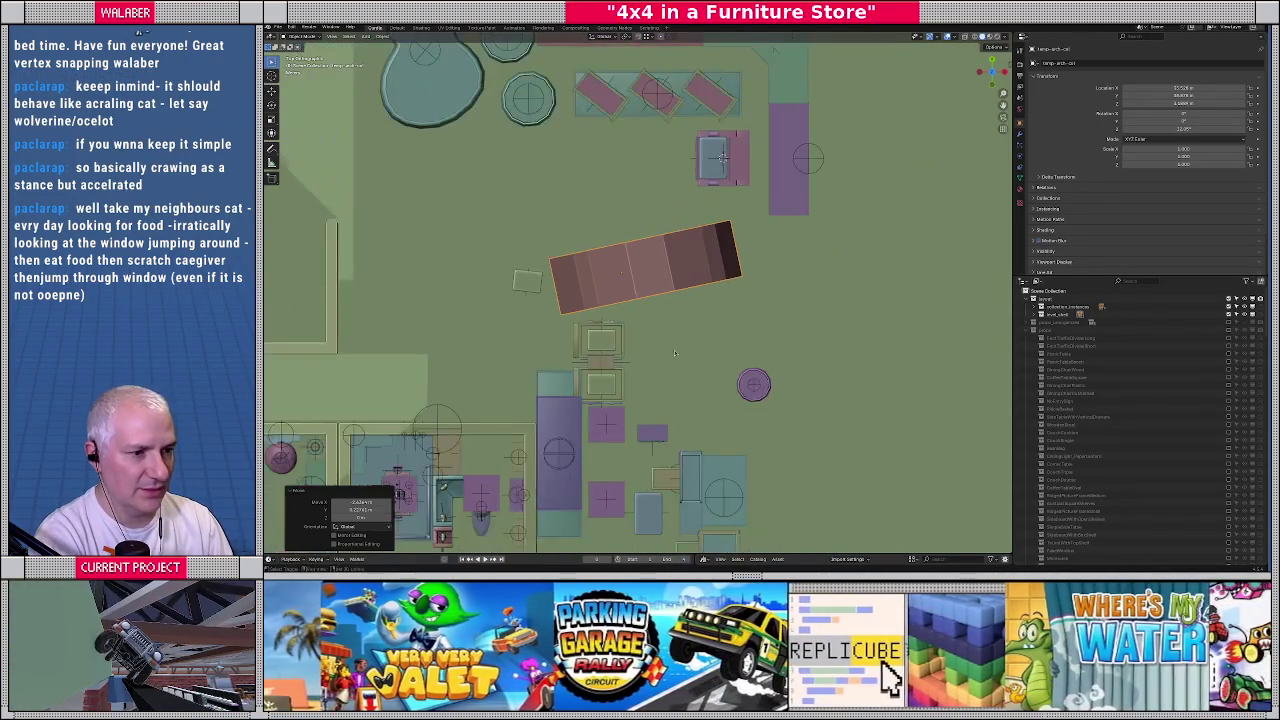
middle_drag(673, 353, 663, 243)
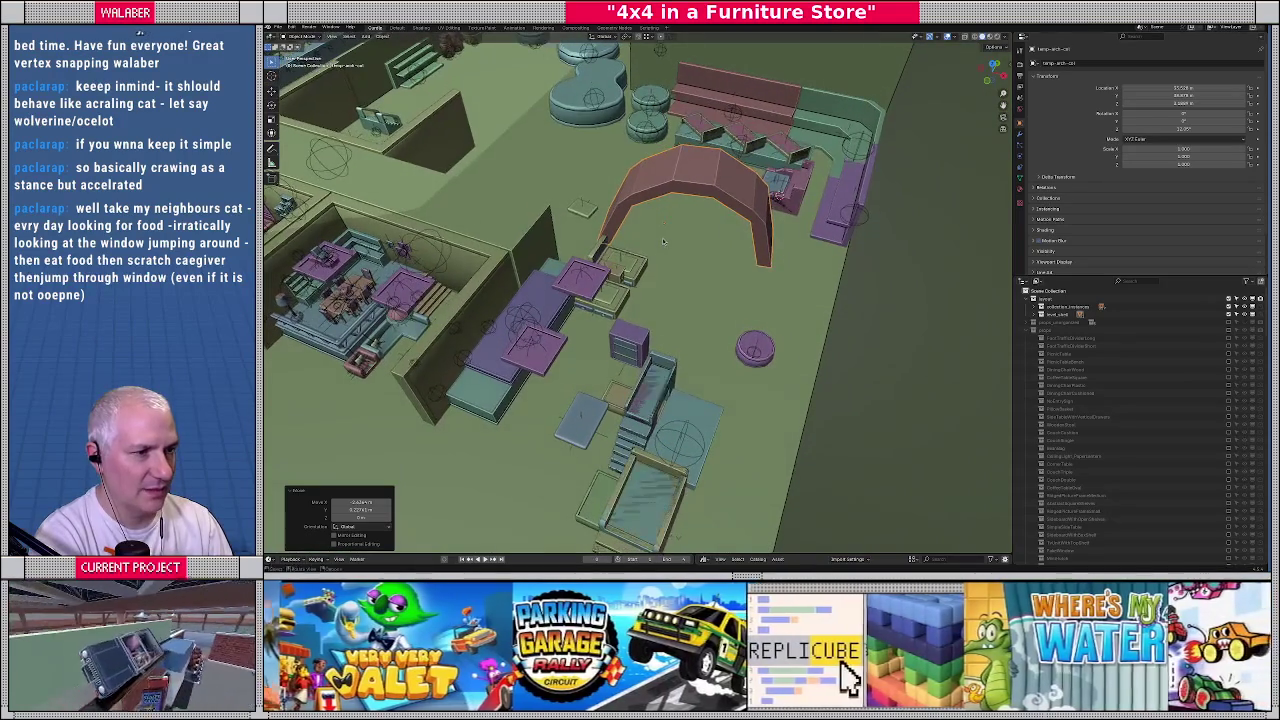
middle_drag(605, 140, 633, 197)
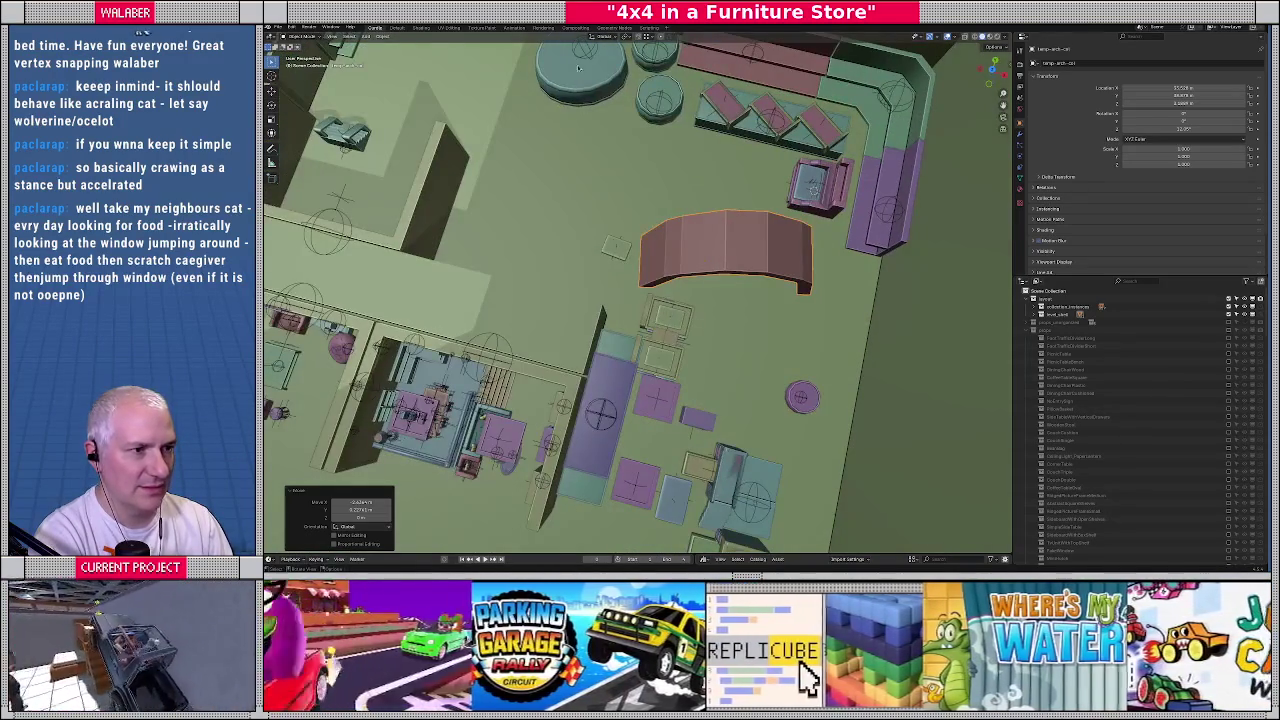
click(578, 67)
middle_drag(578, 67, 587, 50)
key(KP_7)
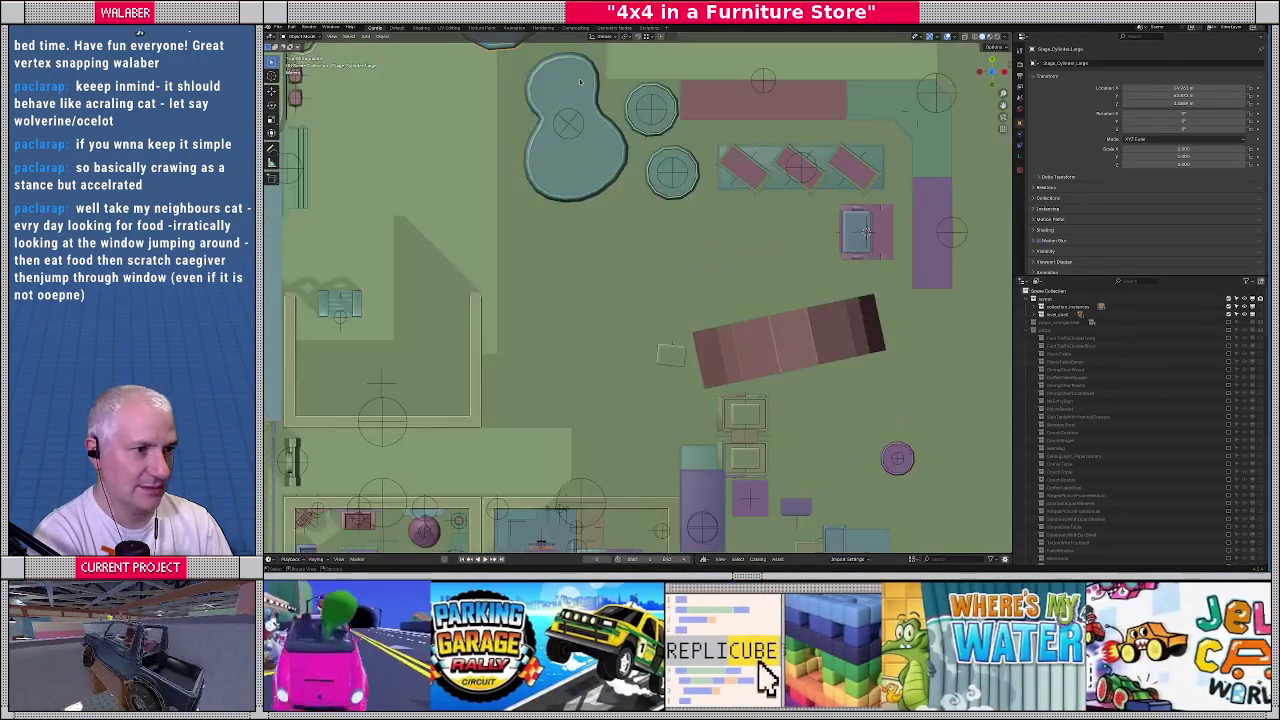
Move the large round stage to the end of the pink arch
scroll(582, 110, down, 3)
key(g)
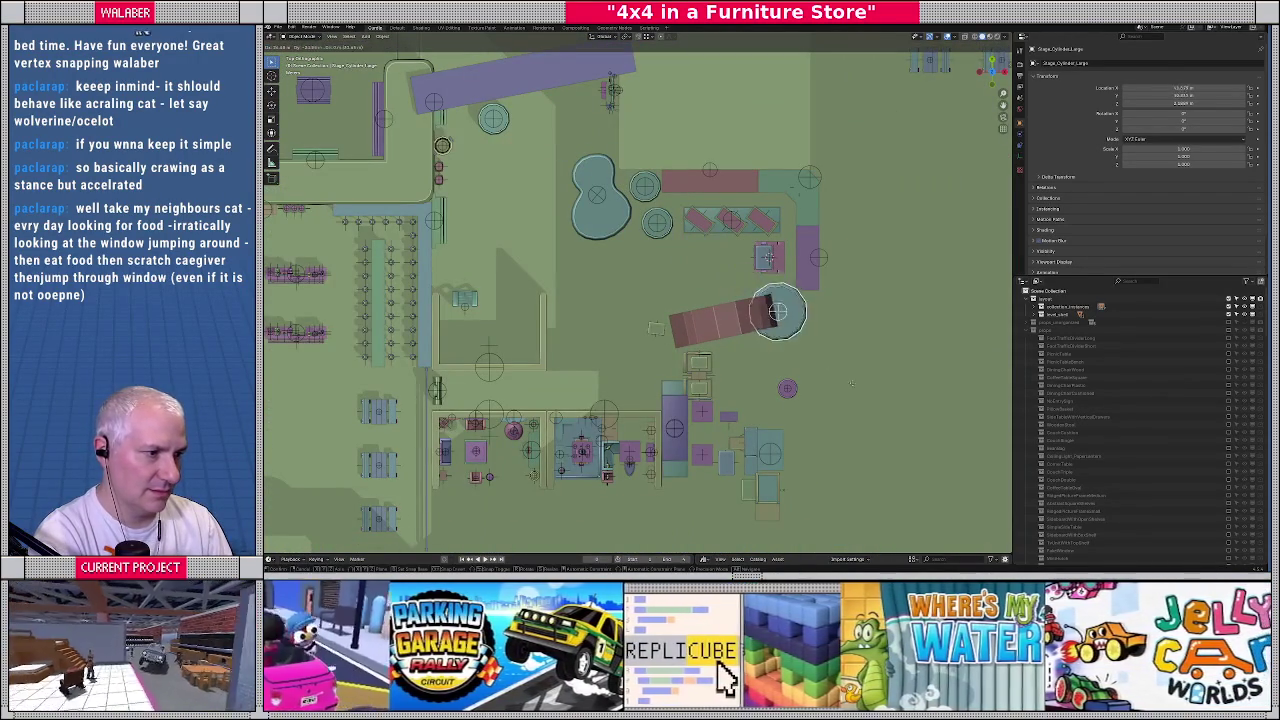
click(786, 320)
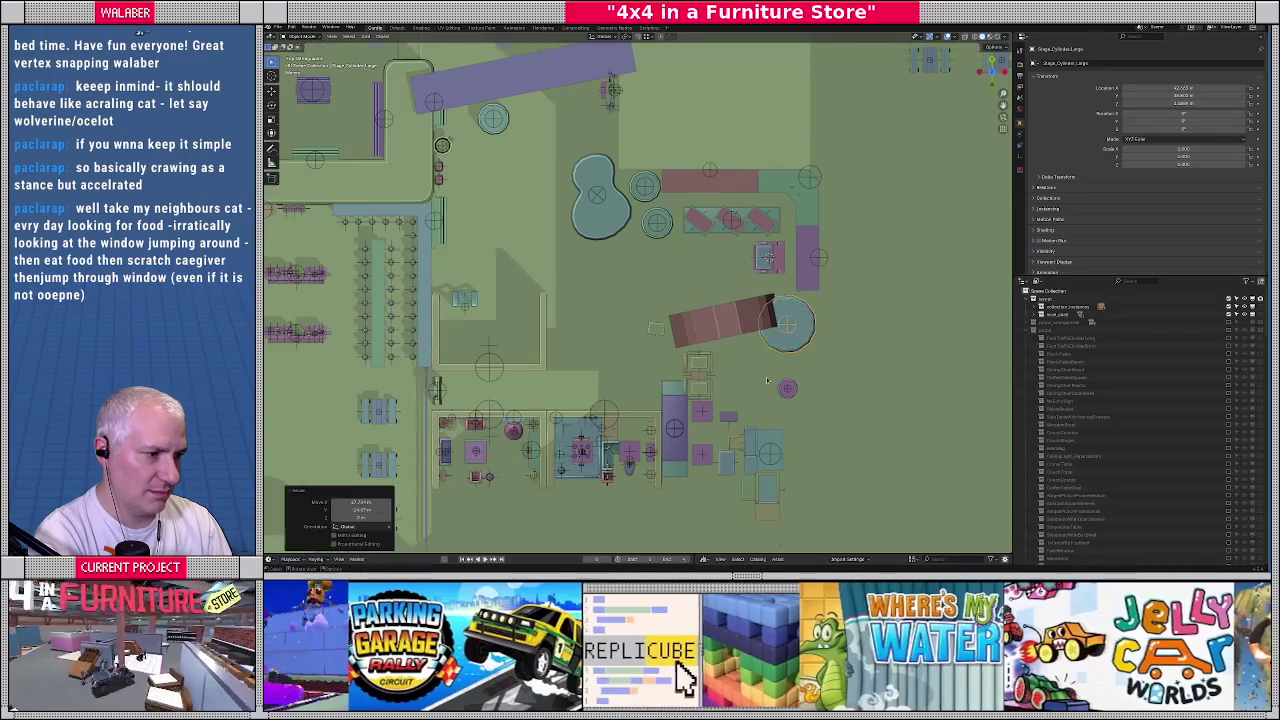
scroll(740, 298, up, 3)
scroll(740, 298, up, 2)
scroll(667, 293, up, 2)
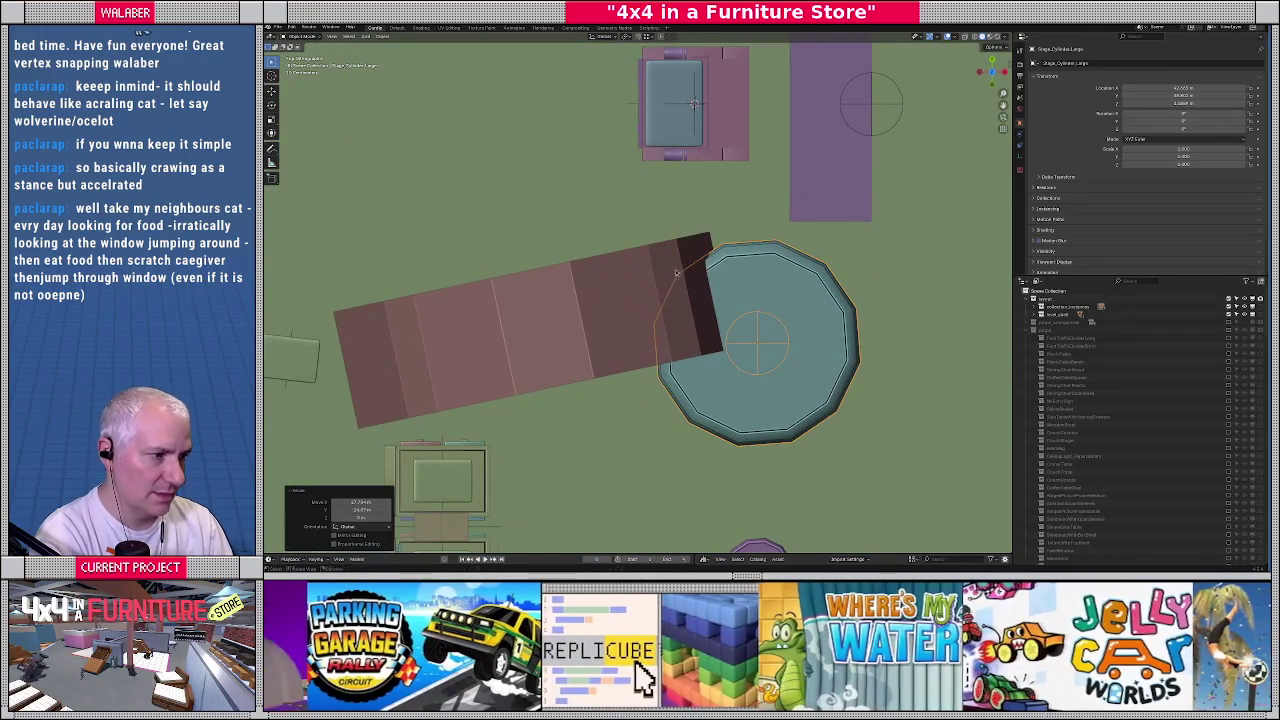
scroll(678, 278, down, 3)
mouse_move(678, 278)
middle_down()
mouse_move(702, 272)
mouse_move(683, 346)
middle_up()
Shift the purple shelf further up along the Y axis
click(698, 270)
key(KP_7)
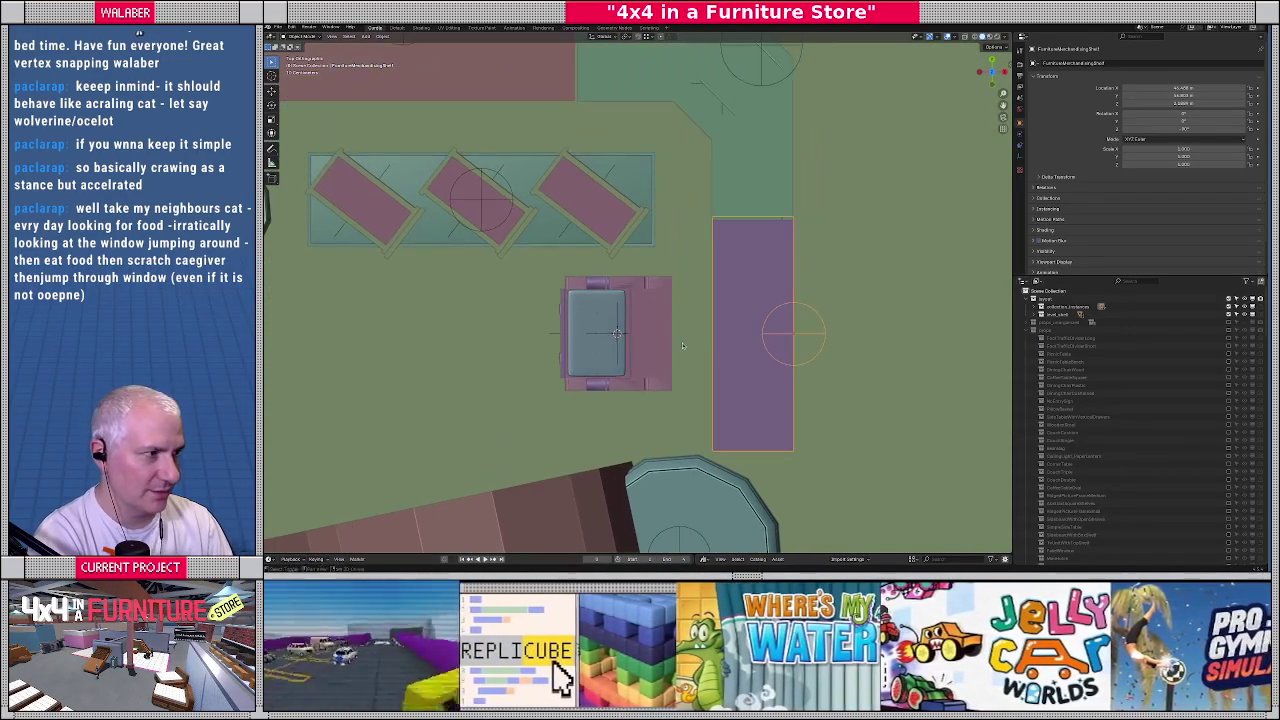
key(g)
key(y)
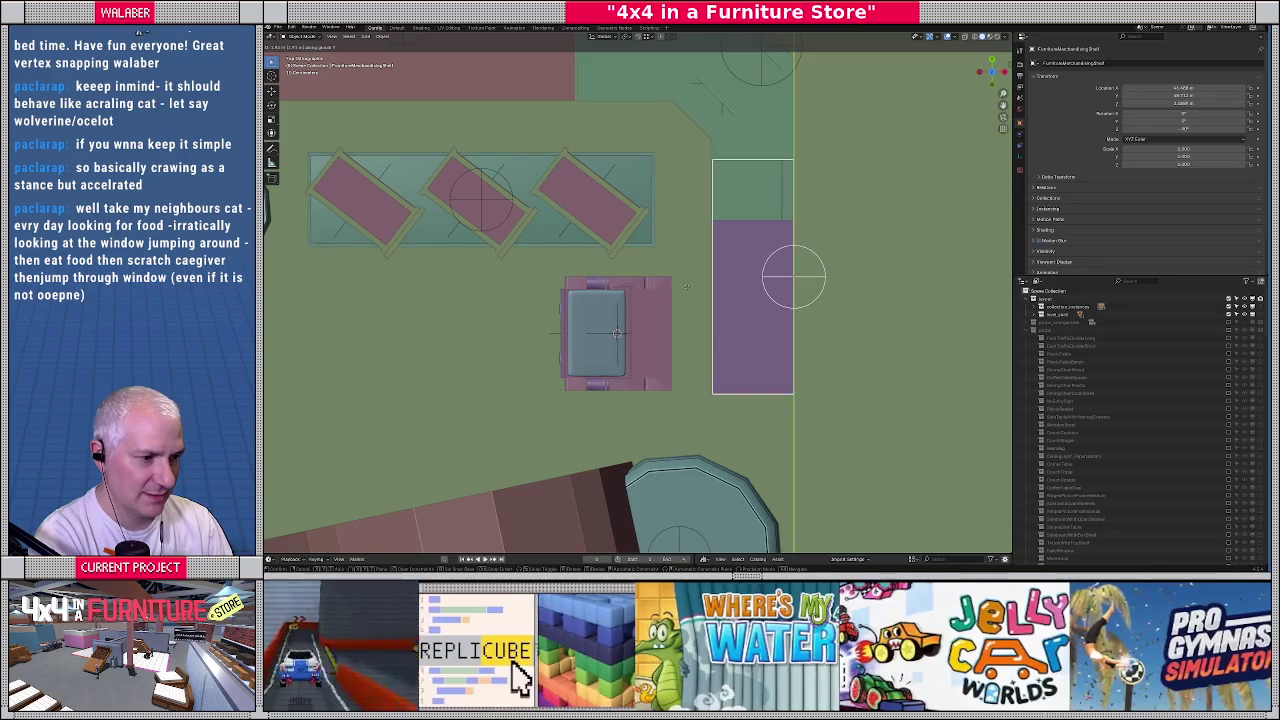
click(686, 285)
Nudge the large round stage up and left against the arch, then select the pink arch
shift+middle_drag(696, 484, 738, 393)
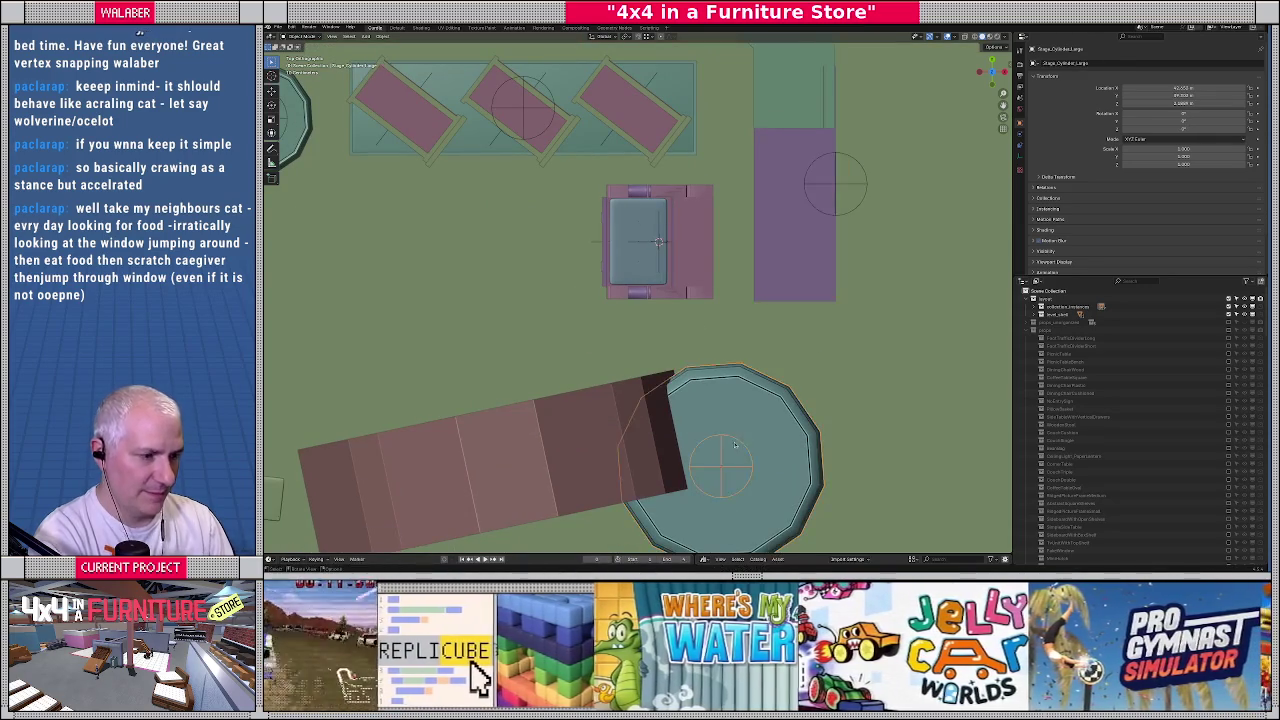
click(738, 393)
mouse_move(738, 393)
mouse_down()
mouse_move(725, 381)
mouse_move(738, 377)
mouse_up()
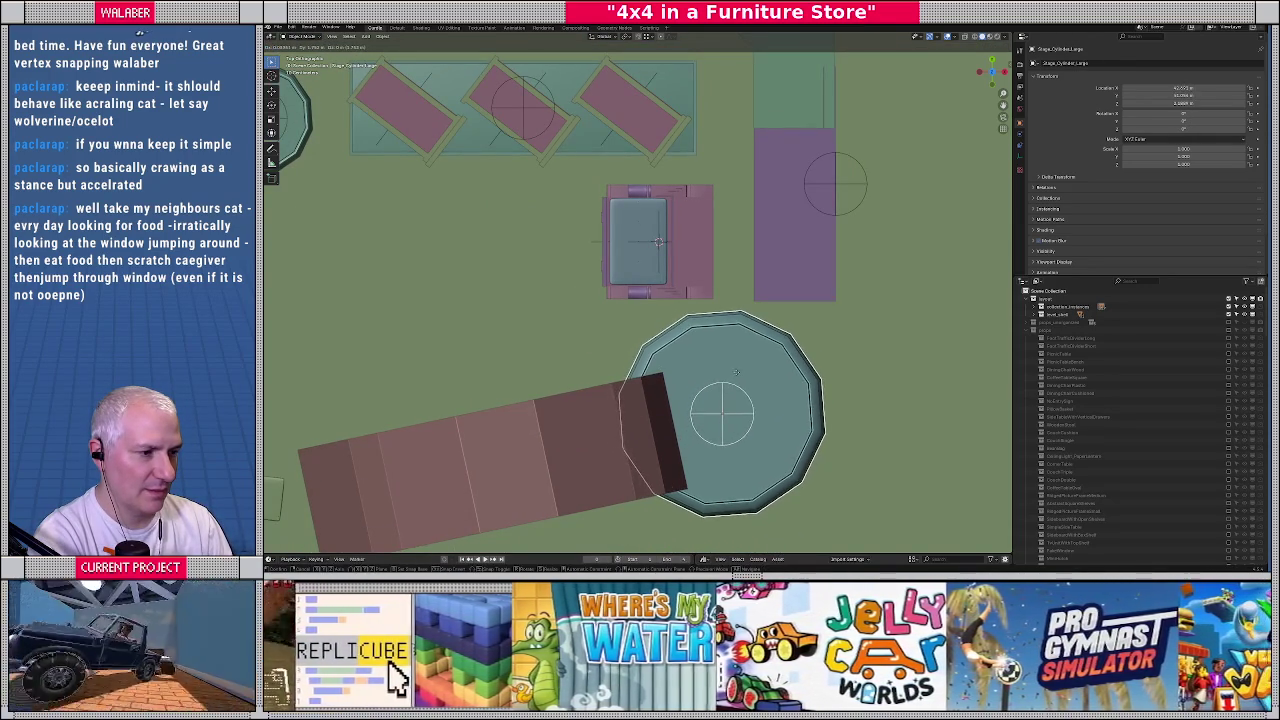
click(738, 377)
scroll(738, 377, down, 2)
mouse_move(560, 370)
shift+middle_down()
mouse_move(675, 297)
mouse_move(655, 333)
shift+middle_up()
scroll(653, 326, down, 2)
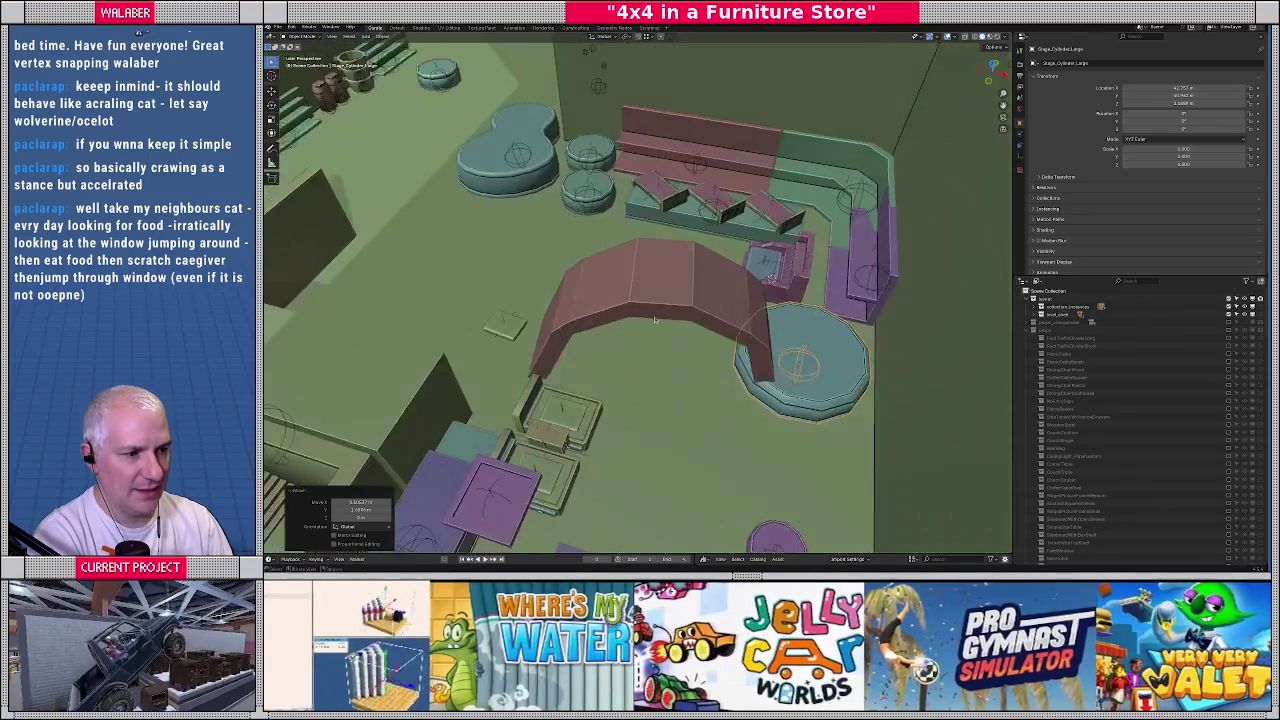
click(654, 306)
In top view, rotate the pink arch and move it beside the large round stage
key(KP_7)
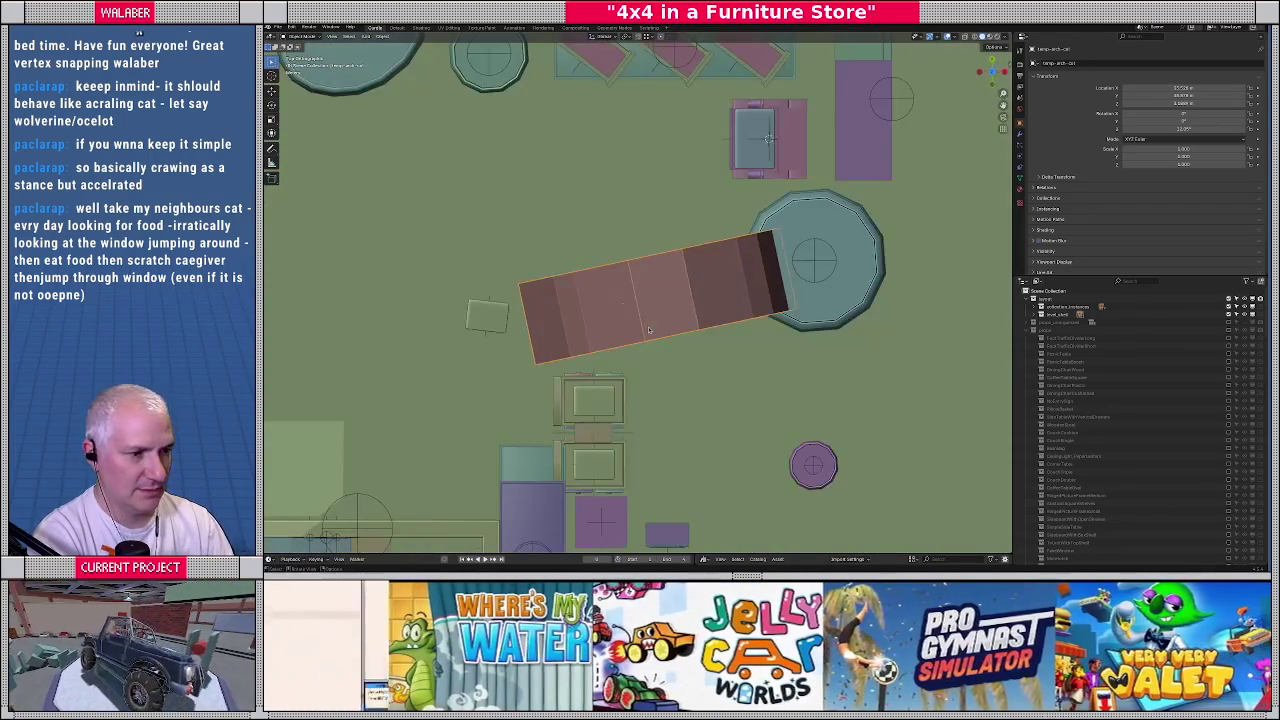
scroll(570, 295, down, 1)
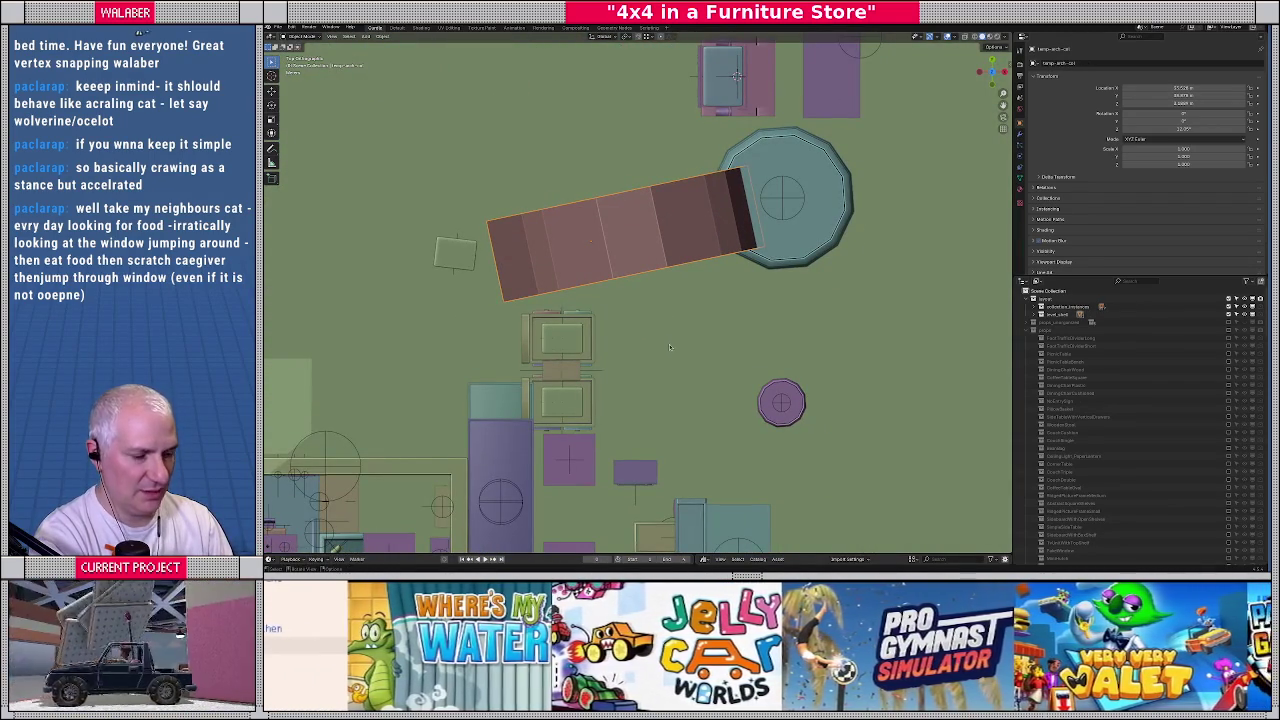
key(r)
click(705, 335)
key(g)
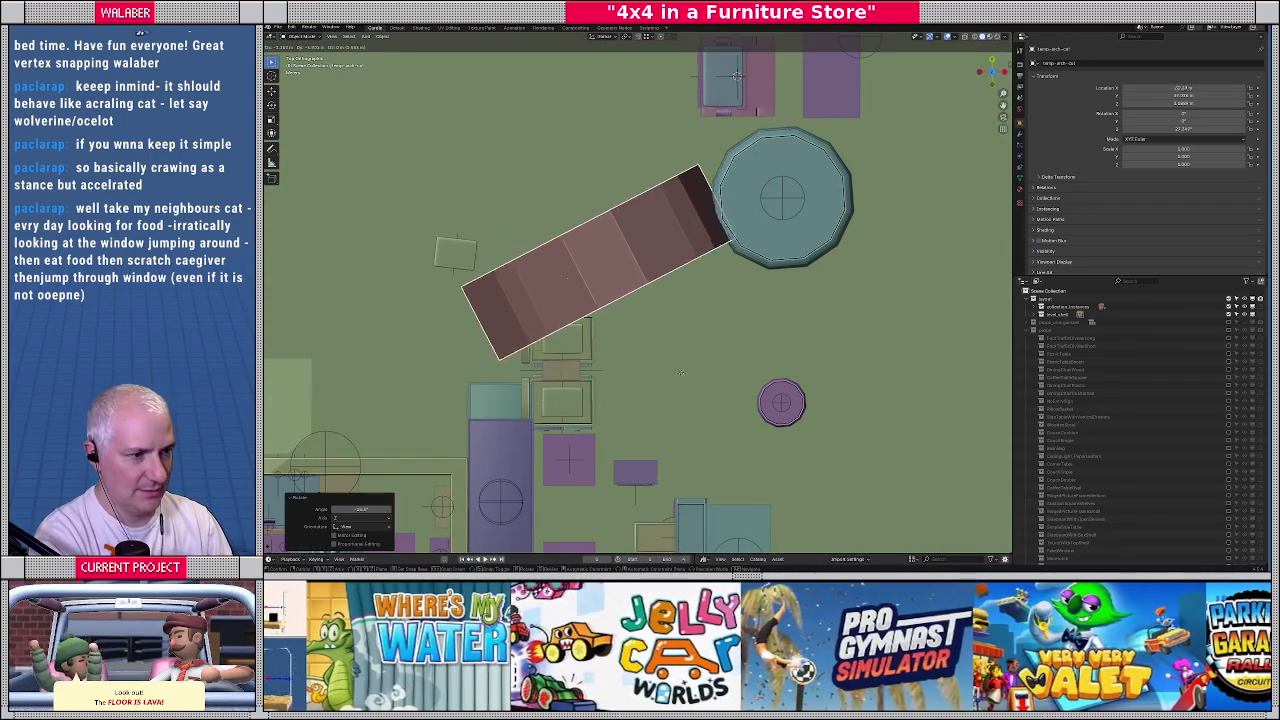
click(714, 403)
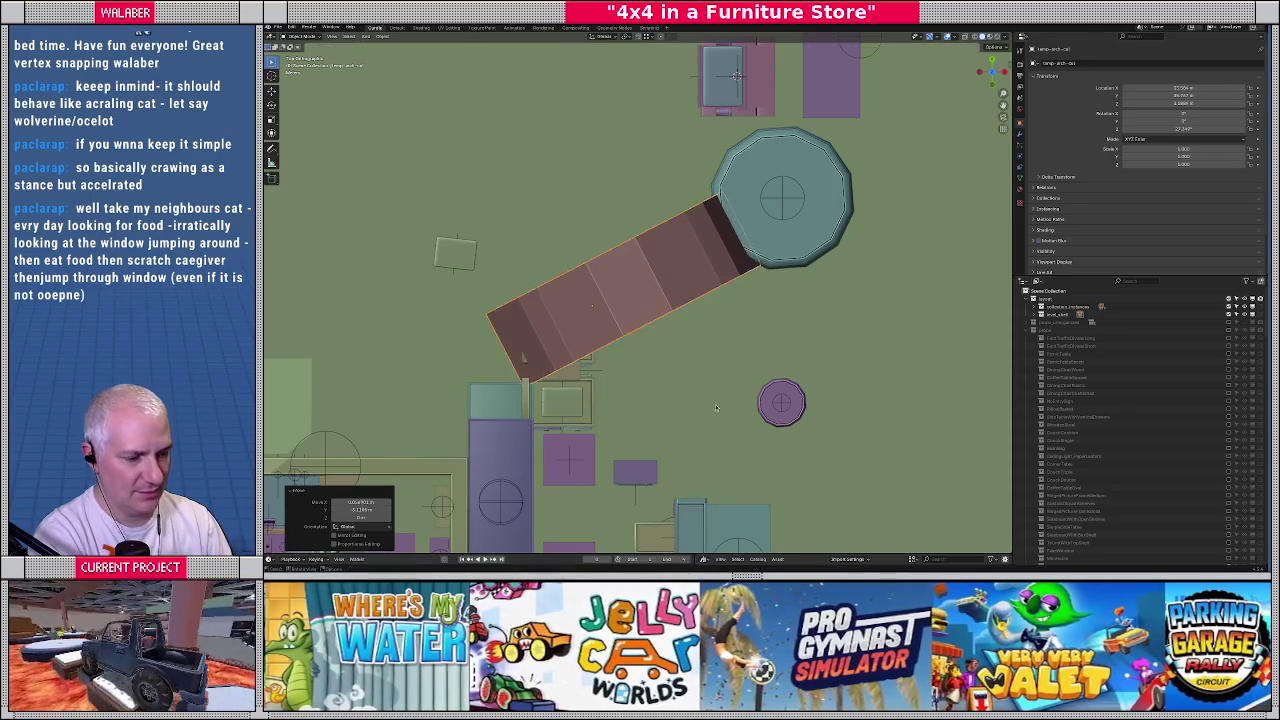
key(r)
right_click(728, 390)
mouse_move(728, 390)
middle_down()
mouse_move(606, 356)
mouse_move(636, 273)
middle_up()
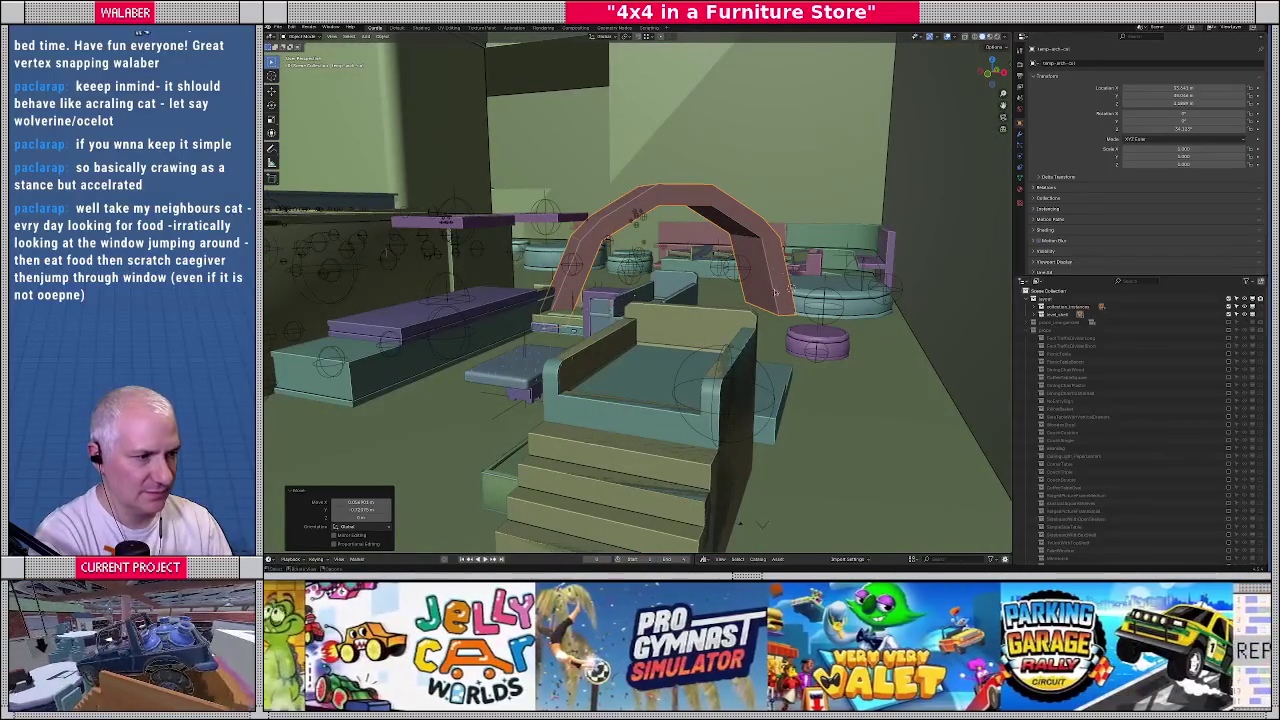
Raise the large cylinder stage straight up along Z
click(772, 292)
middle_drag(772, 292, 669, 290)
key(g)
key(z)
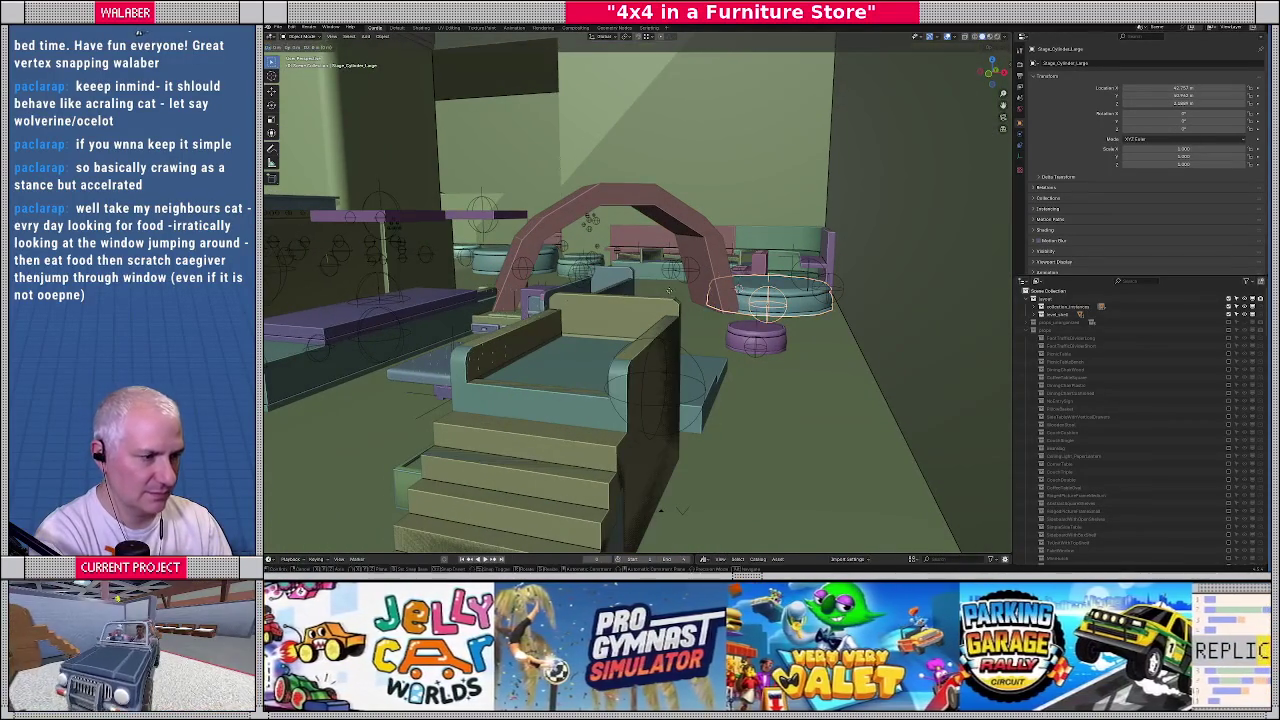
click(673, 296)
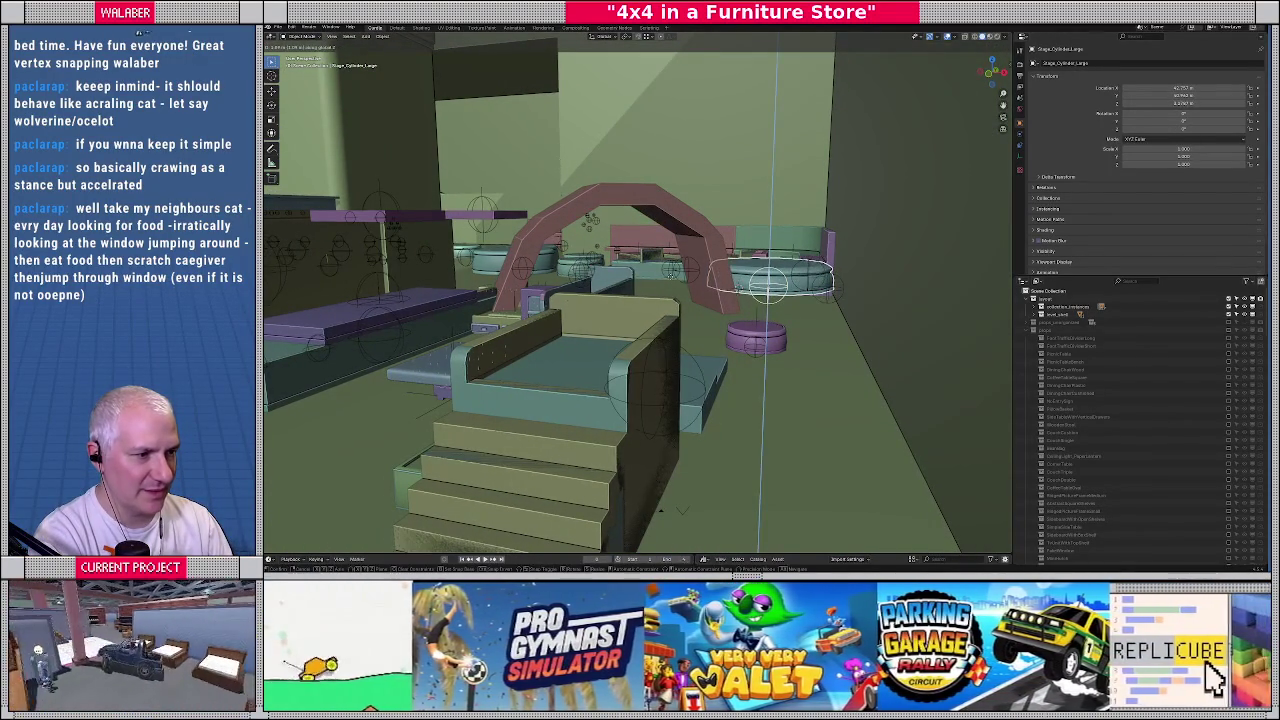
key(Return)
middle_drag(640, 300, 560, 320)
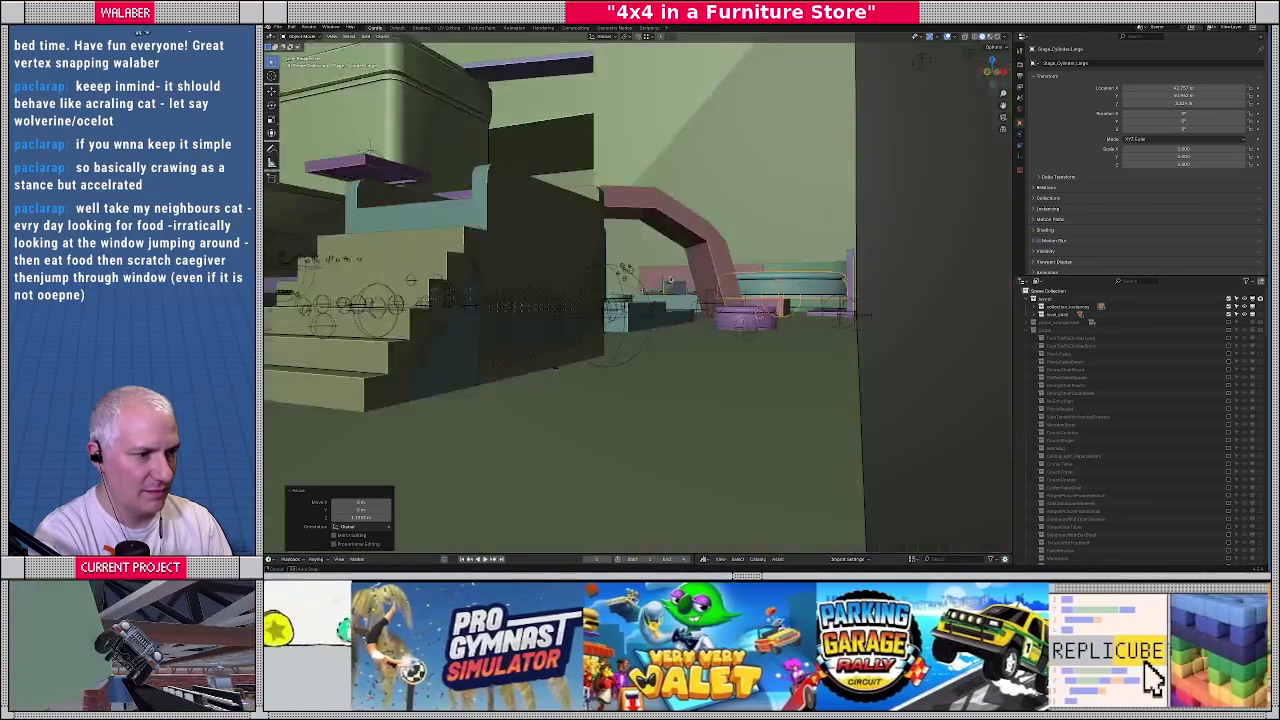
mouse_move(670, 281)
middle_down()
mouse_move(684, 323)
mouse_move(642, 322)
mouse_move(646, 270)
middle_up()
click(646, 270)
Select faces on both arch legs and grow the selection, abandoning an X-axis scale
scroll(646, 270, up, 3)
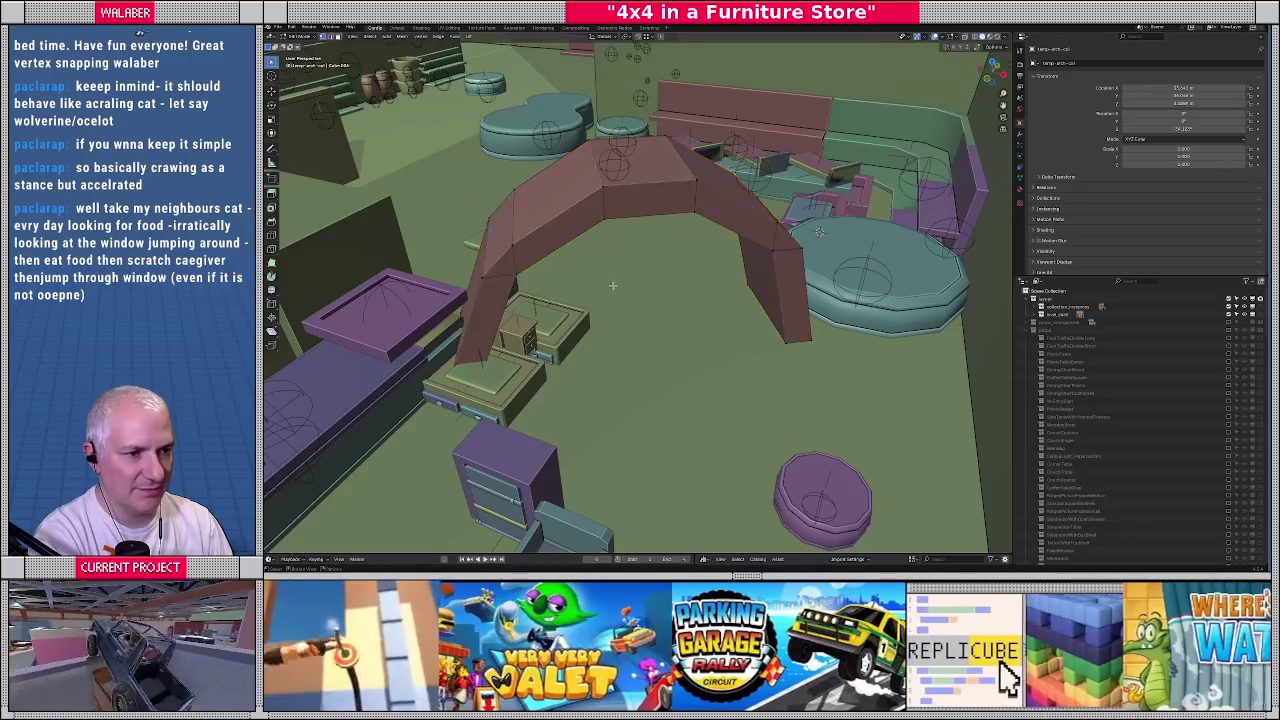
click(741, 331)
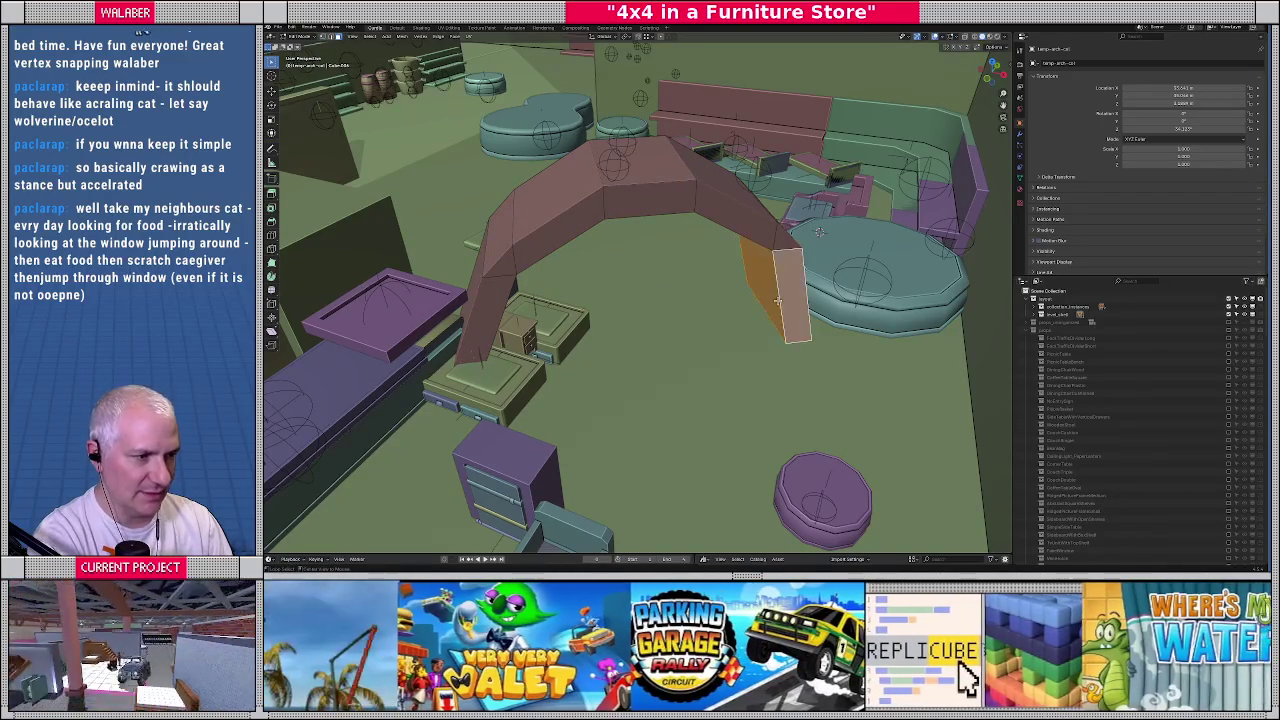
shift+click(486, 300)
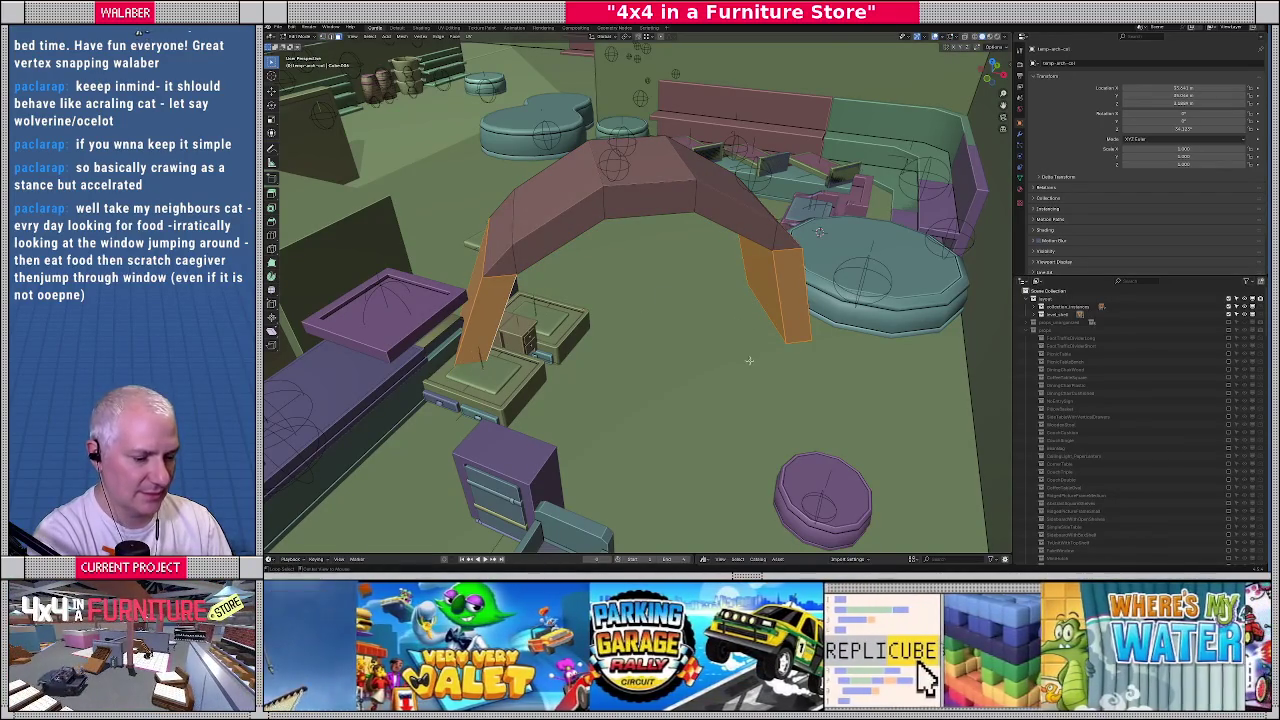
key(s)
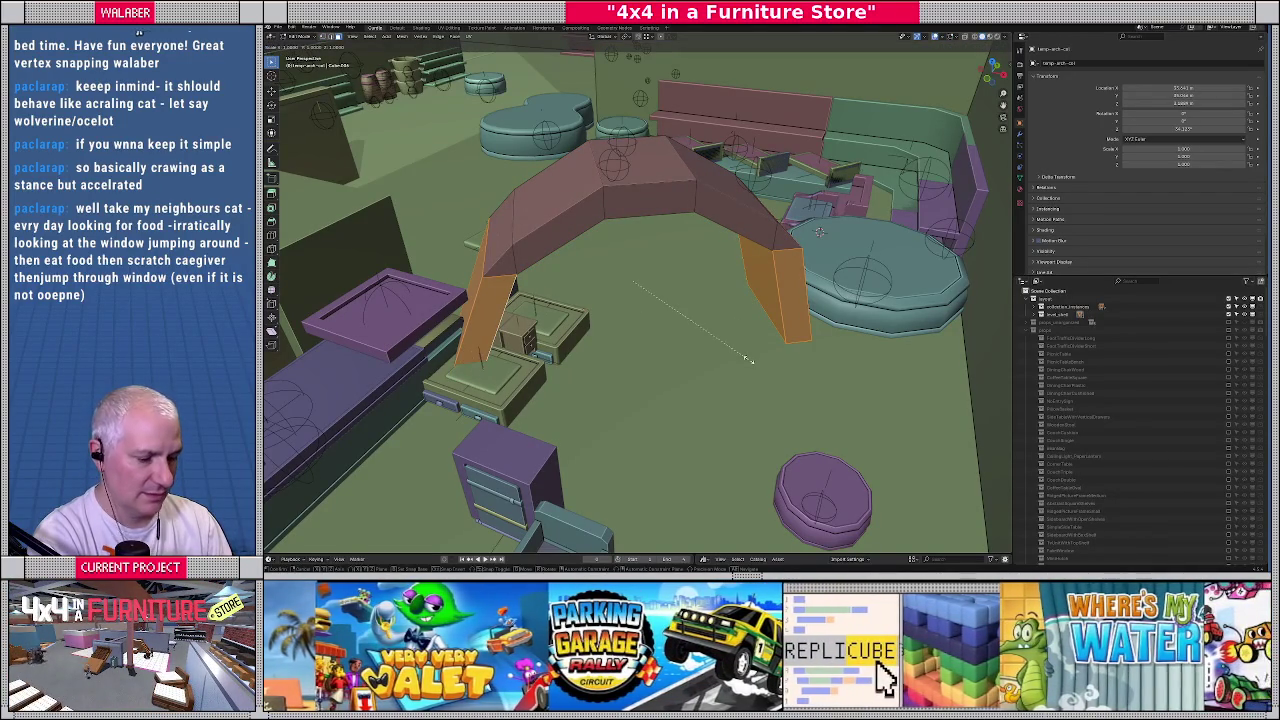
key(x)
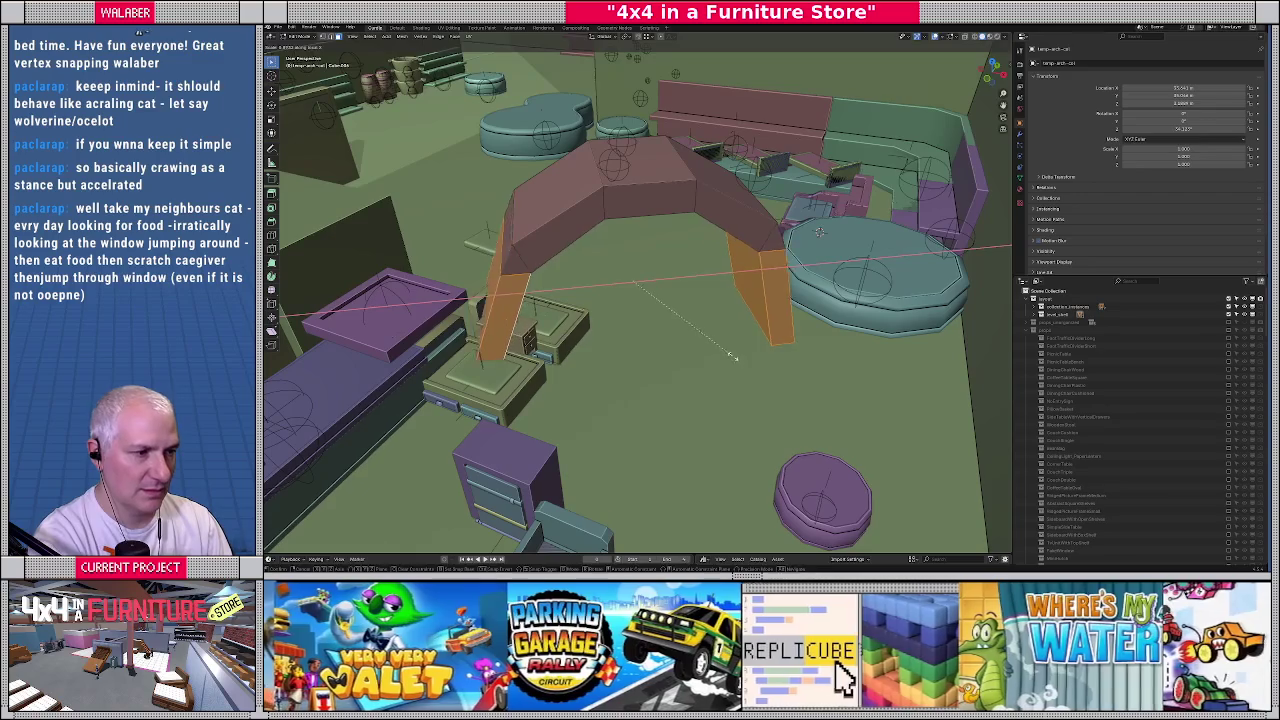
key(Escape)
key(ctrl+KP_Add)
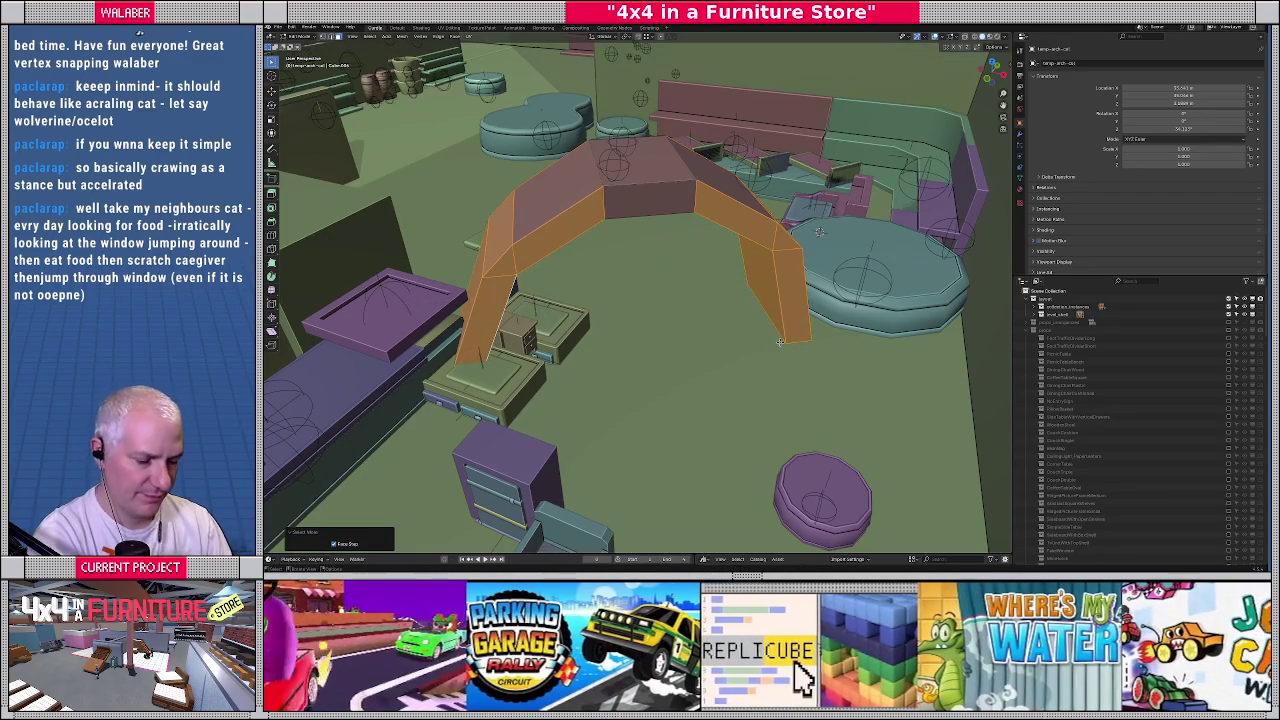
key(ctrl+KP_Add)
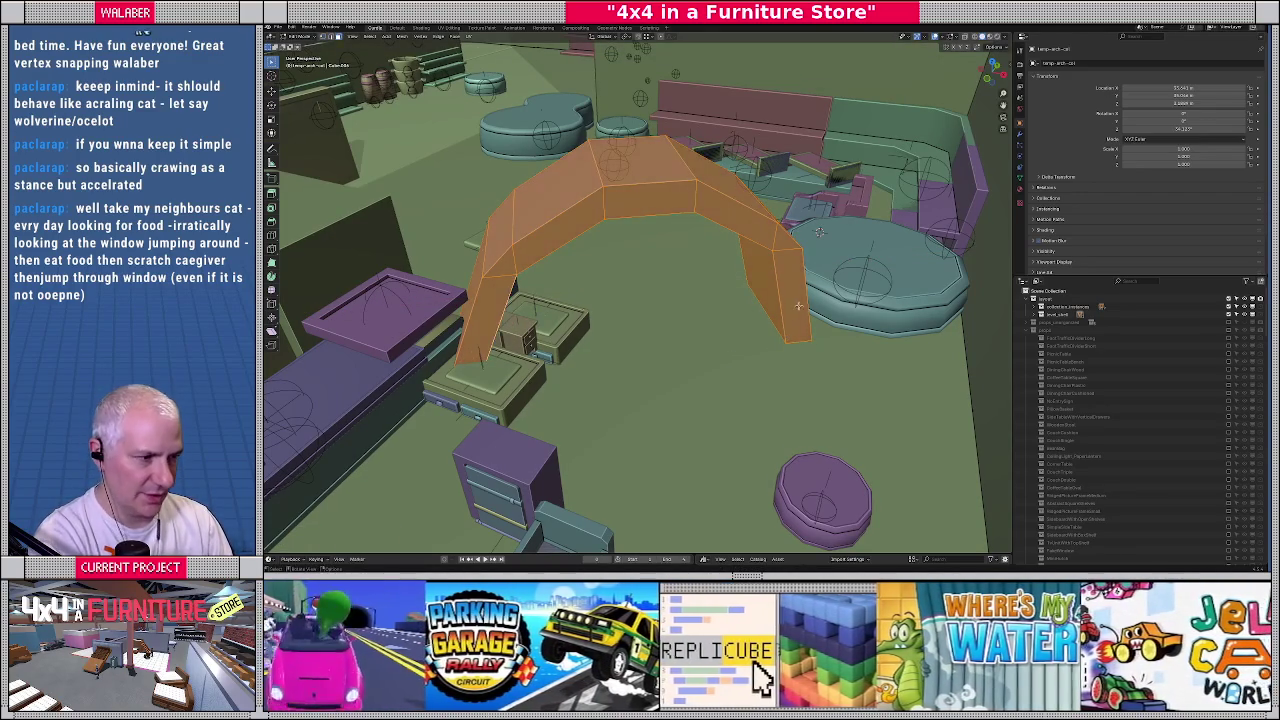
Reselect only the leg faces on both sides of the arch
click(778, 292)
shift+click(505, 318)
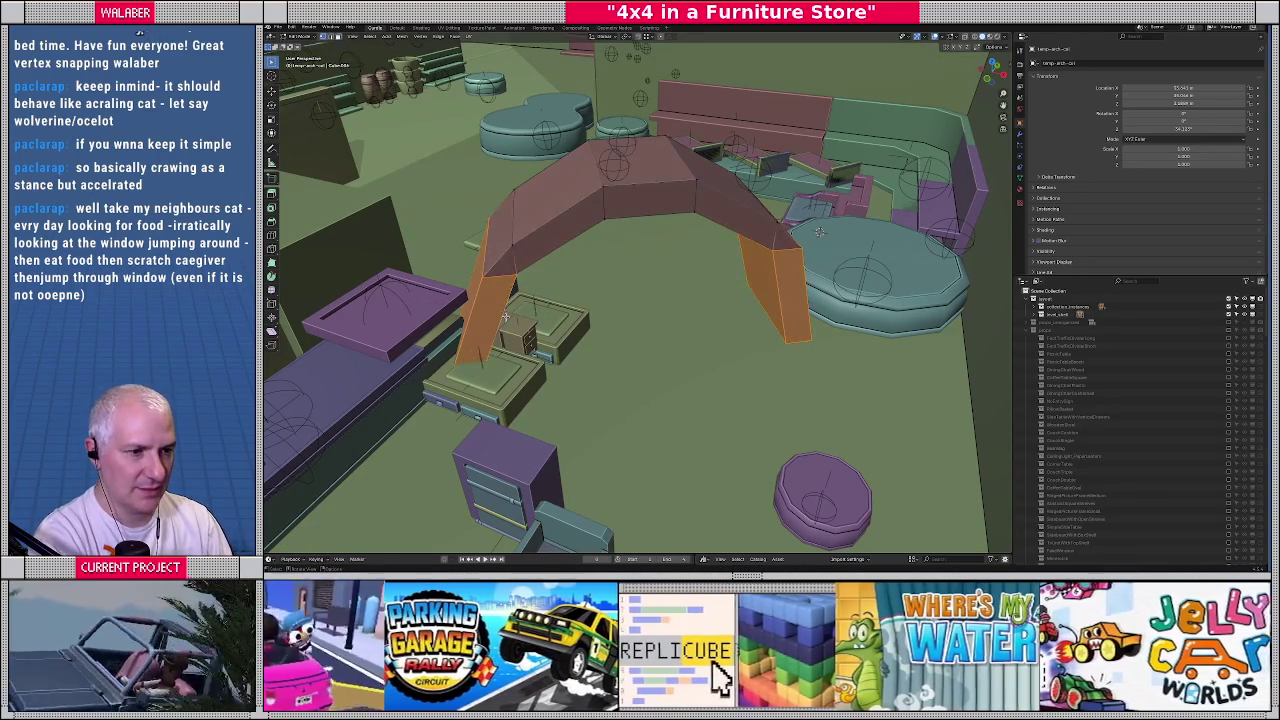
shift+click(509, 246)
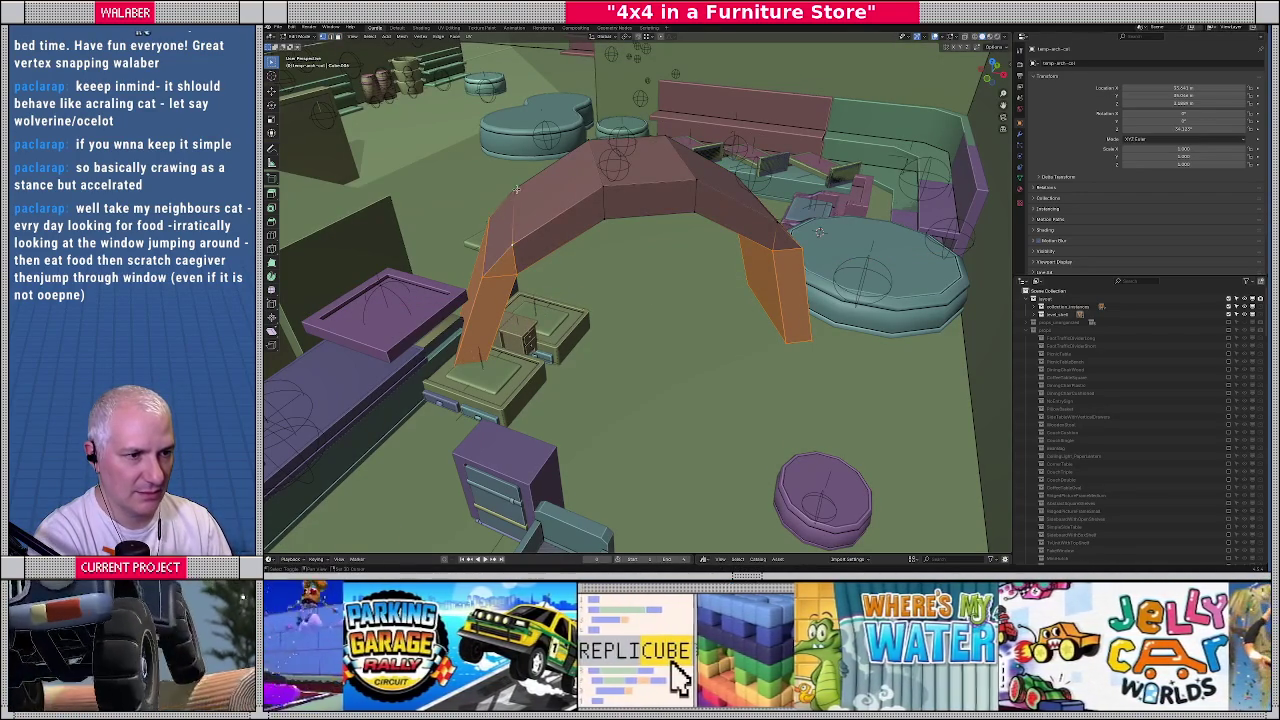
shift+click(525, 200)
shift+click(770, 222)
mouse_move(770, 222)
middle_down()
mouse_move(739, 231)
mouse_move(784, 397)
middle_up()
scroll(783, 193, down, 3)
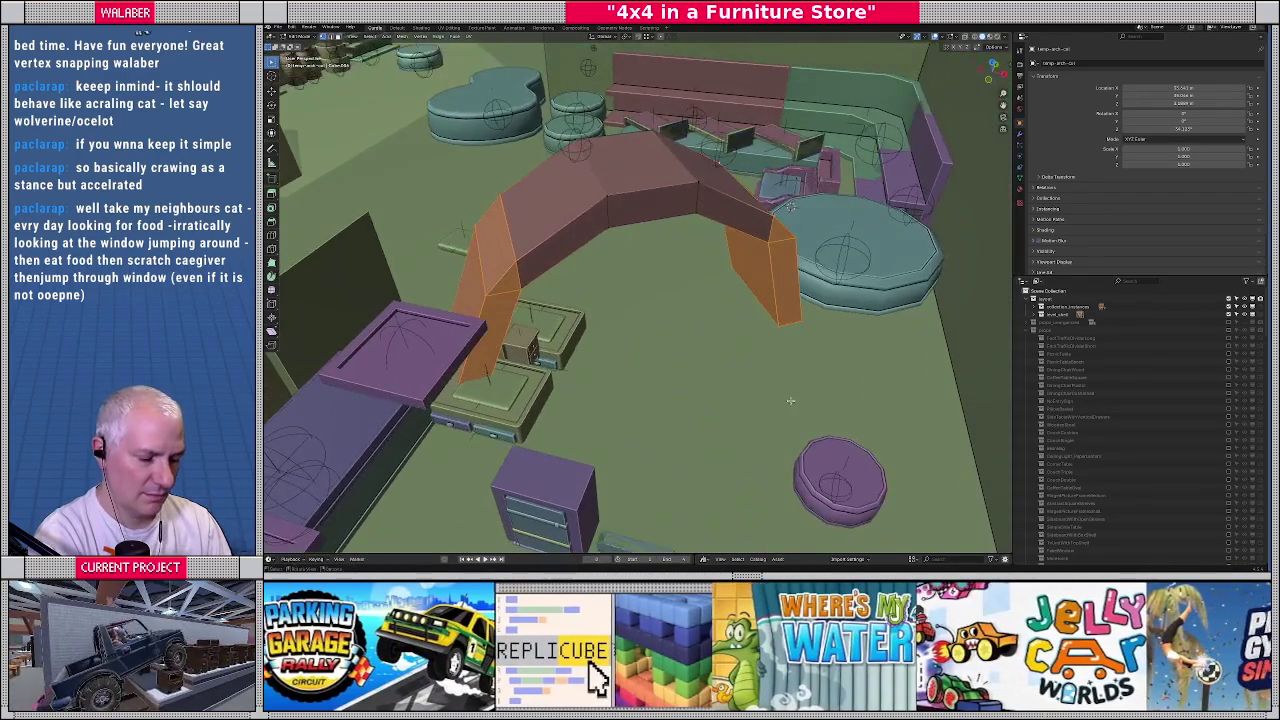
Tilt the selected leg faces by rotating them about the X axis
key(r)
key(x)
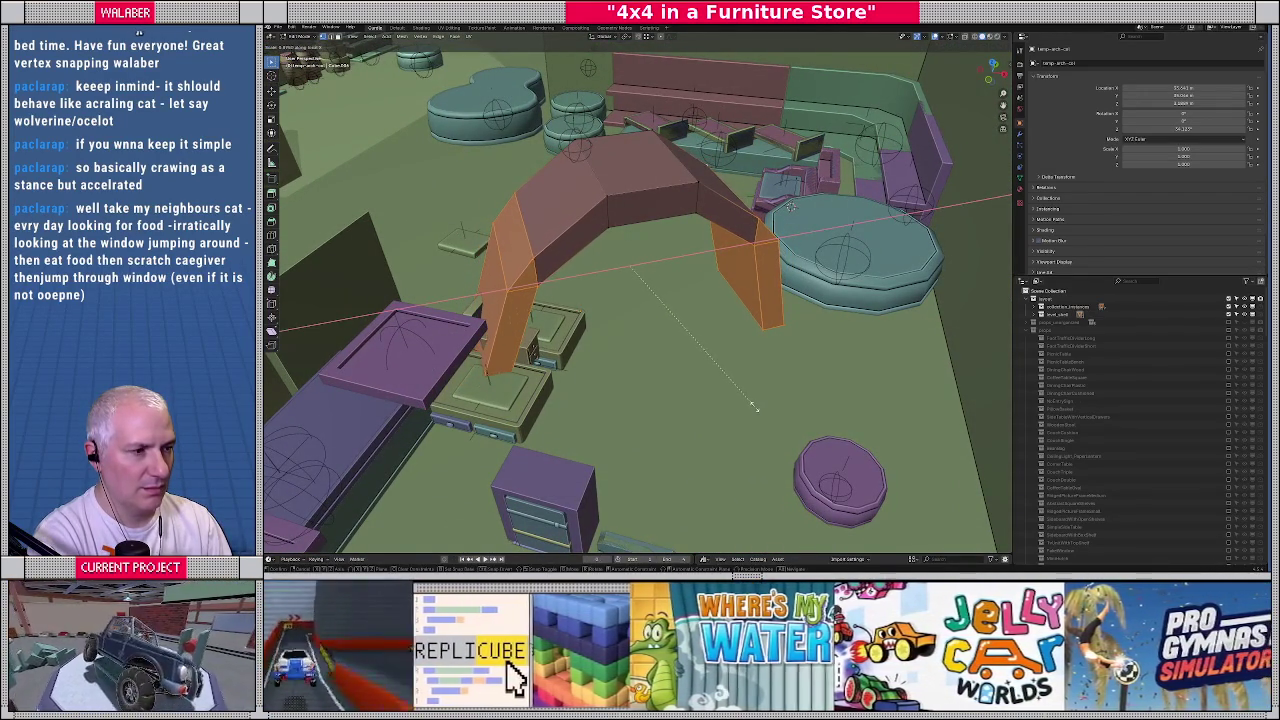
click(755, 405)
middle_drag(755, 405, 679, 350)
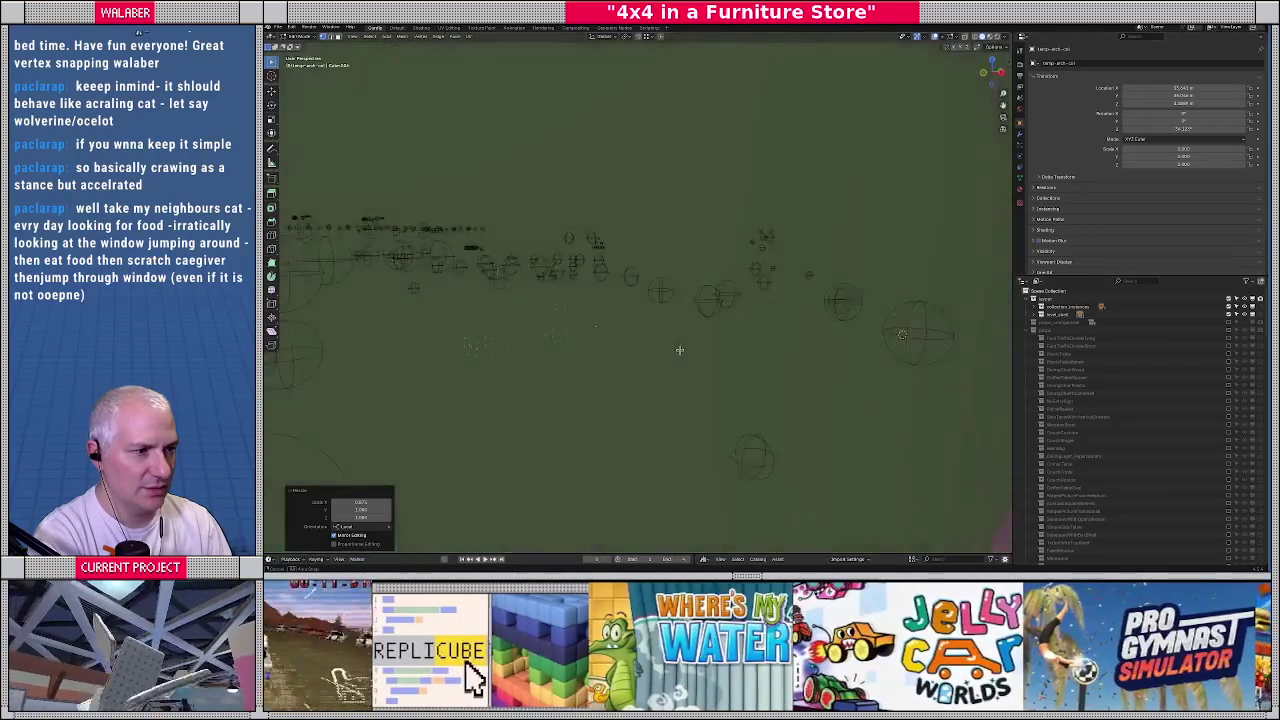
key(KP_Divide)
key(KP_Divide)
key(KP_Divide)
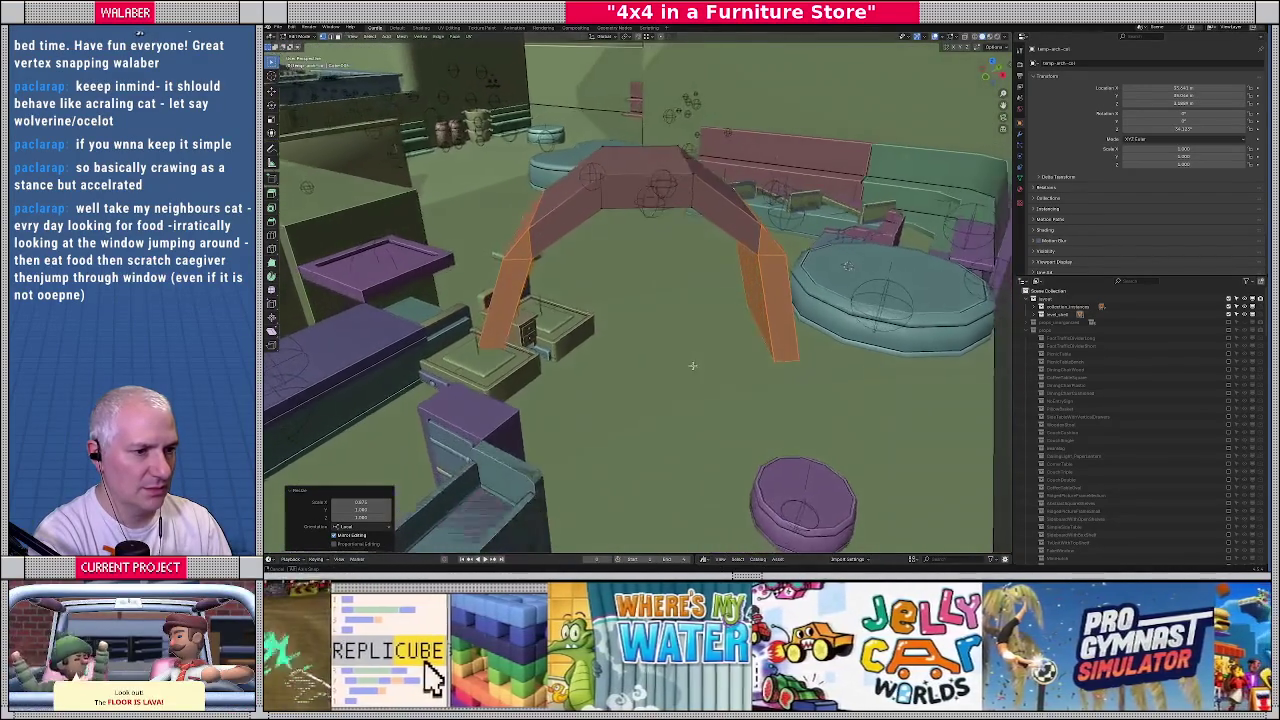
middle_drag(691, 366, 706, 372)
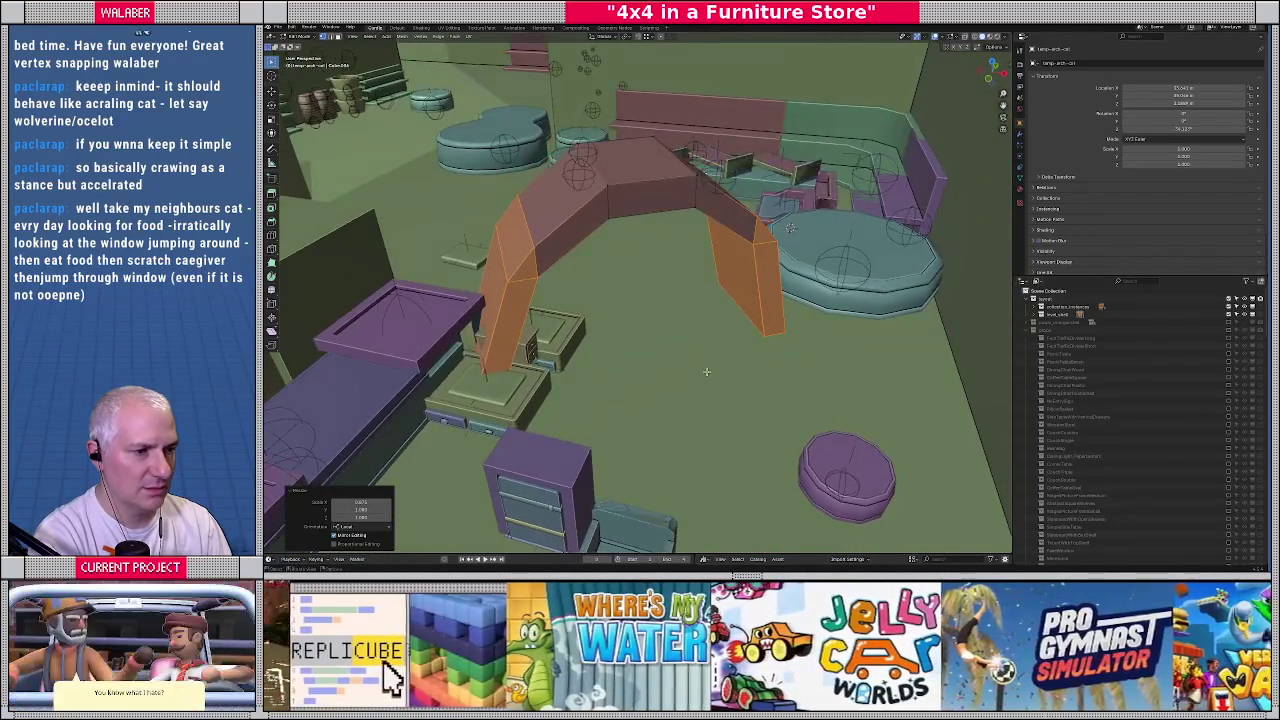
key(KP_7)
scroll(708, 350, down, 3)
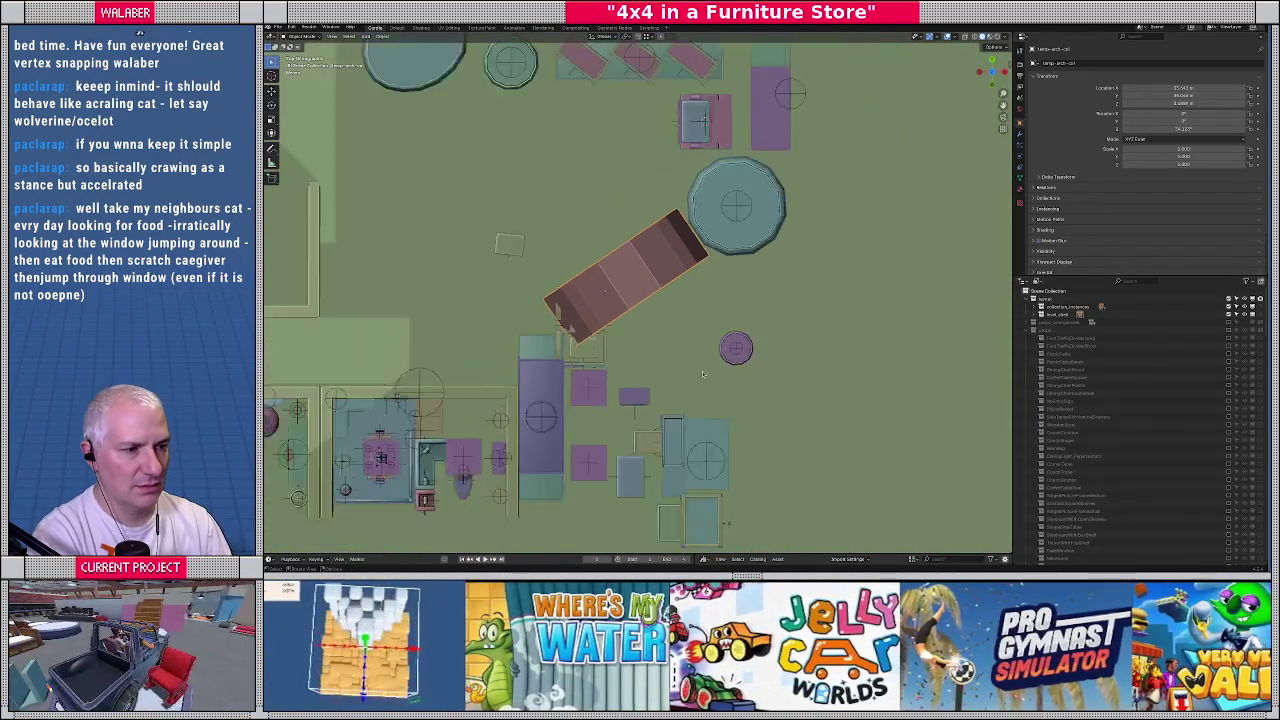
Rotate the arch nearly horizontal and slide it up and to the left
scroll(711, 332, down, 2)
key(r)
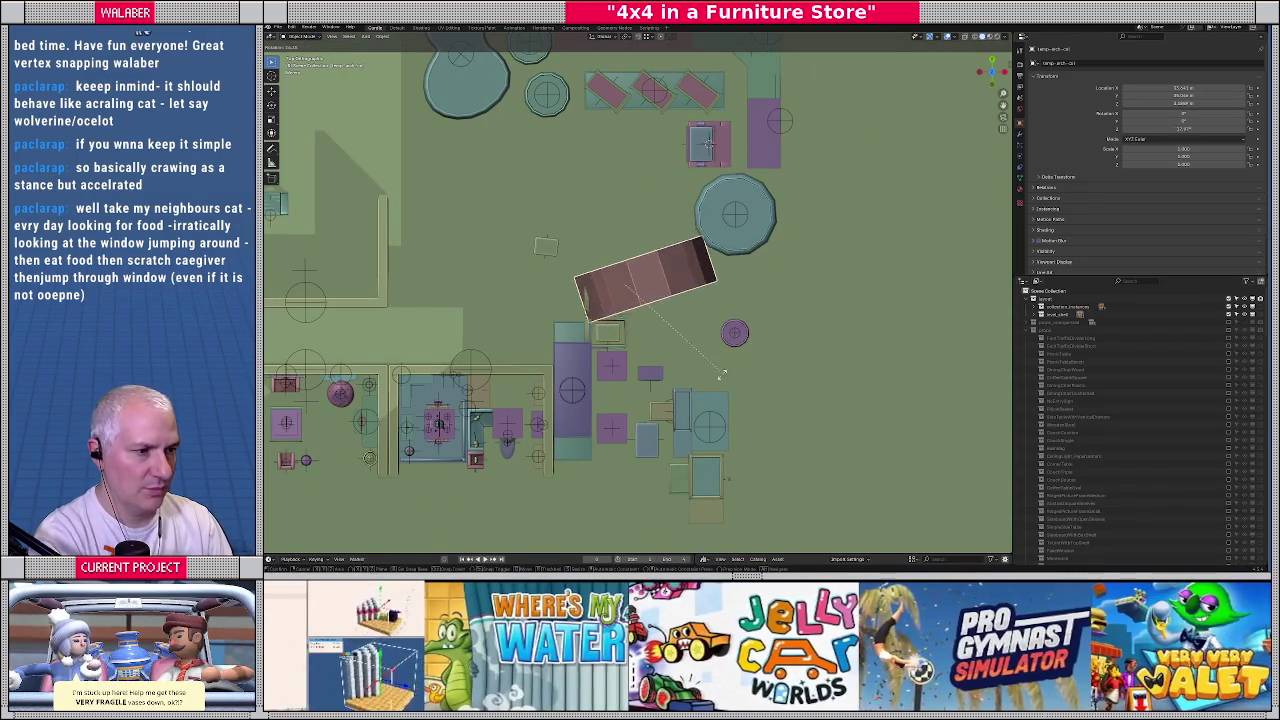
click(693, 305)
key(r)
key(g)
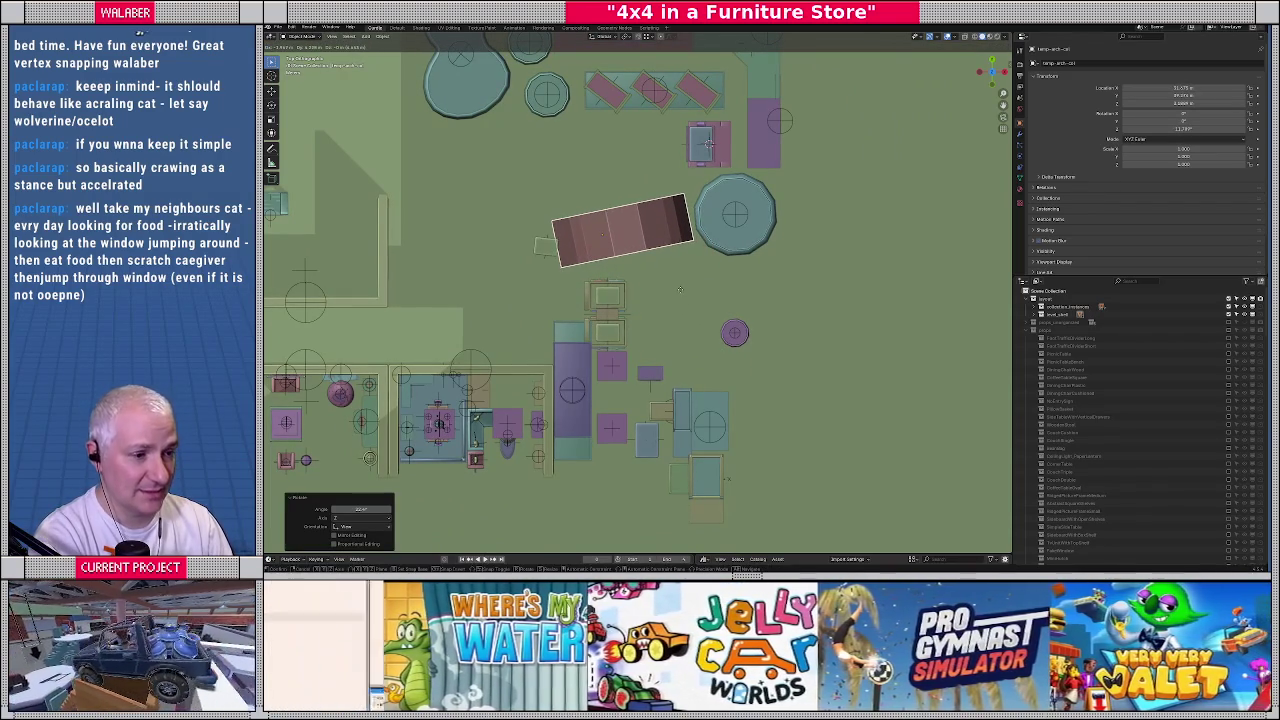
click(683, 290)
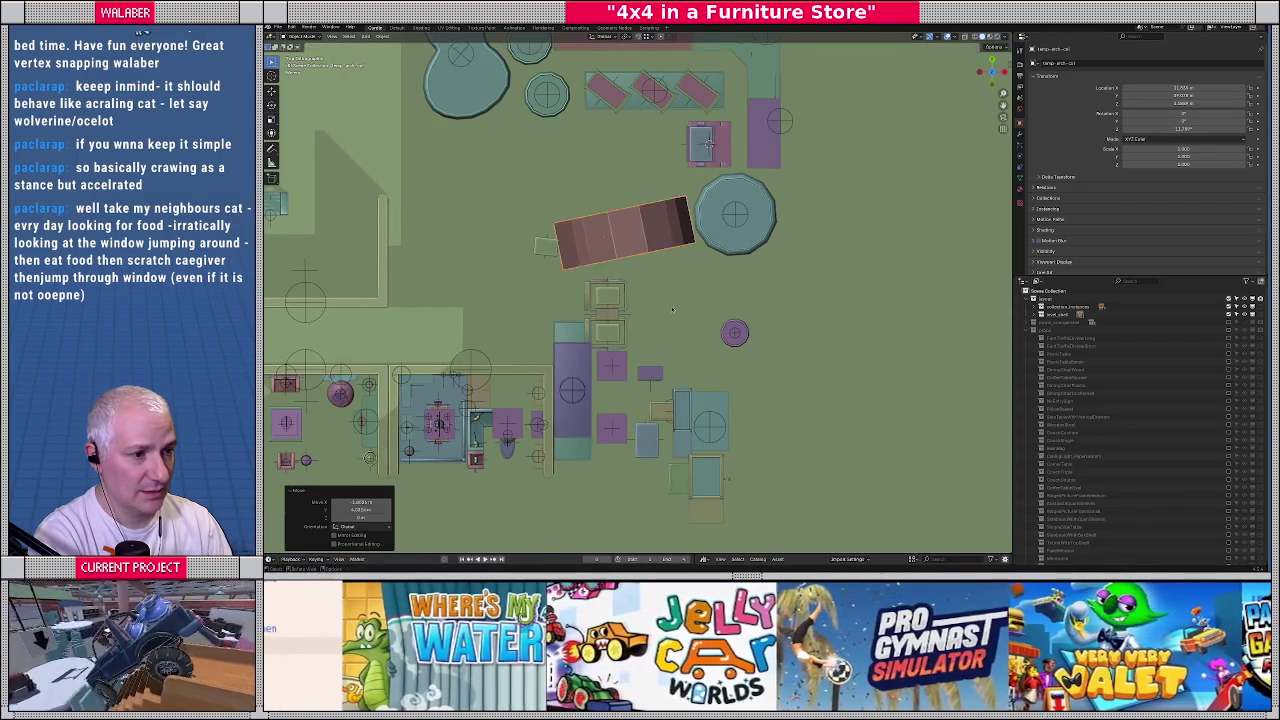
middle_drag(683, 290, 656, 262)
key(KP_7)
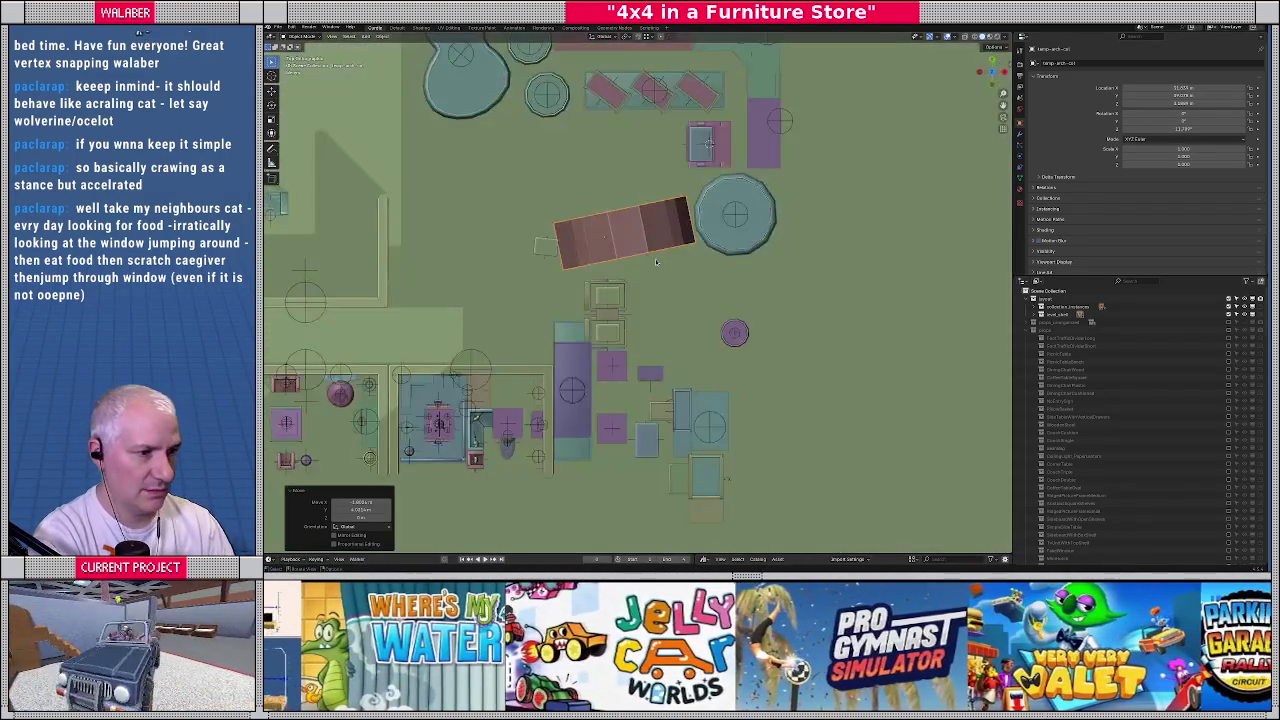
Readjust the arch's angle and move it to its final spot beside the round stage
scroll(743, 358, up, 2)
scroll(743, 358, up, 1)
scroll(743, 358, up, 1)
key(r)
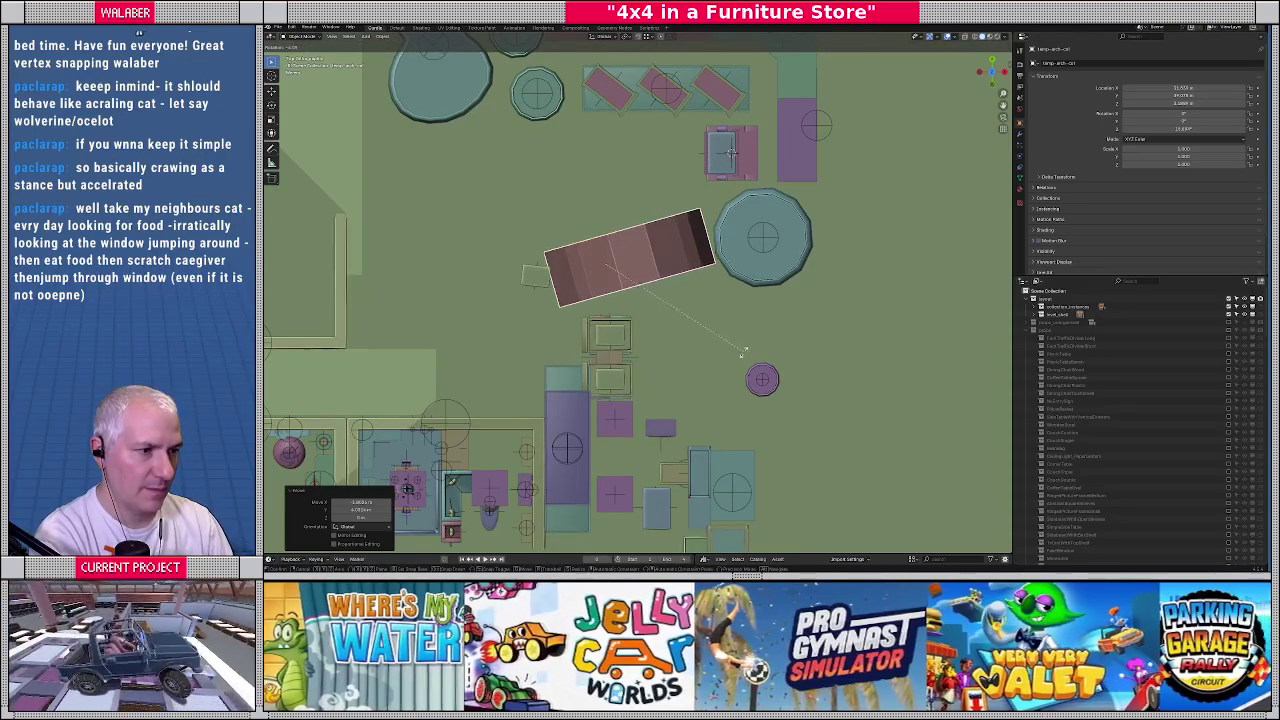
click(745, 360)
key(g)
click(731, 152)
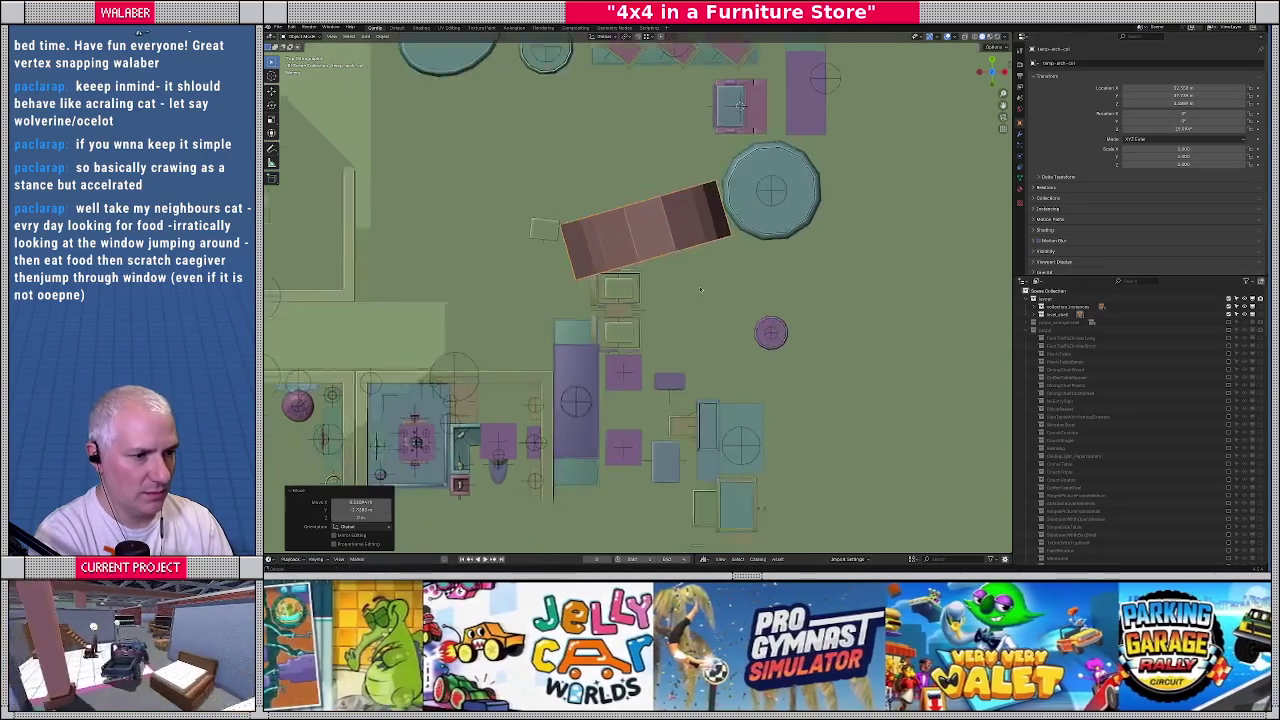
Select the tall purple box and start moving it along Y
shift+middle_drag(603, 513, 645, 302)
click(616, 230)
key(g)
key(y)
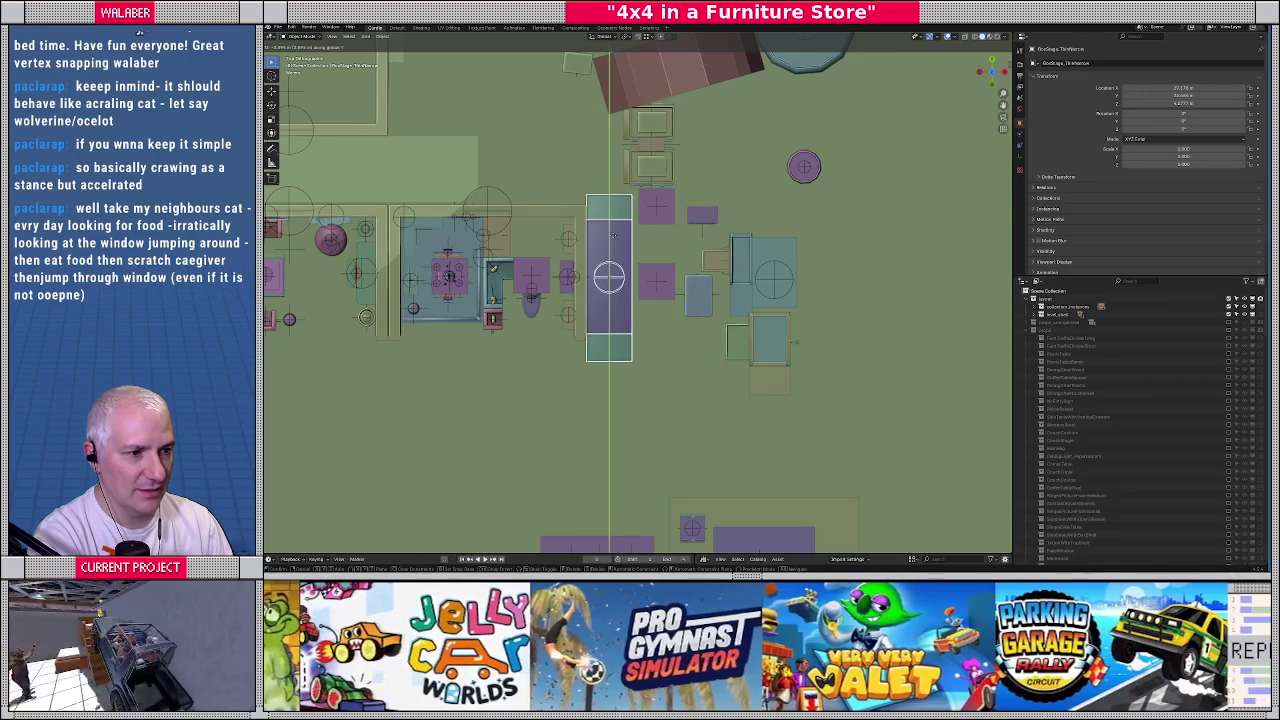
Finish nudging the tall purple box down, then expand level_stuff in the Outliner
click(613, 234)
middle_drag(613, 234, 640, 300)
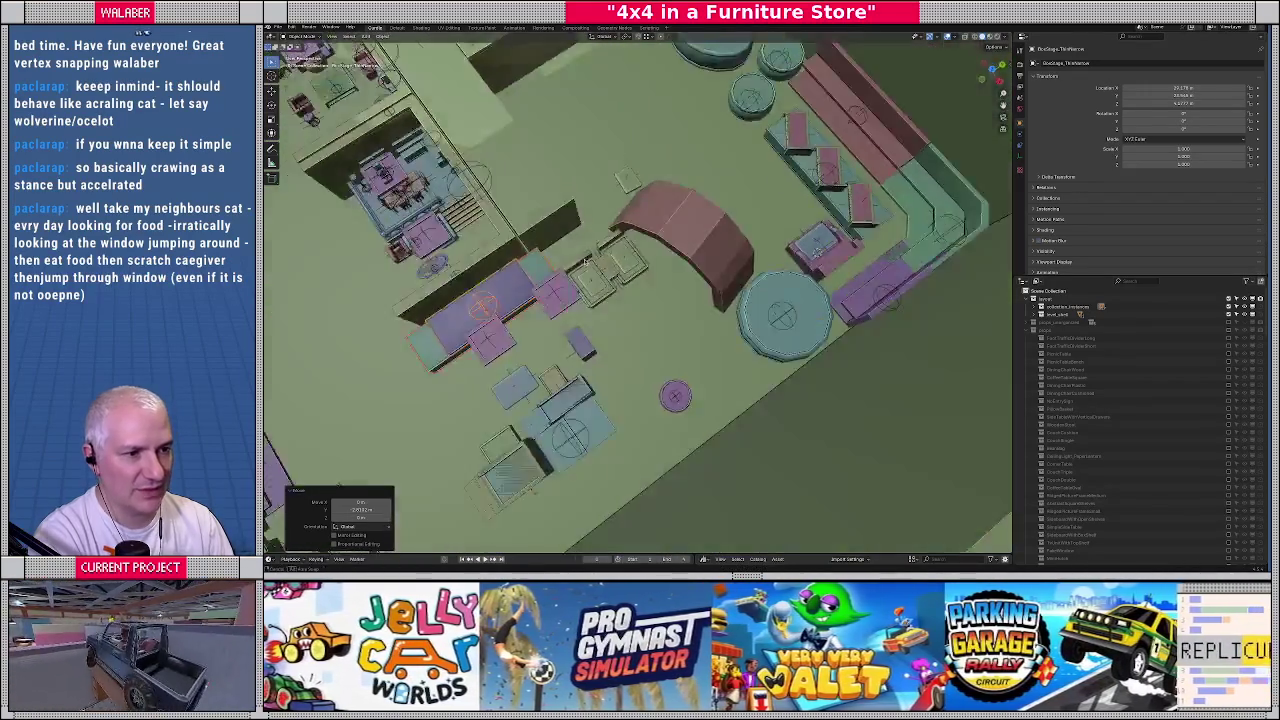
mouse_move(813, 266)
middle_down()
mouse_move(696, 322)
mouse_move(612, 288)
middle_up()
scroll(696, 322, up, 3)
scroll(696, 322, down, 3)
middle_drag(651, 360, 667, 365)
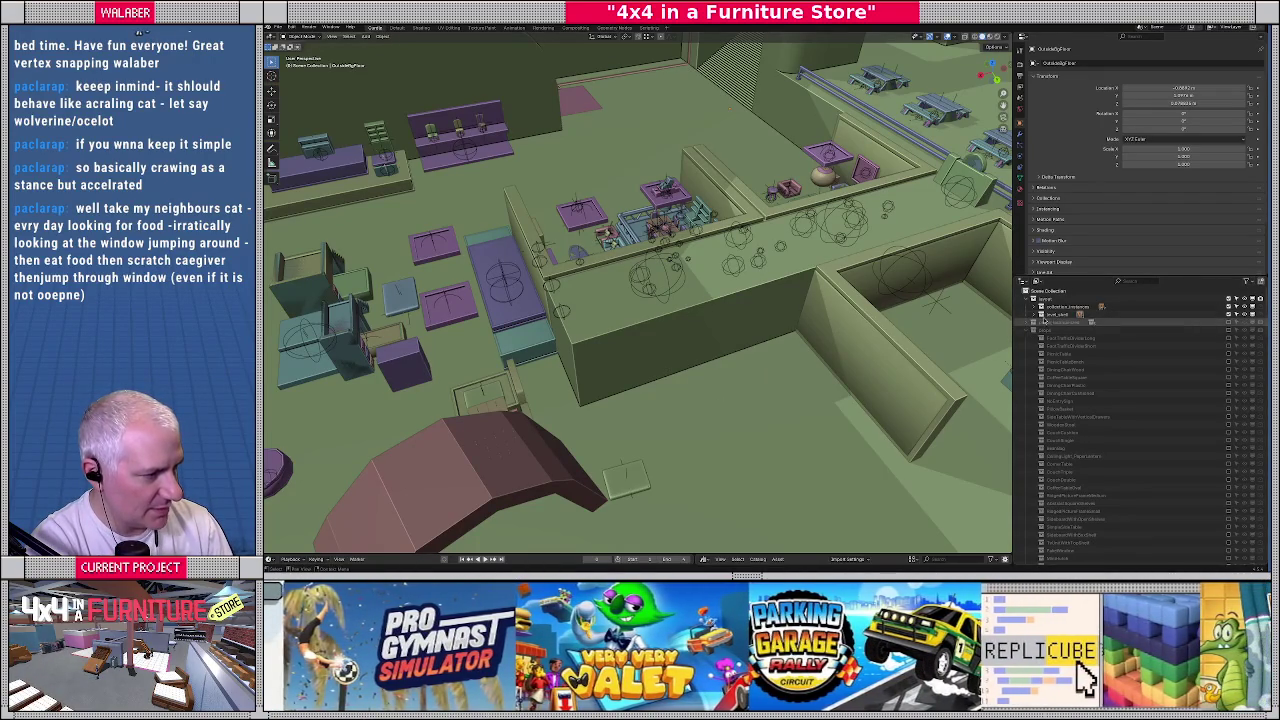
click(1040, 314)
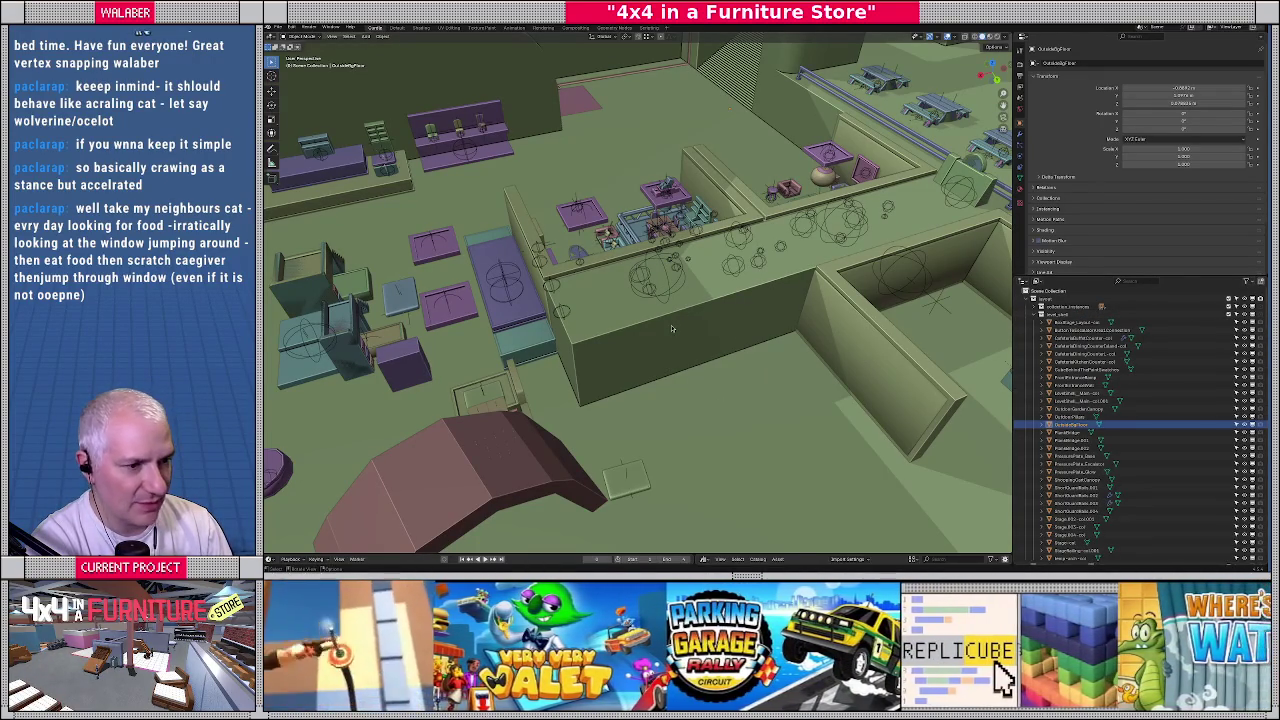
Try moving a LevelShell_Main-col wall edge along X in Edit Mode, then cancel
click(570, 380)
key(Tab)
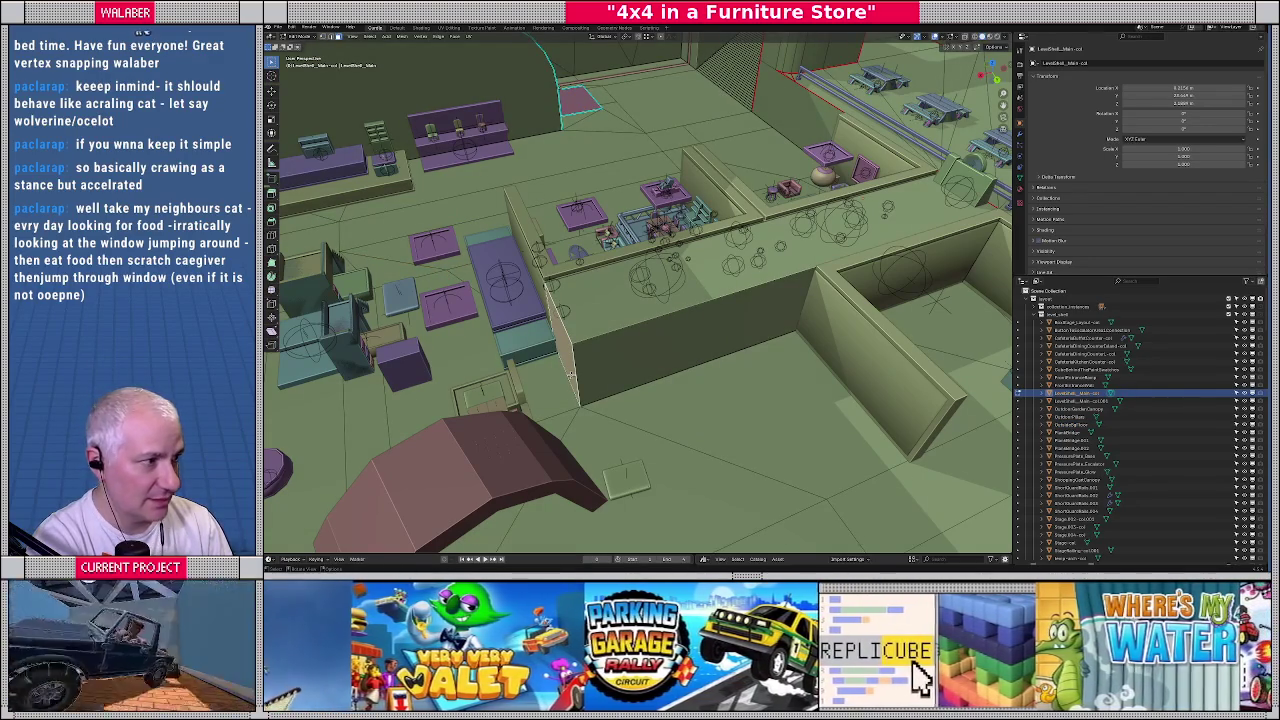
key(g)
key(x)
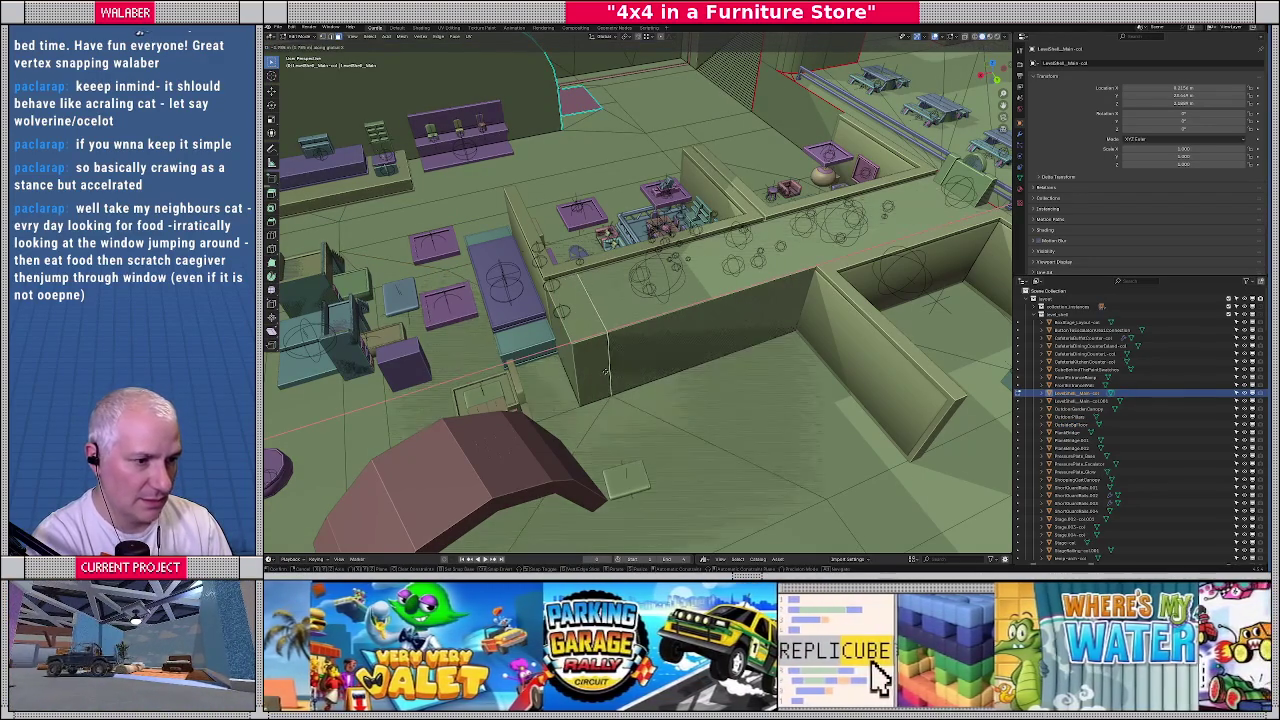
key(Escape)
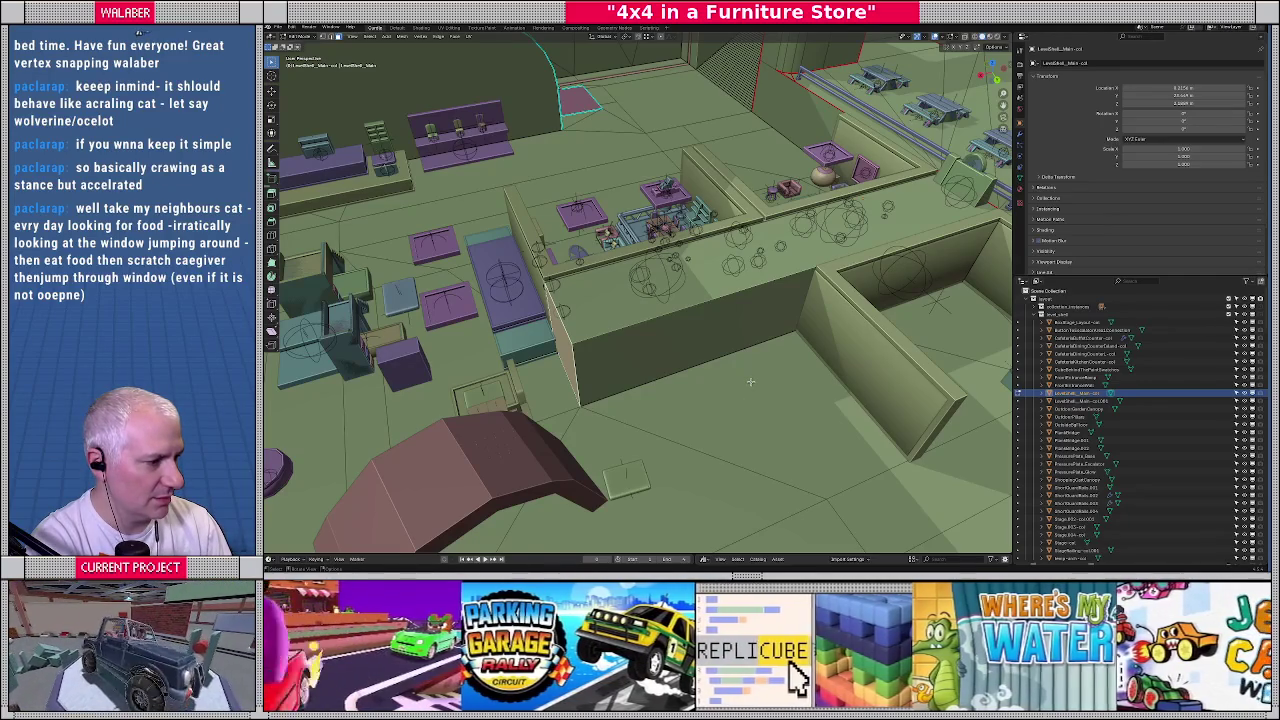
key(Tab)
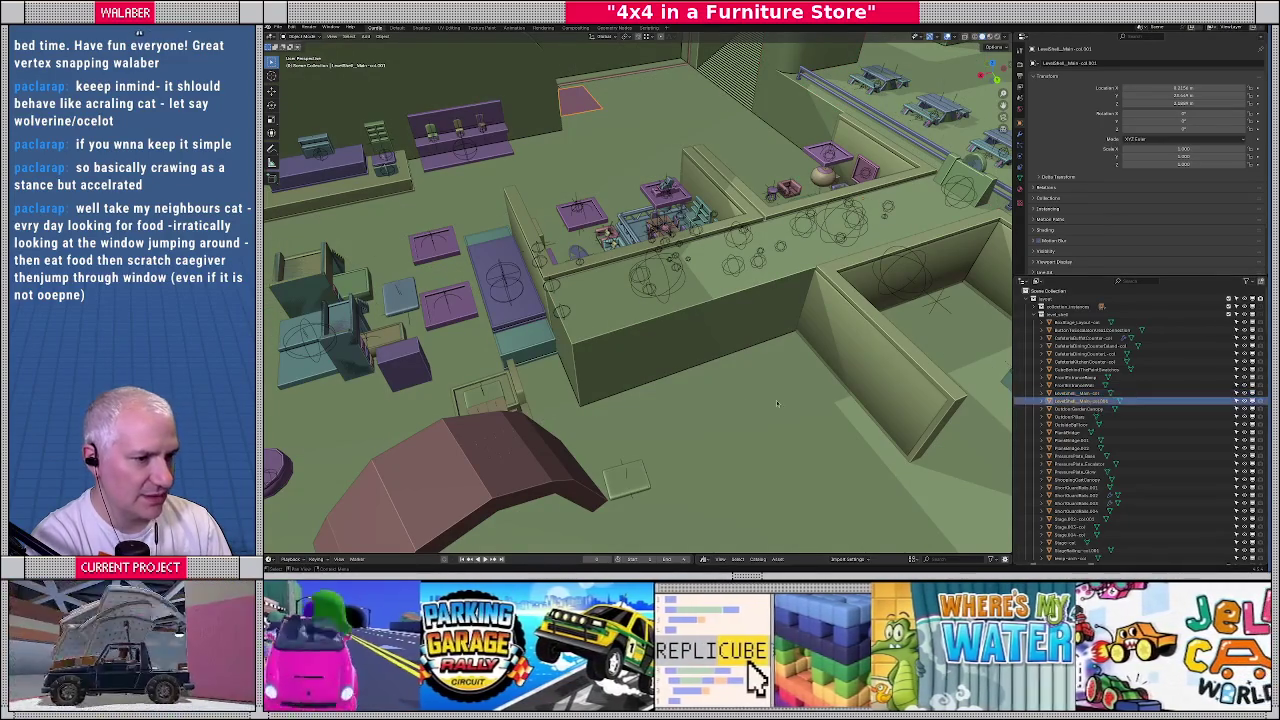
Delete the duplicate wall collision object LevelDesk_Main-col.001
click(1085, 401)
mouse_move(651, 373)
middle_down()
mouse_move(622, 392)
mouse_move(766, 361)
middle_up()
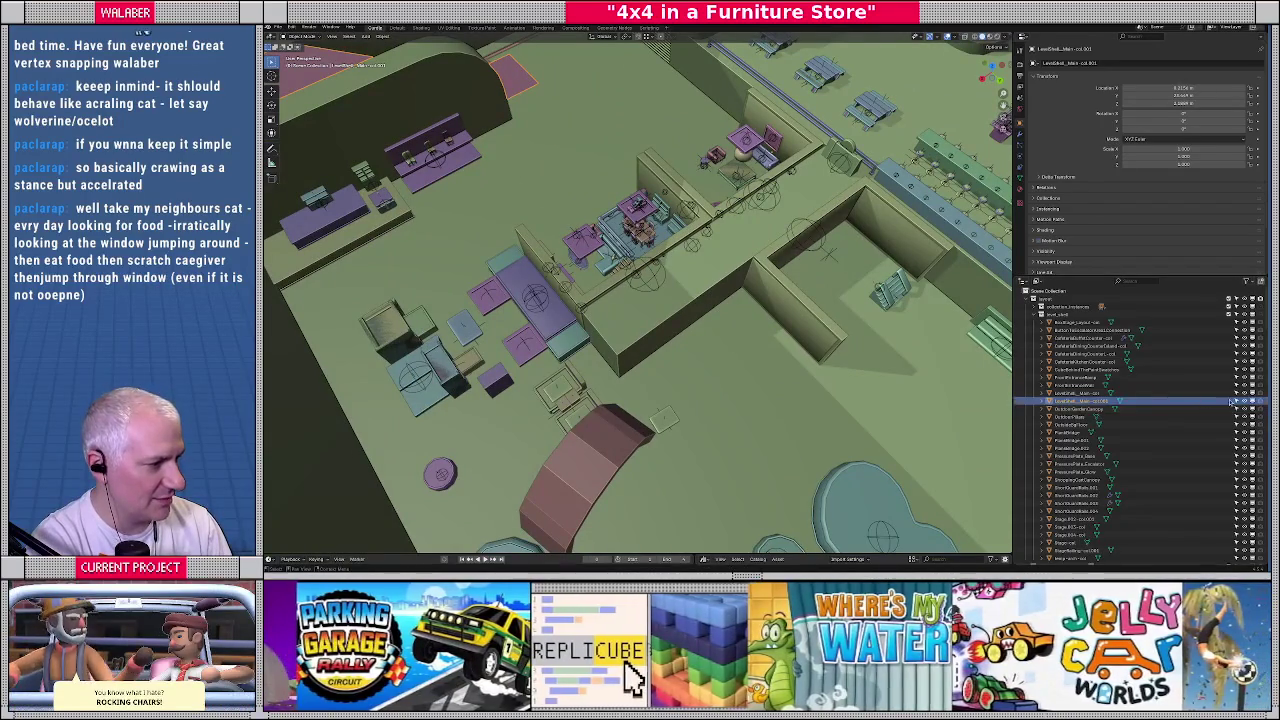
click(1244, 404)
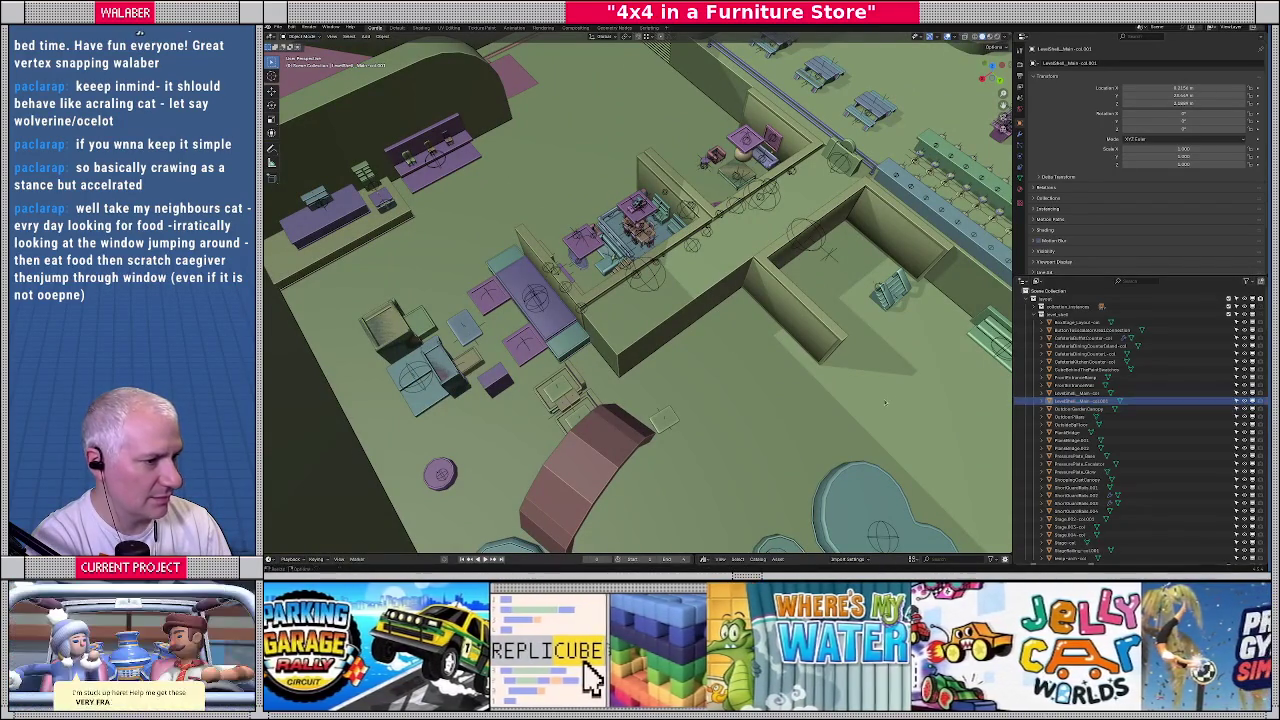
click(1244, 404)
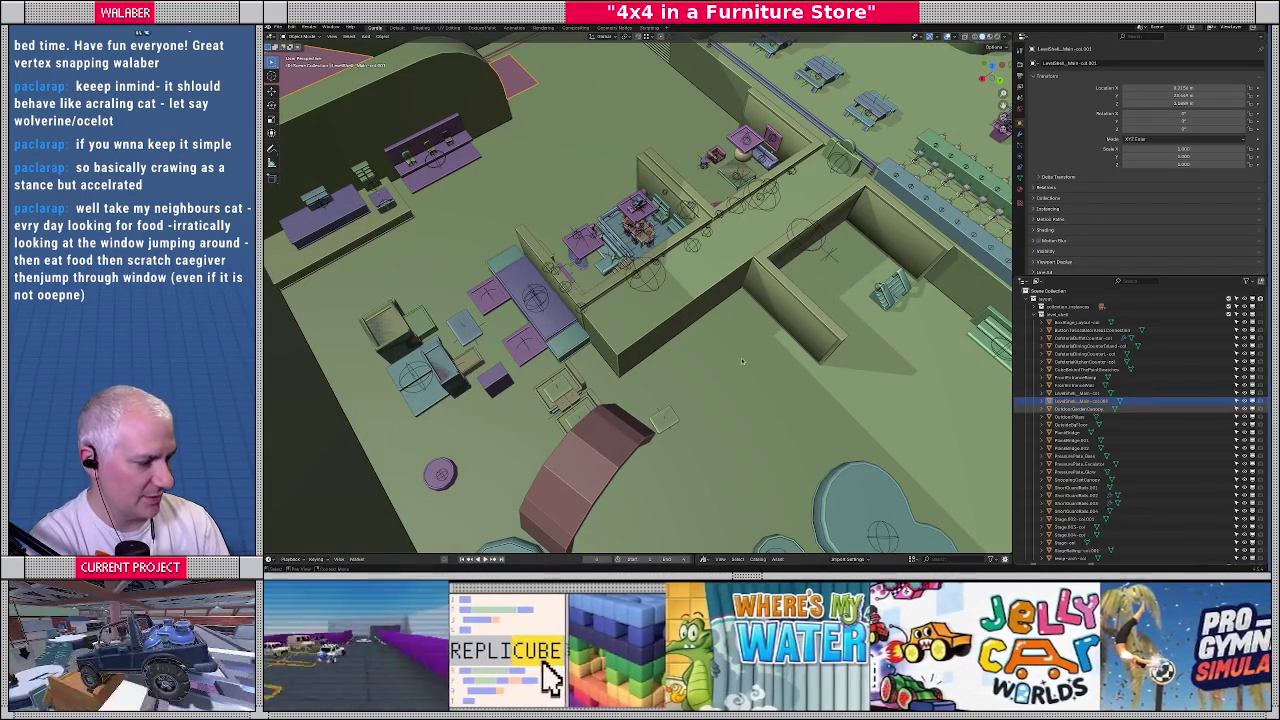
key(Delete)
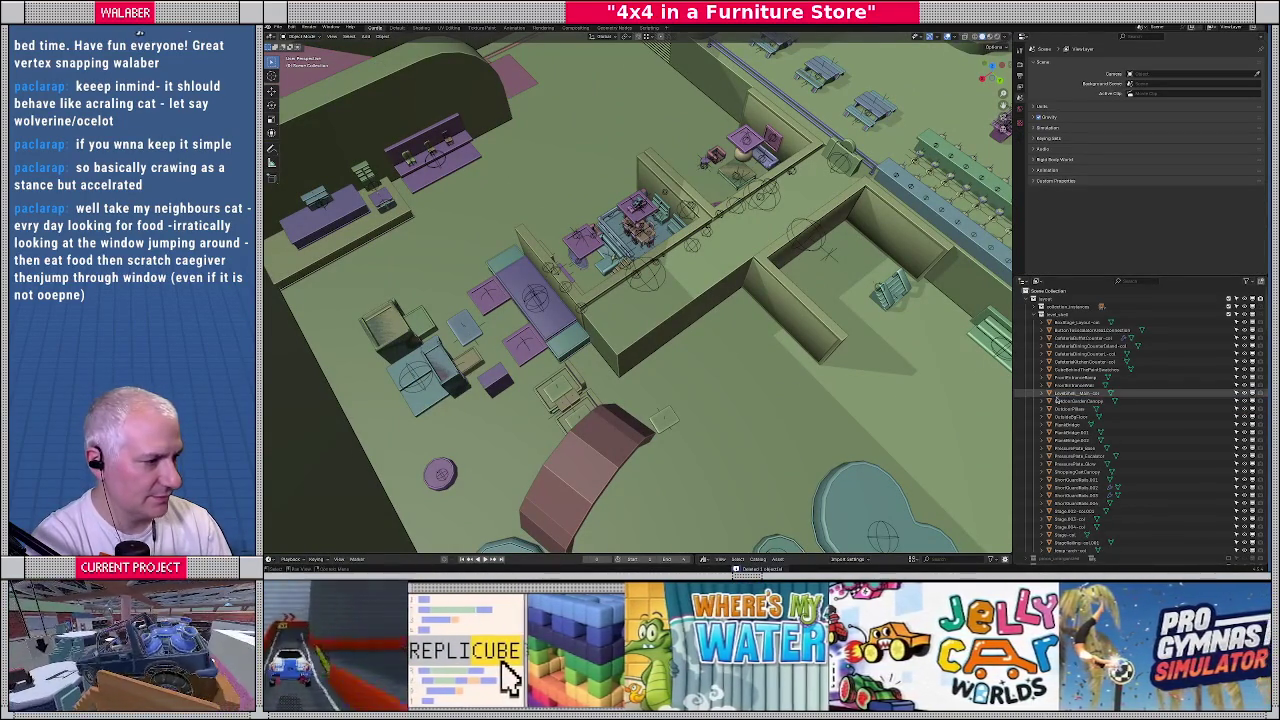
Undo stray Outliner selections, leaving LevelDesk_Main-col.001 deleted
scroll(675, 381, up, 1)
scroll(675, 381, up, 1)
scroll(675, 381, up, 1)
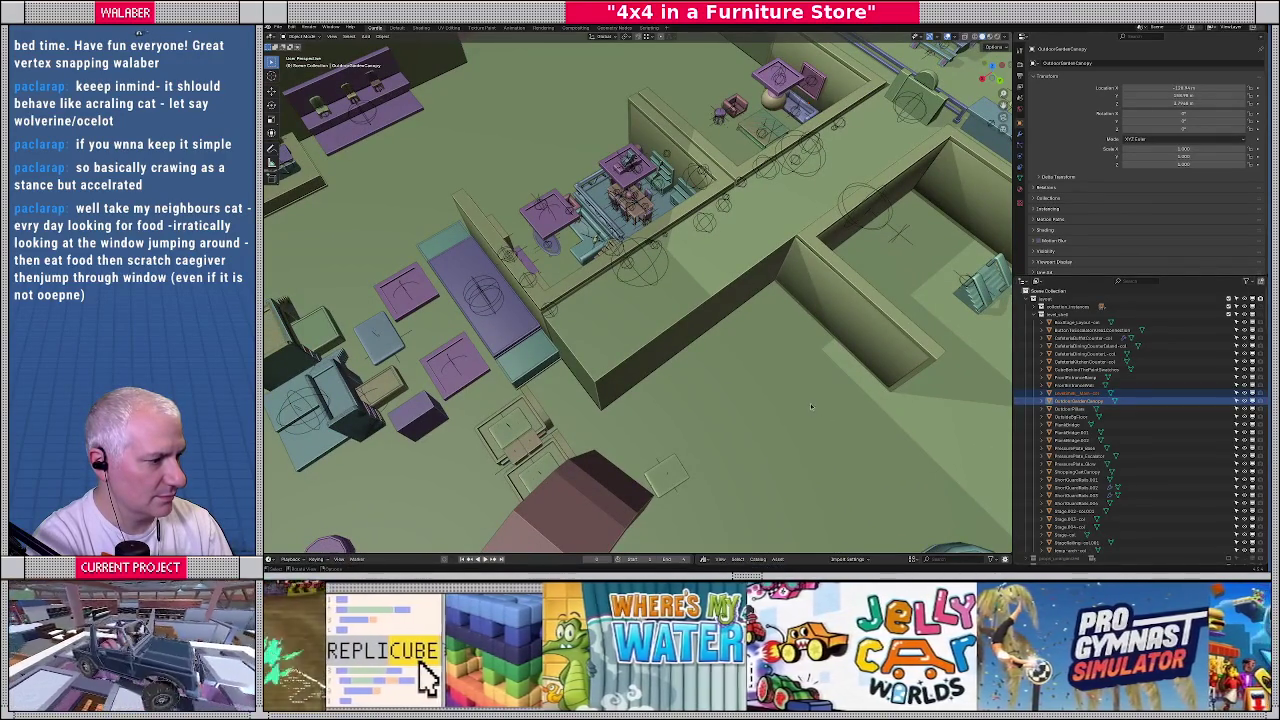
click(1070, 416)
key(ctrl+z)
key(ctrl+z)
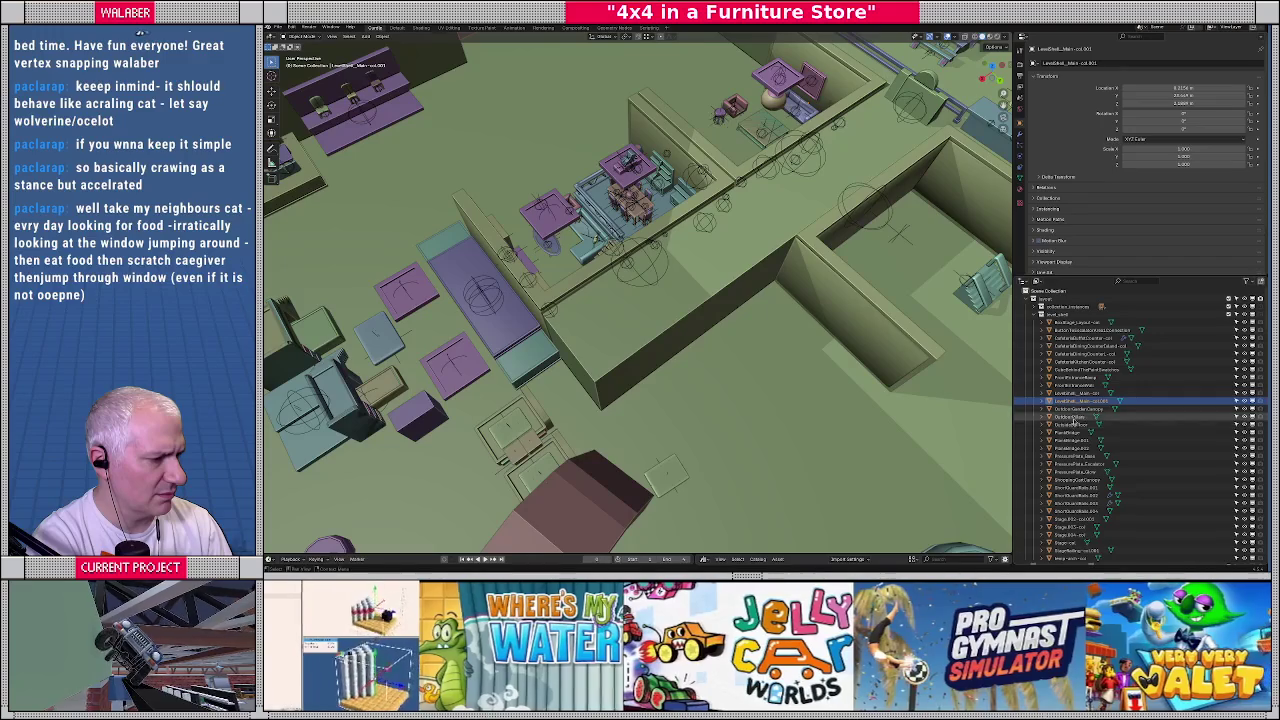
click(1080, 416)
key(ctrl+z)
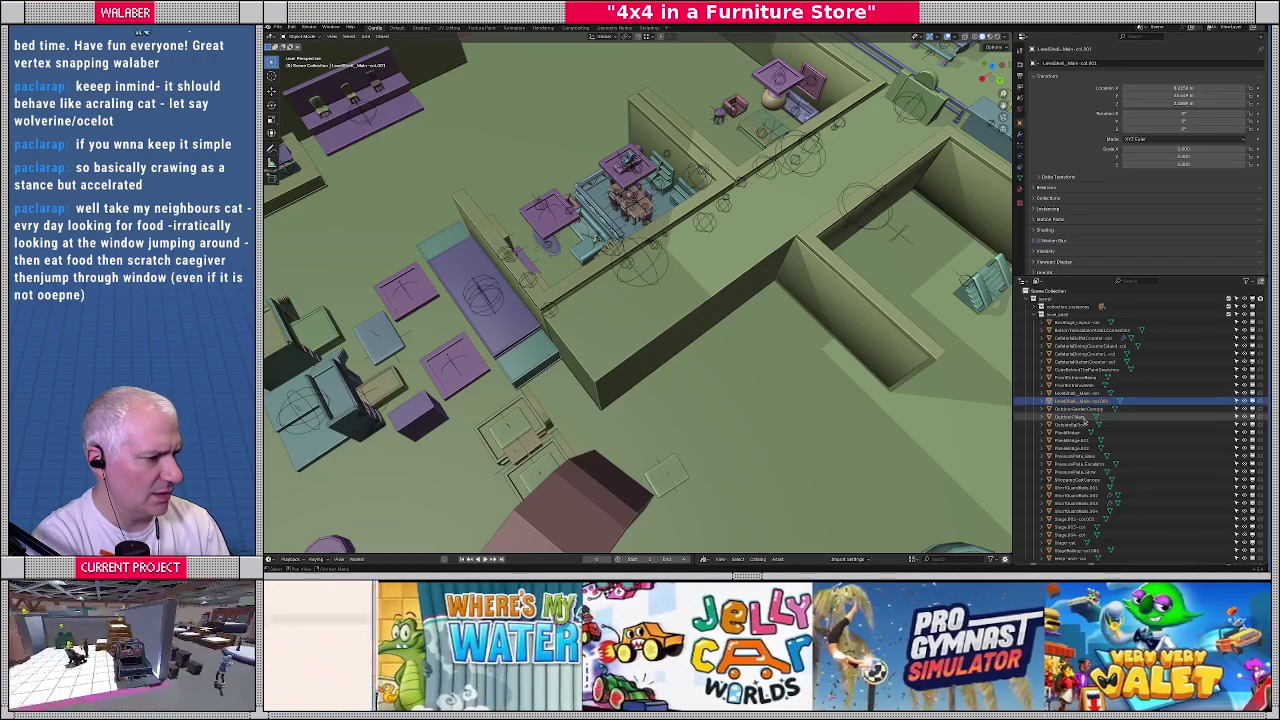
key(ctrl+z)
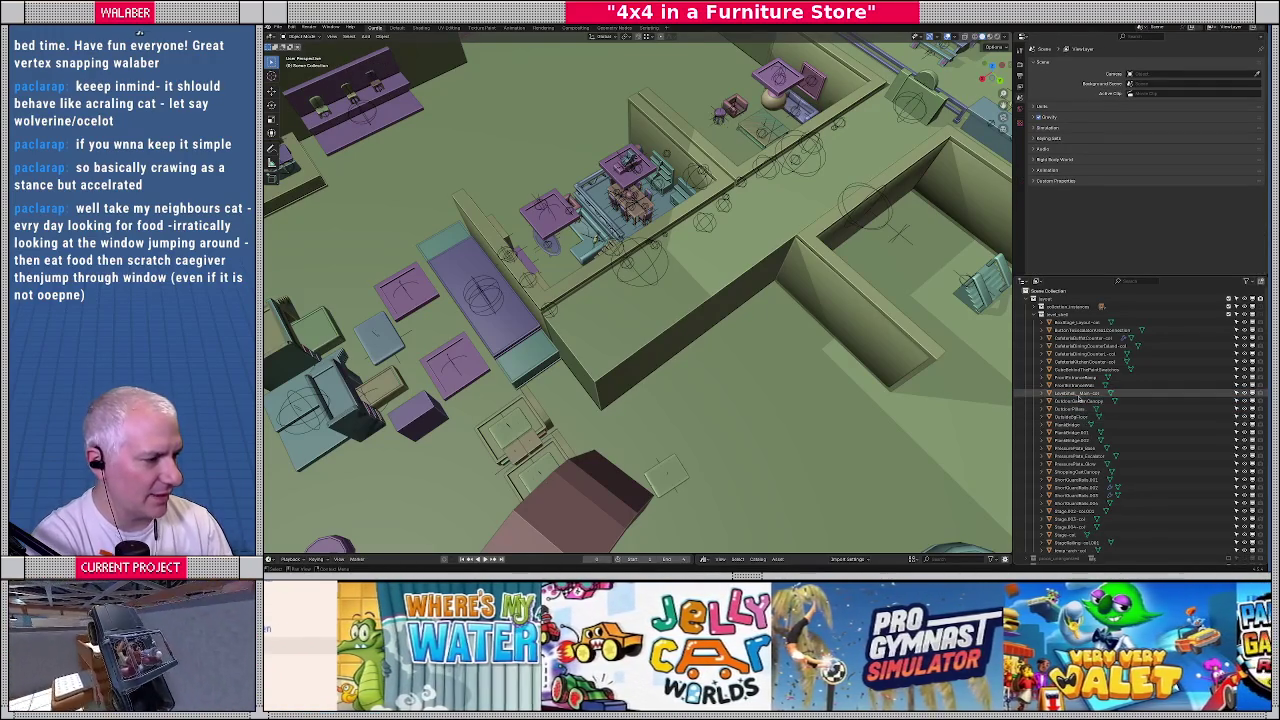
Select the LevelDesk_Main-col wall object and start moving it
click(1080, 393)
middle_drag(680, 380, 704, 372)
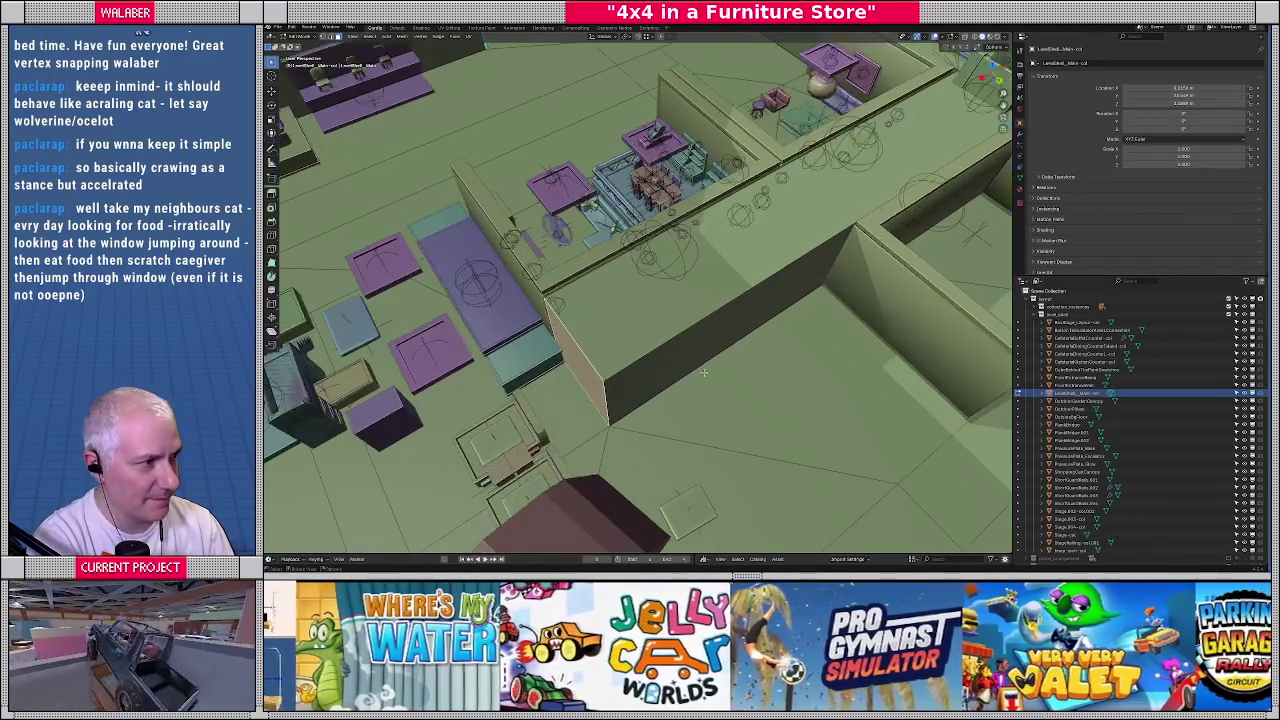
key(g)
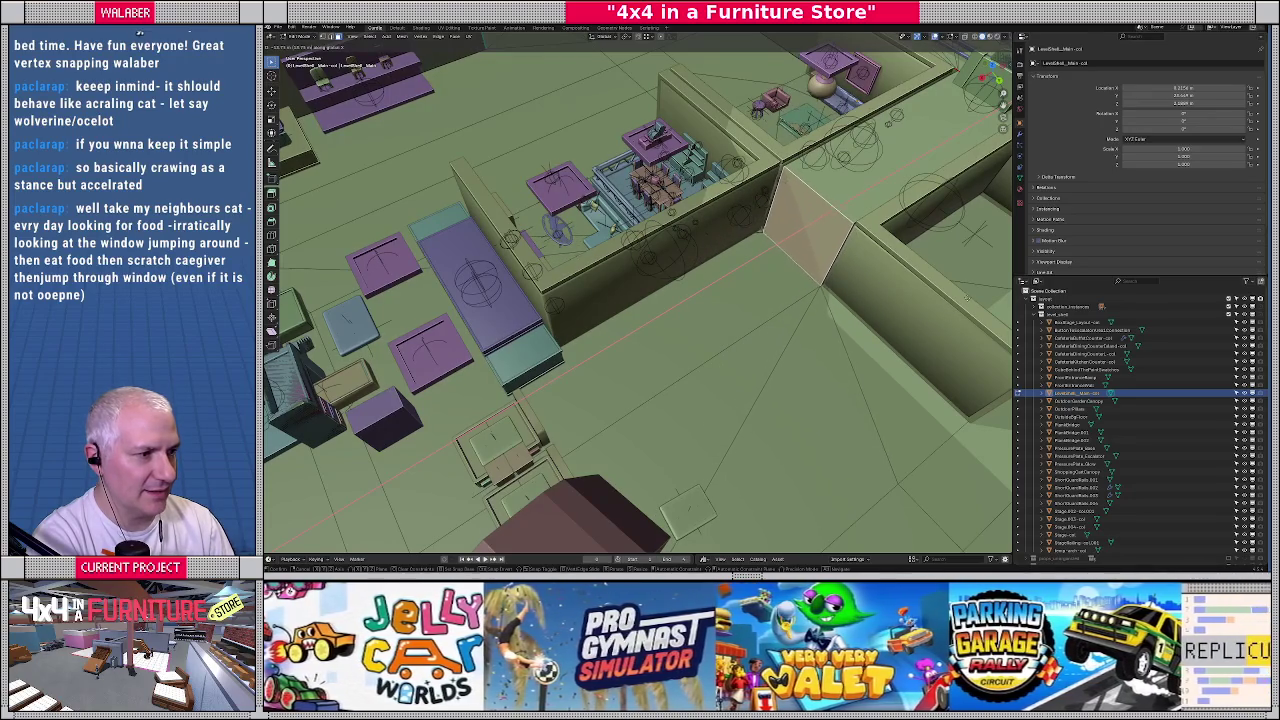
mouse_move(966, 297)
middle_down()
mouse_move(749, 326)
mouse_move(772, 332)
mouse_move(726, 362)
mouse_move(592, 319)
mouse_move(811, 328)
middle_up()
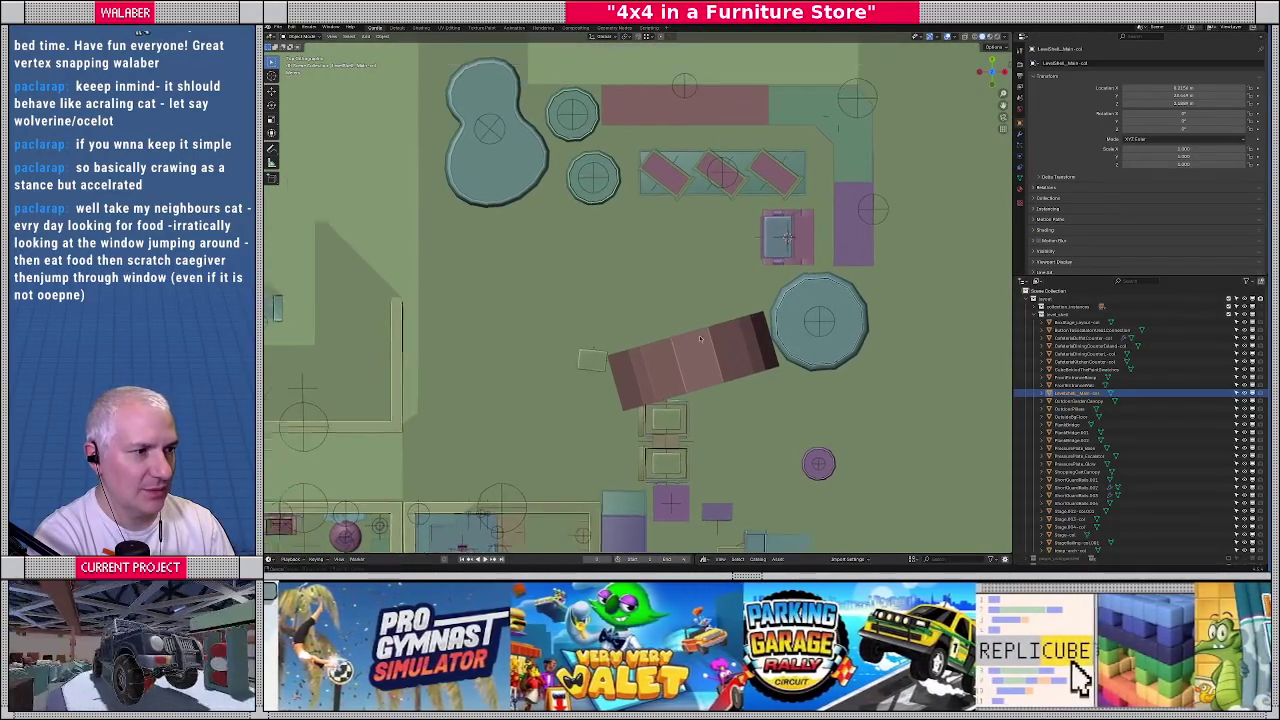
Move the brown ramp up and left, then rotate it in top view
click(840, 334)
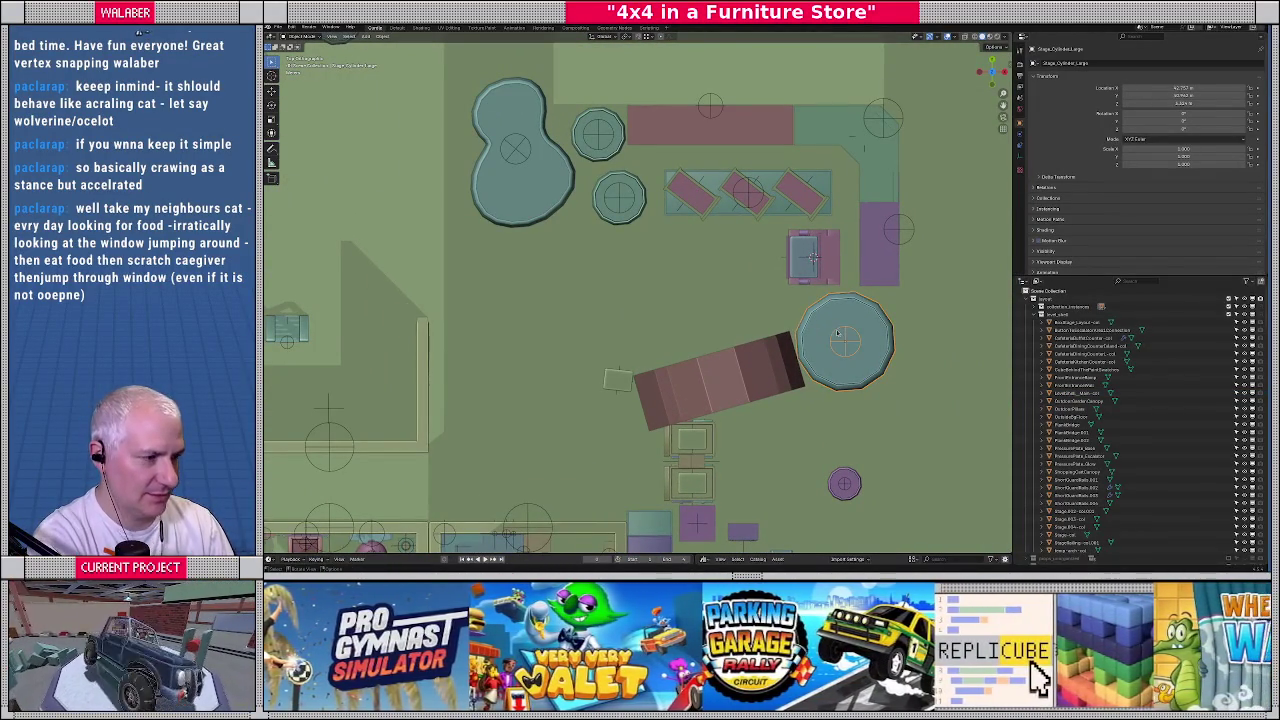
drag(730, 388, 720, 373)
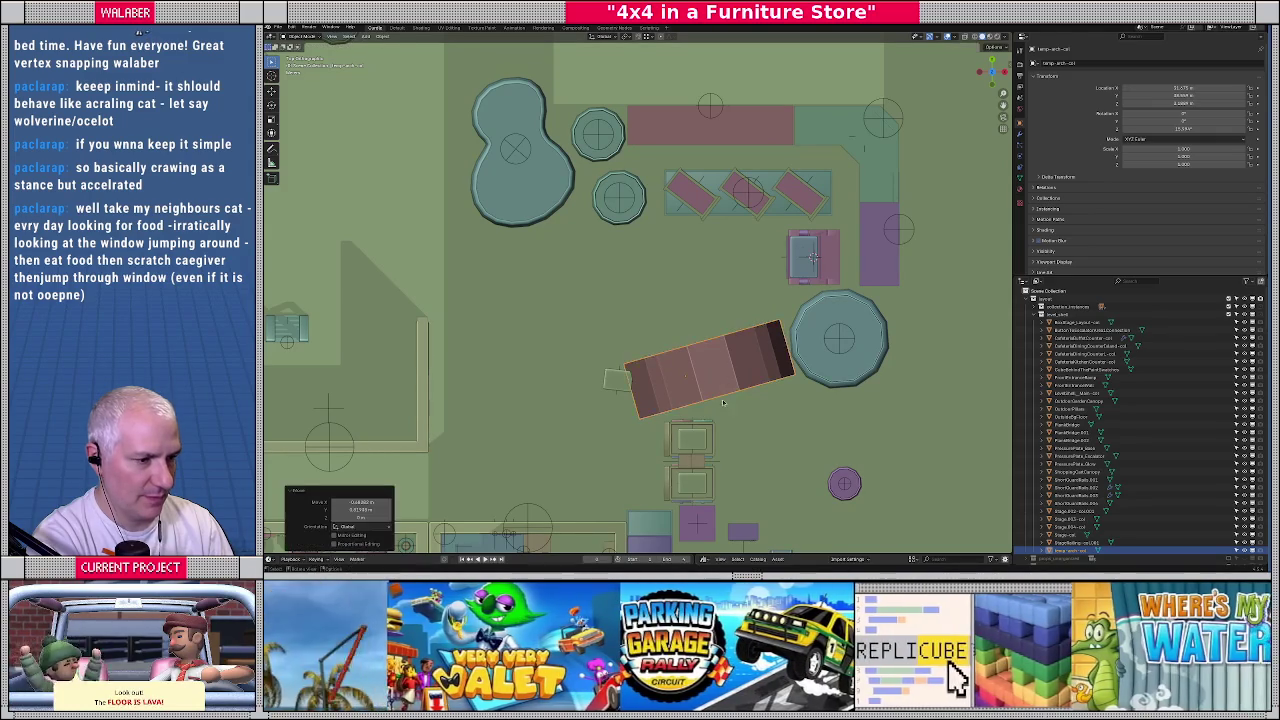
middle_drag(720, 373, 713, 265)
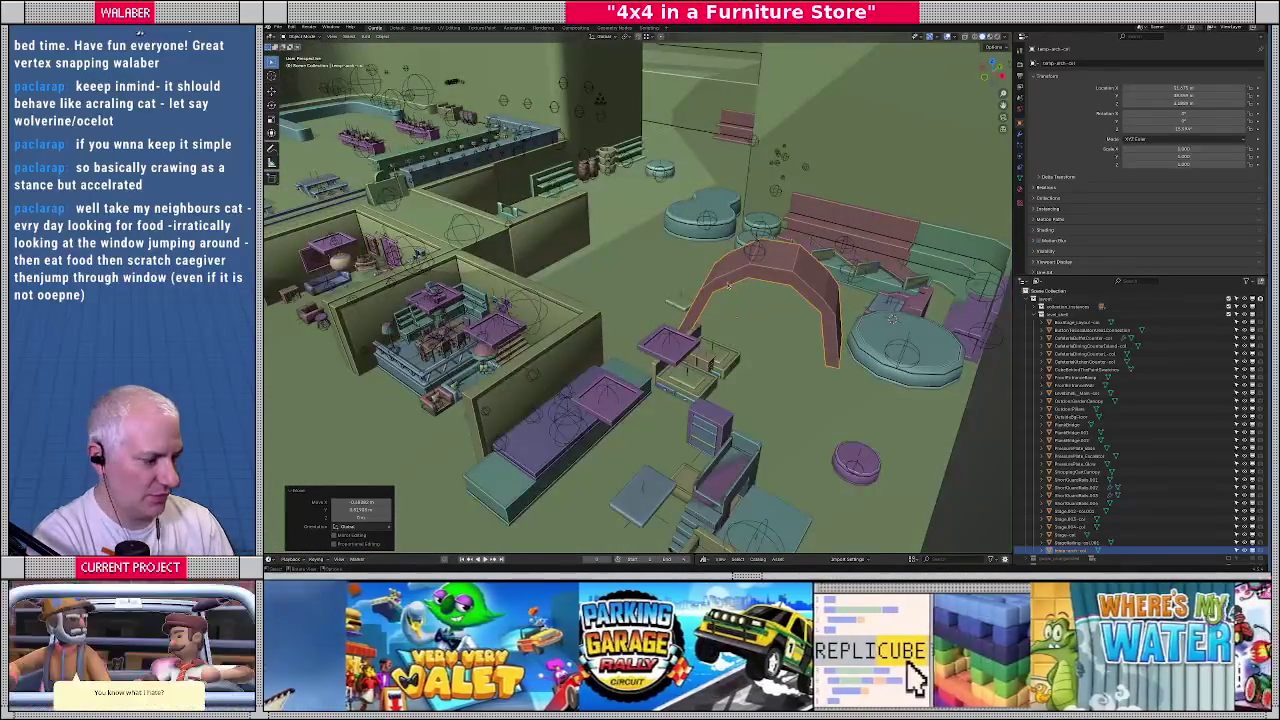
key(KP_7)
scroll(720, 292, up, 3)
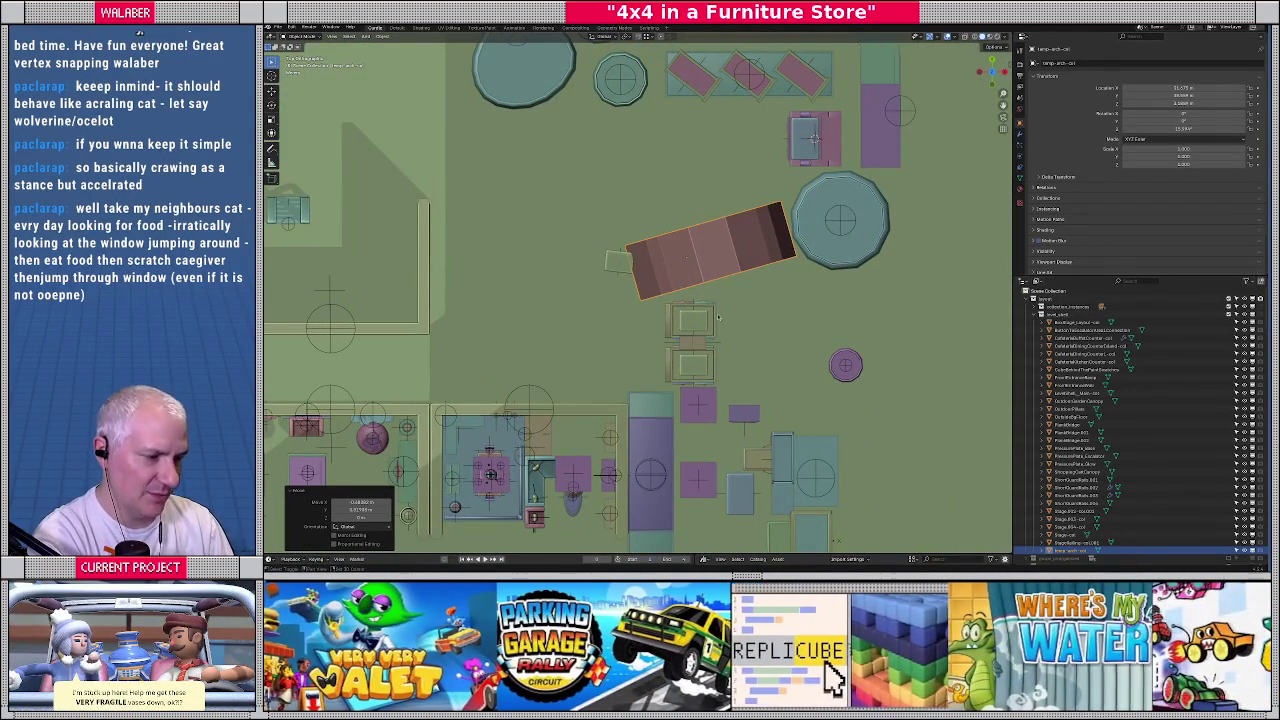
key(r)
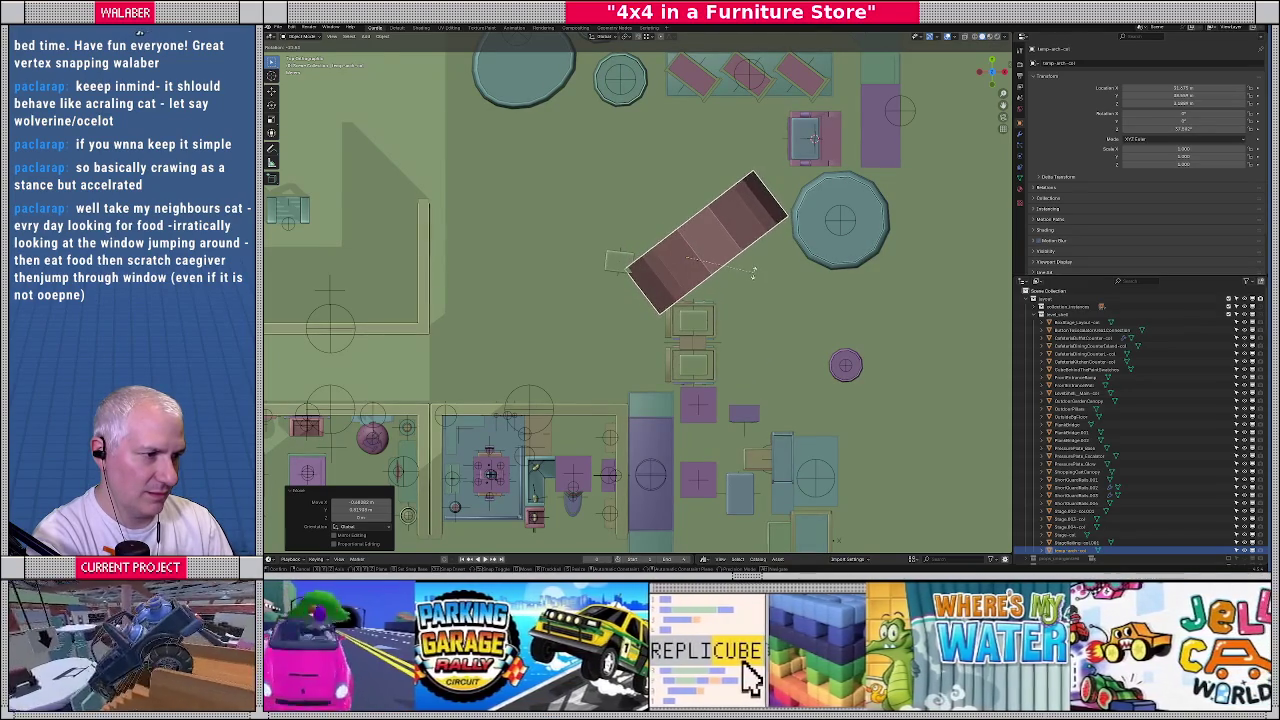
click(753, 271)
Settle the ramp lower right at a shallower angle, then duplicate the octagonal cylinder
key(g)
click(766, 342)
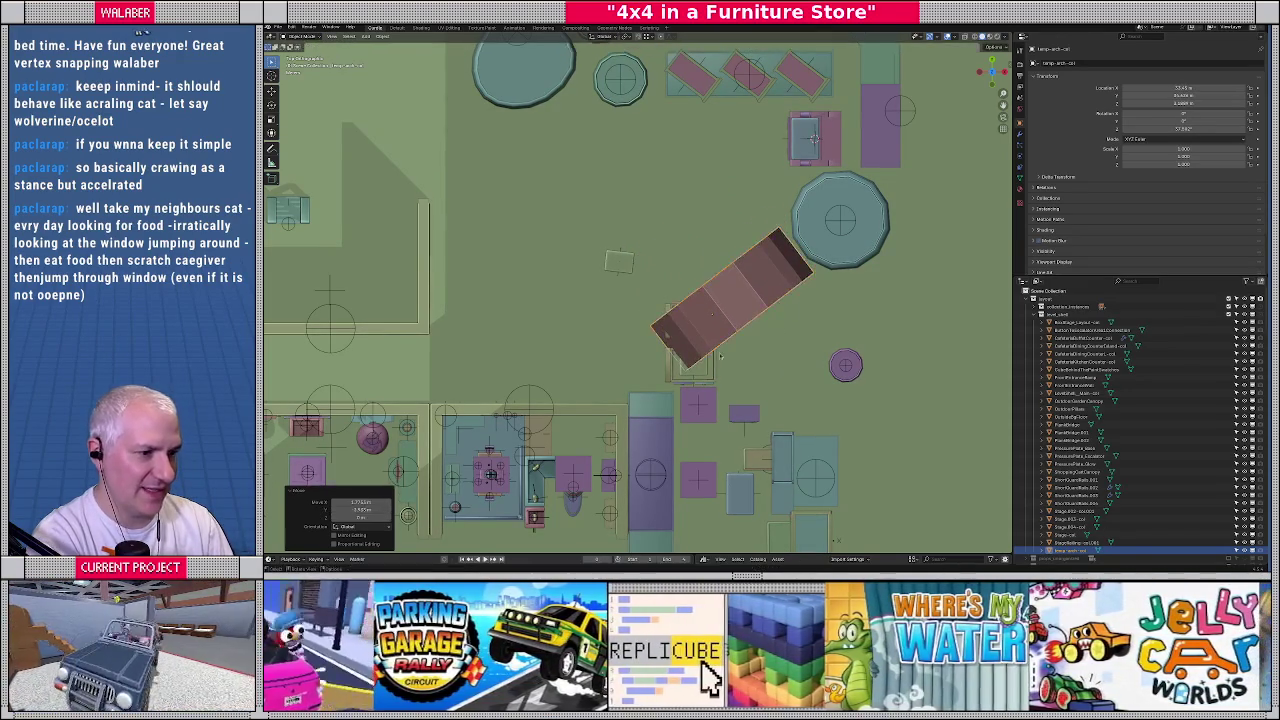
key(r)
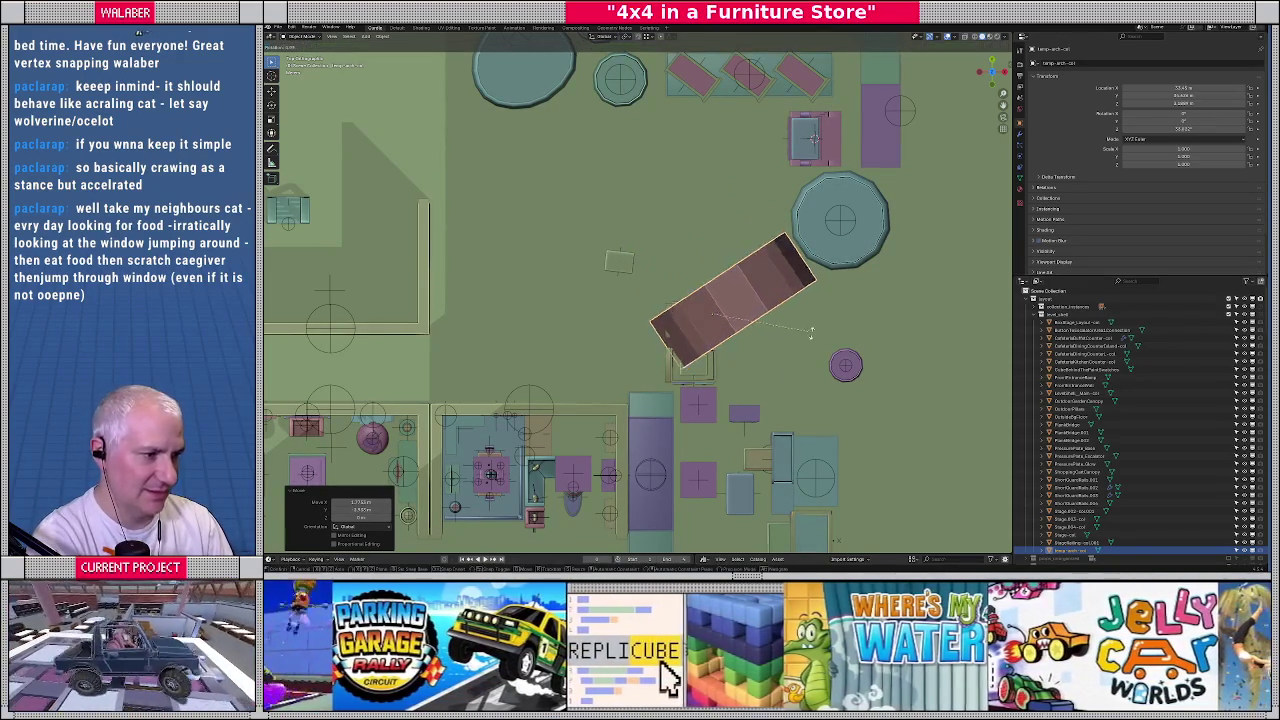
click(770, 310)
key(g)
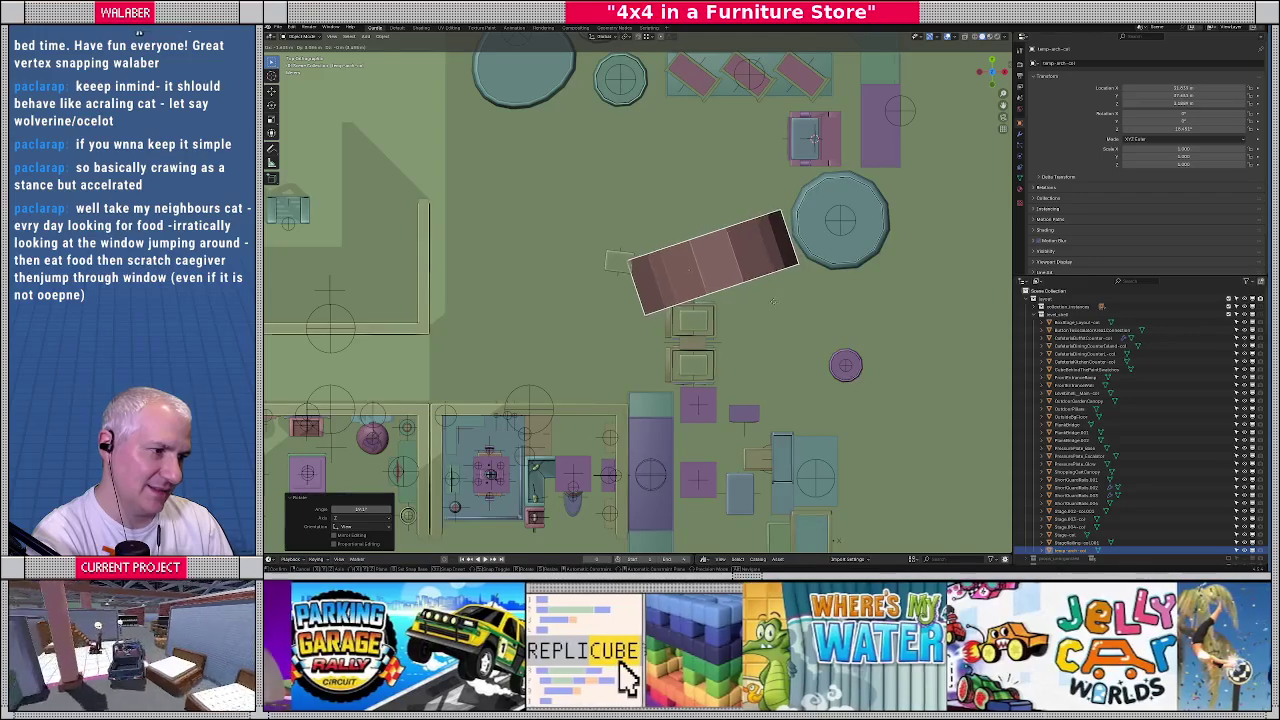
click(773, 300)
mouse_move(773, 300)
middle_down()
mouse_move(730, 320)
mouse_move(741, 354)
middle_up()
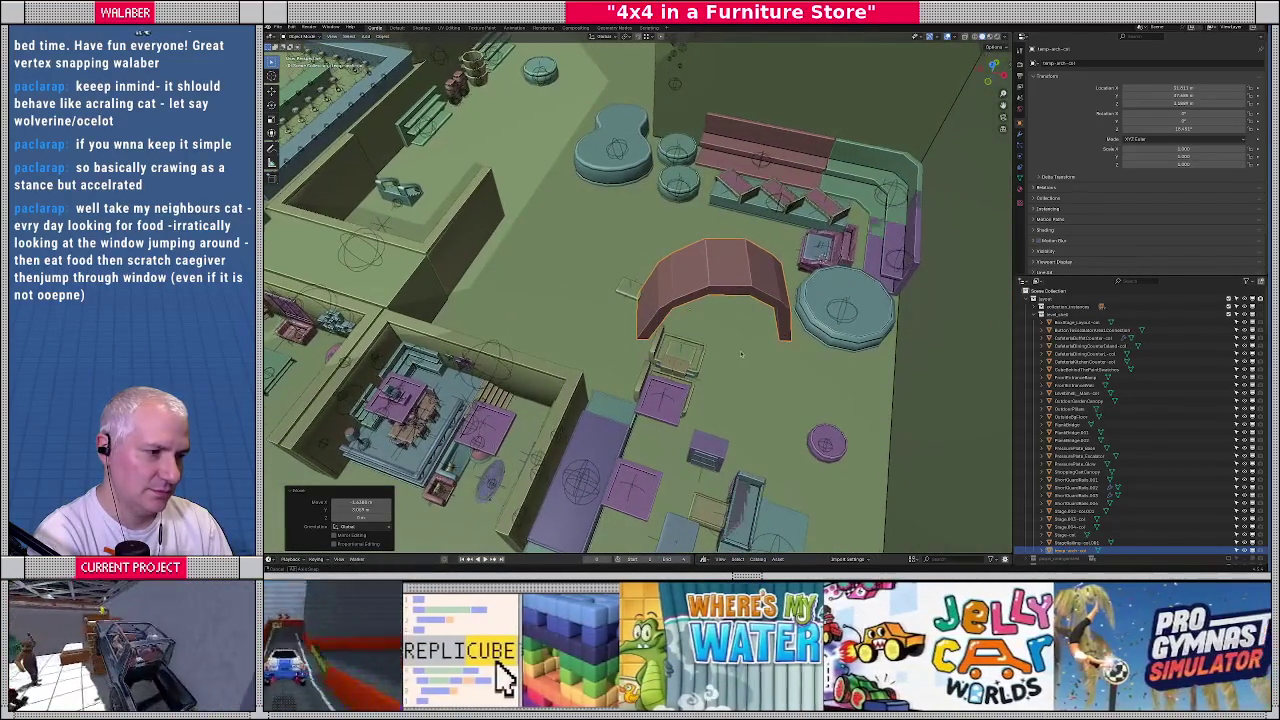
key(KP_7)
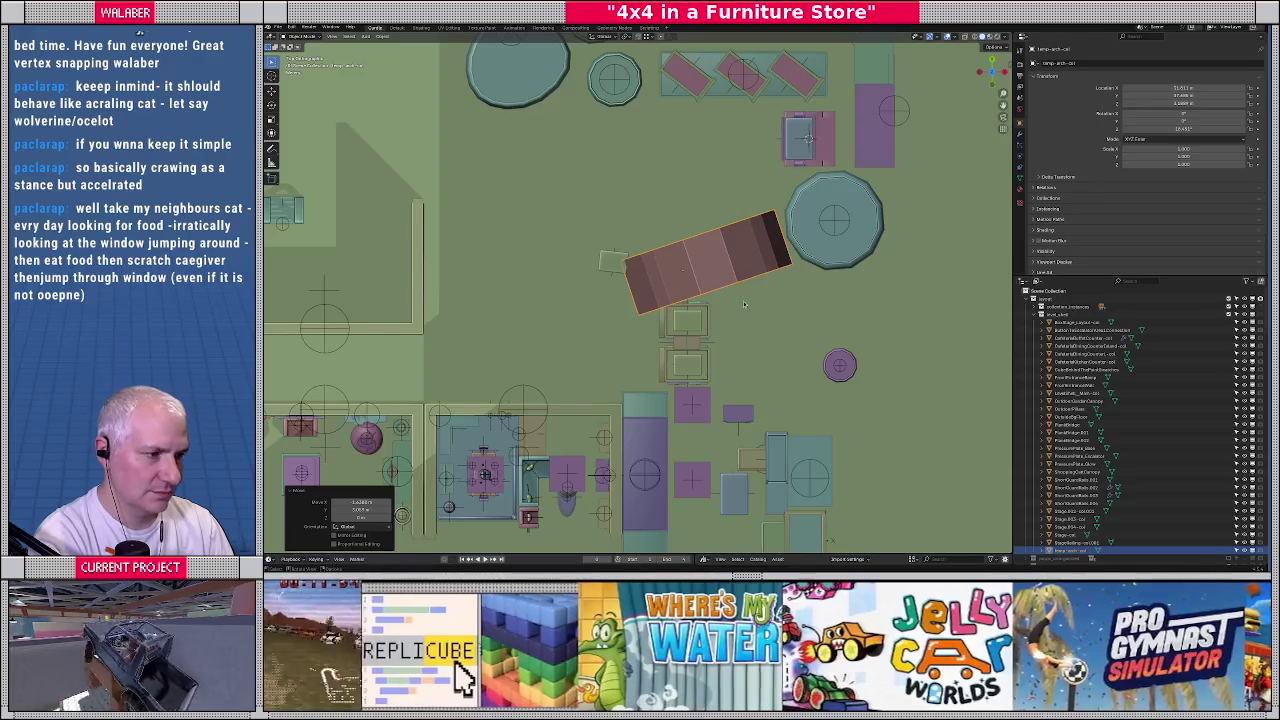
drag(745, 272, 746, 265)
scroll(748, 263, down, 4)
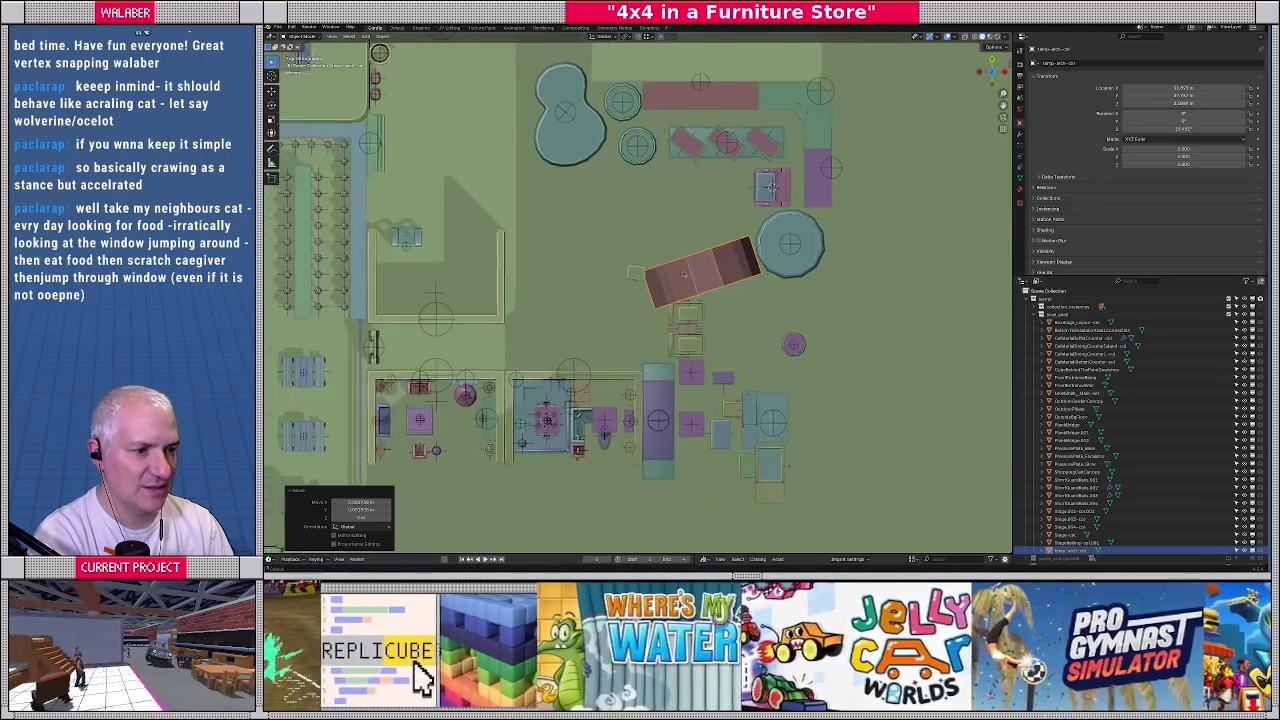
scroll(665, 274, up, 3)
scroll(700, 262, up, 2)
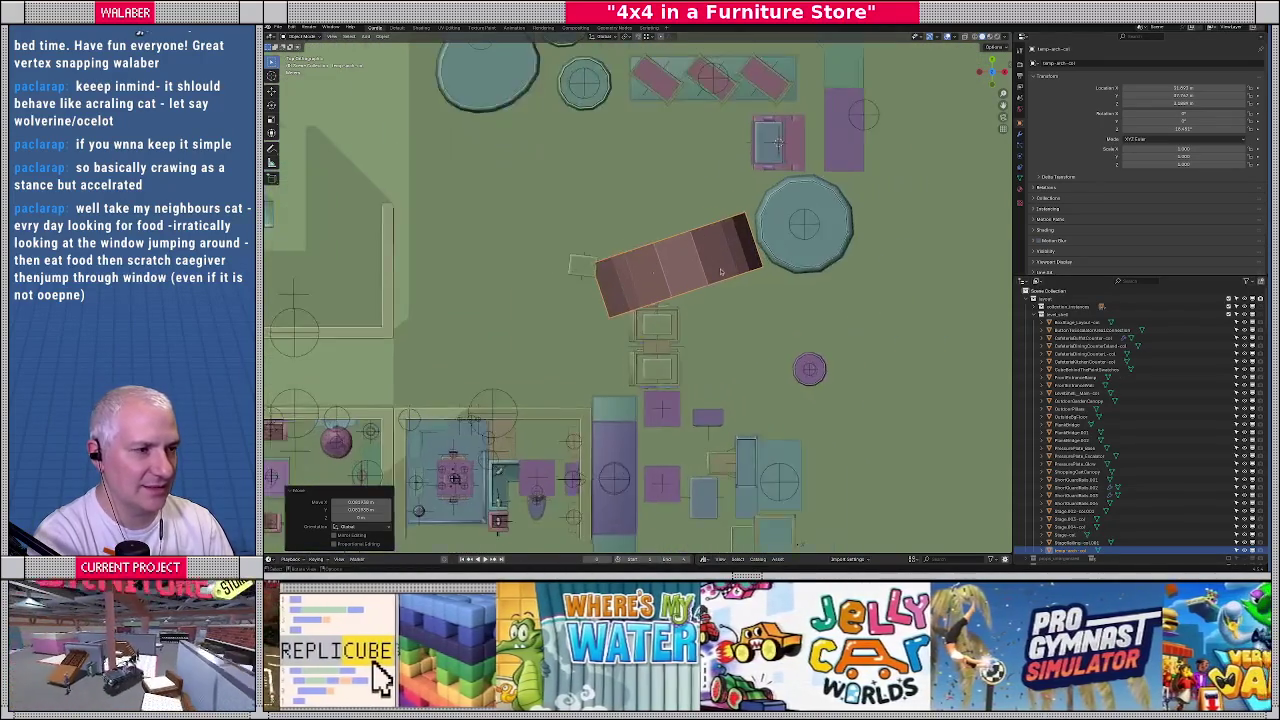
key(shift+d)
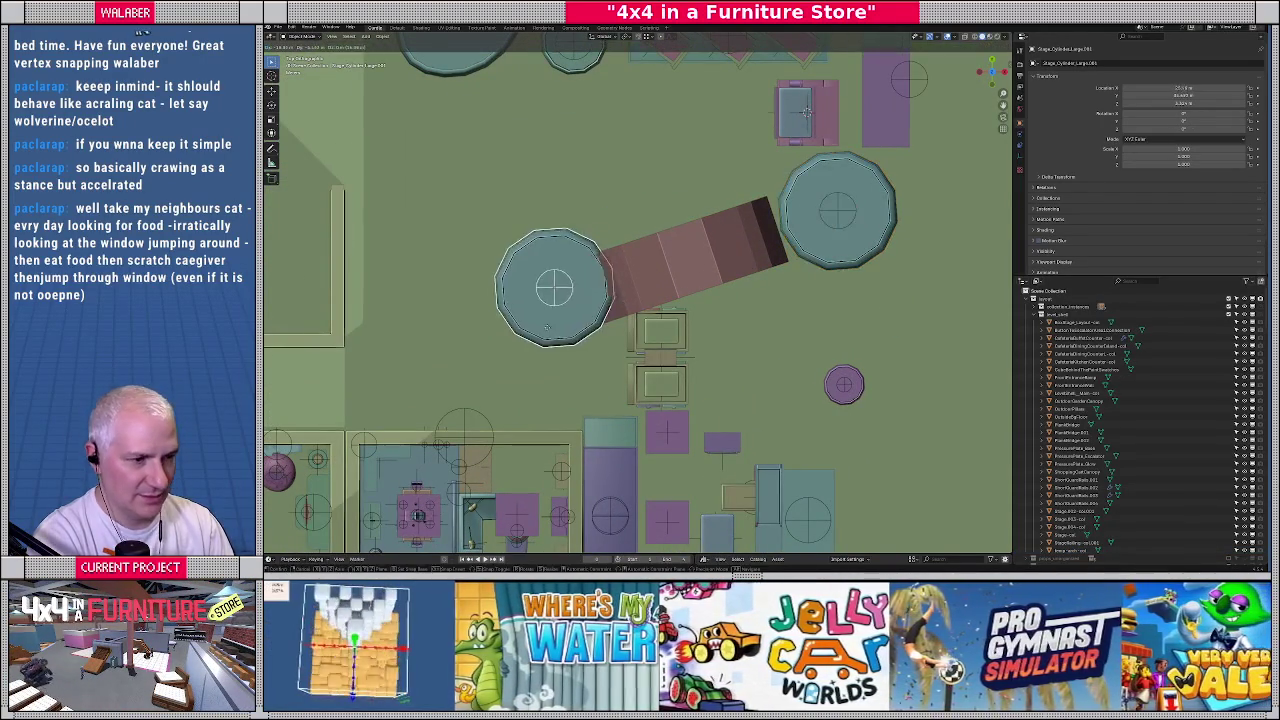
Drop the cylinder copy at the ramp's other end and reselect the ramp
click(528, 355)
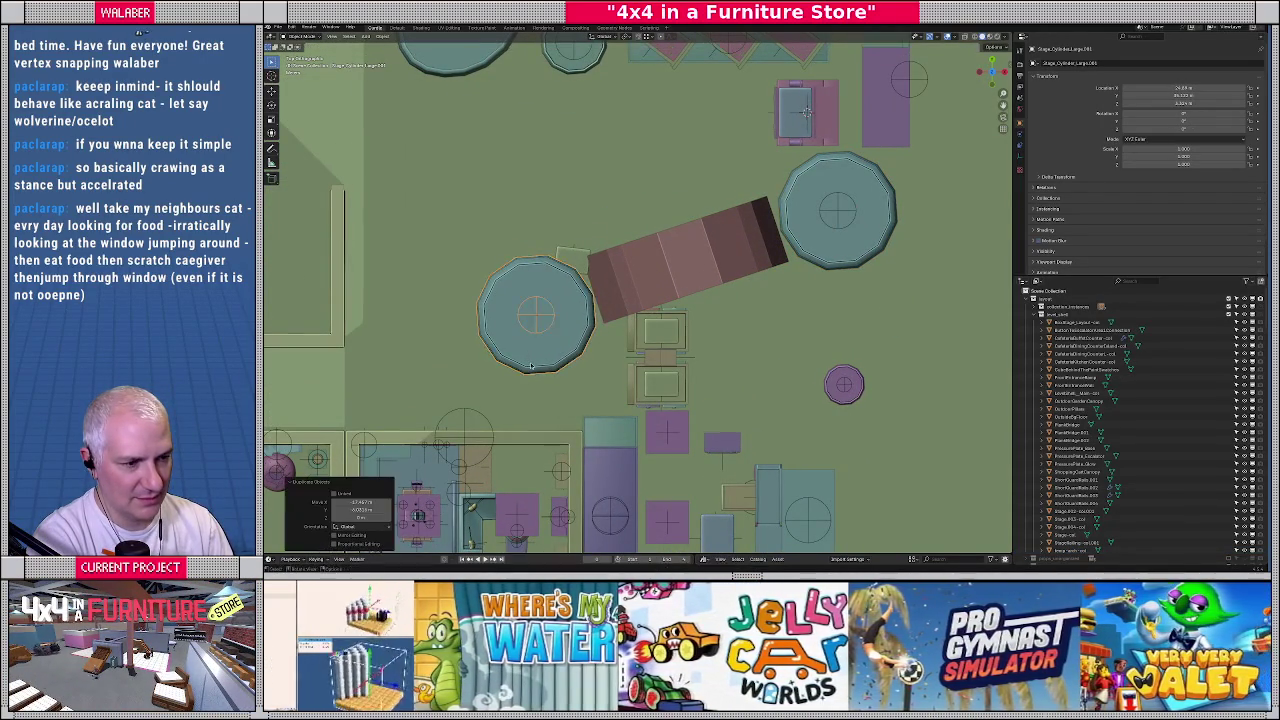
shift+middle_drag(539, 354, 546, 348)
shift+click(669, 286)
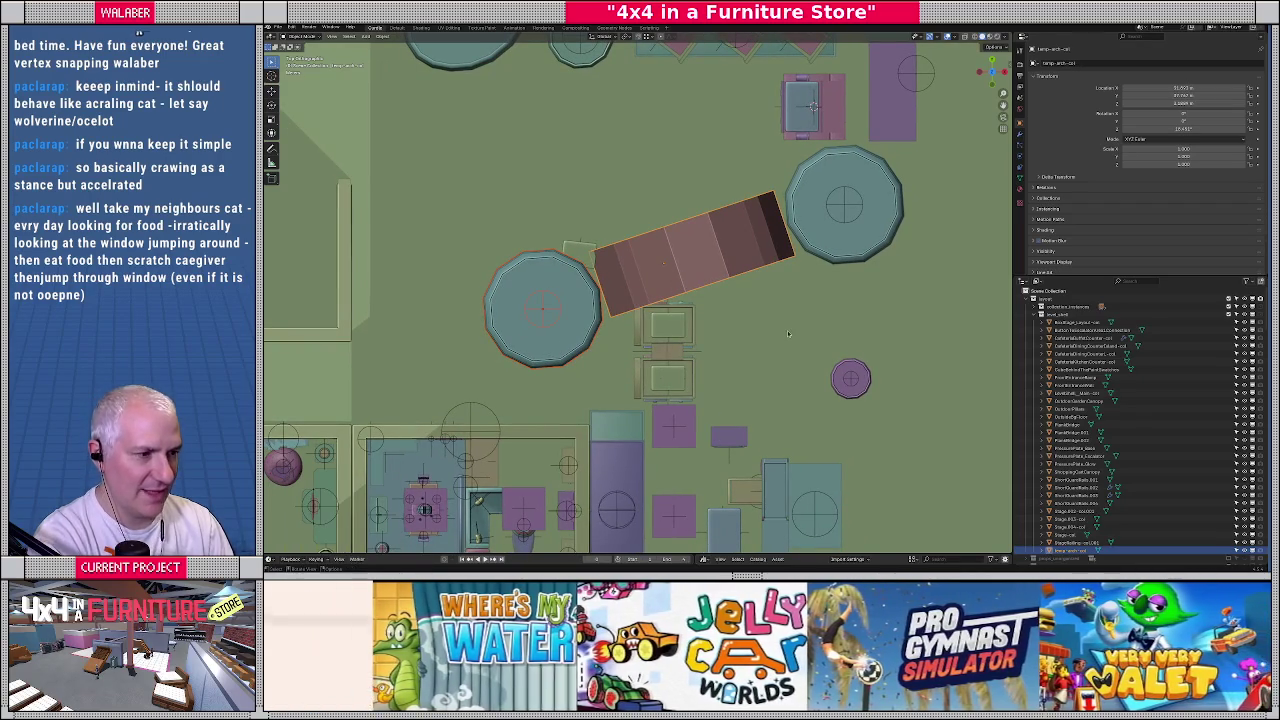
scroll(783, 334, down, 5)
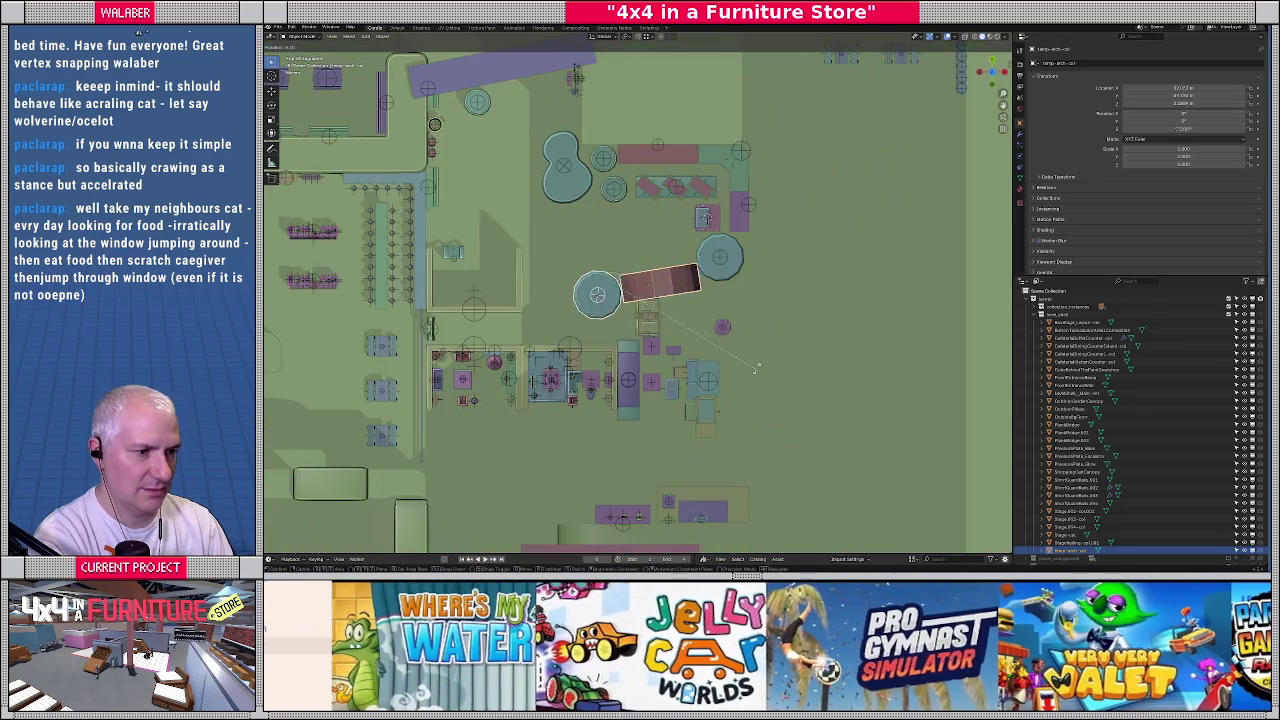
scroll(739, 336, up, 4)
Rotate and shift the red ramp, then delete the small object beside the table
key(r)
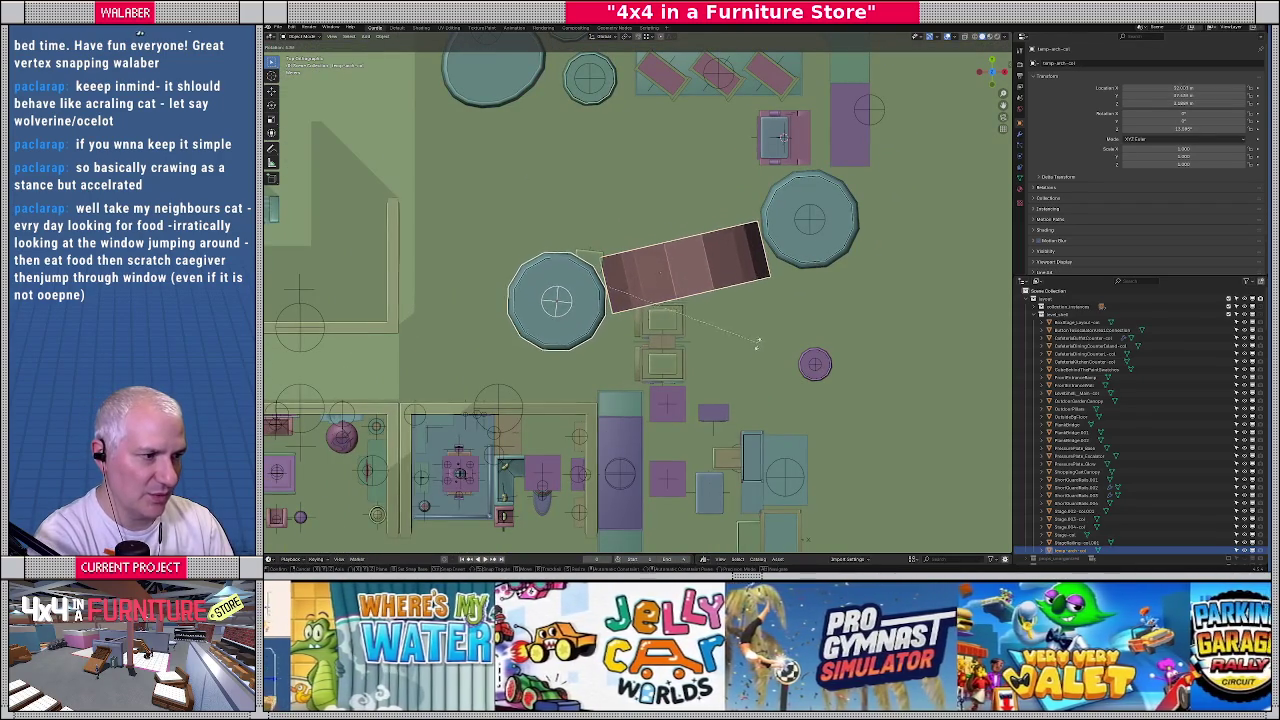
click(753, 352)
key(g)
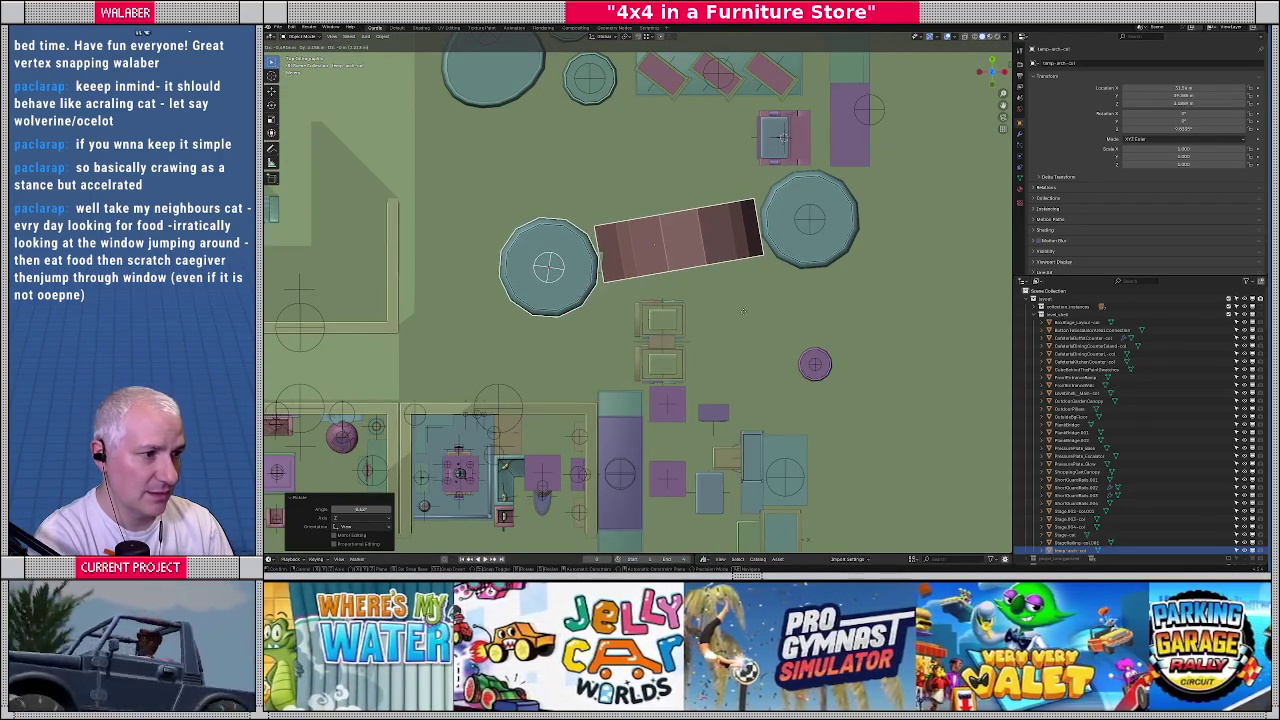
click(743, 312)
middle_drag(743, 312, 592, 320)
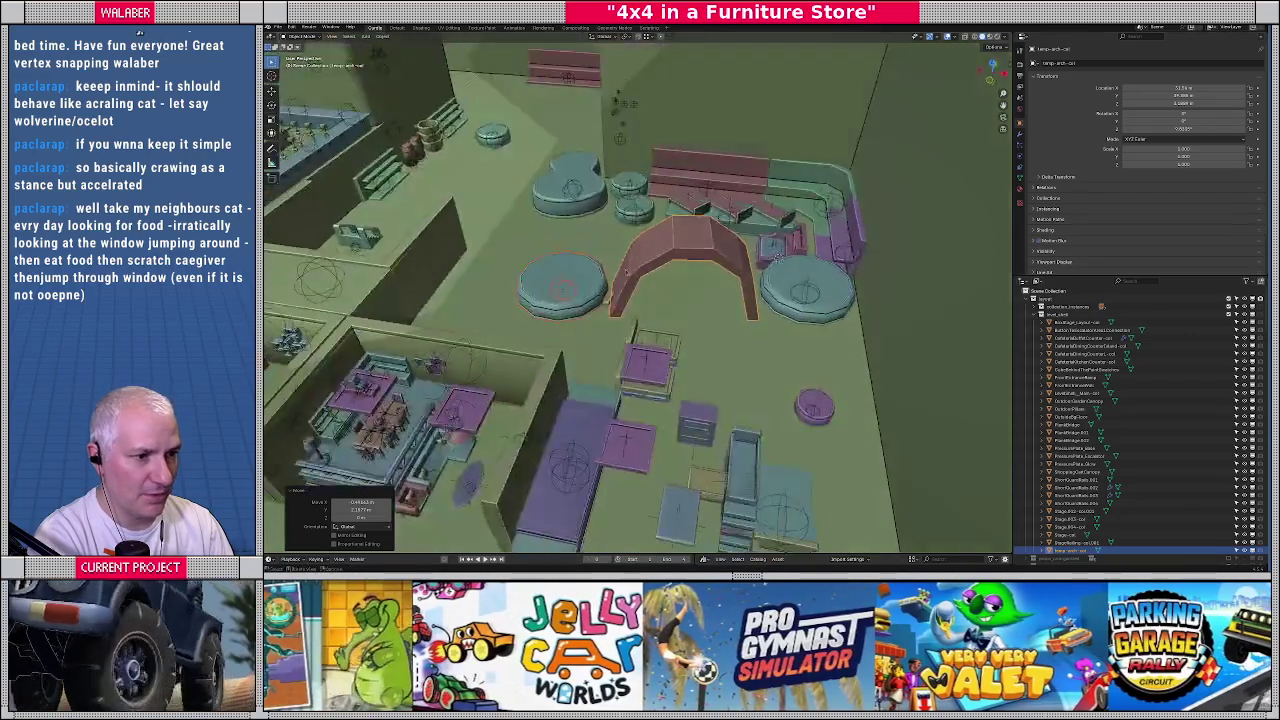
key(Delete)
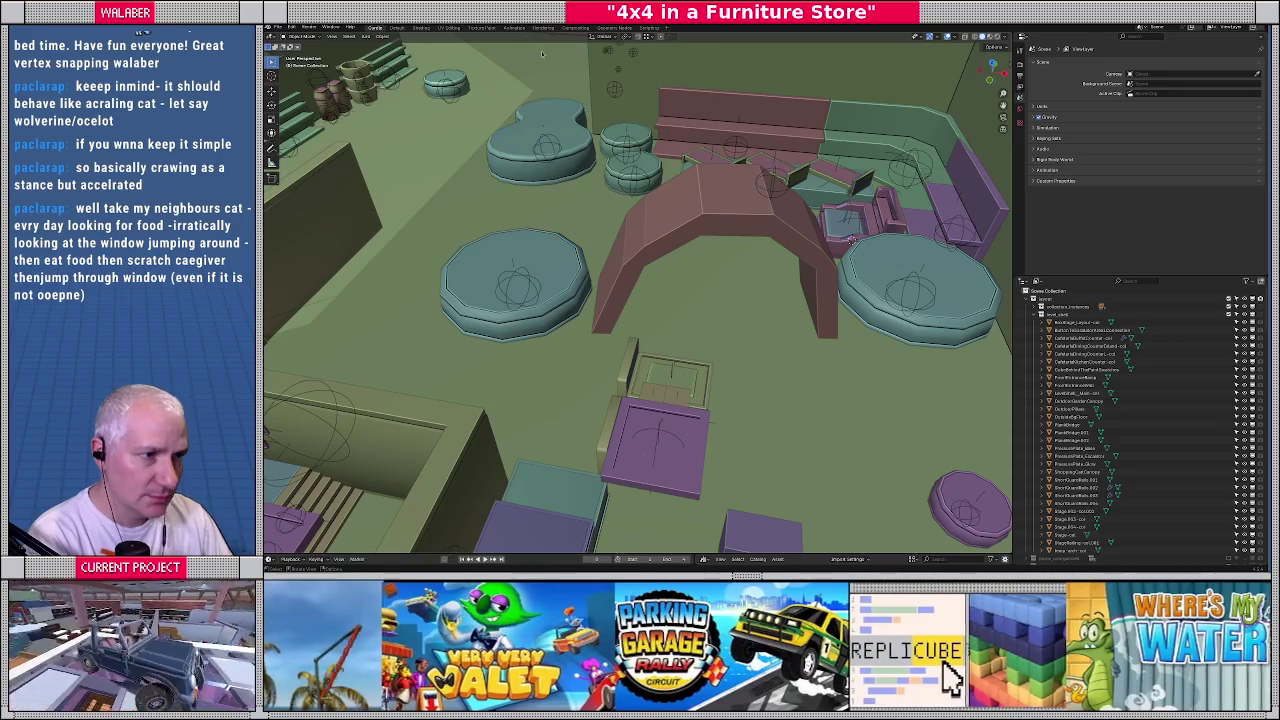
middle_drag(644, 278, 654, 325)
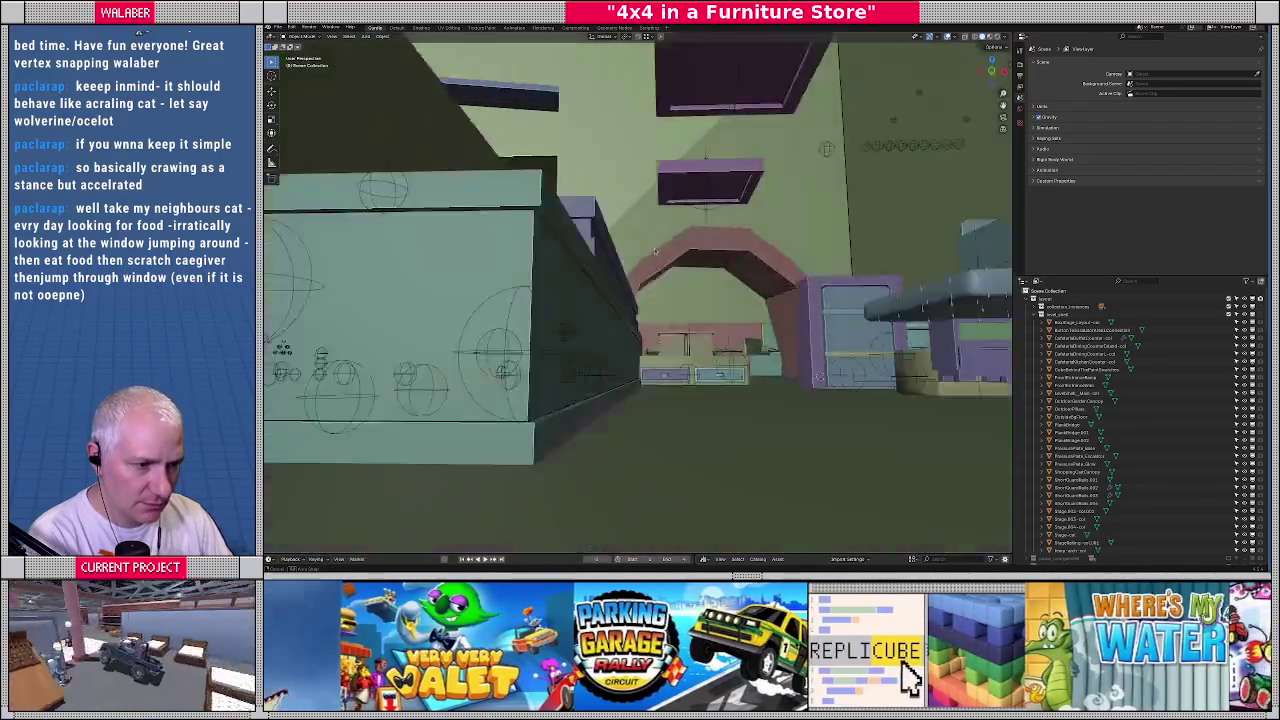
scroll(653, 323, down, 5)
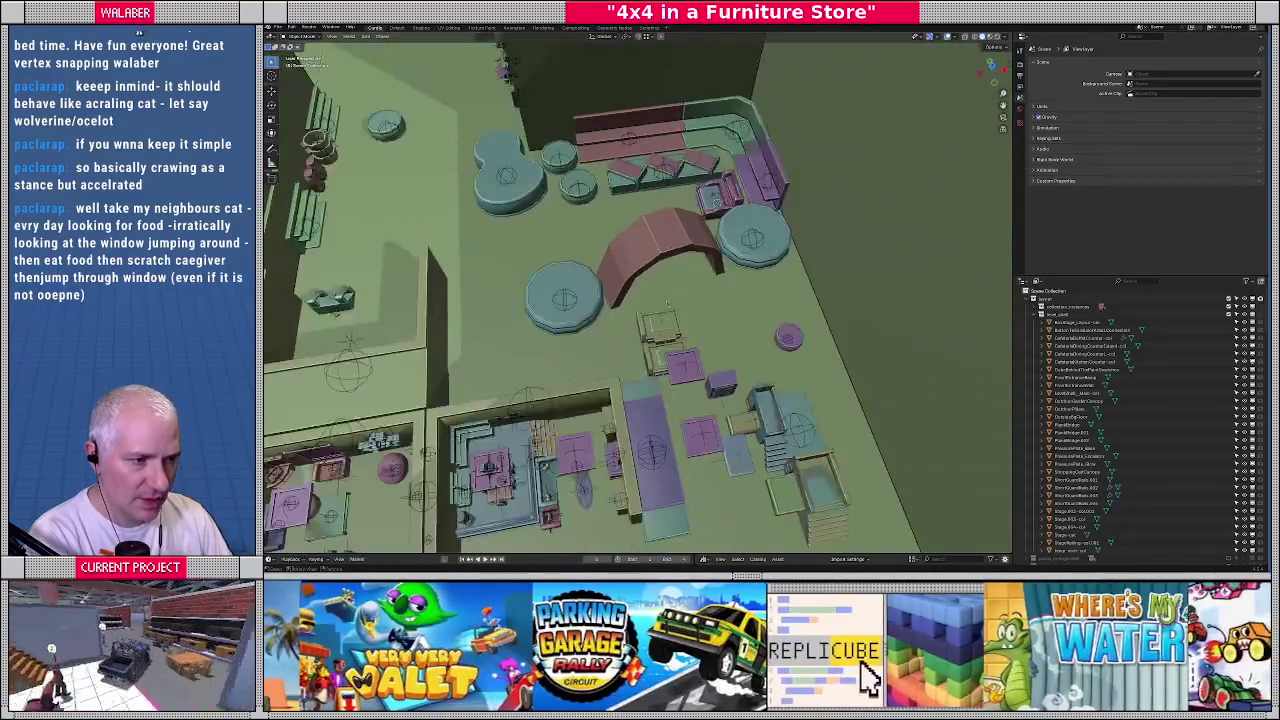
mouse_move(653, 323)
middle_down()
mouse_move(628, 328)
mouse_move(720, 365)
mouse_move(664, 333)
mouse_move(633, 345)
mouse_move(645, 327)
middle_up()
scroll(628, 328, up, 3)
scroll(658, 340, up, 2)
scroll(658, 338, down, 2)
scroll(731, 371, up, 4)
scroll(731, 371, down, 3)
scroll(707, 347, down, 2)
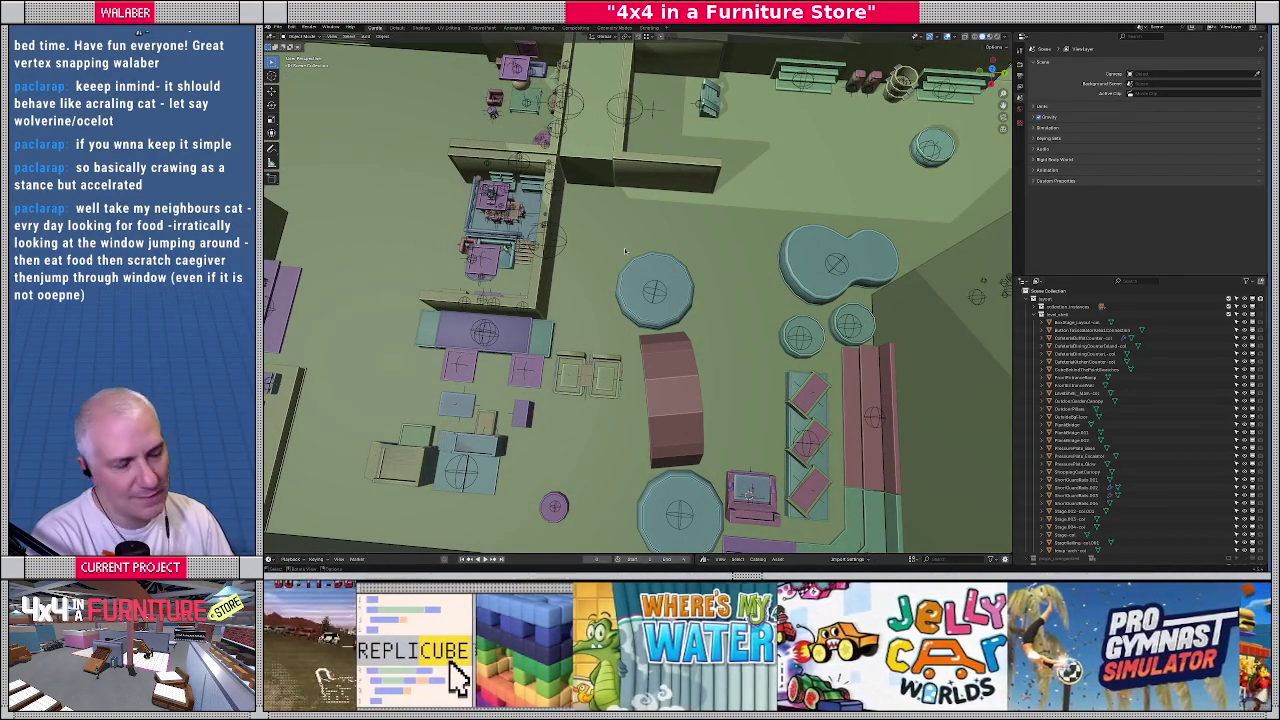
scroll(620, 345, up, 6)
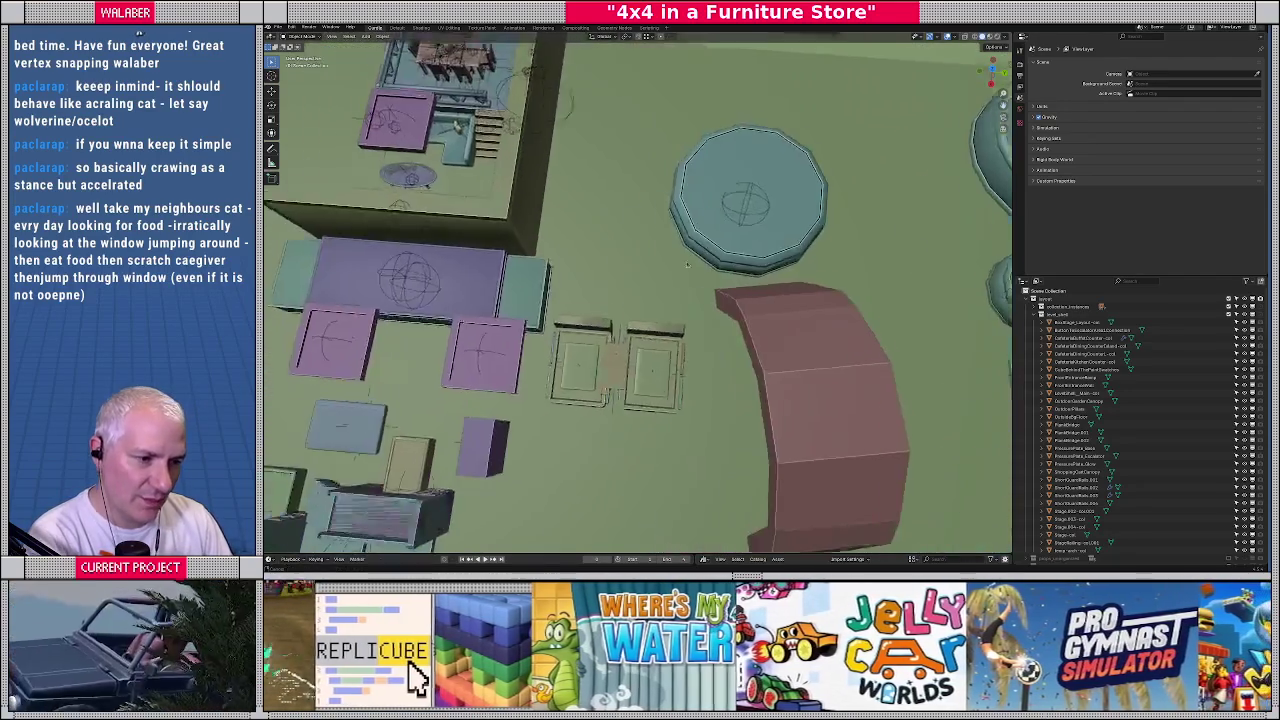
click(671, 346)
Move and rotate the first bed drawer into place below the round table
click(669, 382)
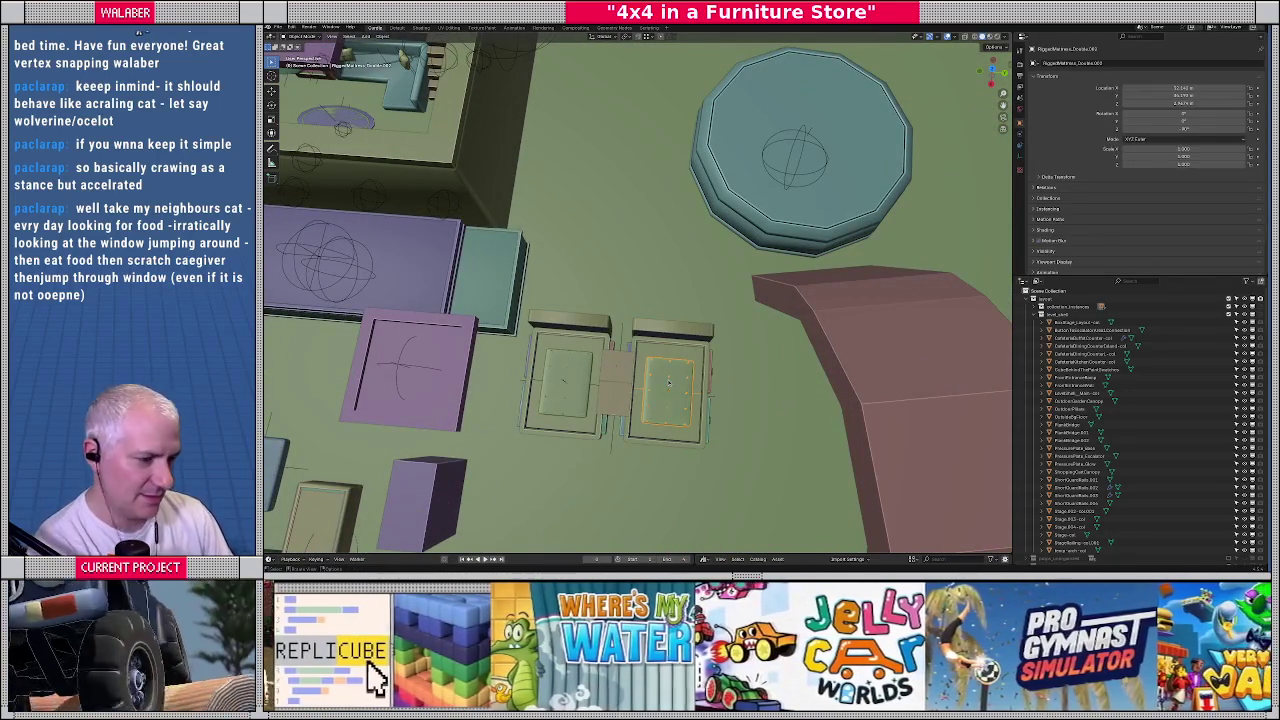
click(668, 372)
middle_drag(668, 370, 624, 381)
scroll(624, 381, down, 2)
scroll(726, 311, up, 2)
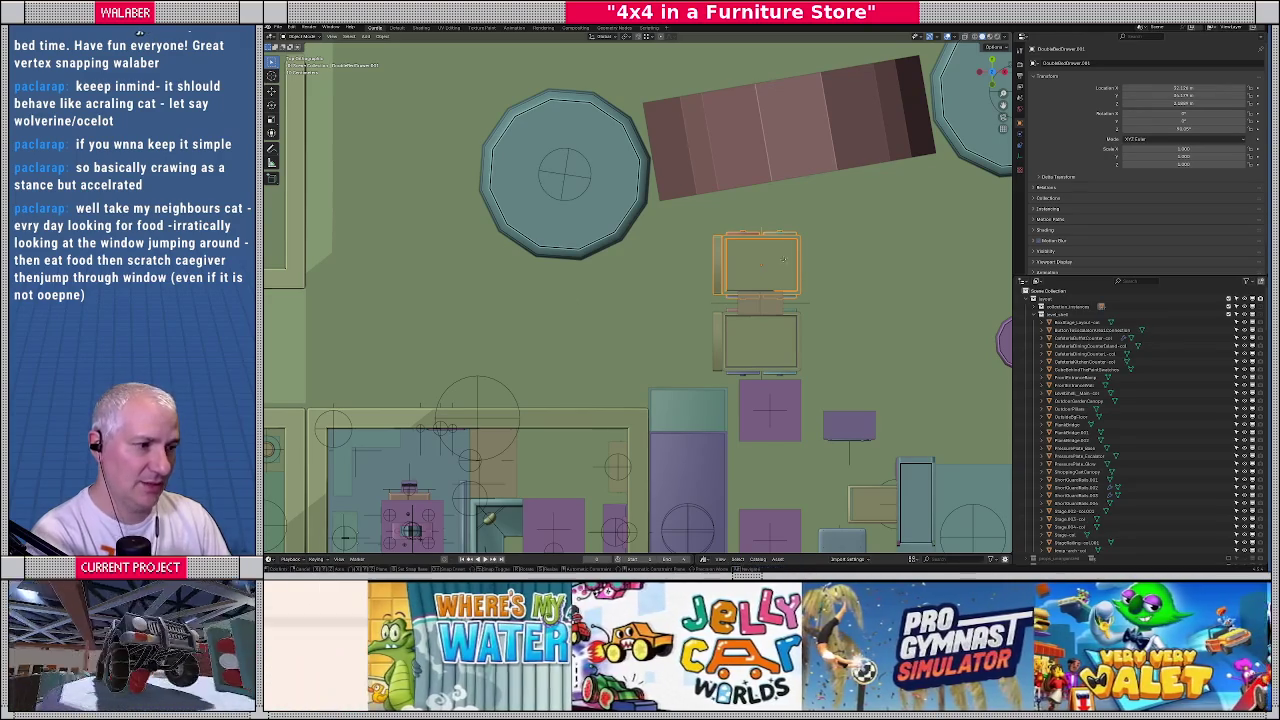
key(g)
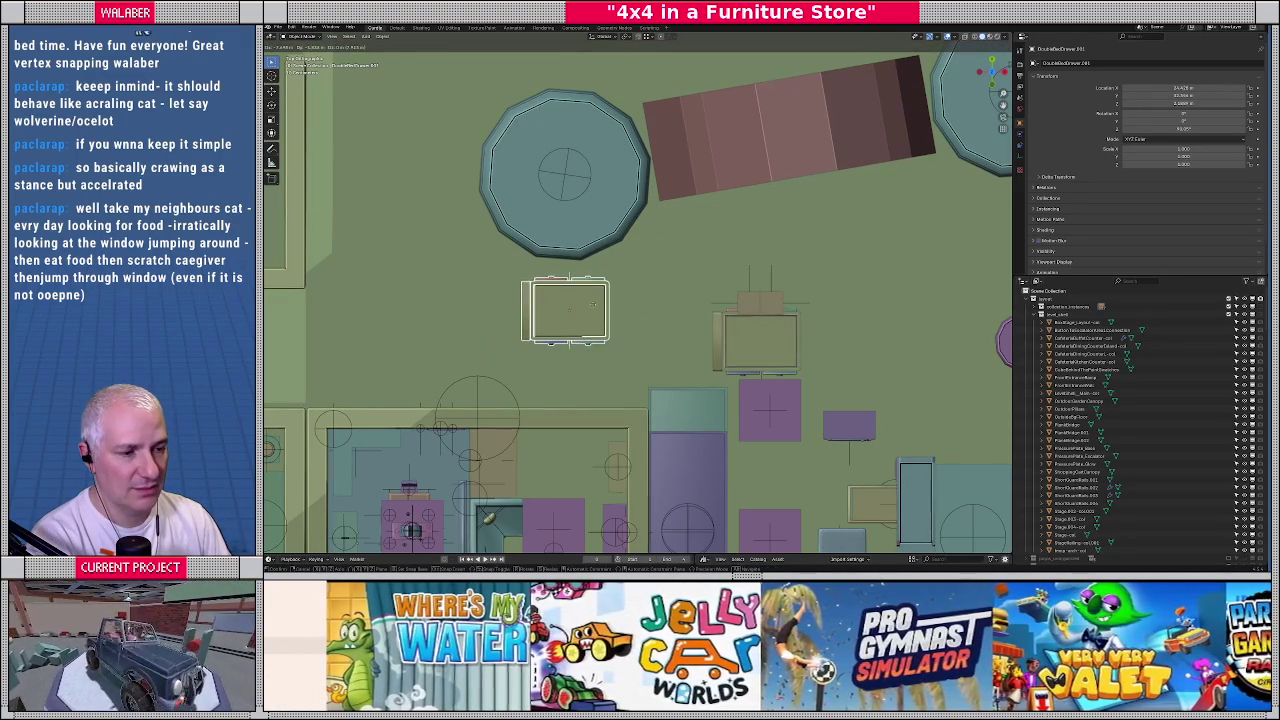
click(587, 301)
key(r)
click(581, 307)
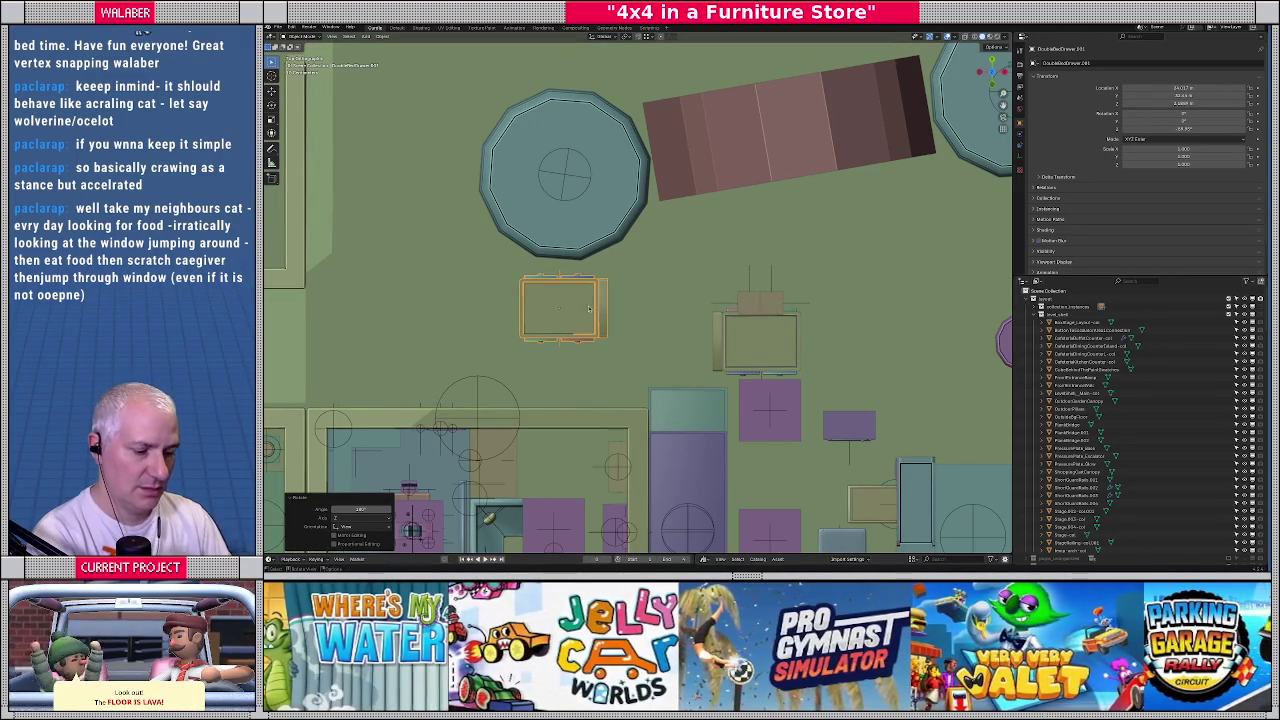
key(g)
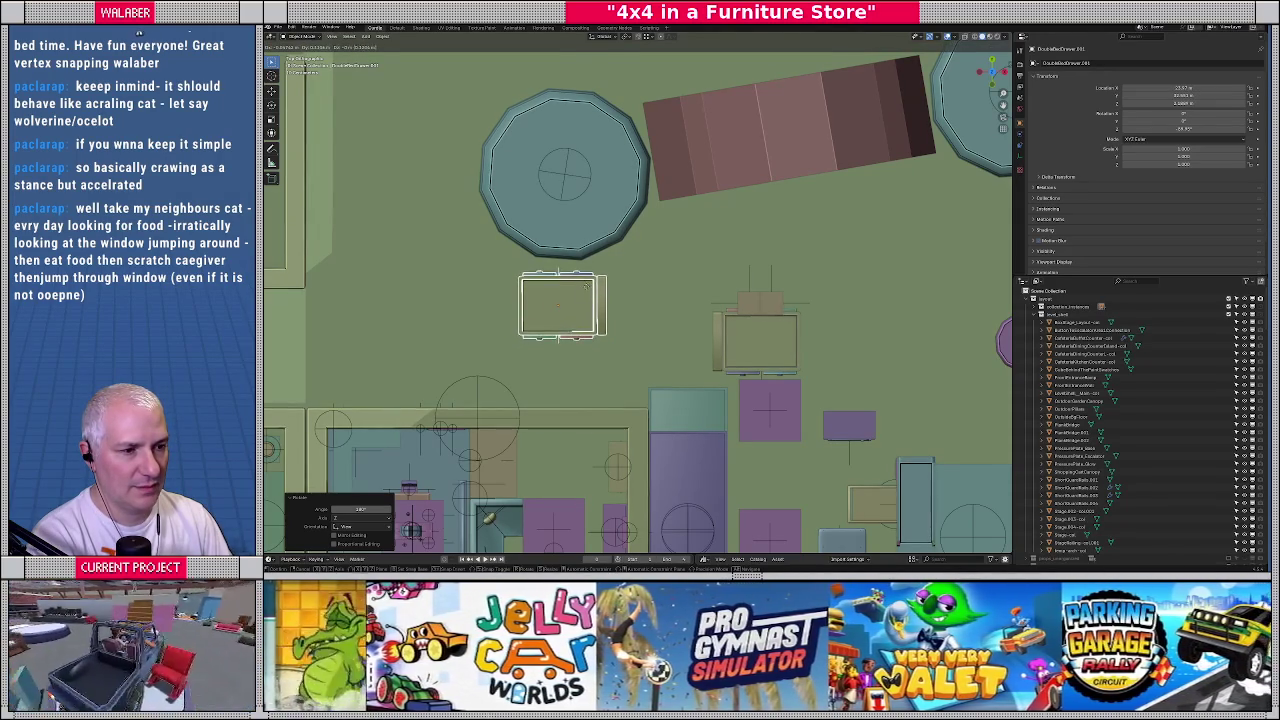
click(587, 290)
Turn the next bed piece 90 degrees, place it, and copy it along X beside it
click(757, 340)
key(r)
key(9)
key(0)
key(Return)
key(g)
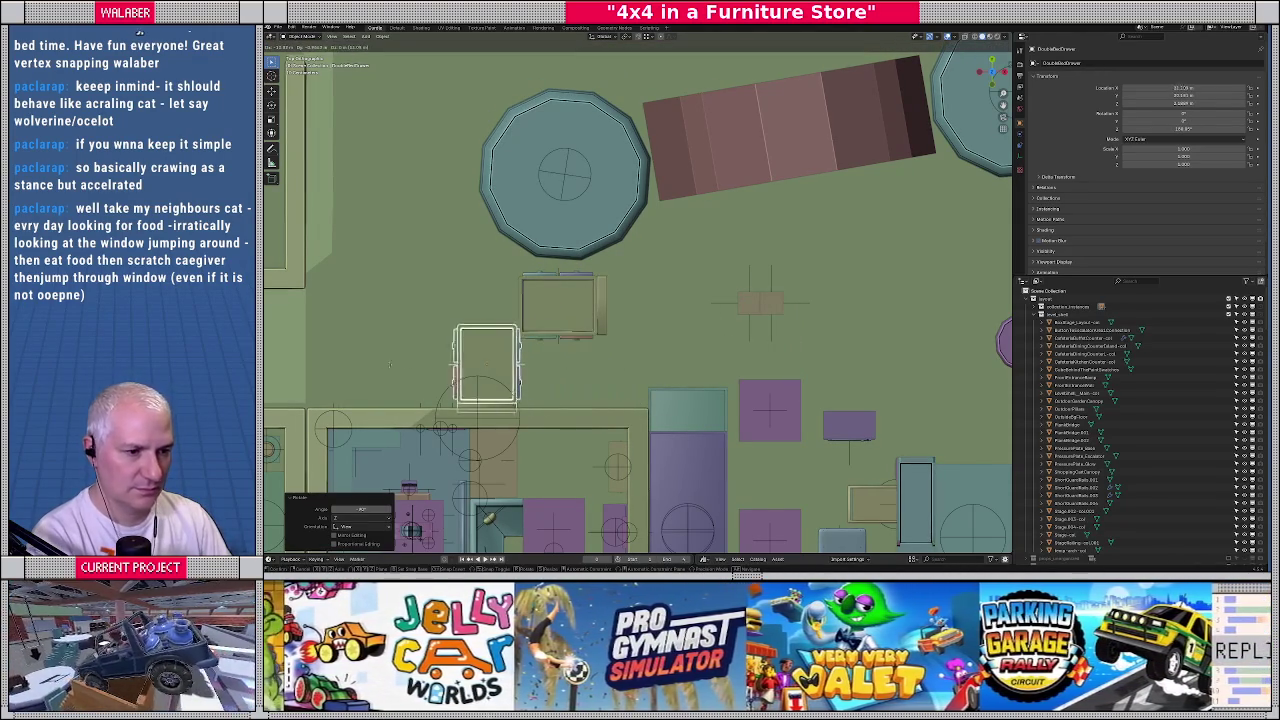
click(382, 358)
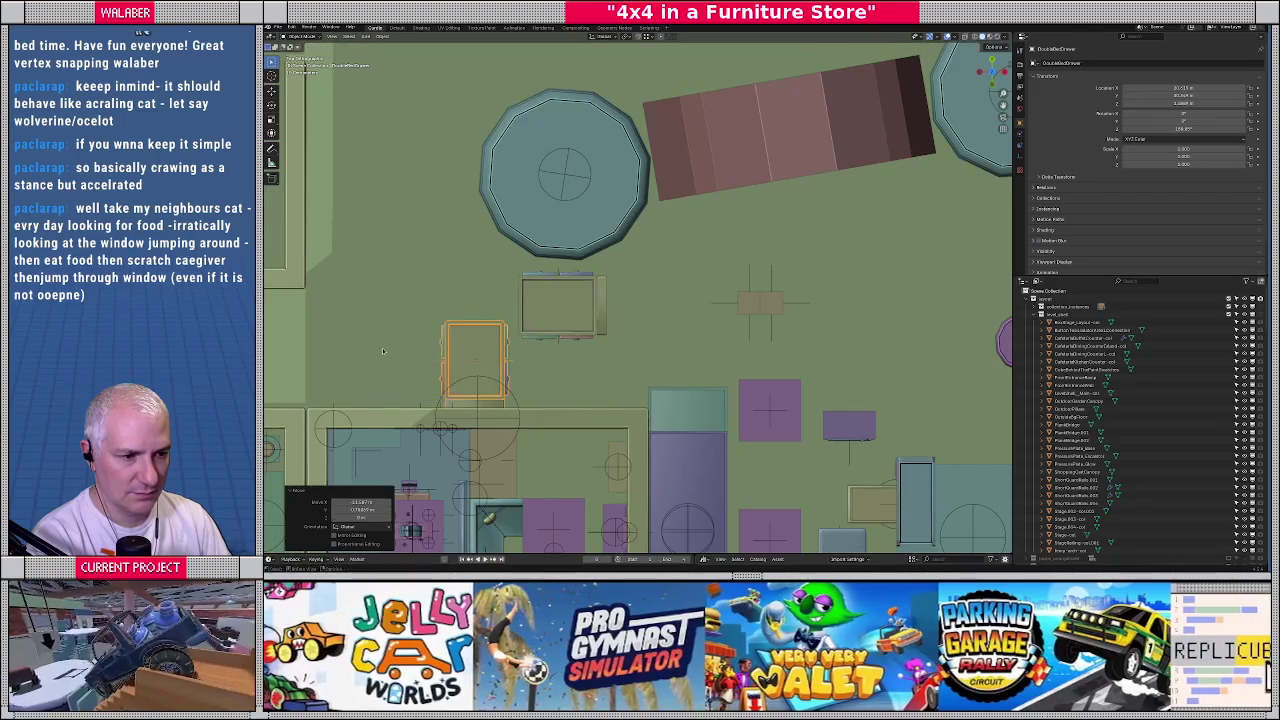
shift+middle_drag(382, 354, 520, 345)
key(shift+d)
key(x)
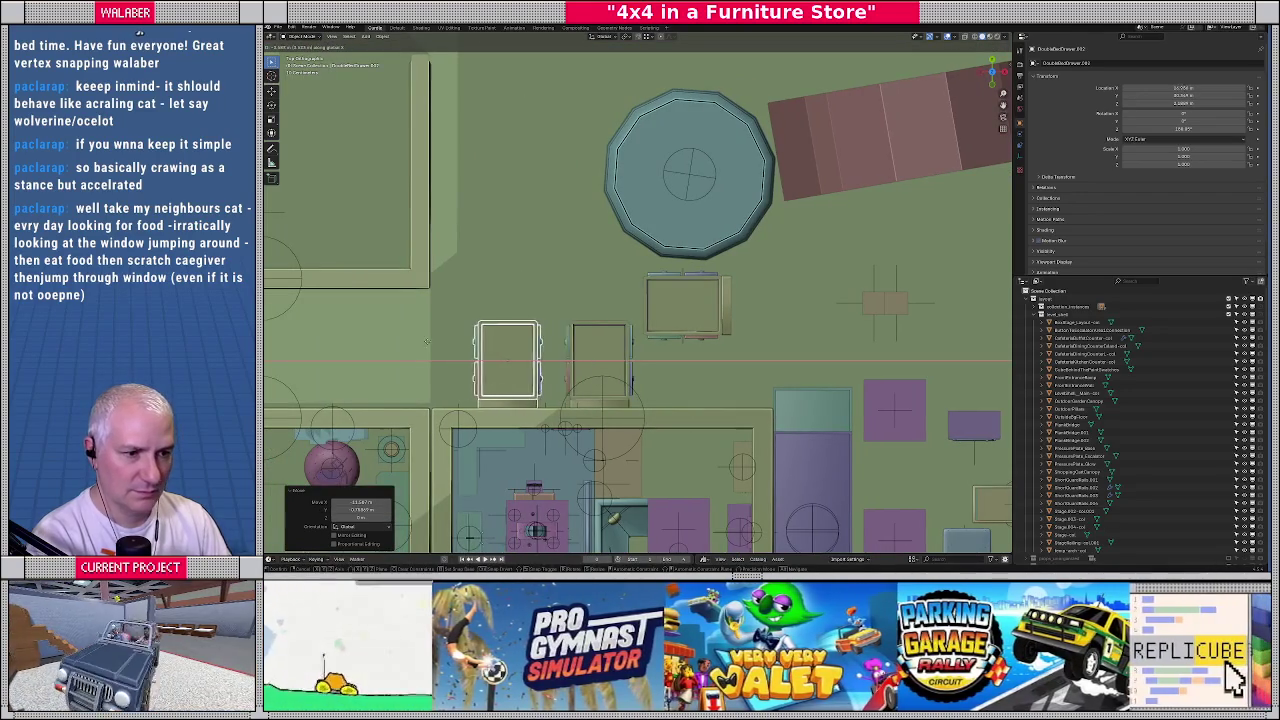
click(421, 341)
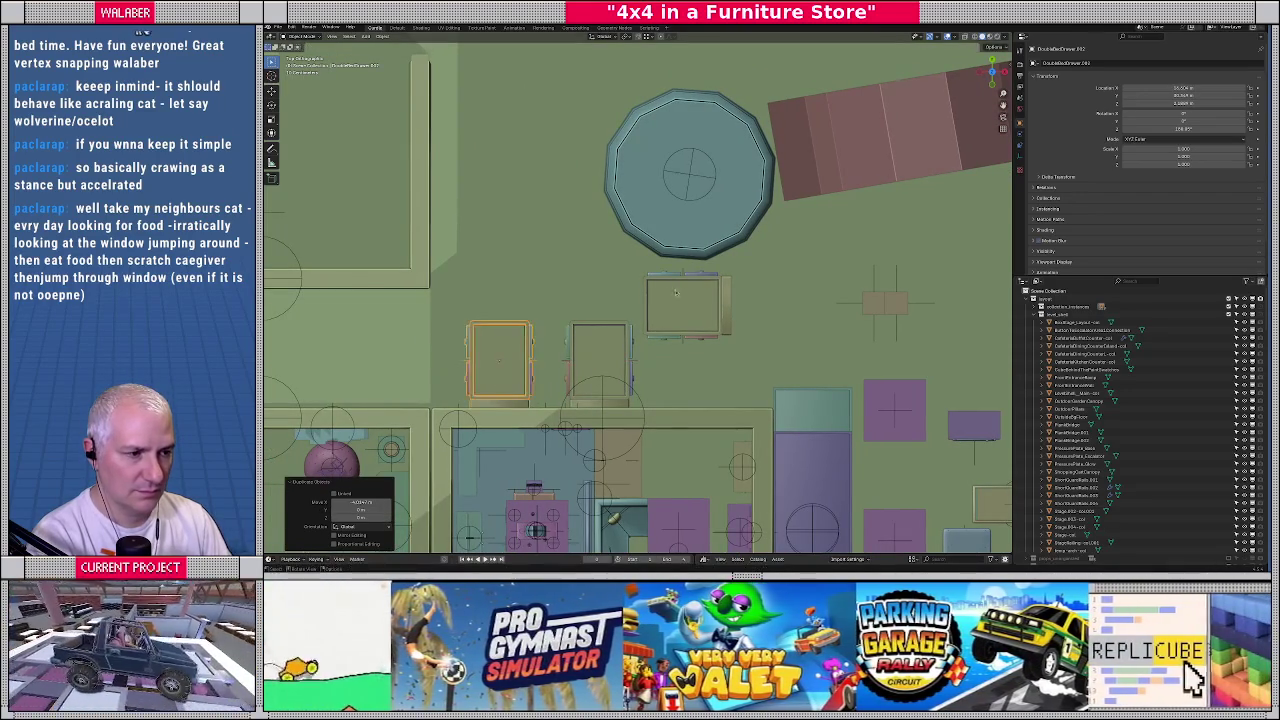
Rotate the right bed box 90 degrees and line it up at the row's end
click(700, 305)
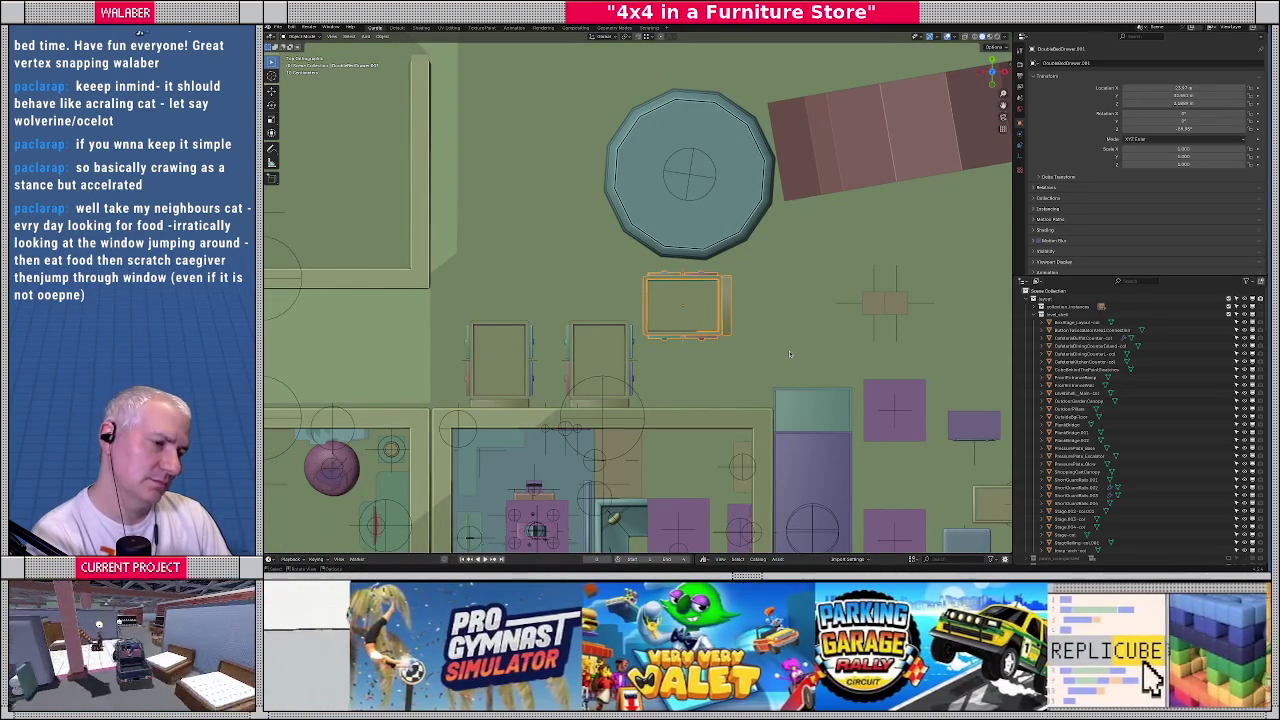
key(r)
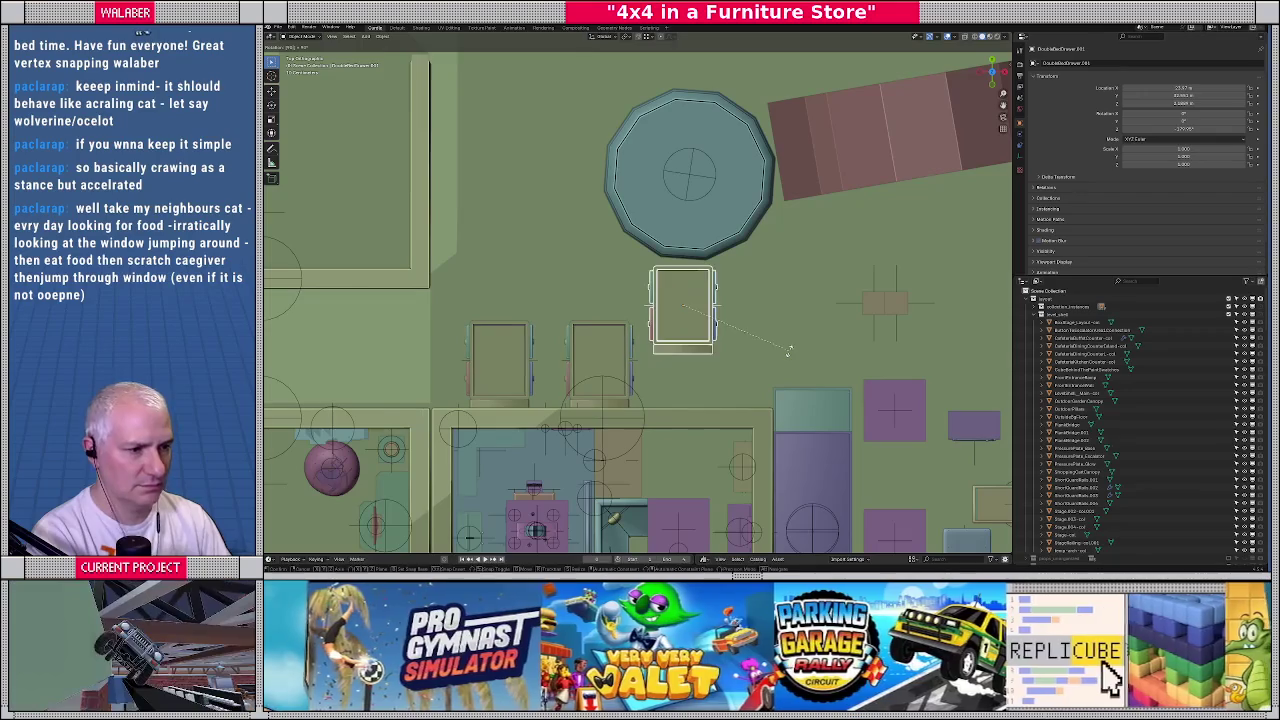
click(790, 353)
key(g)
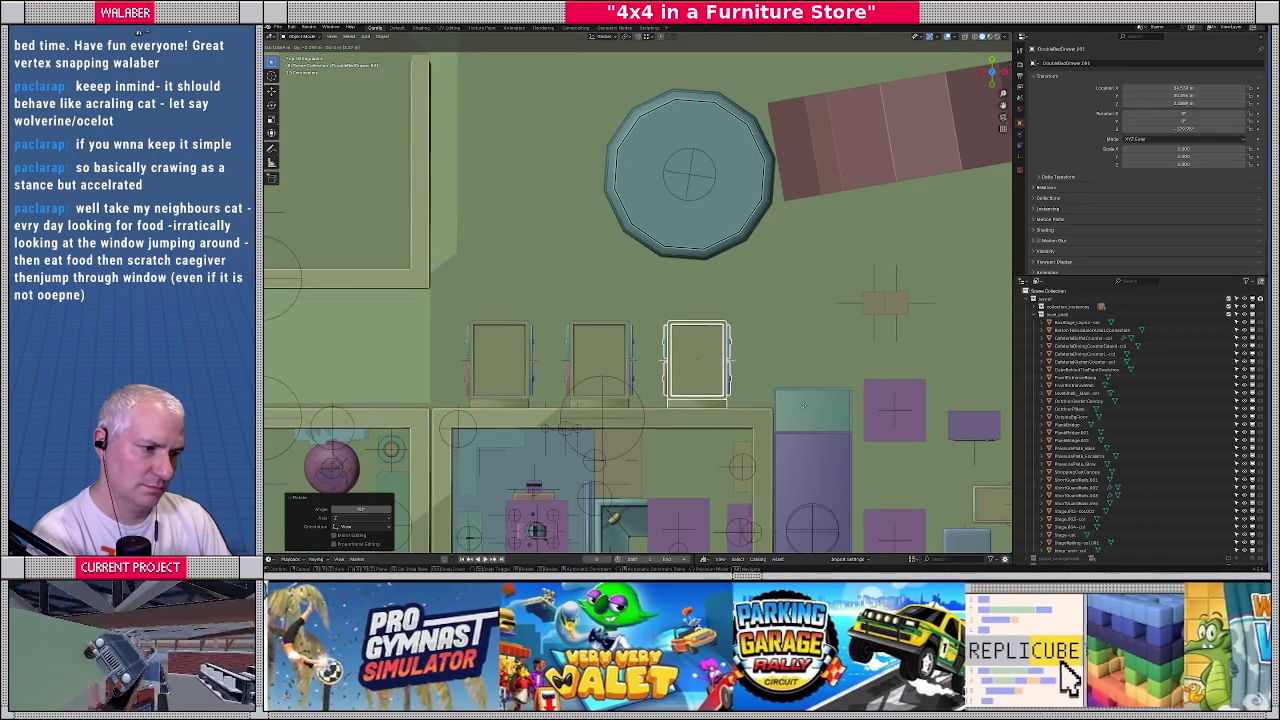
click(804, 404)
mouse_move(804, 404)
middle_down()
mouse_move(600, 283)
mouse_move(635, 298)
middle_up()
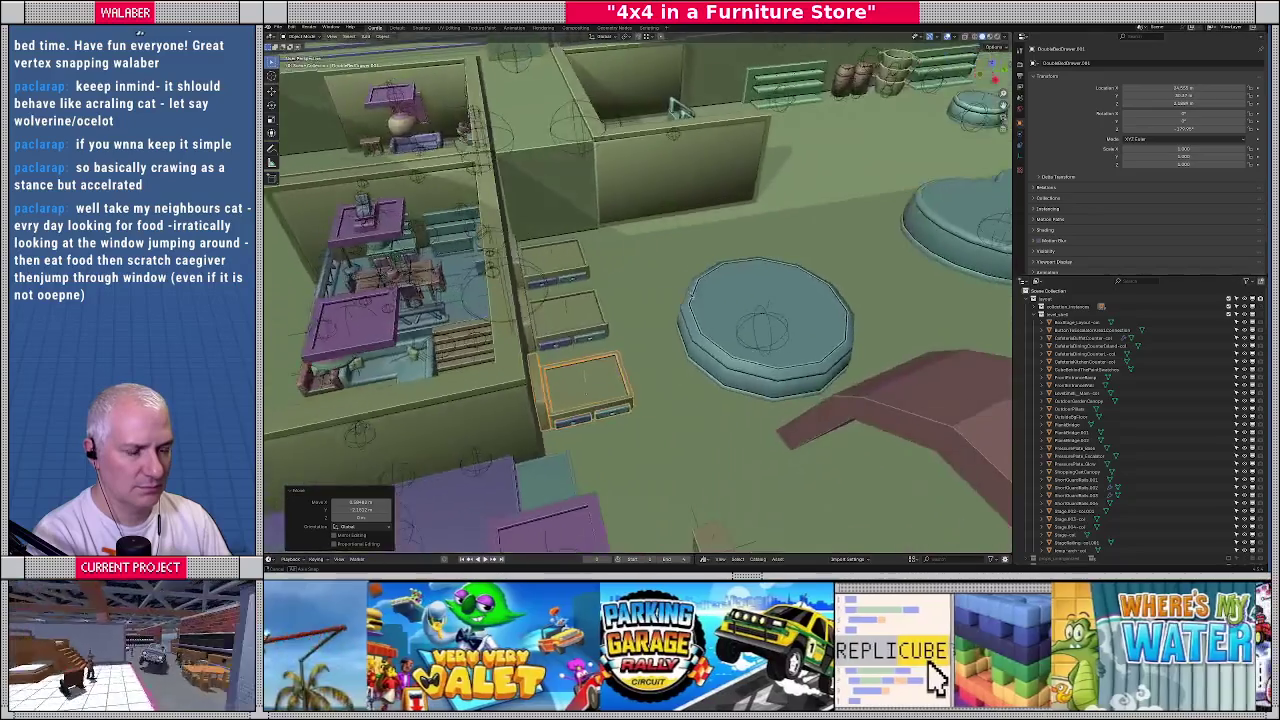
mouse_move(635, 298)
middle_down()
mouse_move(731, 289)
mouse_move(748, 347)
mouse_move(662, 327)
middle_up()
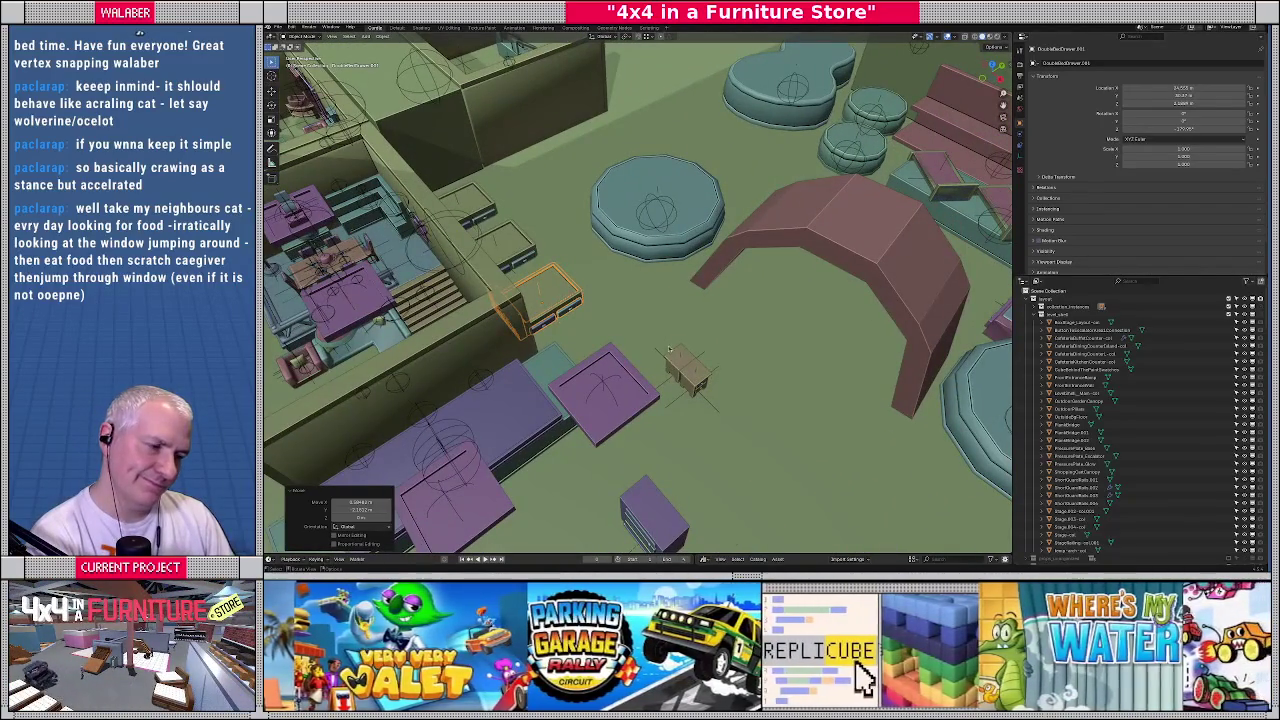
middle_drag(690, 378, 712, 384)
click(710, 382)
key(KP_7)
scroll(640, 330, up, 5)
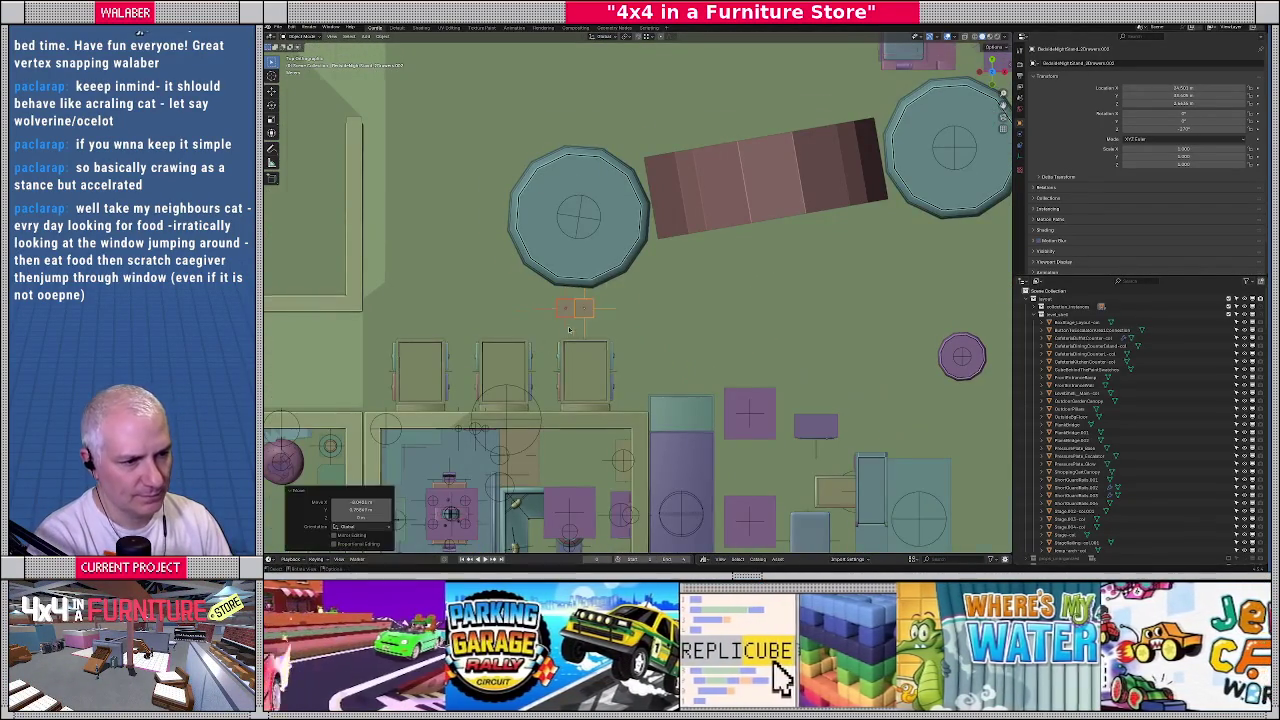
scroll(690, 338, up, 5)
key(g)
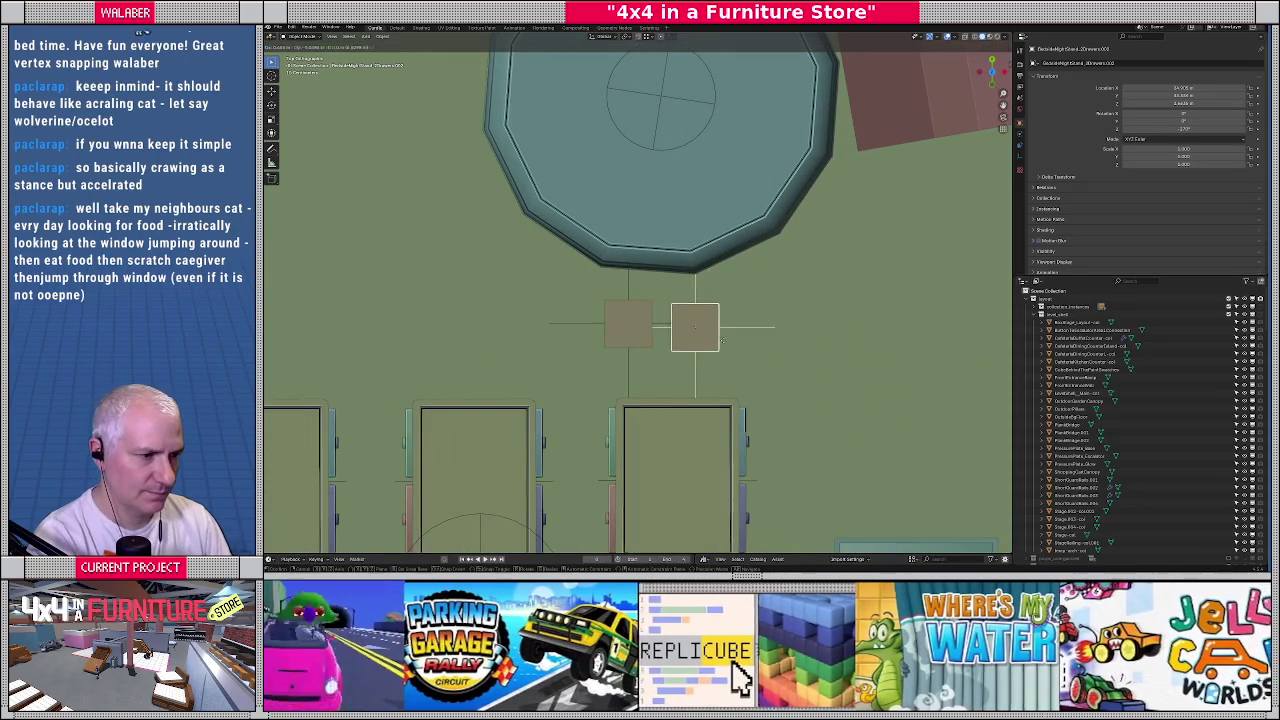
Position the two nightstand squares apart beside the round table
click(637, 340)
click(626, 342)
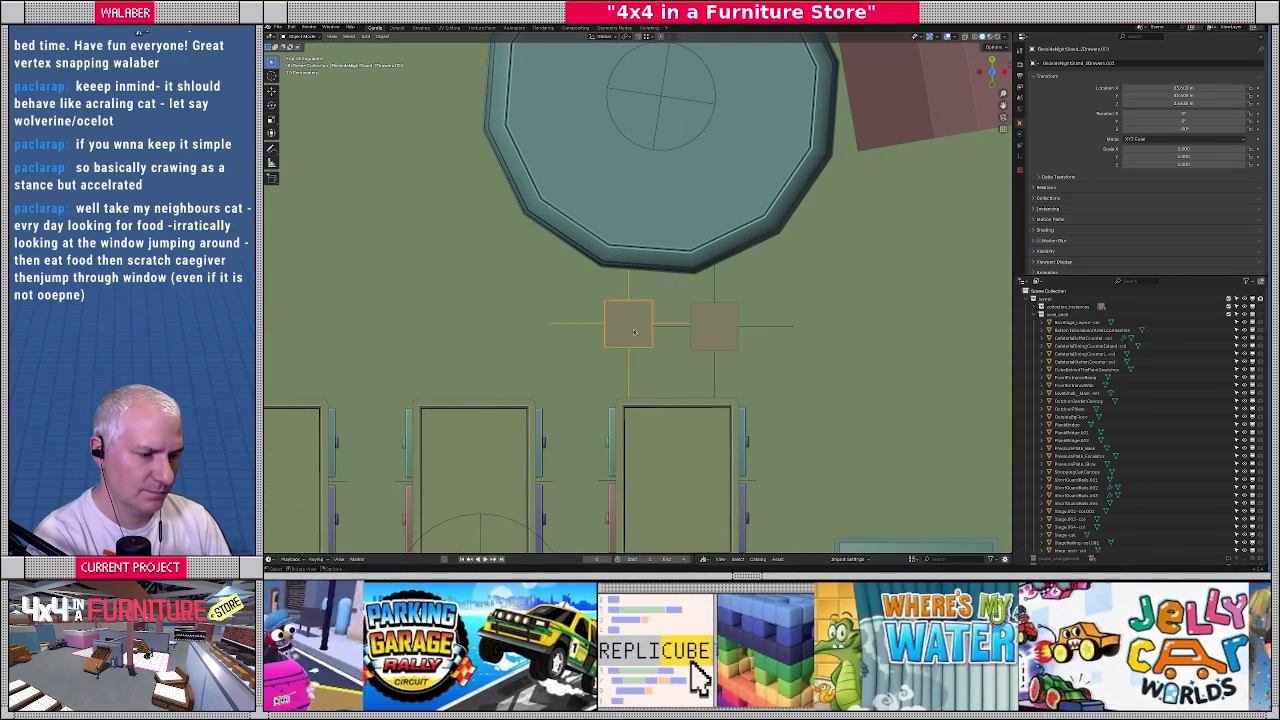
key(g)
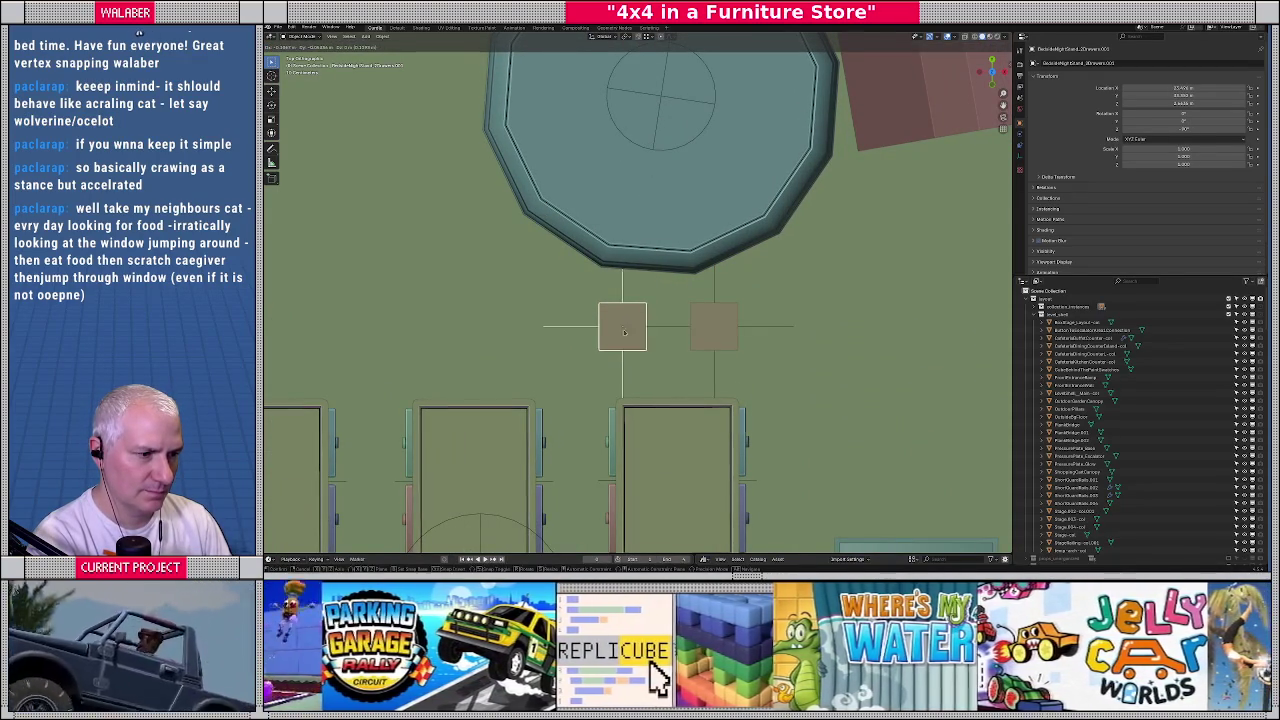
click(623, 330)
shift+click(715, 333)
key(g)
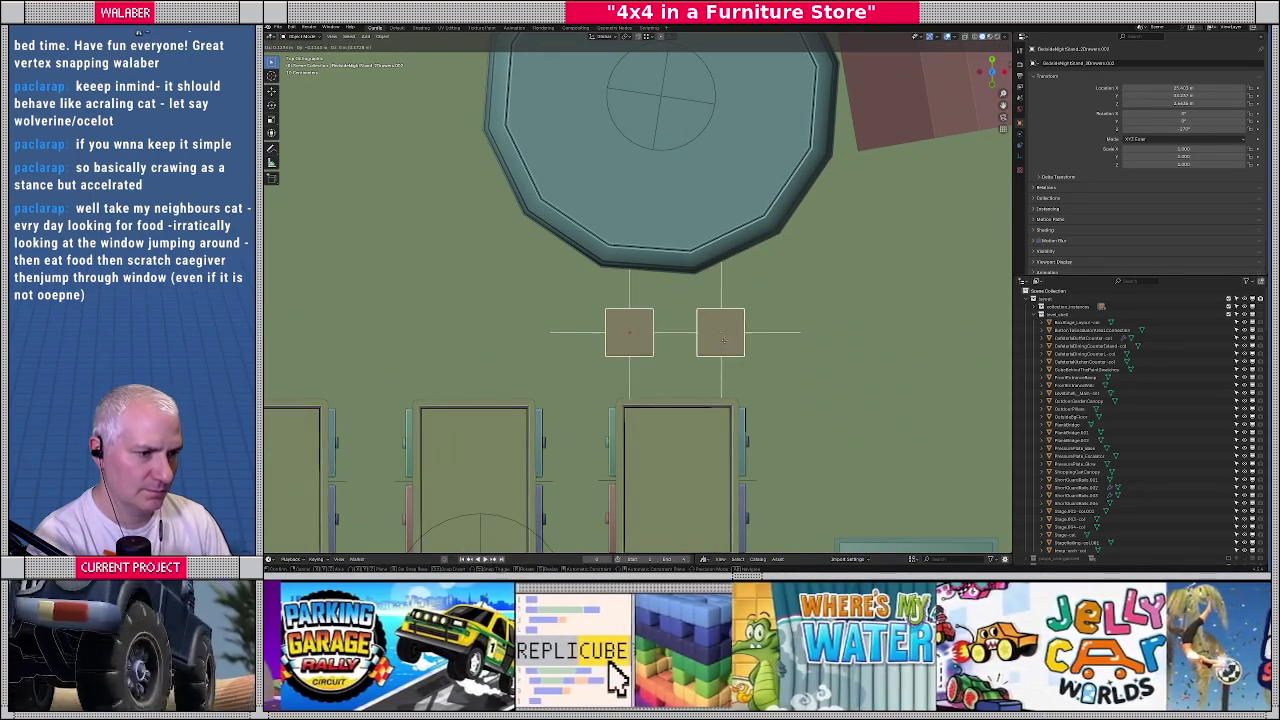
click(723, 340)
mouse_move(723, 340)
middle_down()
mouse_move(686, 281)
mouse_move(702, 265)
middle_up()
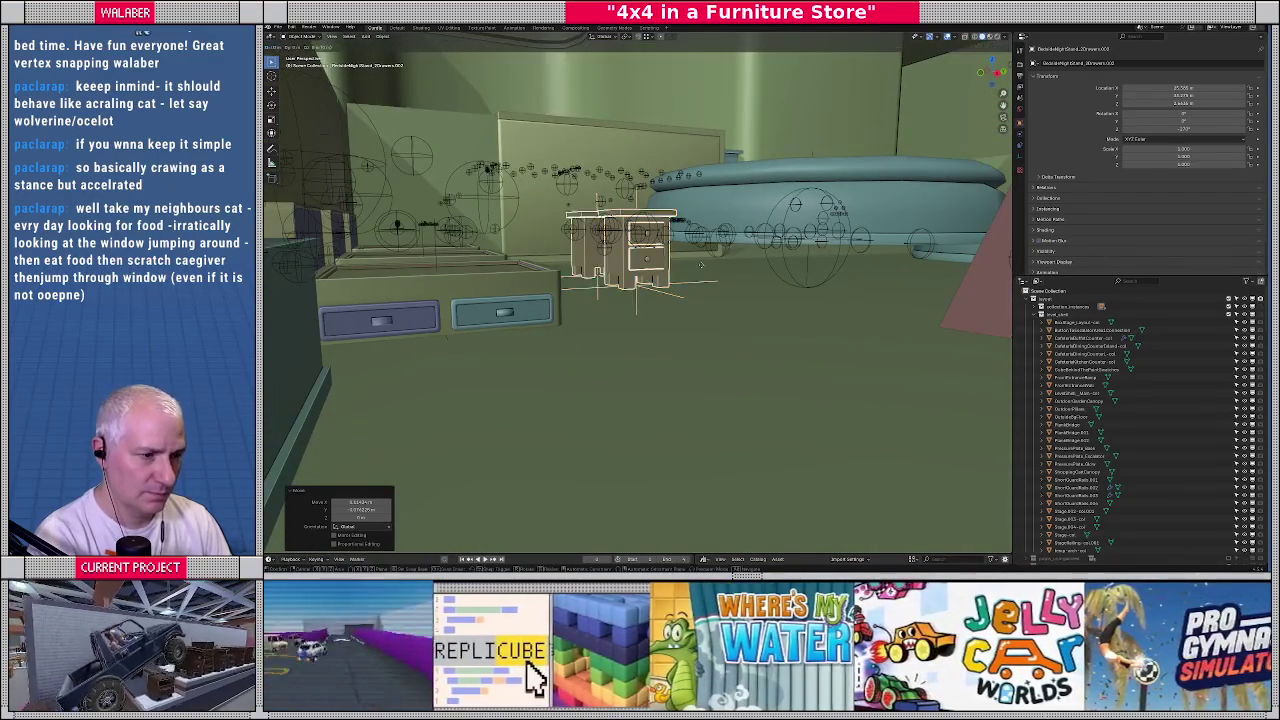
Lower the nightstand along Z onto the floor
key(g)
key(z)
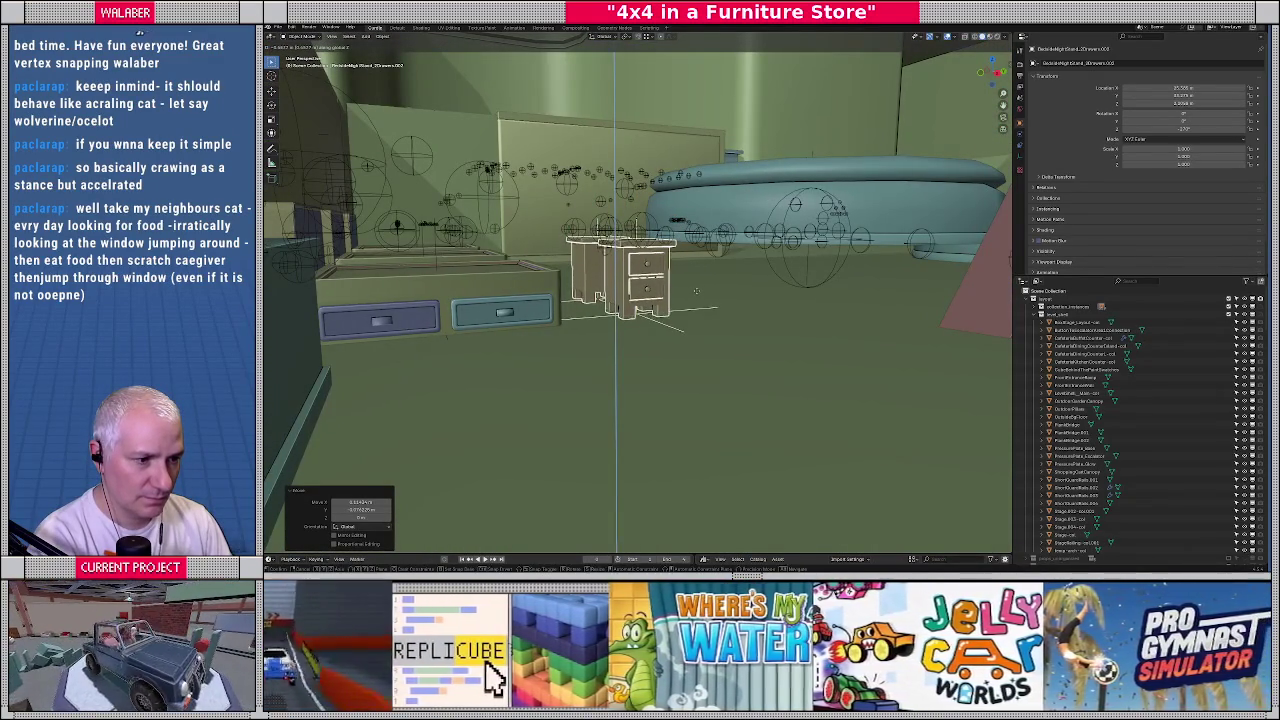
click(697, 291)
mouse_move(697, 291)
middle_down()
mouse_move(650, 290)
mouse_move(663, 337)
mouse_move(658, 328)
middle_up()
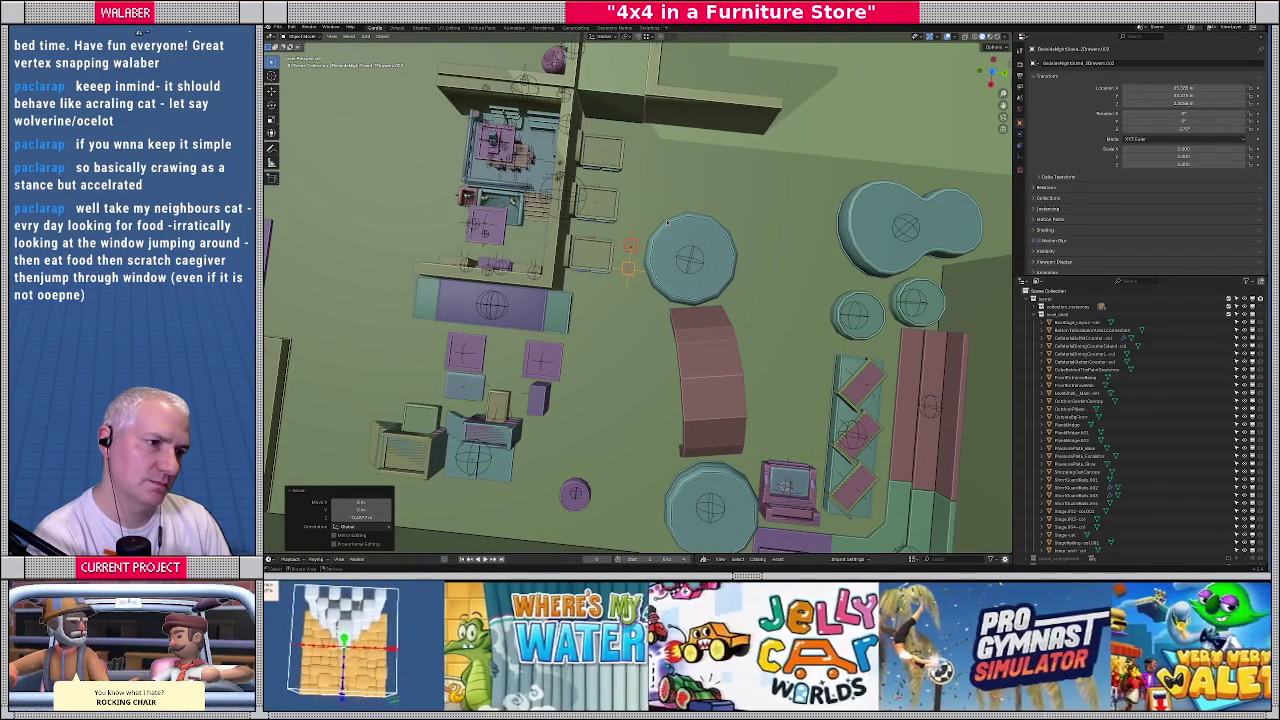
Select the purple round object, a piece near the stairs, then the level shell
middle_drag(604, 283, 637, 268)
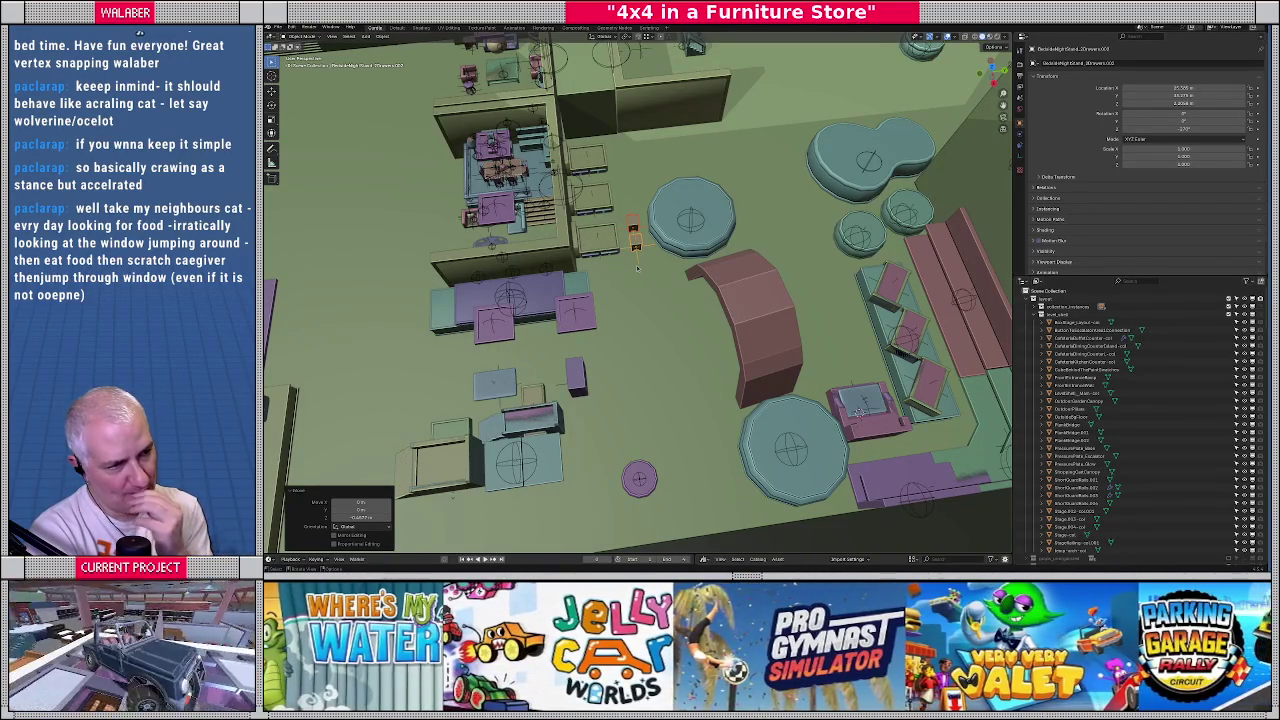
click(525, 418)
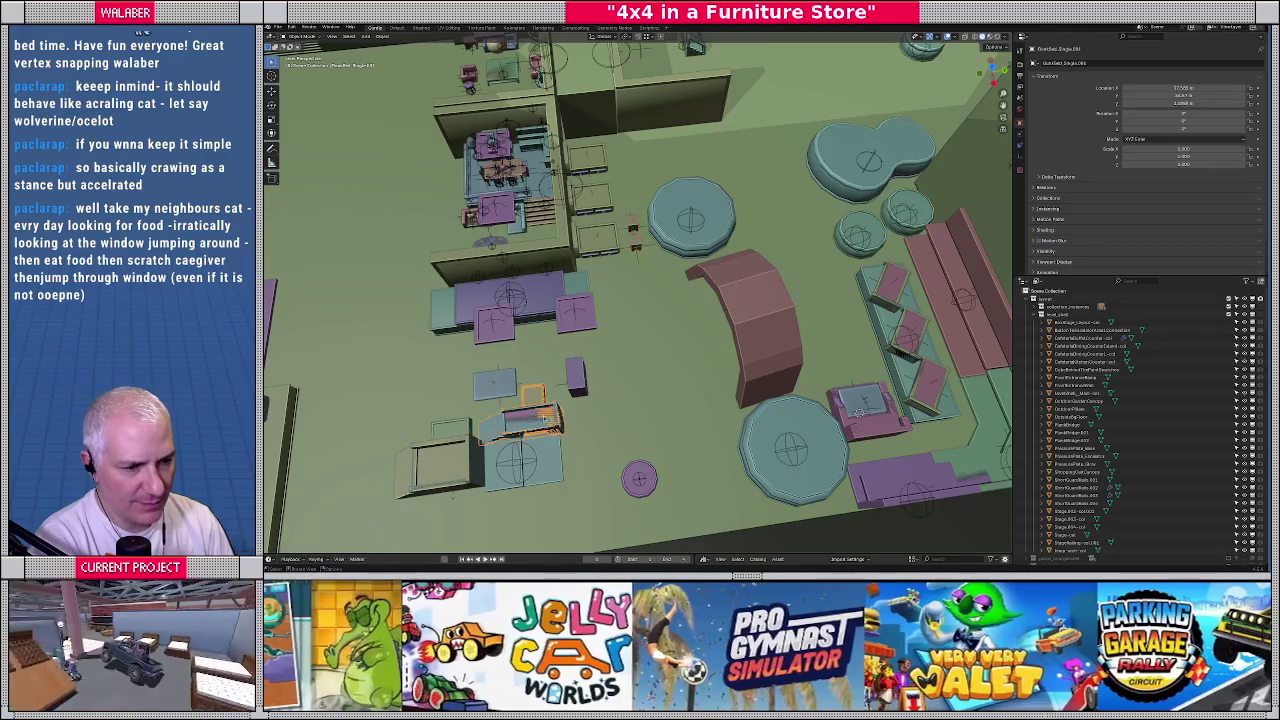
click(439, 457)
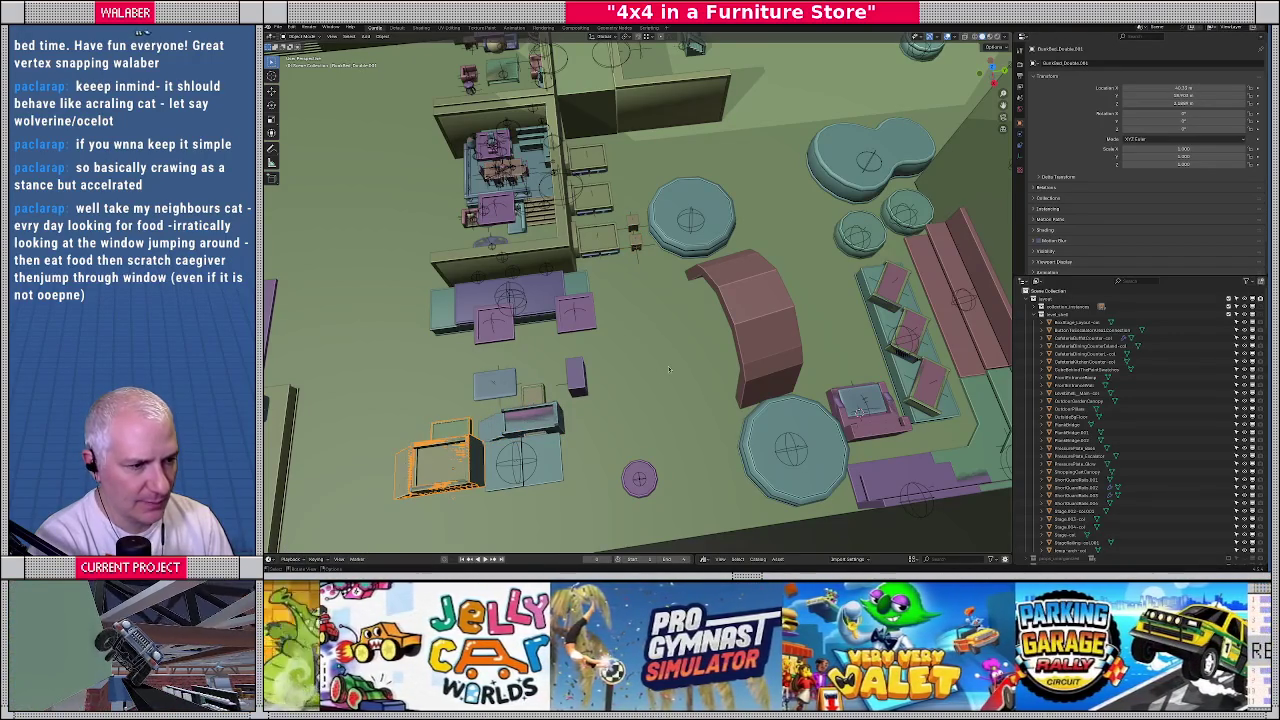
click(669, 370)
Bring the view down to the pink arch ramp, select it and frame it
mouse_move(669, 370)
middle_down()
mouse_move(718, 336)
mouse_move(709, 288)
middle_up()
middle_drag(725, 236, 635, 299)
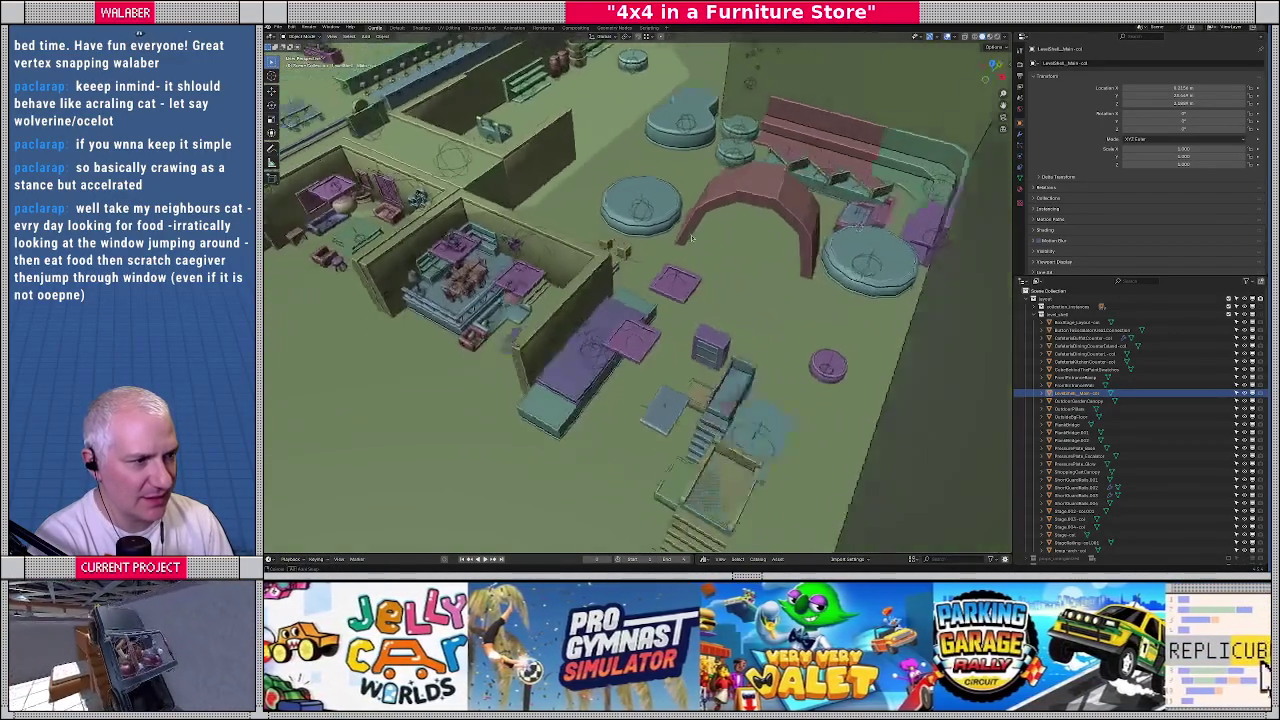
scroll(635, 299, up, 3)
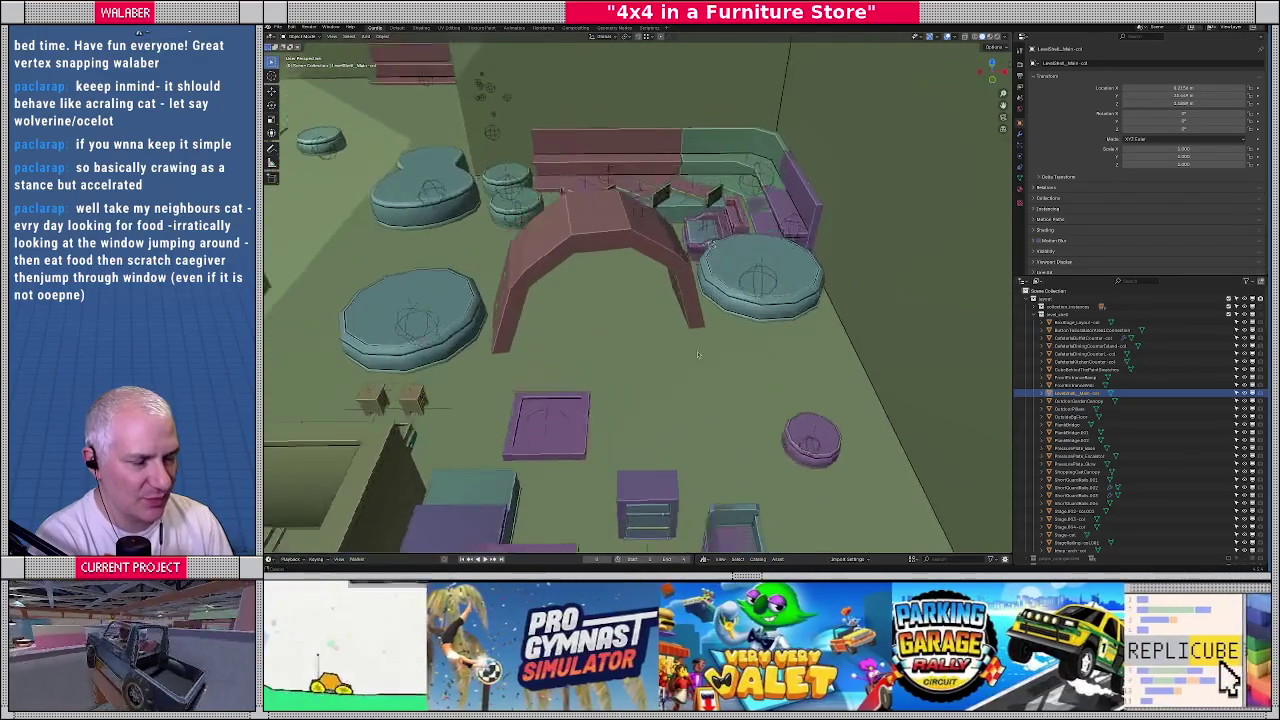
mouse_move(635, 299)
middle_down()
mouse_move(689, 329)
mouse_move(689, 290)
middle_up()
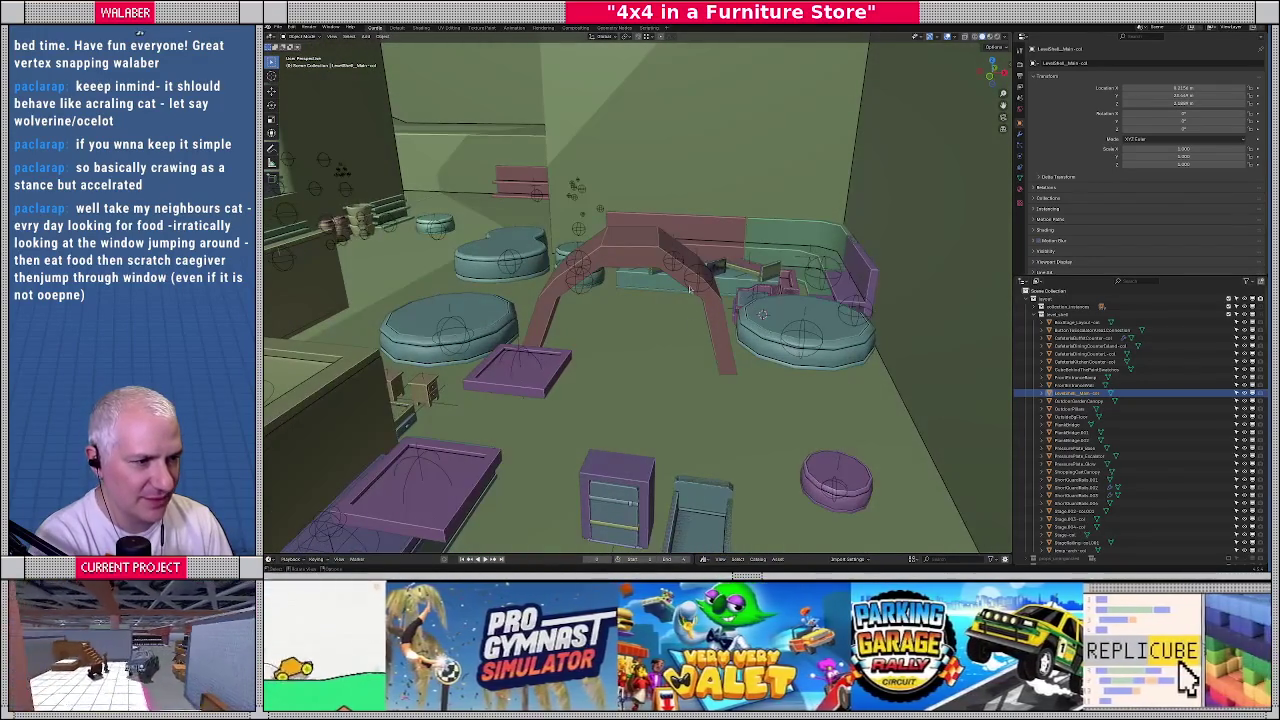
click(667, 264)
key(KP_Decimal)
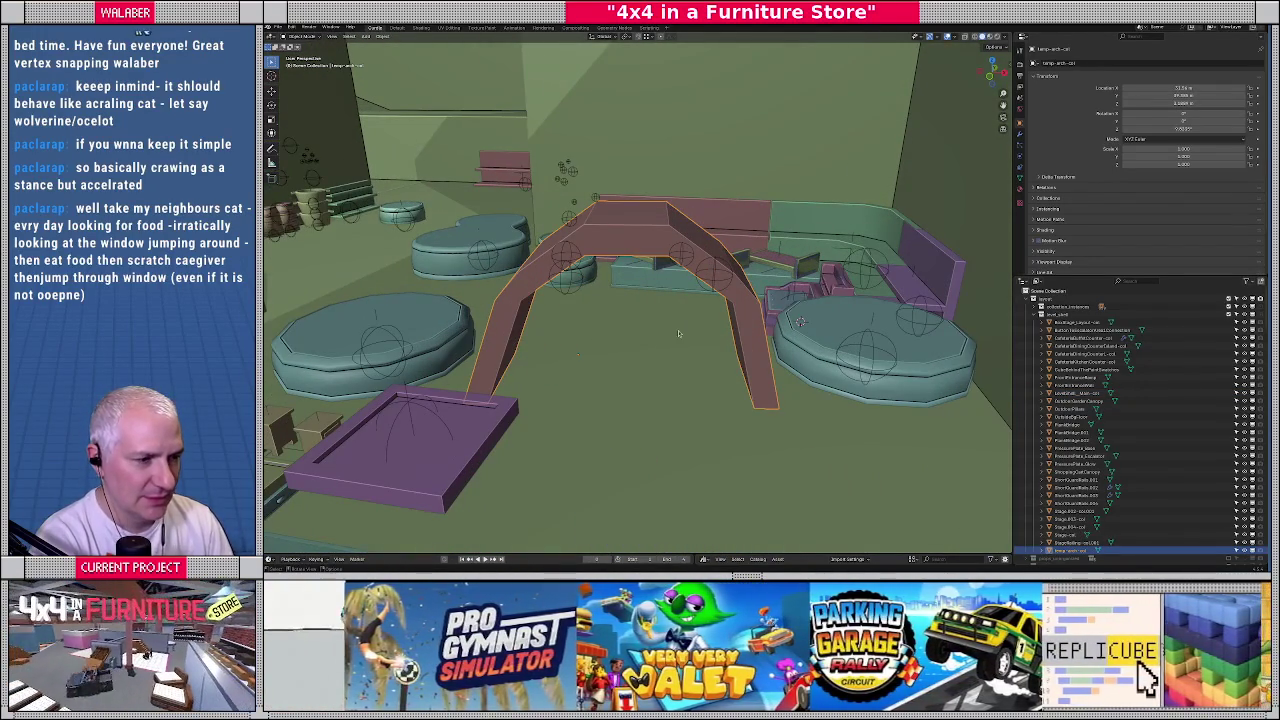
In Edit Mode, scale the arch's leg faces wider along X
key(Tab)
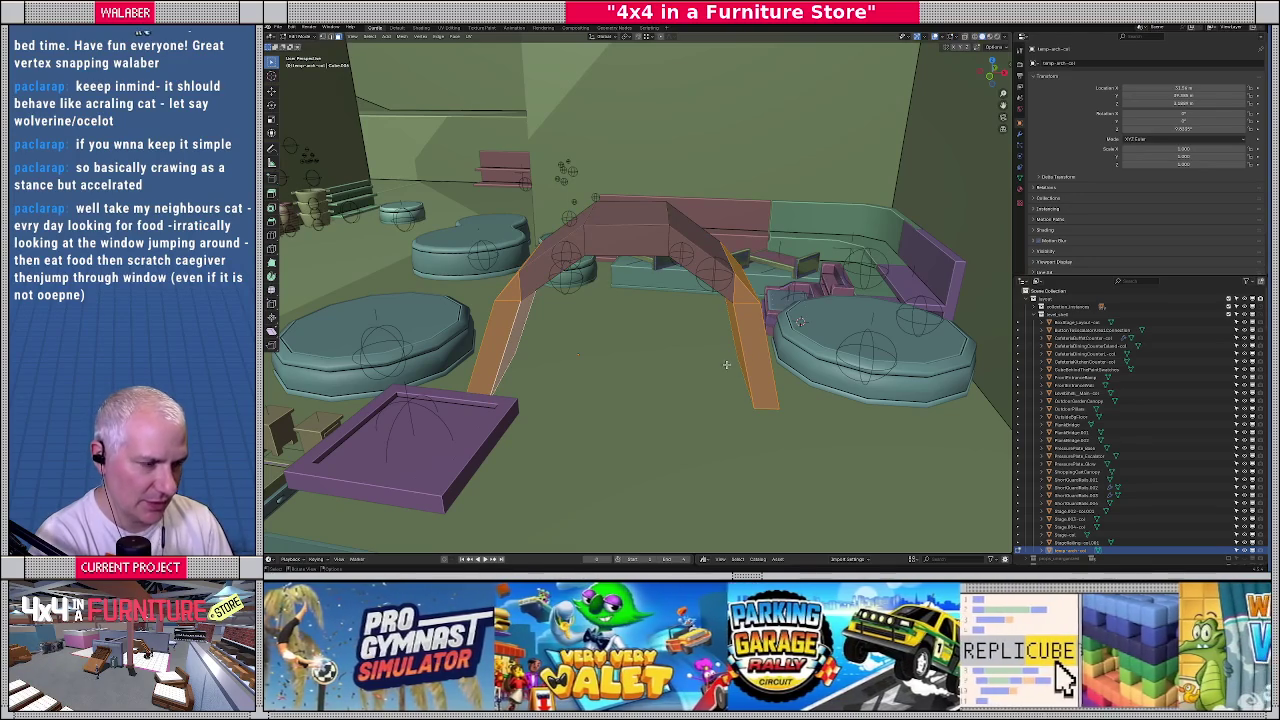
key(s)
key(x)
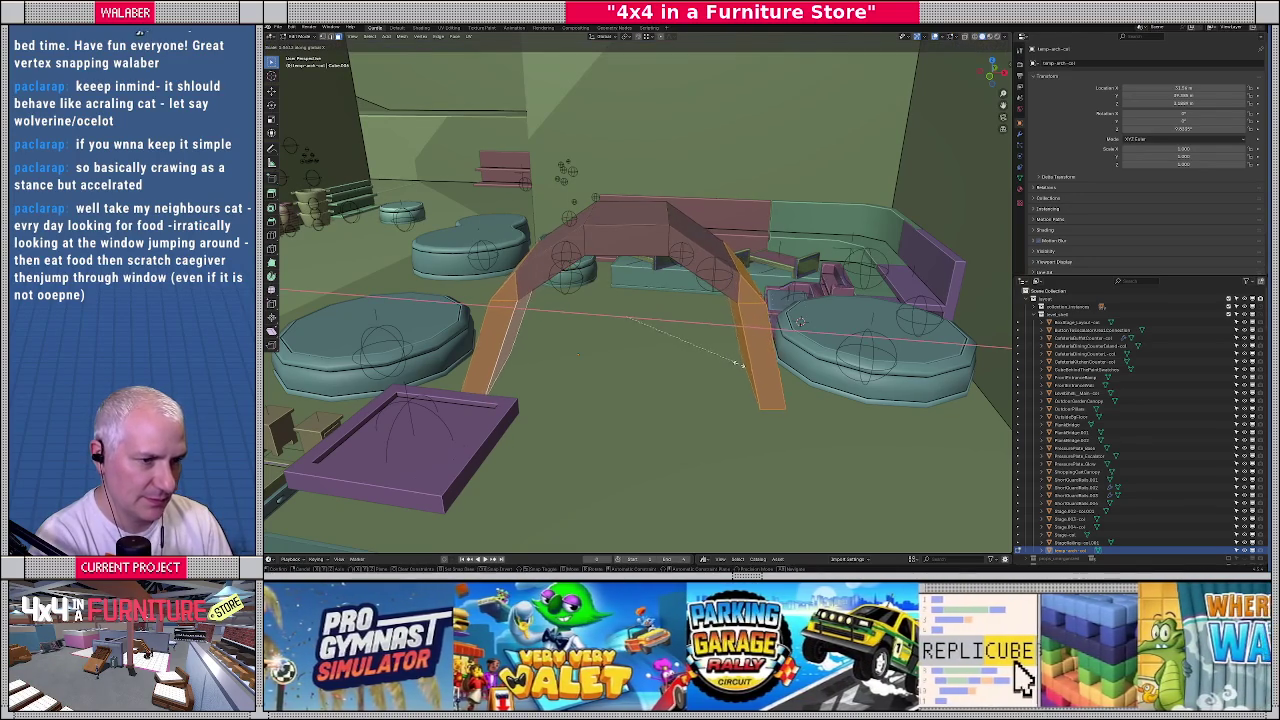
click(748, 368)
mouse_move(748, 368)
middle_down()
mouse_move(745, 383)
mouse_move(696, 371)
mouse_move(743, 320)
mouse_move(744, 293)
middle_up()
key(KP_Divide)
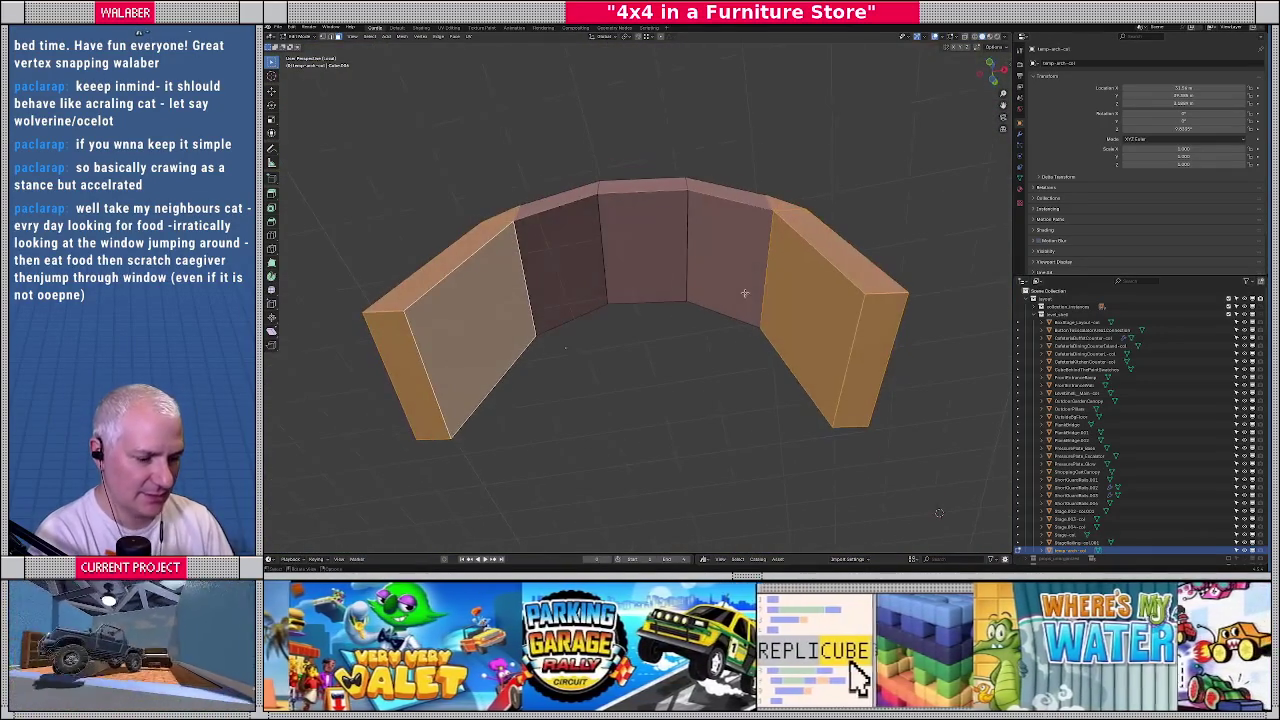
click(811, 357)
shift+click(406, 370)
scroll(552, 353, down, 2)
key(KP_Divide)
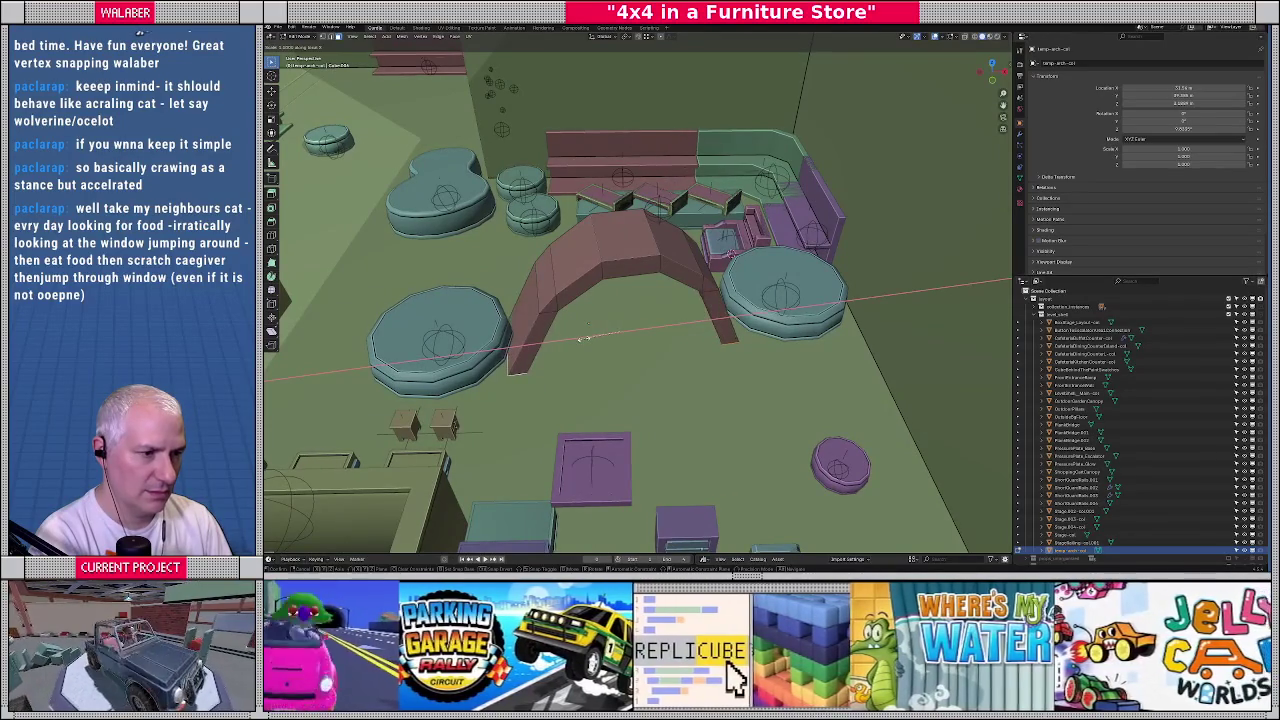
click(585, 340)
middle_drag(585, 340, 612, 320)
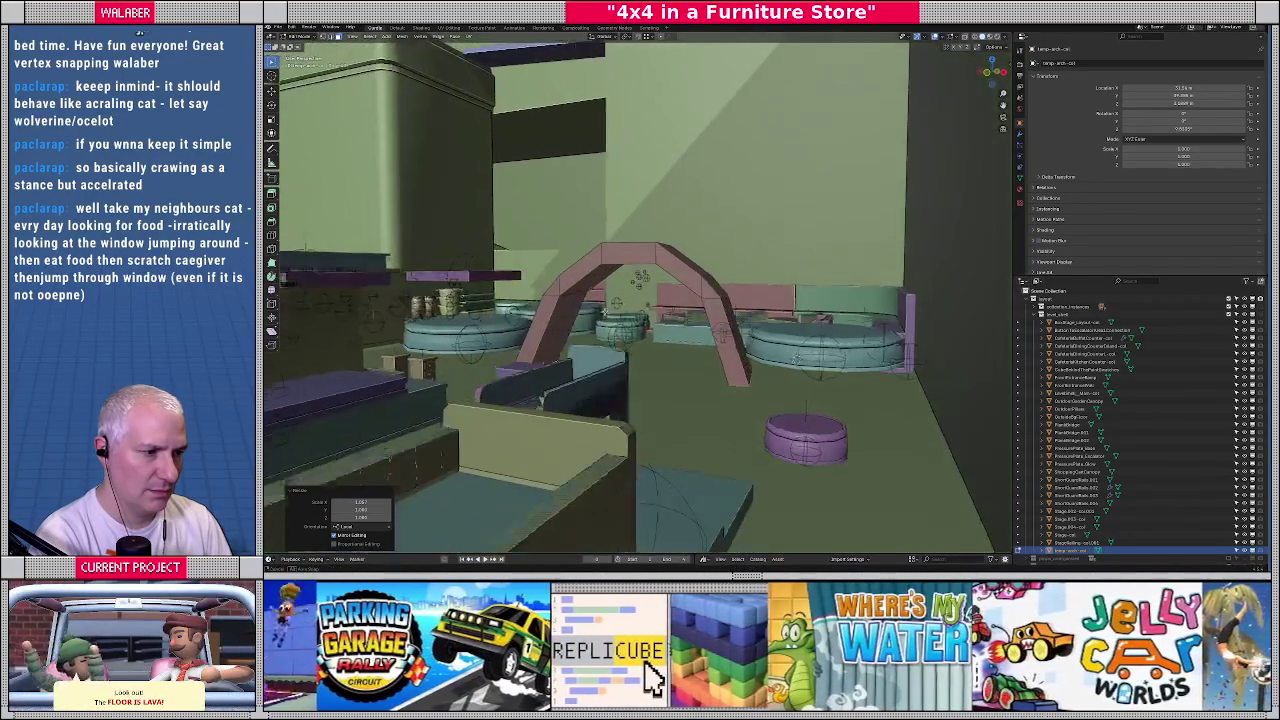
Widen the arch legs along X once more, then leave Edit Mode and view the whole level
key(s)
key(x)
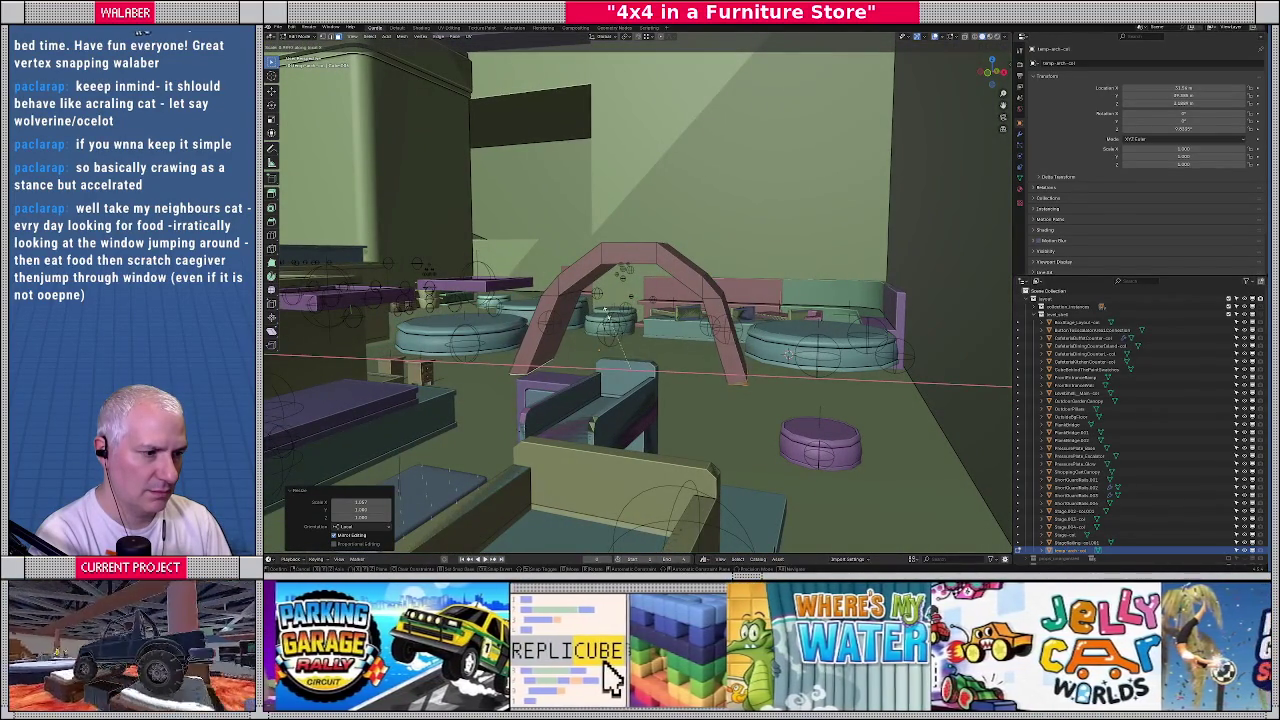
click(608, 312)
mouse_move(612, 310)
middle_down()
mouse_move(726, 352)
mouse_move(618, 228)
middle_up()
key(Tab)
key(Tab)
key(KP_Decimal)
key(Tab)
key(Home)
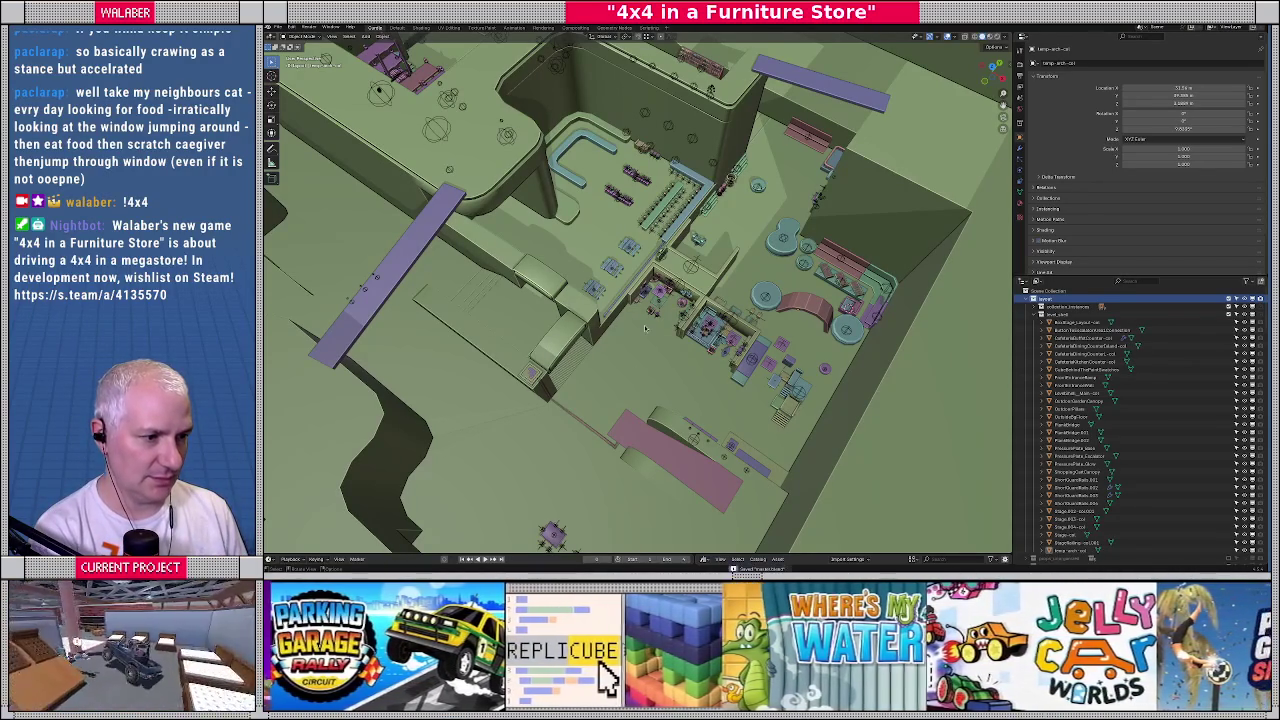
Compare the reimported store scene in Godot against the Blender layout
key(alt+Tab)
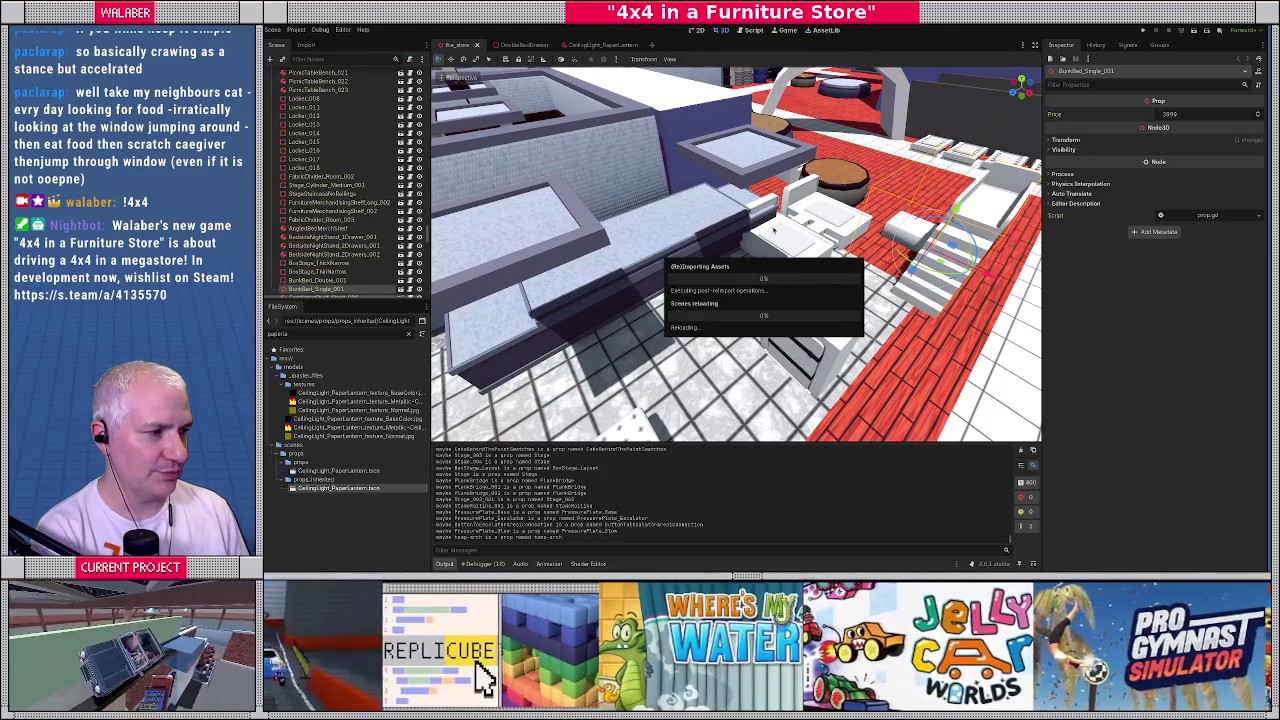
right_drag(768, 230, 736, 254)
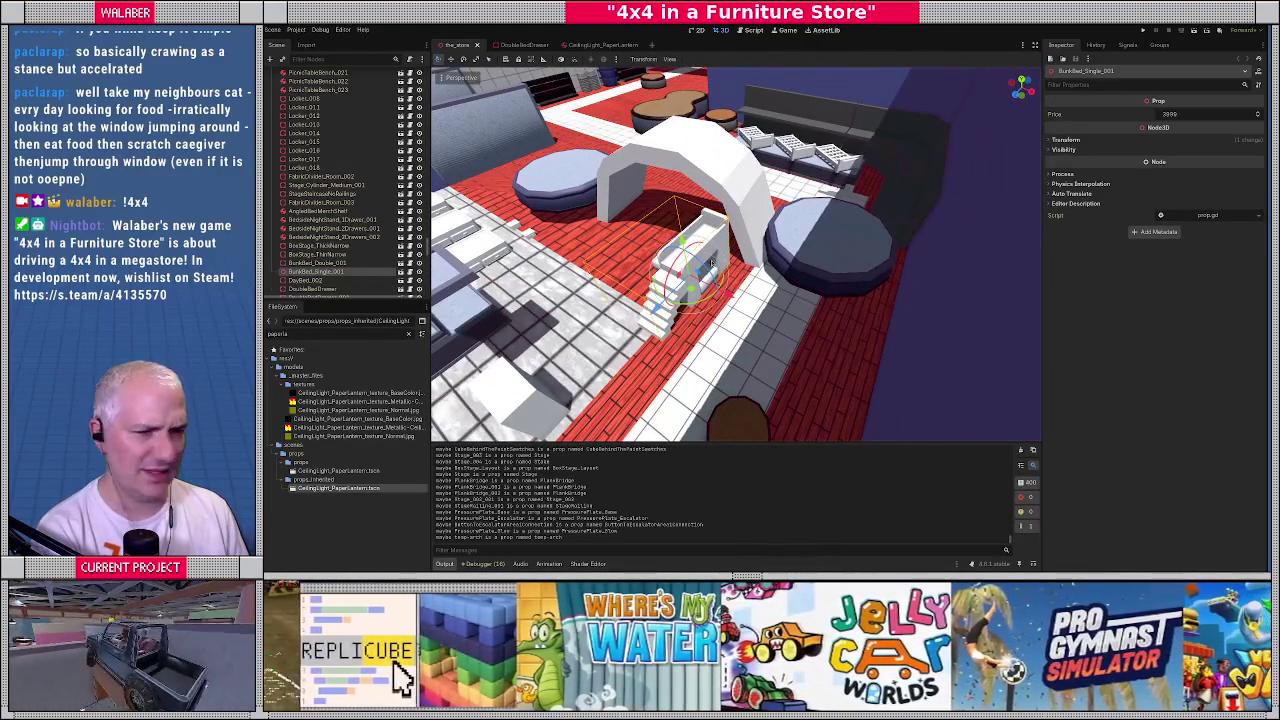
key(alt+Tab)
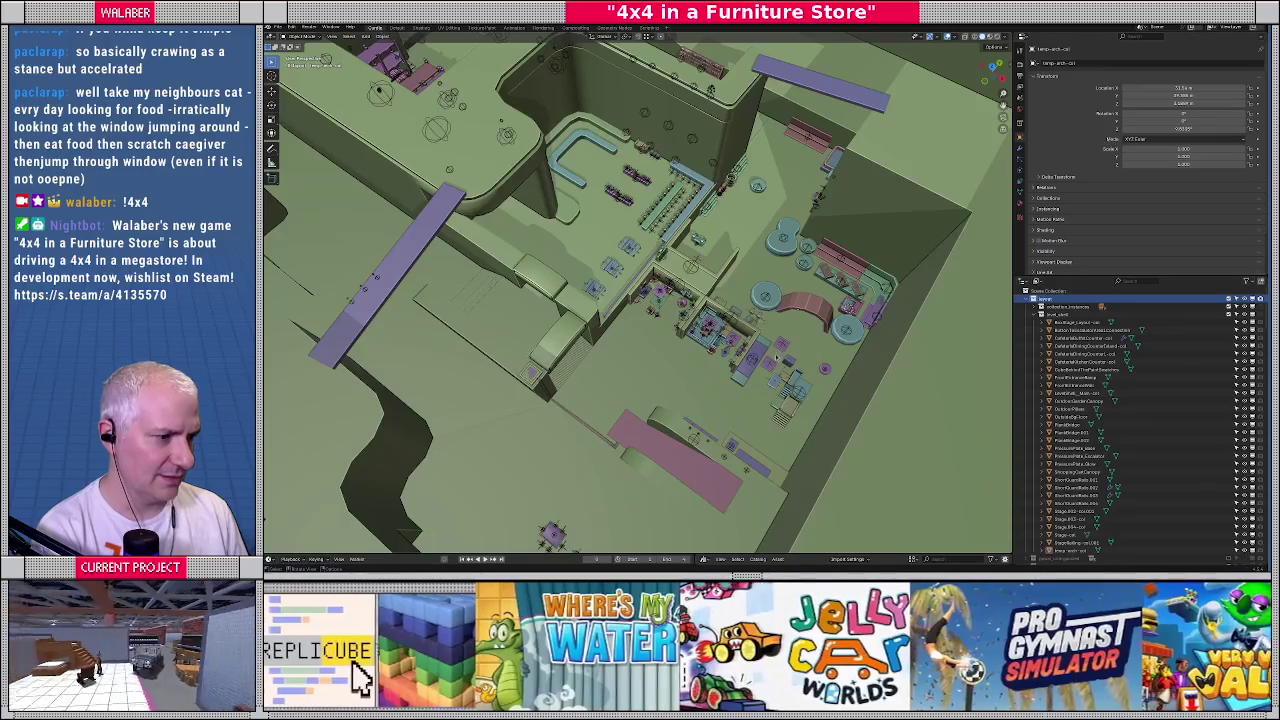
key(alt+Tab)
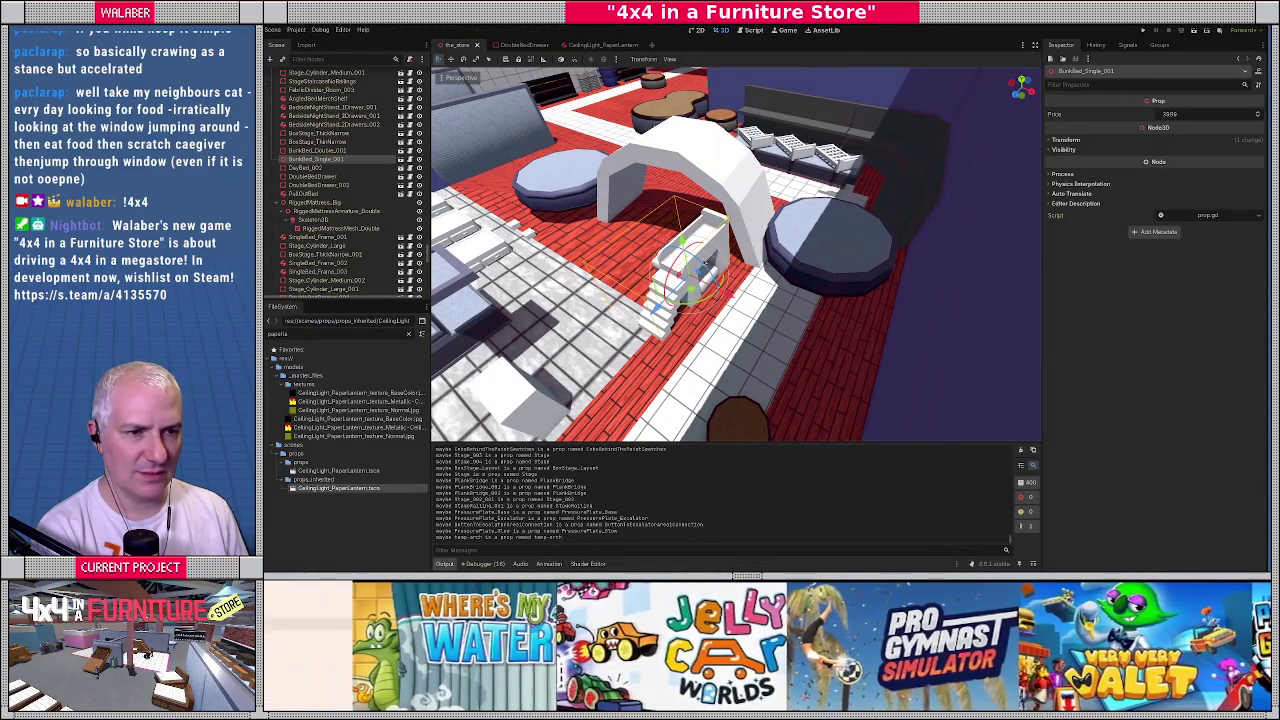
key(alt+Tab)
scroll(818, 331, up, 2)
scroll(790, 315, up, 2)
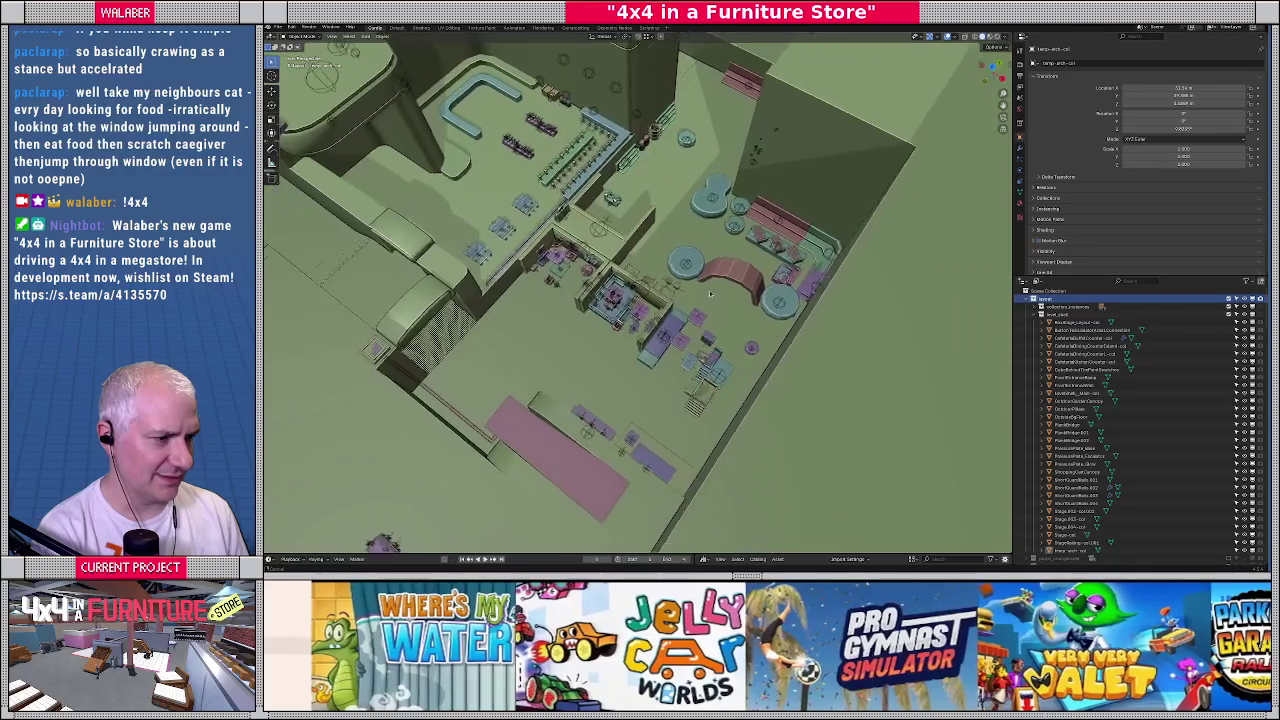
scroll(760, 300, up, 2)
scroll(720, 277, up, 2)
scroll(720, 277, up, 2)
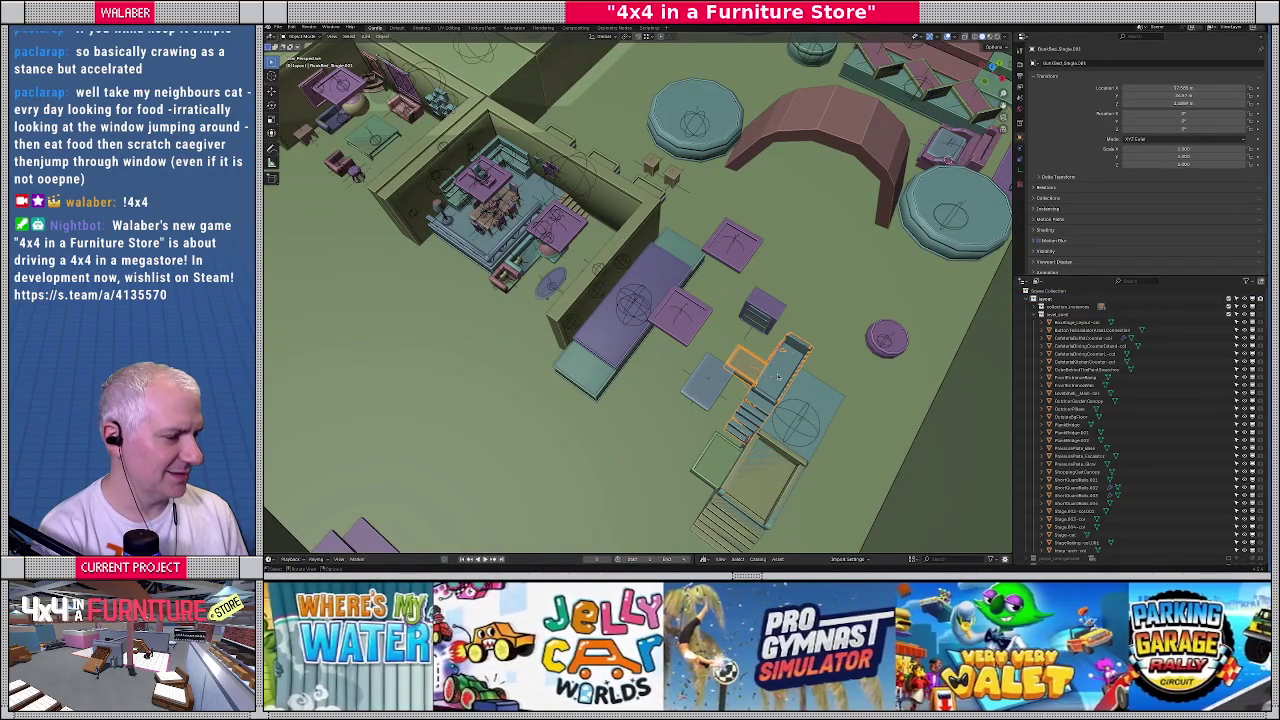
key(alt+Tab)
Select BunkBed_Double_001 and BunkBed_Single_001 in Godot and check them against Blender
mouse_move(713, 326)
middle_down()
mouse_move(855, 253)
mouse_move(600, 216)
middle_up()
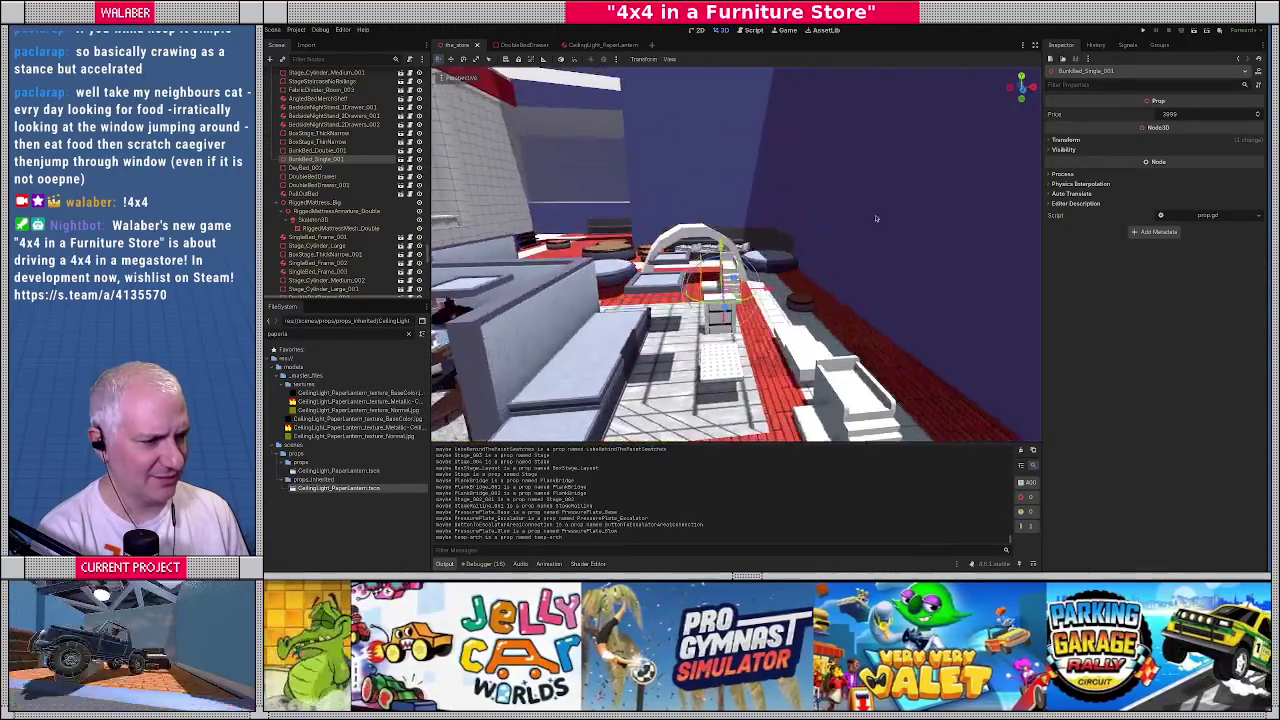
click(830, 352)
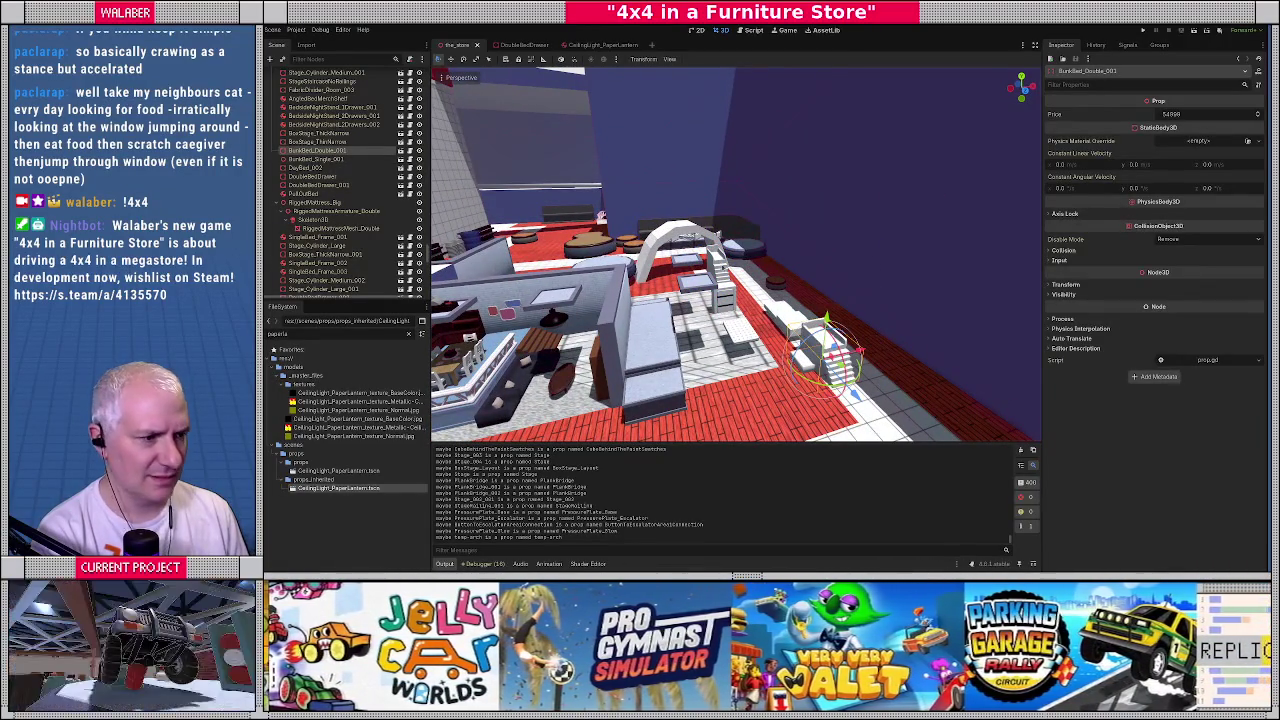
click(718, 275)
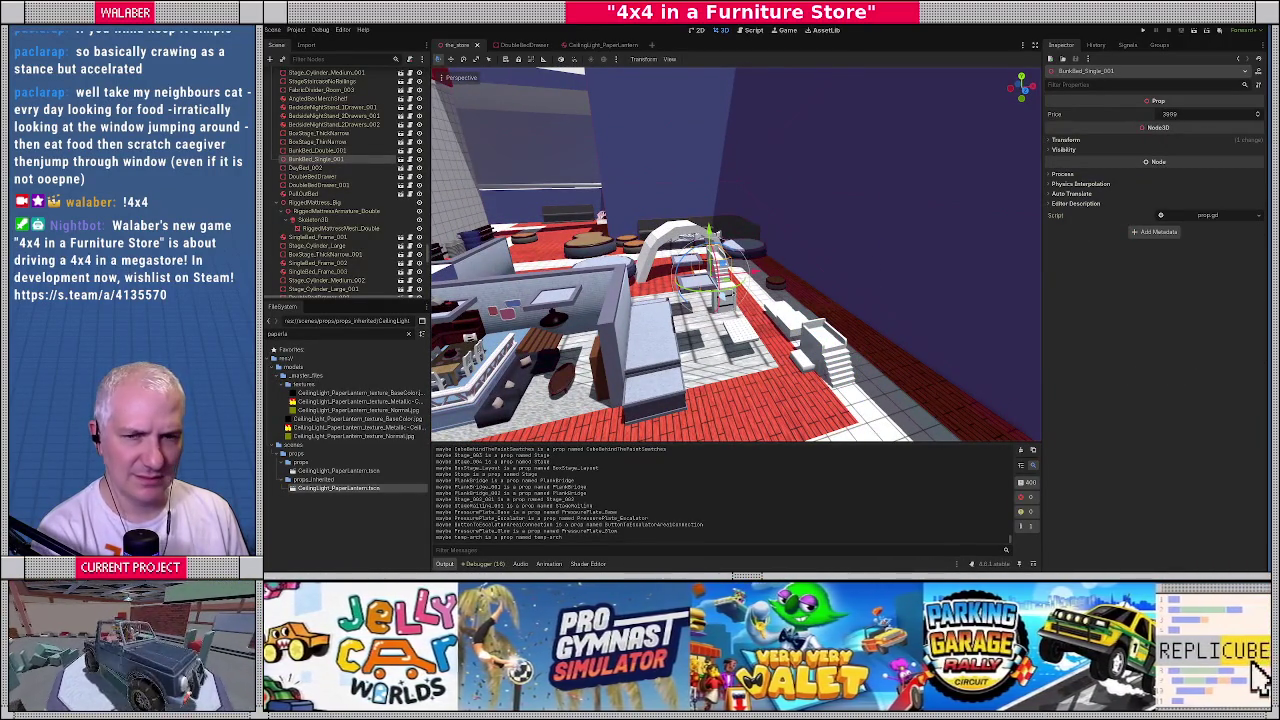
key(alt+Tab)
mouse_move(733, 292)
middle_down()
mouse_move(580, 186)
mouse_move(620, 260)
middle_up()
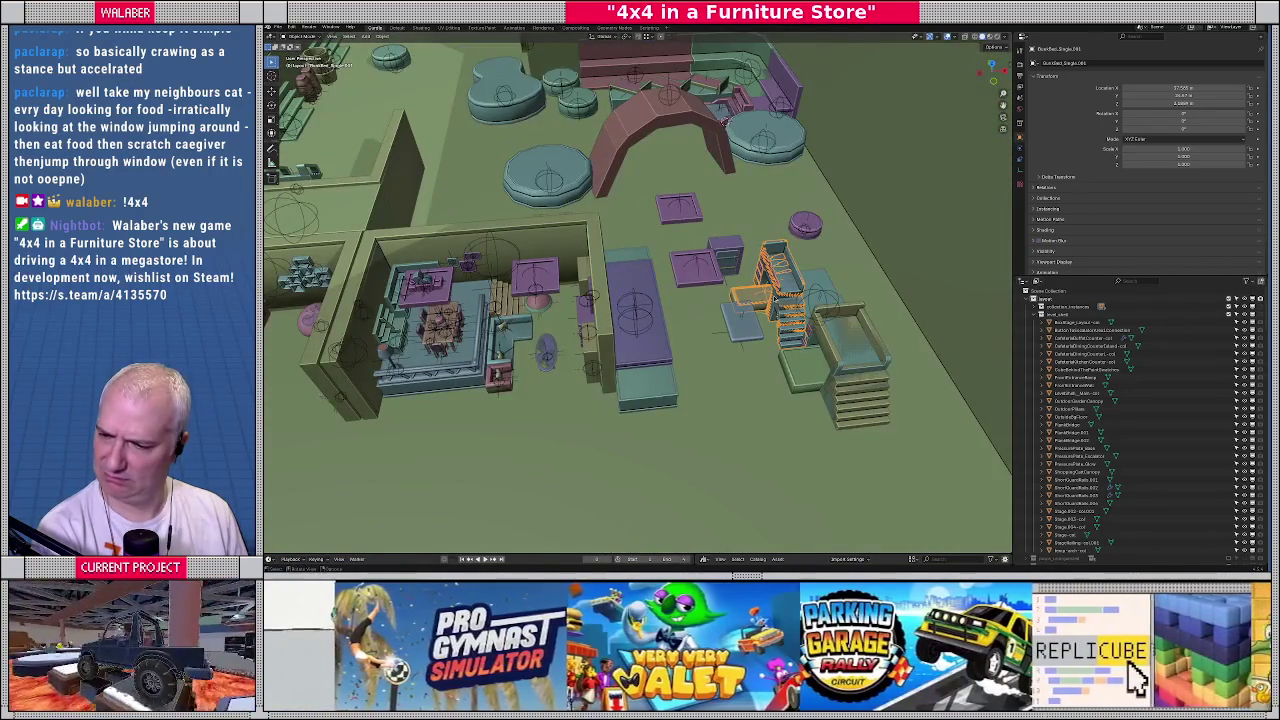
key(alt+Tab)
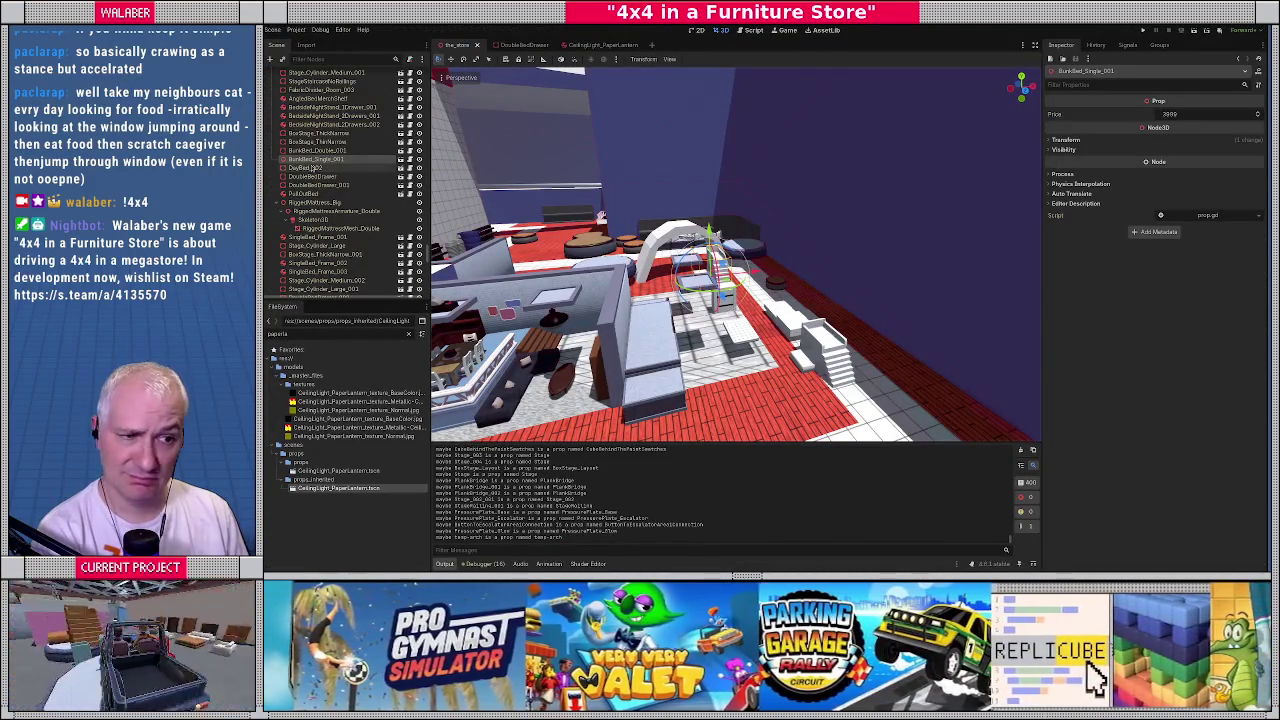
Show the bunk bed's Transform values in the Inspector, then save and run the game
click(1066, 140)
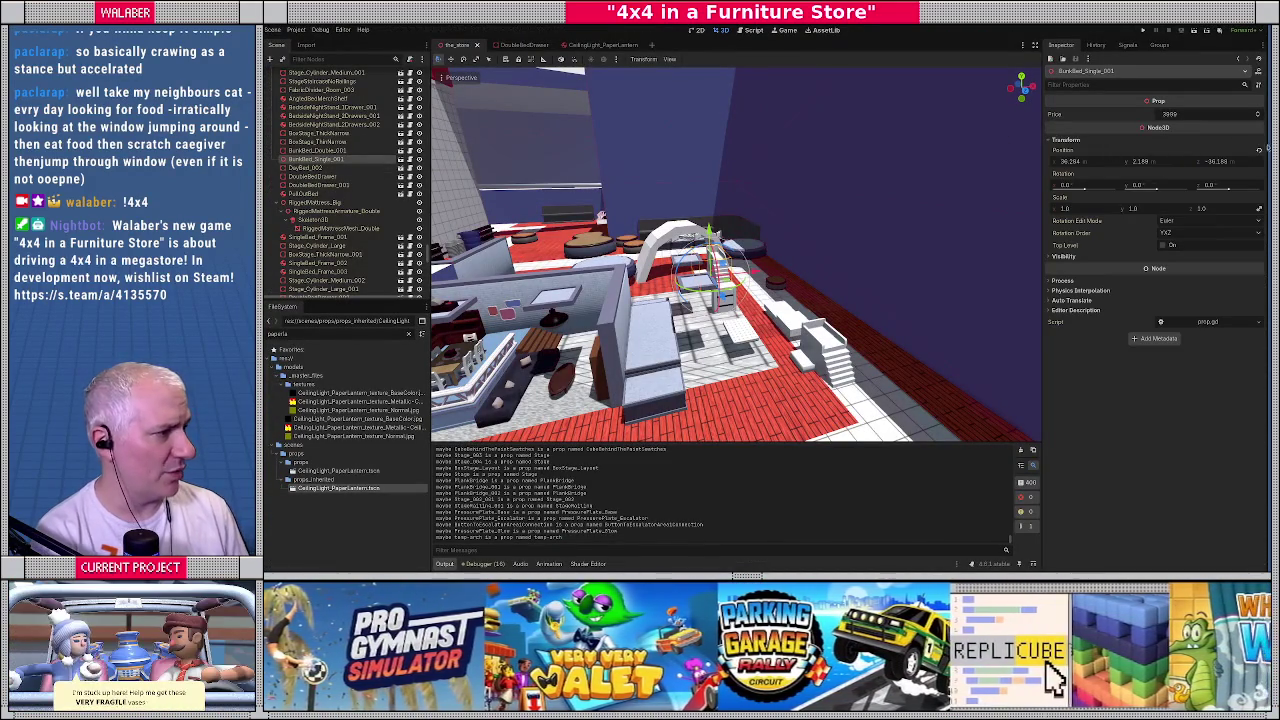
scroll(708, 297, up, 5)
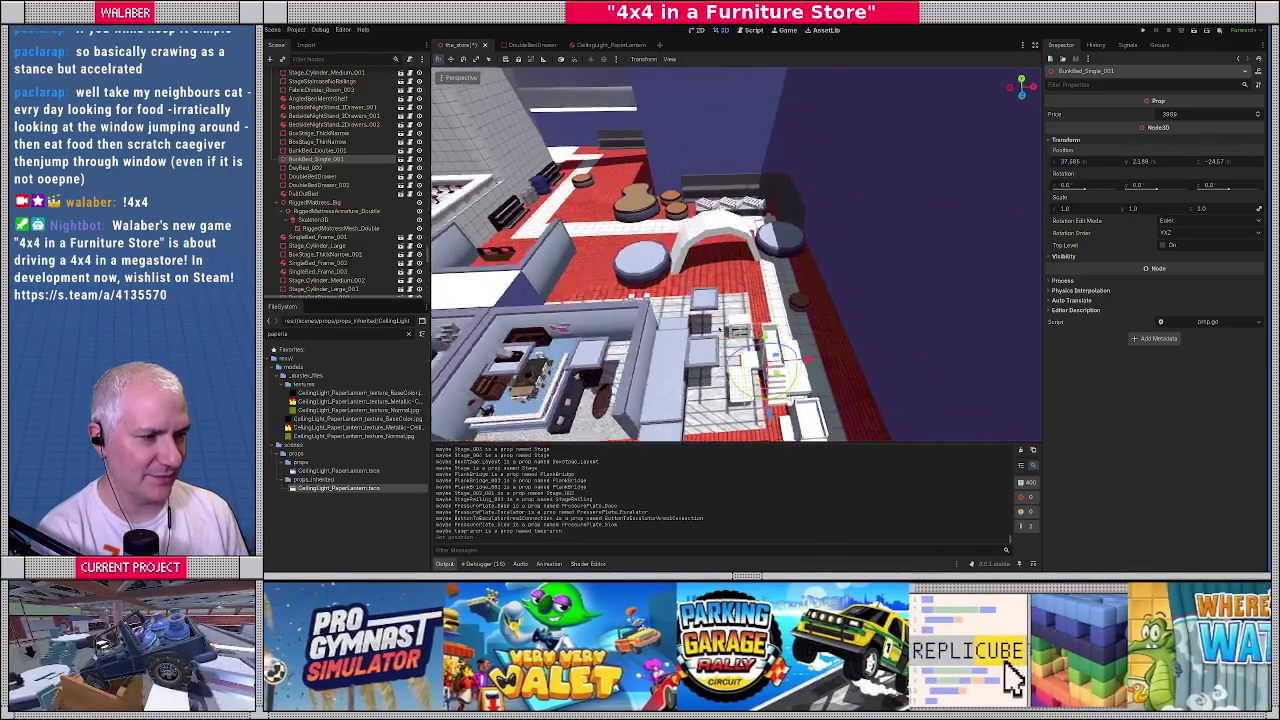
scroll(708, 290, up, 3)
scroll(705, 275, up, 2)
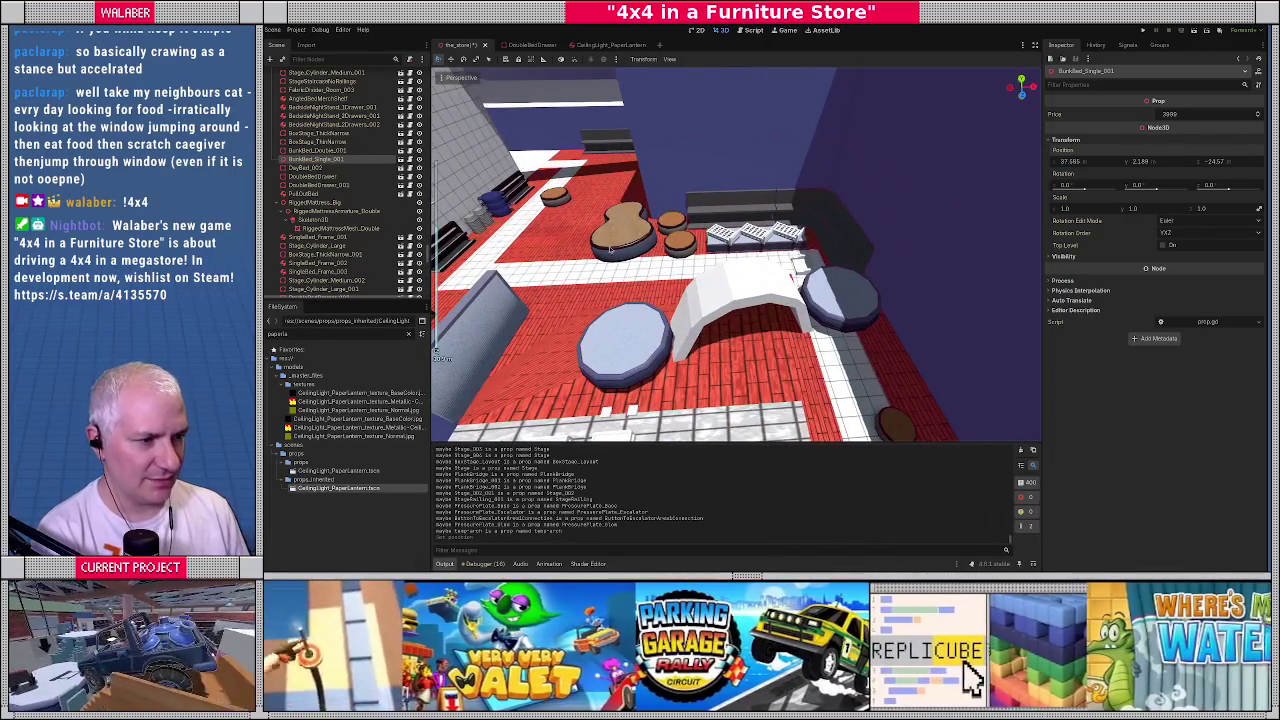
key(F5)
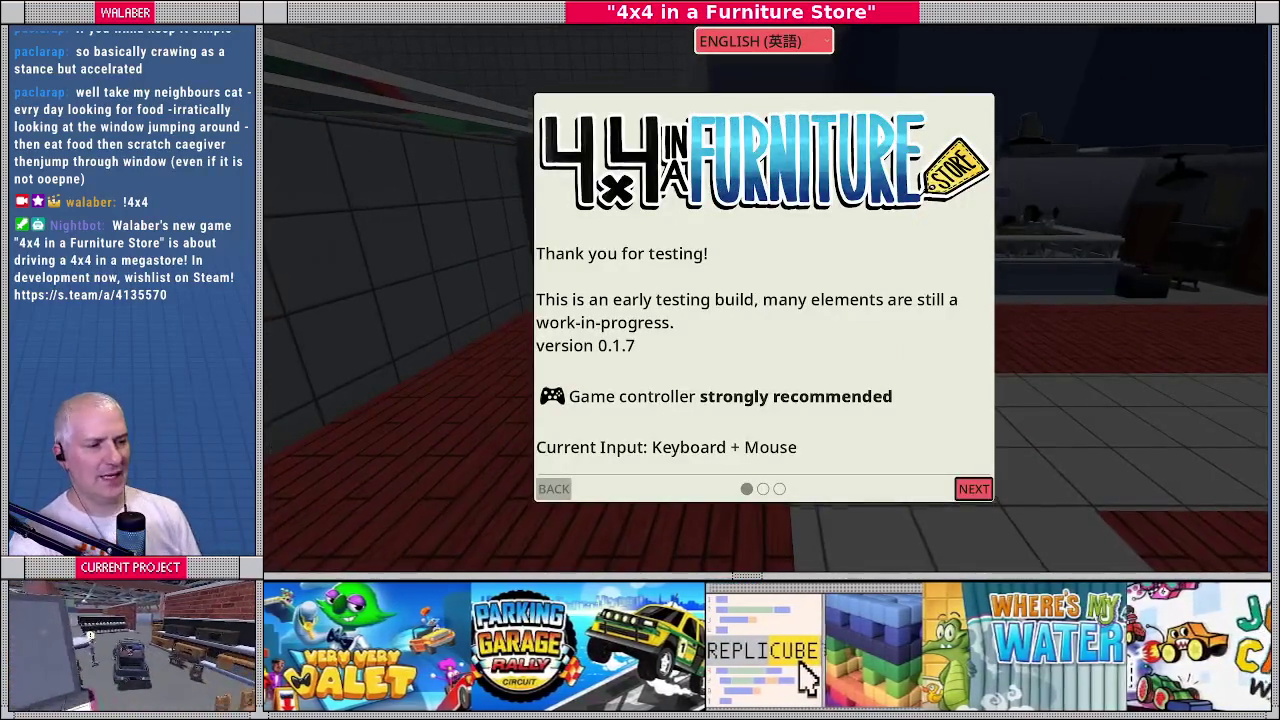
Skip the welcome pages and drive the jeep forward, steering around the store
key(Return)
key(Return)
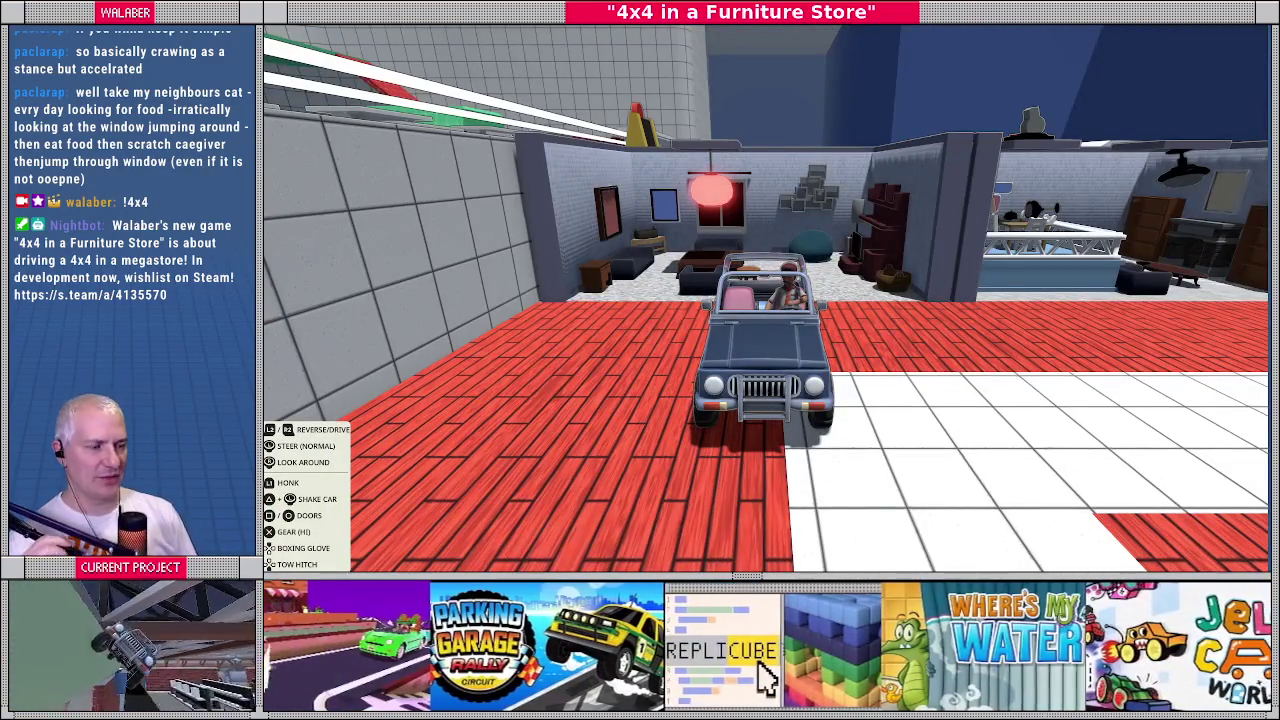
key(Up)
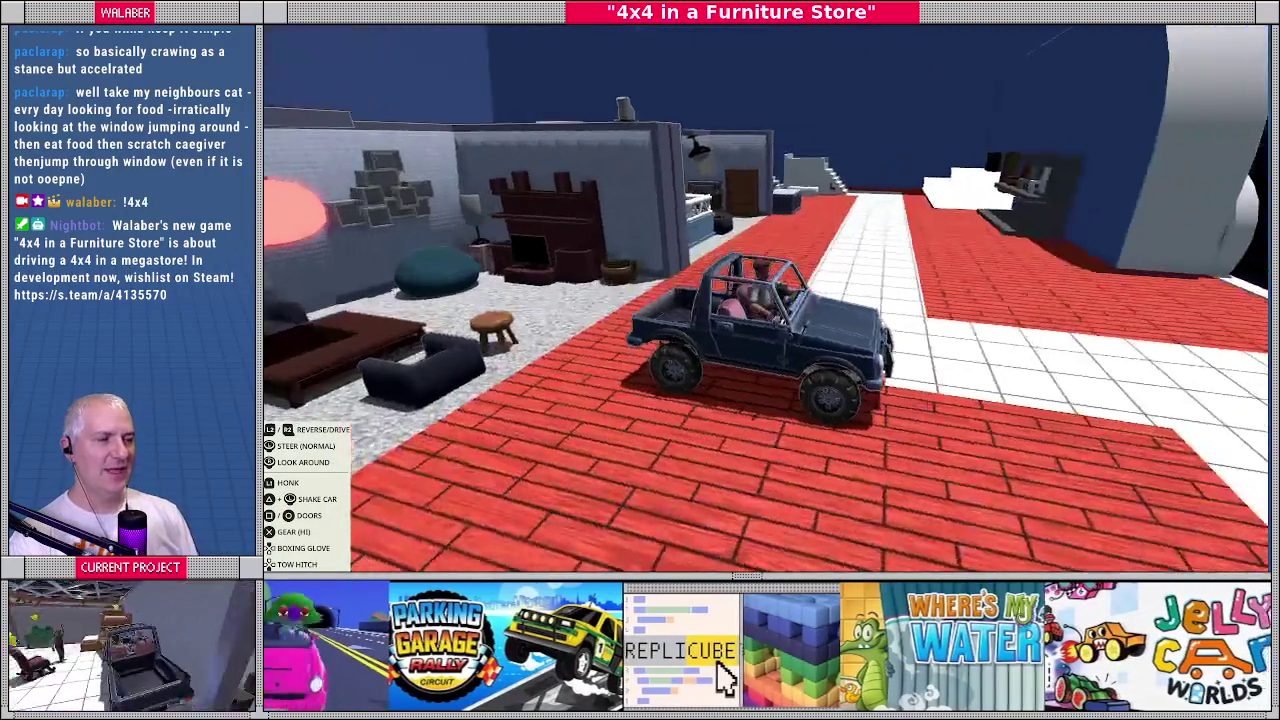
key(Left)
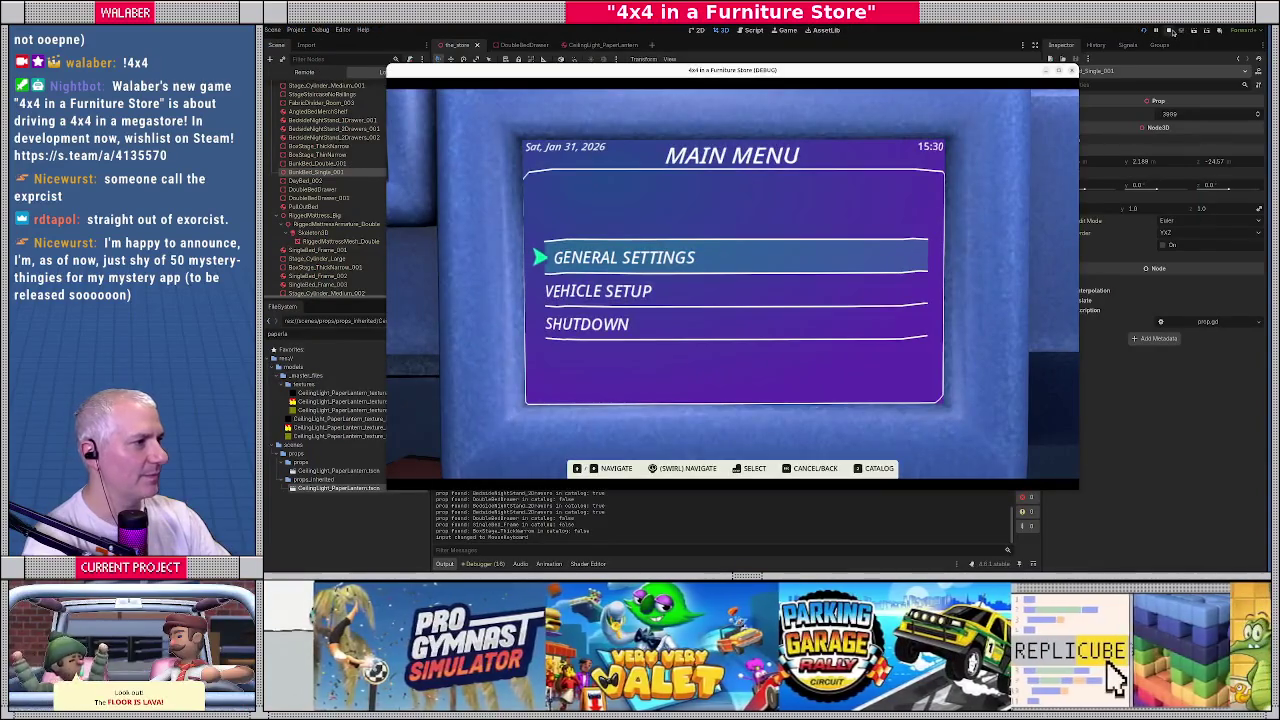
Stop the playtest and view the round tables and pink ramp from Blender's top view
click(1172, 30)
key(alt+Tab)
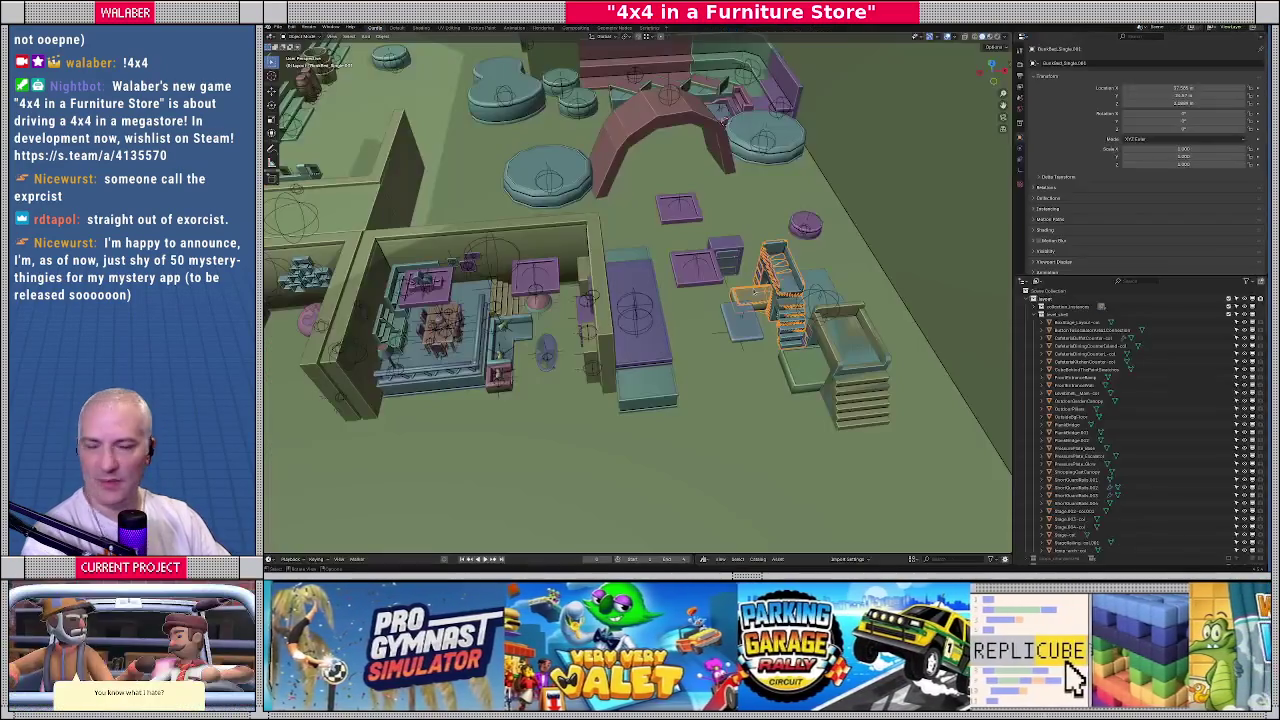
middle_drag(701, 236, 722, 242)
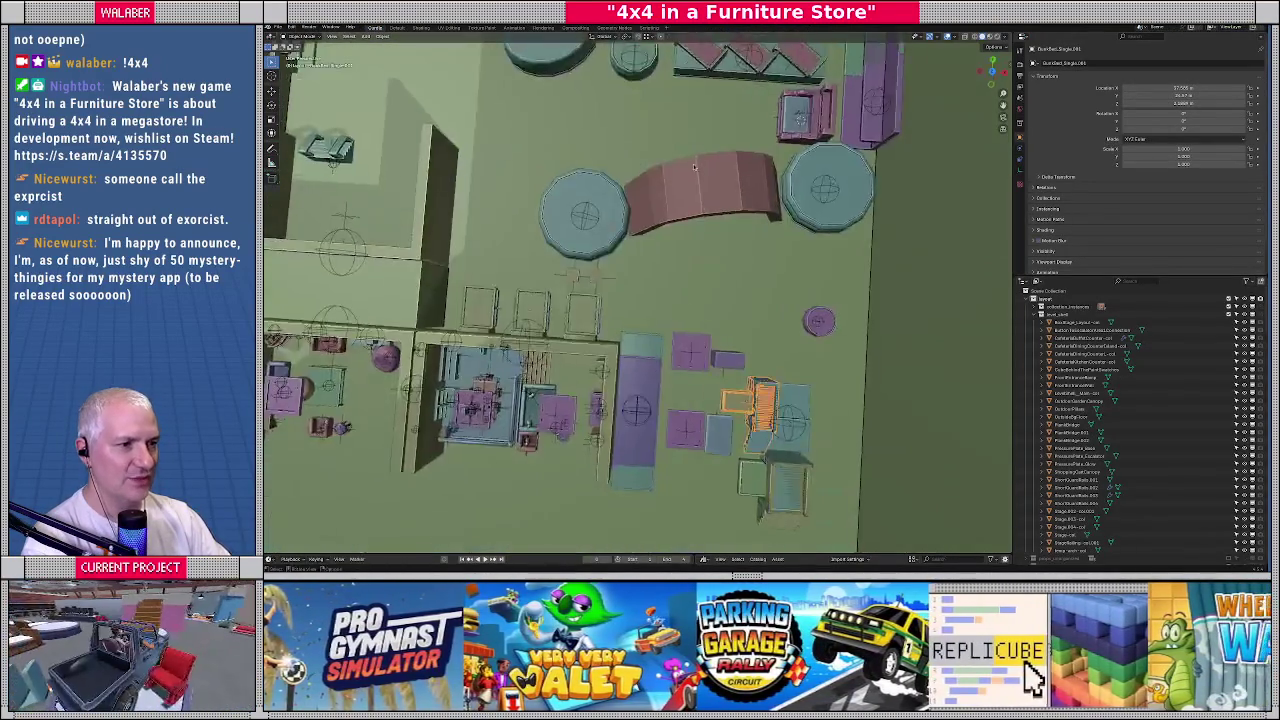
key(KP_7)
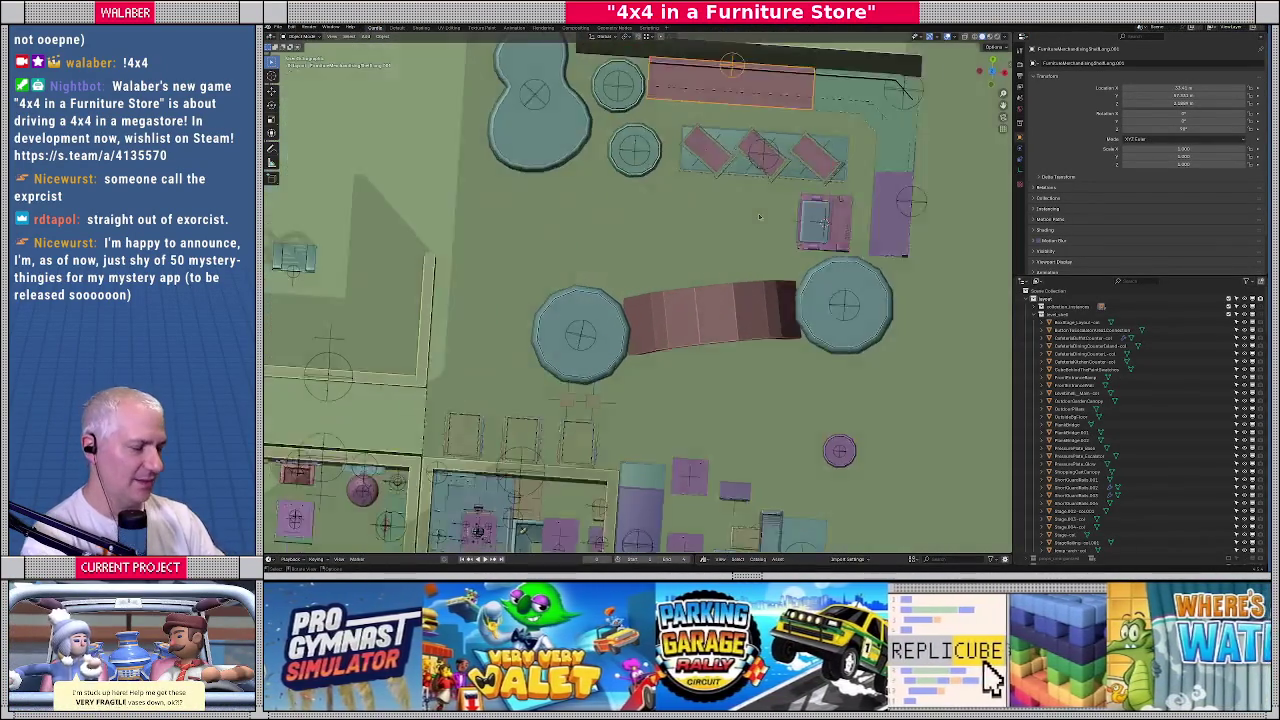
scroll(800, 242, down, 2)
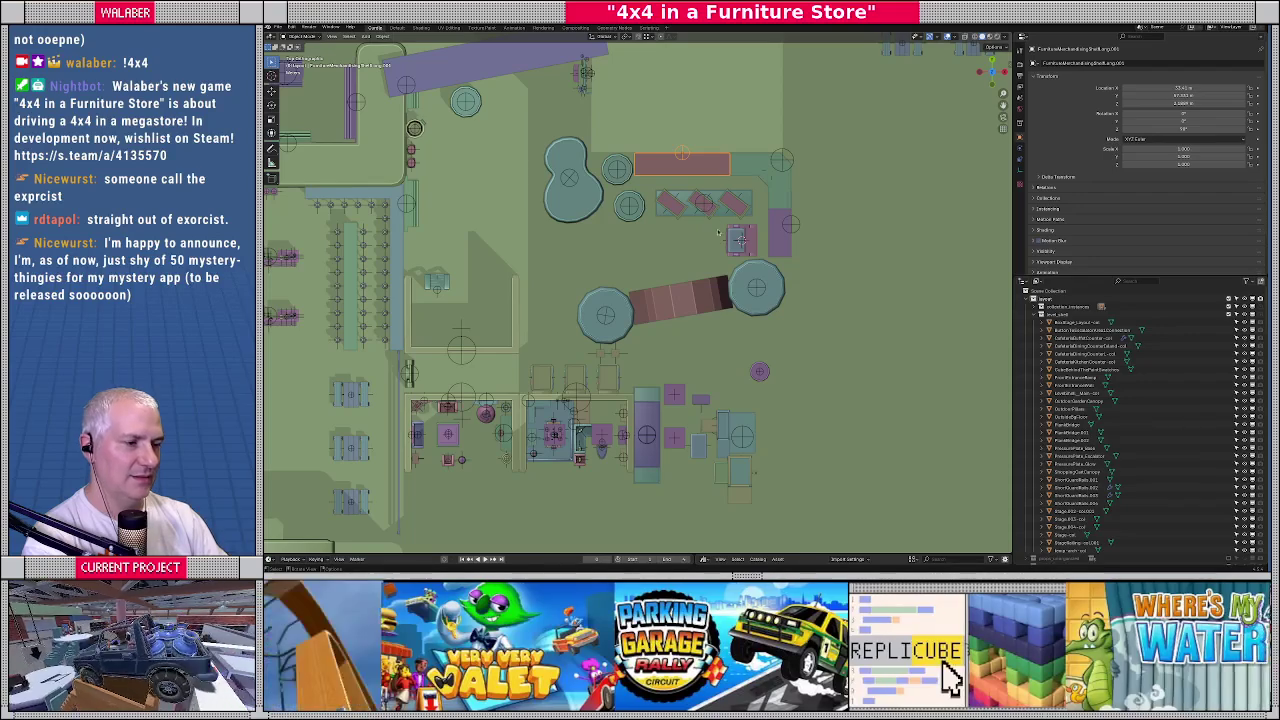
scroll(697, 233, down, 2)
shift+middle_drag(697, 233, 713, 190)
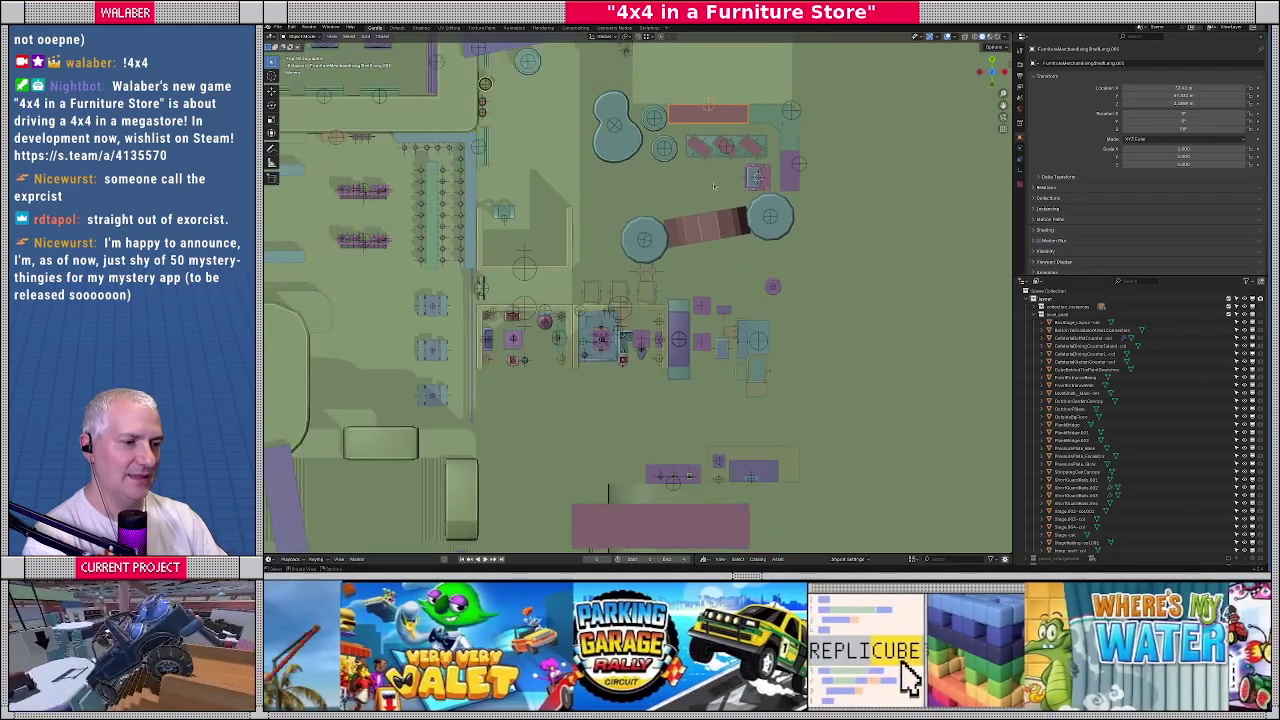
mouse_move(667, 142)
shift+middle_down()
mouse_move(751, 240)
mouse_move(689, 199)
mouse_move(730, 236)
shift+middle_up()
scroll(748, 182, up, 3)
scroll(730, 236, up, 2)
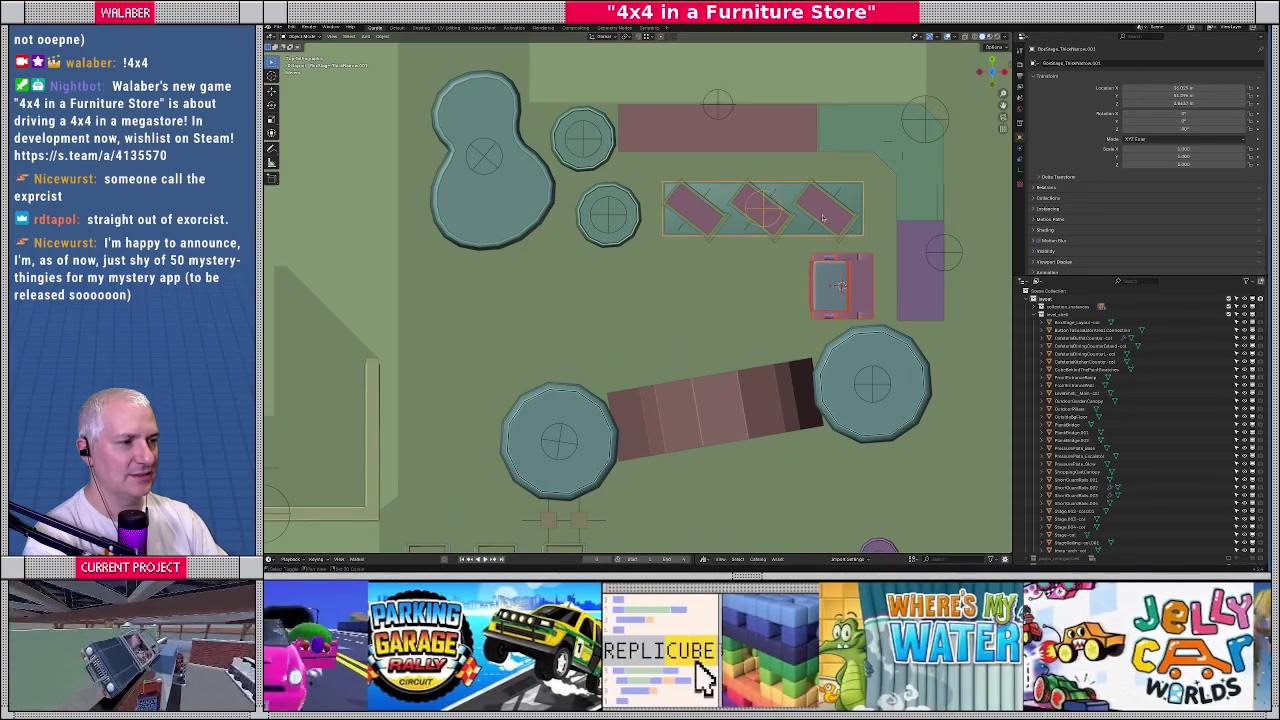
Move the teal display's pink tables and pallet group to the left
click(708, 226)
scroll(708, 226, down, 1)
scroll(748, 244, down, 1)
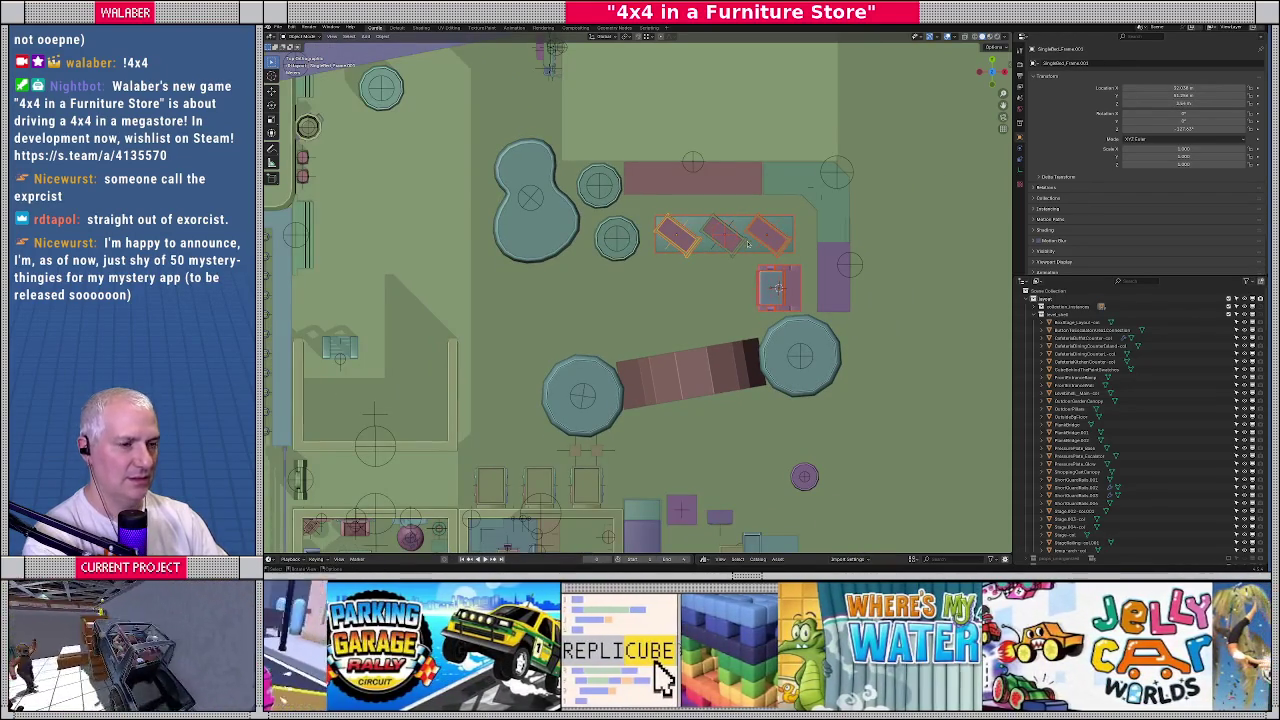
drag(747, 241, 428, 243)
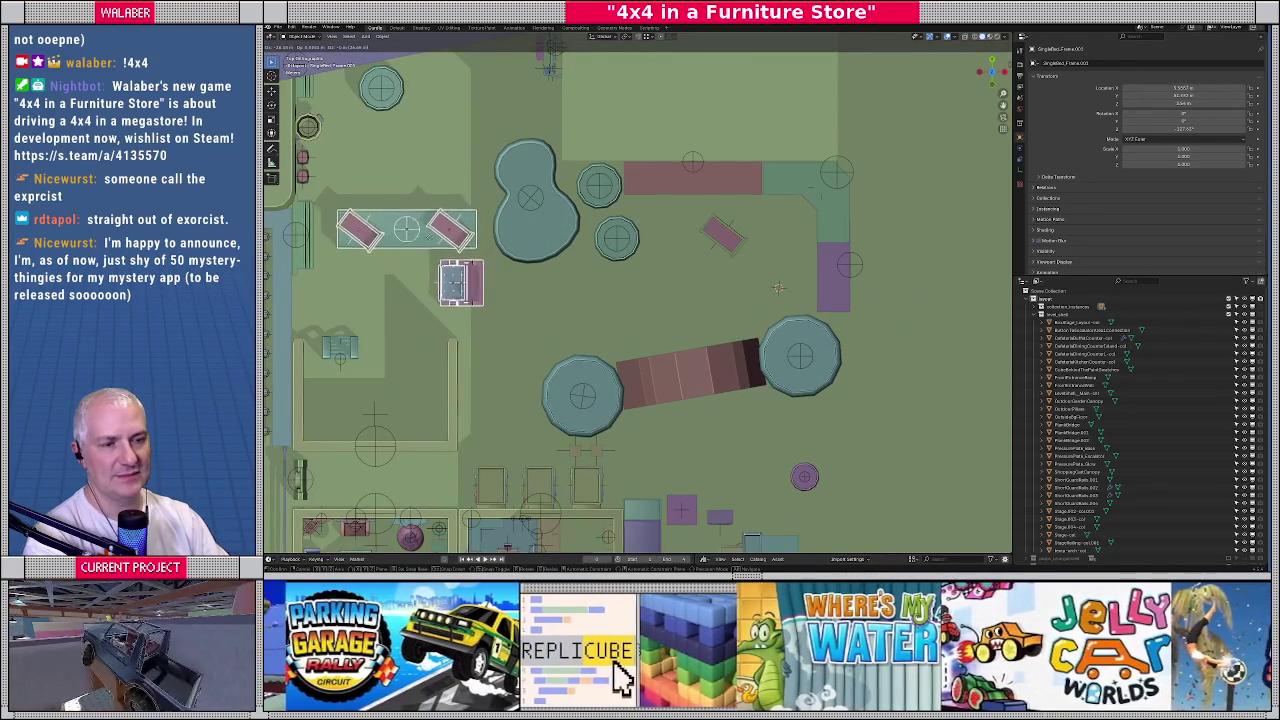
Bring the stray pink table left into the group
shift+middle_drag(740, 207, 741, 235)
drag(722, 274, 432, 277)
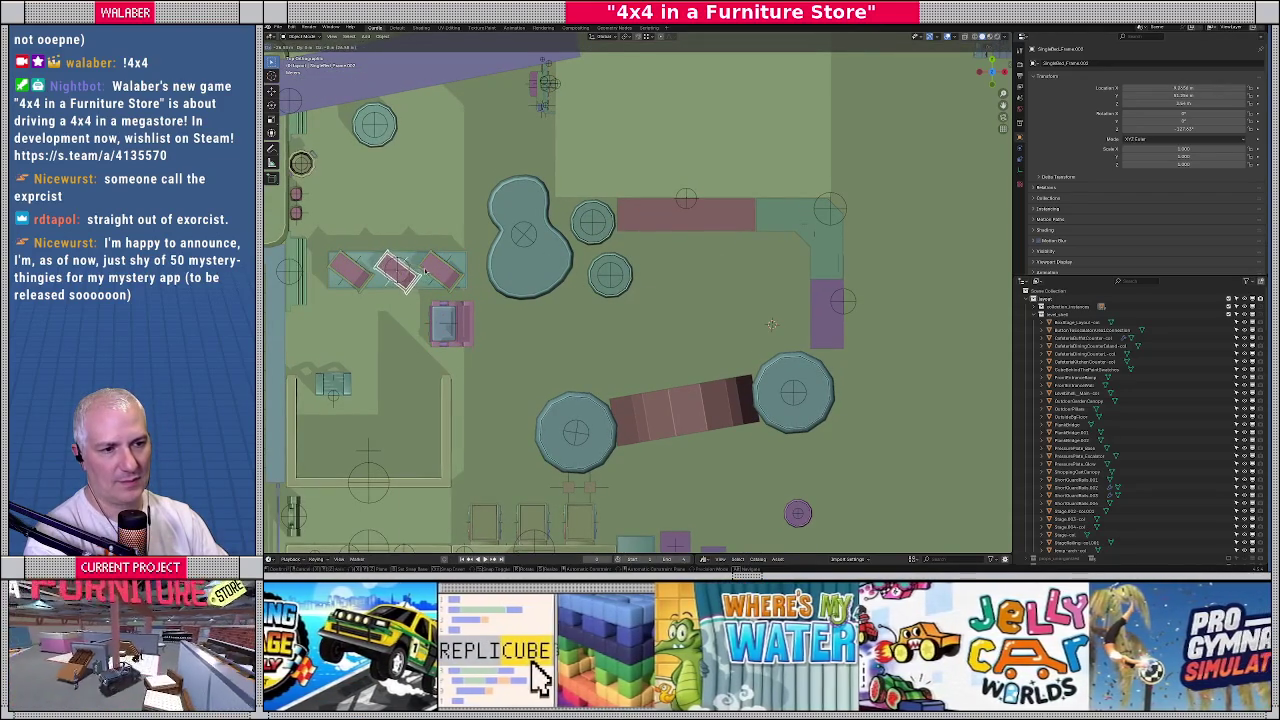
middle_drag(730, 293, 687, 238)
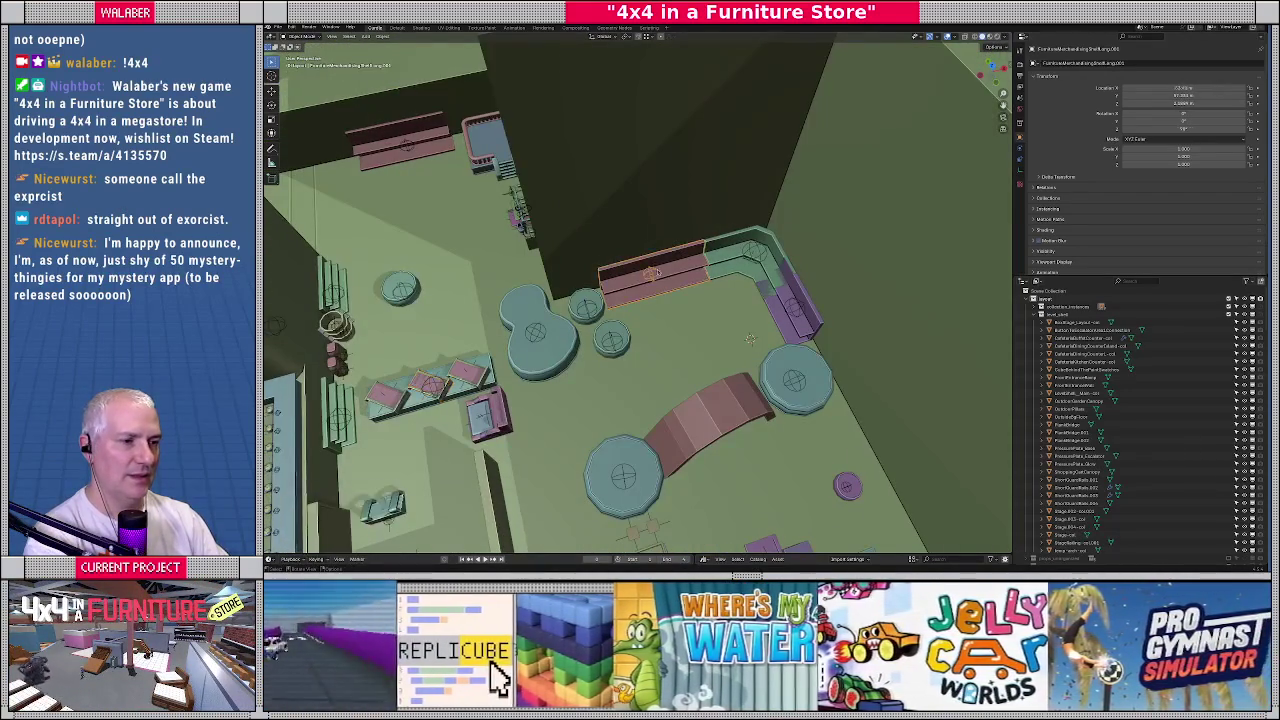
Rotate the long pink bench 90° and place it beside the round tables
click(655, 273)
scroll(658, 273, up, 2)
scroll(668, 275, up, 2)
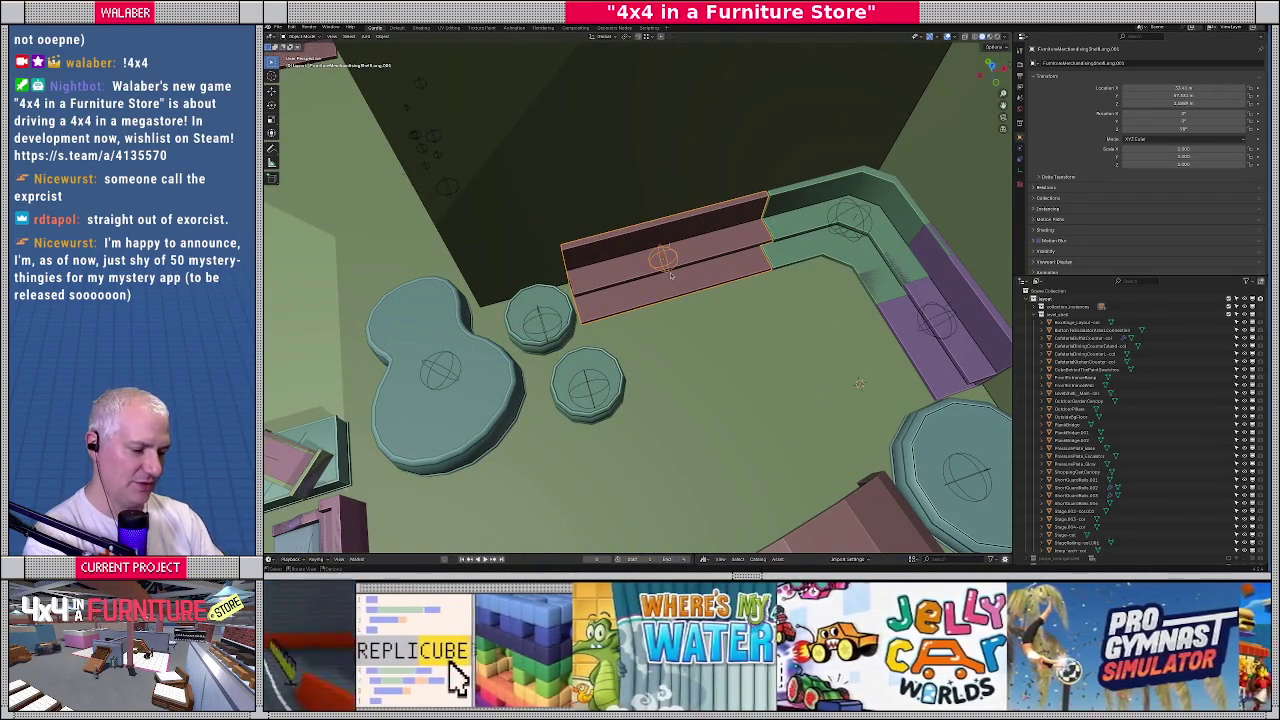
text(90)
key(Return)
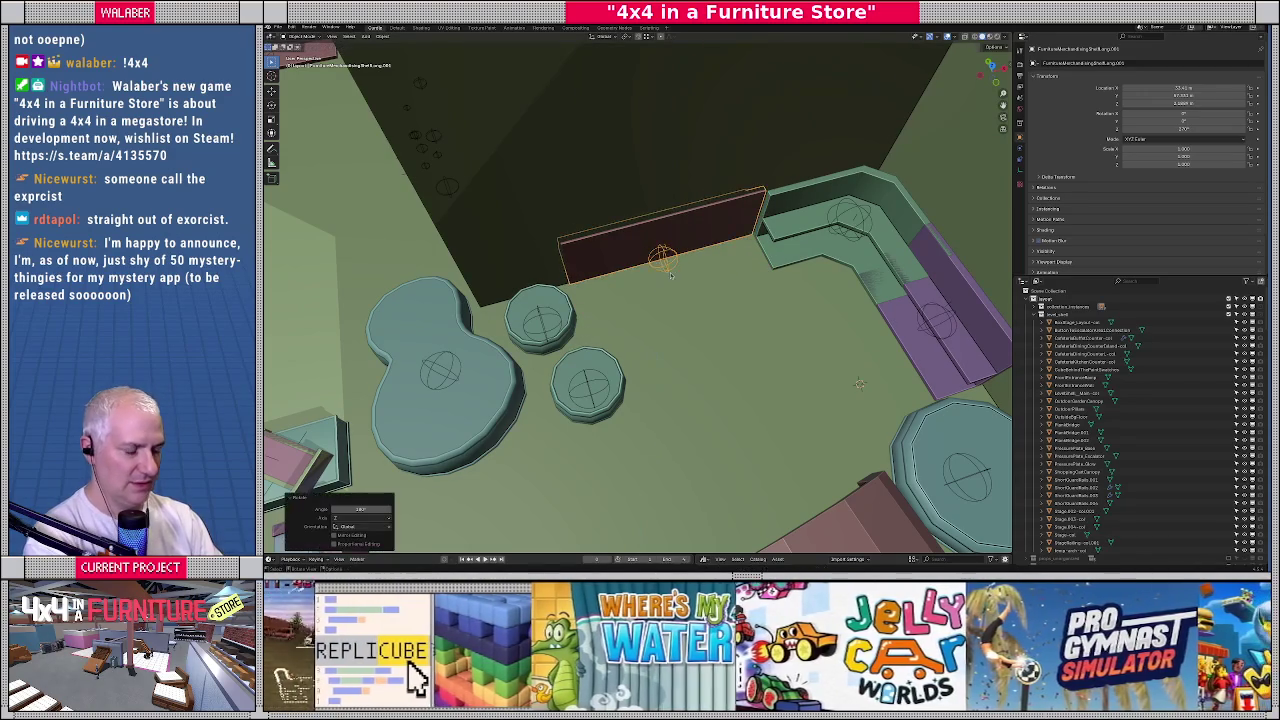
key(KP_7)
scroll(675, 265, down, 3)
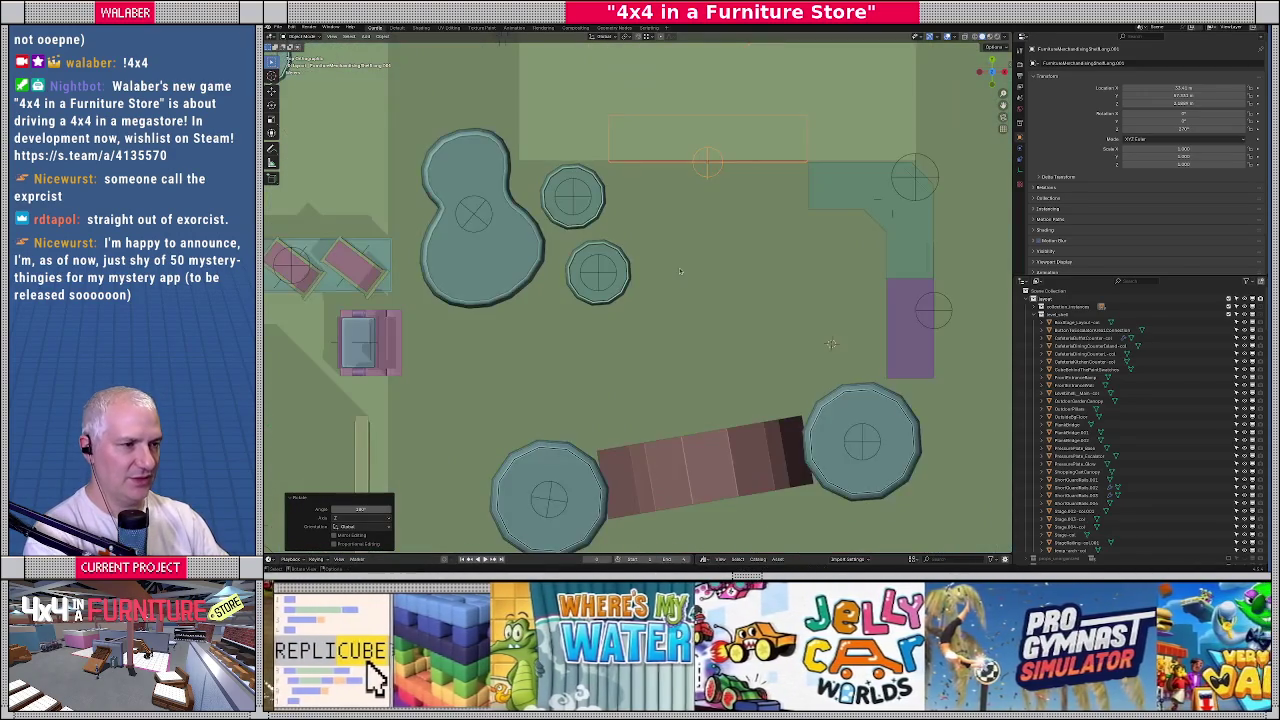
key(g)
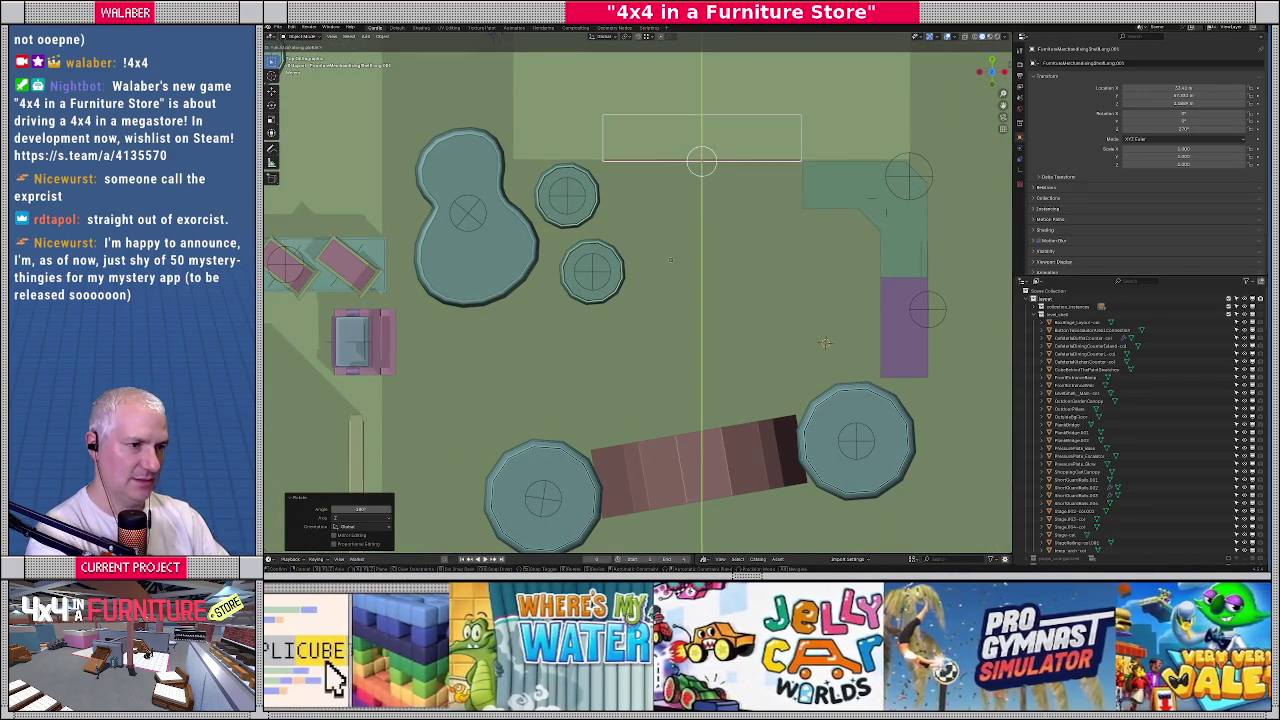
click(672, 312)
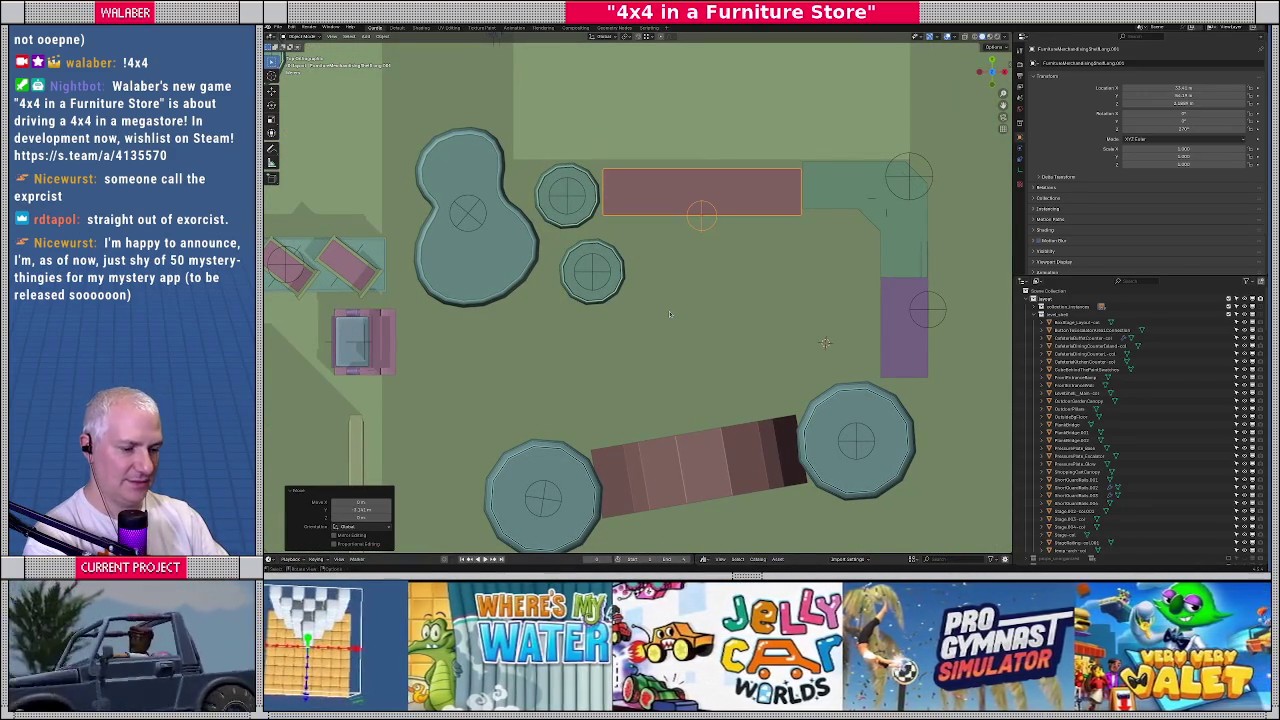
Duplicate the bench, turn the copy 180°, and set it against the first
key(shift+d)
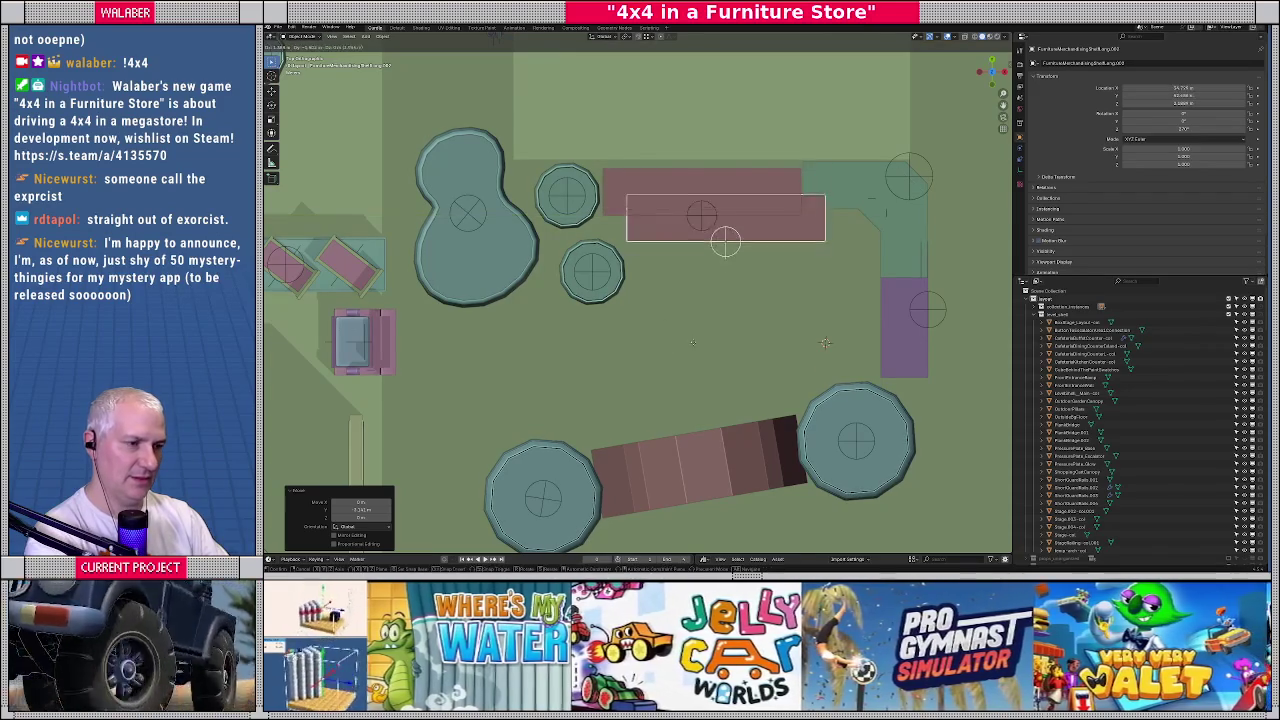
click(657, 380)
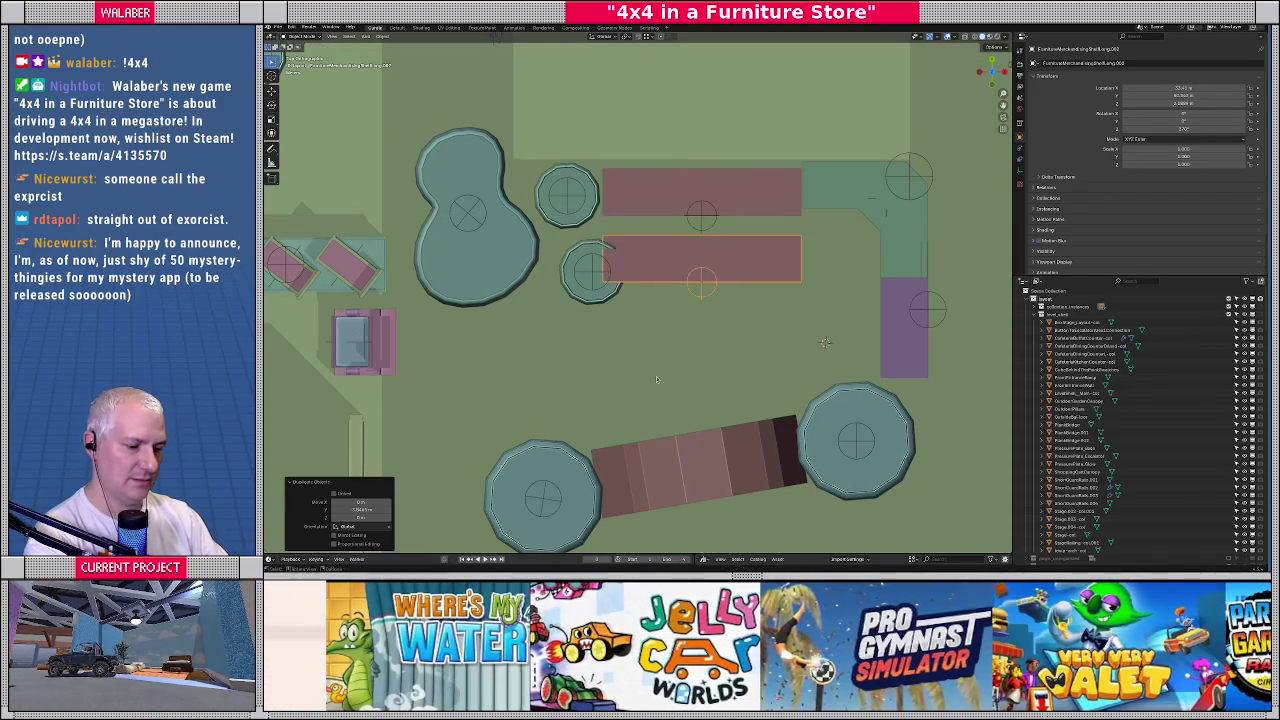
text(180)
key(Return)
mouse_move(657, 377)
middle_down()
mouse_move(893, 270)
mouse_move(721, 311)
middle_up()
scroll(721, 311, up, 5)
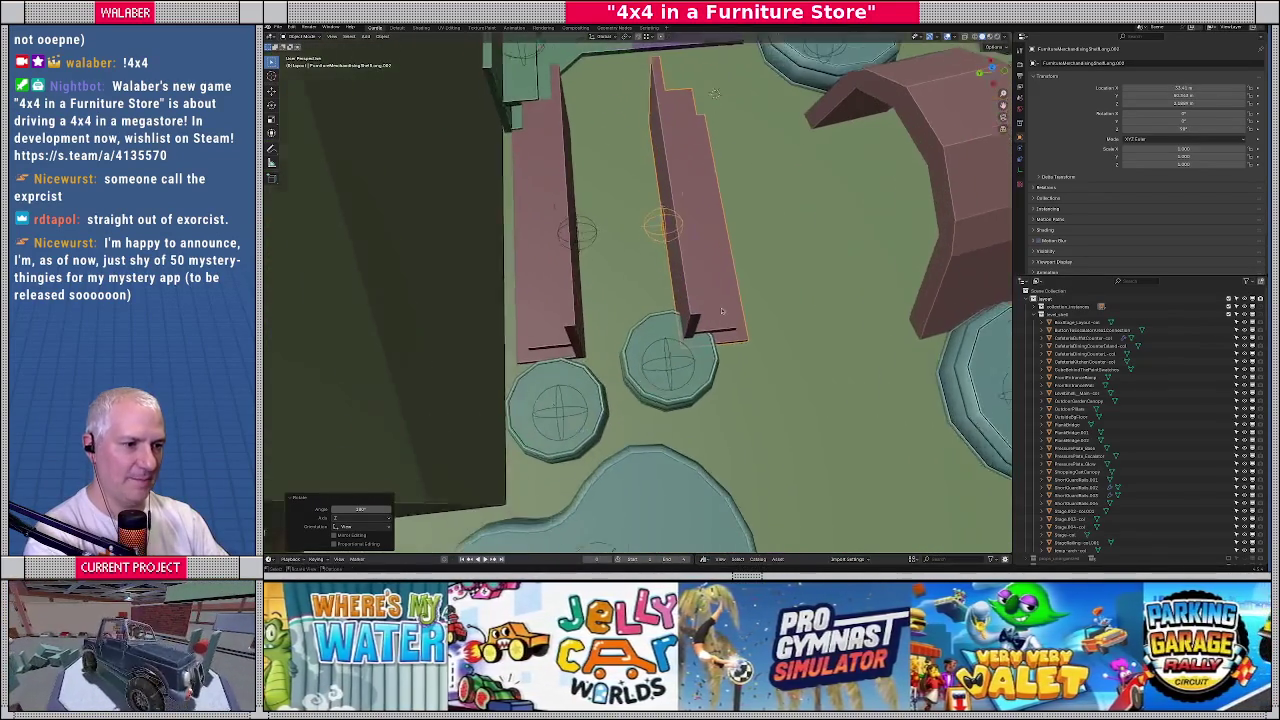
key(g)
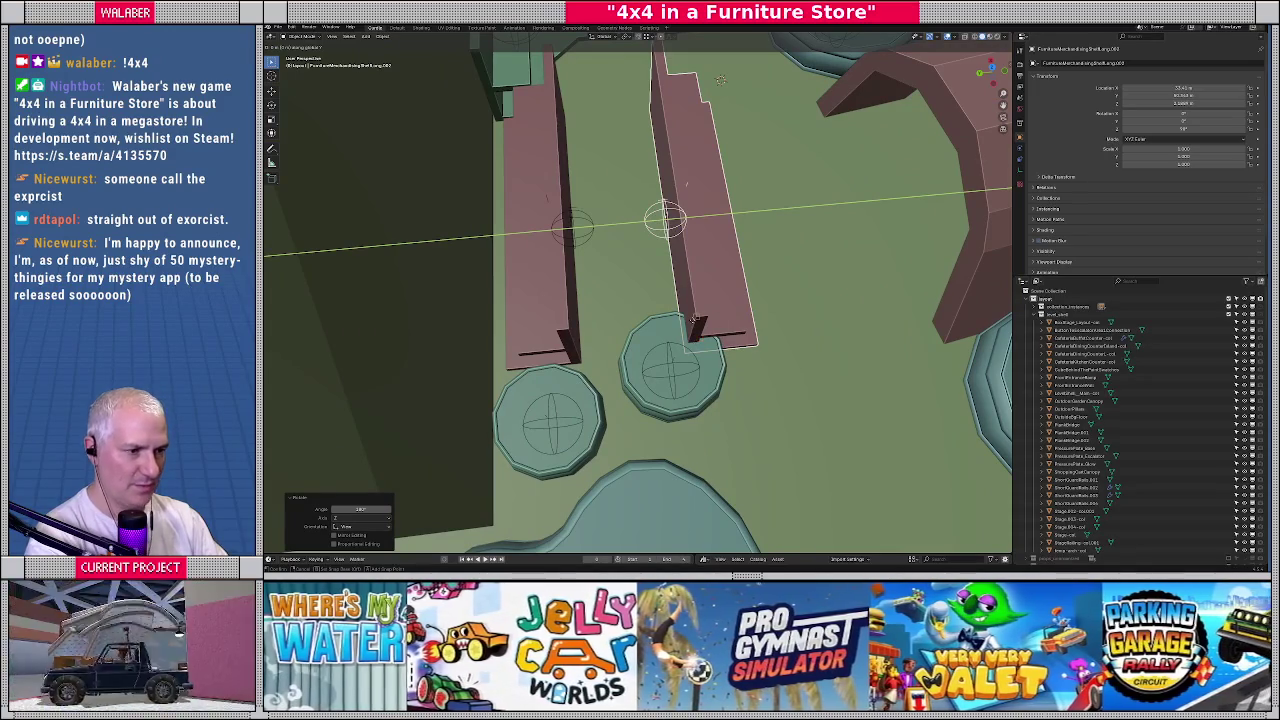
click(586, 325)
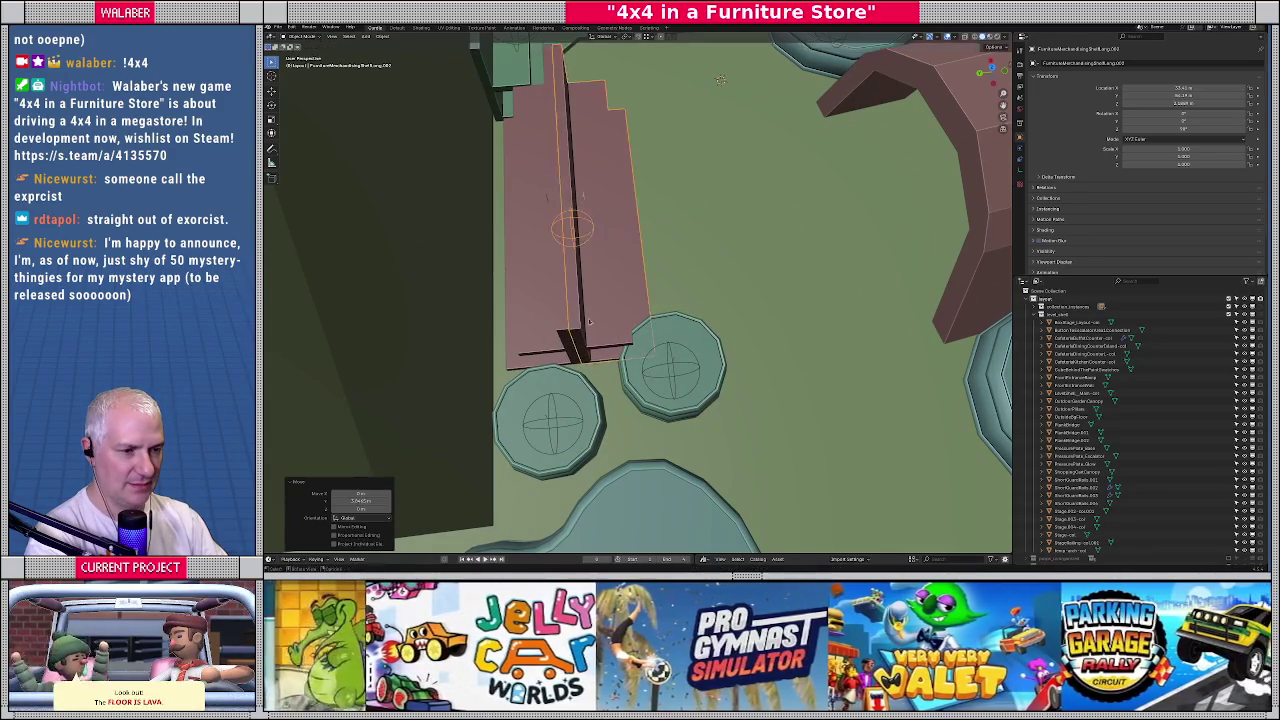
Make another bench copy offset along the Y axis in the negative direction
middle_drag(720, 80, 659, 320)
scroll(659, 320, up, 2)
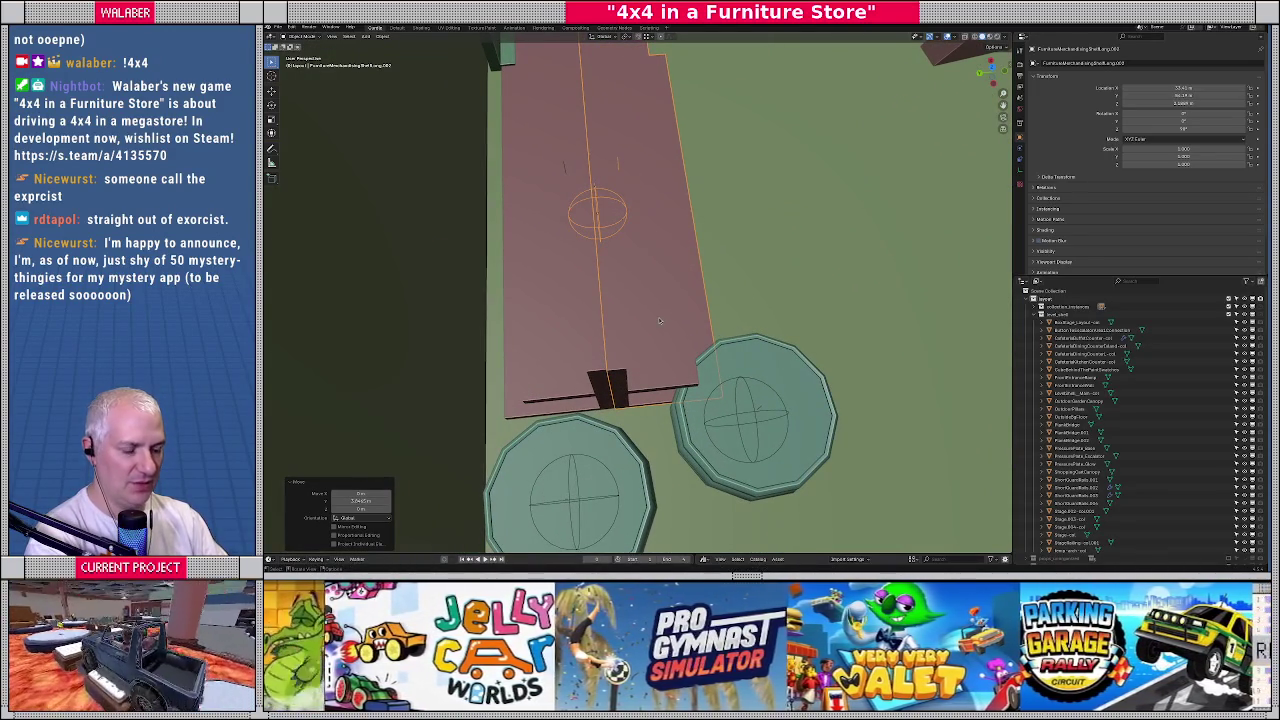
key(shift+d)
key(y)
key(minus)
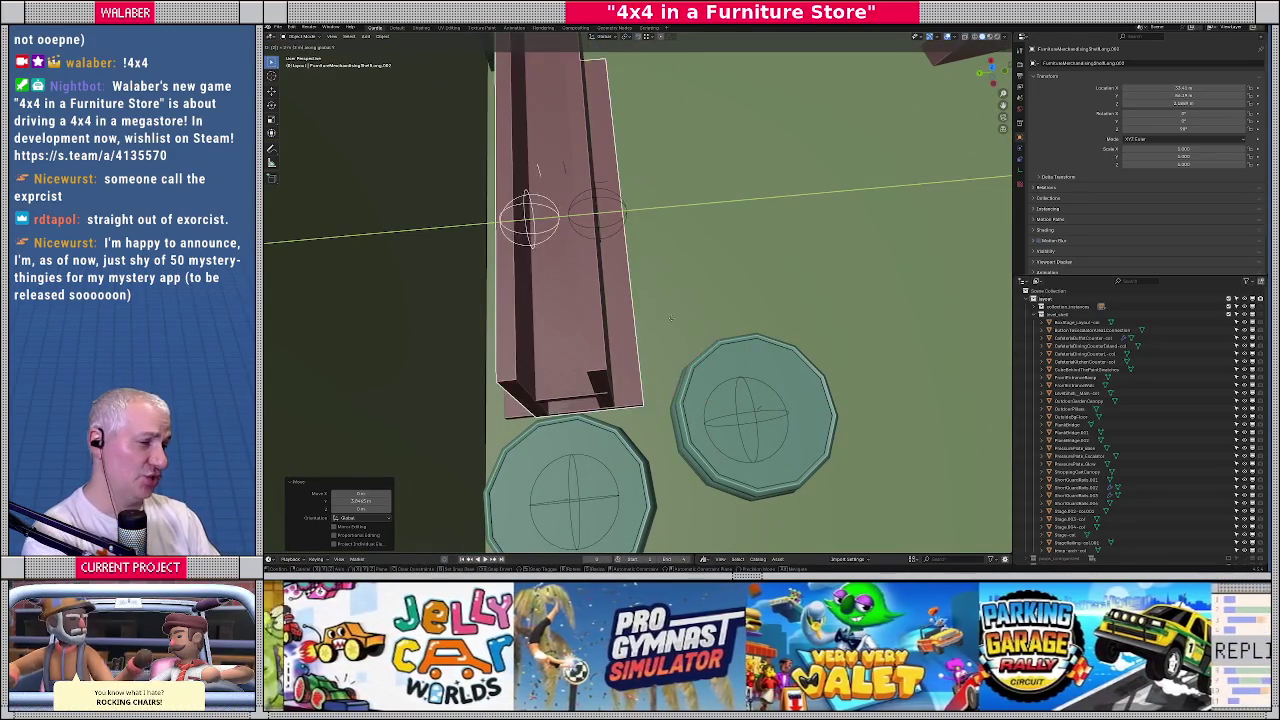
key(minus)
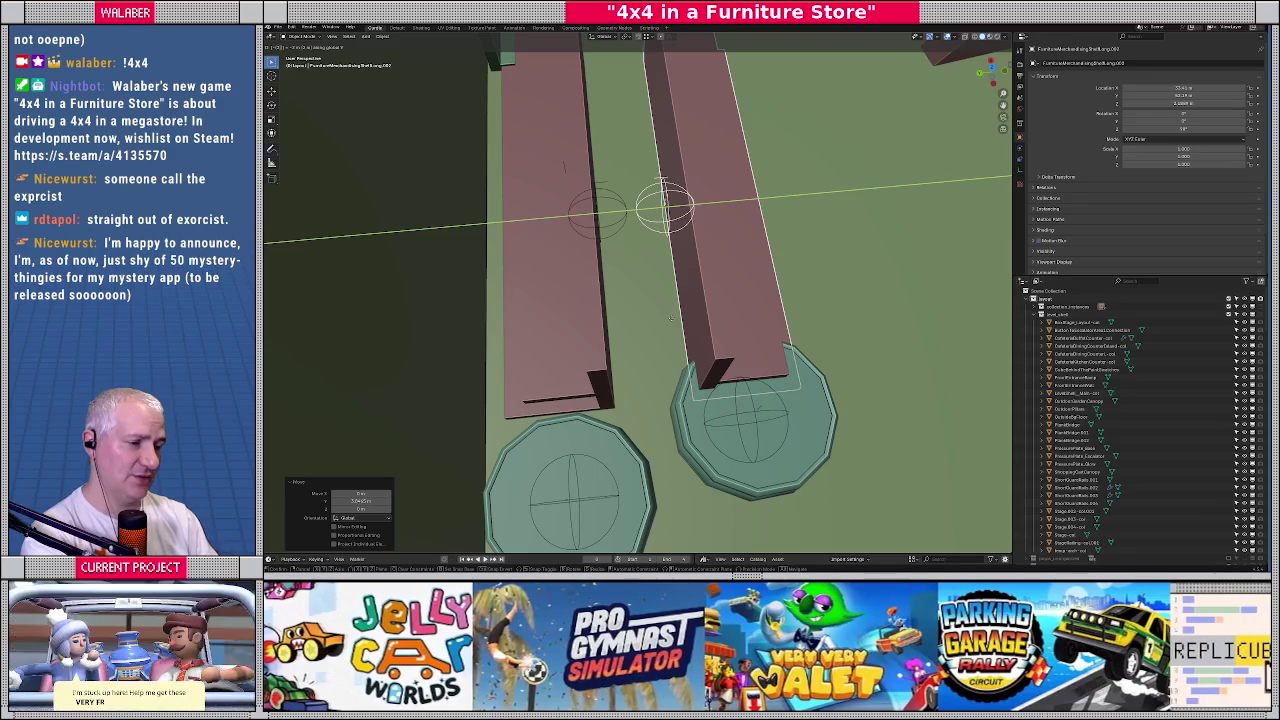
key(Return)
mouse_move(714, 348)
middle_down()
mouse_move(662, 293)
mouse_move(678, 236)
middle_up()
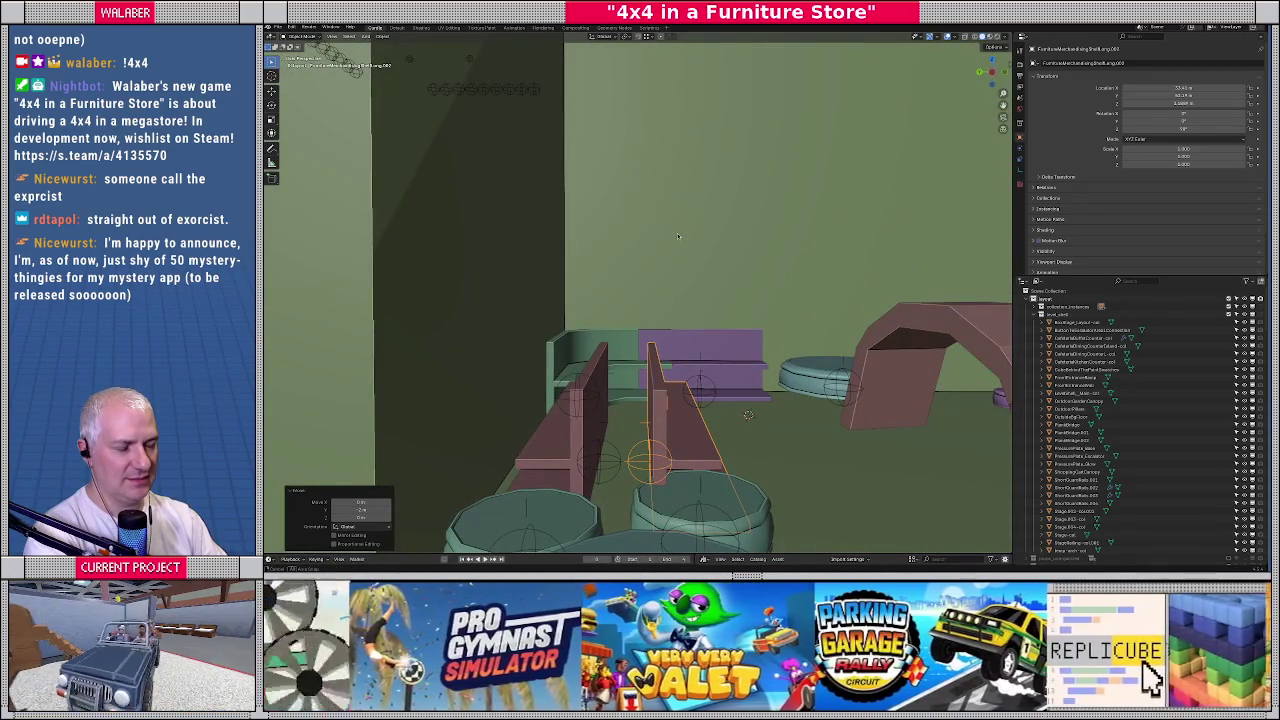
In top view, try moving the pallet over the round table, then cancel it
mouse_move(673, 315)
middle_down()
mouse_move(712, 329)
mouse_move(640, 300)
middle_up()
key(KP_7)
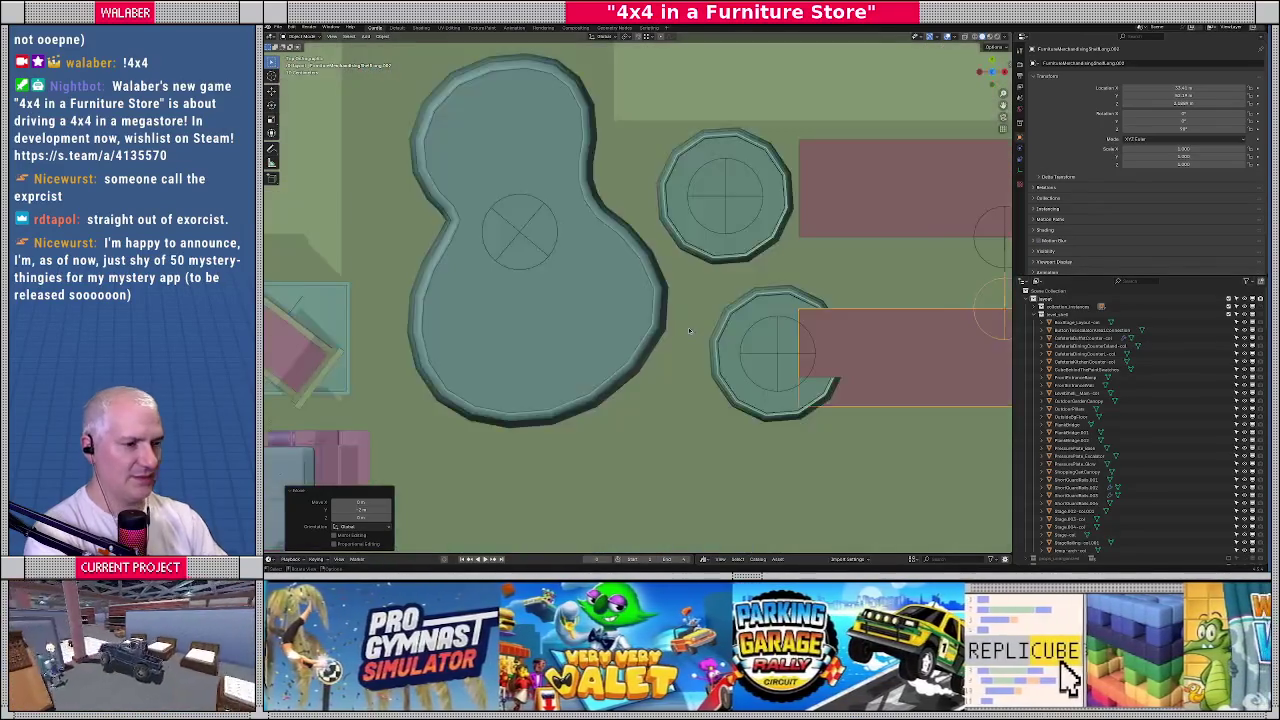
scroll(570, 295, down, 2)
drag(505, 345, 748, 314)
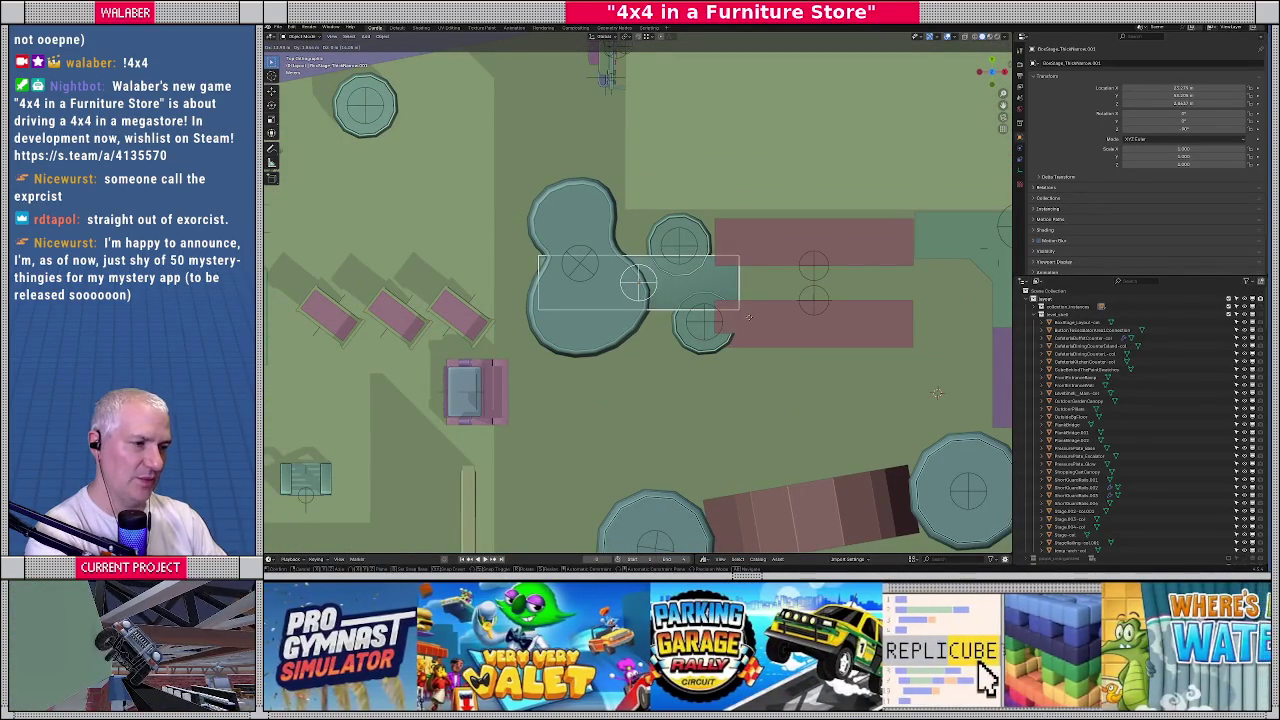
key(Escape)
Select the lower long pink bench and start moving it along the Y axis
middle_drag(749, 316, 759, 305)
click(757, 290)
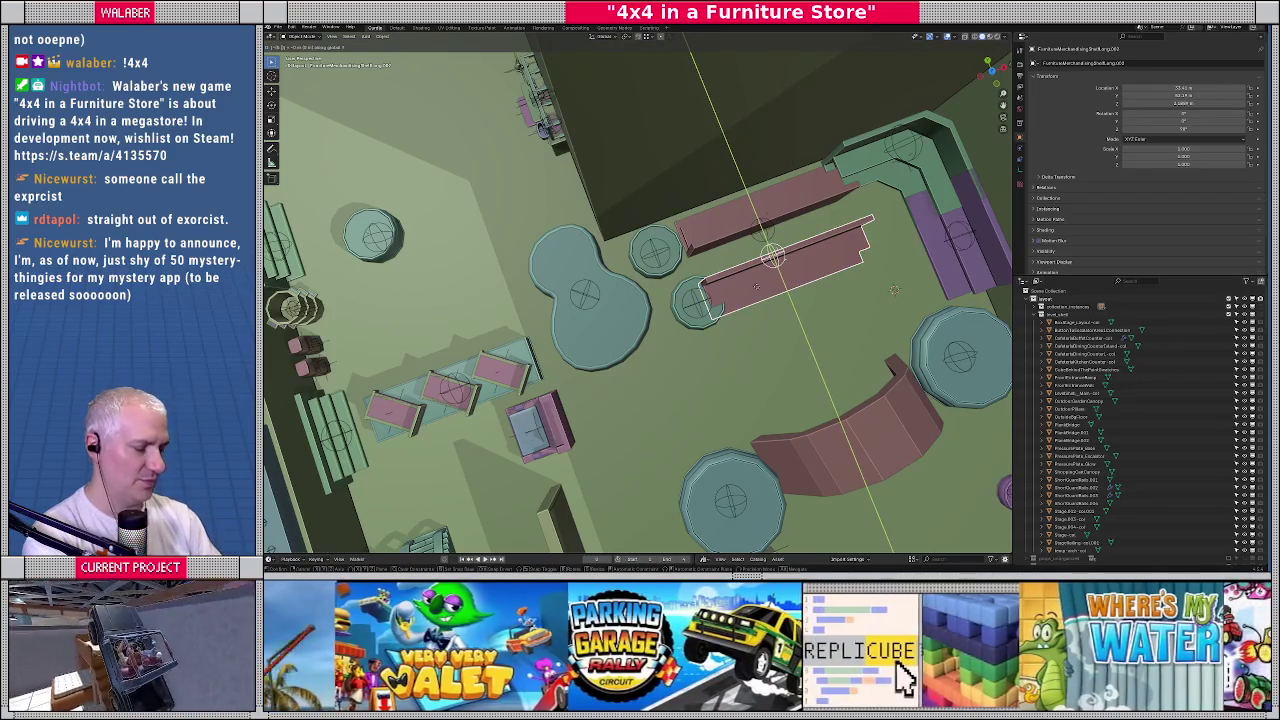
click(757, 290)
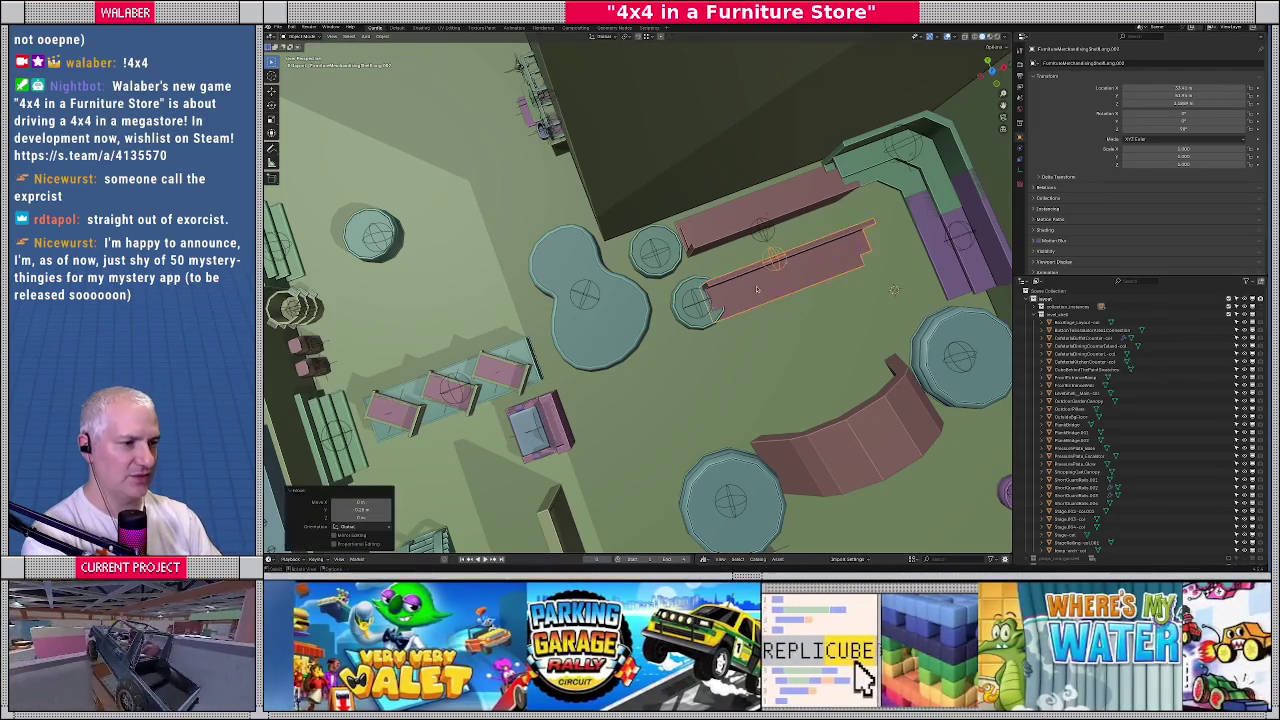
scroll(757, 290, up, 5)
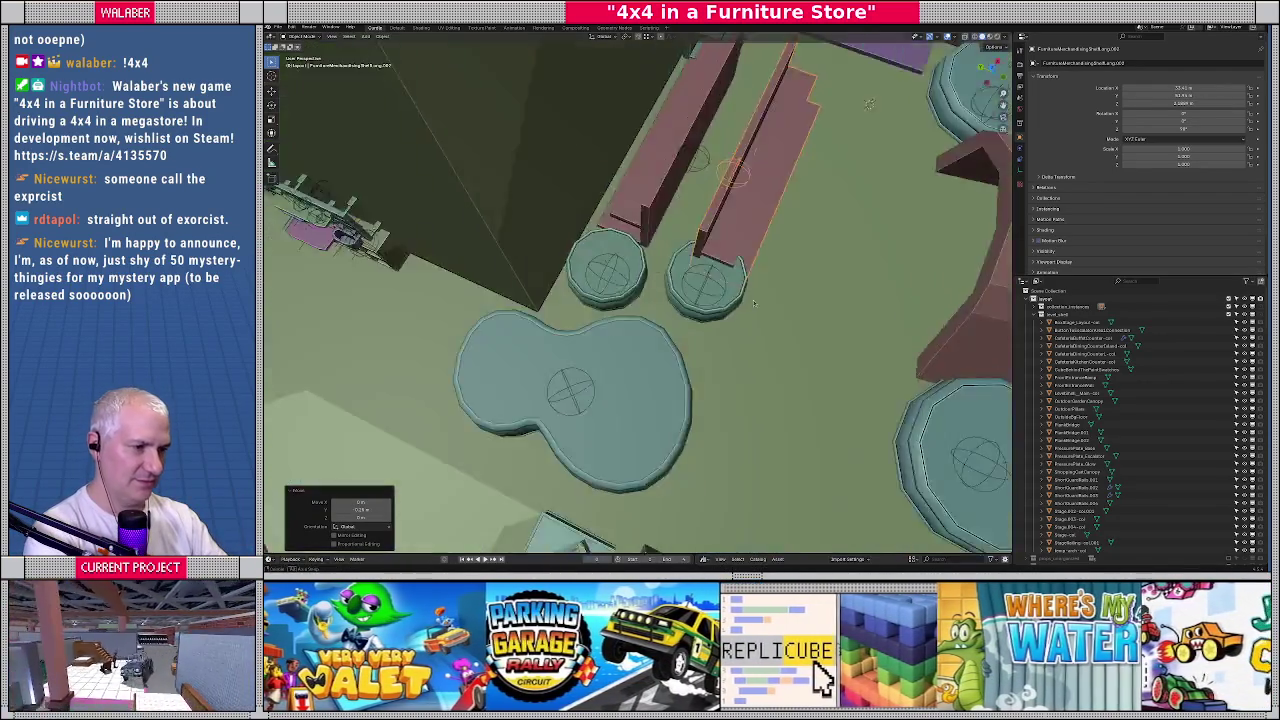
mouse_move(757, 290)
middle_down()
mouse_move(662, 321)
mouse_move(642, 345)
middle_up()
key(g)
key(y)
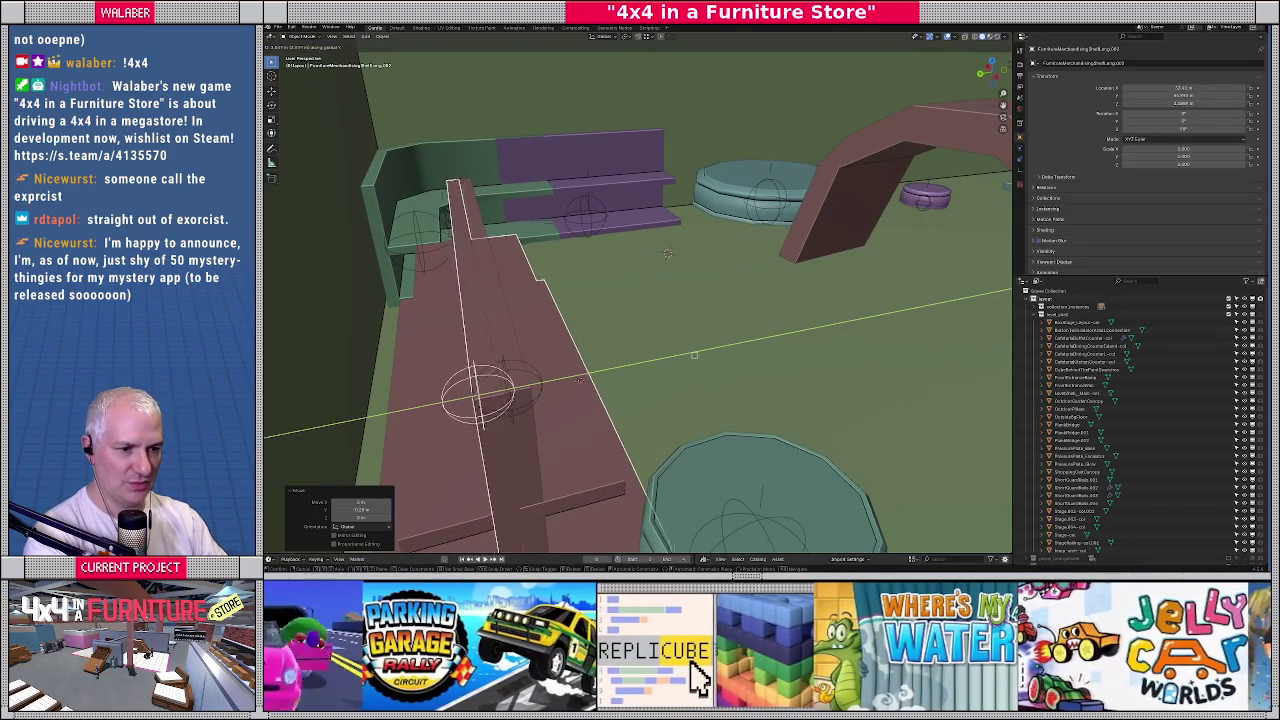
Cancel the constrained move and reposition the bench freely
key(Escape)
key(g)
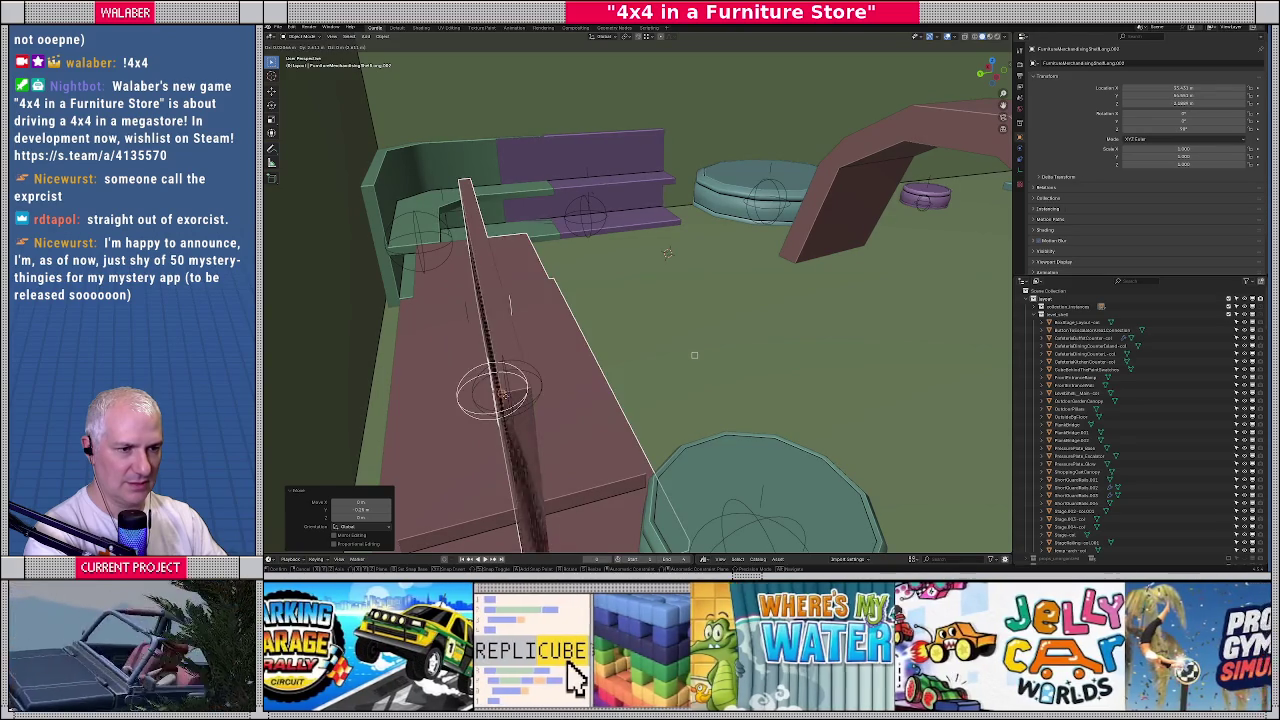
click(538, 396)
middle_drag(543, 394, 541, 376)
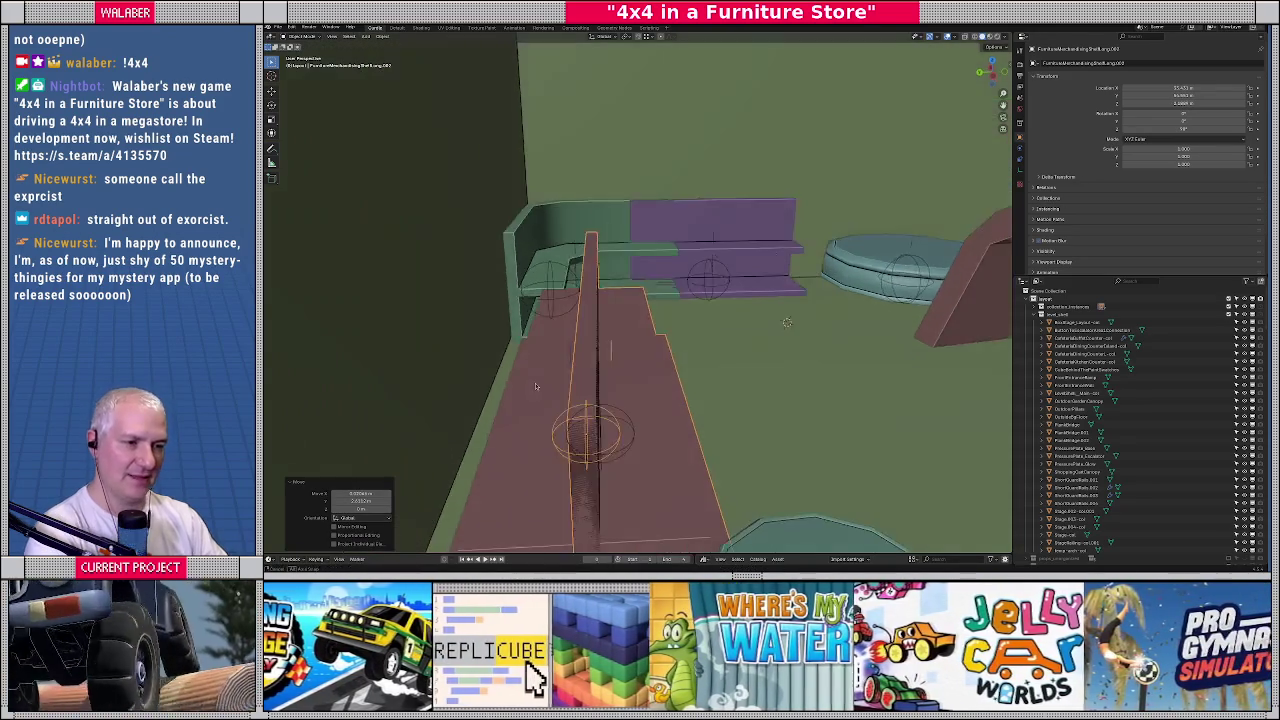
Shift the bench along Y with a typed offset, starting from 10, and check the pair
text(gy)
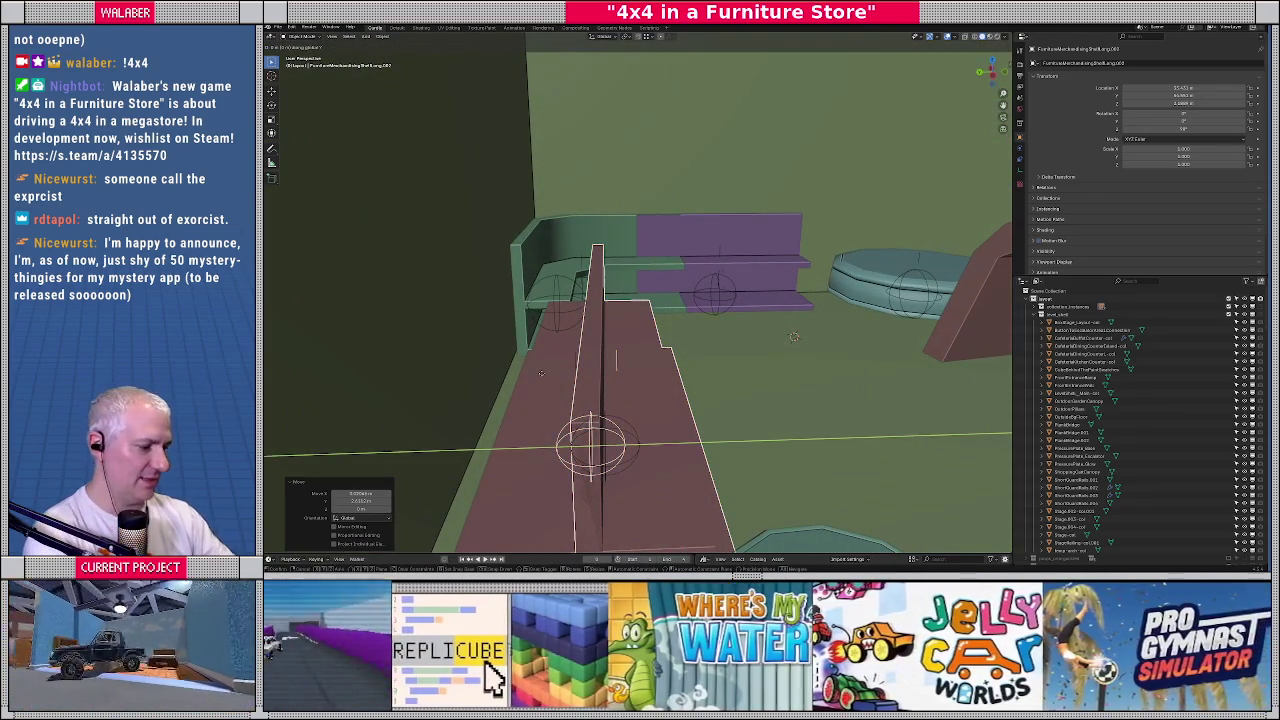
text(1)
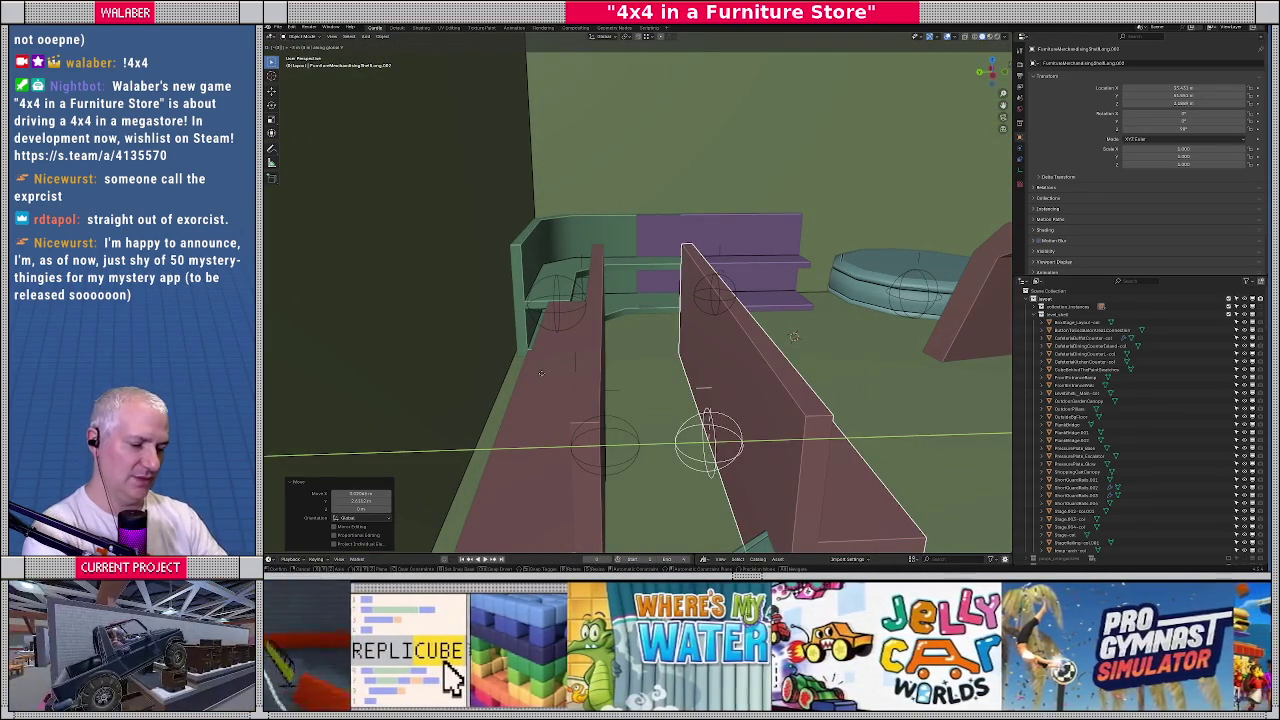
text(0)
key(BackSpace)
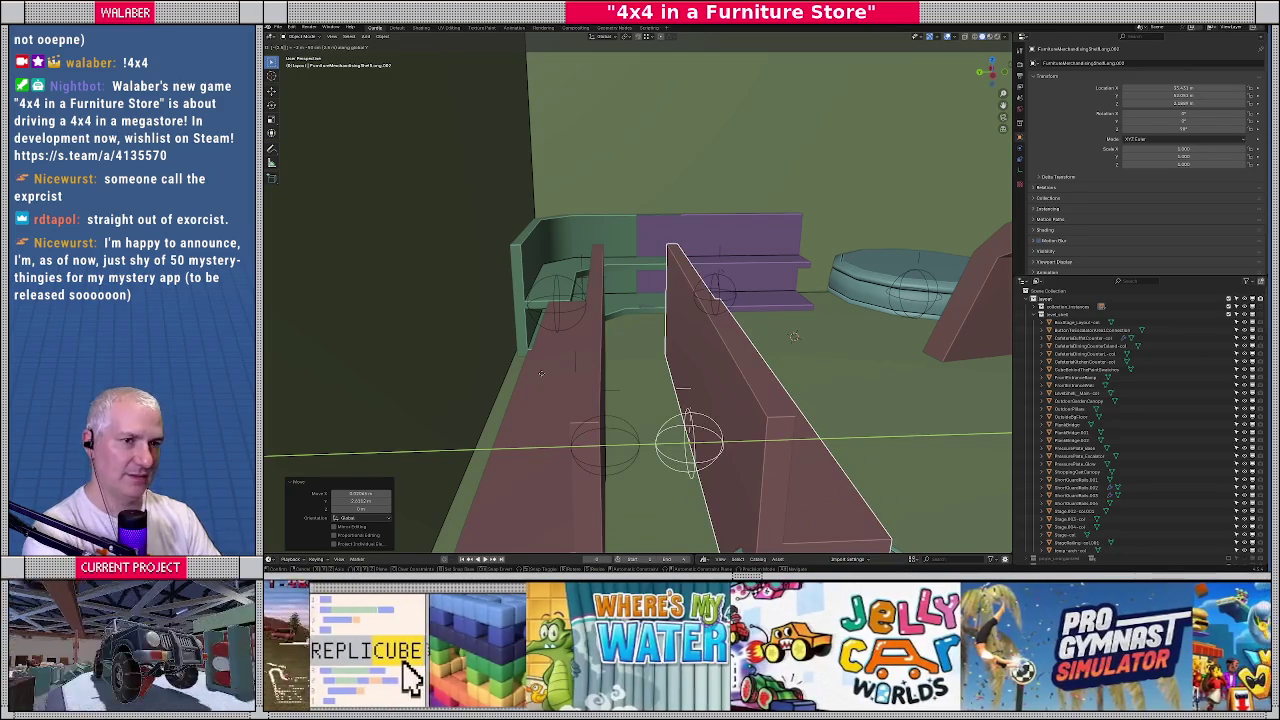
key(Return)
middle_drag(751, 370, 680, 374)
scroll(698, 356, down, 3)
middle_drag(682, 380, 652, 399)
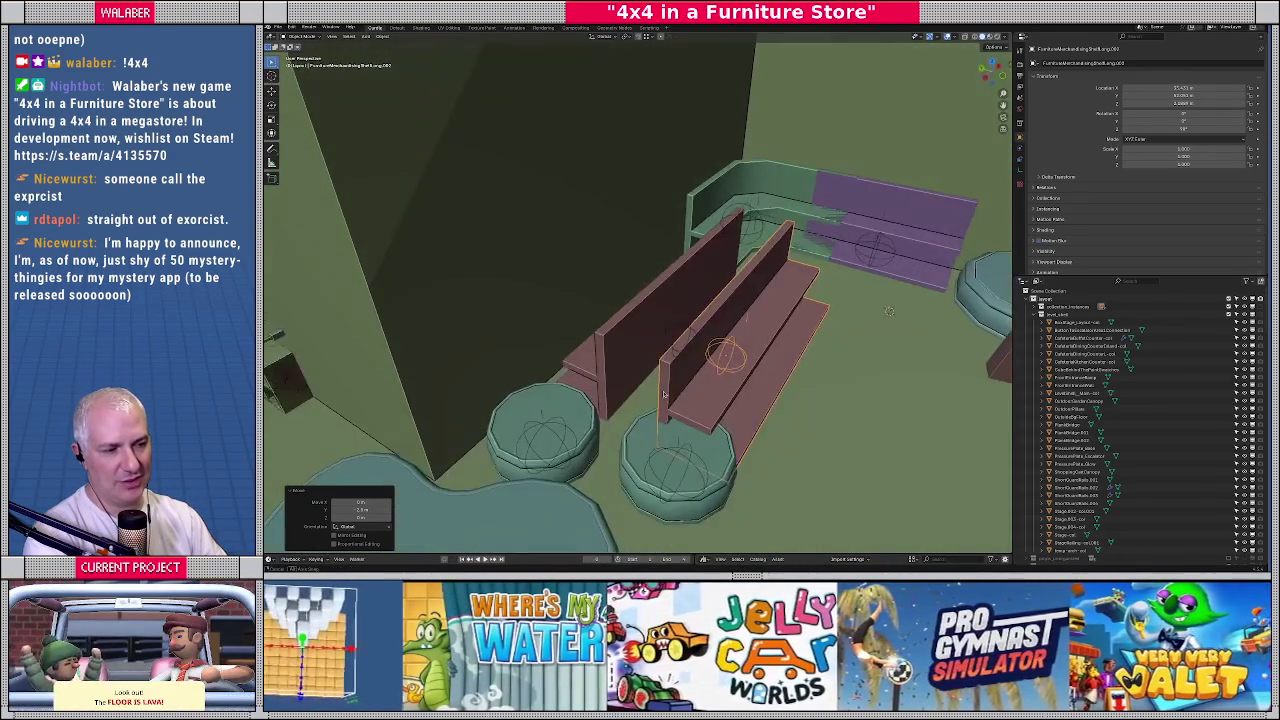
Zoom out over the whole store, deselect everything with Alt+A, and open the File menu
scroll(648, 371, down, 3)
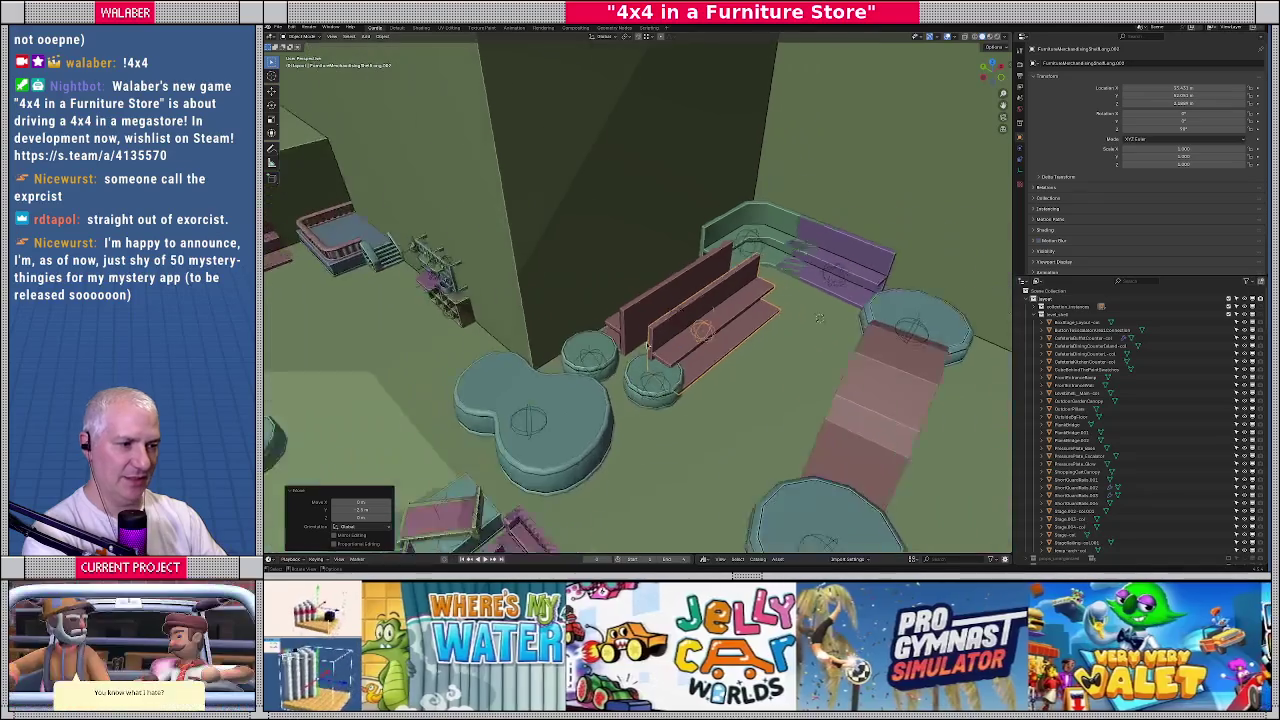
scroll(630, 362, down, 3)
scroll(610, 352, down, 3)
scroll(588, 343, down, 2)
scroll(587, 343, up, 2)
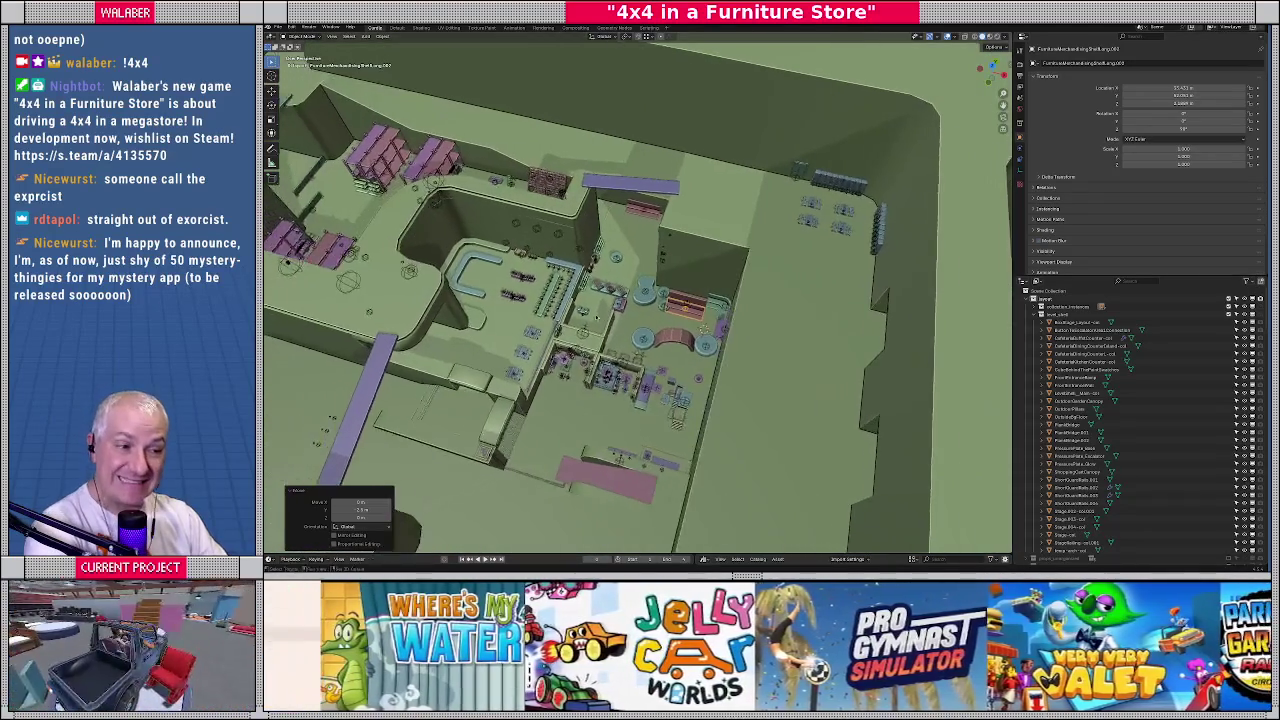
scroll(505, 228, up, 2)
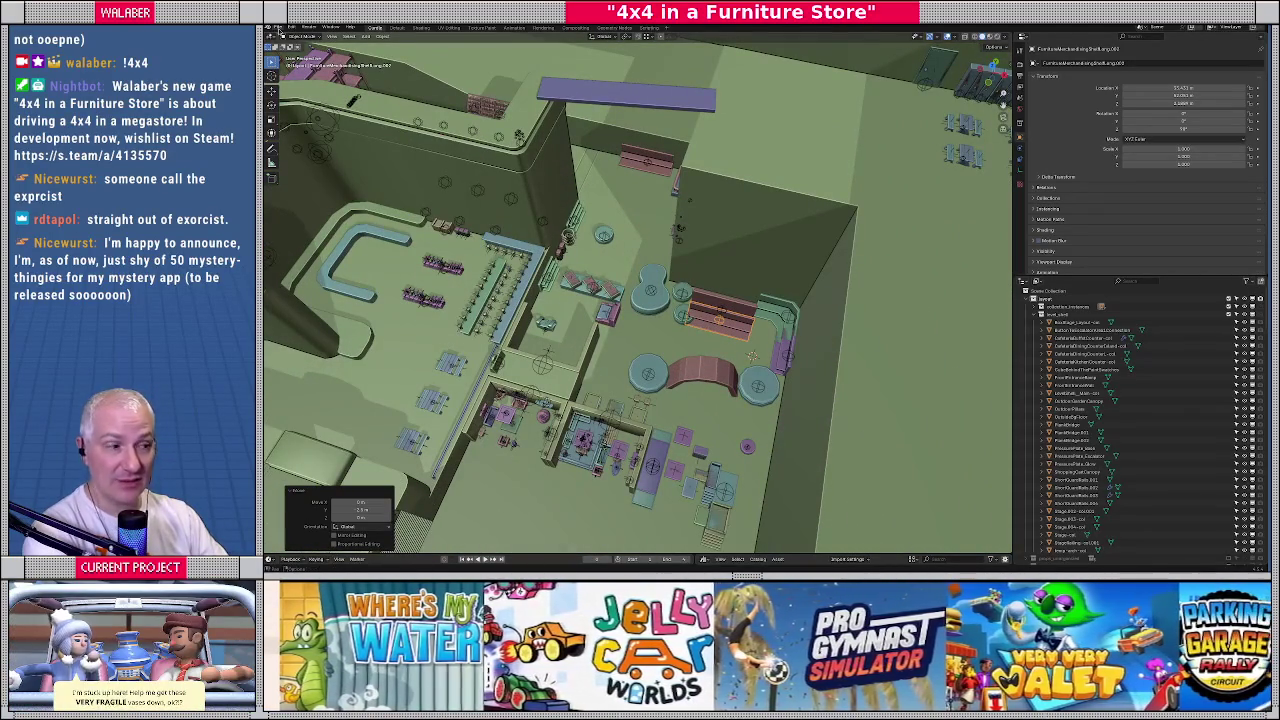
key(alt+a)
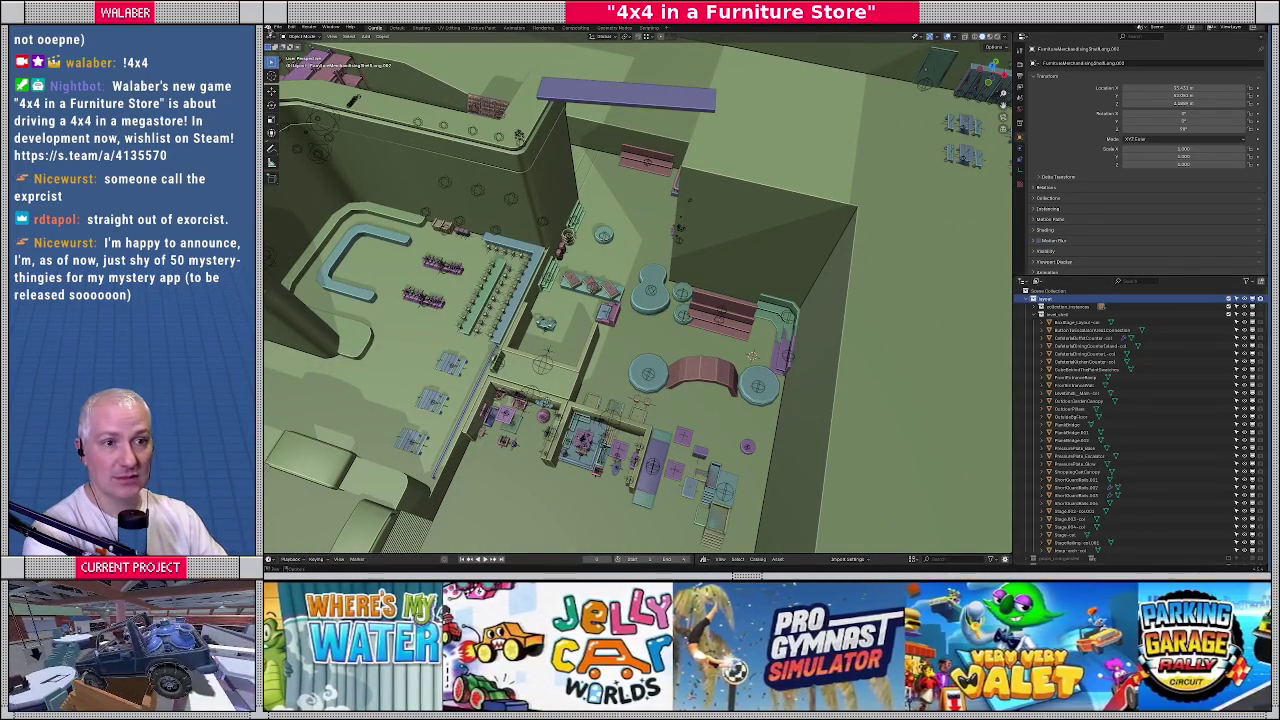
click(280, 27)
mouse_move(295, 146)
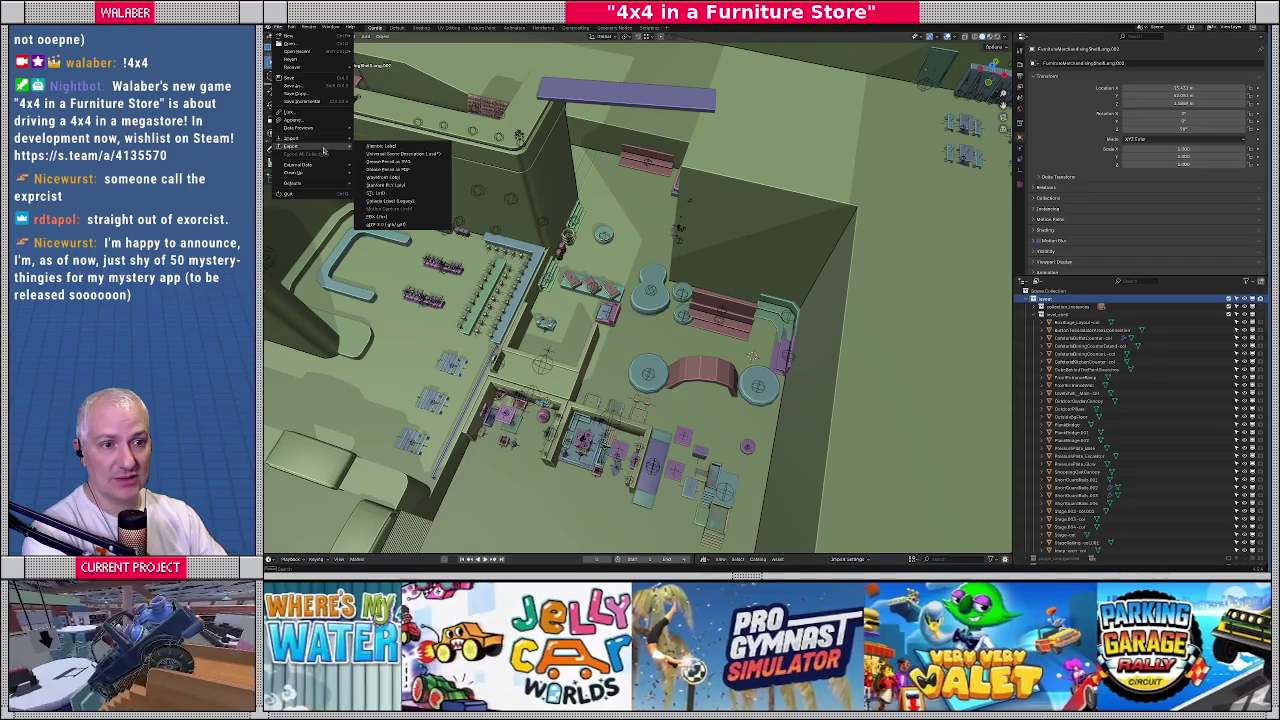
Export the layout as glTF 2.0 to layout.gltf, then switch to Godot
click(420, 225)
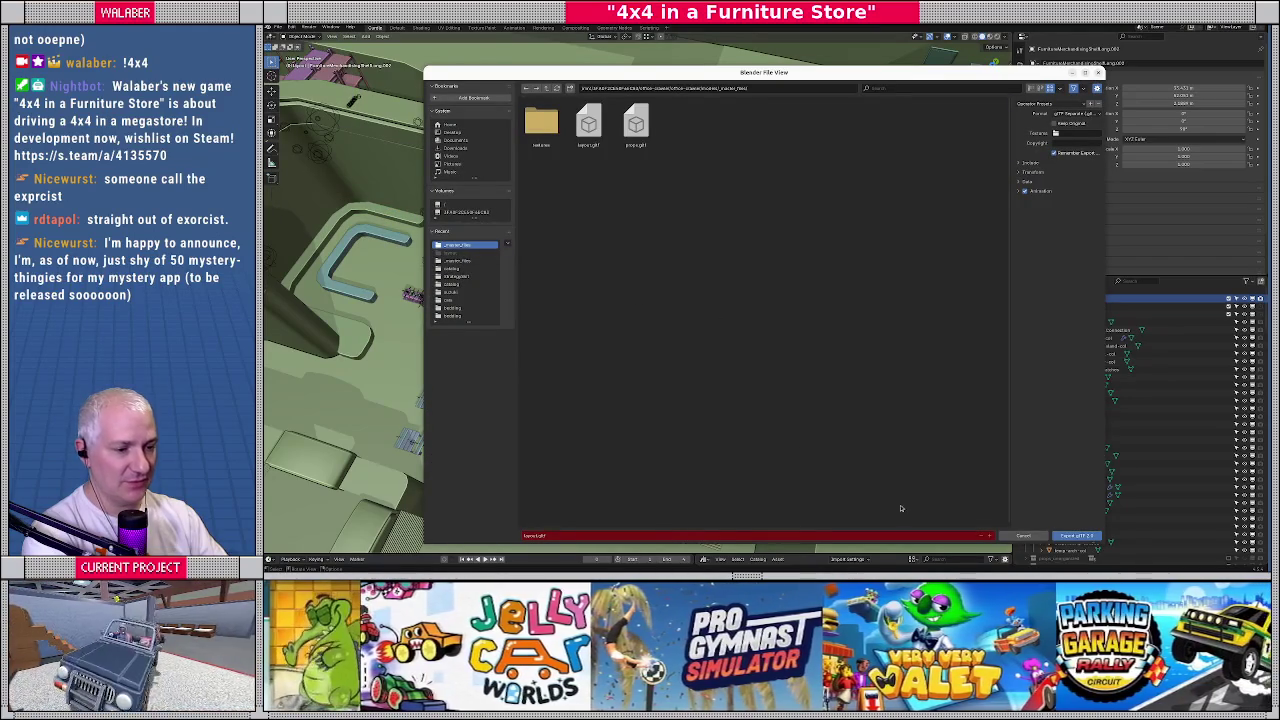
click(1076, 537)
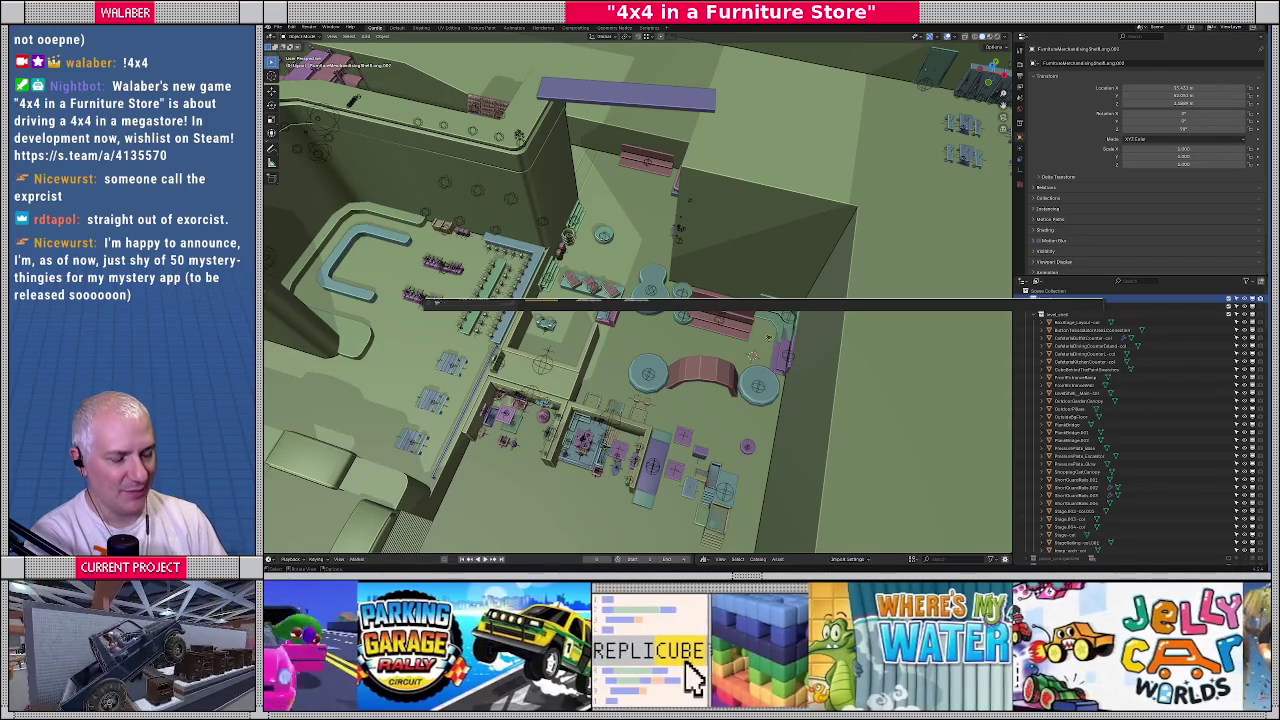
scroll(741, 339, up, 3)
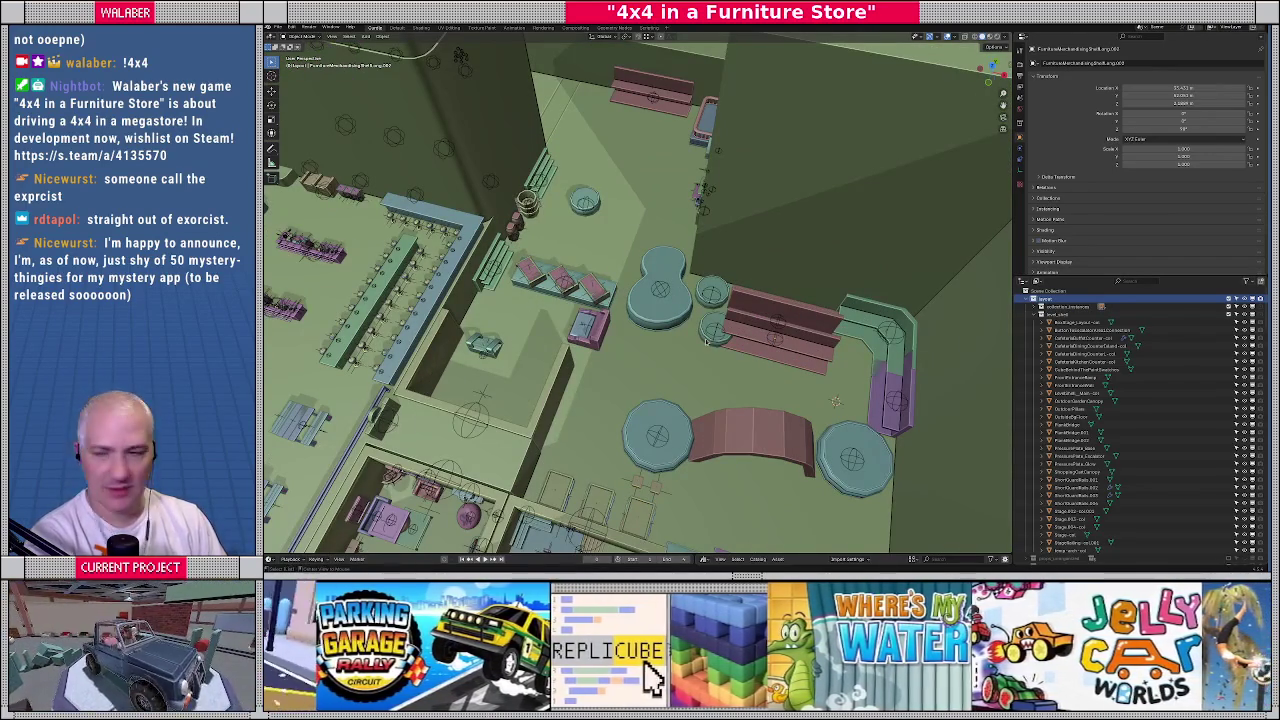
key(alt+Tab)
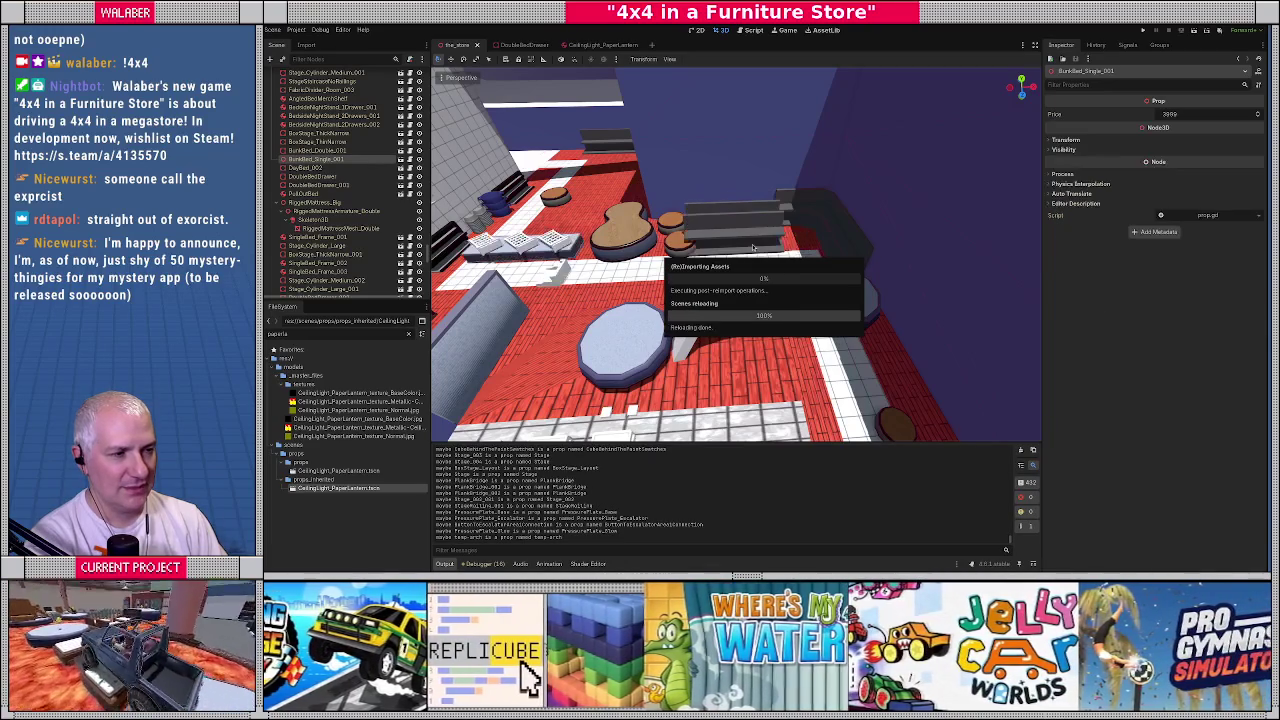
Look over the reimported store scene in Godot and run the game with F5
middle_drag(688, 256, 697, 267)
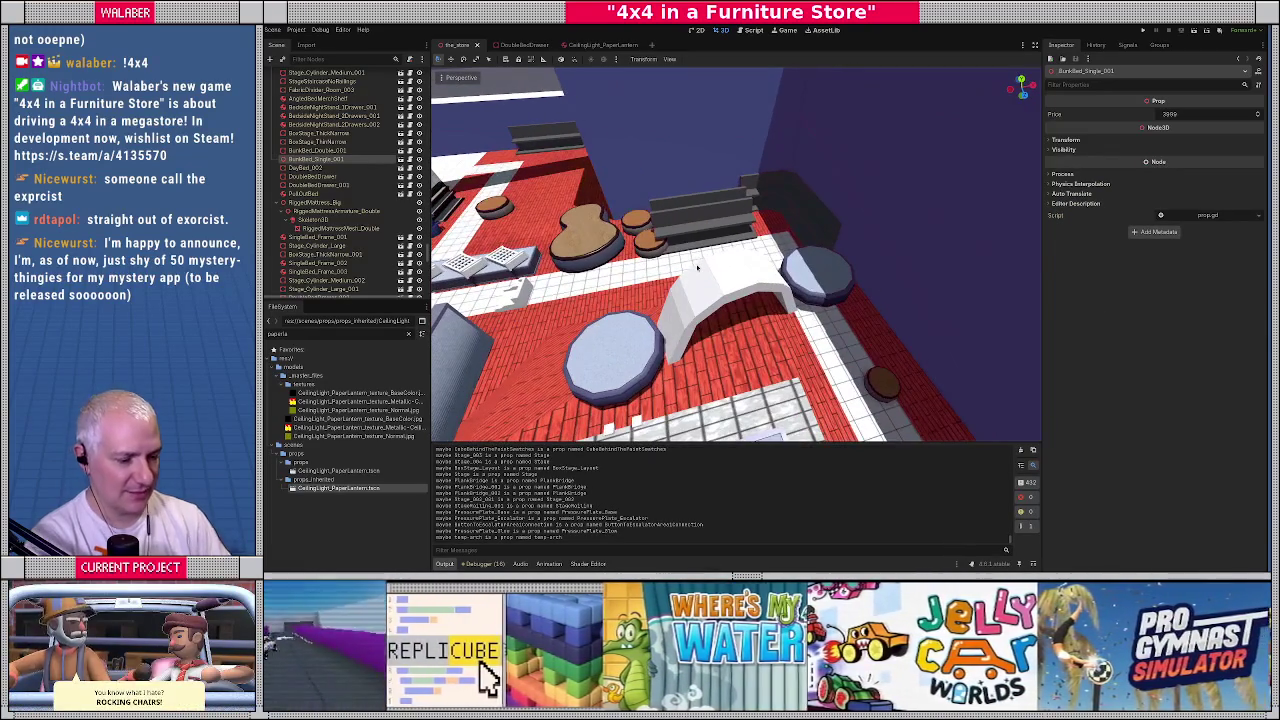
key(F5)
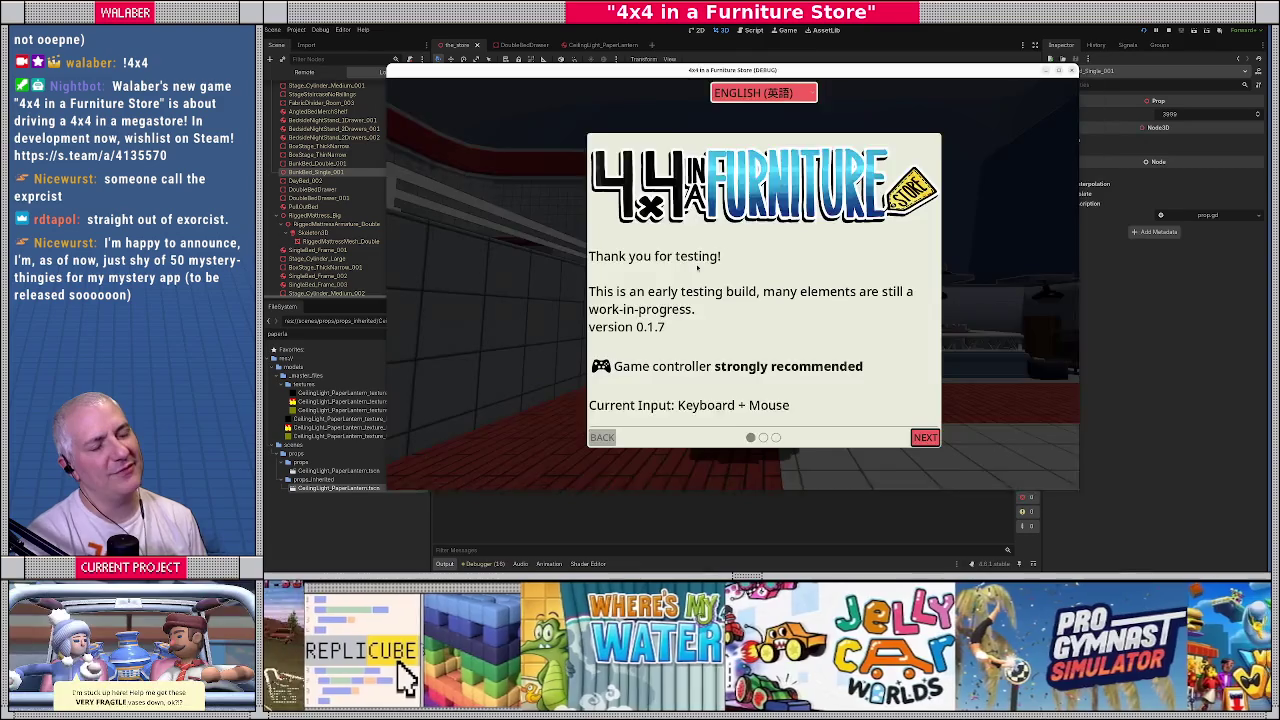
Skip the intro and drive the truck over the benches, jumping onto the red-brick ledge
key(Return)
key(Return)
key(Return)
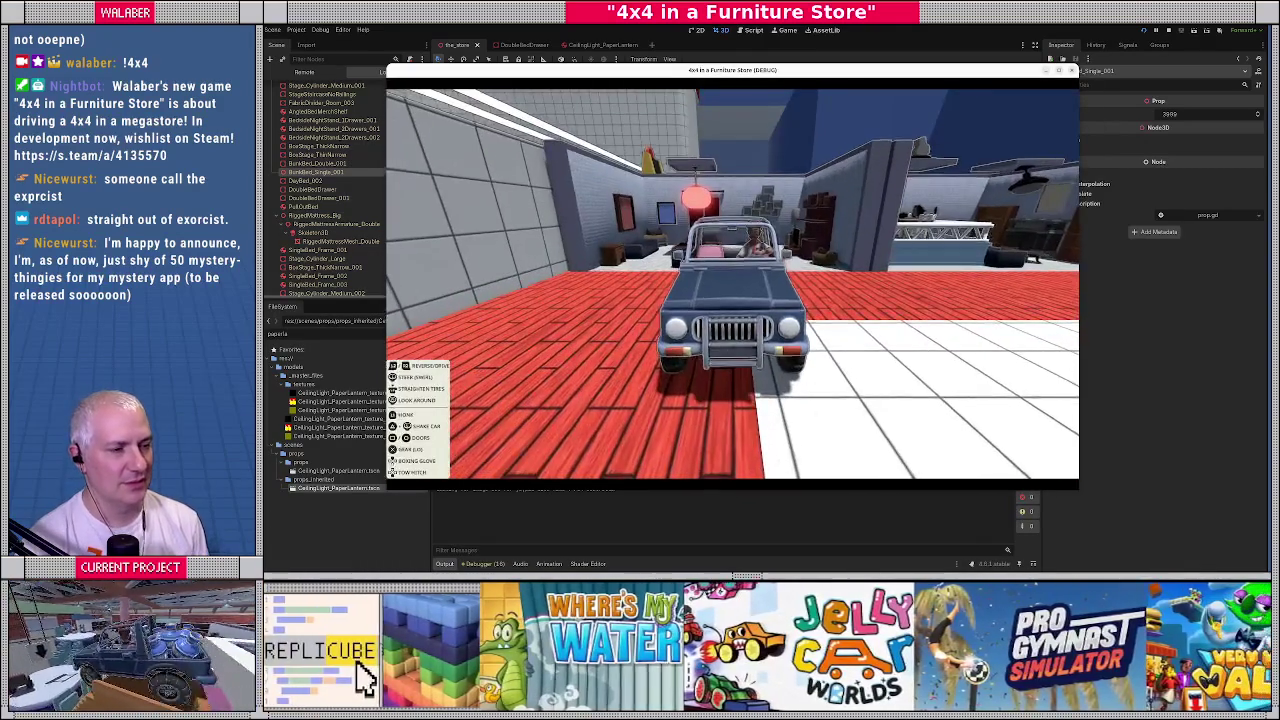
key(w)
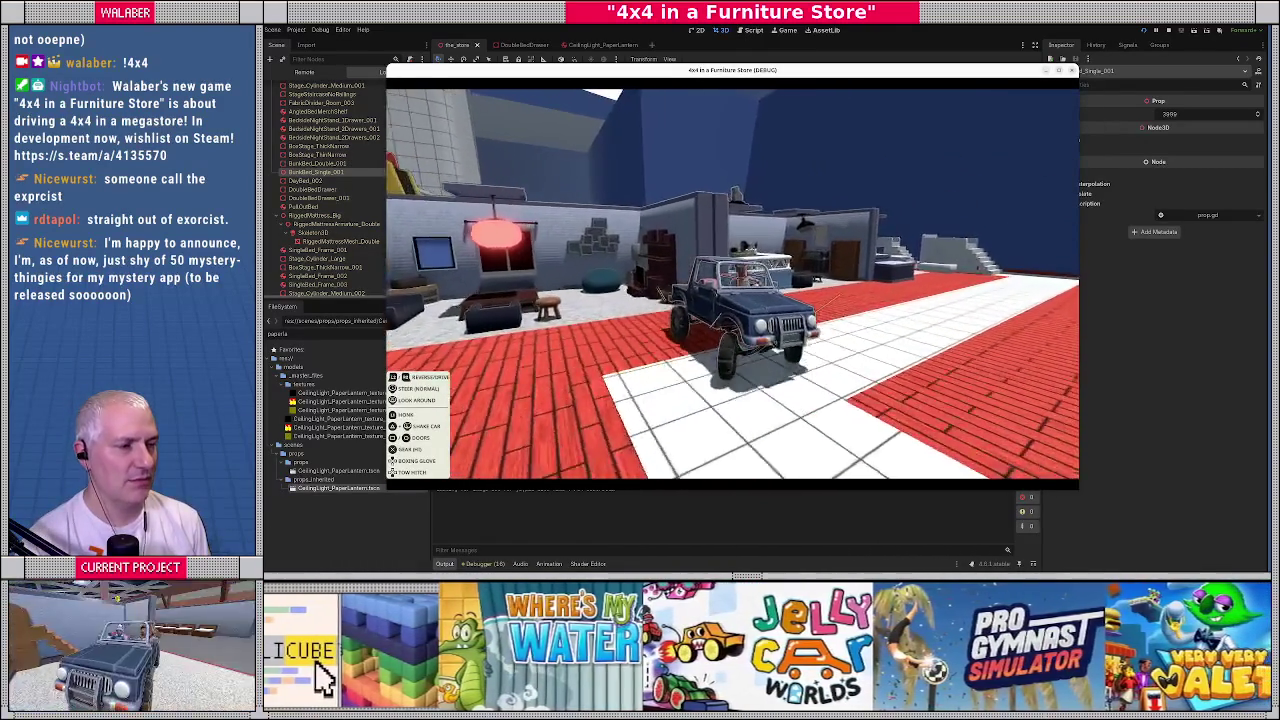
key(w)
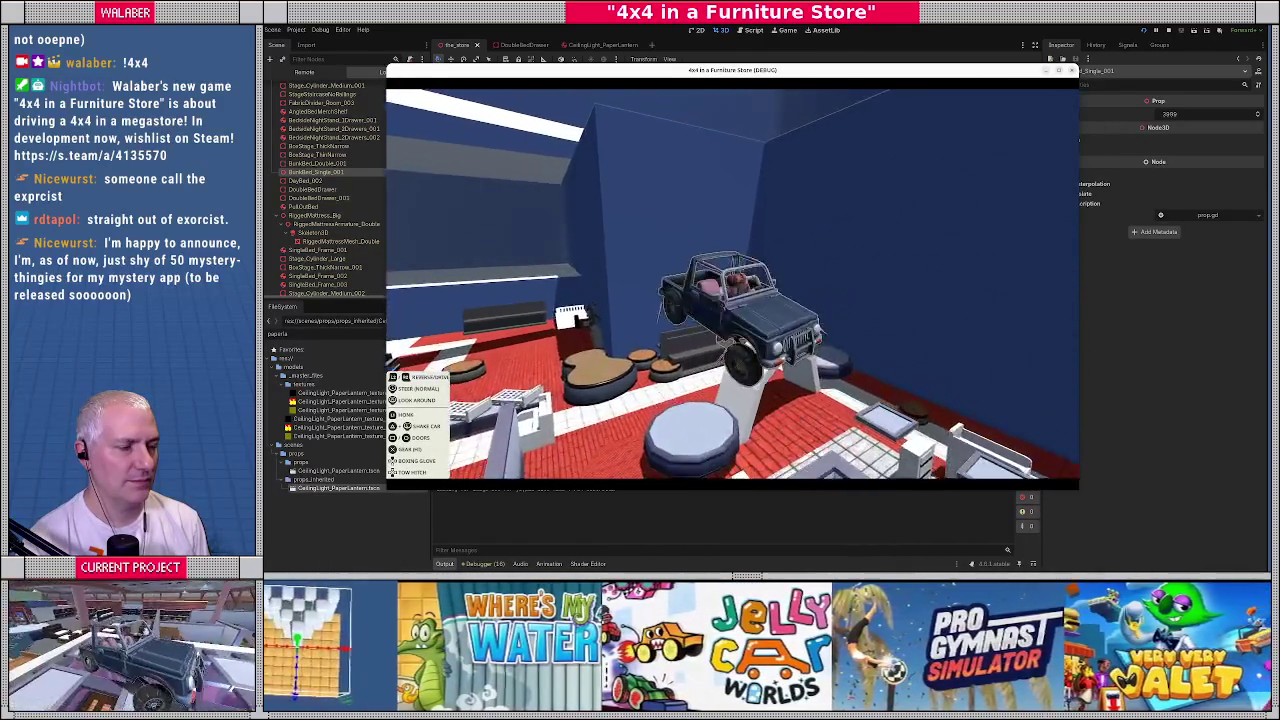
key(w)
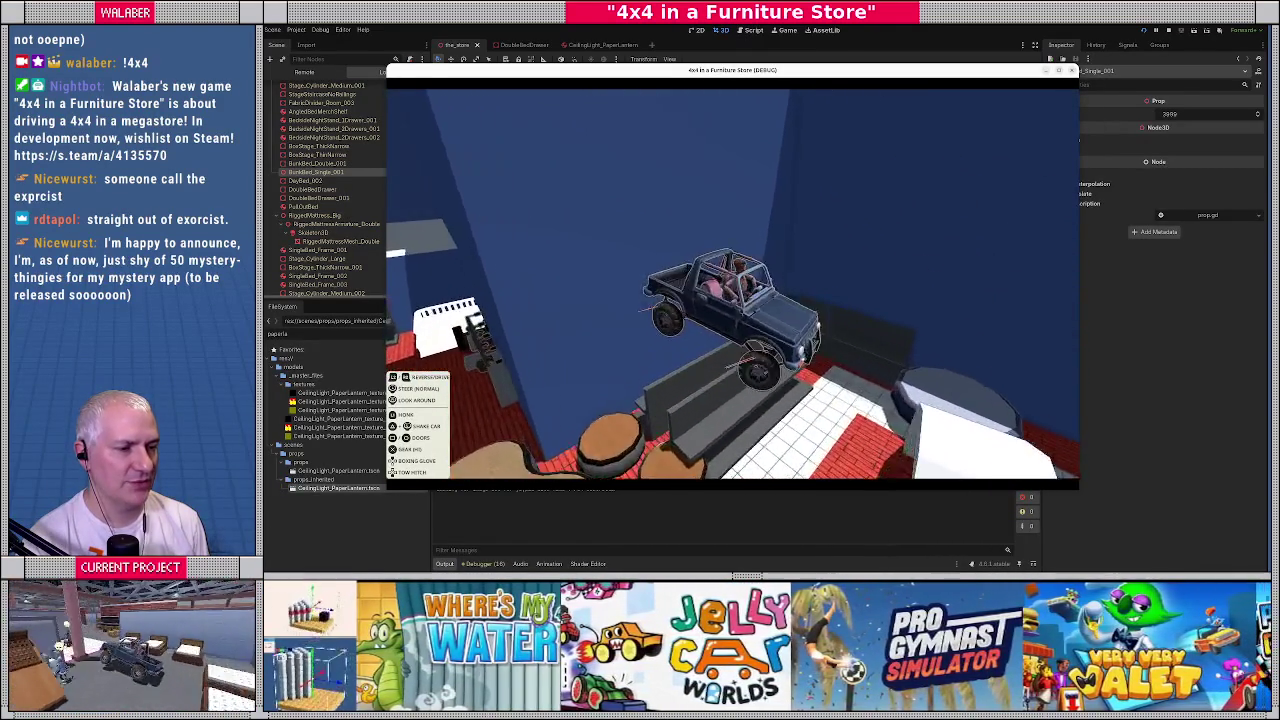
key(w)
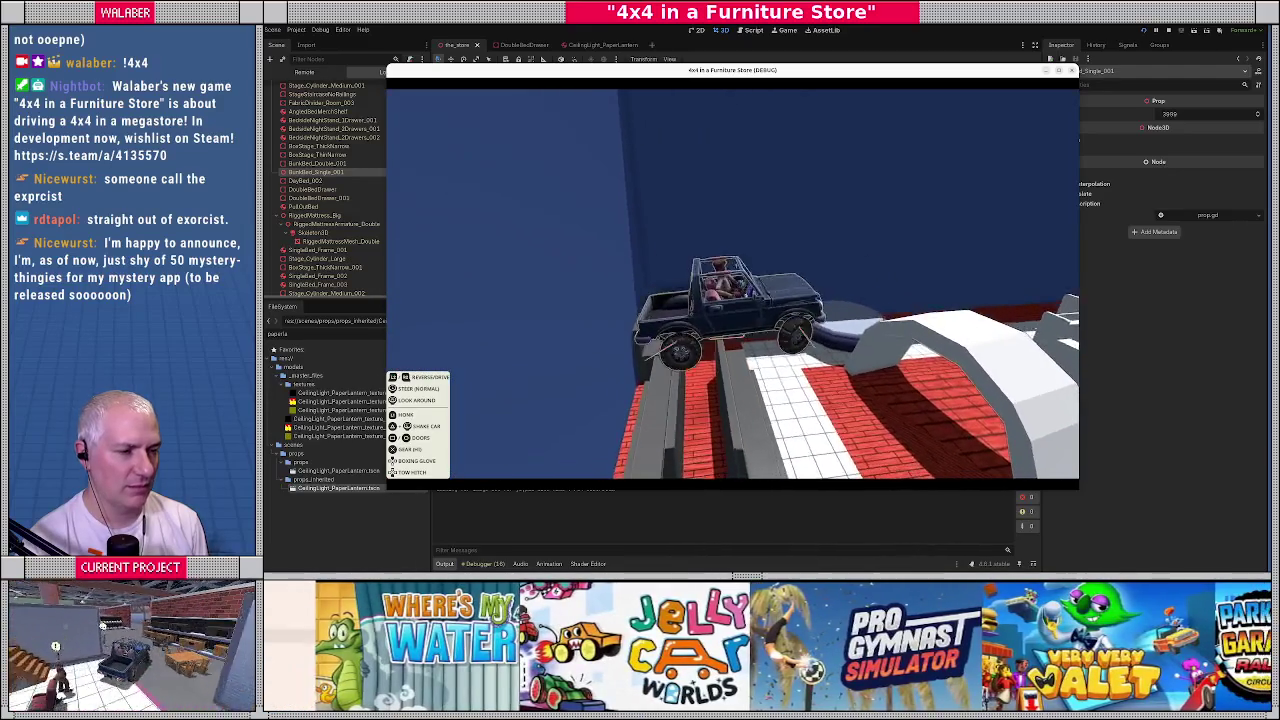
key(w)
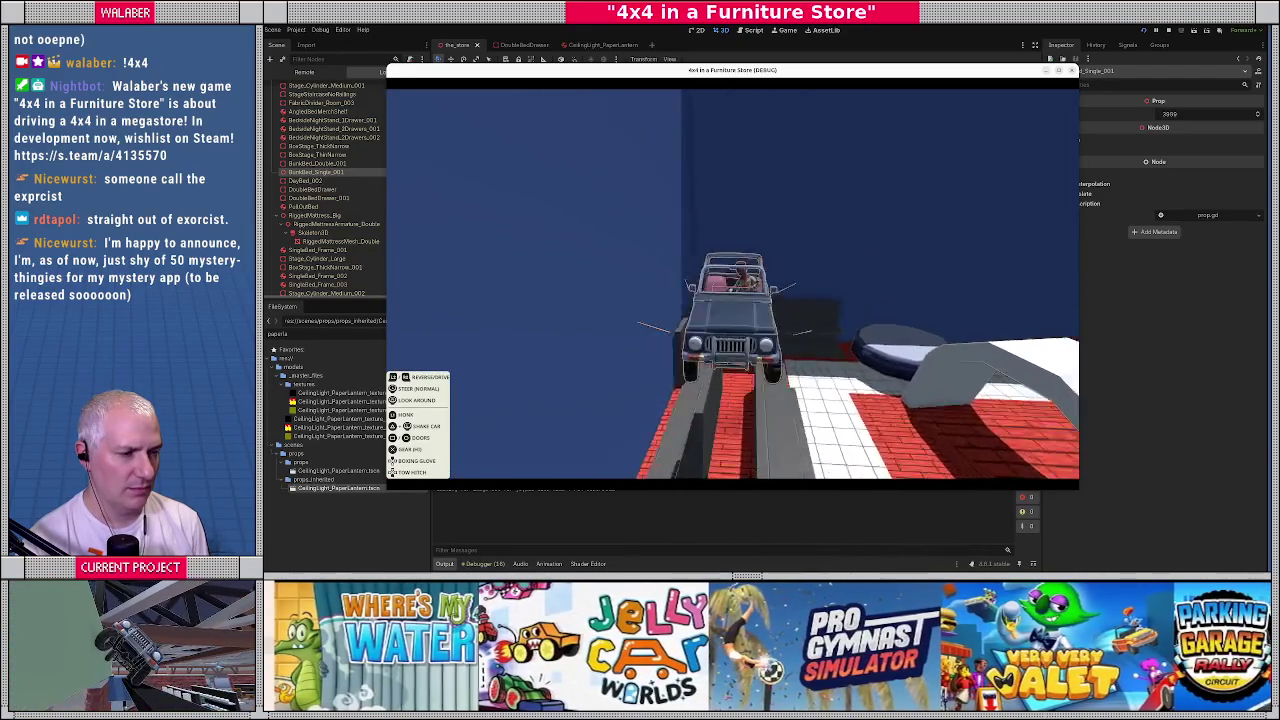
key(w)
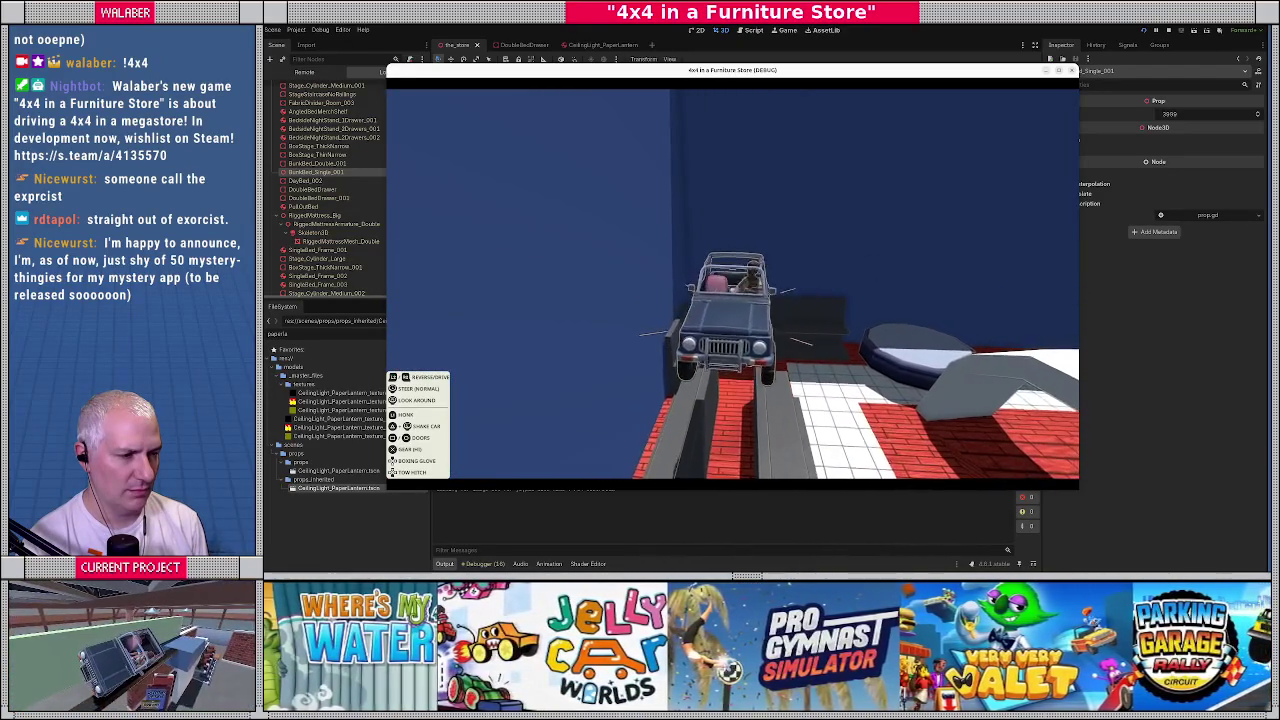
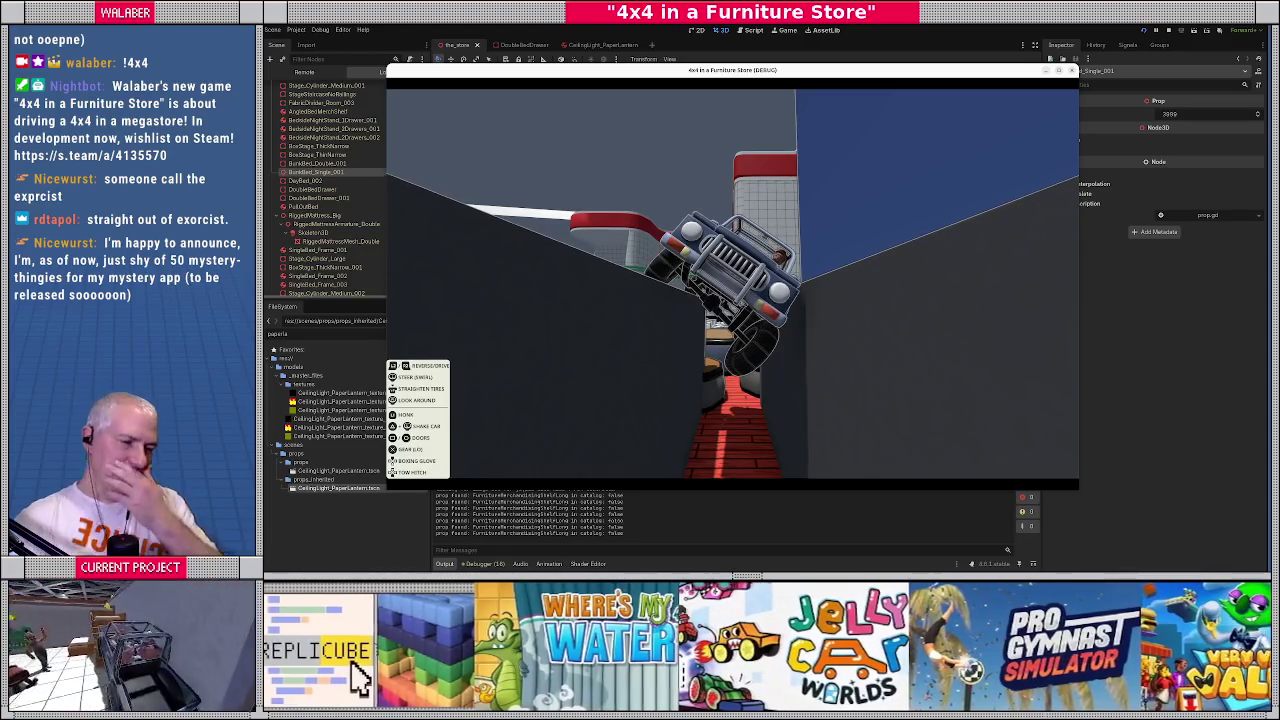
Stop the 4x4 in a Furniture Store test run and return to the store scene editor
key(Escape)
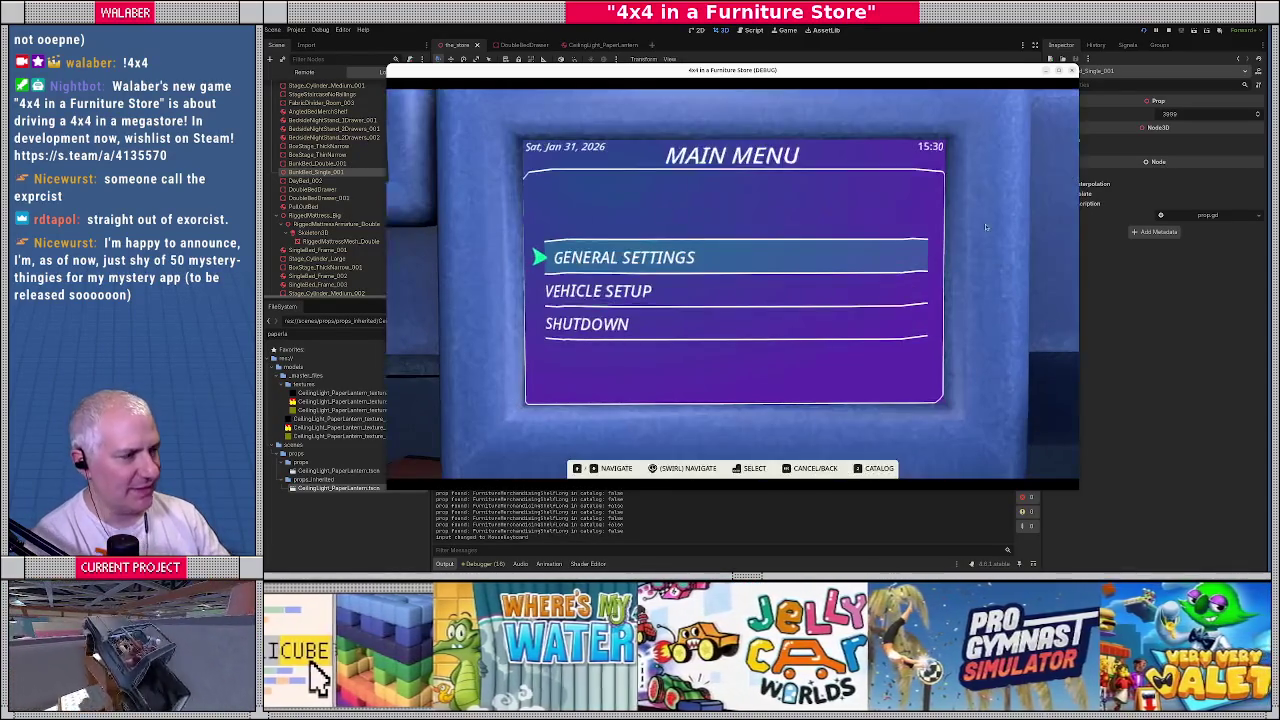
key(F8)
mouse_move(780, 250)
middle_down()
mouse_move(852, 133)
mouse_move(690, 325)
middle_up()
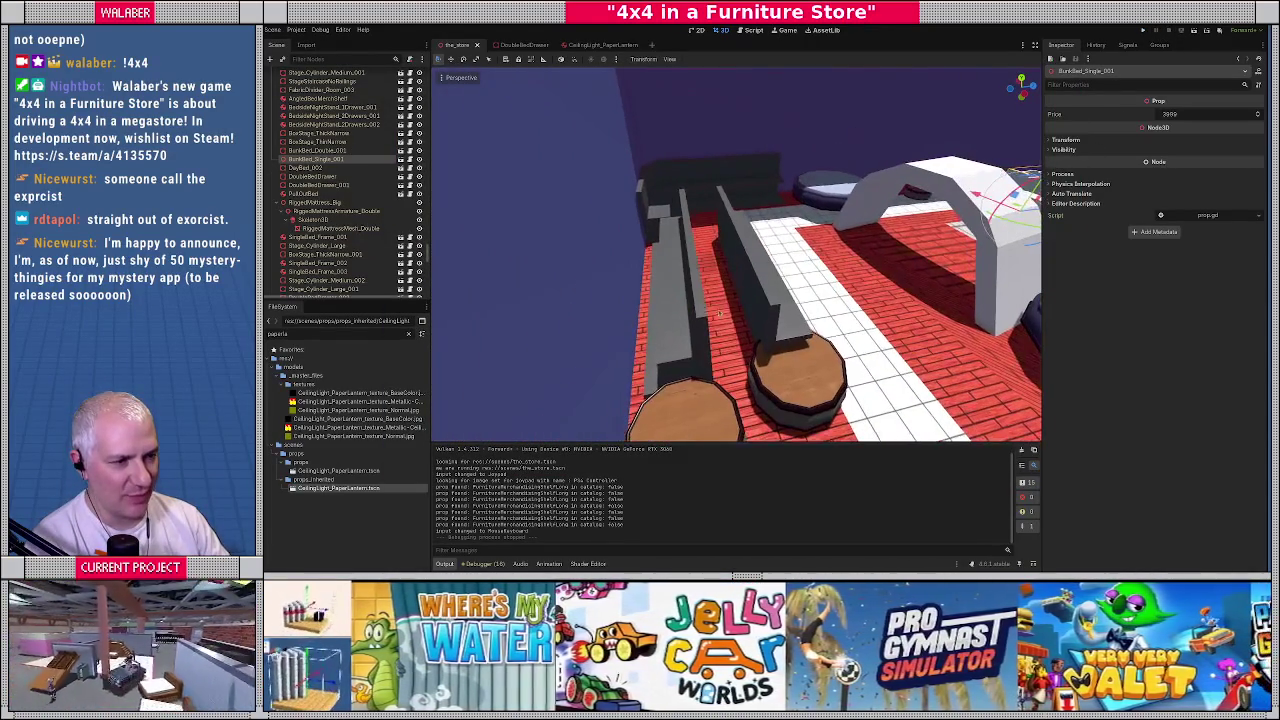
Move the long shelf beside the round tables back along its depth
click(690, 325)
drag(752, 290, 776, 283)
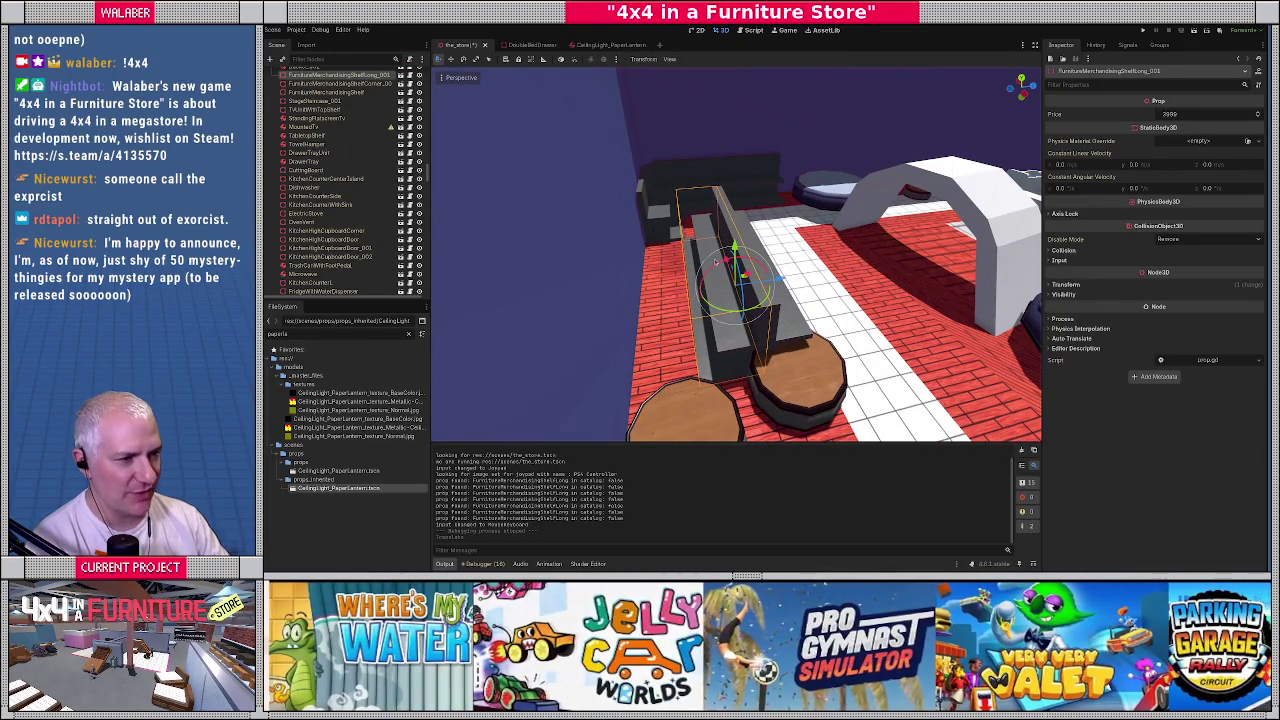
mouse_move(843, 330)
middle_down()
mouse_move(852, 277)
mouse_move(813, 305)
middle_up()
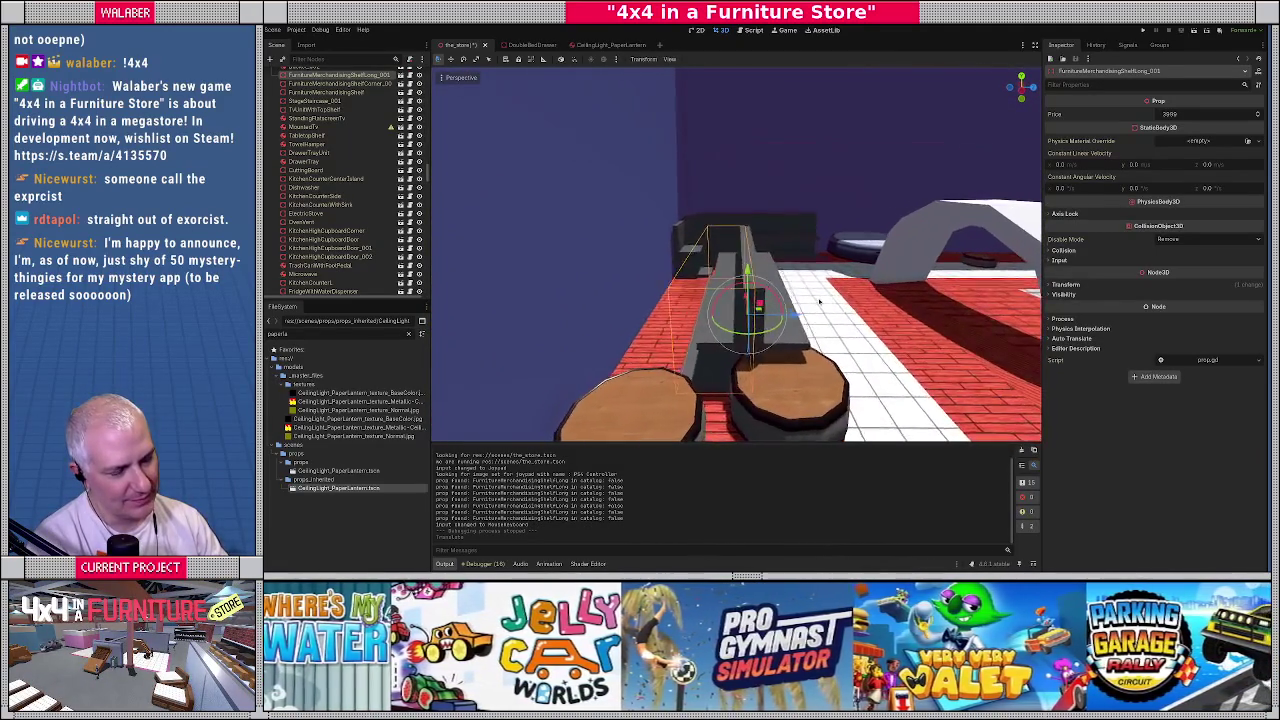
Shift that shelf further sideways, then switch to Blender and select the red shelf
key(g)
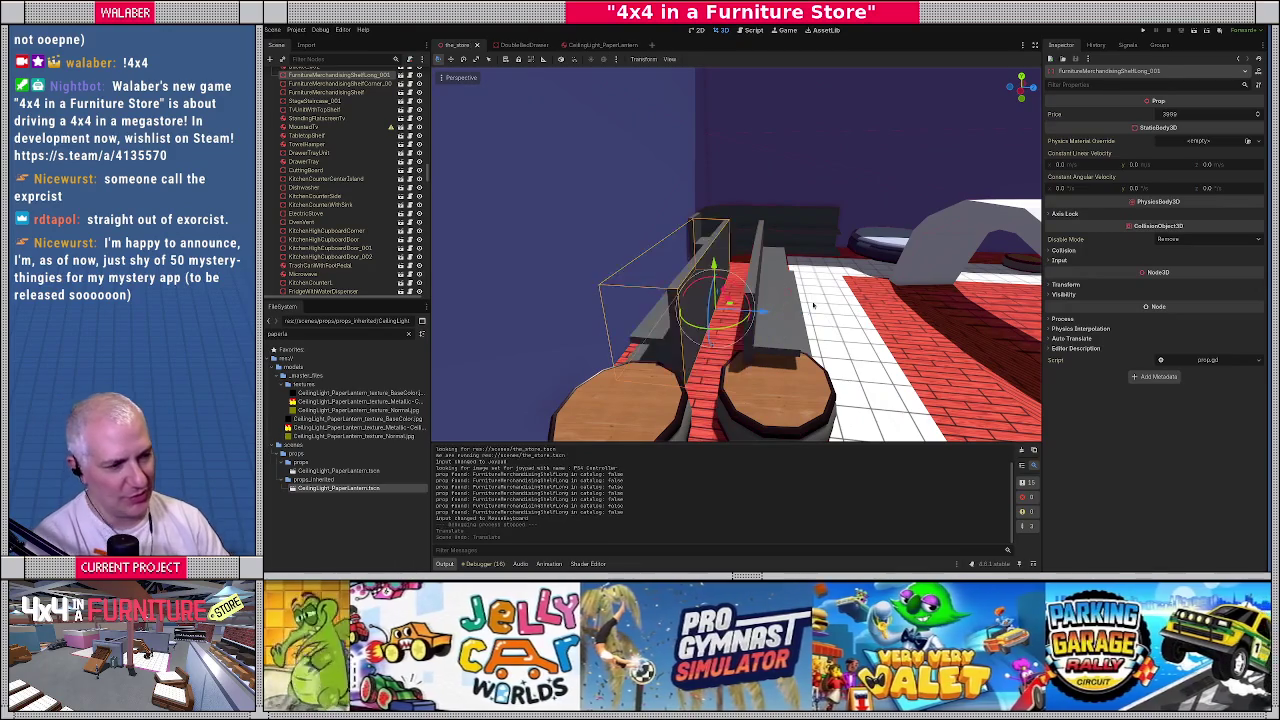
middle_drag(868, 271, 993, 271)
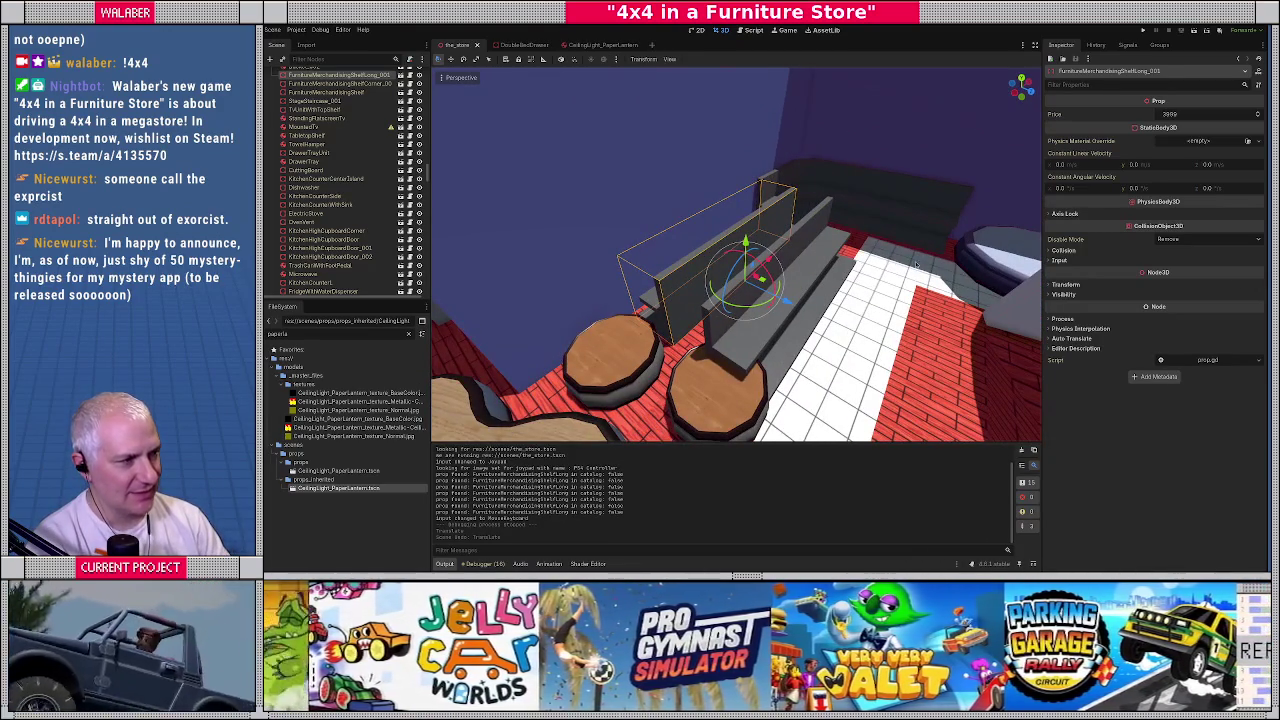
middle_drag(903, 268, 814, 308)
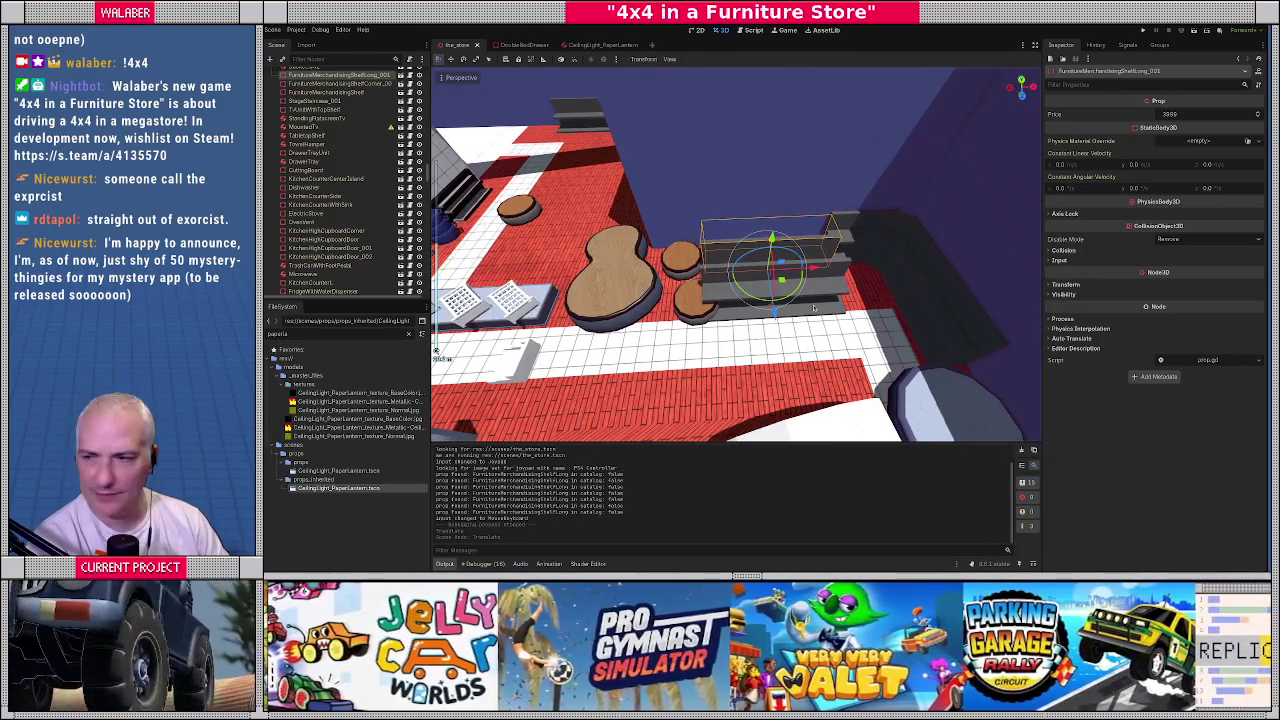
key(alt+Tab)
click(776, 343)
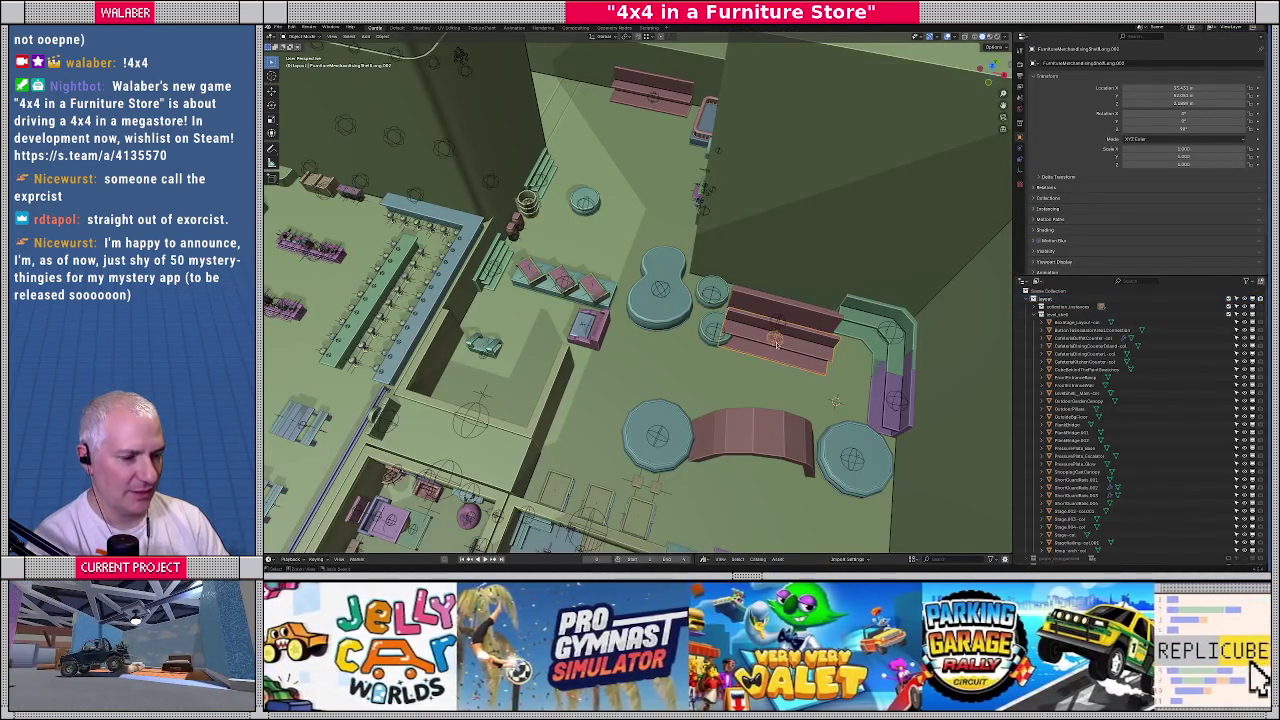
Undo the red shelf's last two moves and inspect the seating area up close
key(ctrl+z)
key(ctrl+z)
key(ctrl+z)
key(ctrl+z)
key(ctrl+z)
key(ctrl+z)
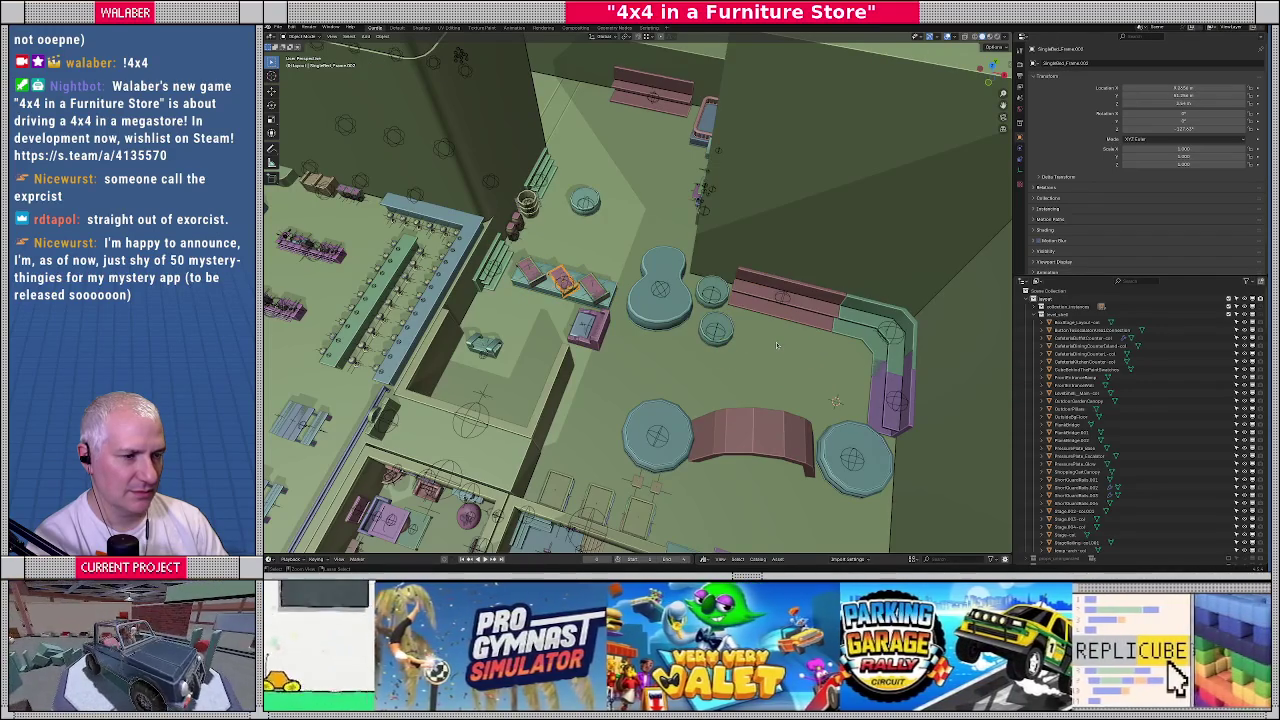
key(ctrl+z)
key(ctrl+z)
scroll(838, 333, up, 5)
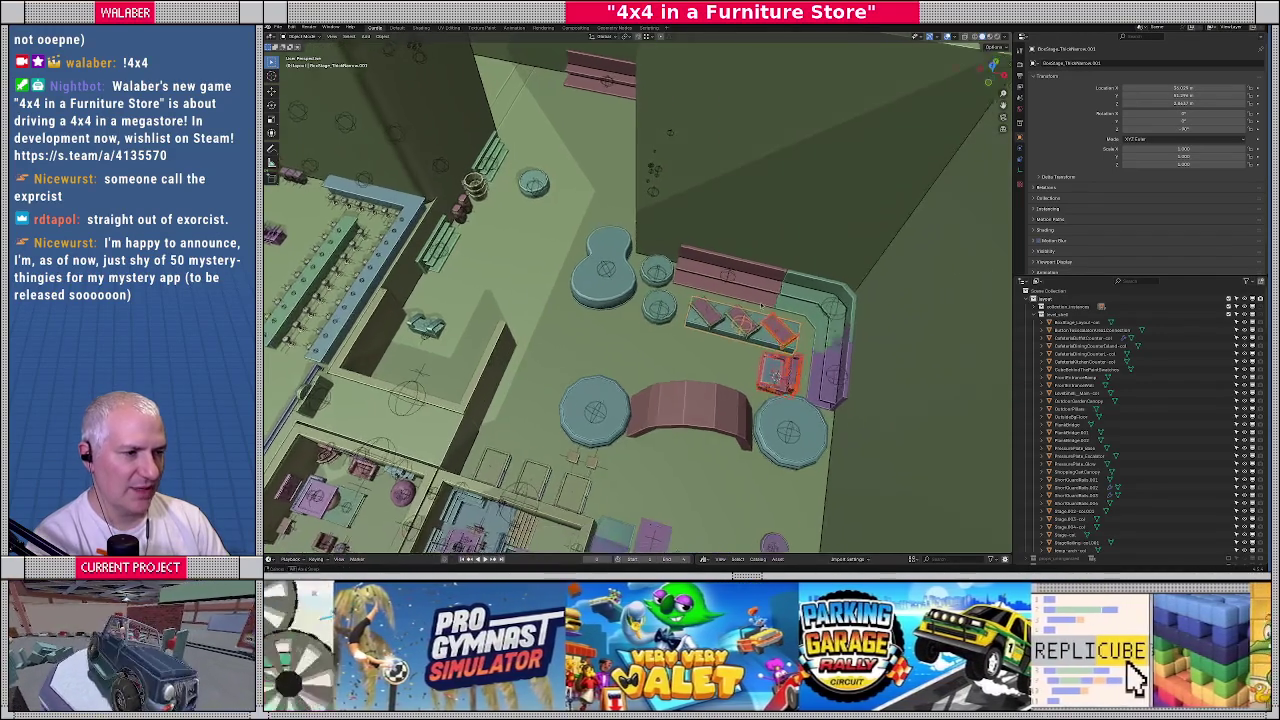
middle_drag(838, 333, 660, 316)
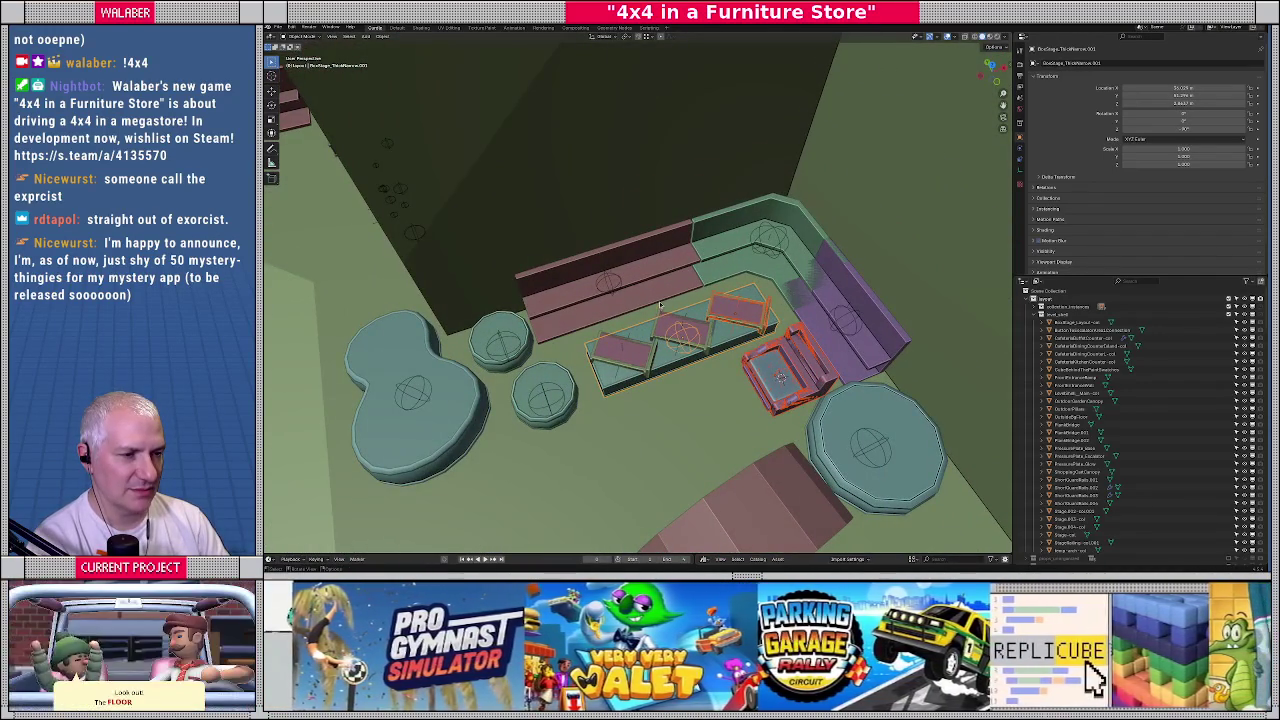
mouse_move(655, 333)
middle_down()
mouse_move(669, 371)
mouse_move(683, 343)
middle_up()
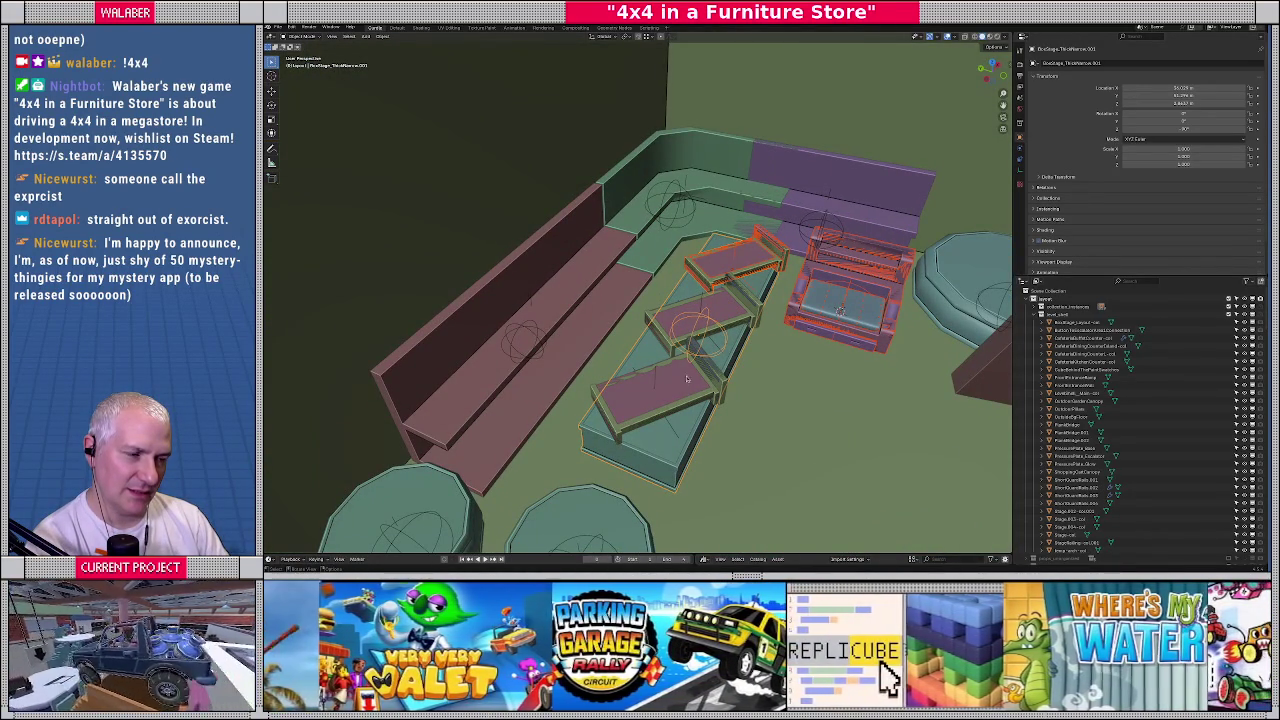
middle_drag(680, 384, 698, 387)
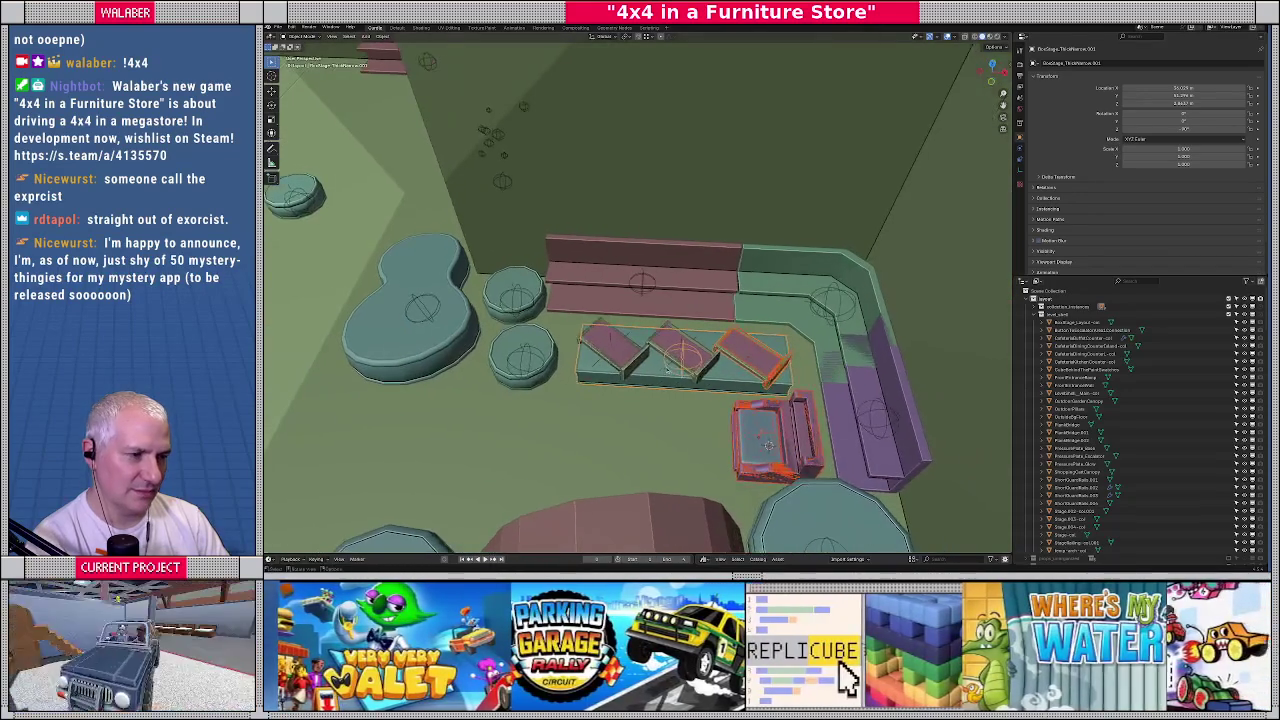
Select the back bench and switch to a top-down view of the layout
click(695, 285)
mouse_move(695, 285)
middle_down()
mouse_move(687, 328)
mouse_move(634, 326)
middle_up()
key(KP_7)
scroll(634, 326, down, 3)
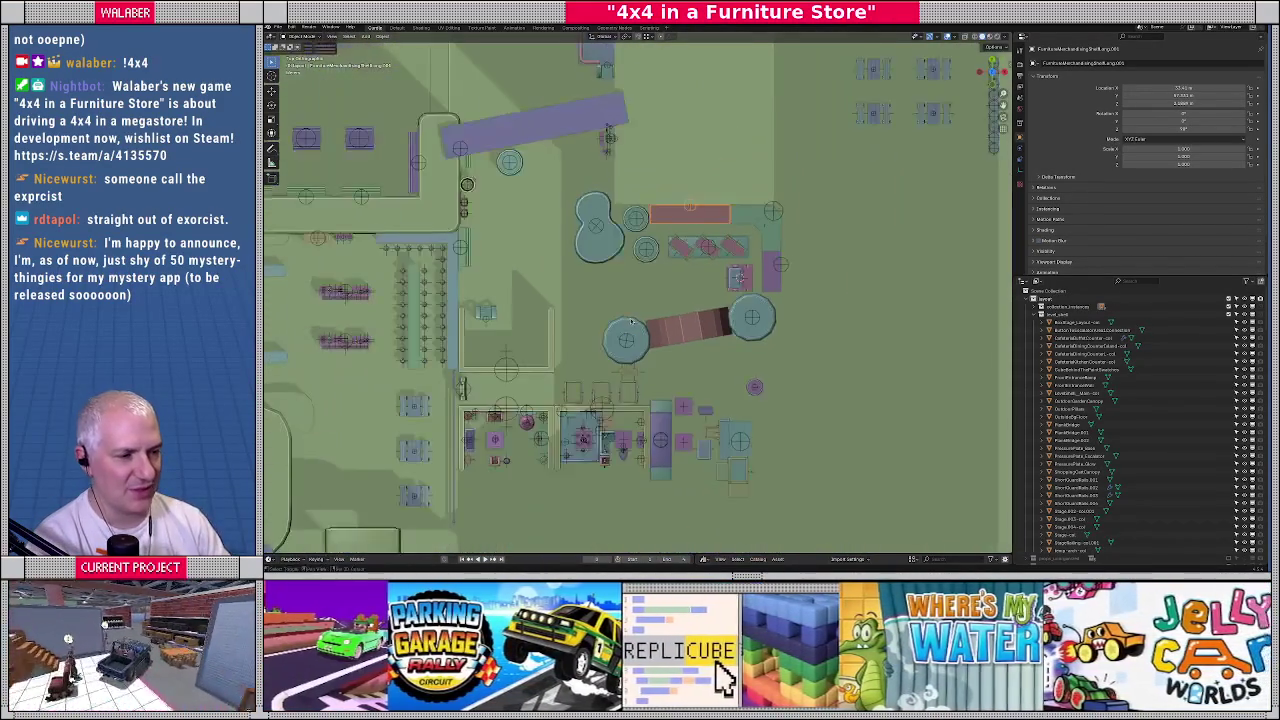
scroll(634, 326, up, 4)
middle_drag(578, 150, 570, 205)
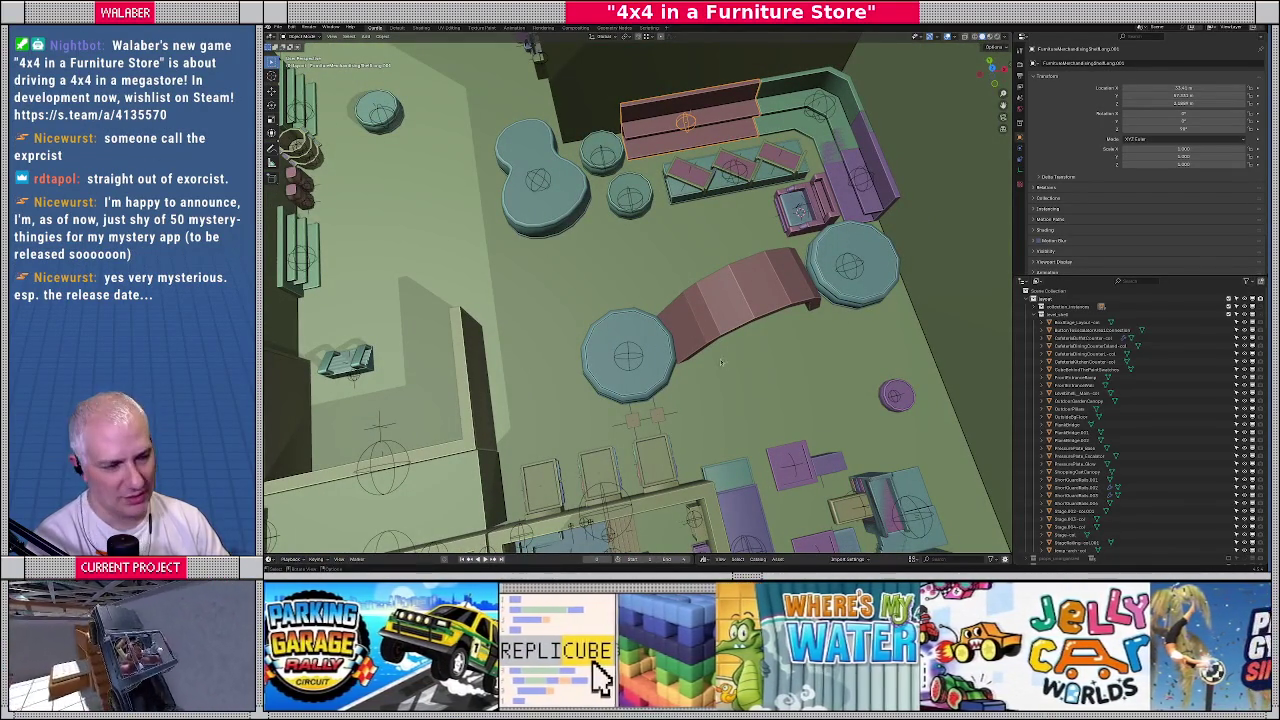
mouse_move(741, 397)
middle_down()
mouse_move(559, 345)
mouse_move(880, 415)
mouse_move(560, 421)
middle_up()
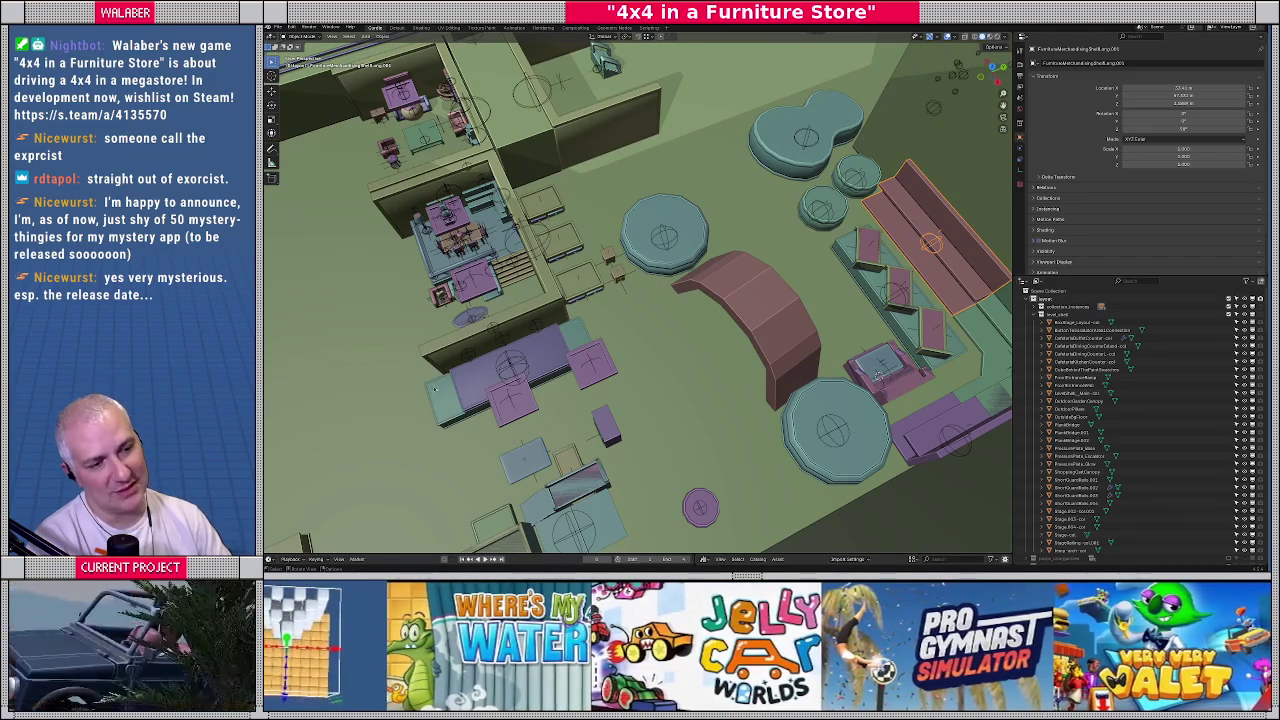
shift+middle_drag(679, 387, 680, 398)
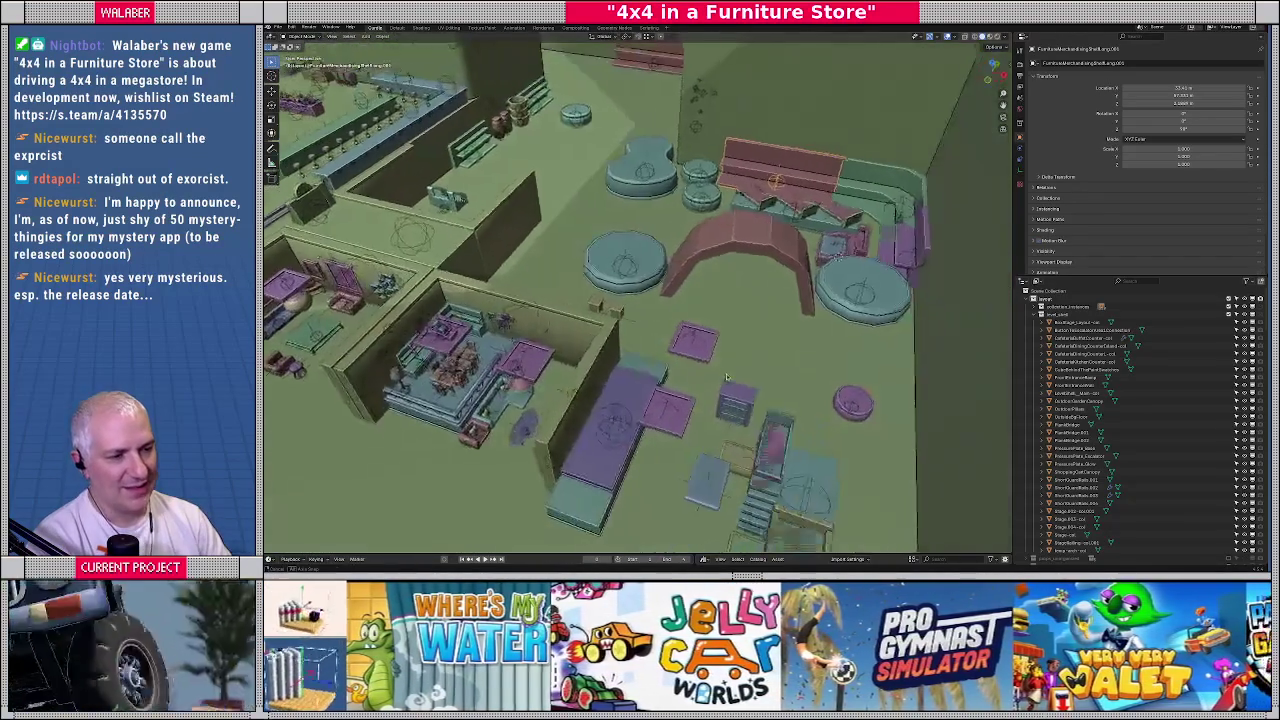
mouse_move(697, 387)
middle_down()
mouse_move(655, 460)
mouse_move(605, 428)
middle_up()
scroll(655, 460, up, 3)
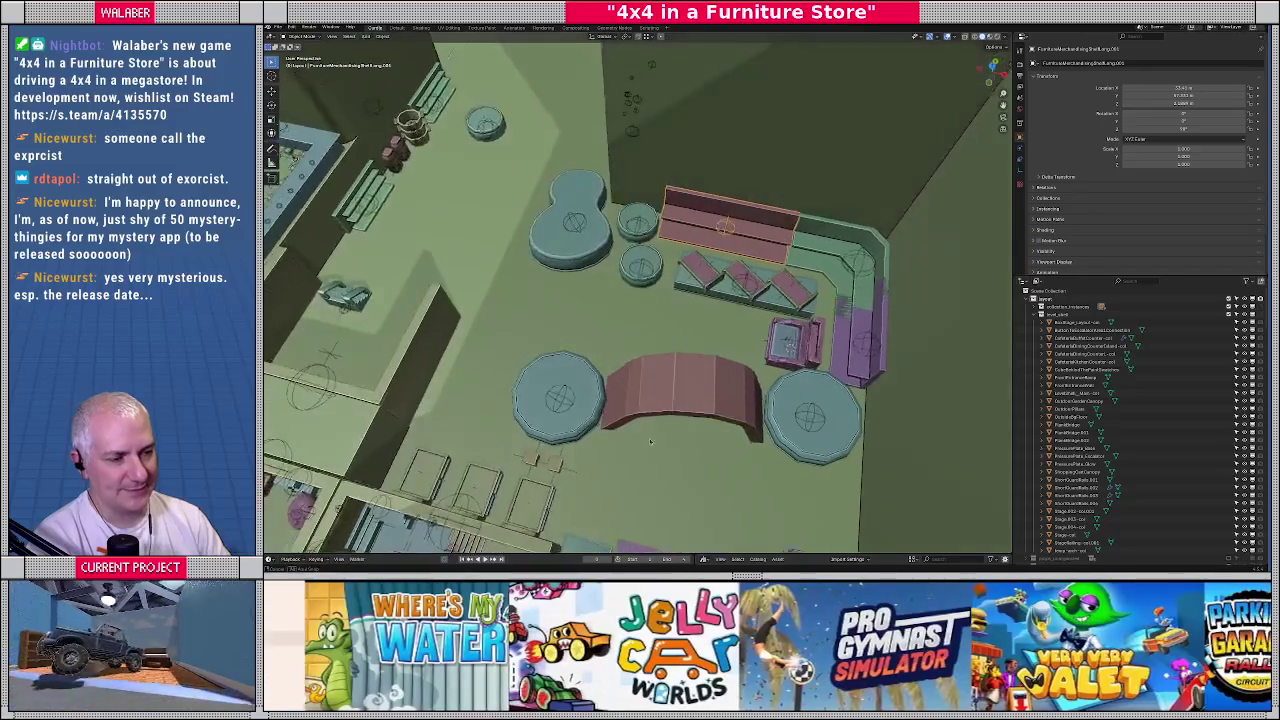
click(600, 425)
click(813, 413)
click(685, 400)
click(580, 380)
click(592, 240)
click(642, 268)
click(640, 230)
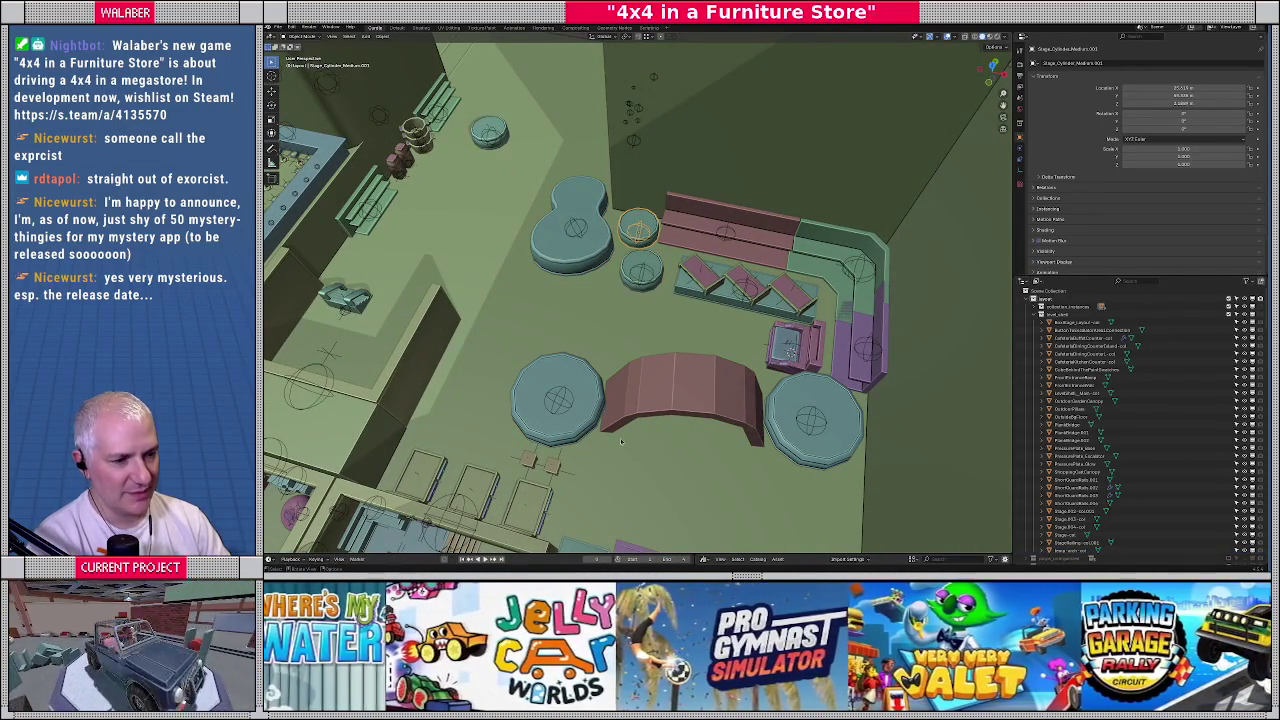
middle_drag(655, 428, 515, 378)
click(507, 373)
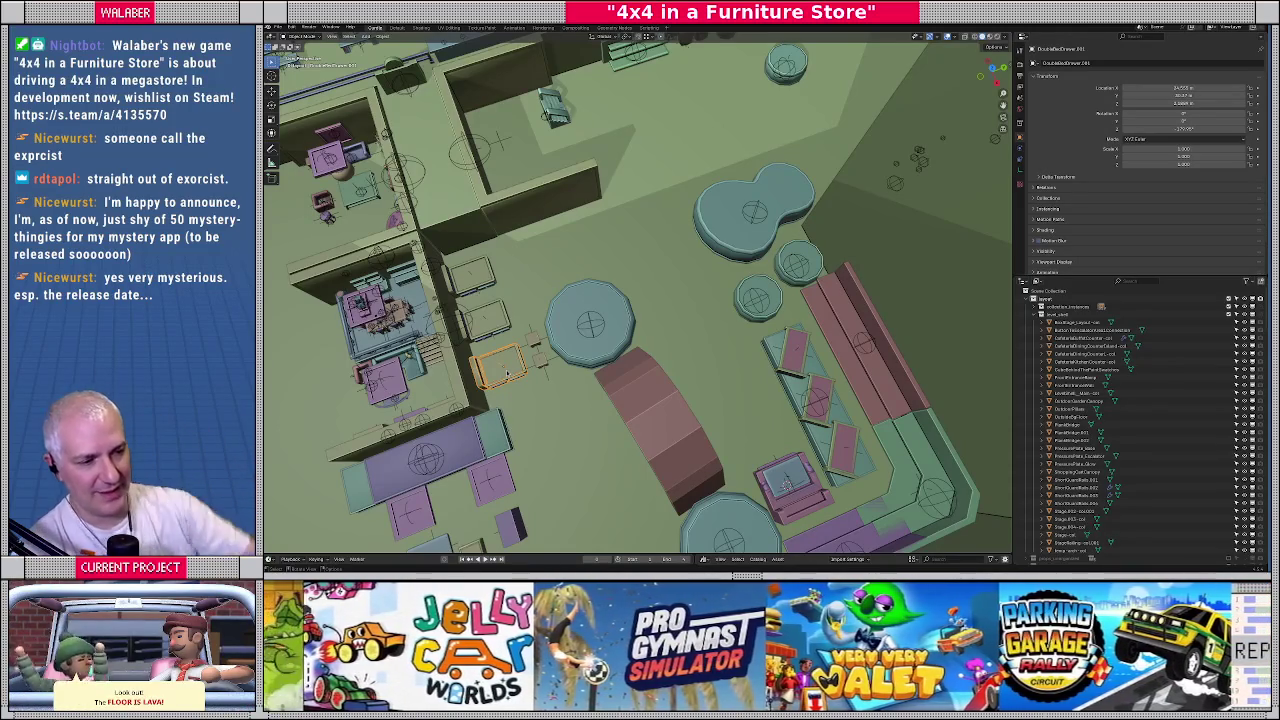
Save the furniture store layout .blend file with Ctrl+S
middle_drag(507, 373, 635, 312)
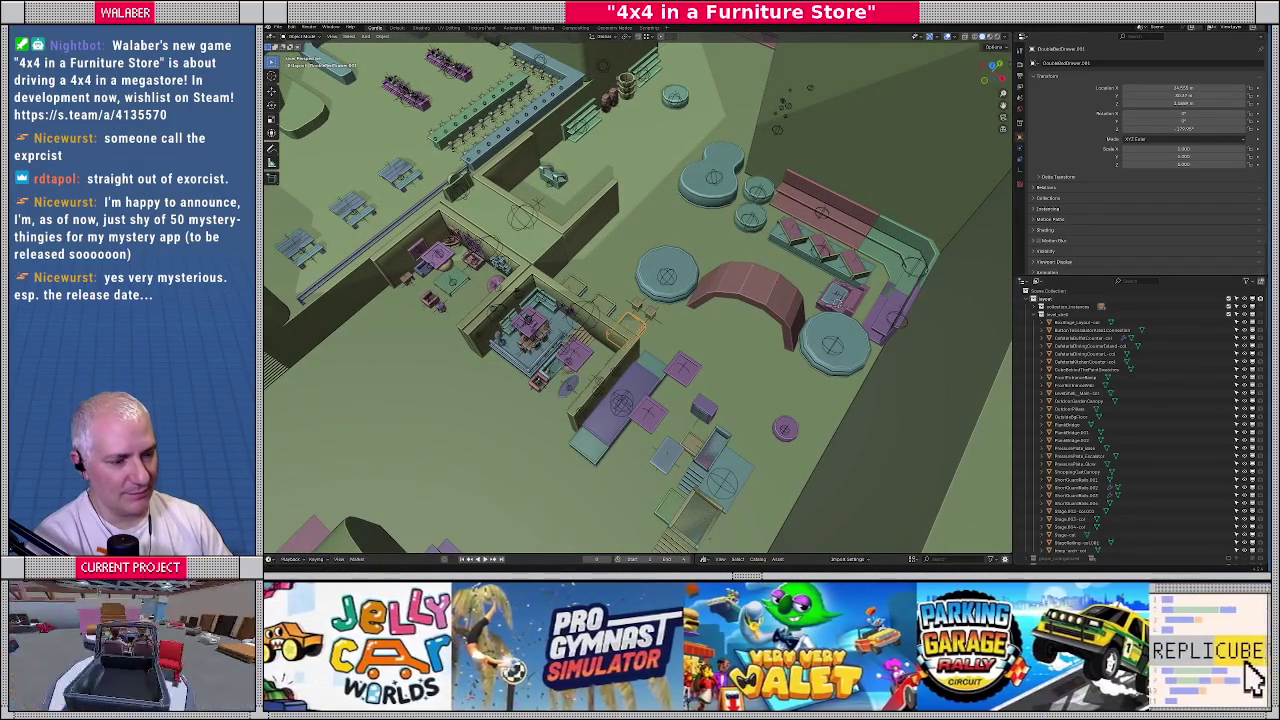
key(ctrl+s)
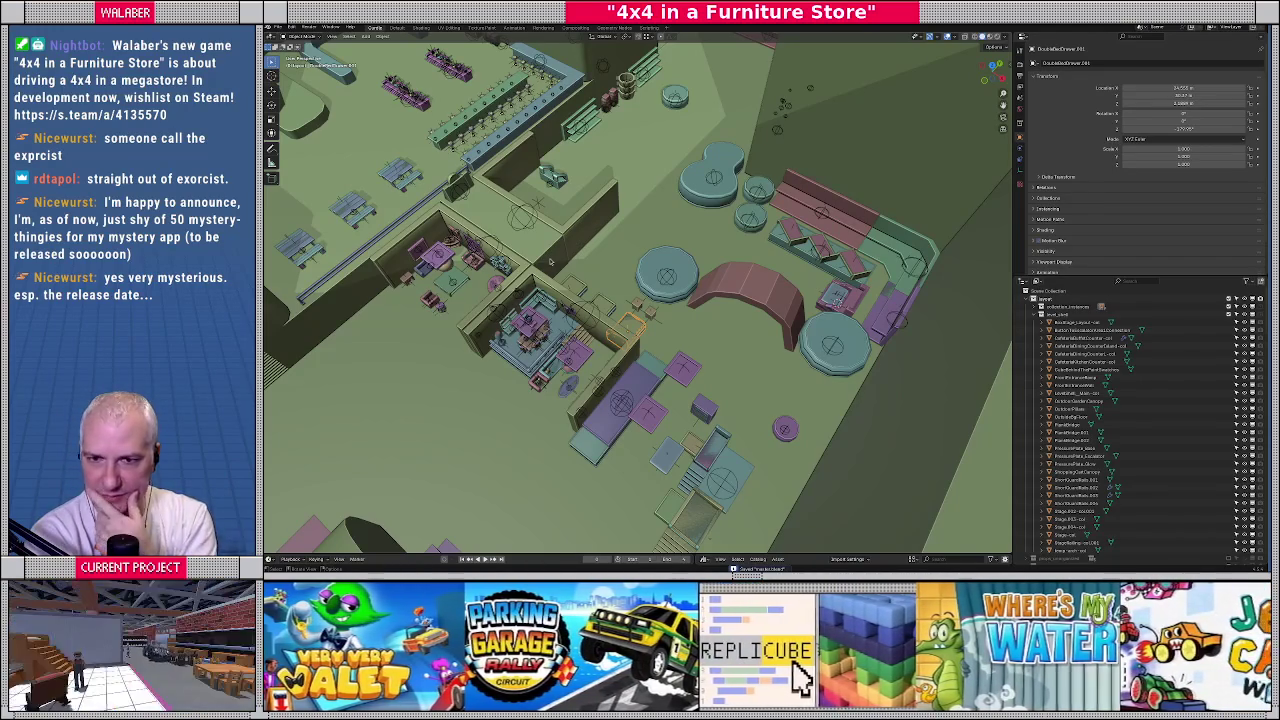
middle_drag(549, 262, 600, 280)
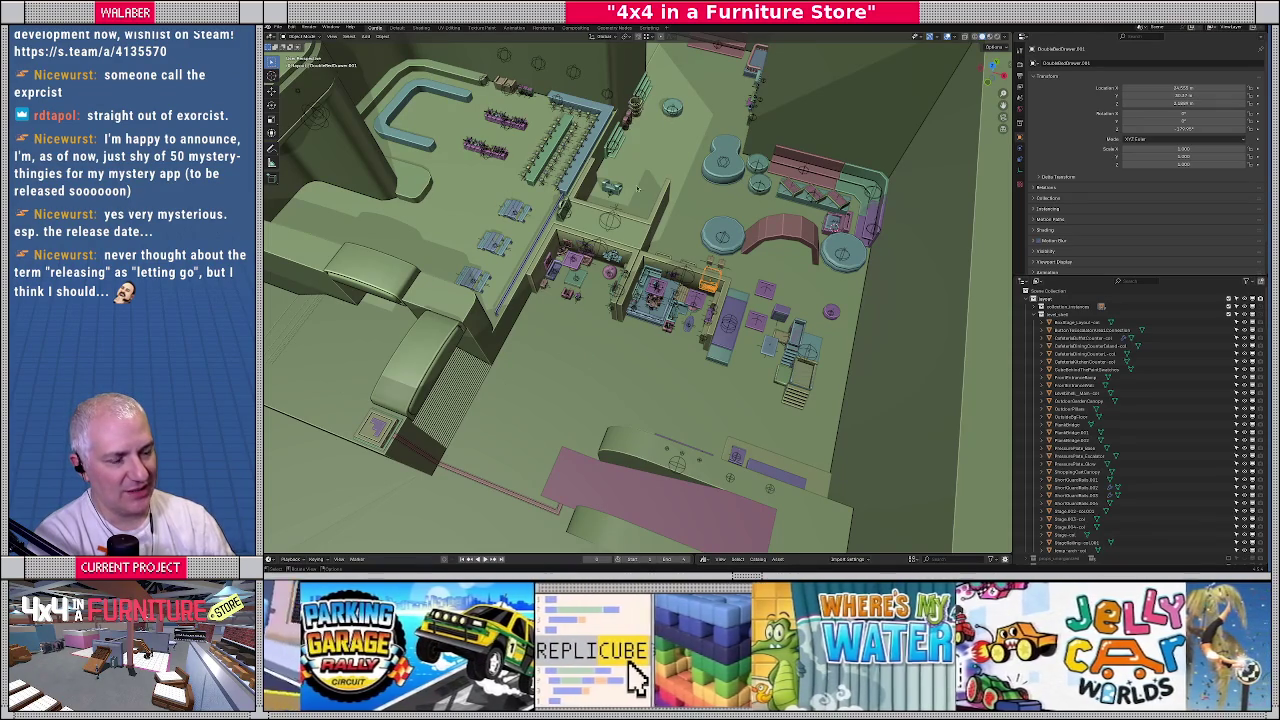
mouse_move(584, 289)
middle_down()
mouse_move(645, 243)
mouse_move(618, 210)
middle_up()
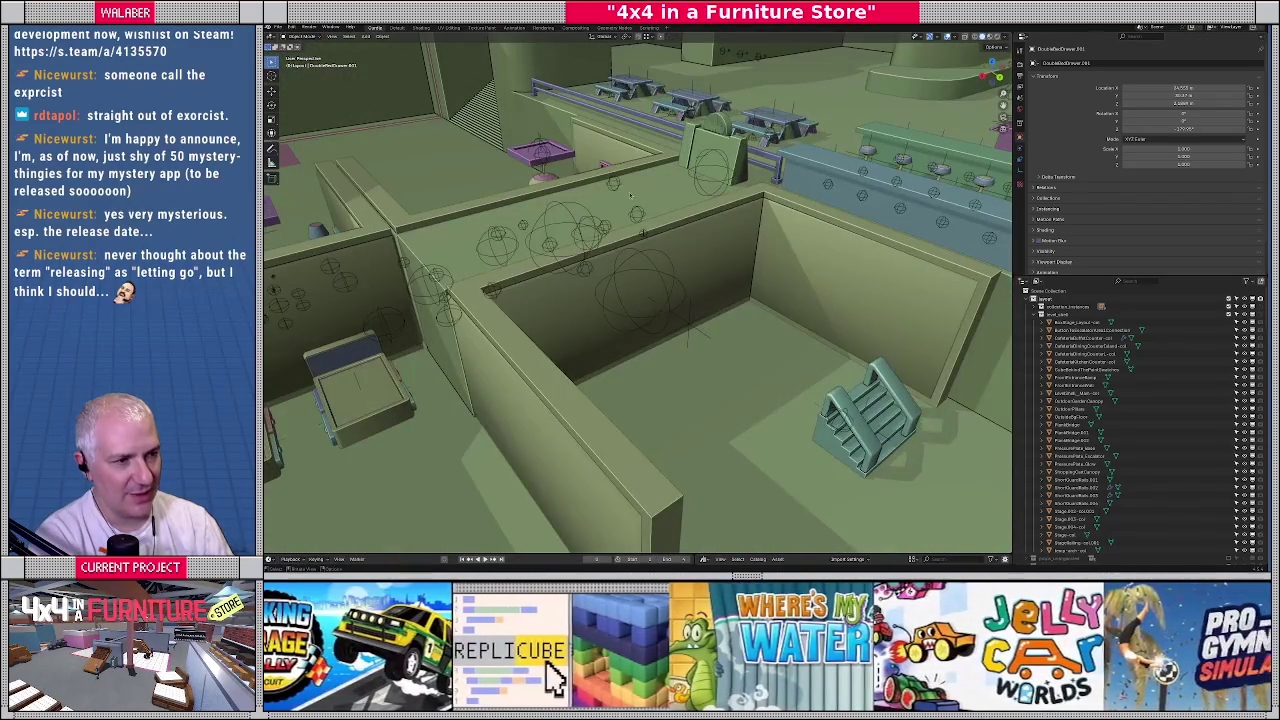
mouse_move(713, 154)
middle_down()
mouse_move(621, 307)
mouse_move(494, 356)
middle_up()
scroll(561, 334, up, 3)
scroll(563, 350, up, 2)
mouse_move(417, 368)
middle_down()
mouse_move(537, 350)
mouse_move(729, 362)
mouse_move(612, 366)
middle_up()
scroll(587, 355, down, 5)
scroll(701, 360, up, 2)
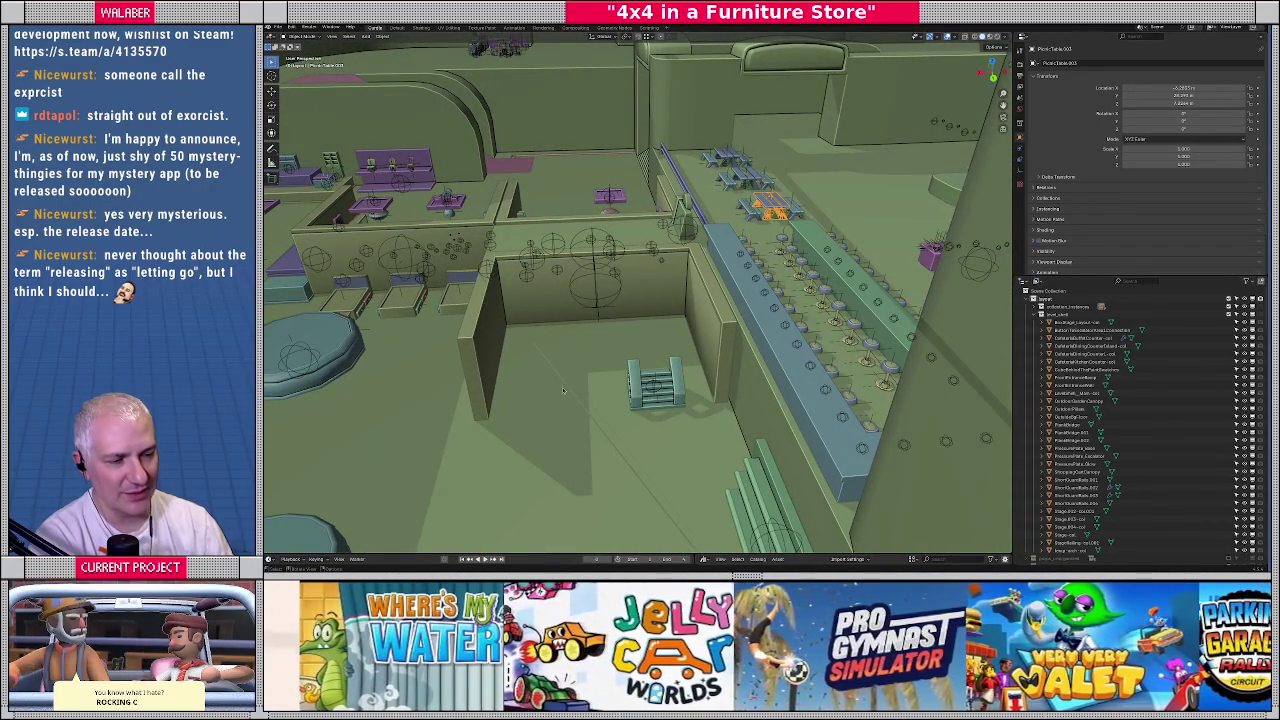
mouse_move(565, 387)
middle_down()
mouse_move(785, 324)
mouse_move(754, 311)
mouse_move(640, 341)
mouse_move(658, 271)
middle_up()
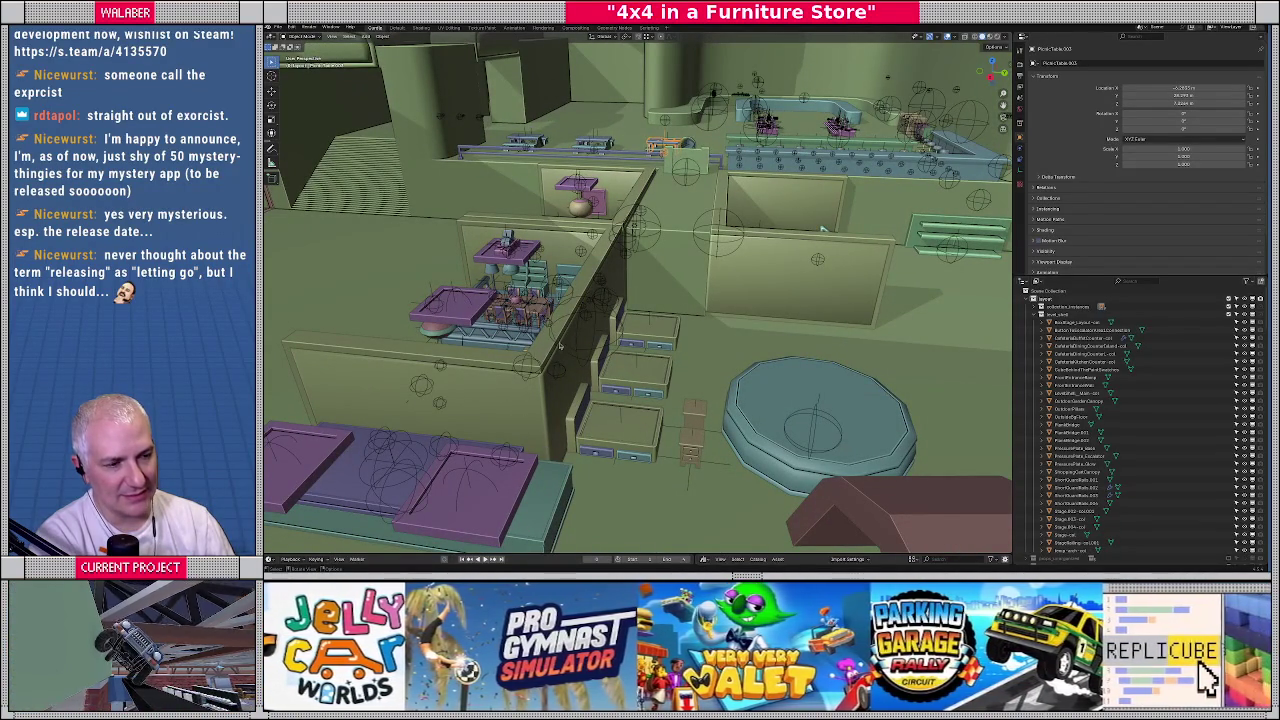
mouse_move(697, 322)
middle_down()
mouse_move(636, 347)
mouse_move(576, 220)
middle_up()
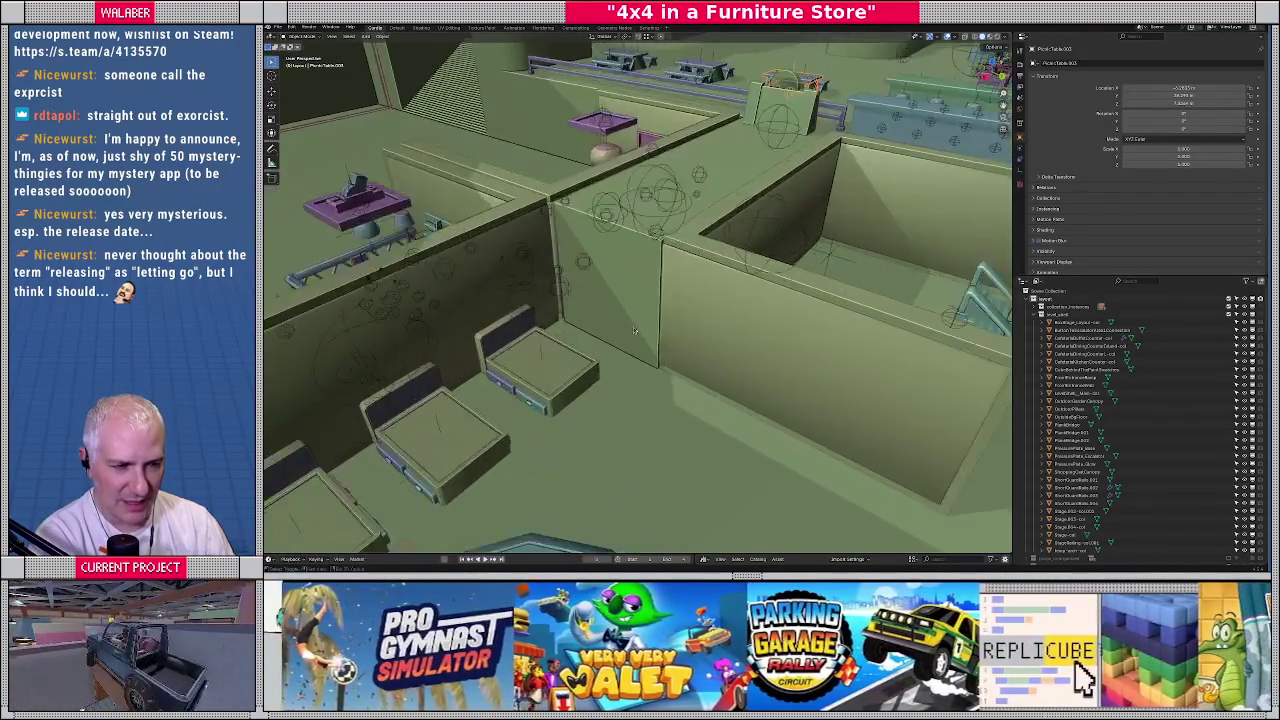
mouse_move(352, 245)
middle_down()
mouse_move(655, 317)
mouse_move(610, 323)
middle_up()
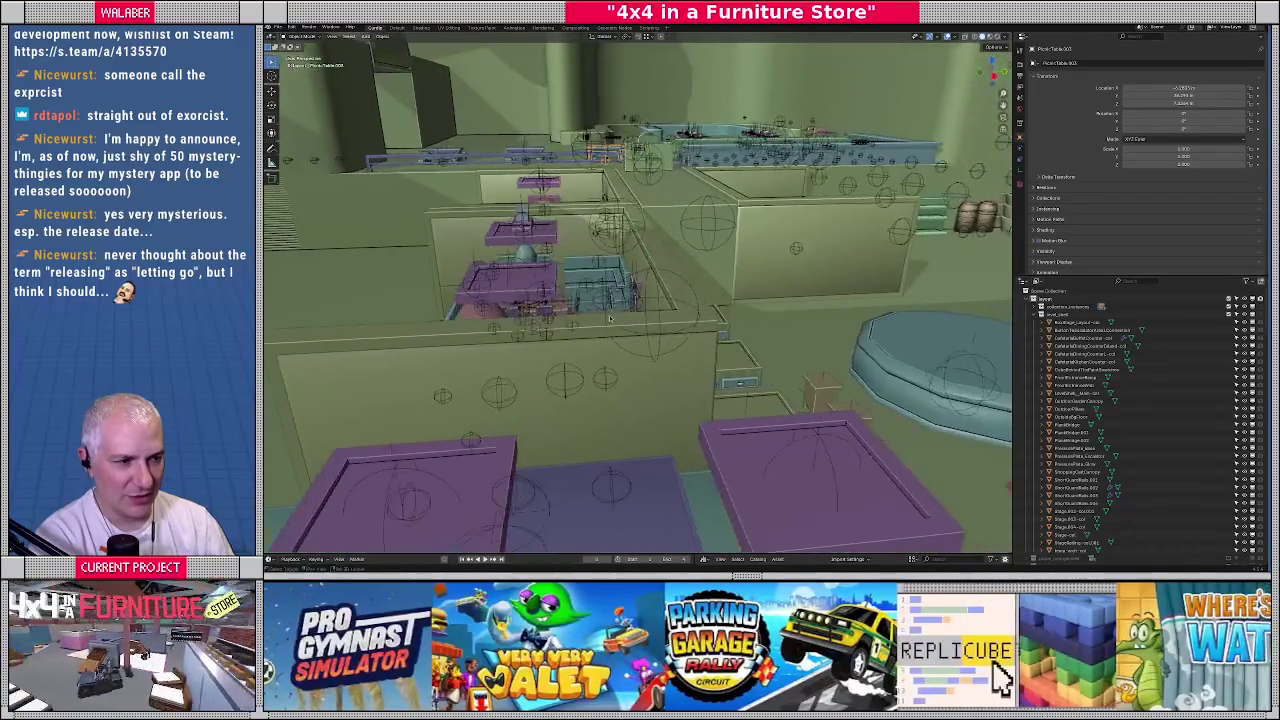
click(610, 323)
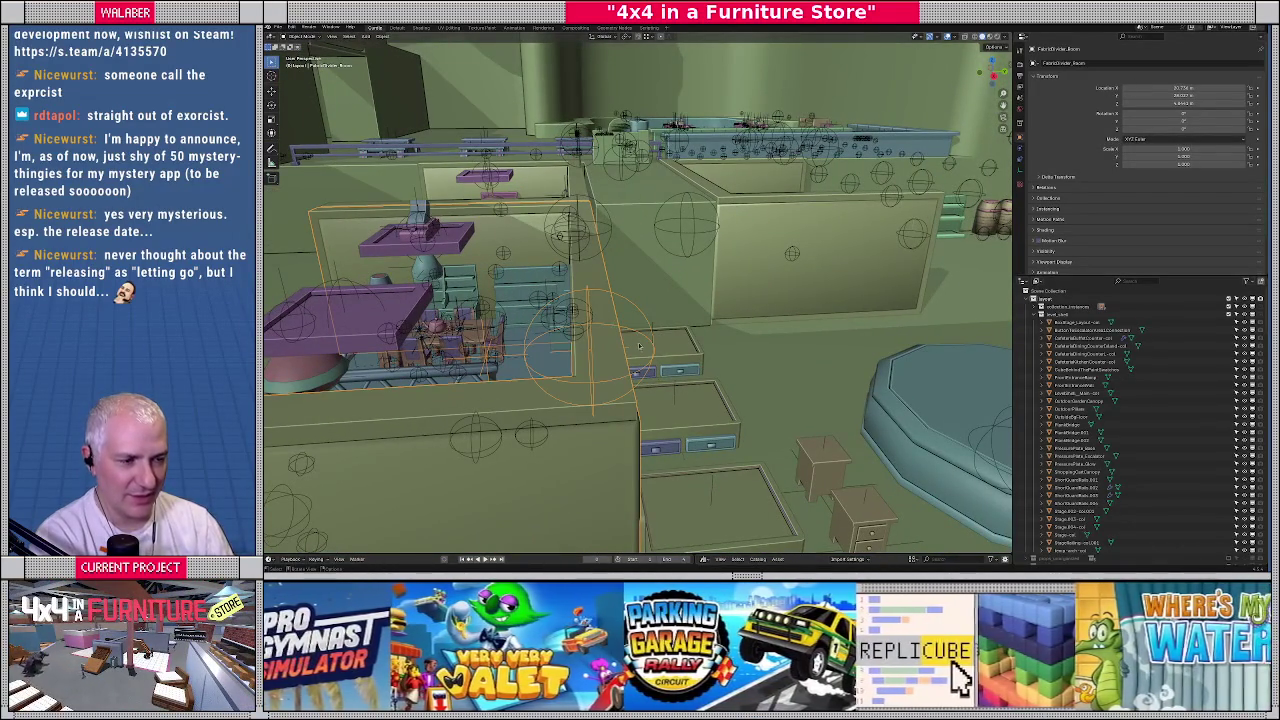
mouse_move(643, 347)
middle_down()
mouse_move(595, 360)
mouse_move(707, 346)
mouse_move(654, 486)
middle_up()
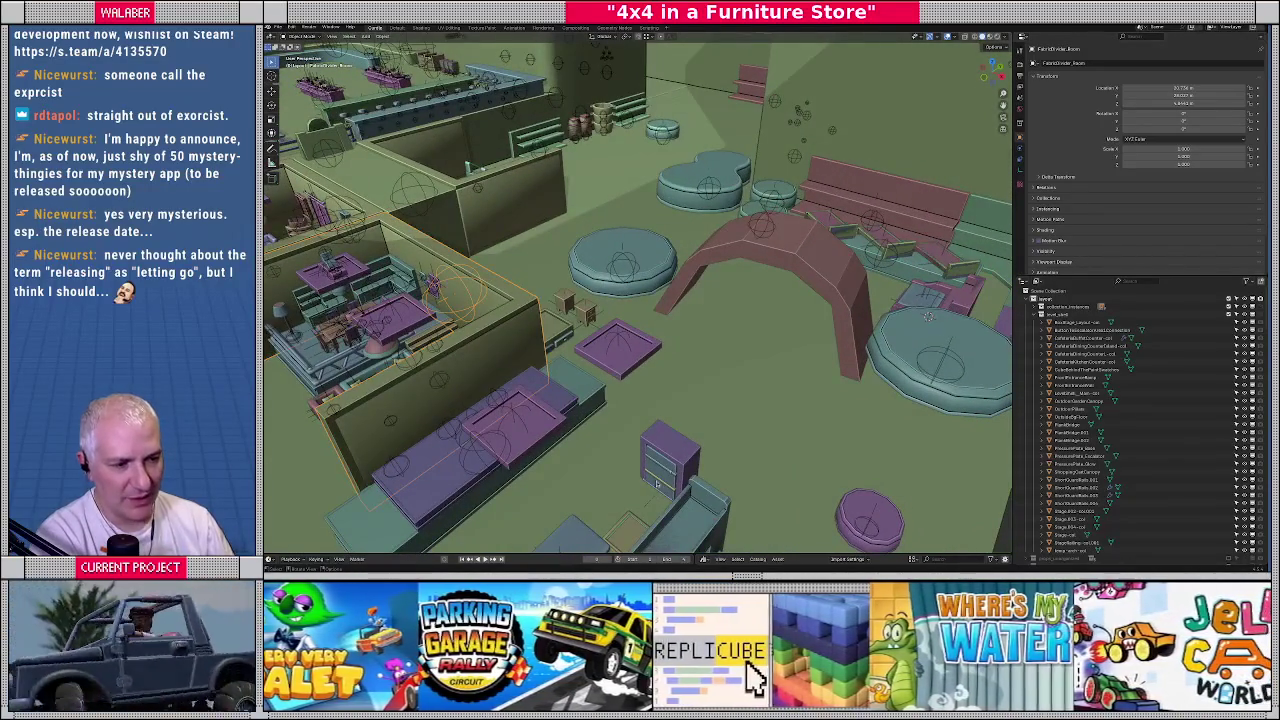
middle_drag(654, 486, 743, 295)
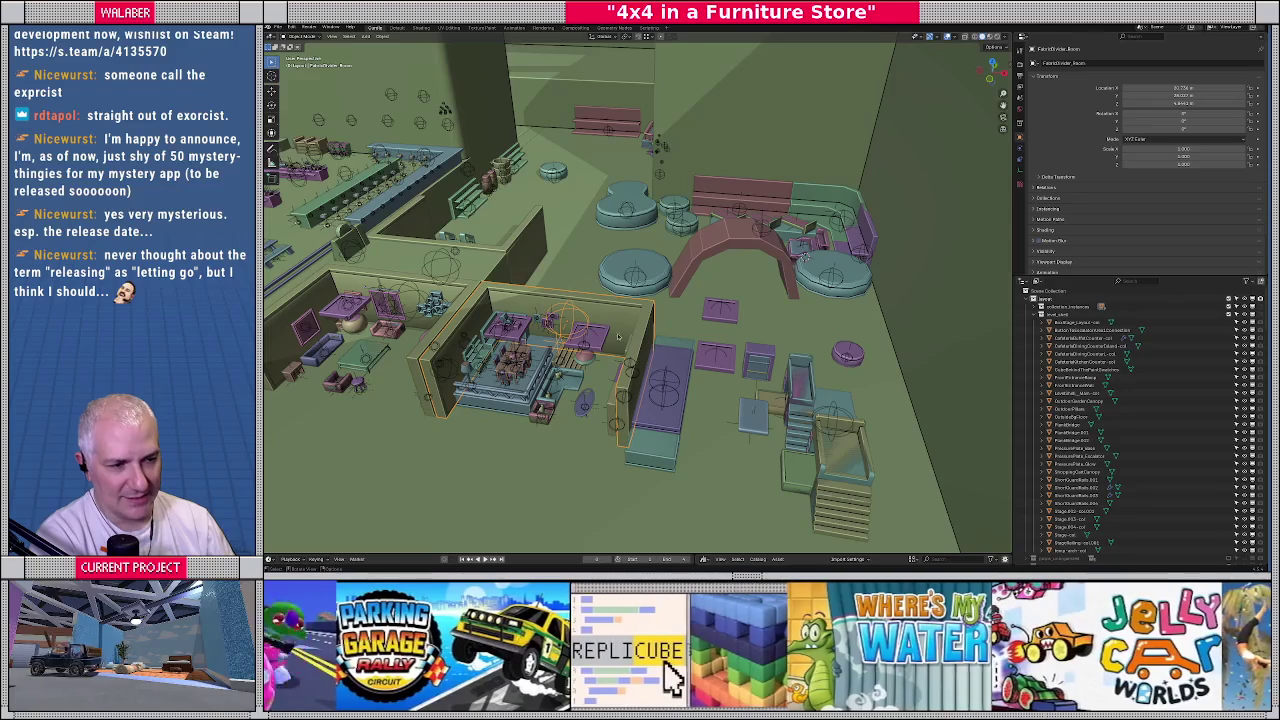
mouse_move(743, 295)
middle_down()
mouse_move(548, 322)
mouse_move(600, 300)
mouse_move(649, 374)
middle_up()
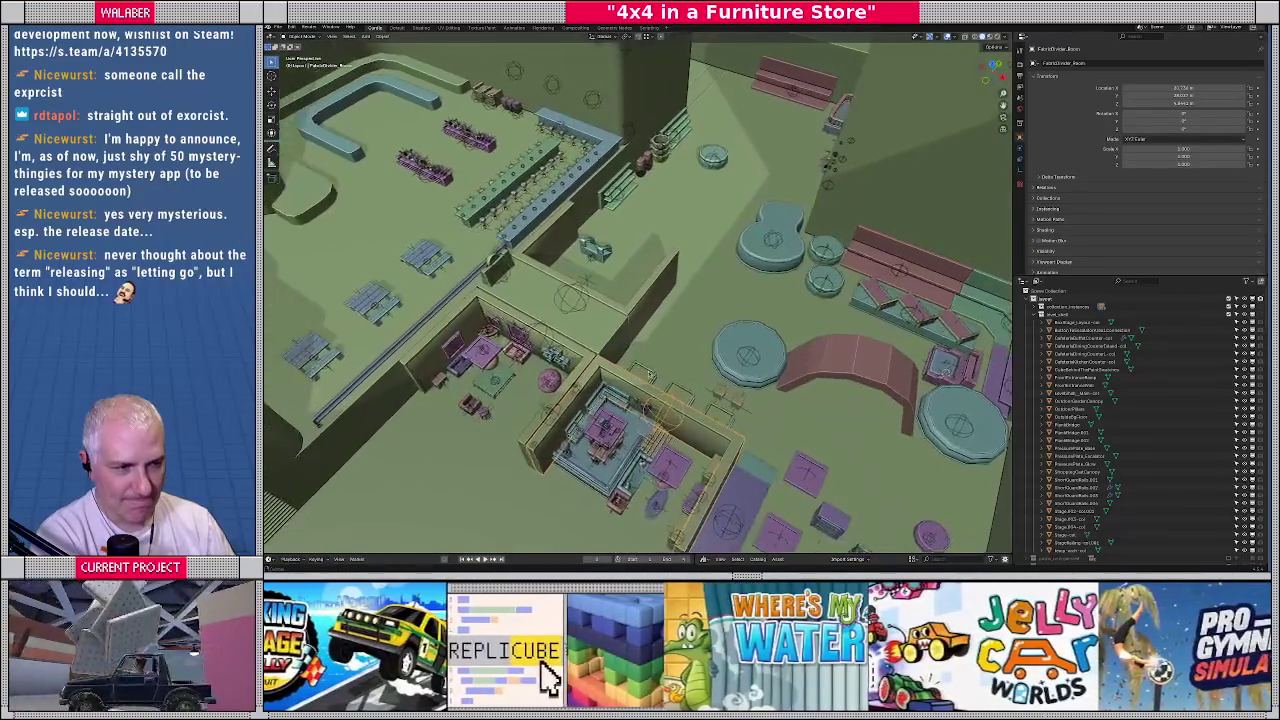